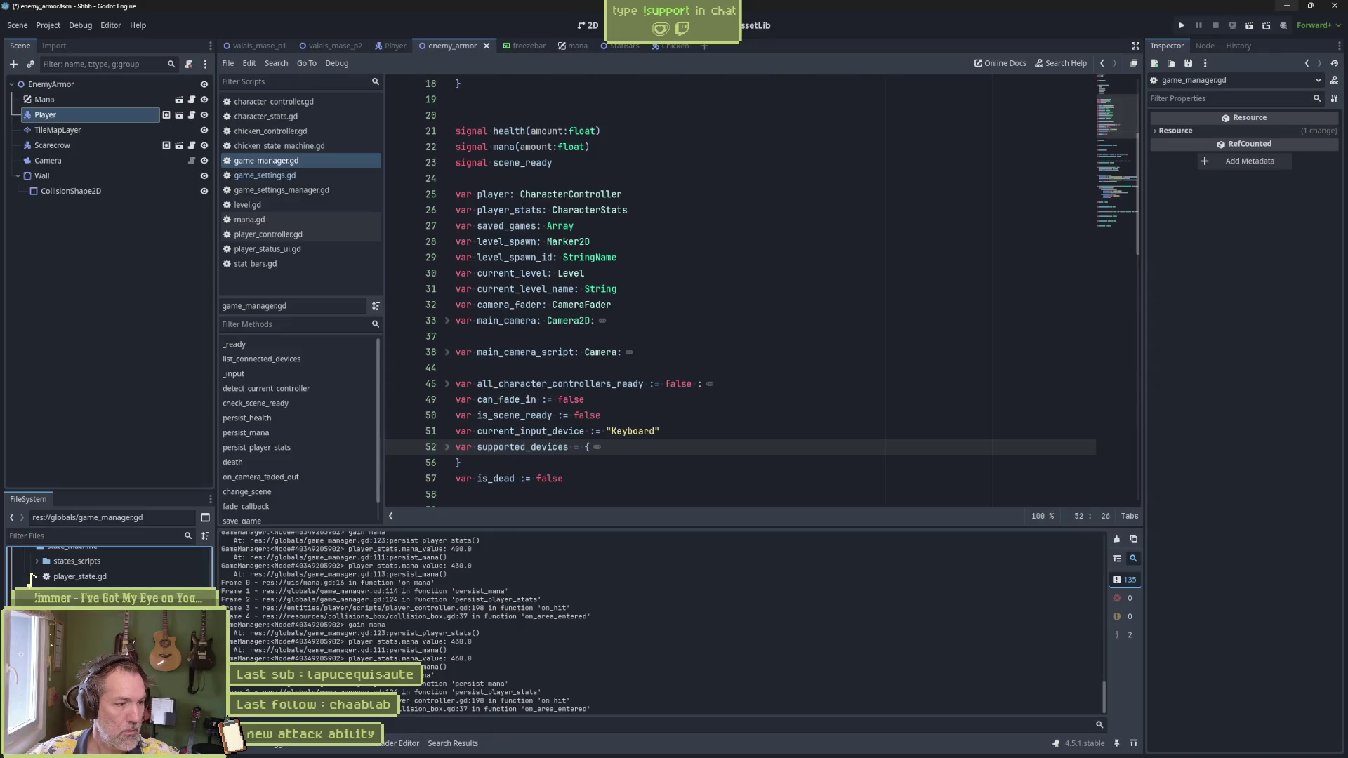
Step: Inspect the player_stats resource values and open the player_state.gd script
click(28, 583)
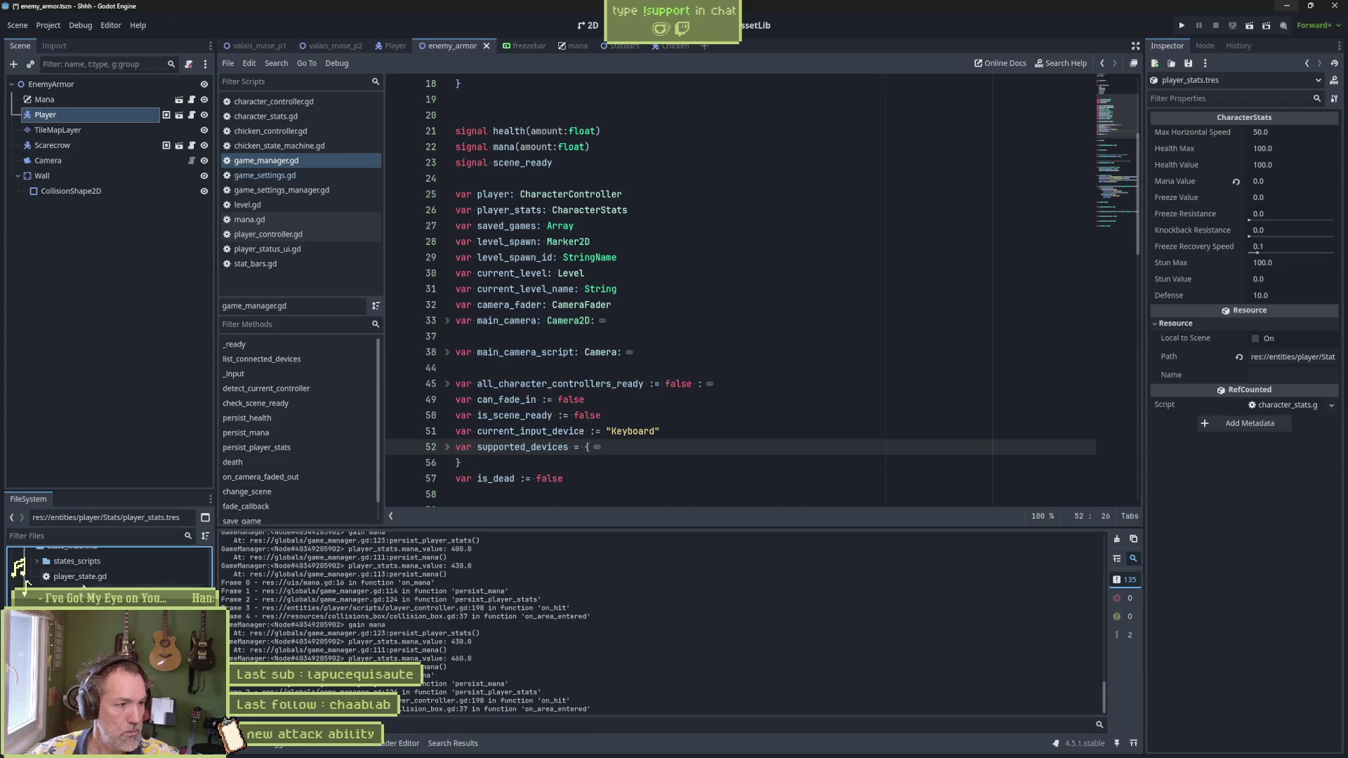
double_click(79, 577)
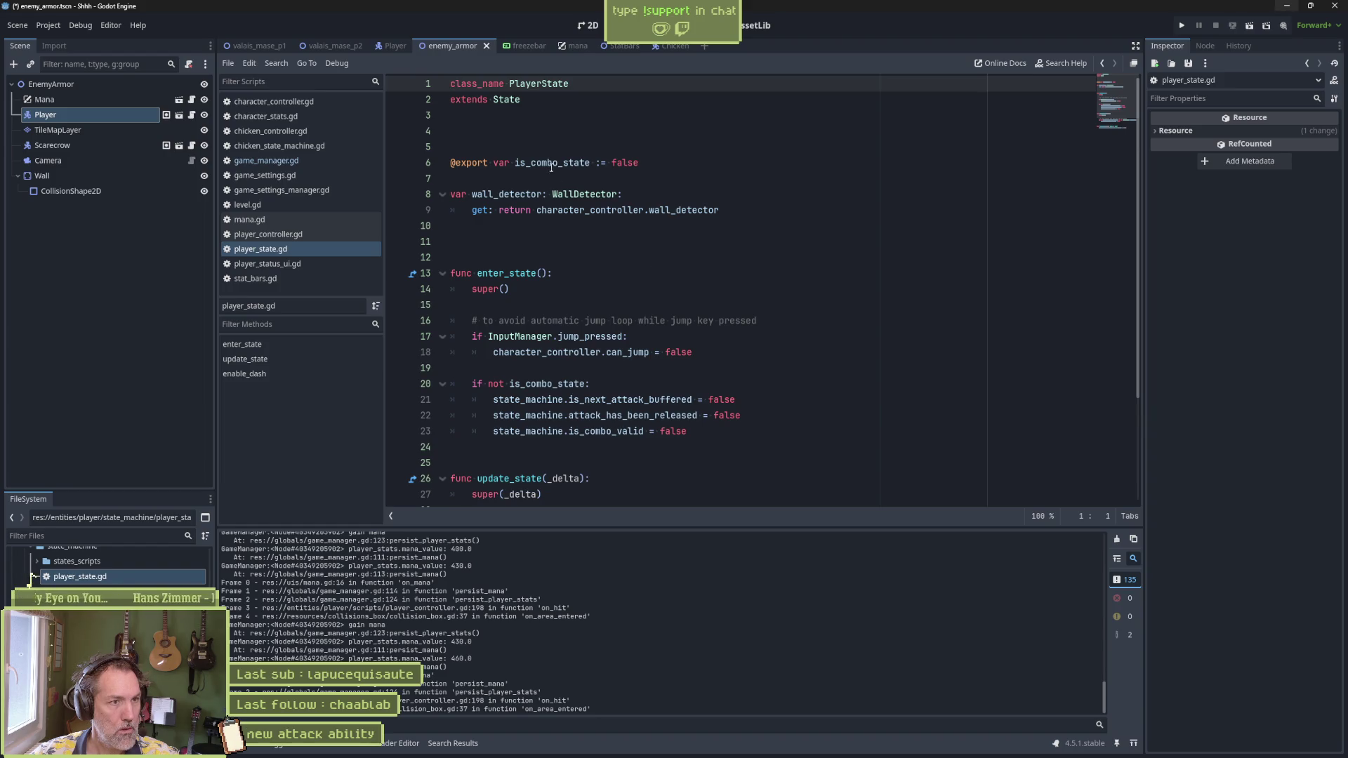
click(512, 100)
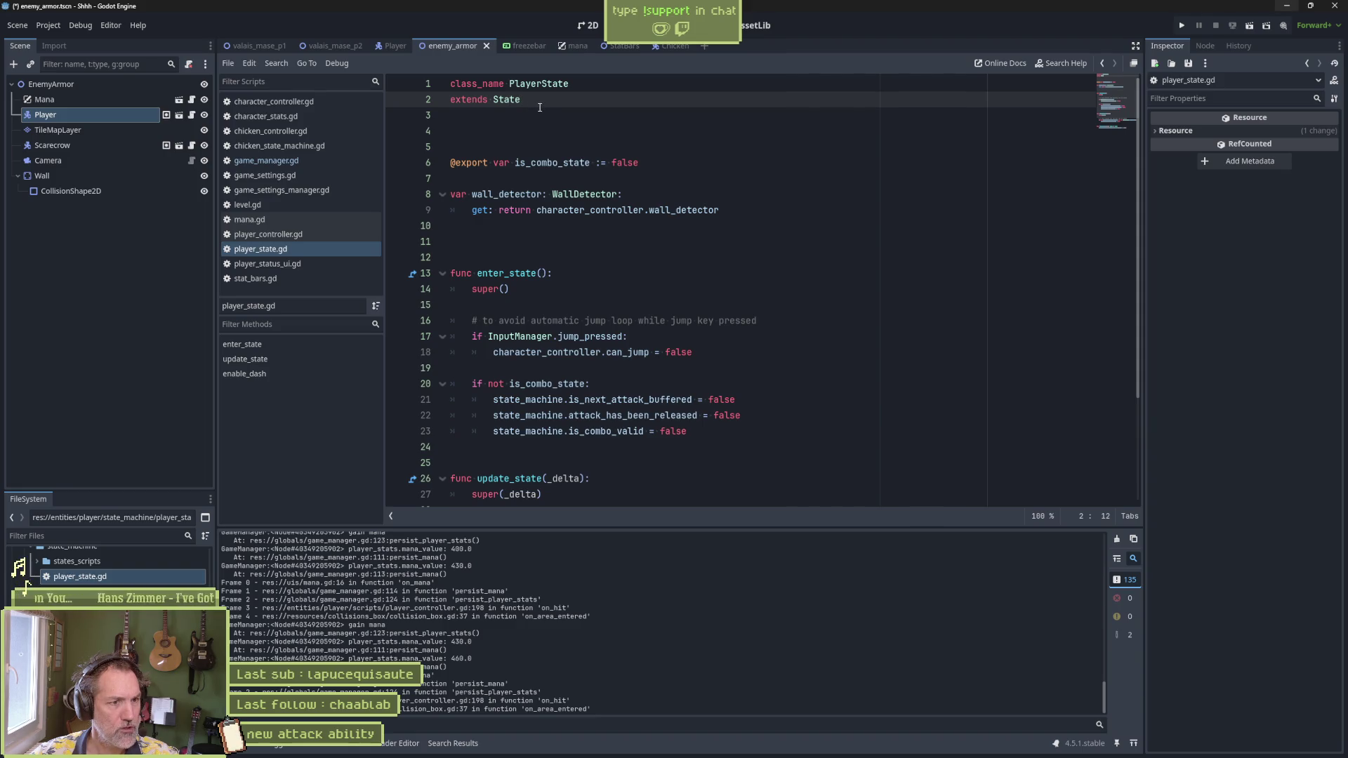
Step: Go back to game_manager.gd, open the CharacterStats class in character_stats.gd, then switch to Twitch
key(alt+Left)
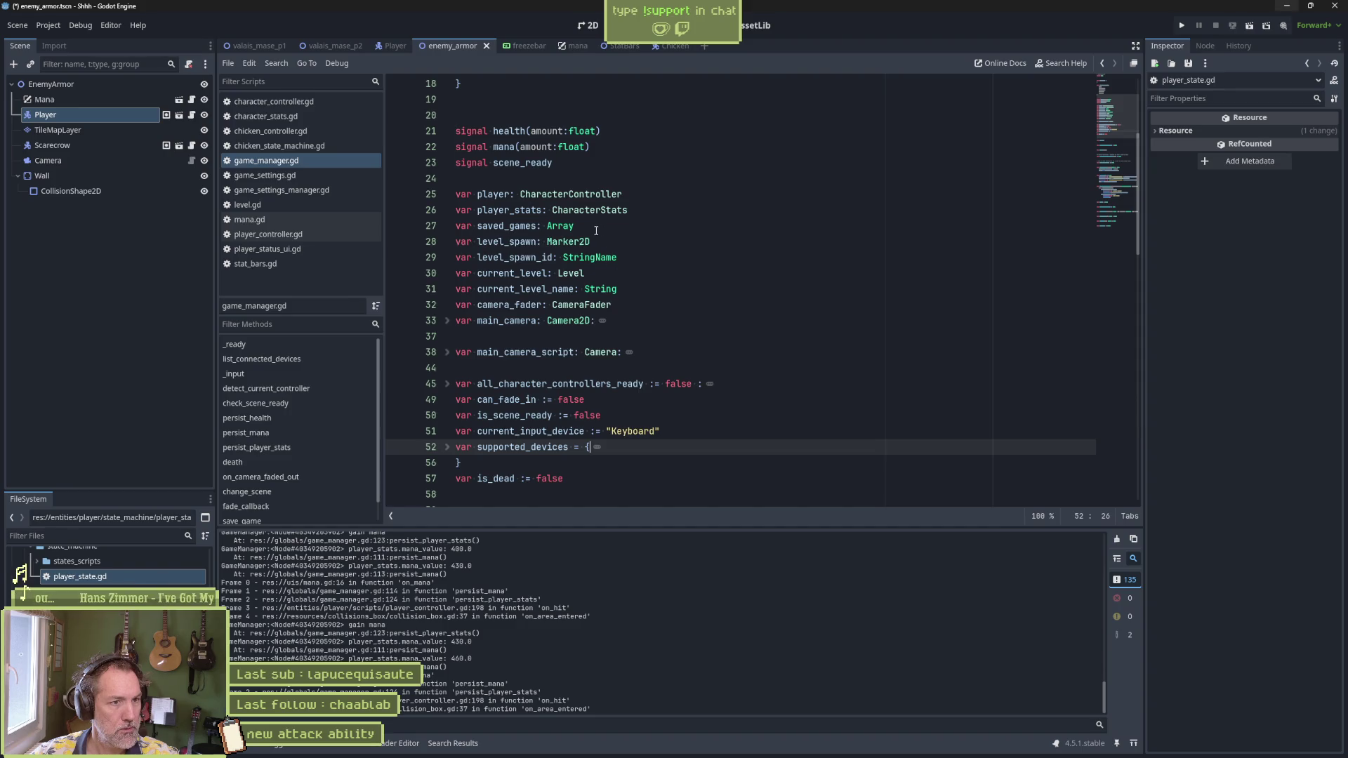
ctrl+click(599, 210)
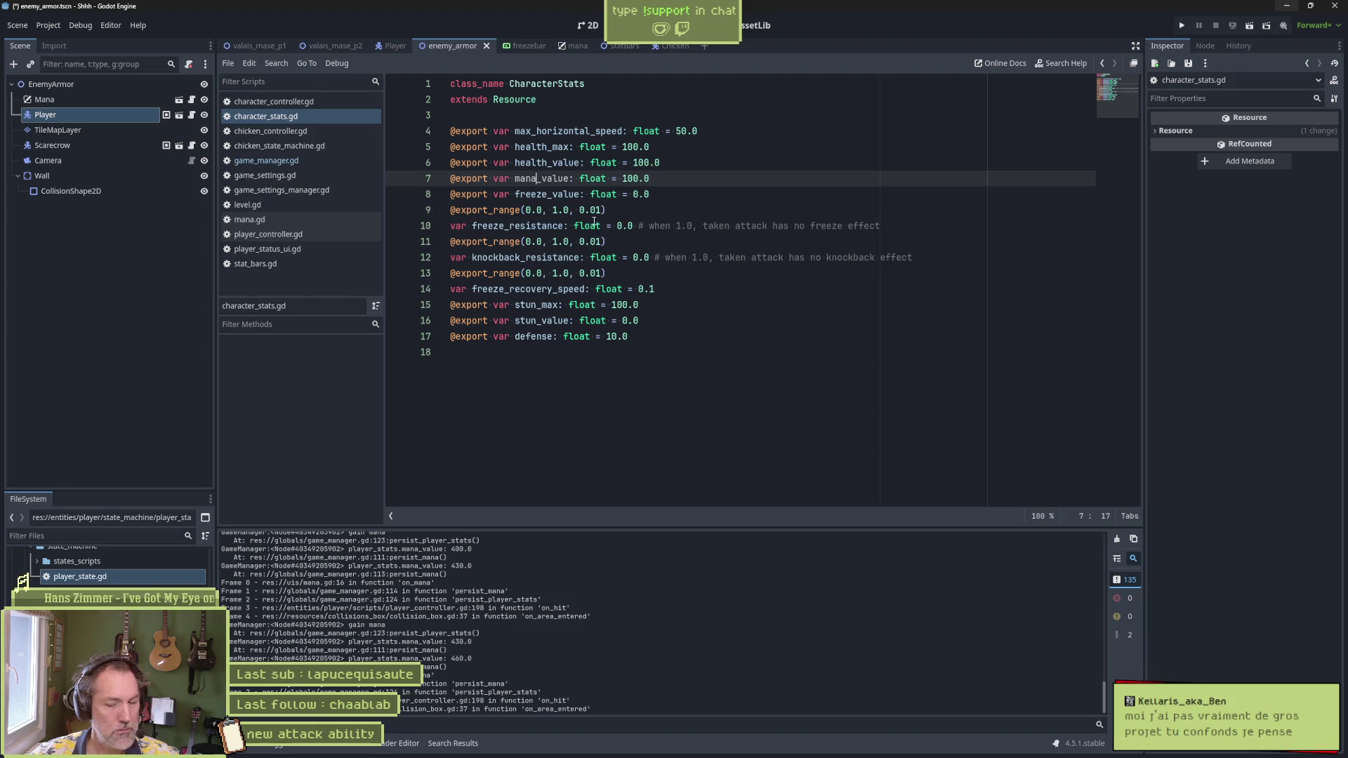
mouse_move(595, 221)
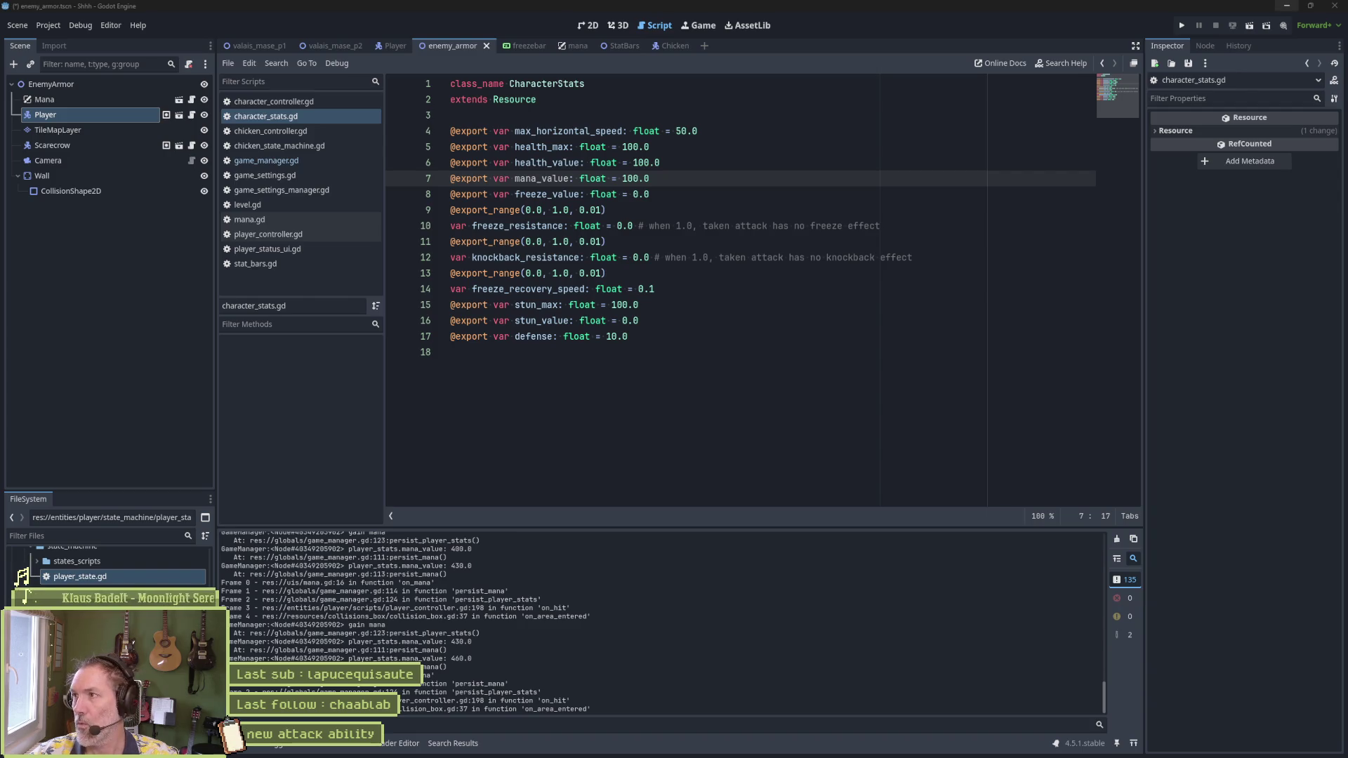
key(alt+Tab)
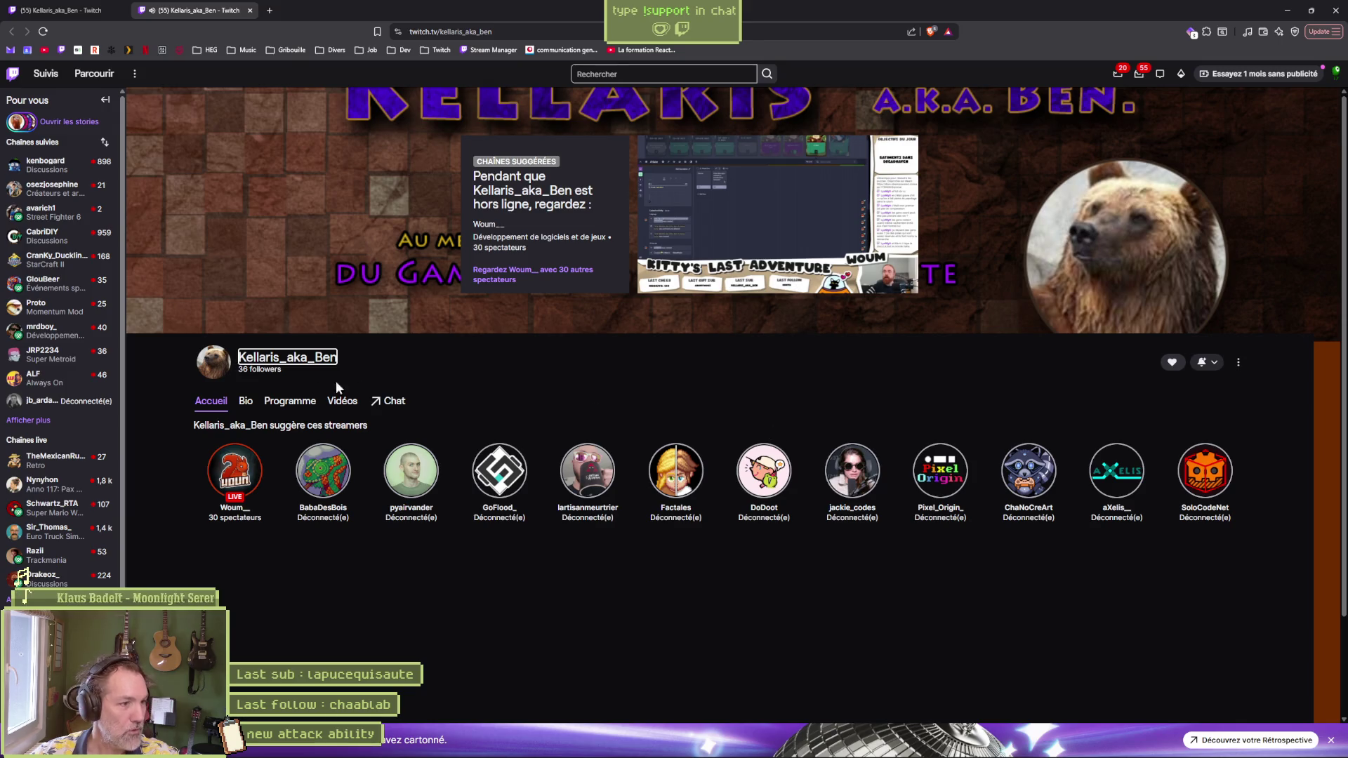
Step: Read through the channel's Bio and select the 'les jeux de plateforme' list item
click(245, 406)
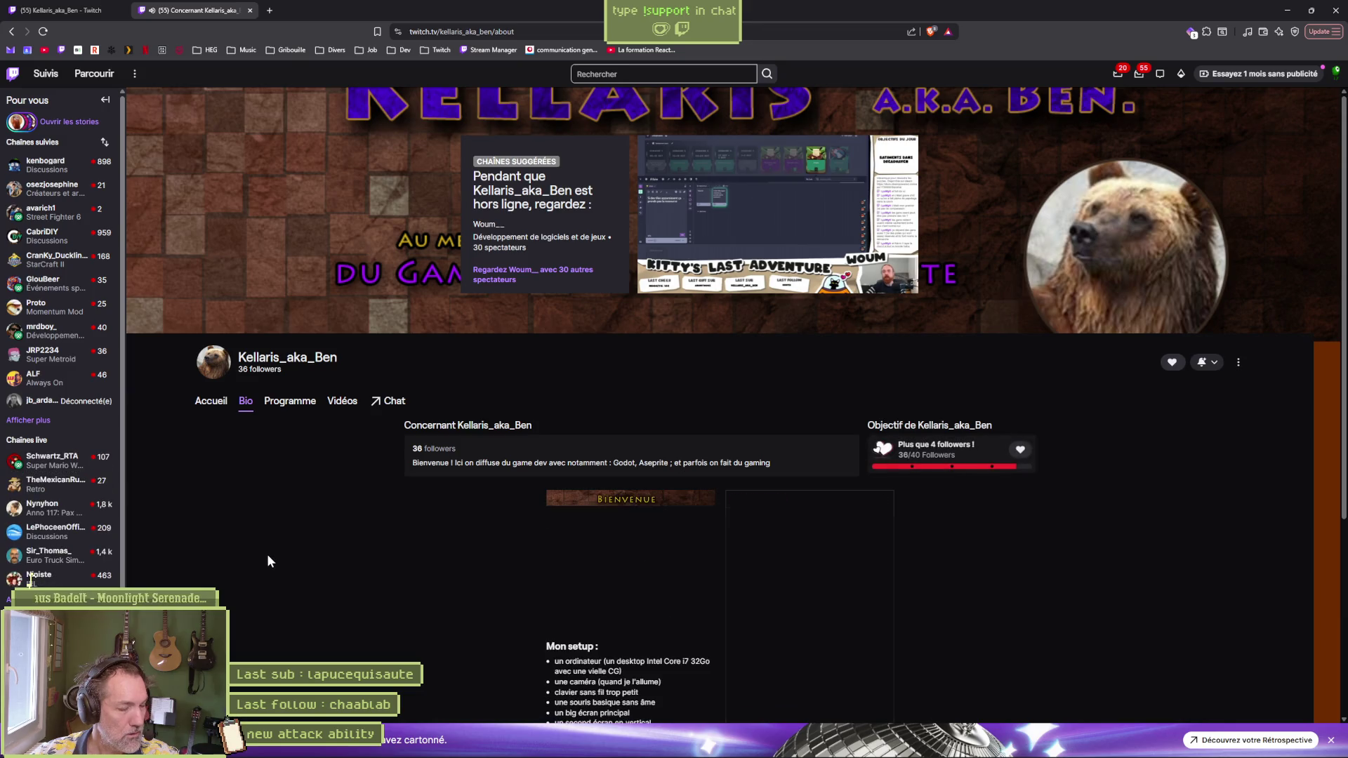
scroll(289, 550, down, 3)
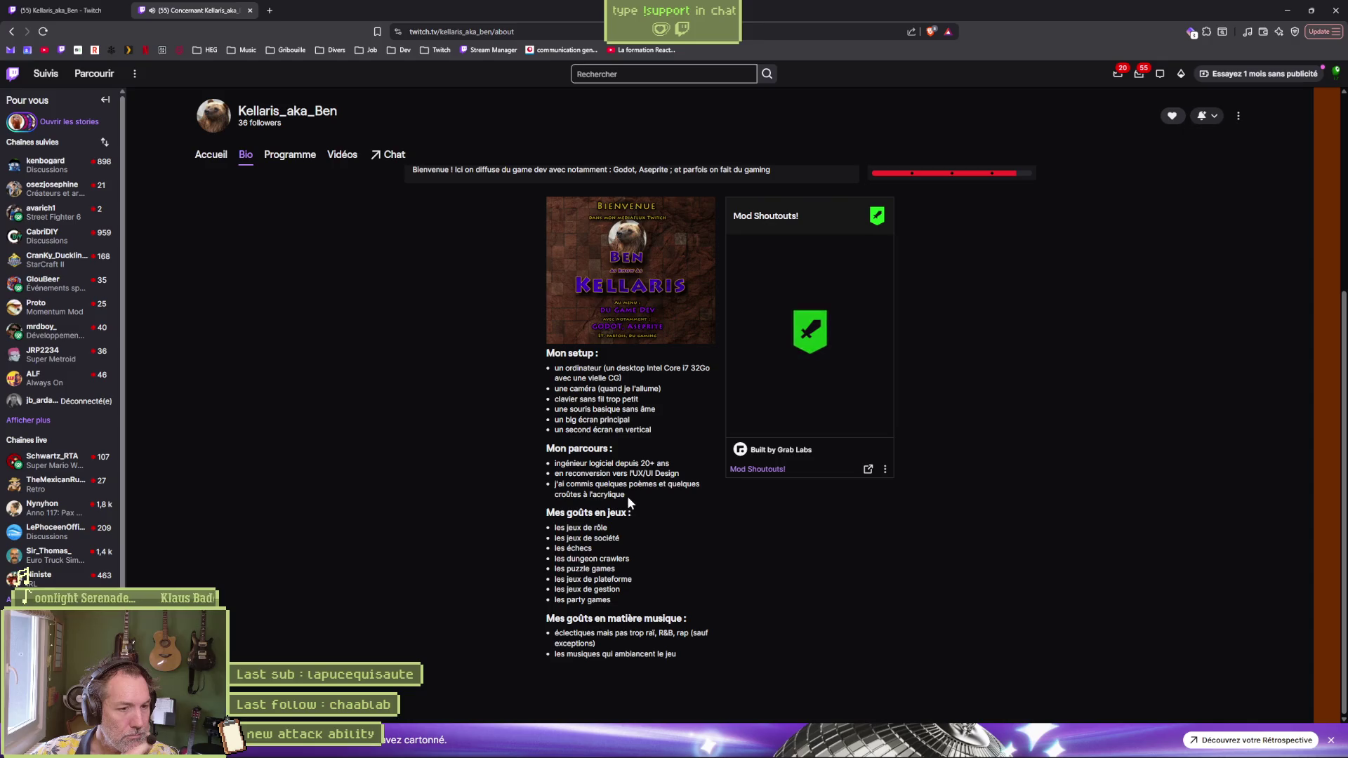
scroll(608, 265, up, 4)
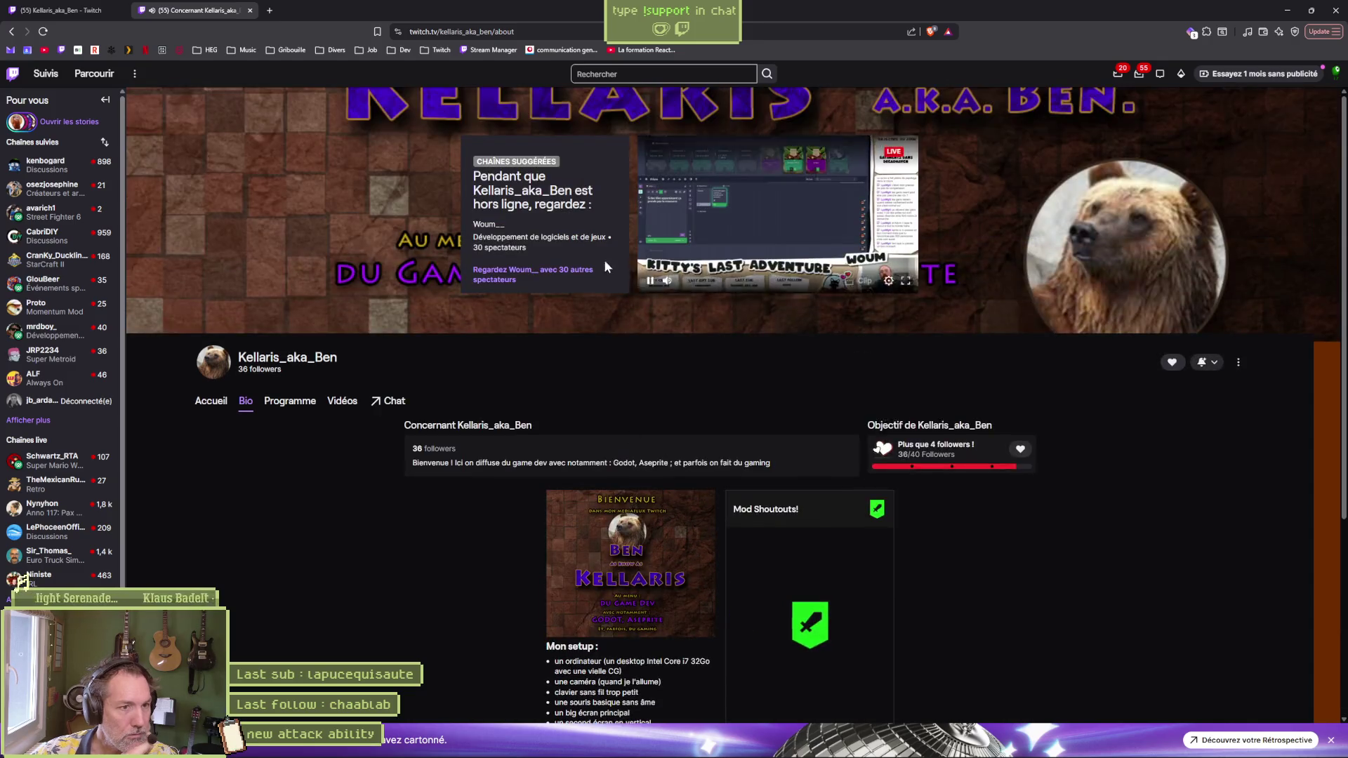
scroll(457, 588, down, 4)
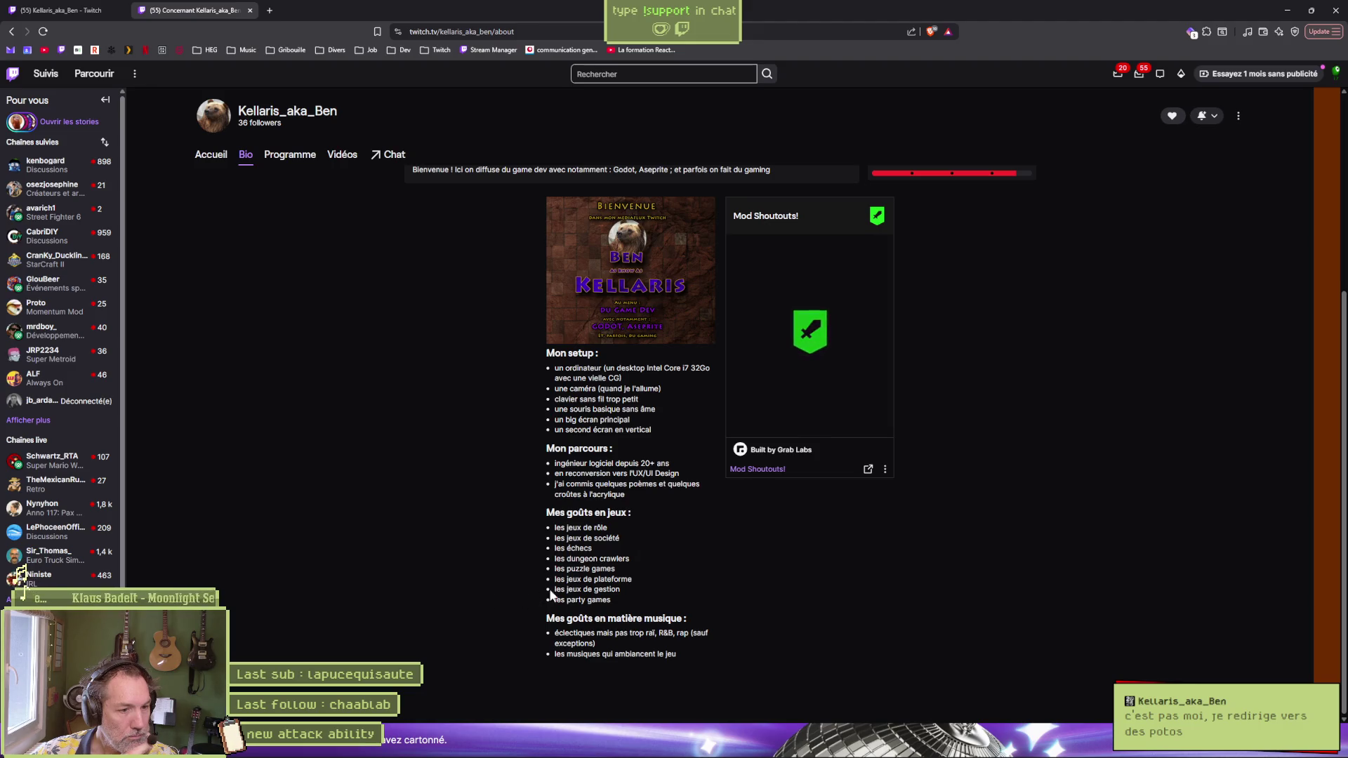
drag(555, 580, 634, 581)
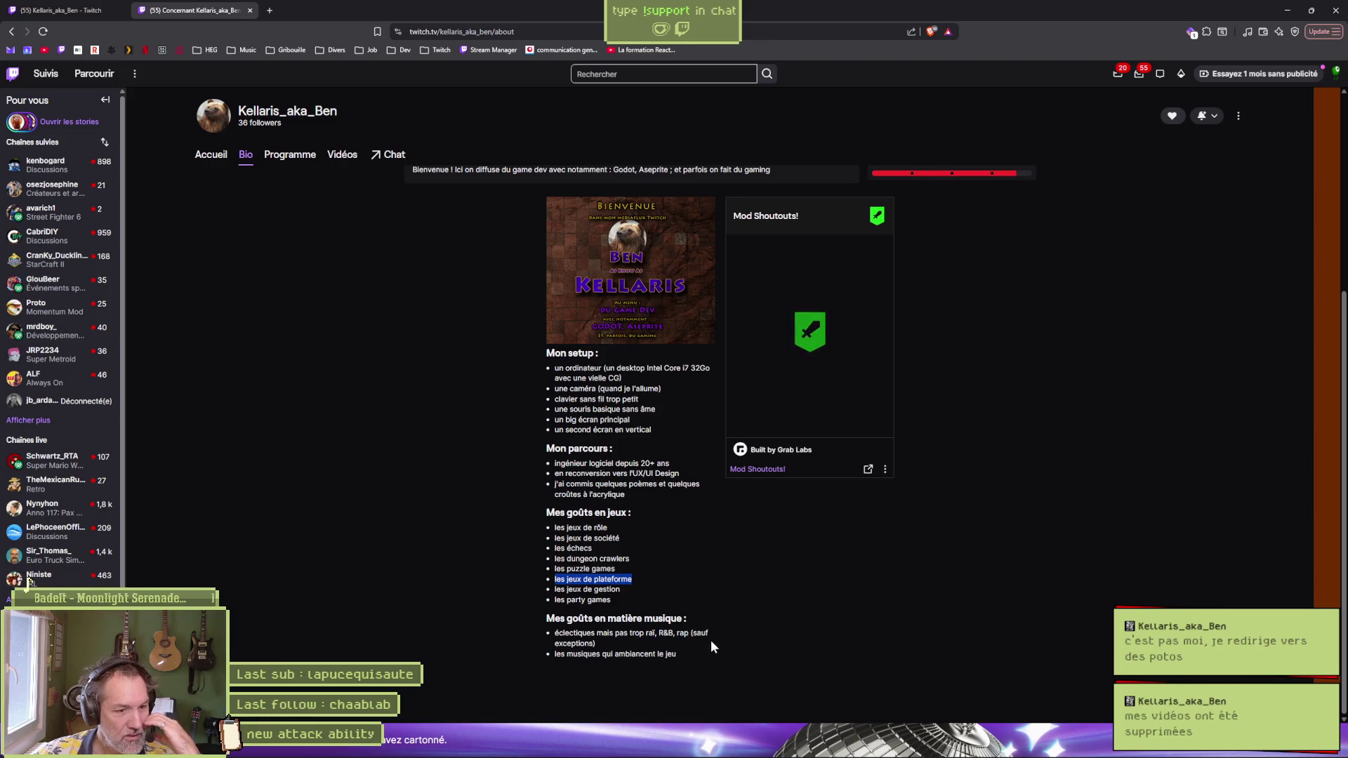
Step: Leave the browser briefly, scroll back up, then return to the Godot editor
key(alt+Tab)
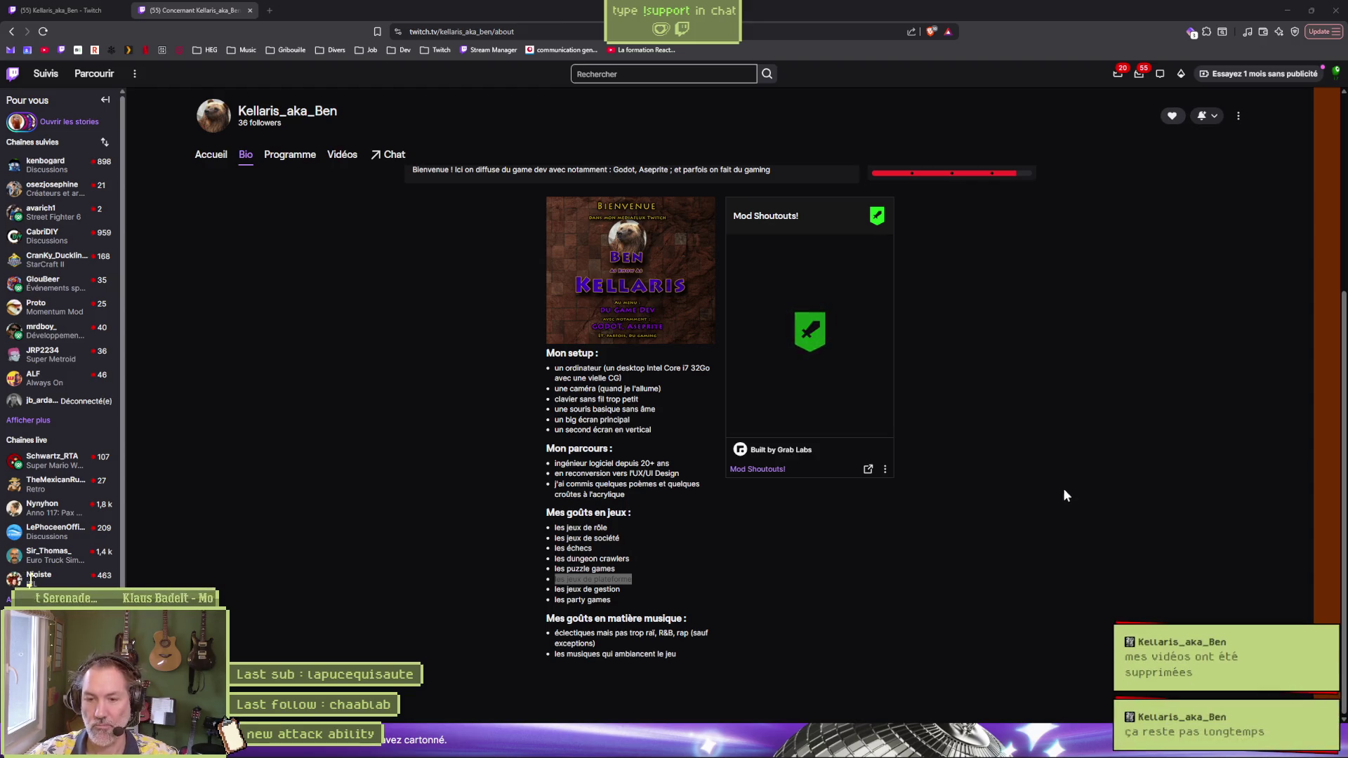
scroll(476, 407, up, 2)
scroll(474, 406, up, 2)
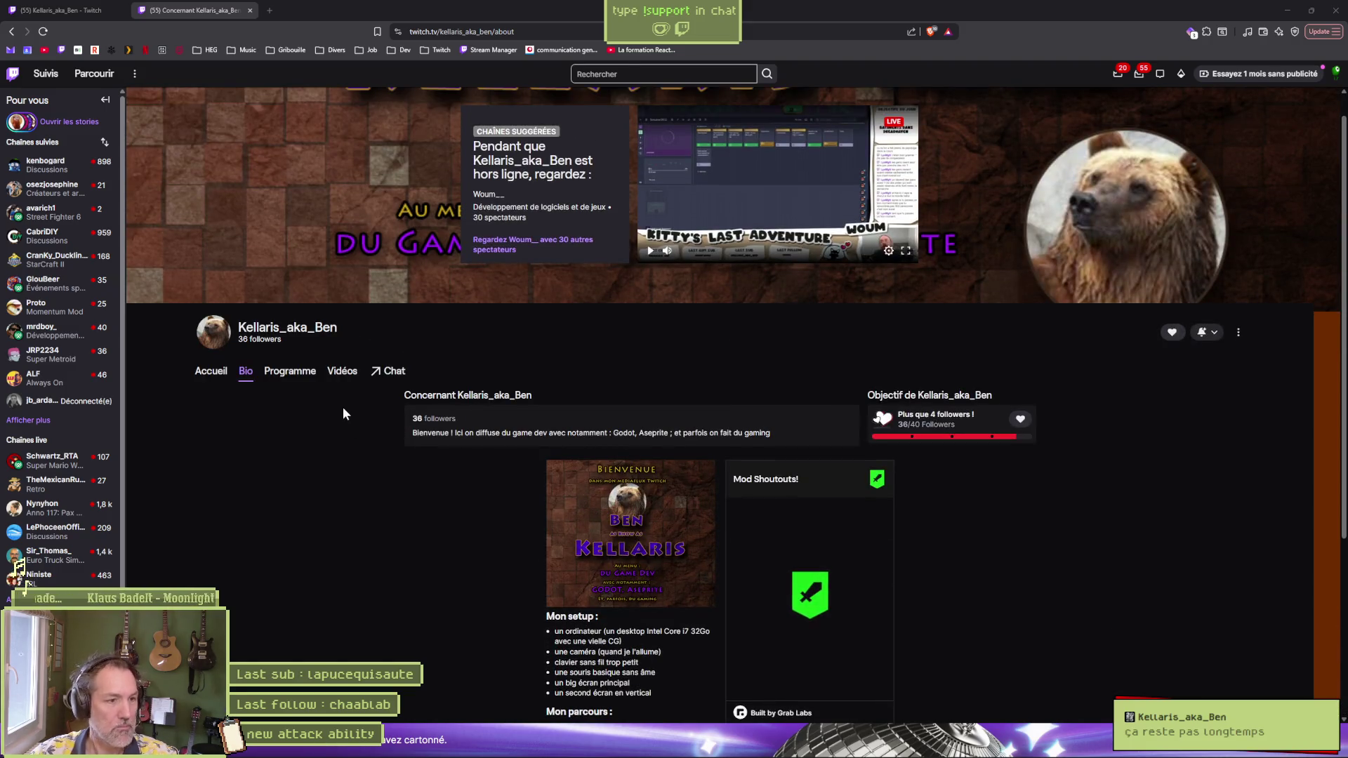
click(338, 328)
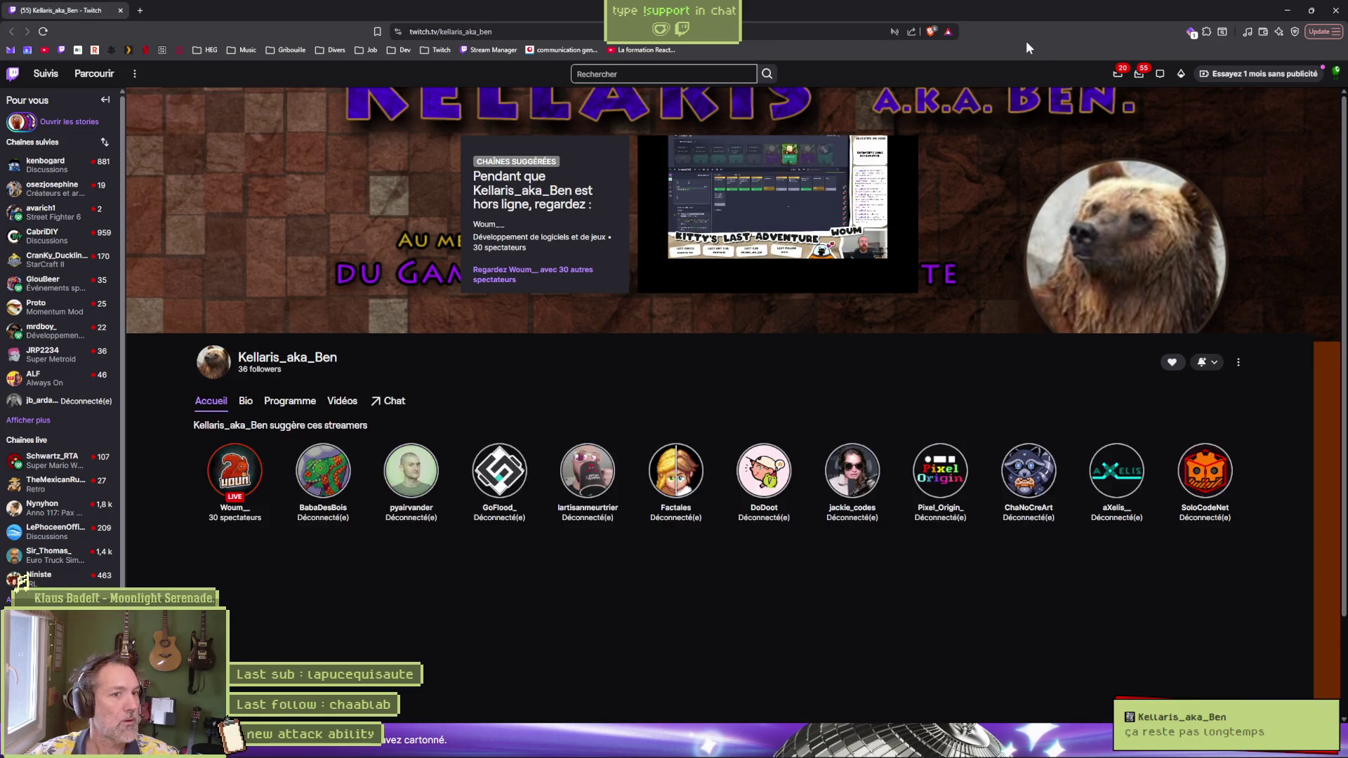
key(alt+Tab)
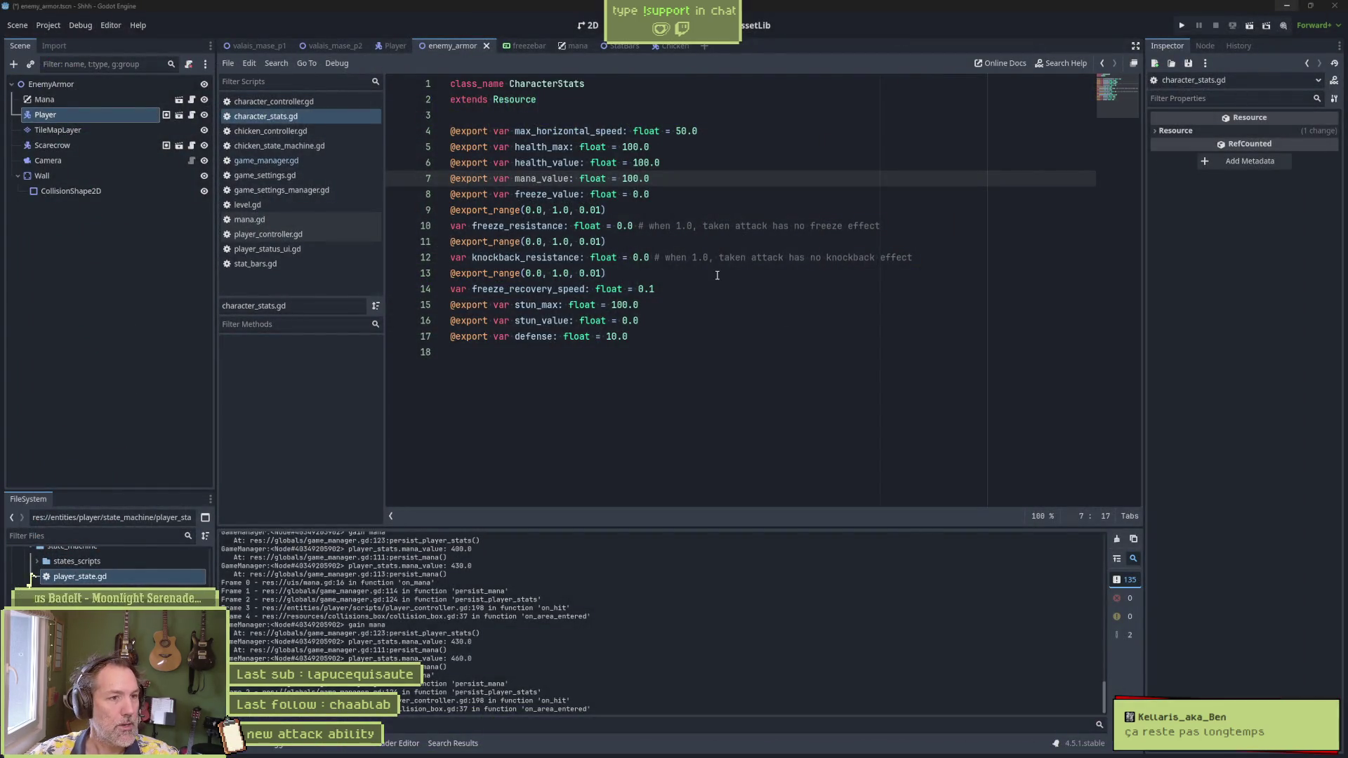
Step: Change mana_value's default in character_stats.gd from 100.0 to 0.0, save, then close the script
click(627, 178)
key(BackSpace)
key(Delete)
key(ctrl+s)
click(731, 366)
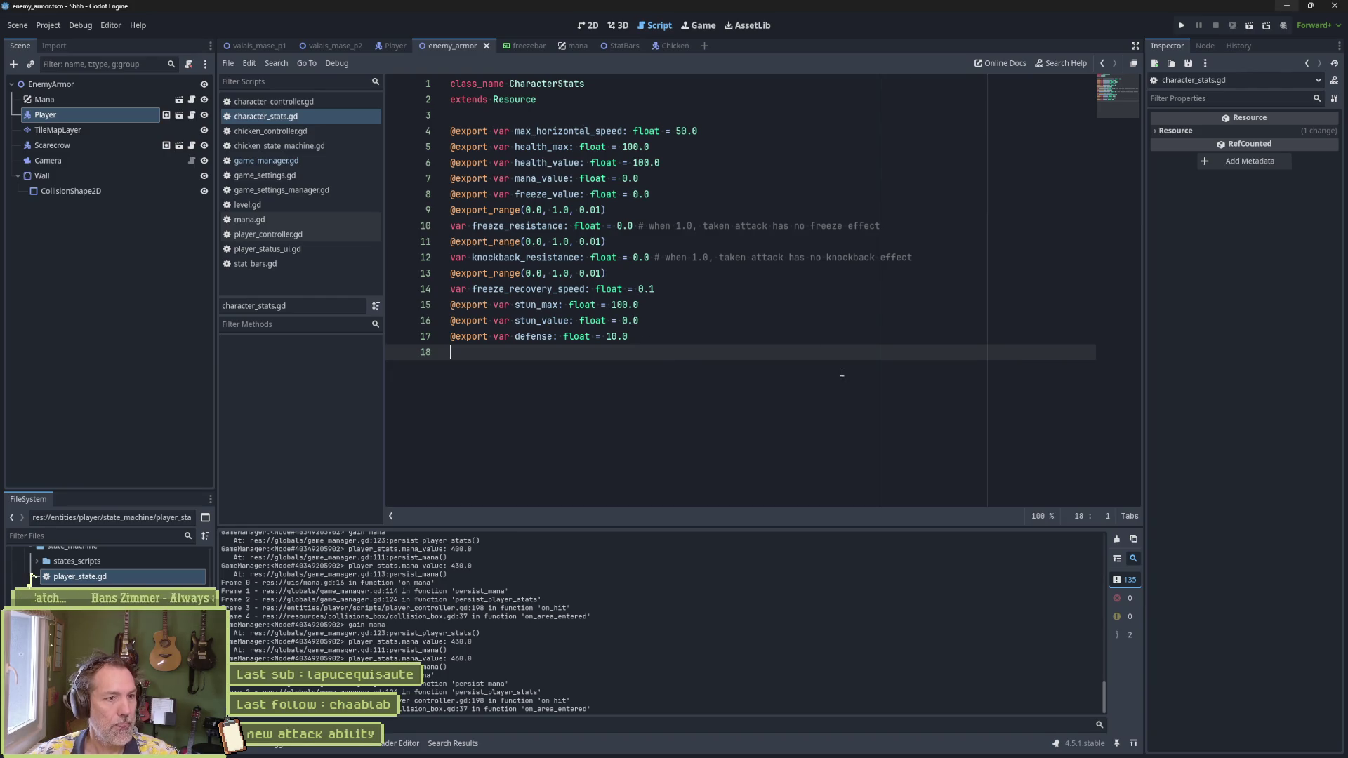
key(ctrl+w)
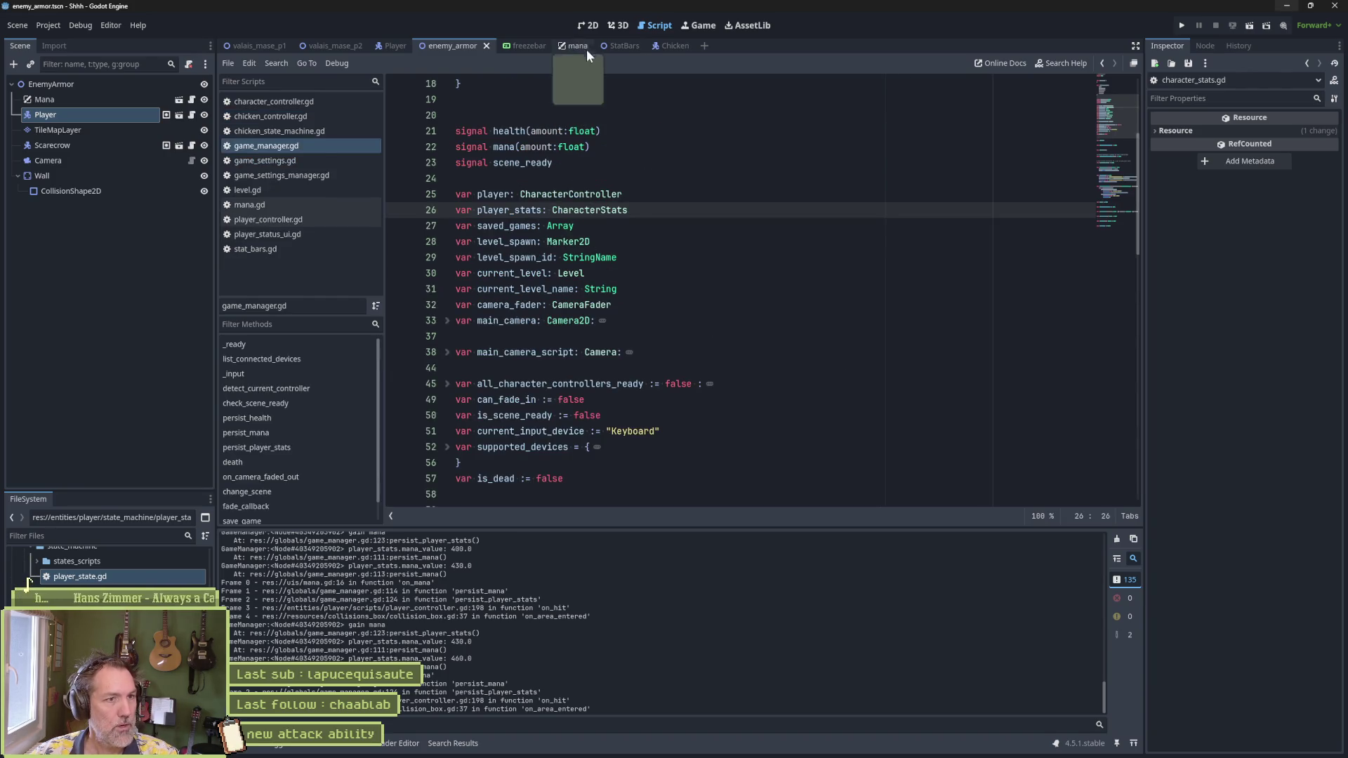
key(F6)
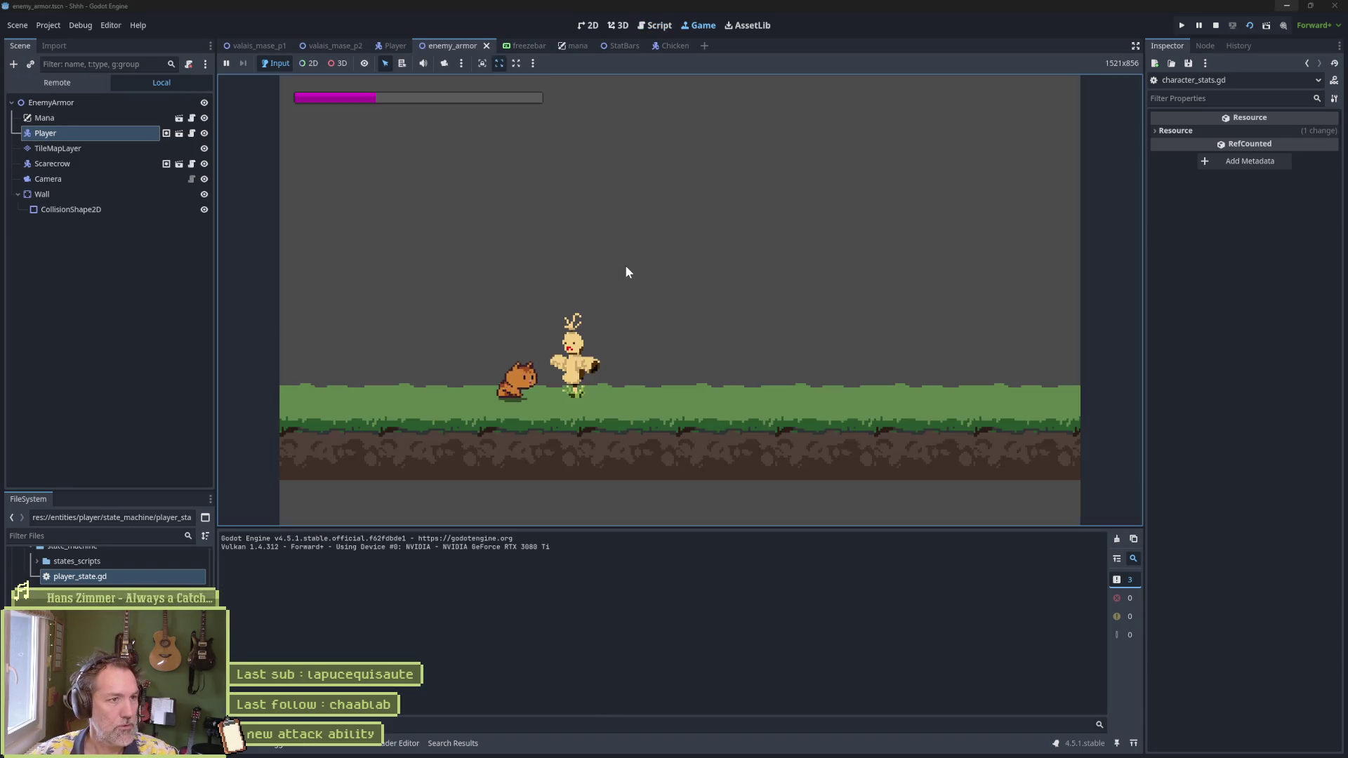
click(625, 264)
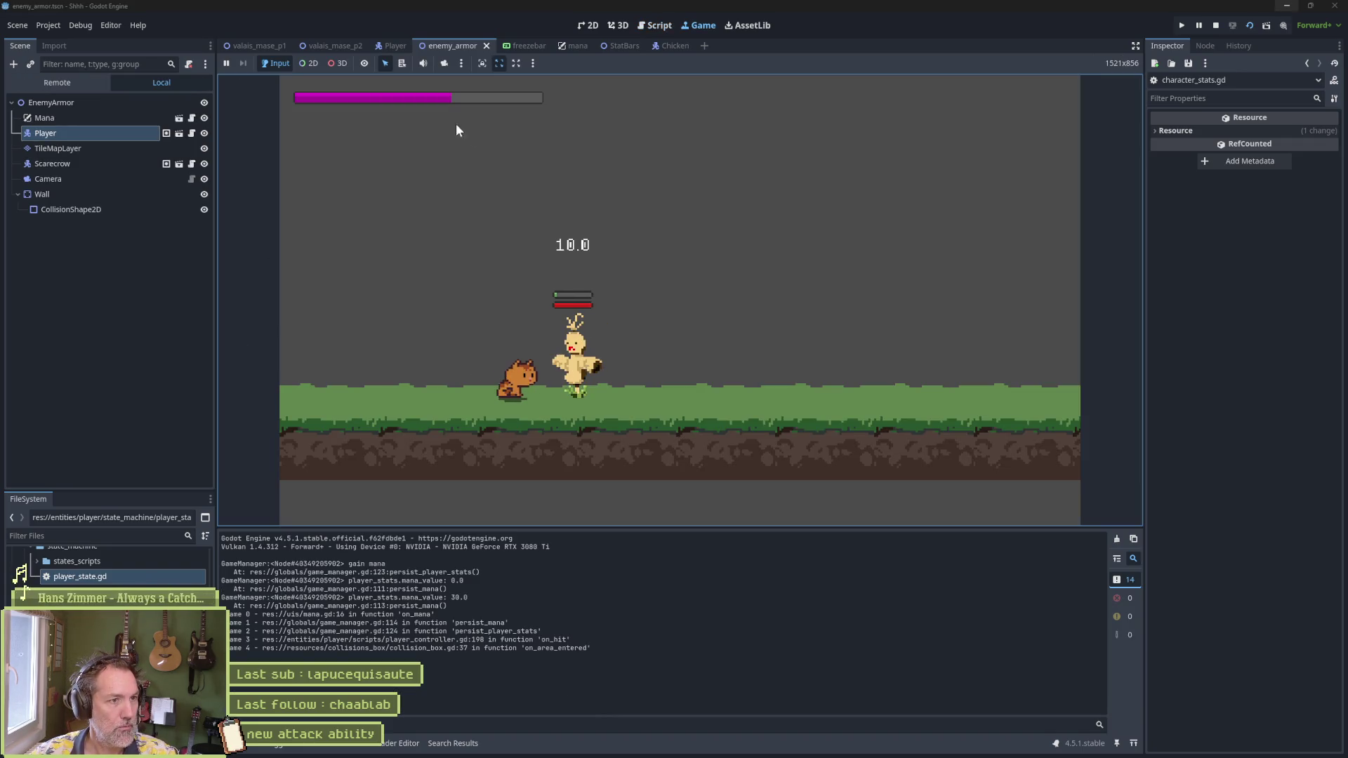
click(490, 103)
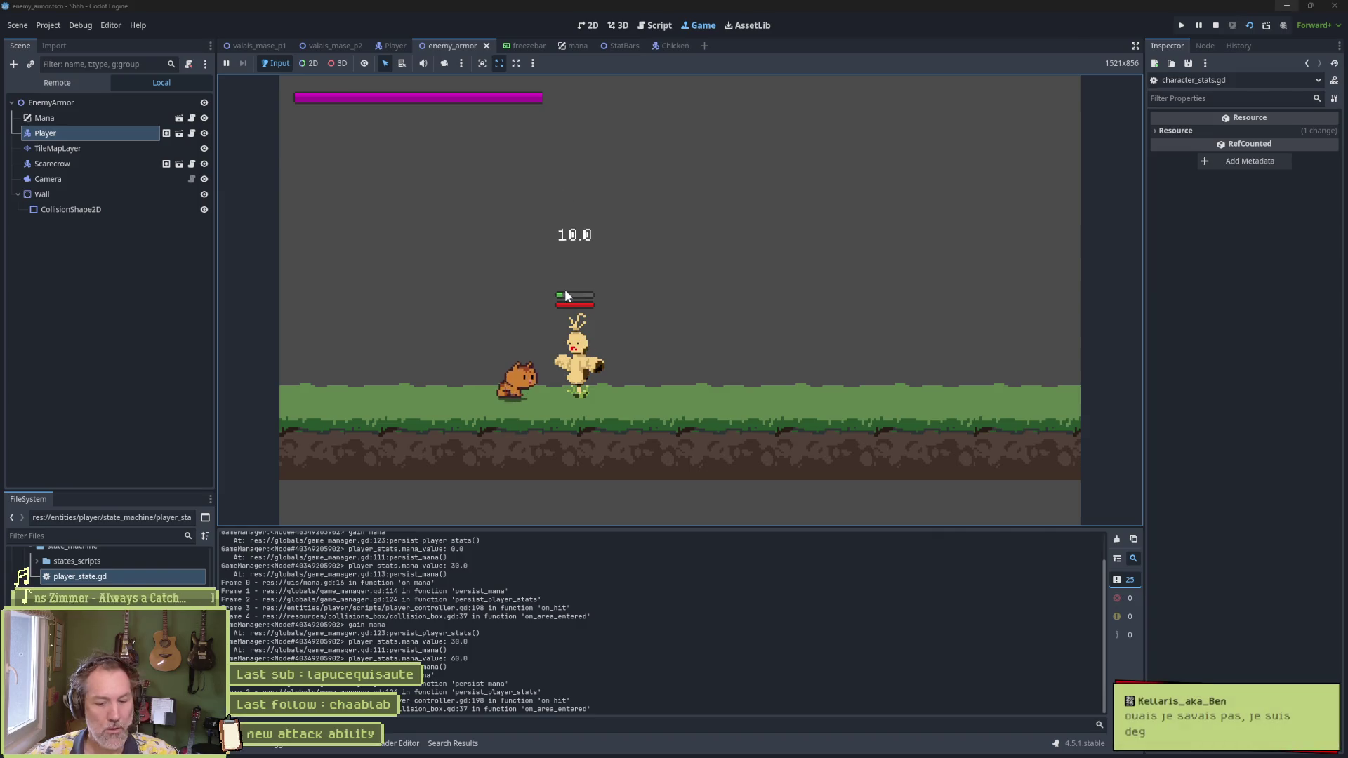
key(F8)
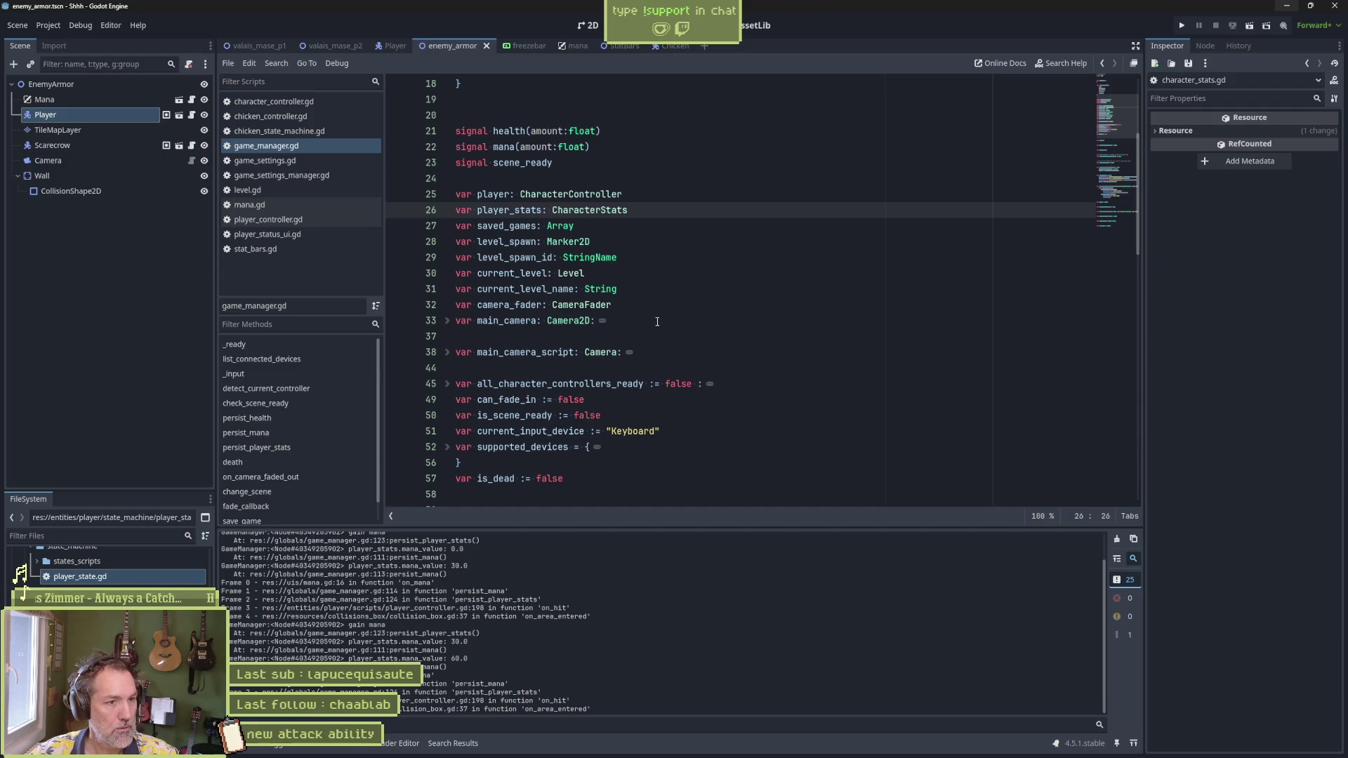
Step: Unfold and refold main_camera's setter in game_manager.gd, then run the project with F5
click(604, 323)
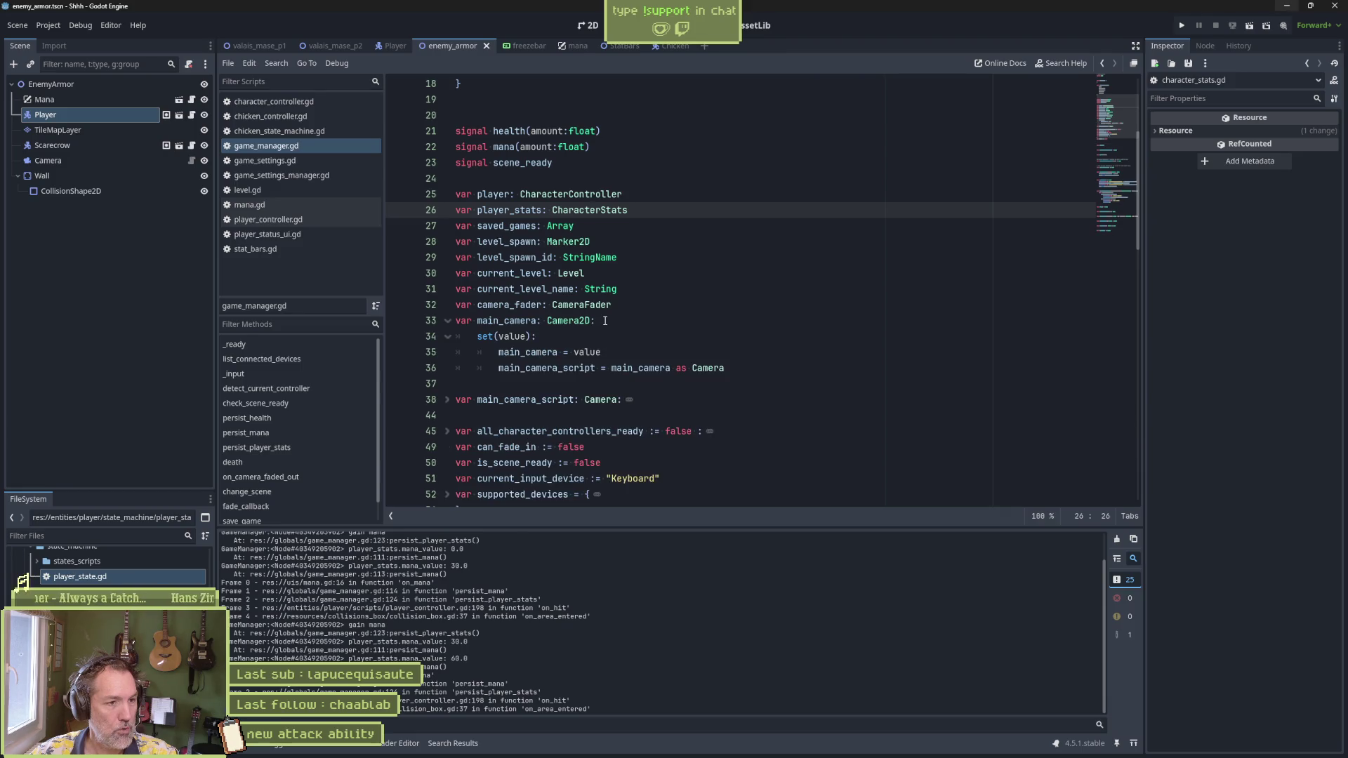
click(447, 320)
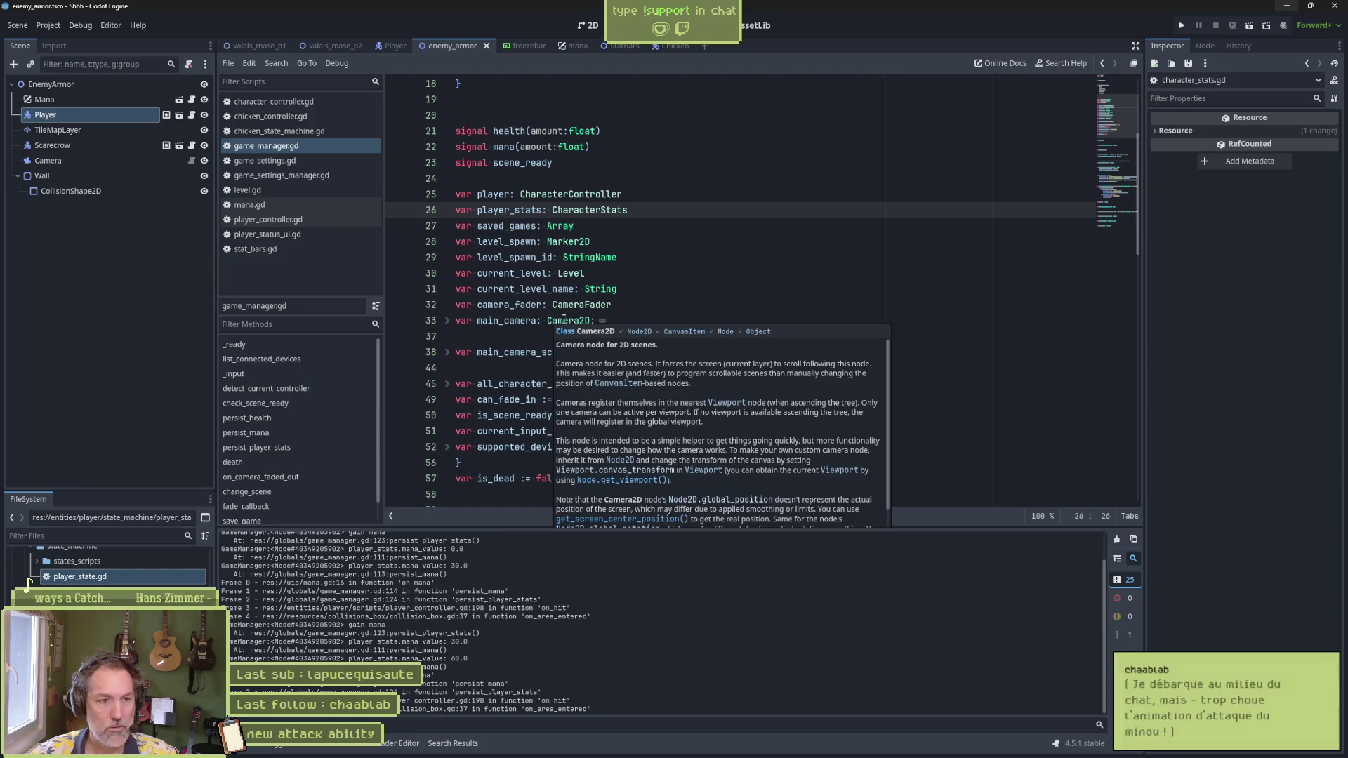
mouse_move(565, 319)
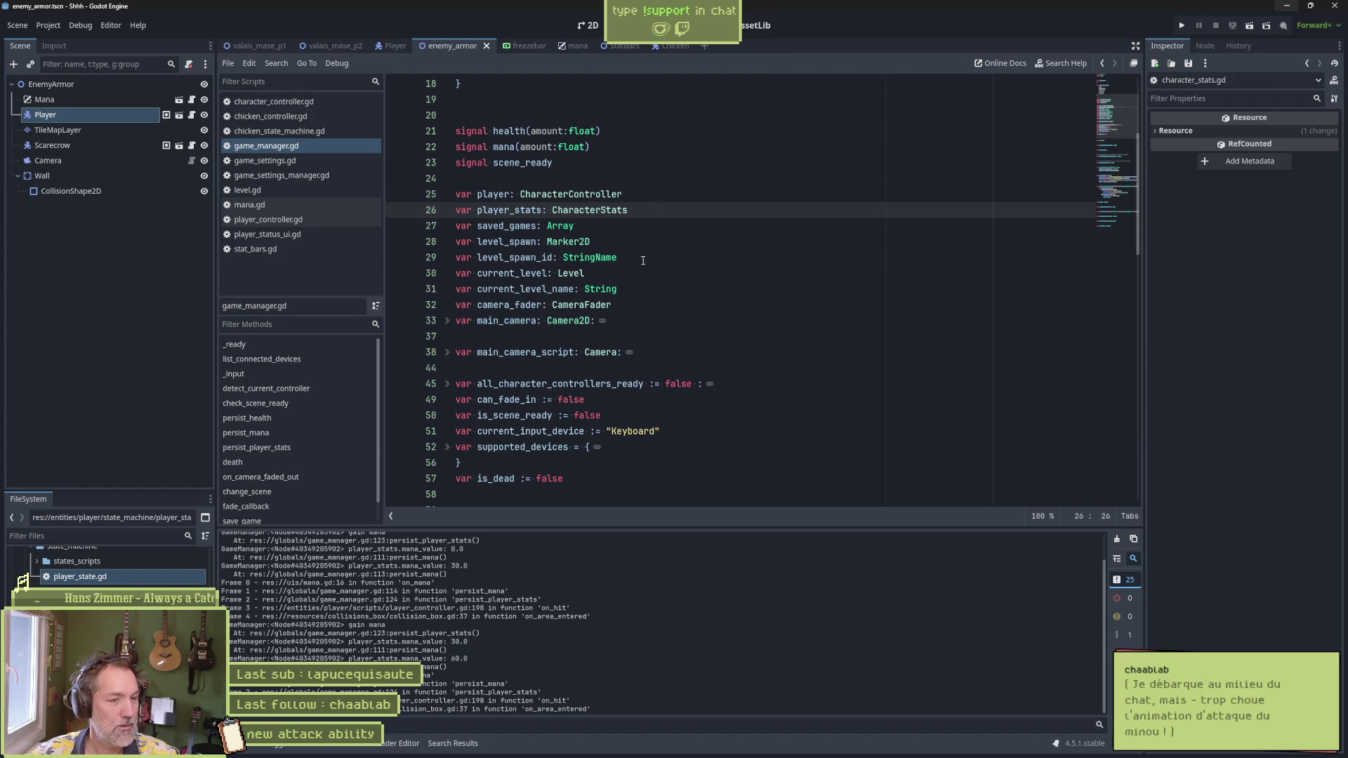
click(527, 299)
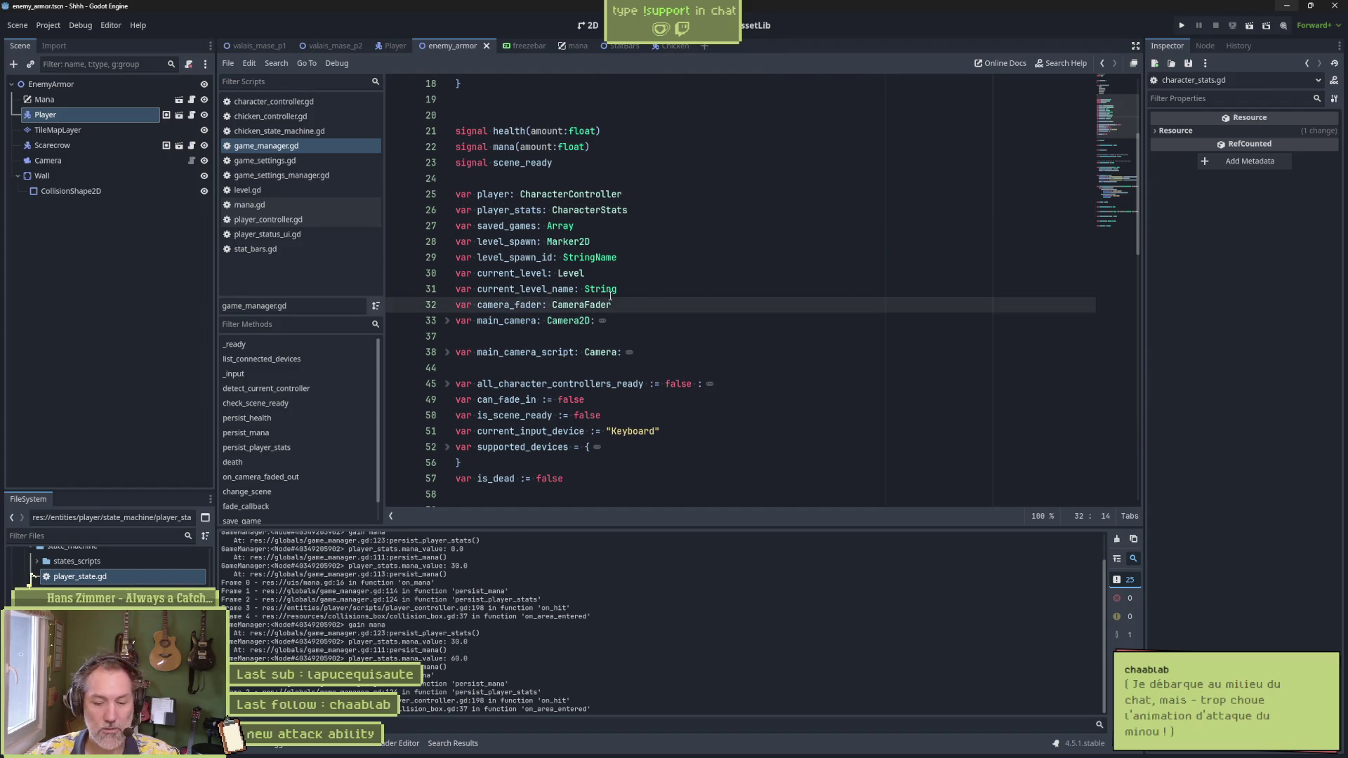
key(F5)
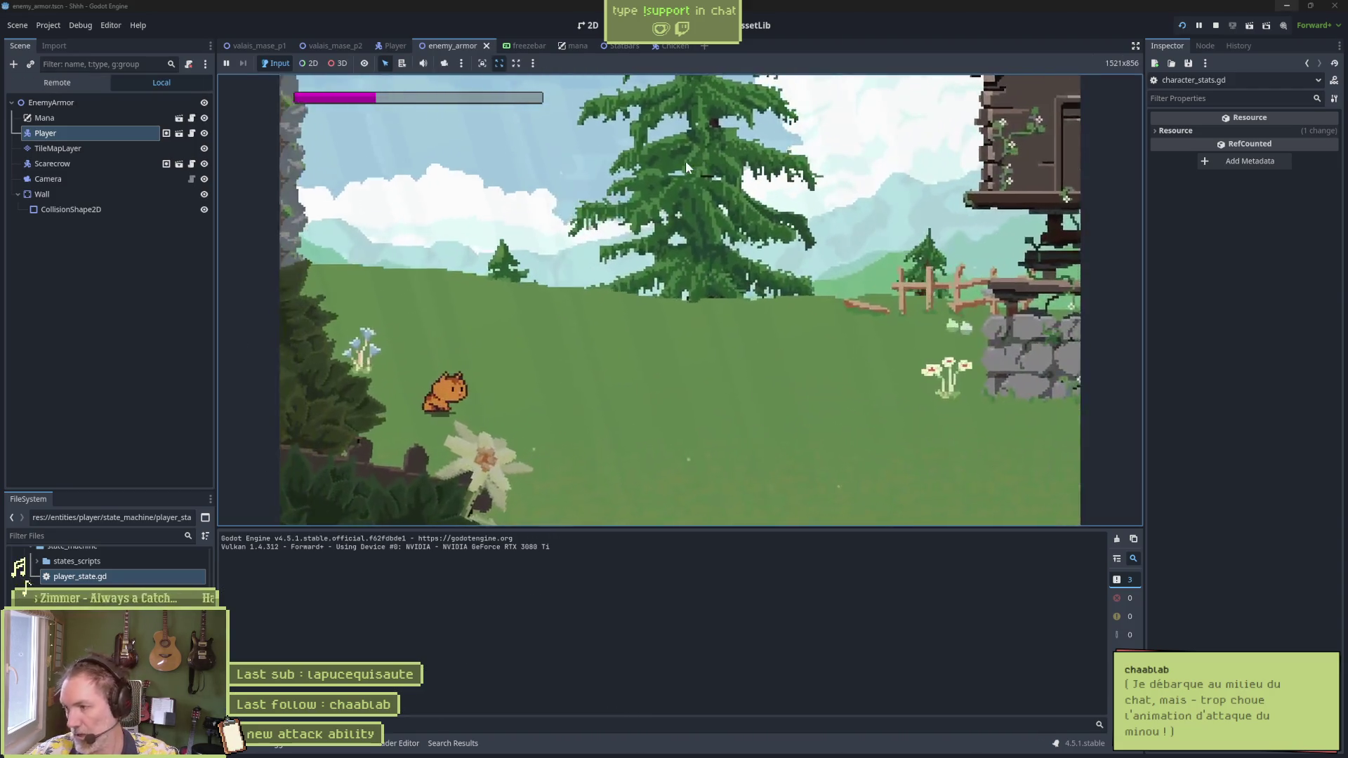
Step: Run and slash the cat across the meadow, stop with F8, then run the current scene with F6
key(Right)
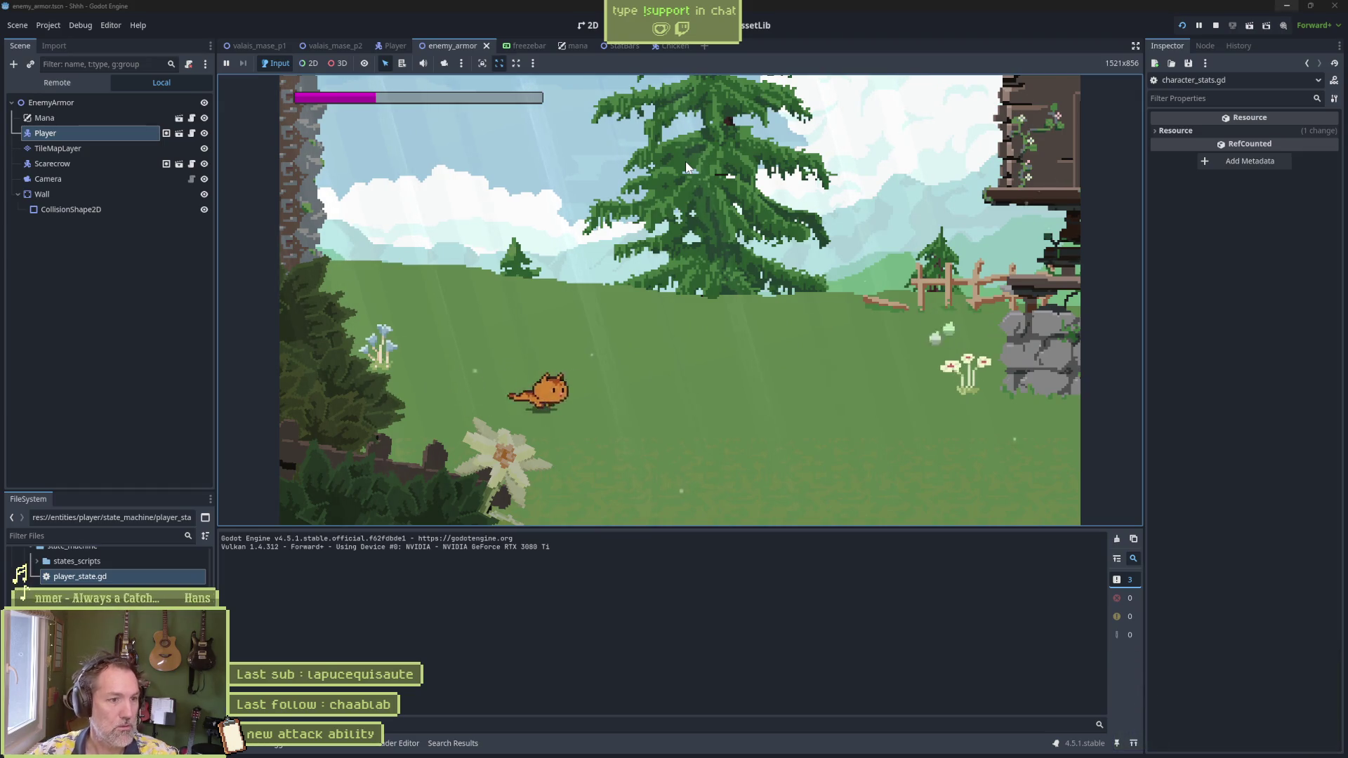
key(Left)
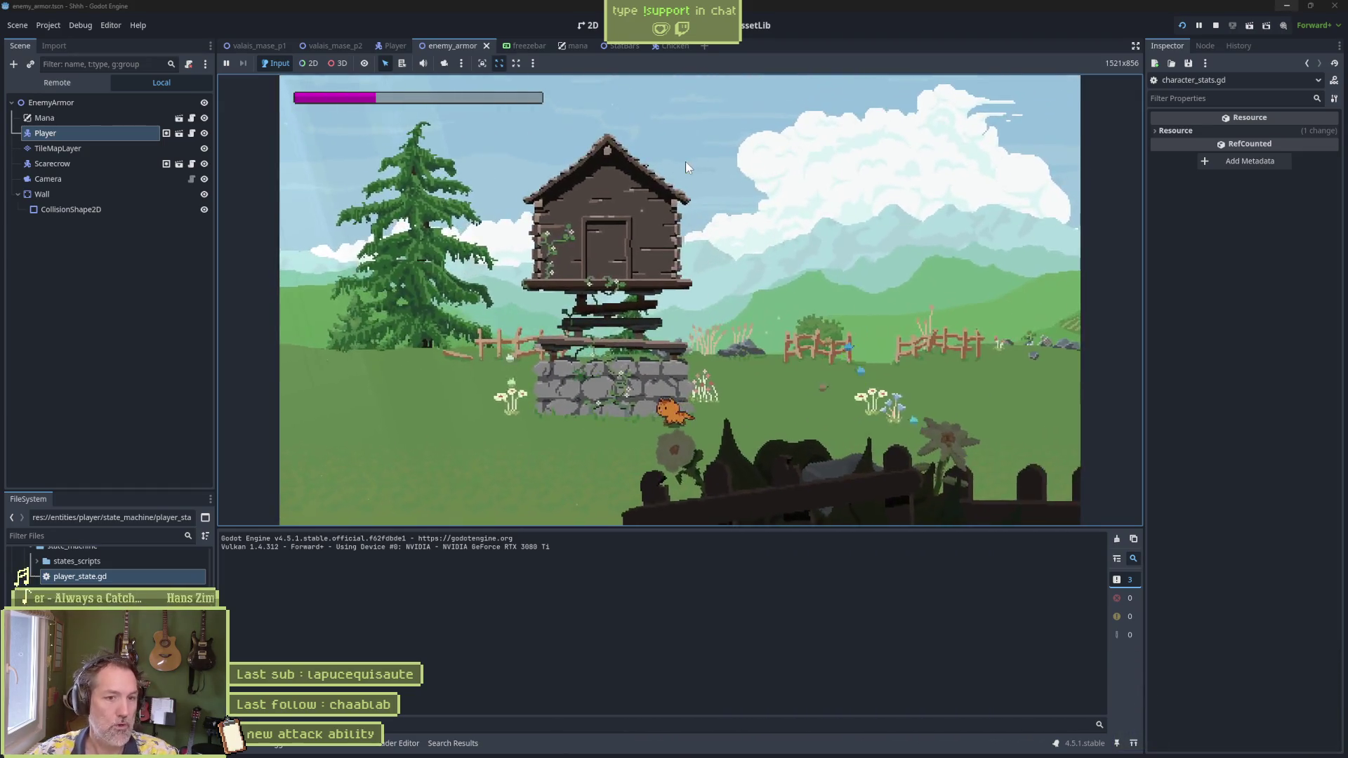
key(Right)
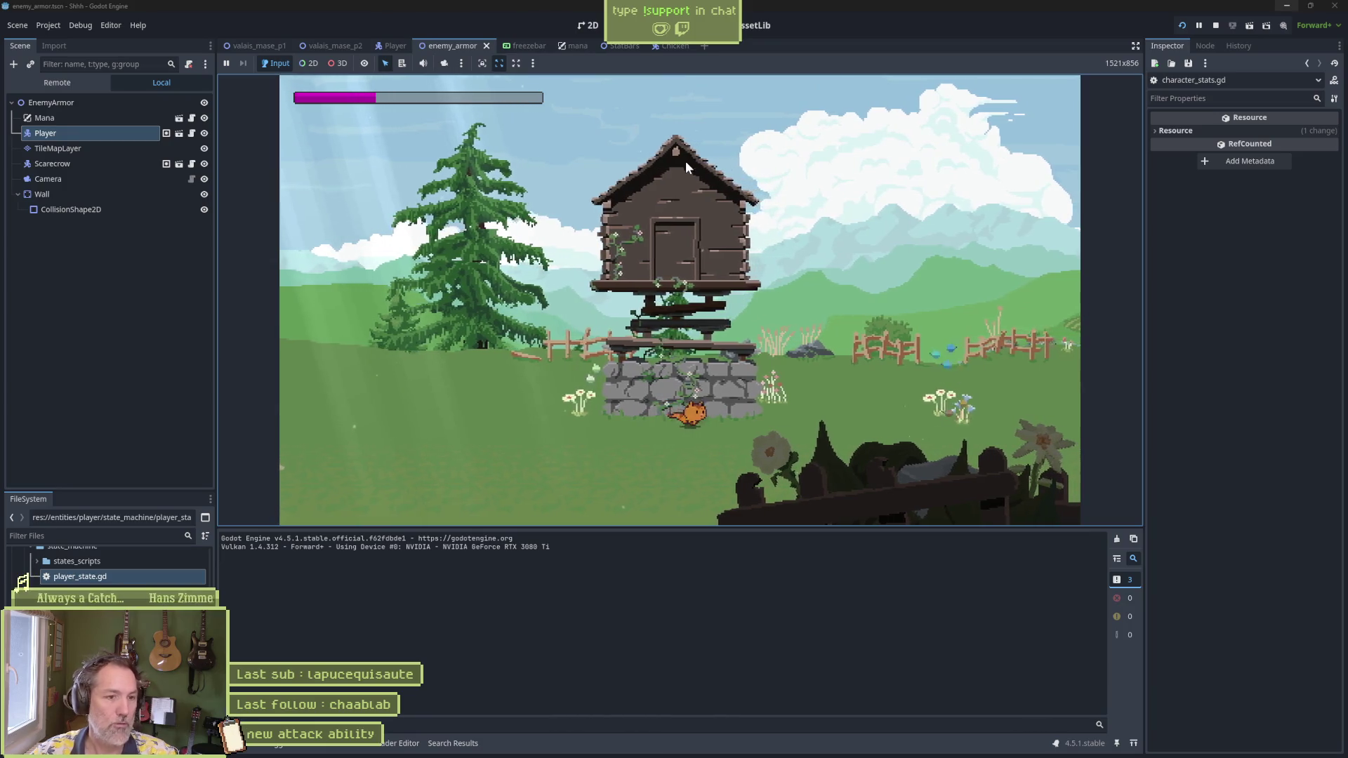
key(Right)
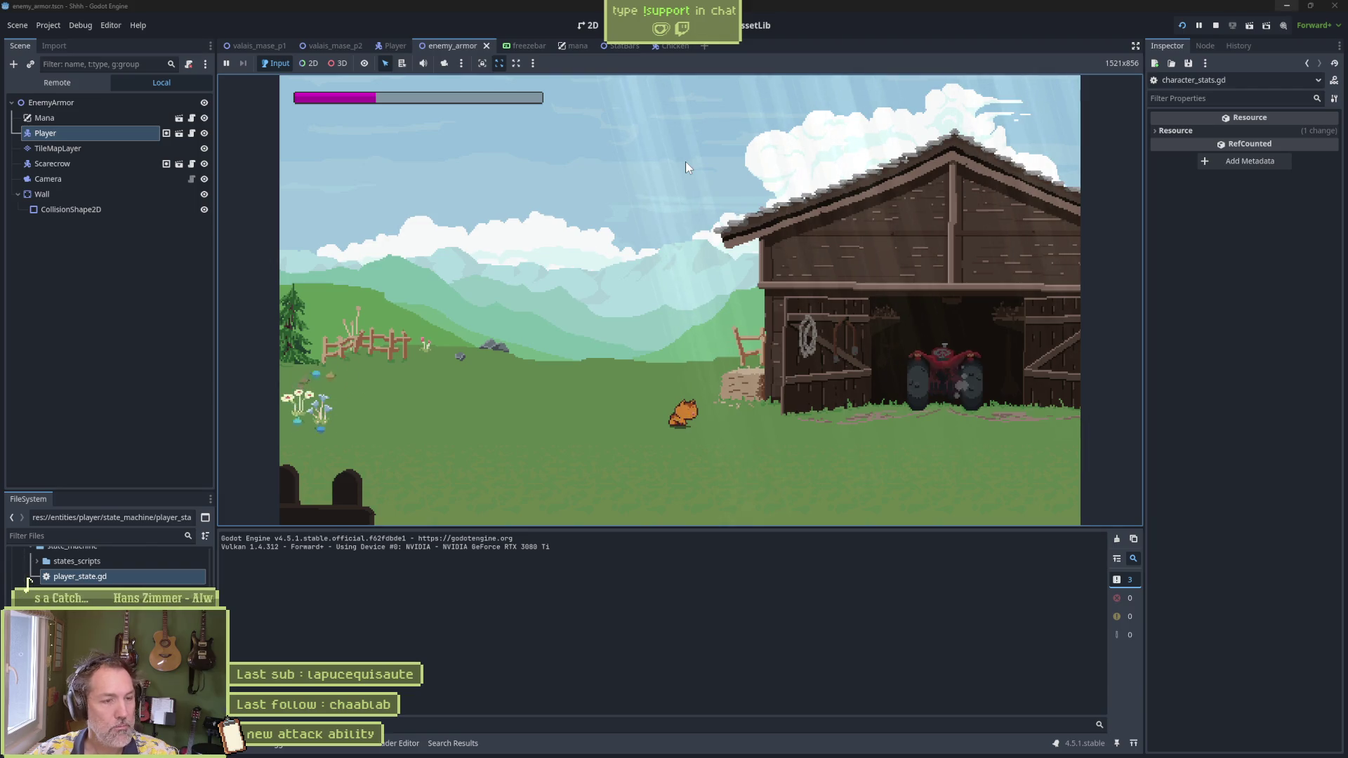
key(Right)
key(F8)
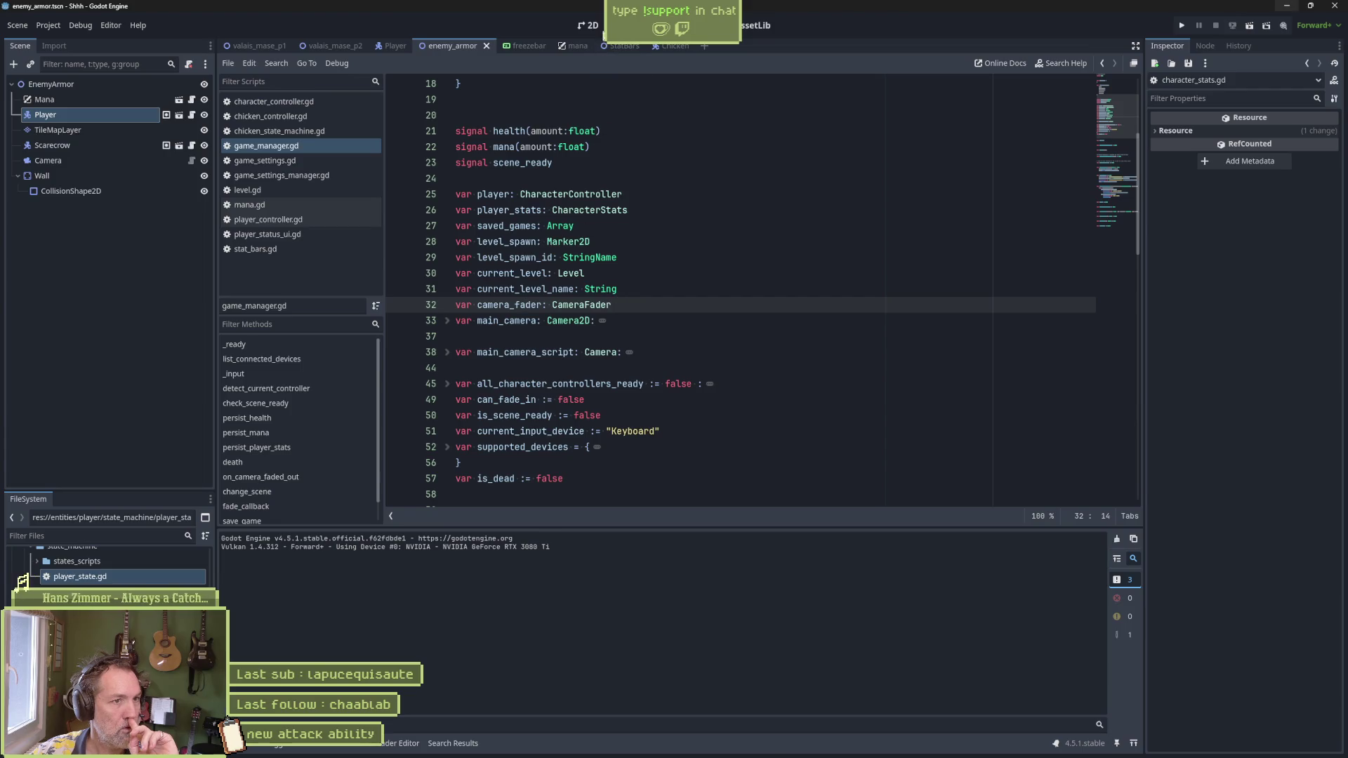
key(F6)
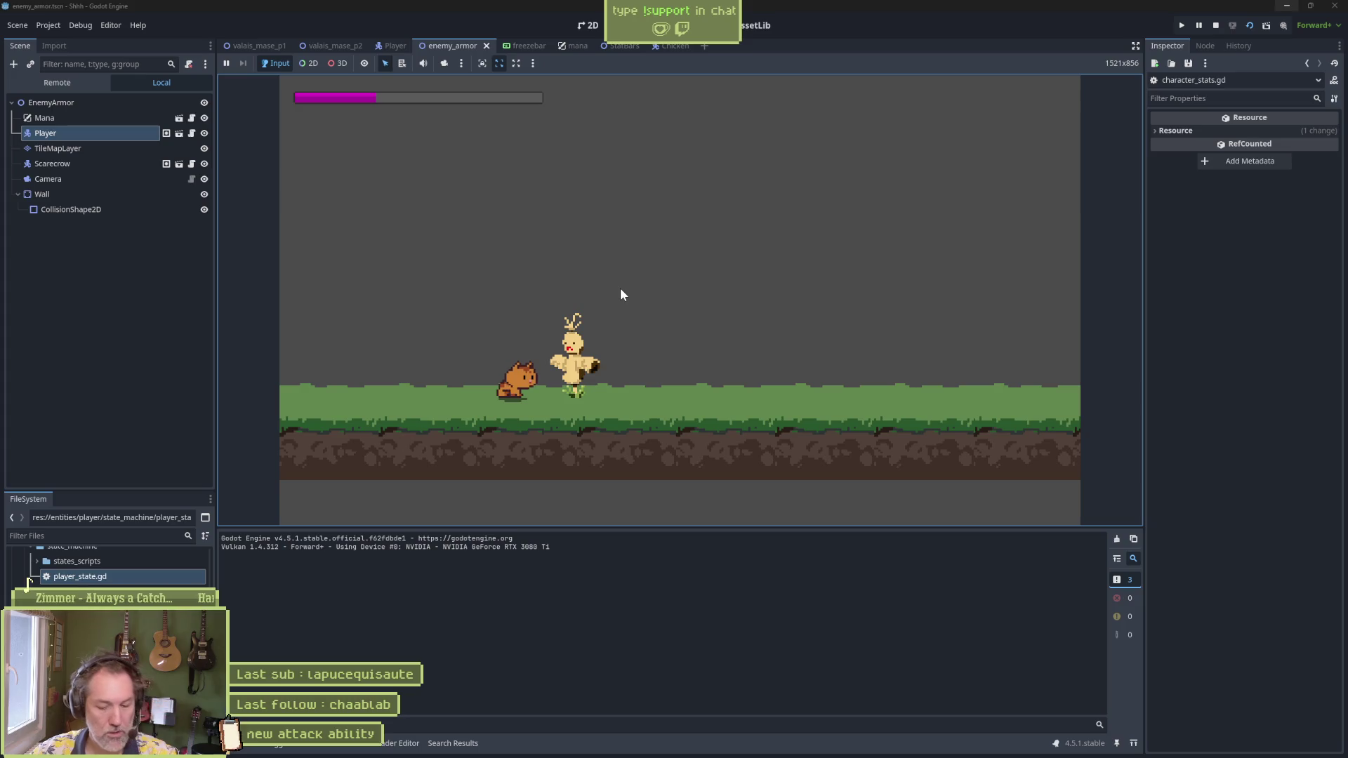
Step: Strike the scarecrow repeatedly until mana_value reaches 150.0, then stop the game with F8
click(675, 279)
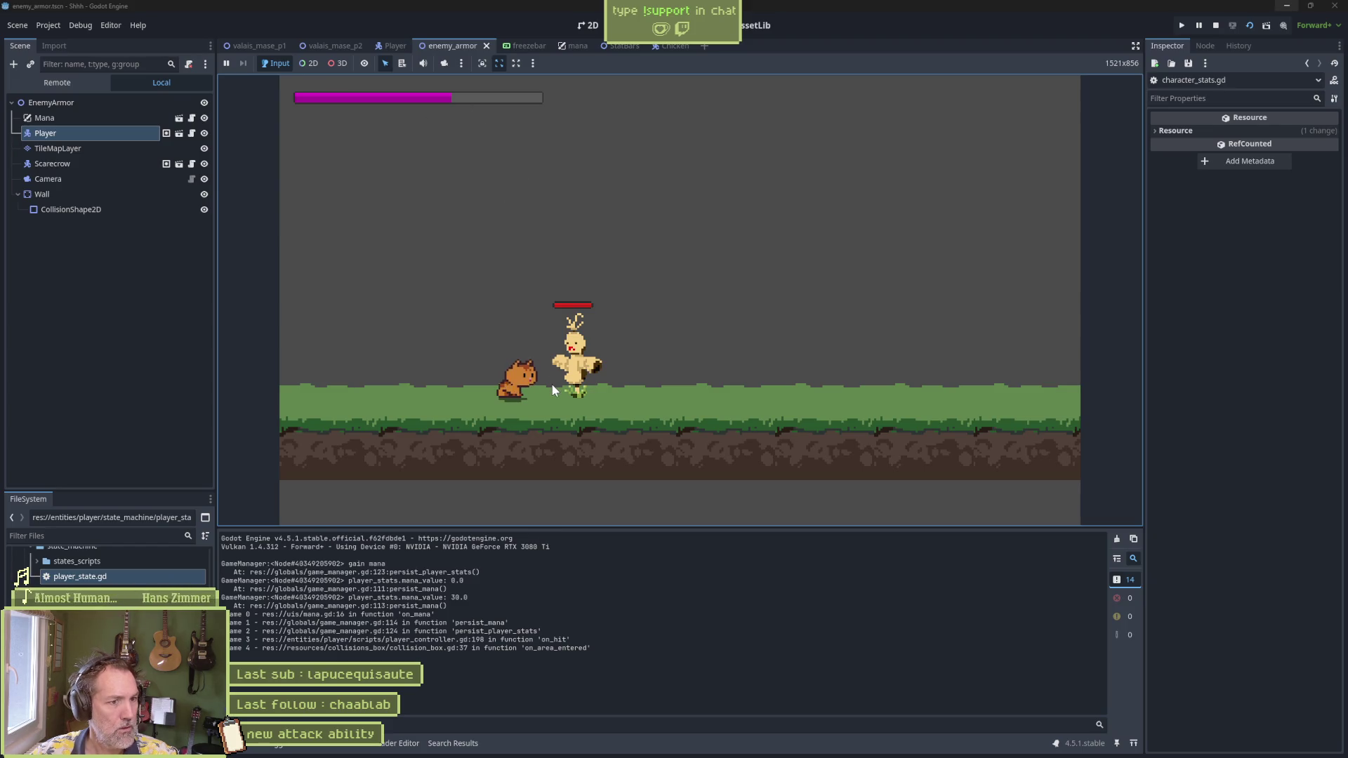
click(608, 394)
click(605, 389)
click(604, 374)
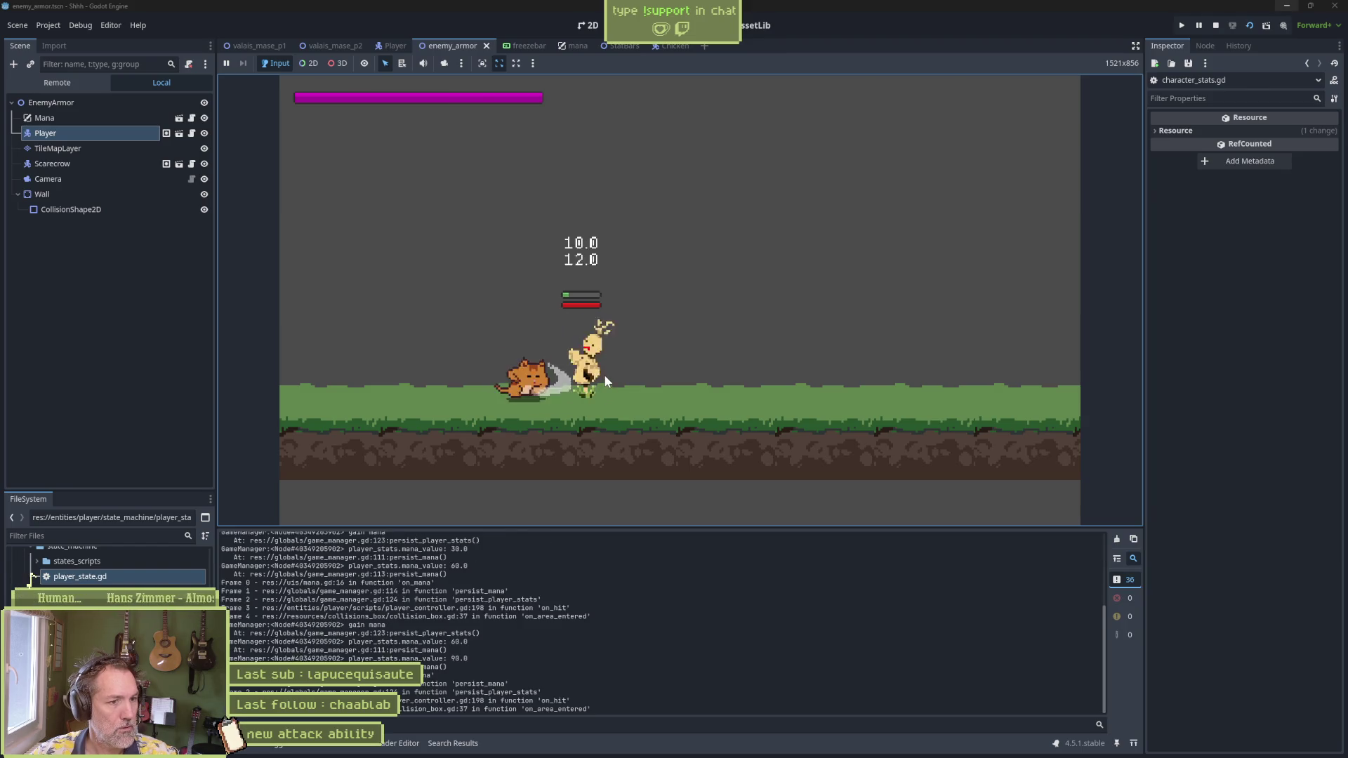
click(603, 374)
click(604, 374)
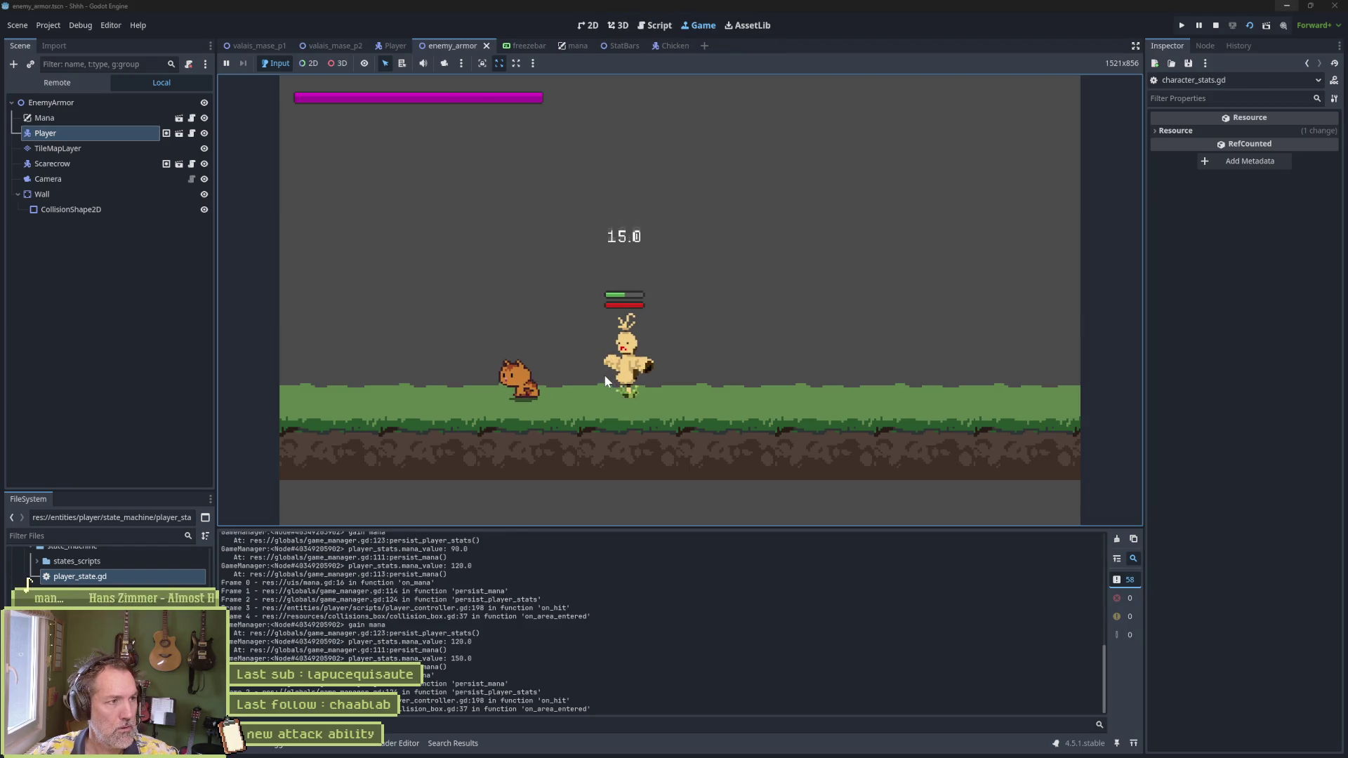
key(F8)
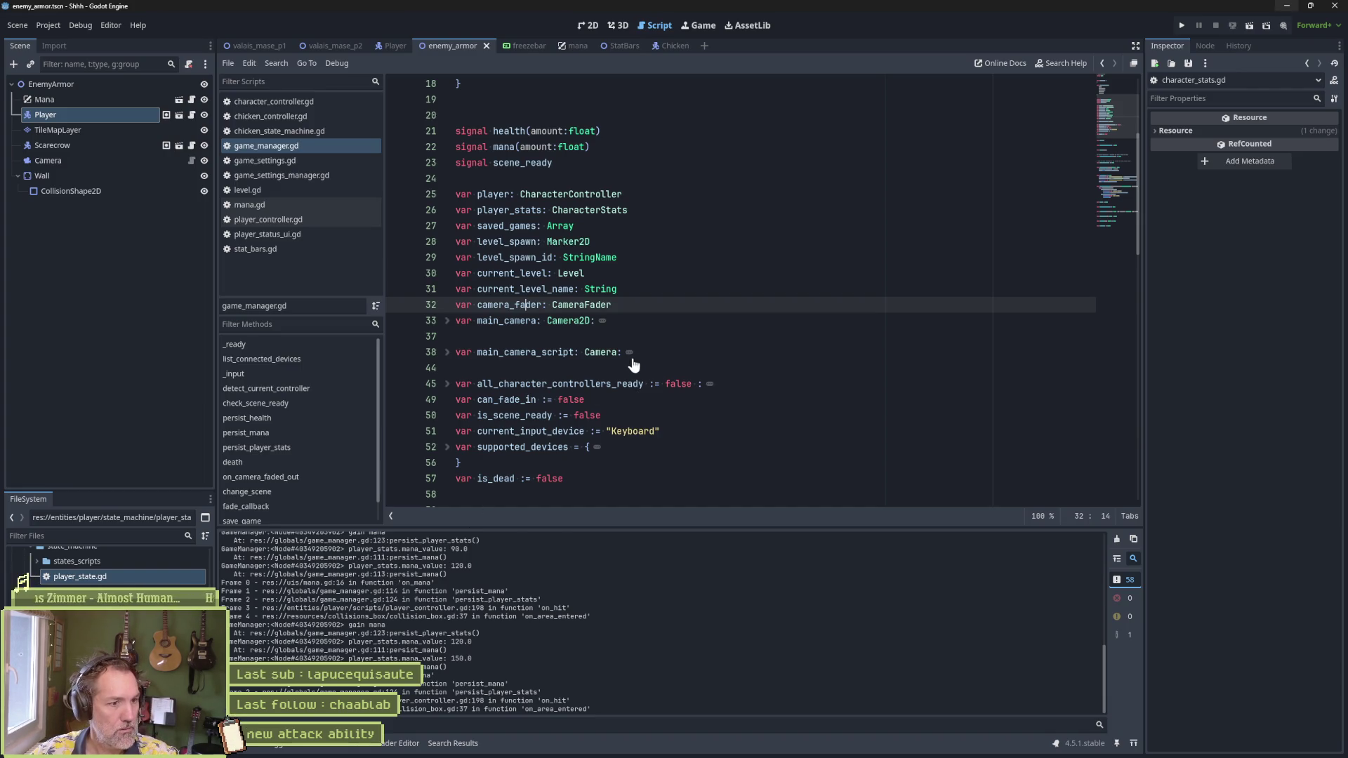
Step: Delete the persist_mana, losing-health and gain-mana debug print lines from game_manager.gd
scroll(484, 305, down, 15)
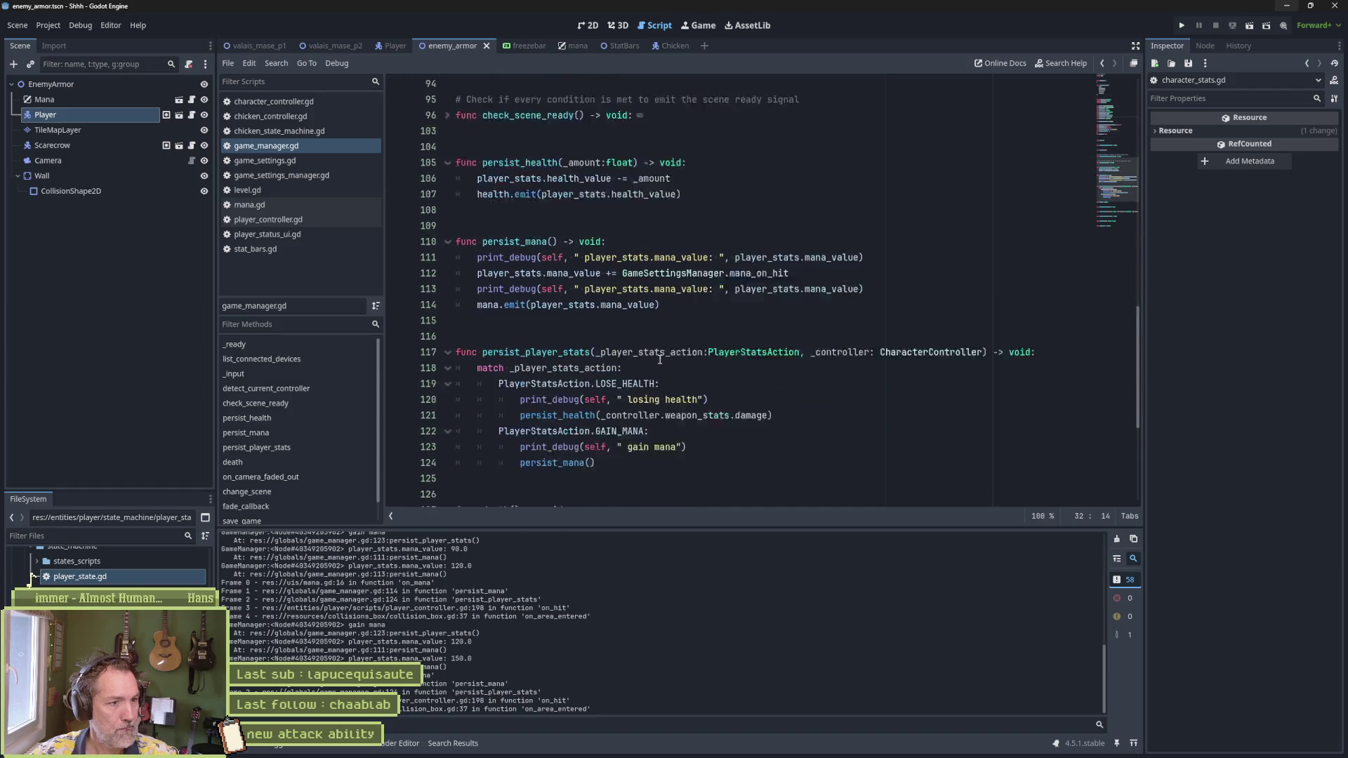
click(557, 242)
key(ctrl+shift+k)
key(Down)
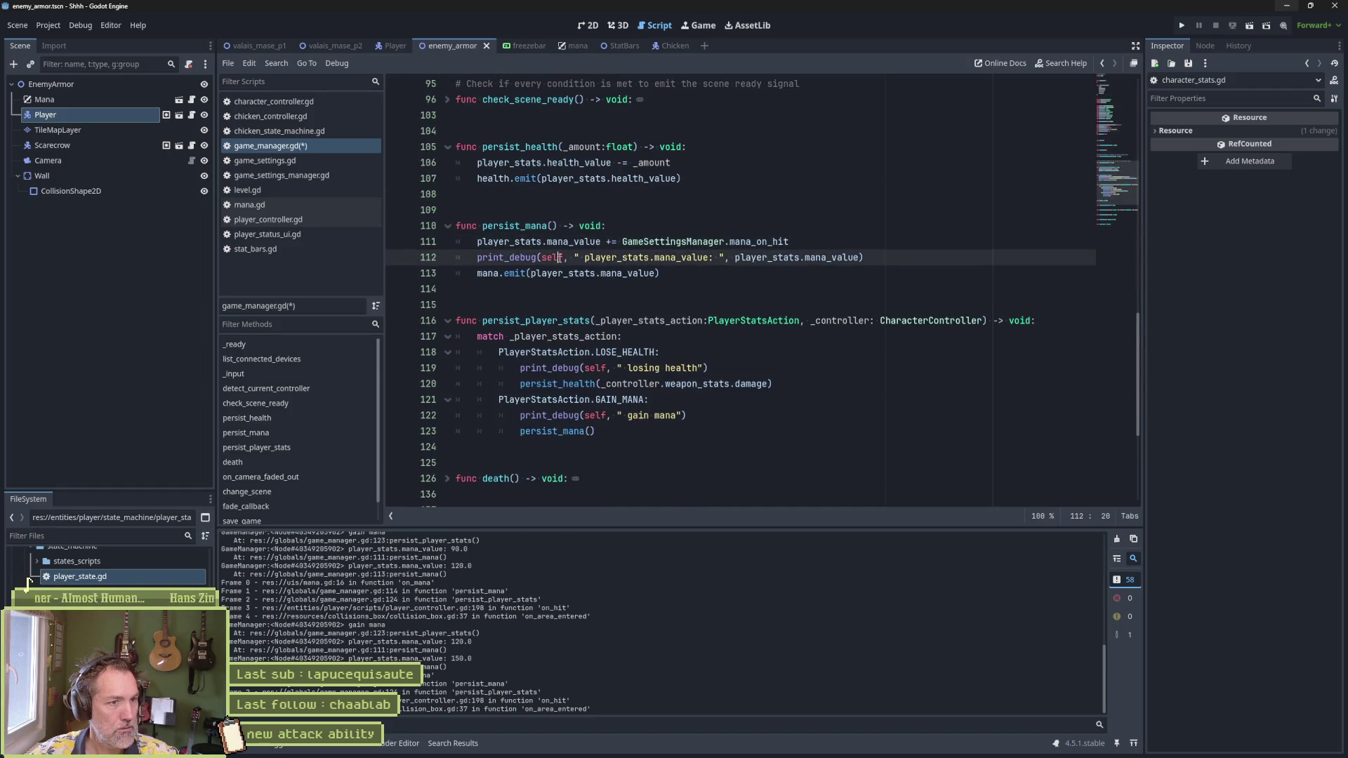
key(ctrl+shift+k)
click(610, 347)
key(ctrl+shift+k)
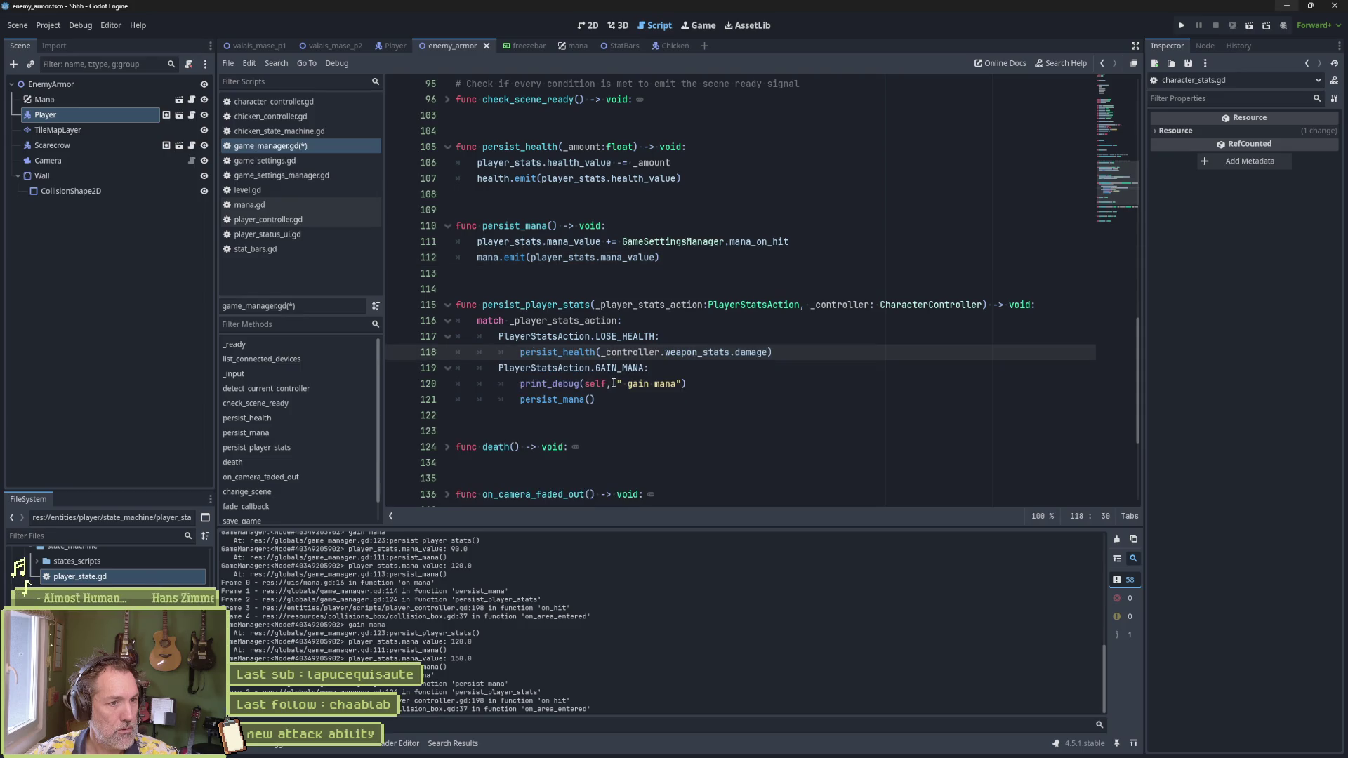
click(613, 383)
key(ctrl+shift+k)
Step: Run a project-wide Find in Files search for 'mana'
double_click(579, 383)
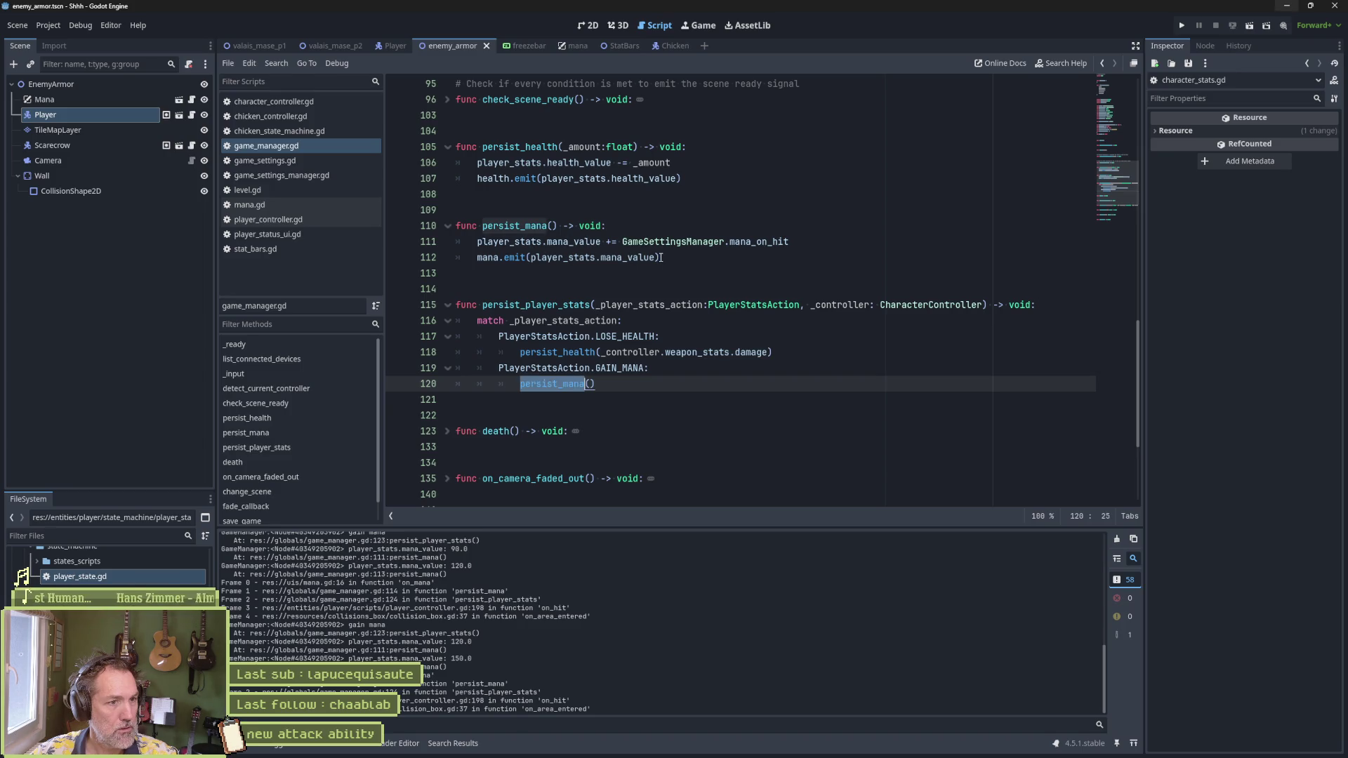
double_click(492, 257)
key(ctrl+shift+f)
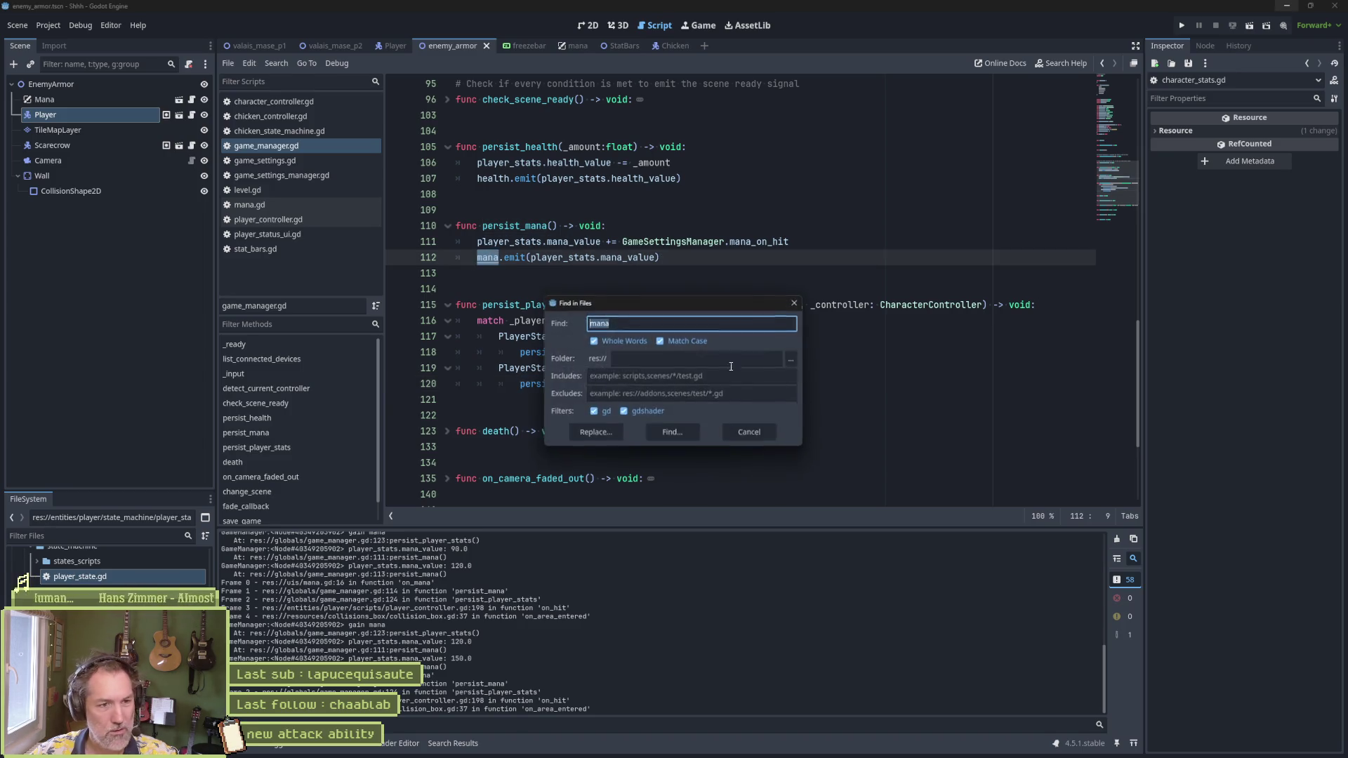
click(661, 433)
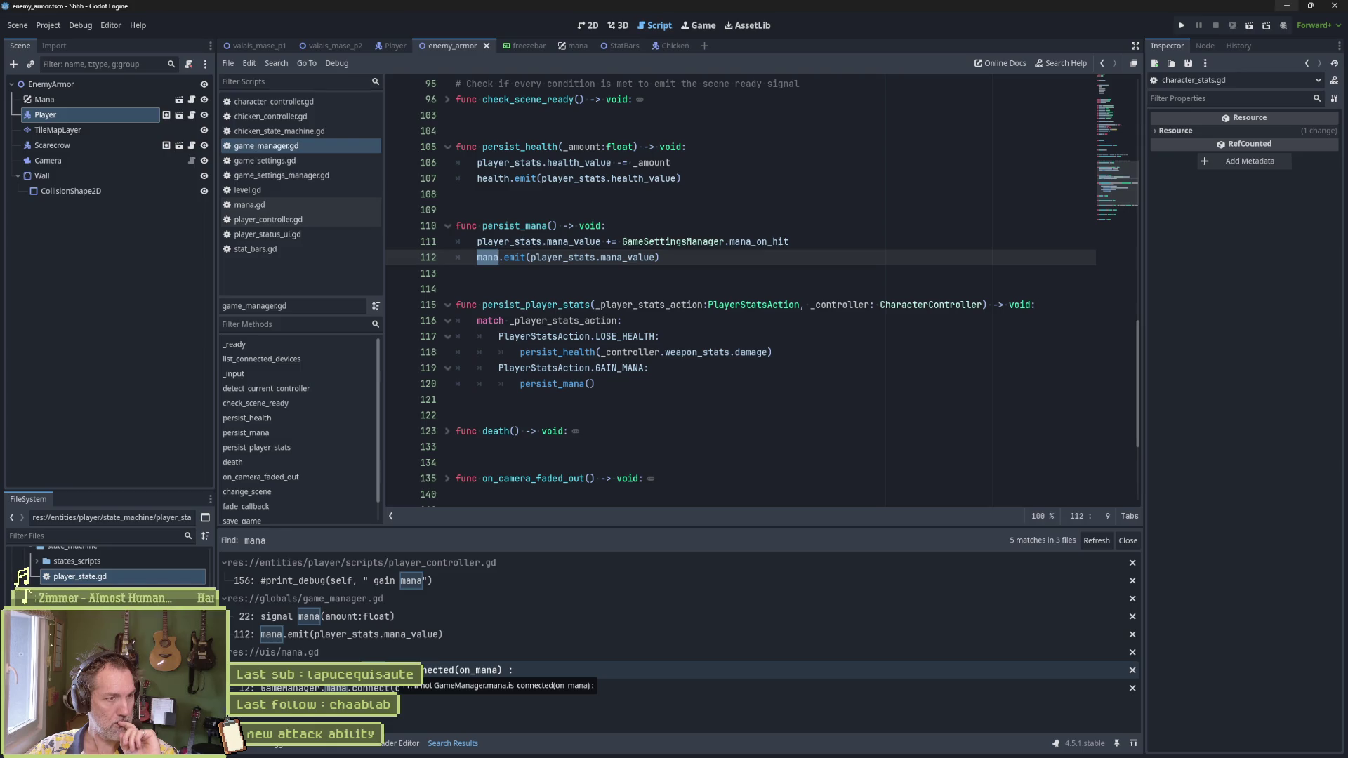
Step: Delete the commented-out lines 148–156 in player_controller.gd, then open mana.gd at line 12
click(422, 580)
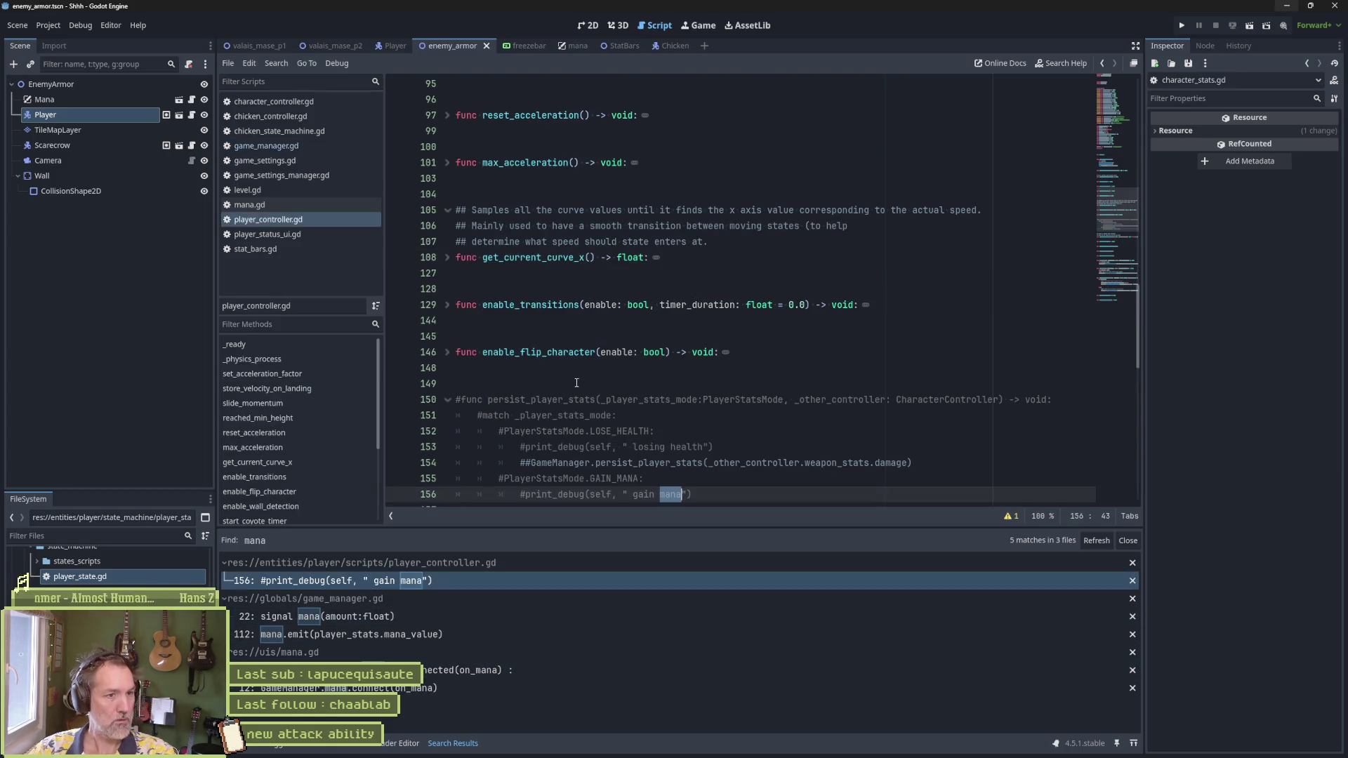
scroll(566, 423, down, 1)
drag(692, 446, 785, 316)
key(Delete)
key(Delete)
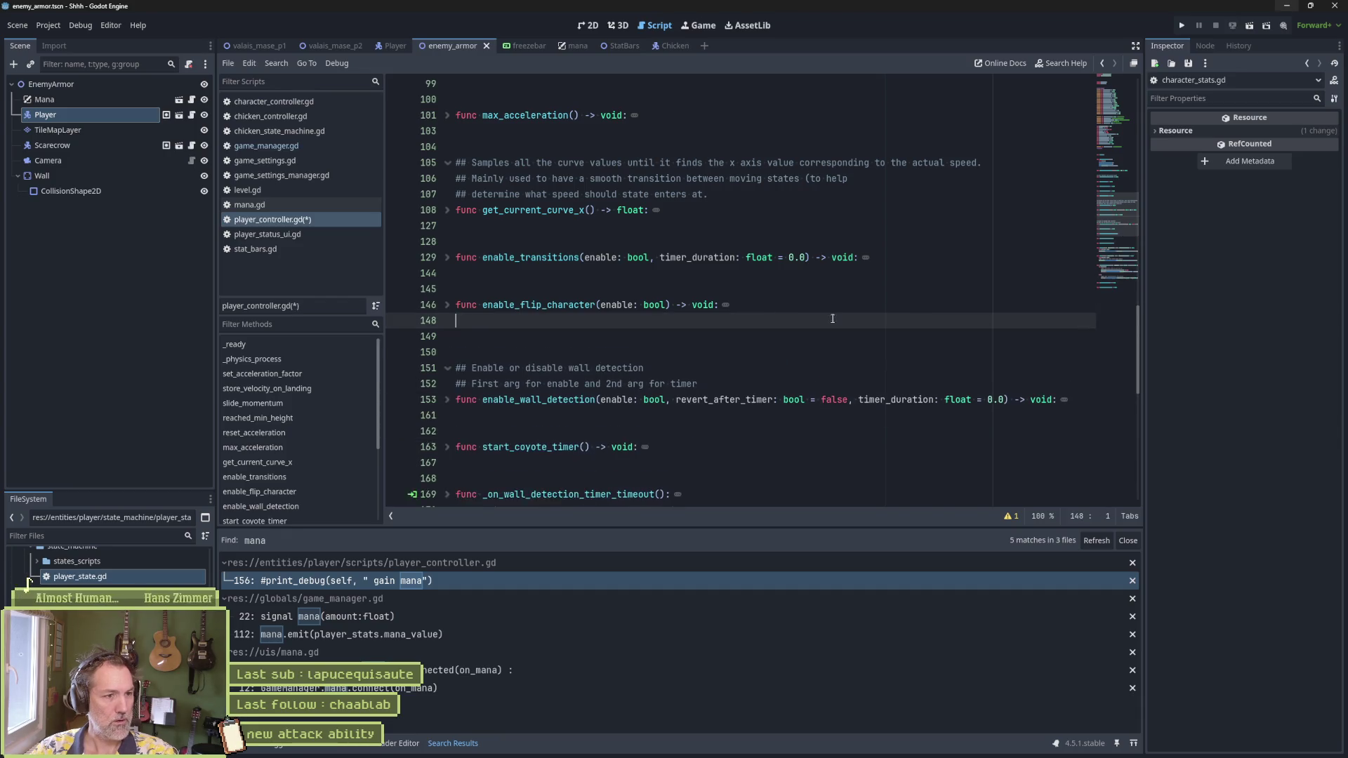
key(Down)
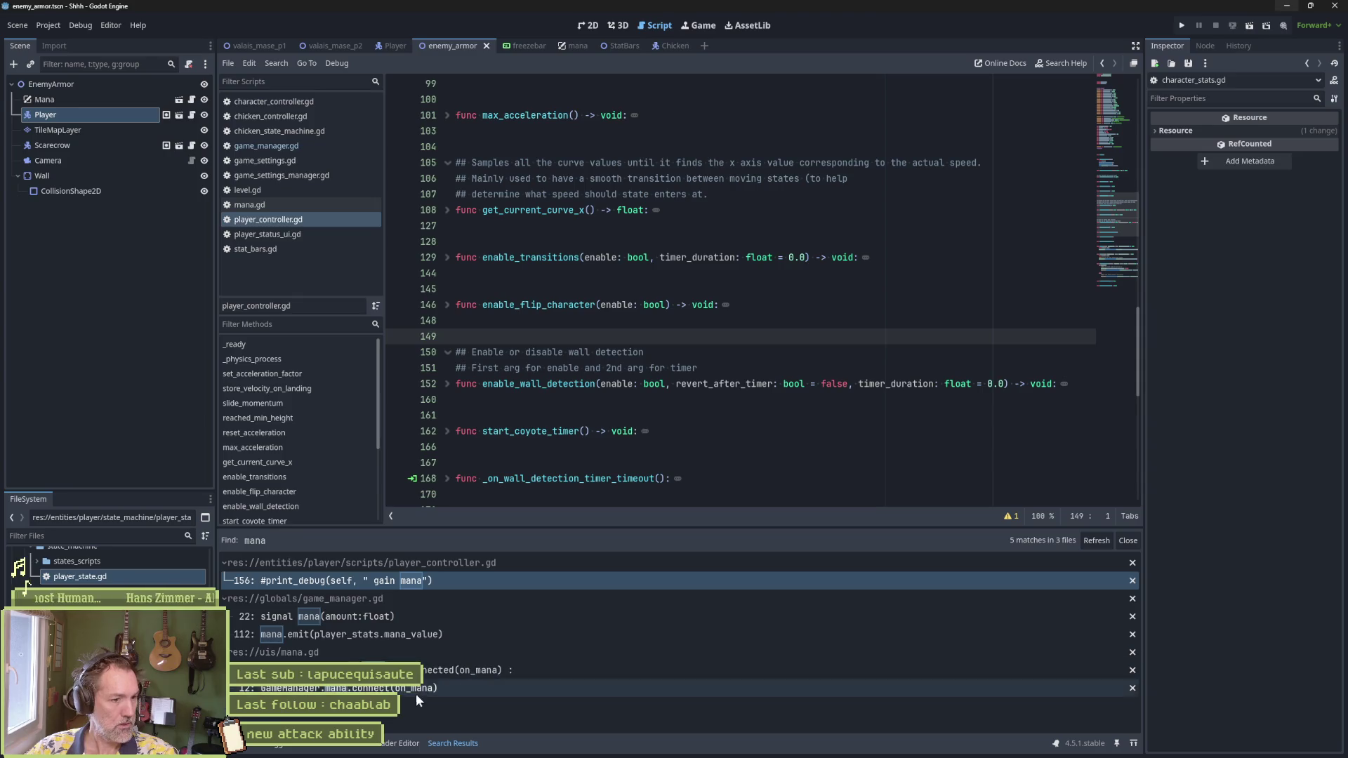
click(417, 689)
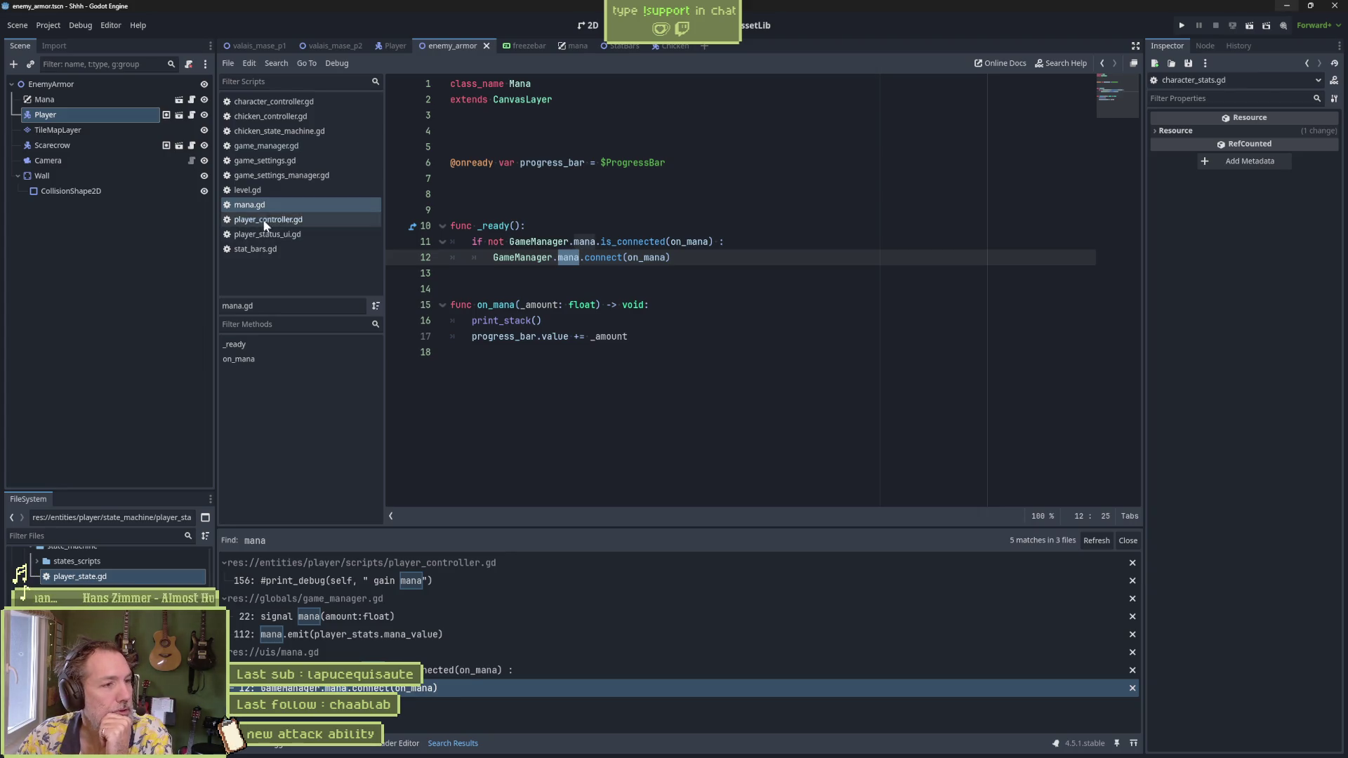
Step: In the Player scene's StateMachine, review the dash condition in the grounded state's check_transitions
click(391, 45)
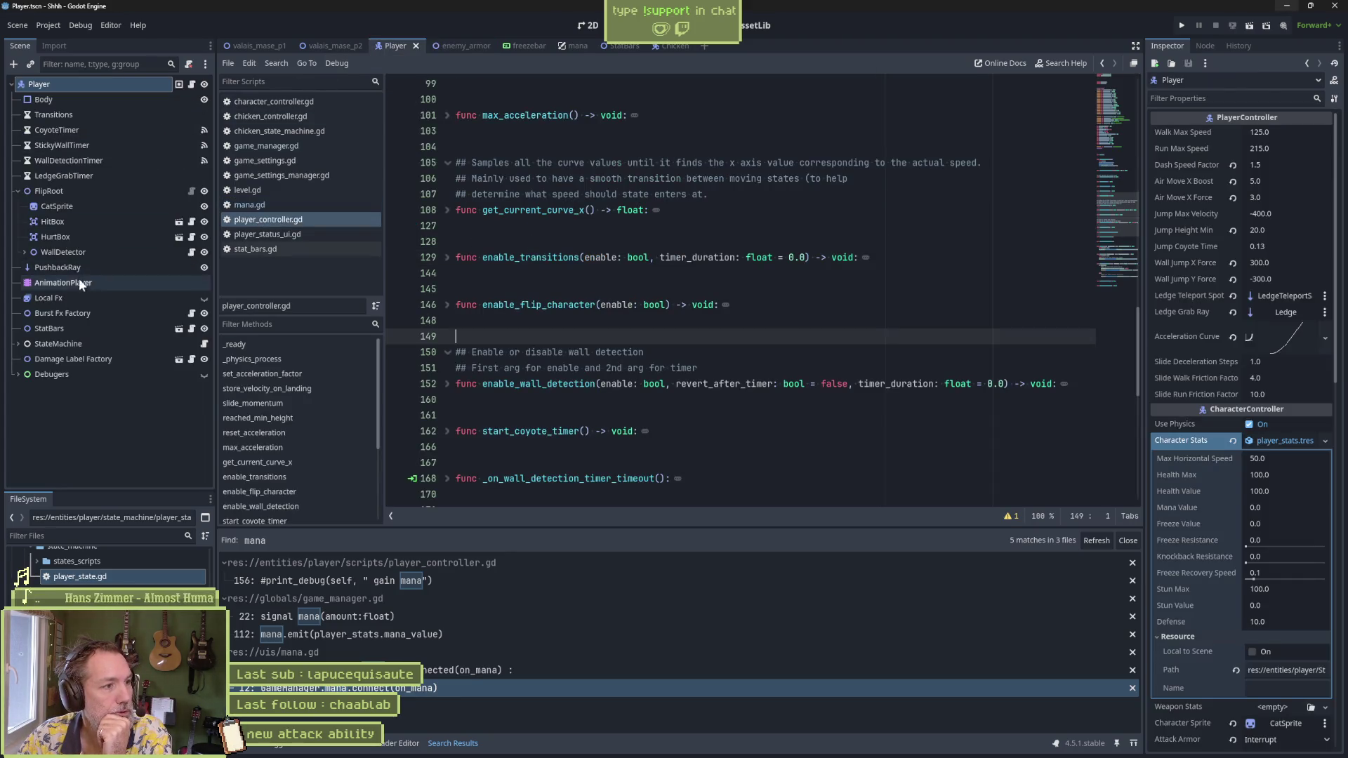
click(18, 344)
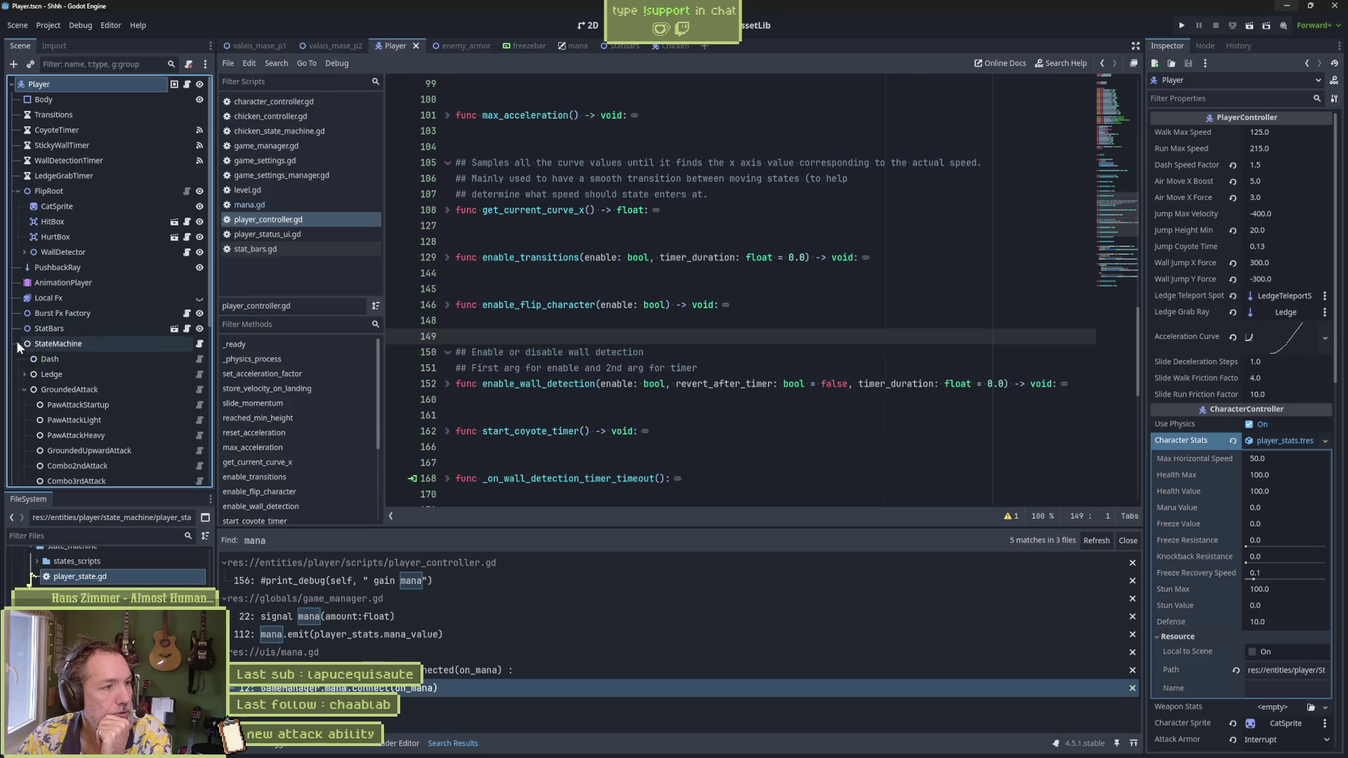
click(68, 360)
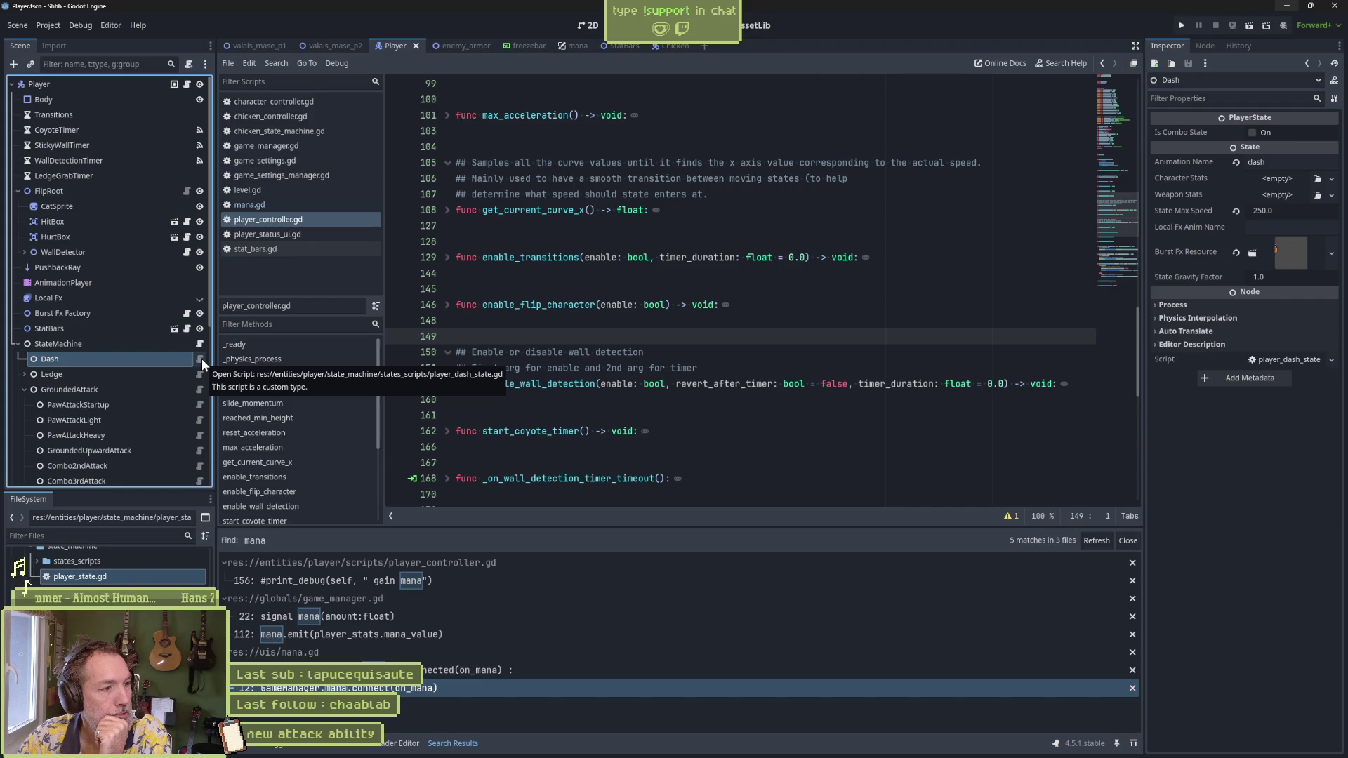
click(24, 391)
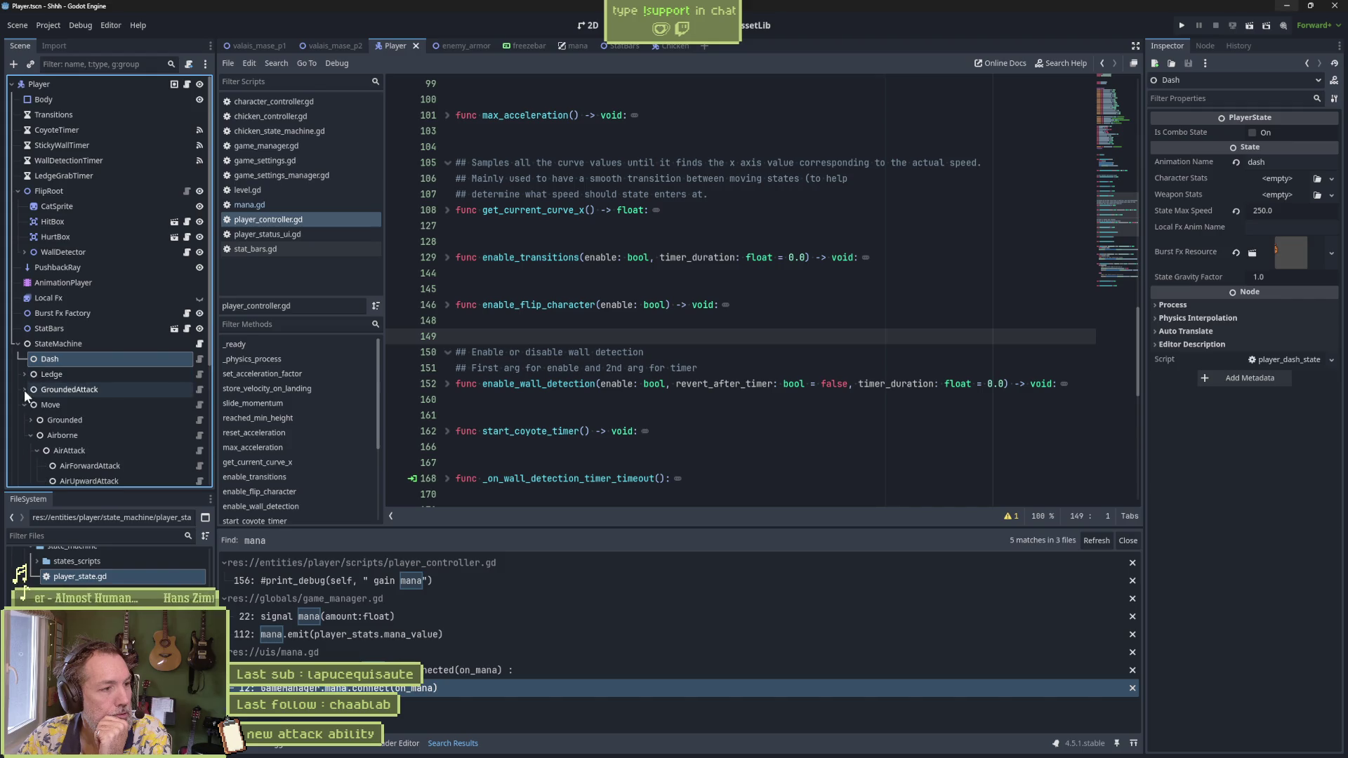
click(197, 405)
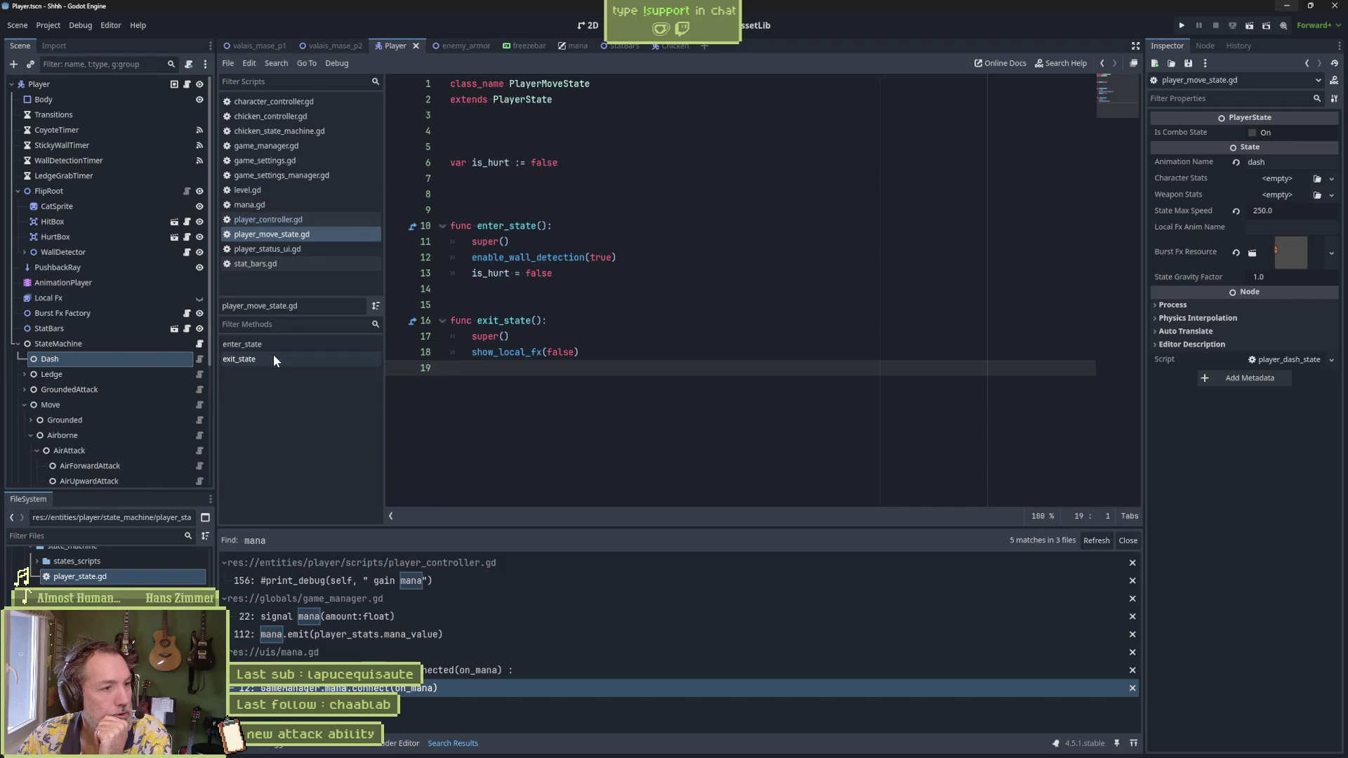
click(200, 420)
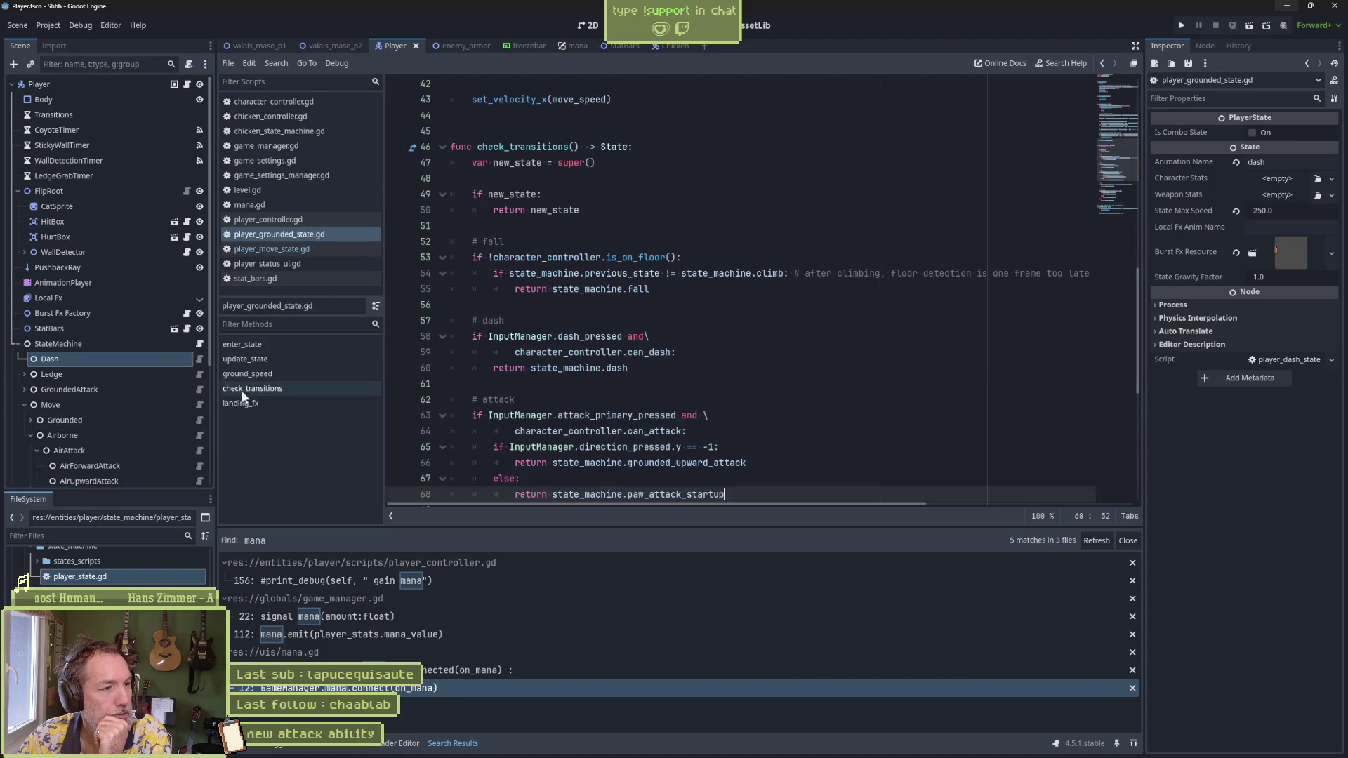
click(256, 388)
scroll(668, 269, down, 5)
mouse_move(671, 257)
mouse_down()
mouse_move(668, 269)
mouse_move(440, 239)
mouse_up()
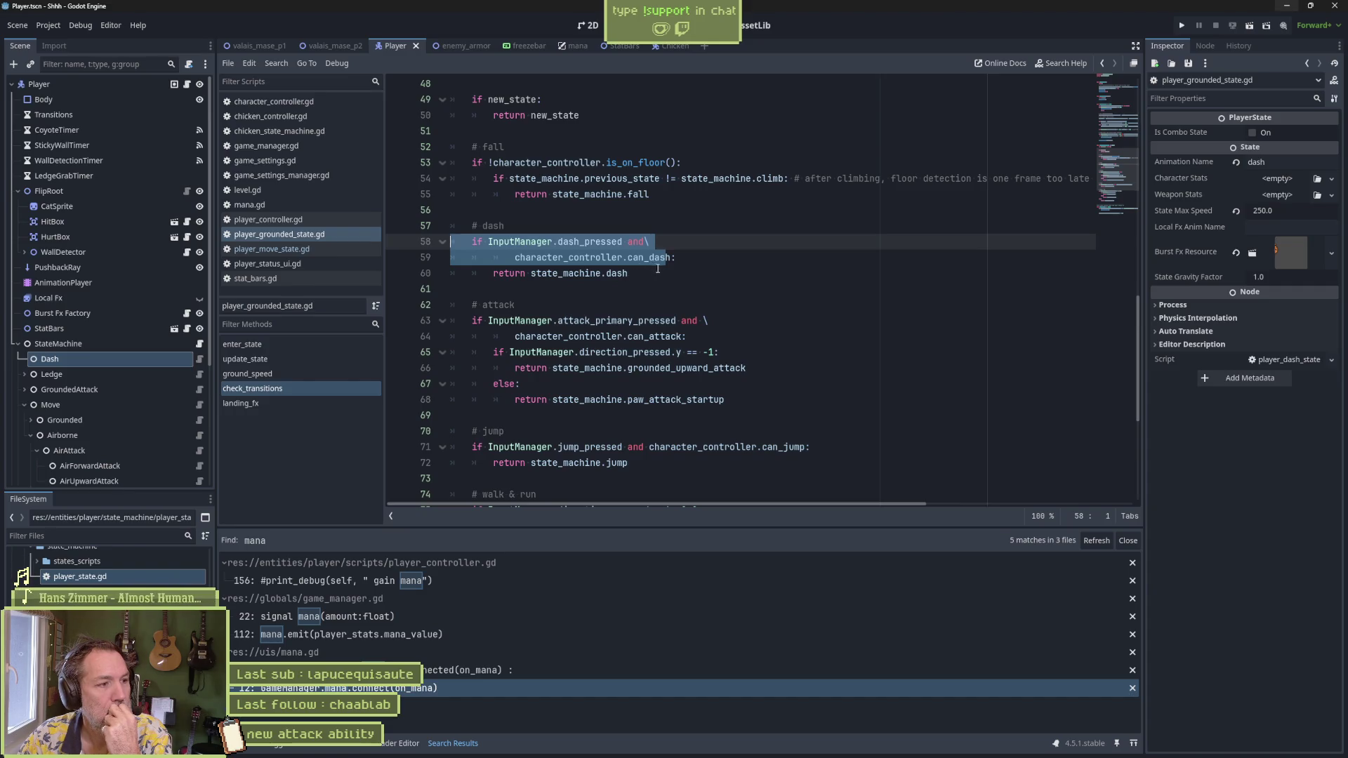
Step: Review check_transitions in the Airborne and AirAttack state scripts
click(198, 436)
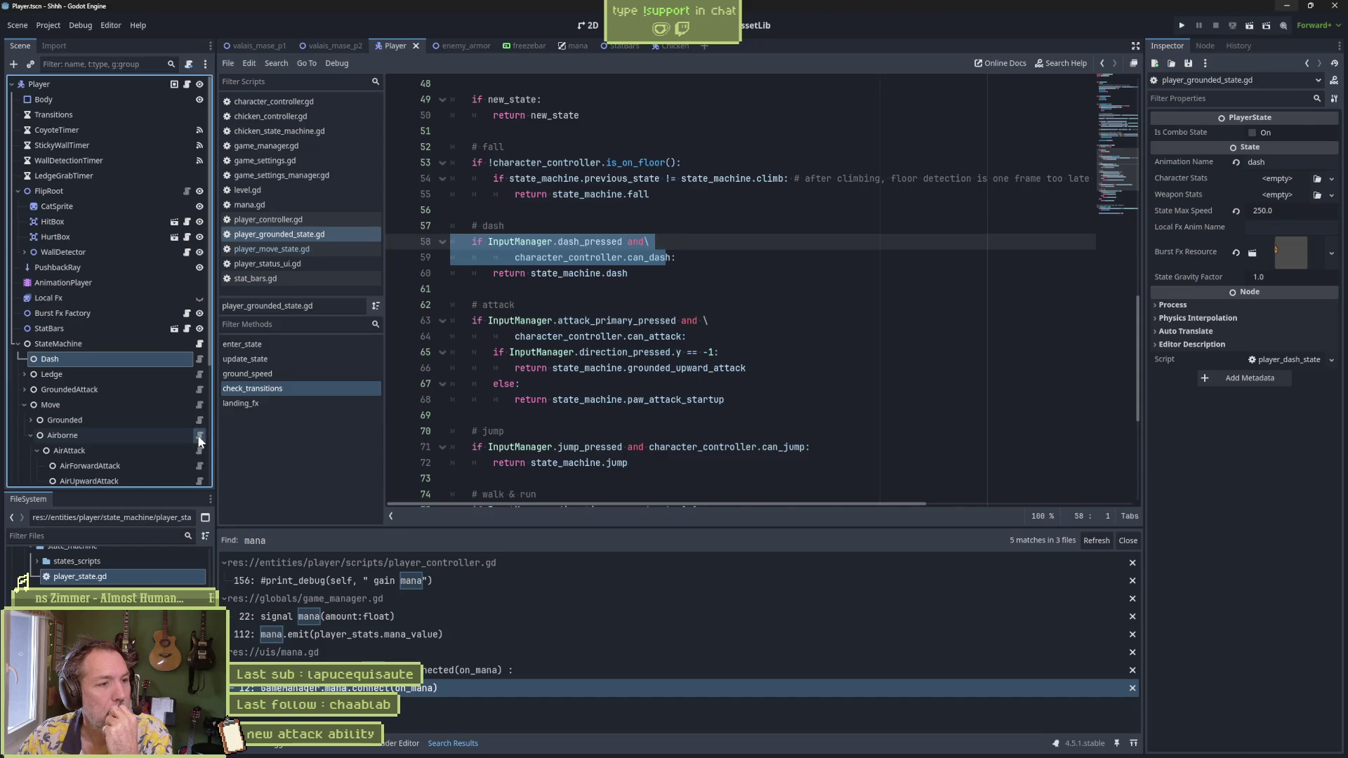
click(307, 387)
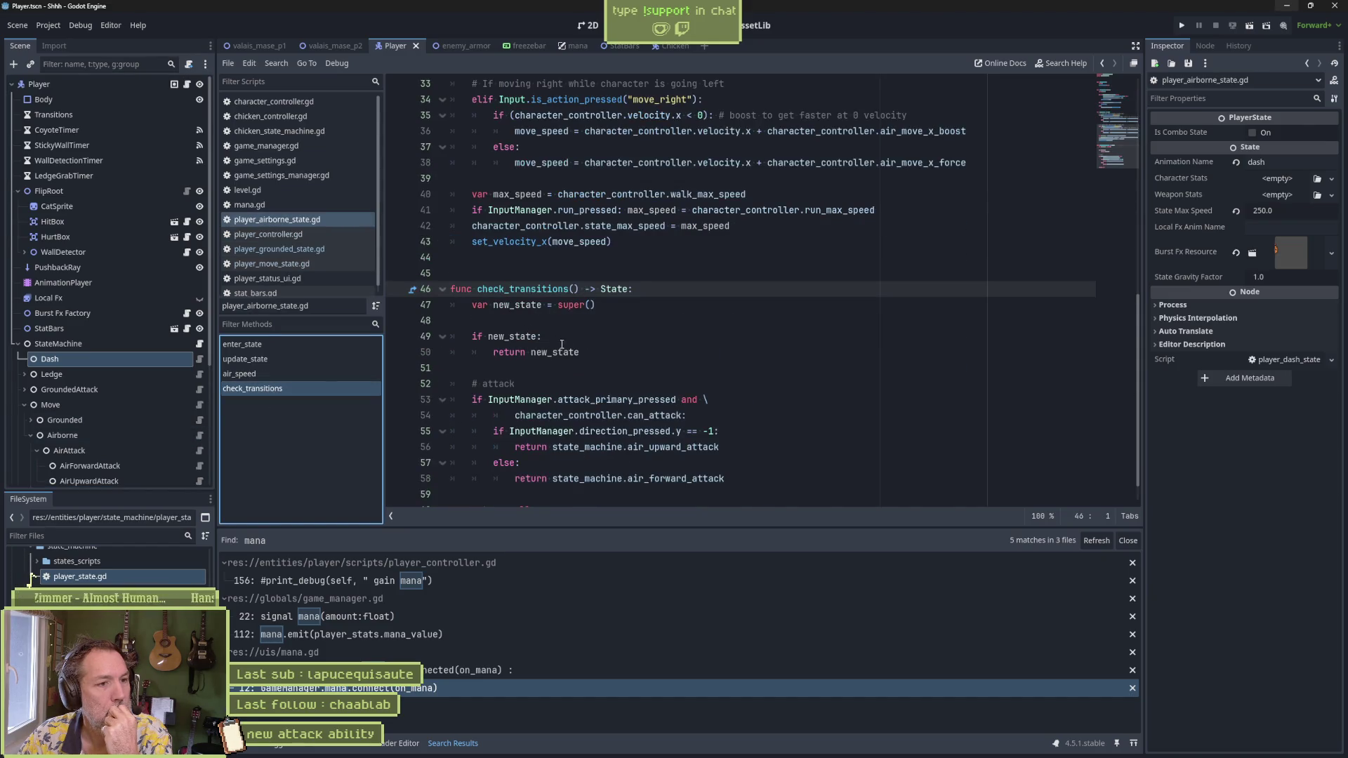
scroll(565, 348, down, 1)
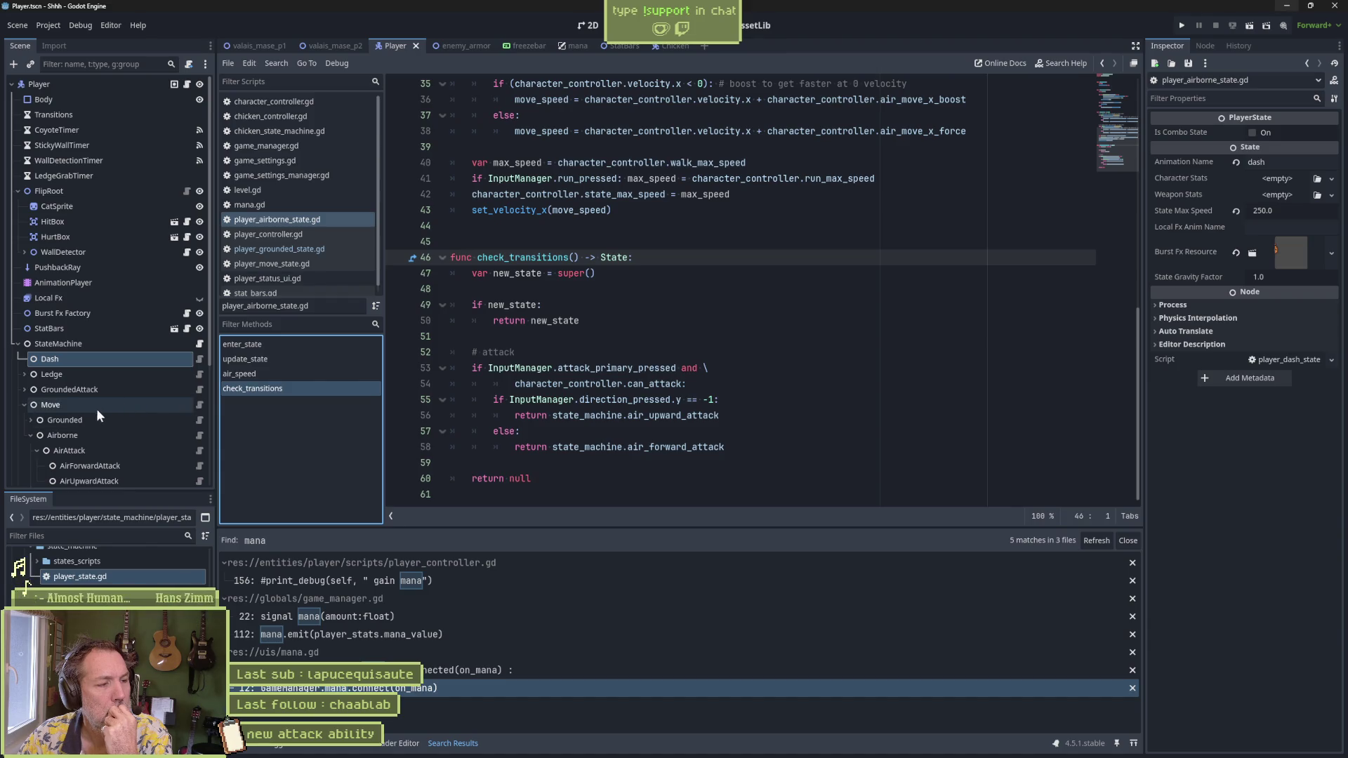
click(199, 450)
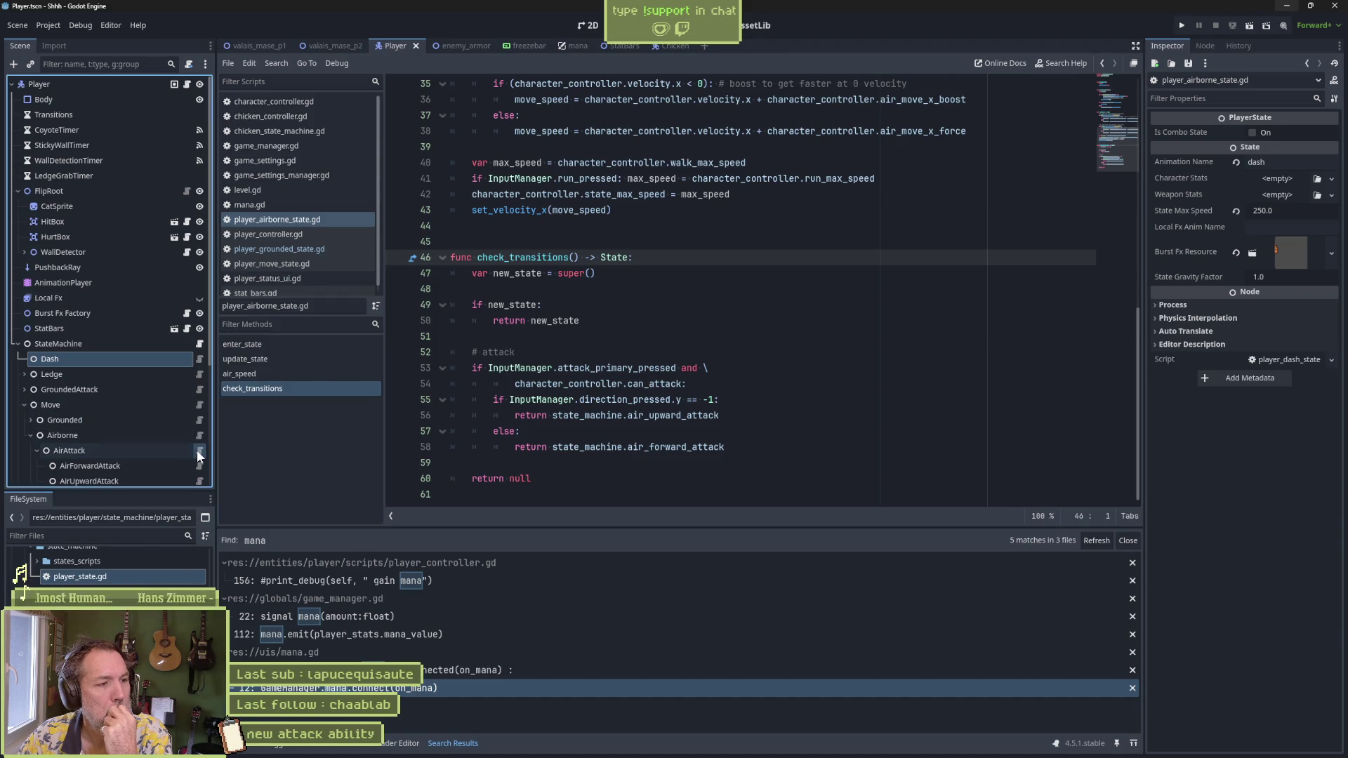
click(253, 389)
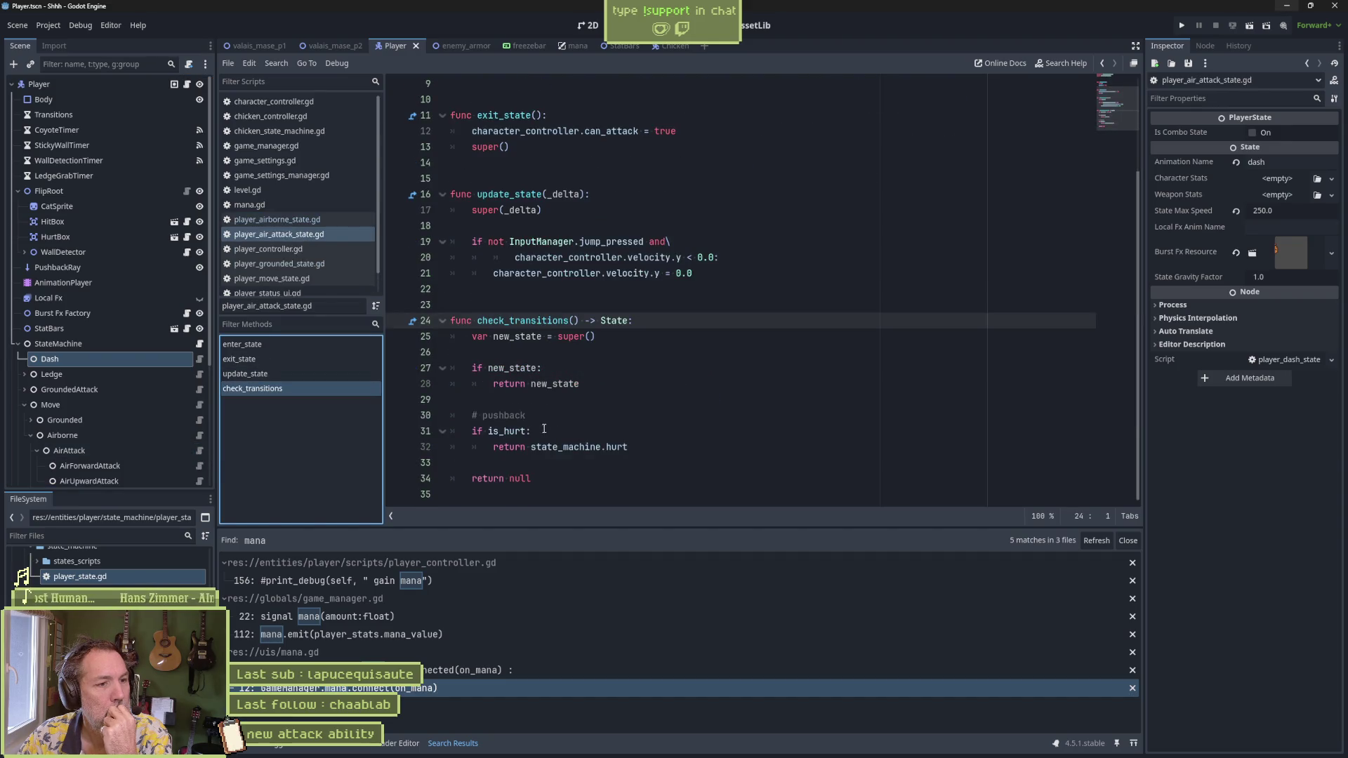
scroll(170, 406, down, 2)
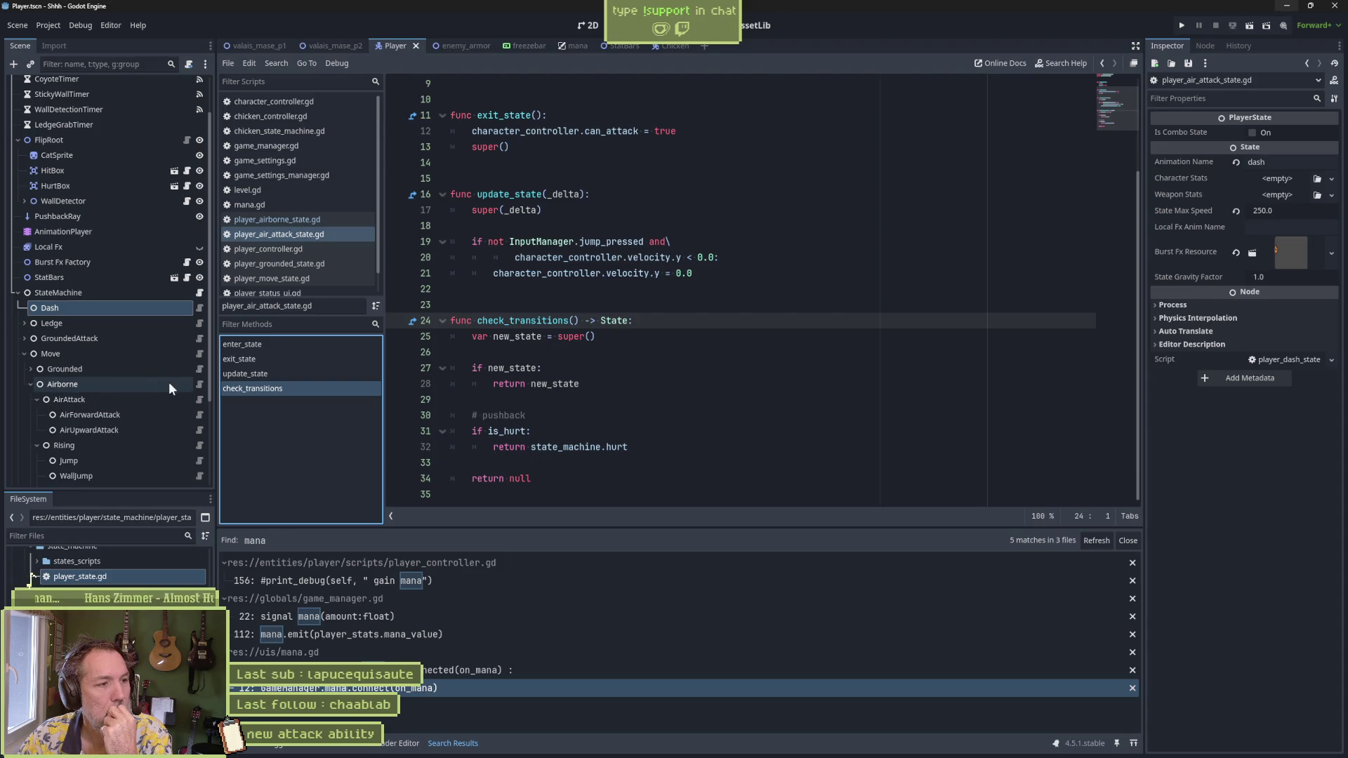
click(199, 385)
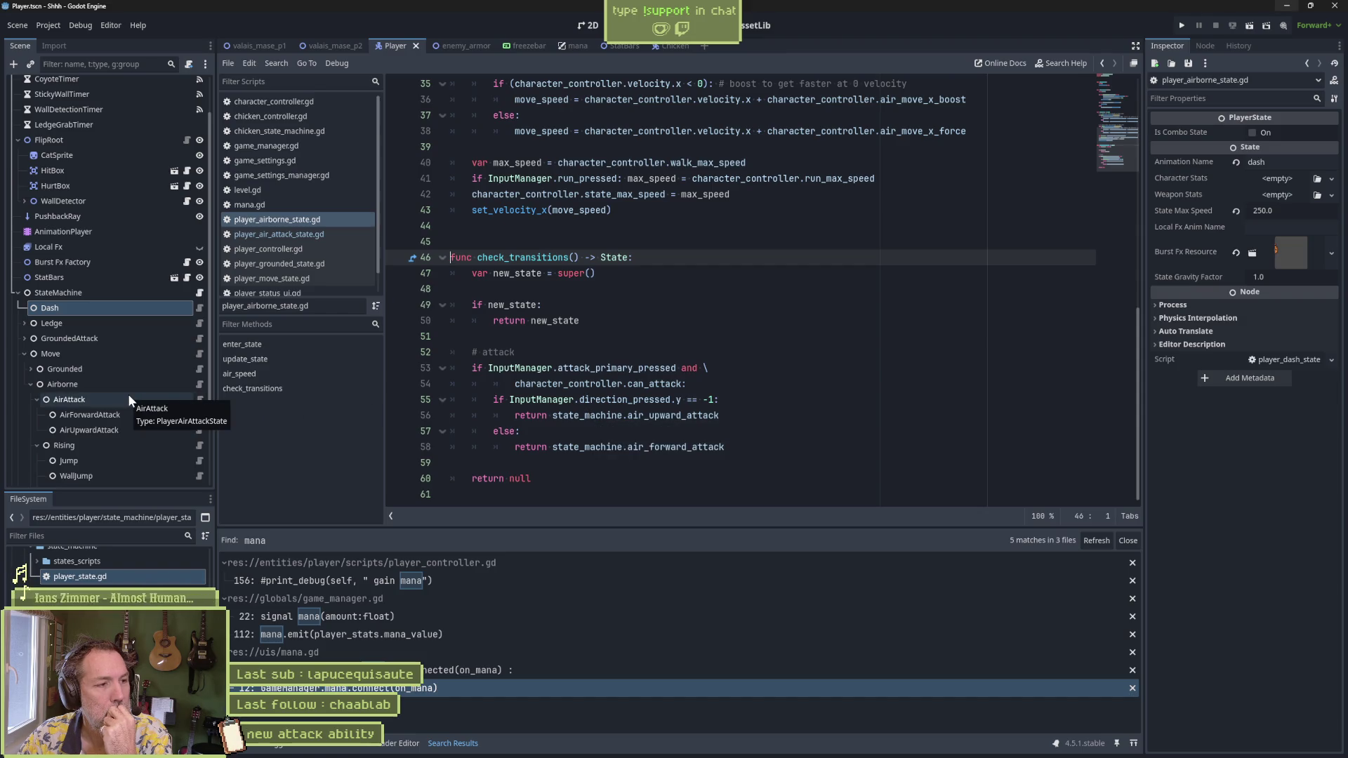
scroll(119, 415, down, 3)
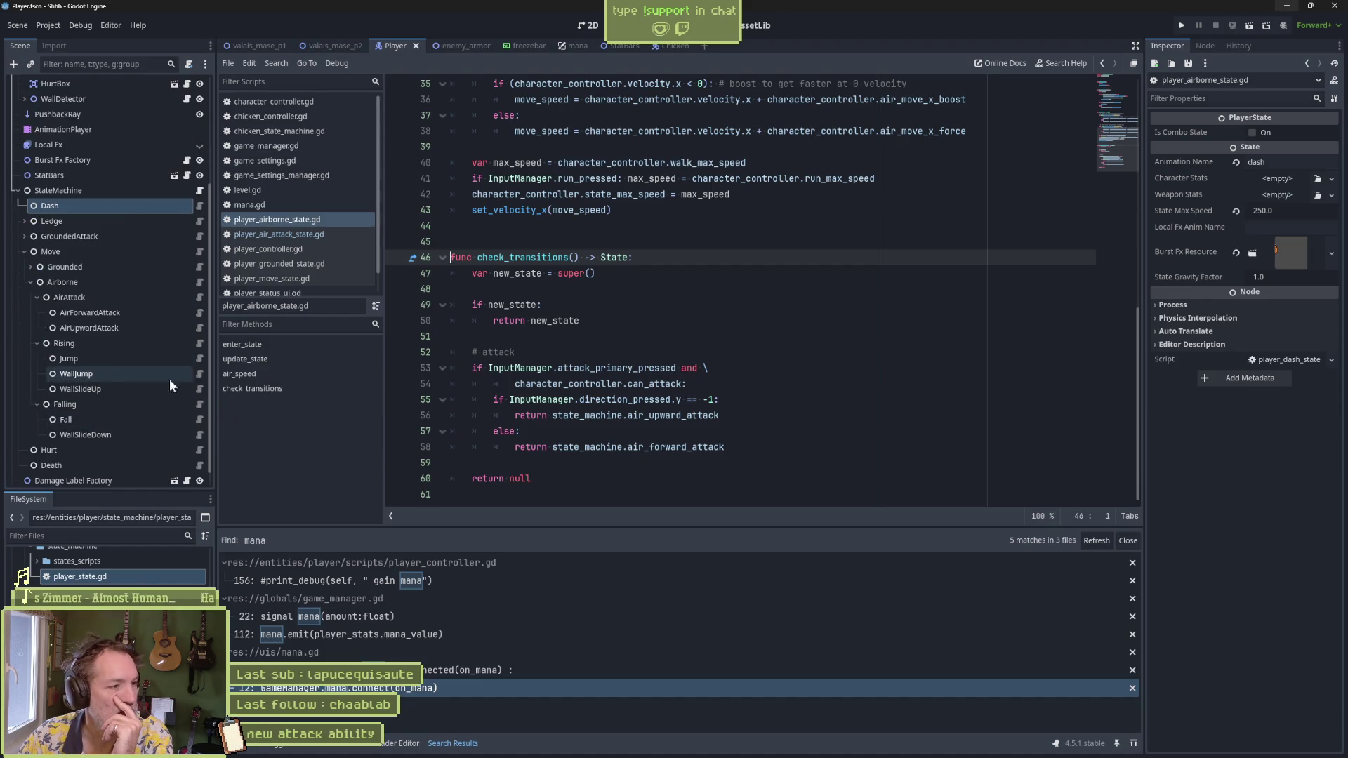
Step: Review the Jump state's dash check, then open check_transitions in the Fall state script
click(199, 359)
click(260, 375)
click(253, 359)
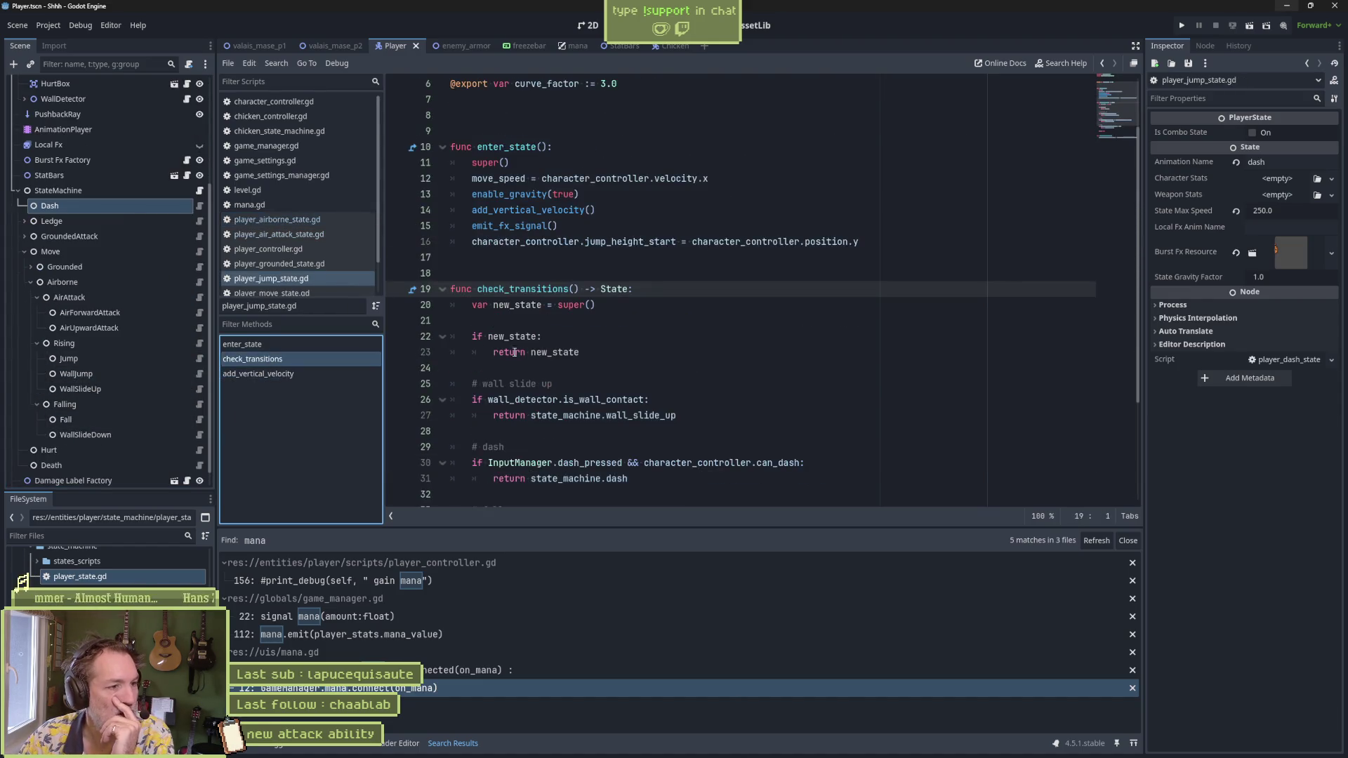
scroll(523, 365, down, 2)
drag(621, 377, 412, 348)
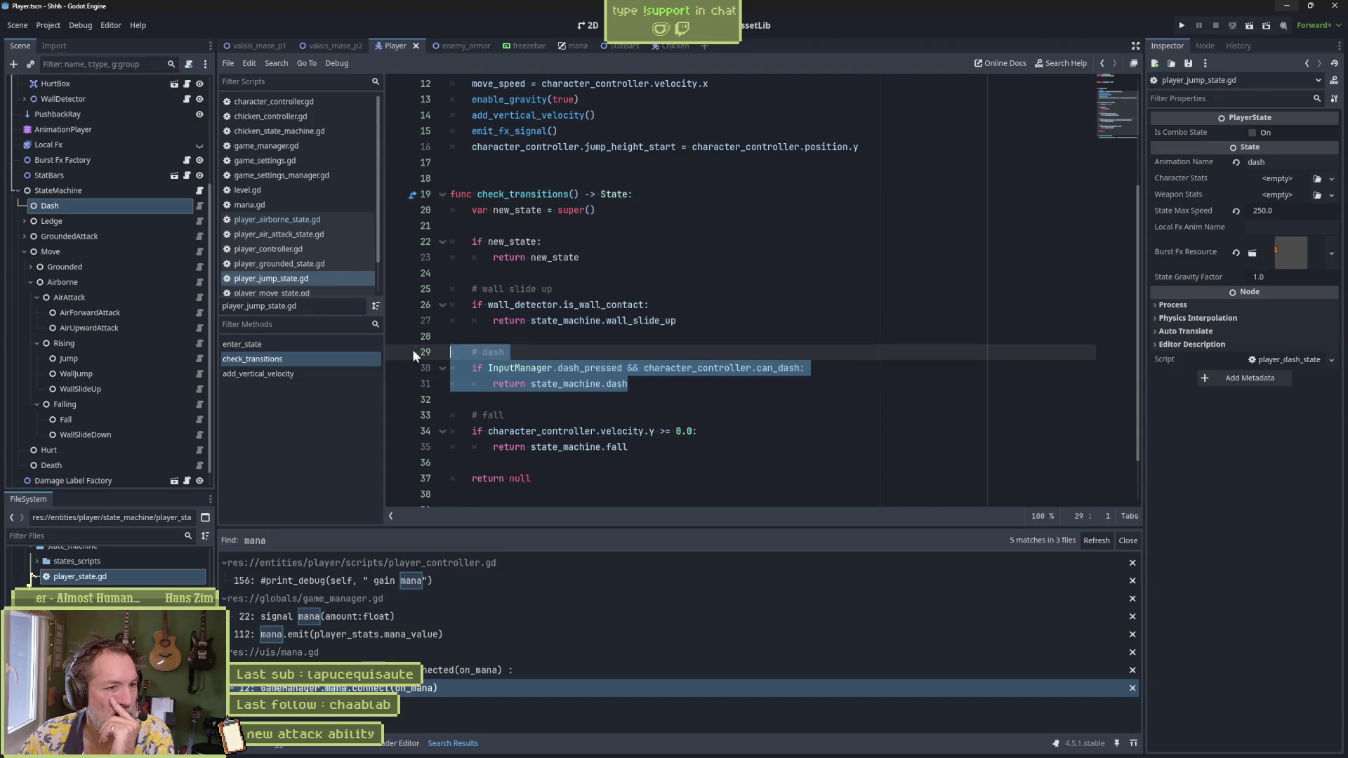
click(200, 419)
click(335, 374)
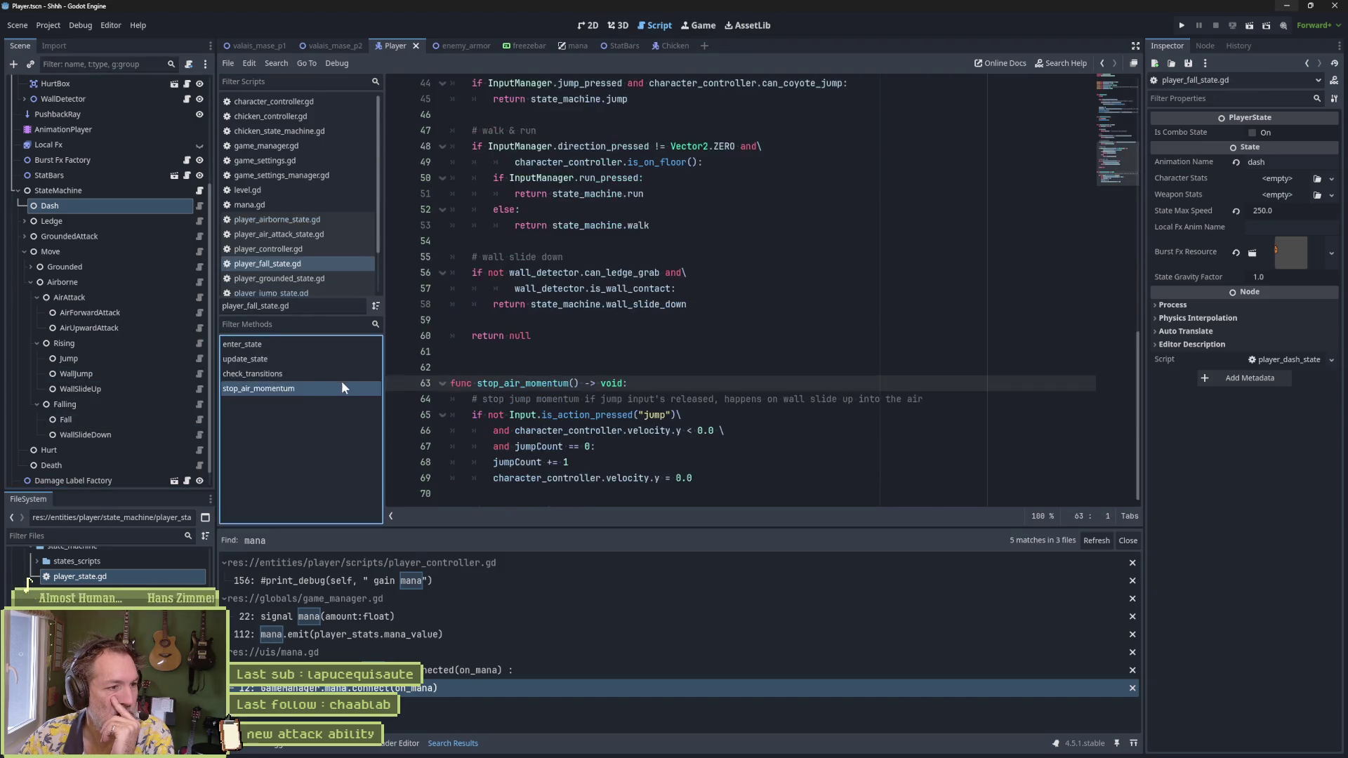
Step: From the fall script's dash check, search the whole project for can_dash
drag(472, 384, 643, 425)
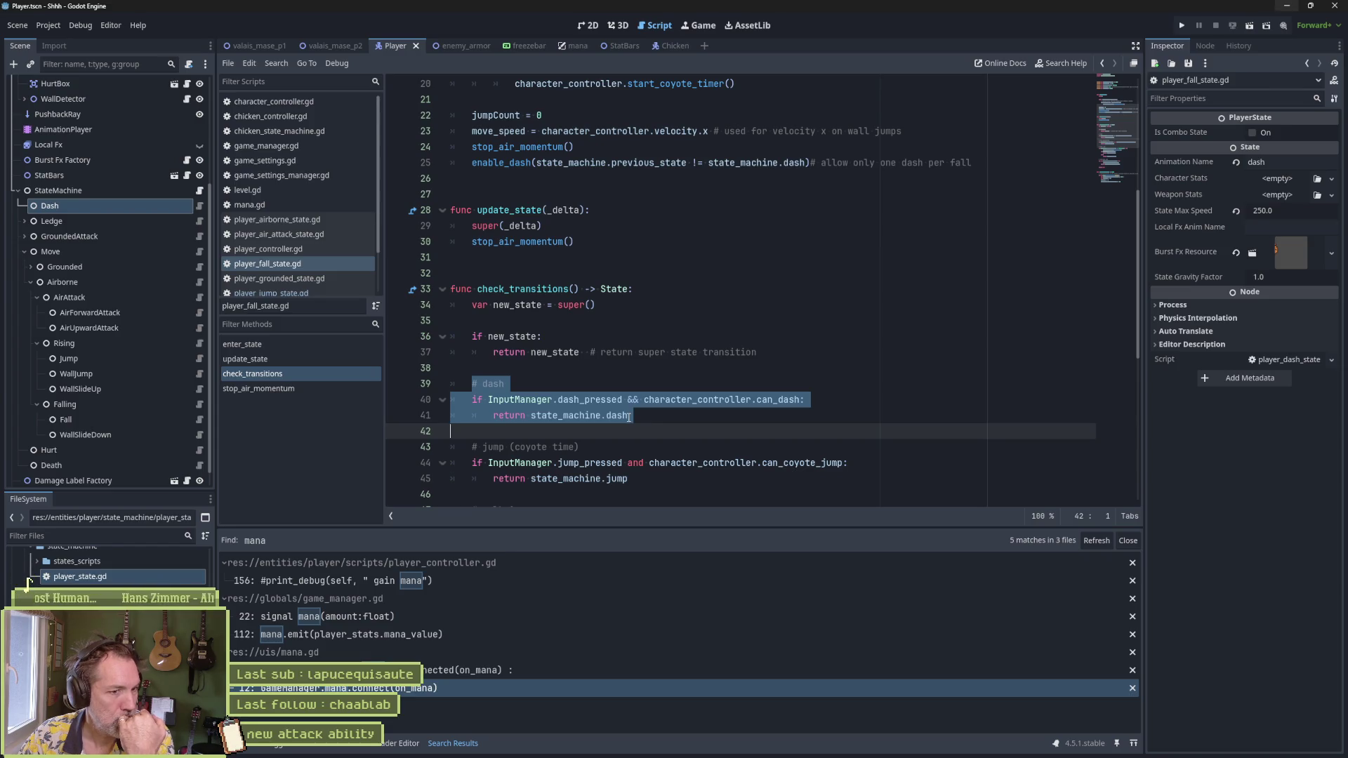
double_click(783, 398)
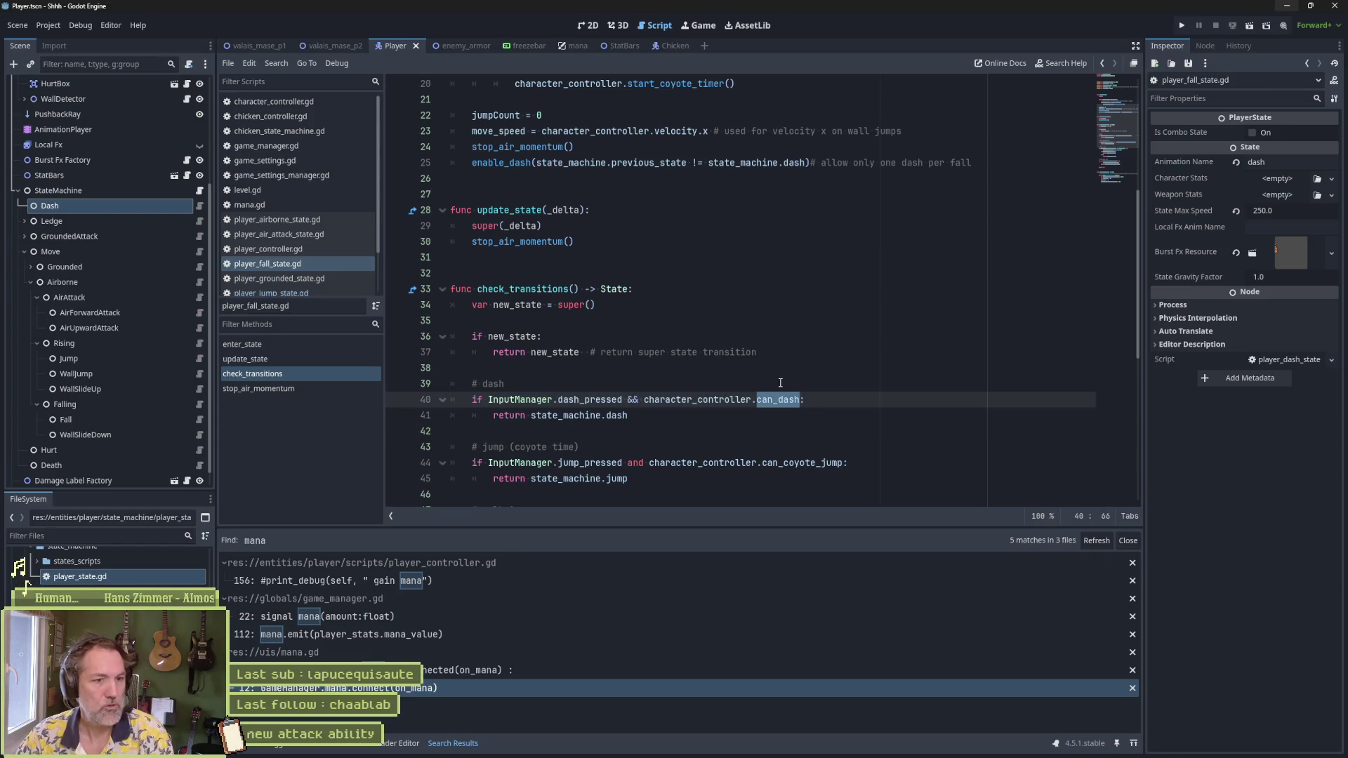
key(ctrl+shift+f)
click(681, 437)
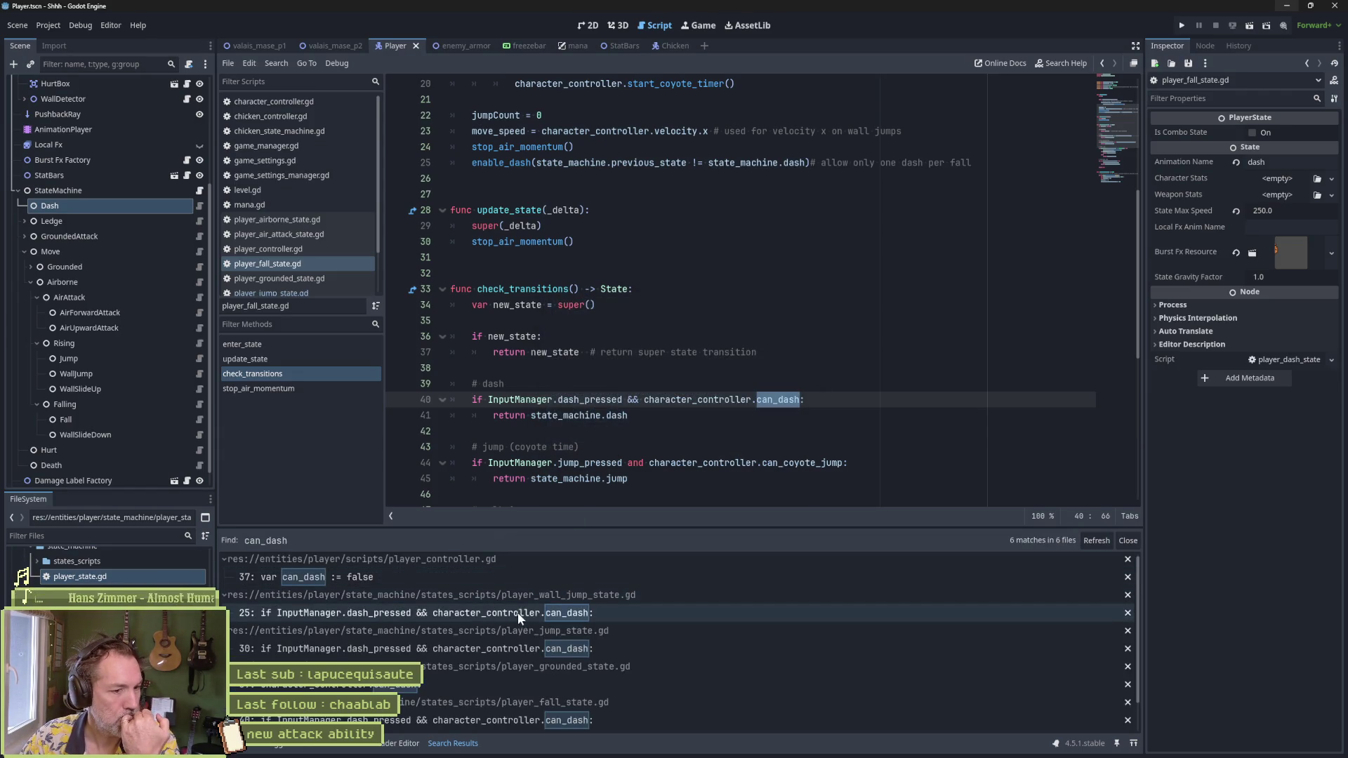
Step: Open the player_state.gd match that sets can_dash and select the enable_dash function name
scroll(525, 620, down, 1)
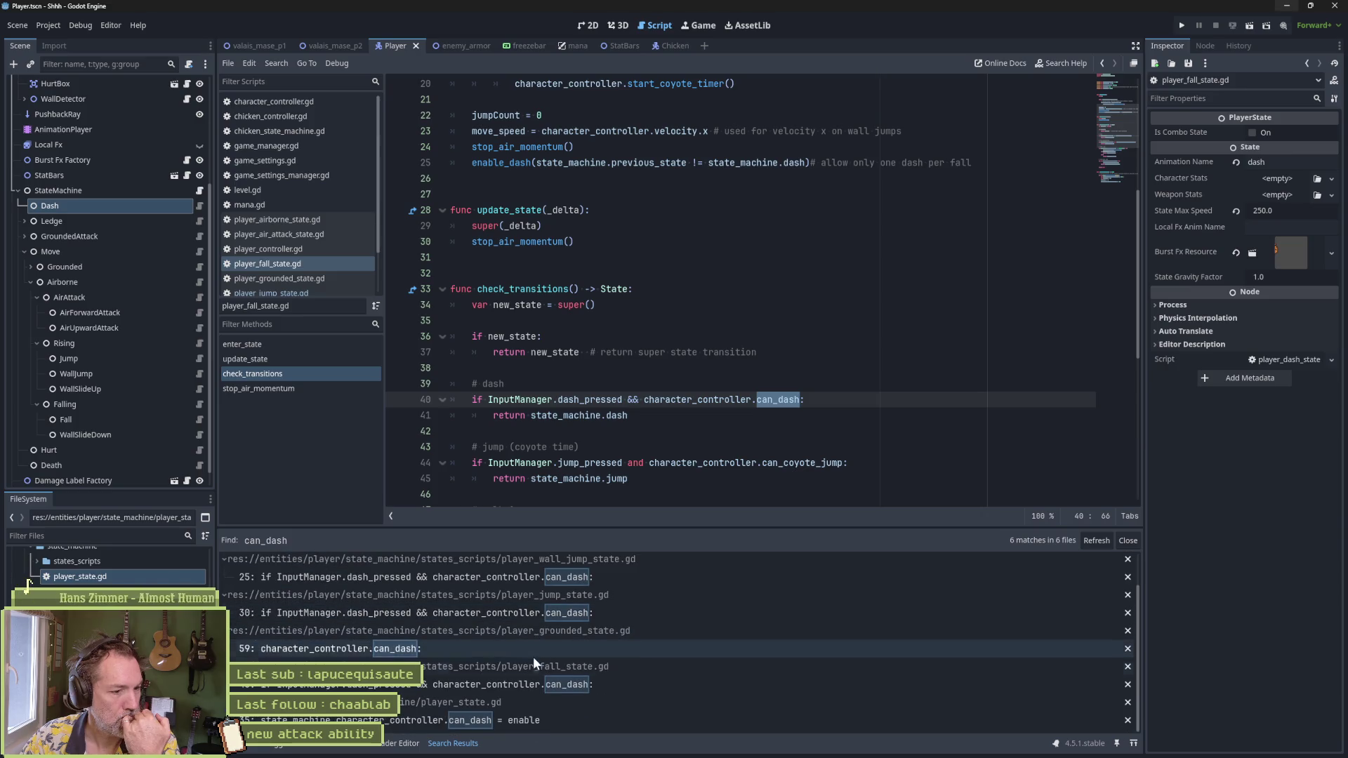
click(538, 717)
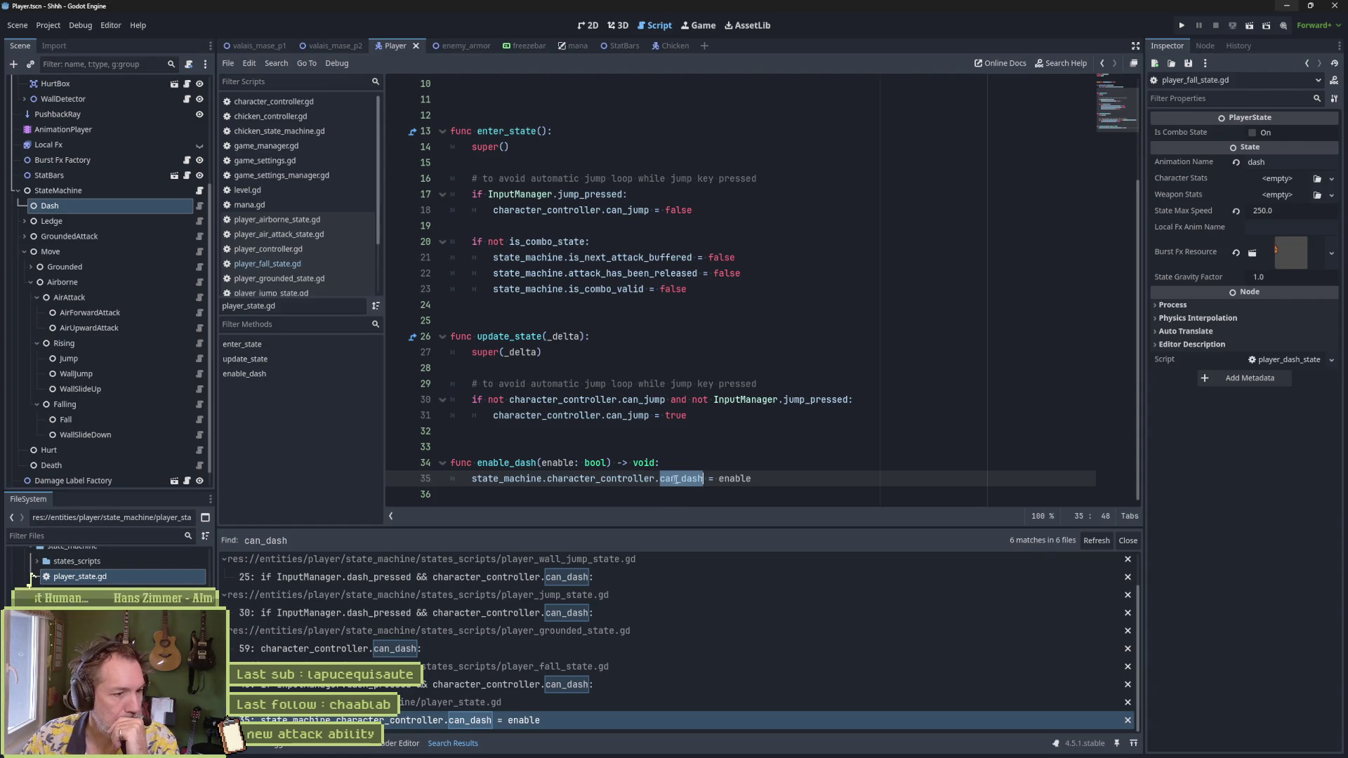
double_click(507, 463)
Step: Run Find in Files for enable_dash (4 matches), then select can_dash on line 35
key(ctrl+shift+f)
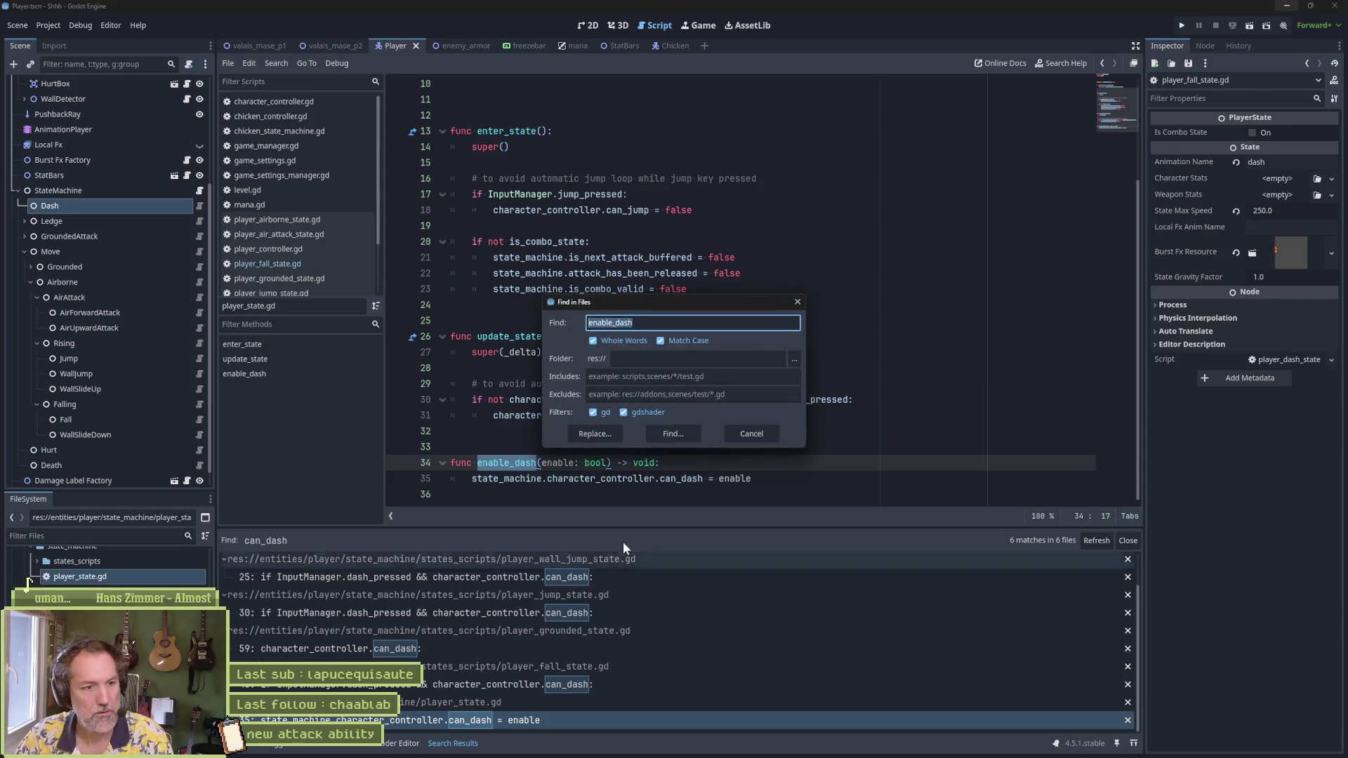
key(Return)
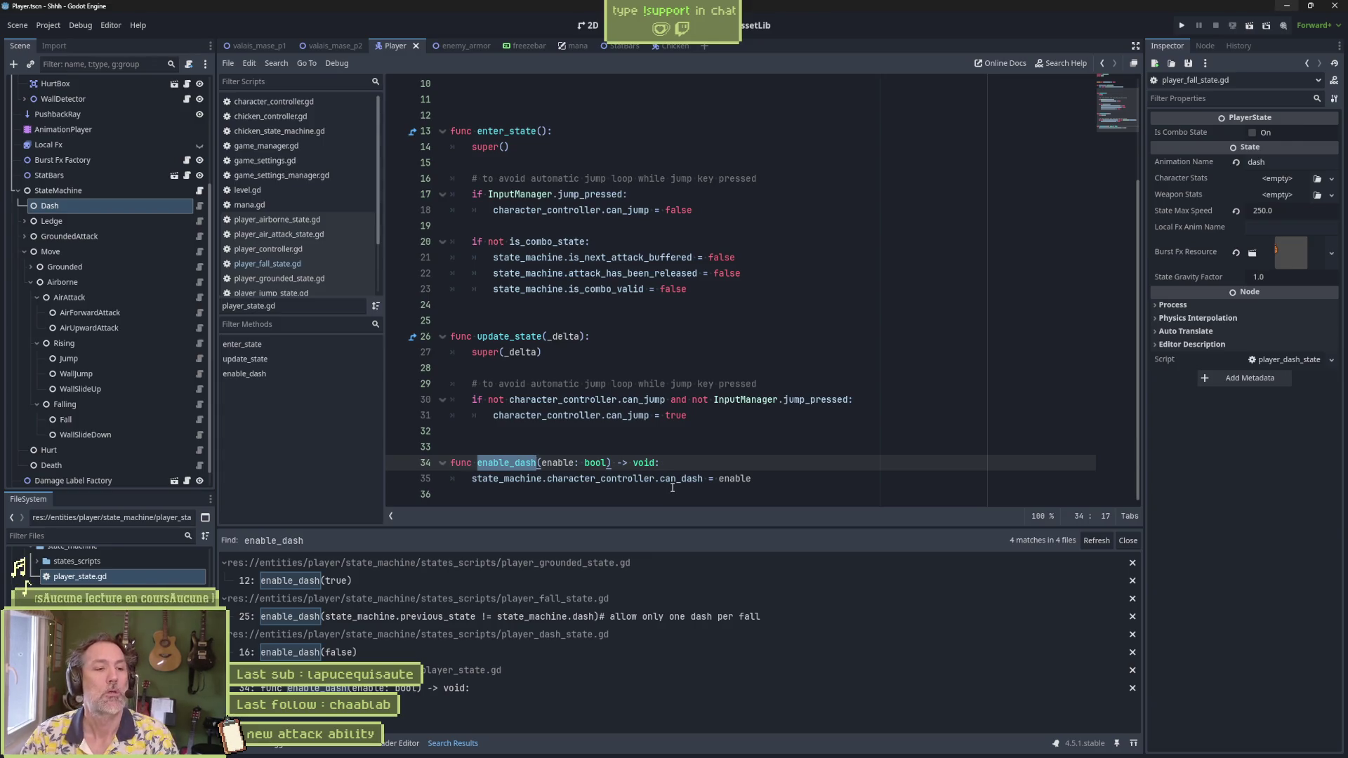
click(672, 469)
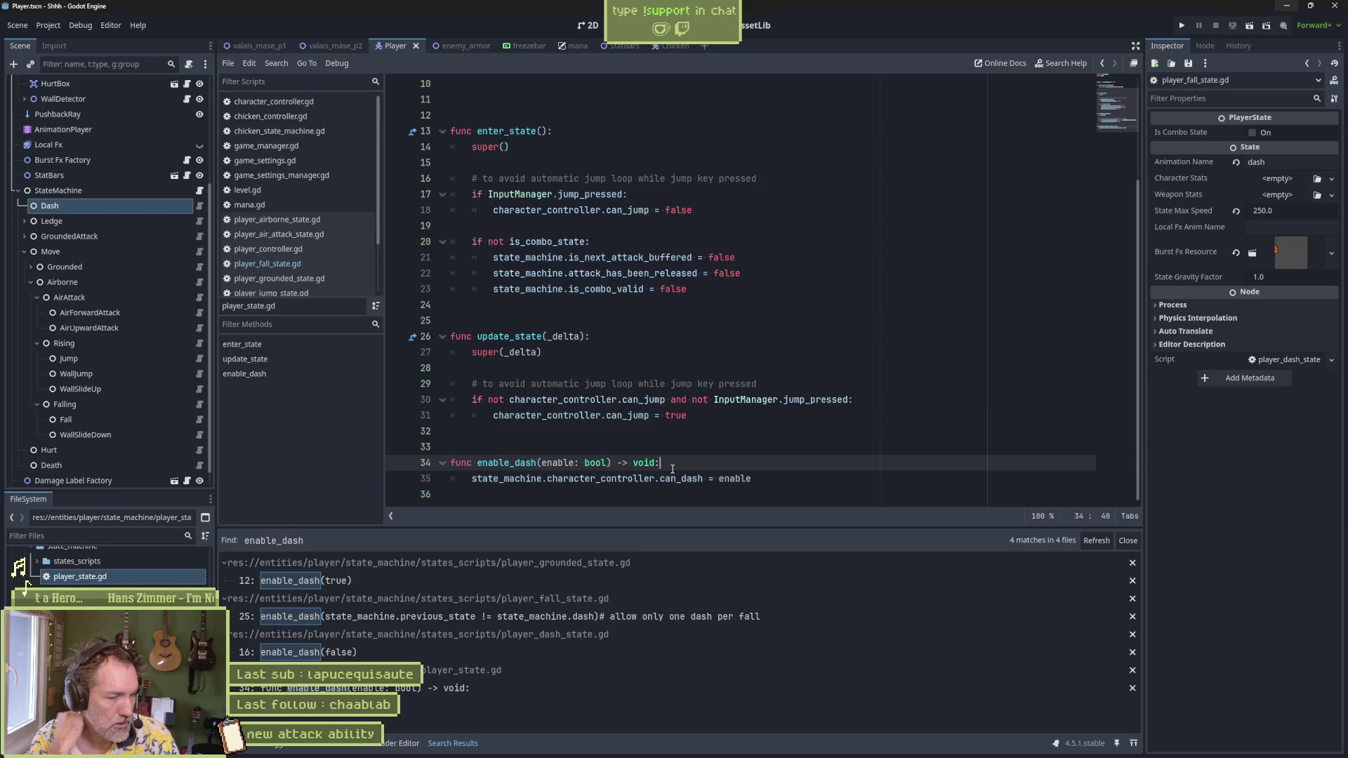
double_click(688, 478)
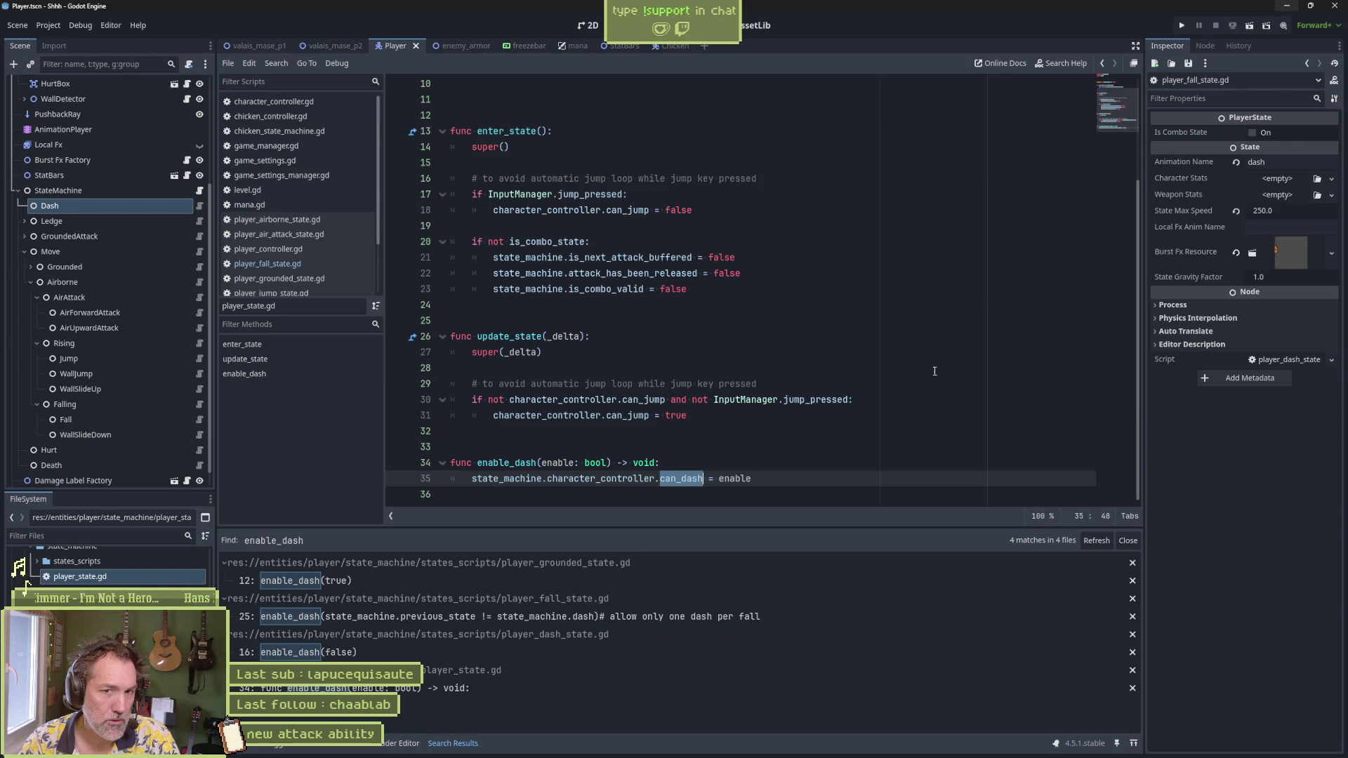
Step: List all 6 project-wide can_dash matches in Replace in Files, then view character_controller.gd
key(ctrl+shift+r)
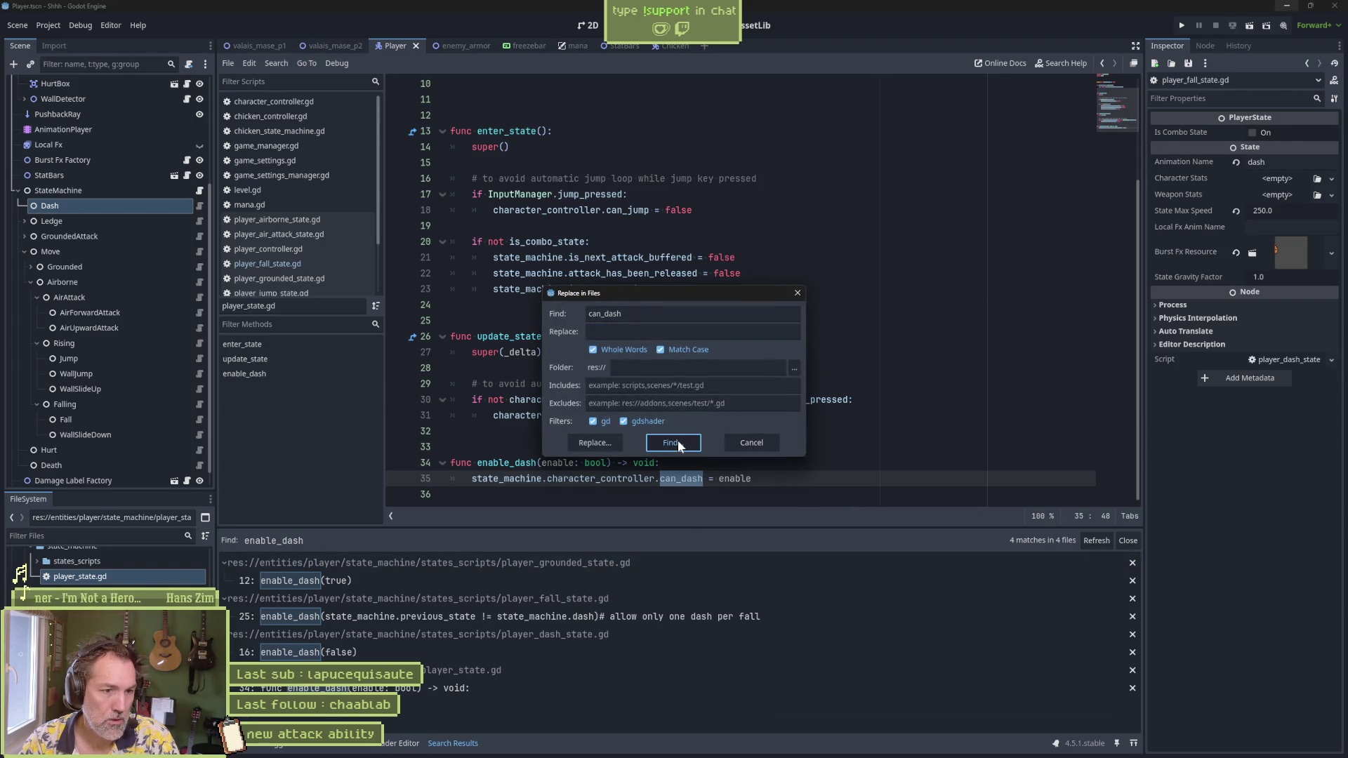
click(595, 443)
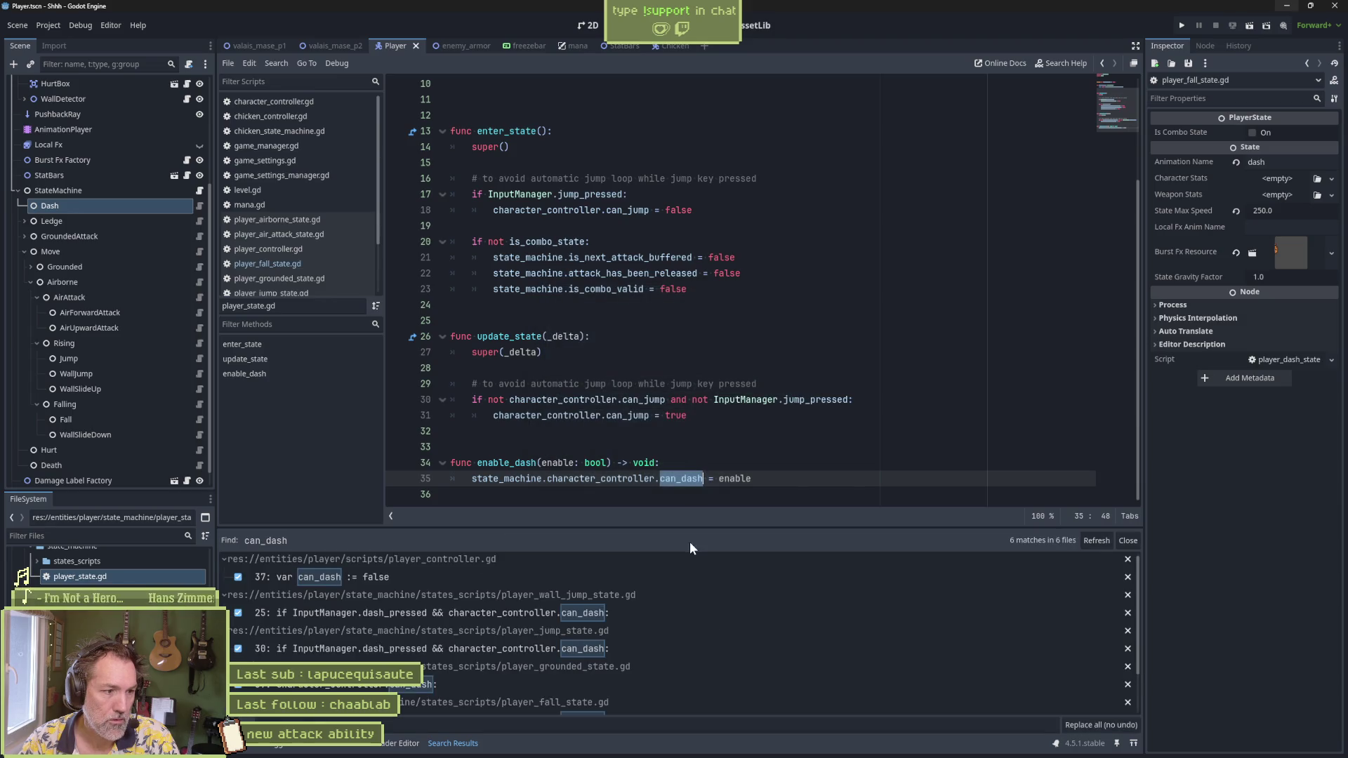
scroll(612, 580, down, 1)
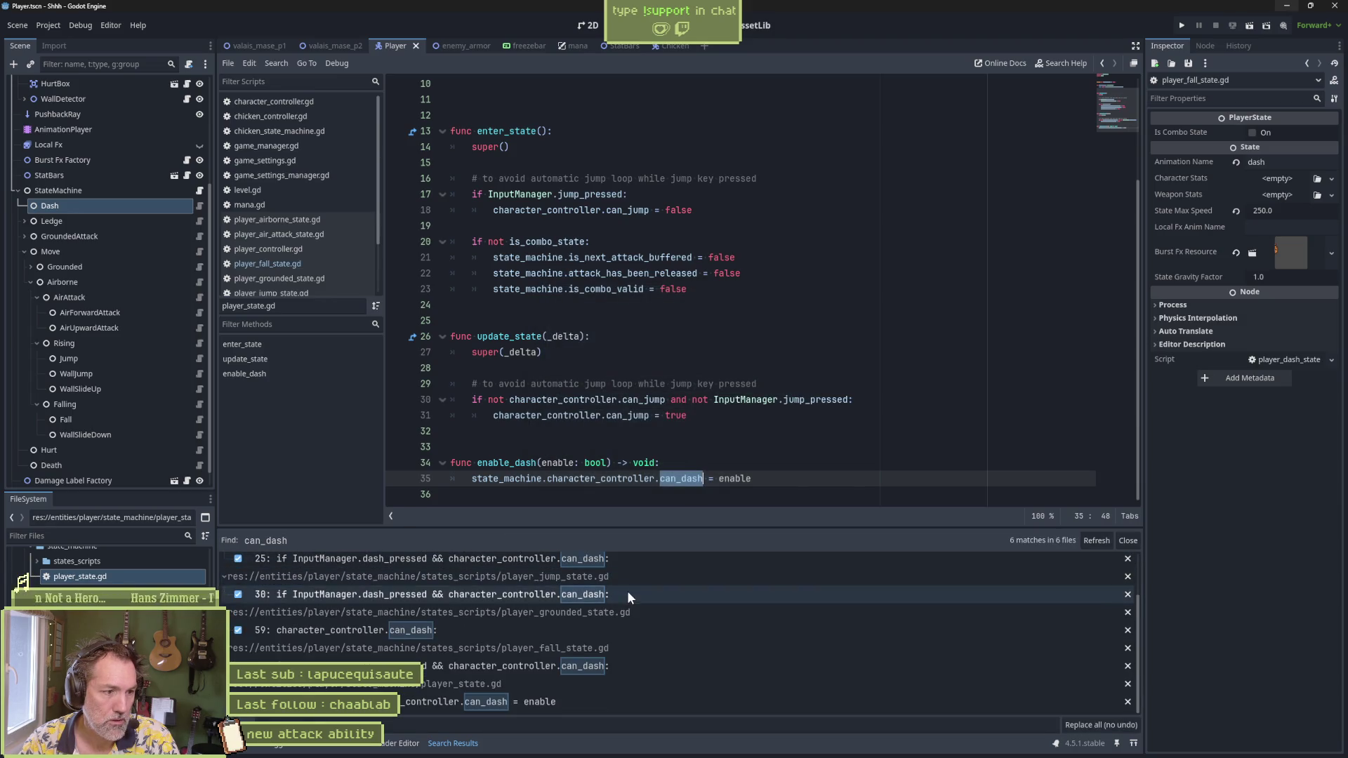
scroll(631, 699, up, 2)
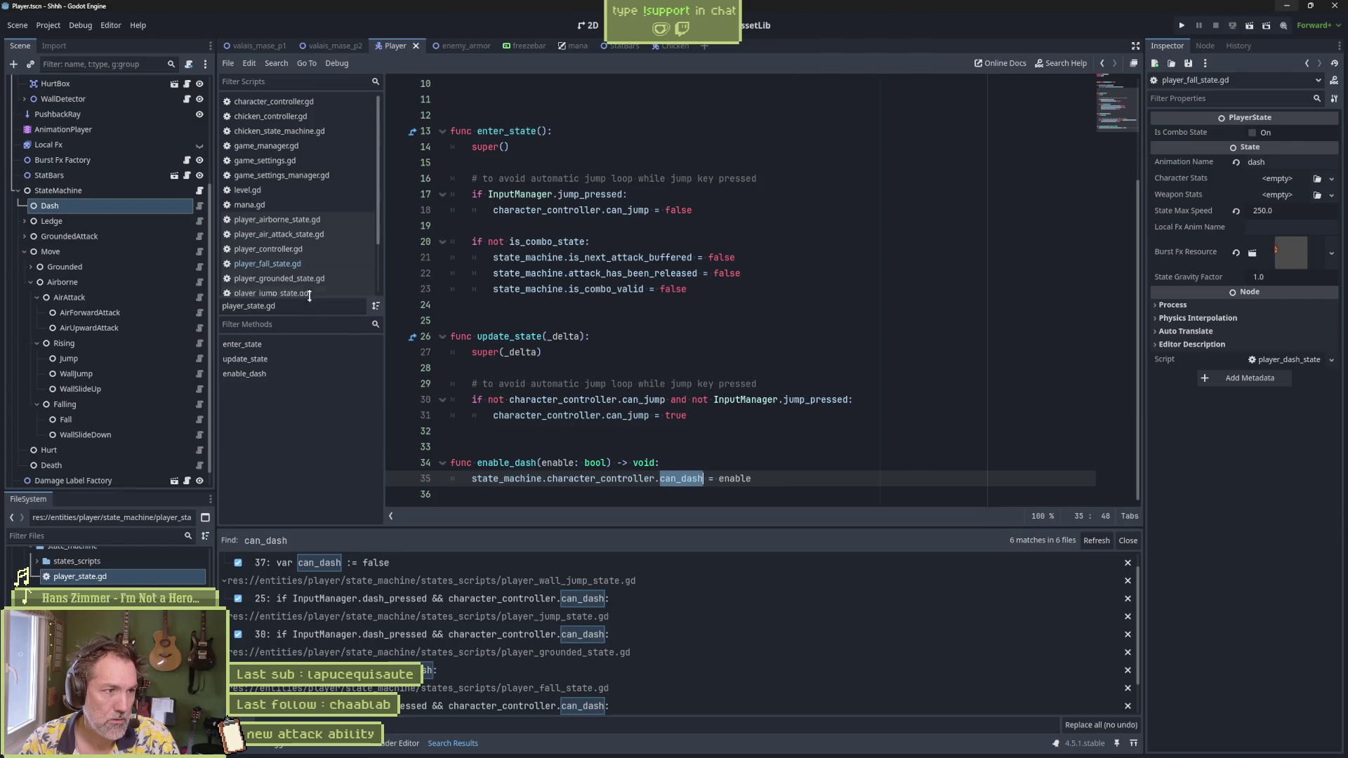
click(292, 103)
click(1117, 108)
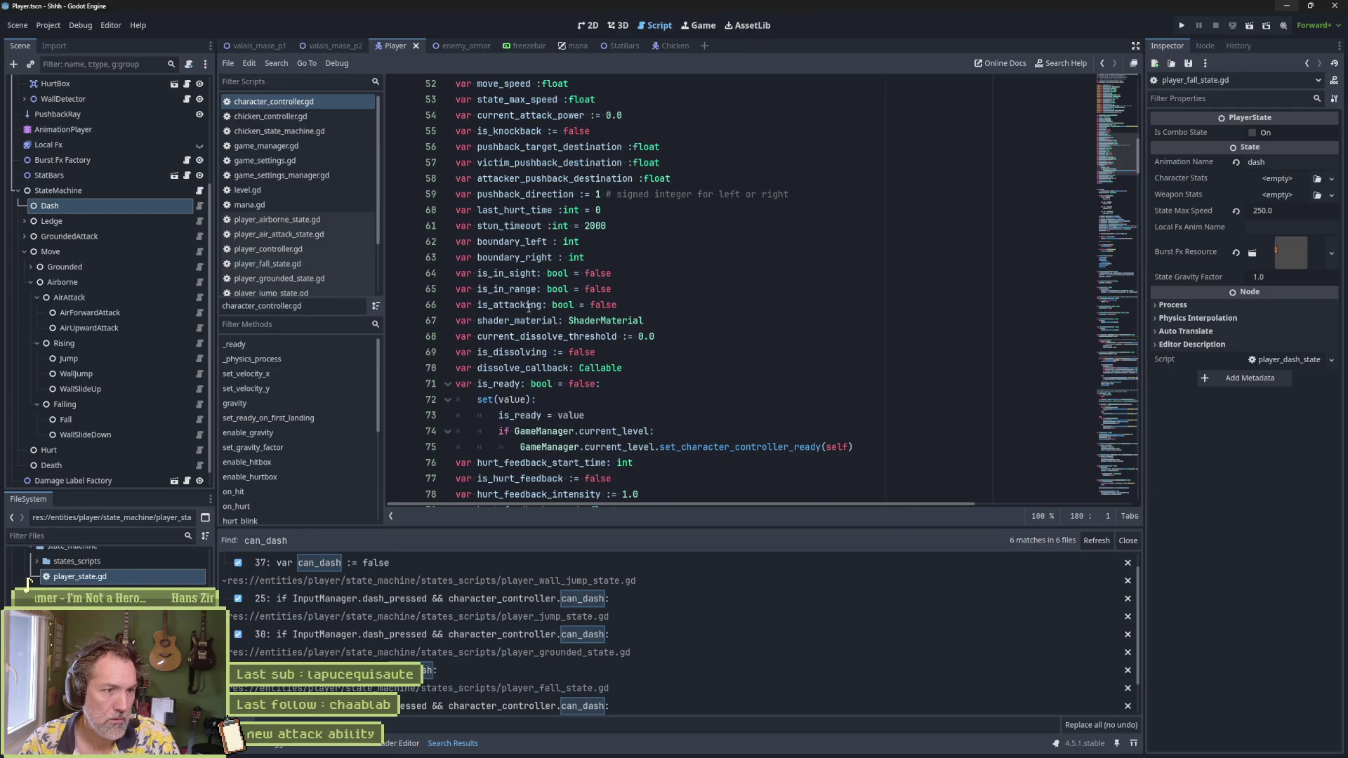
scroll(527, 302, up, 2)
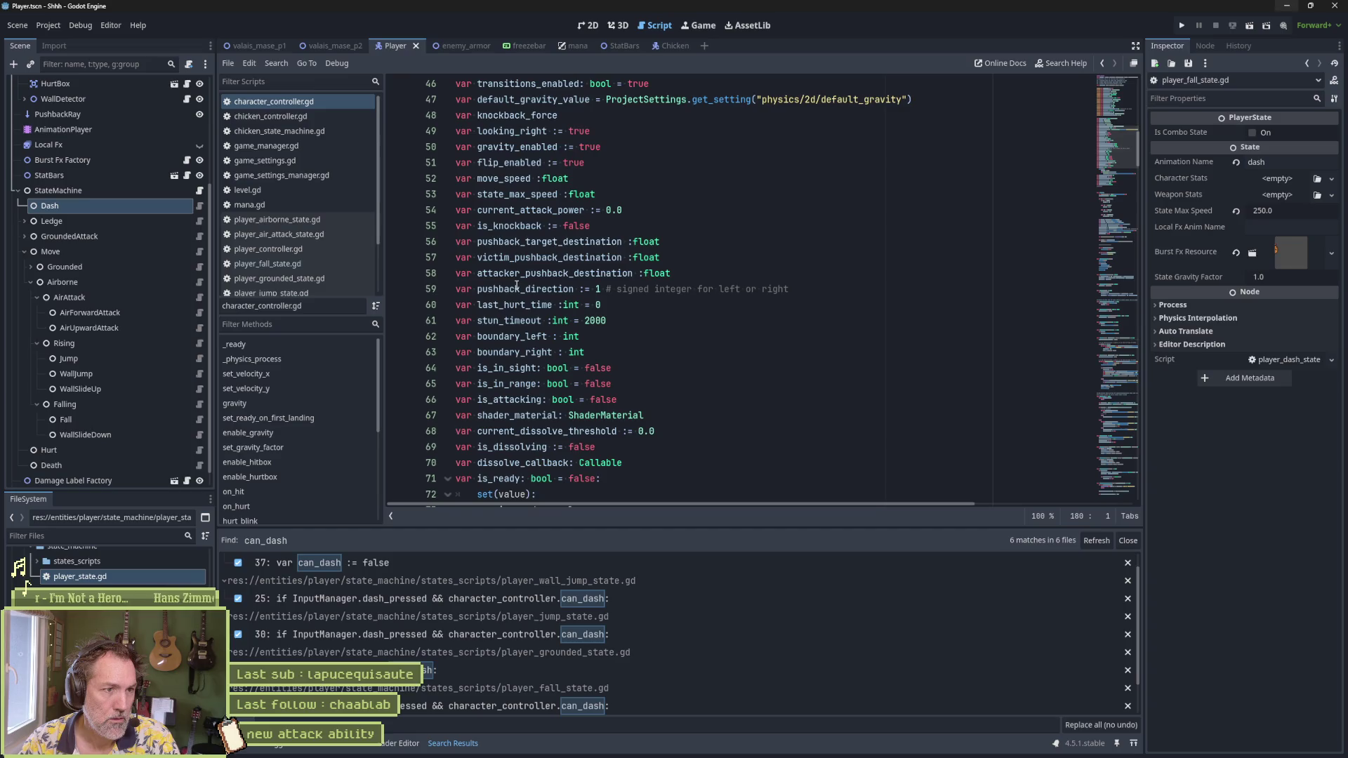
scroll(517, 286, up, 2)
scroll(503, 224, up, 1)
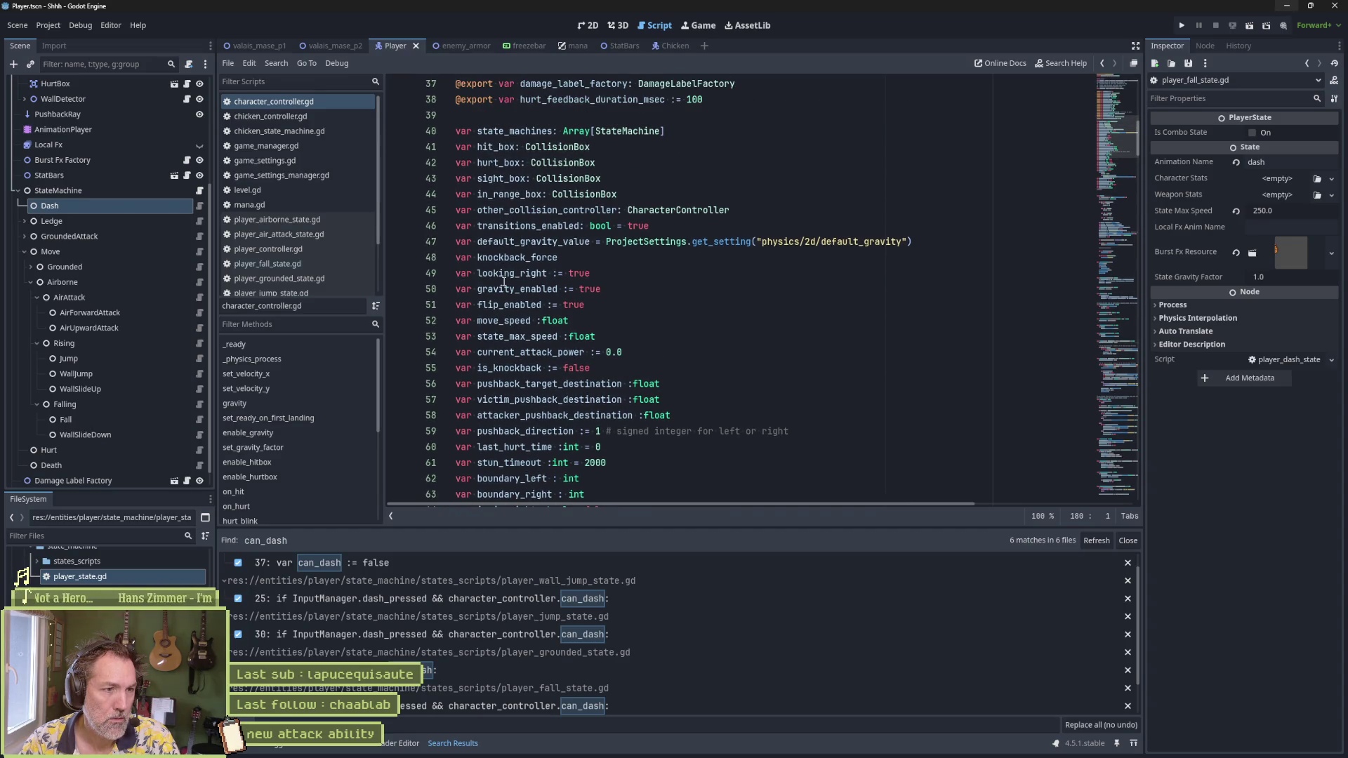
scroll(507, 393, down, 3)
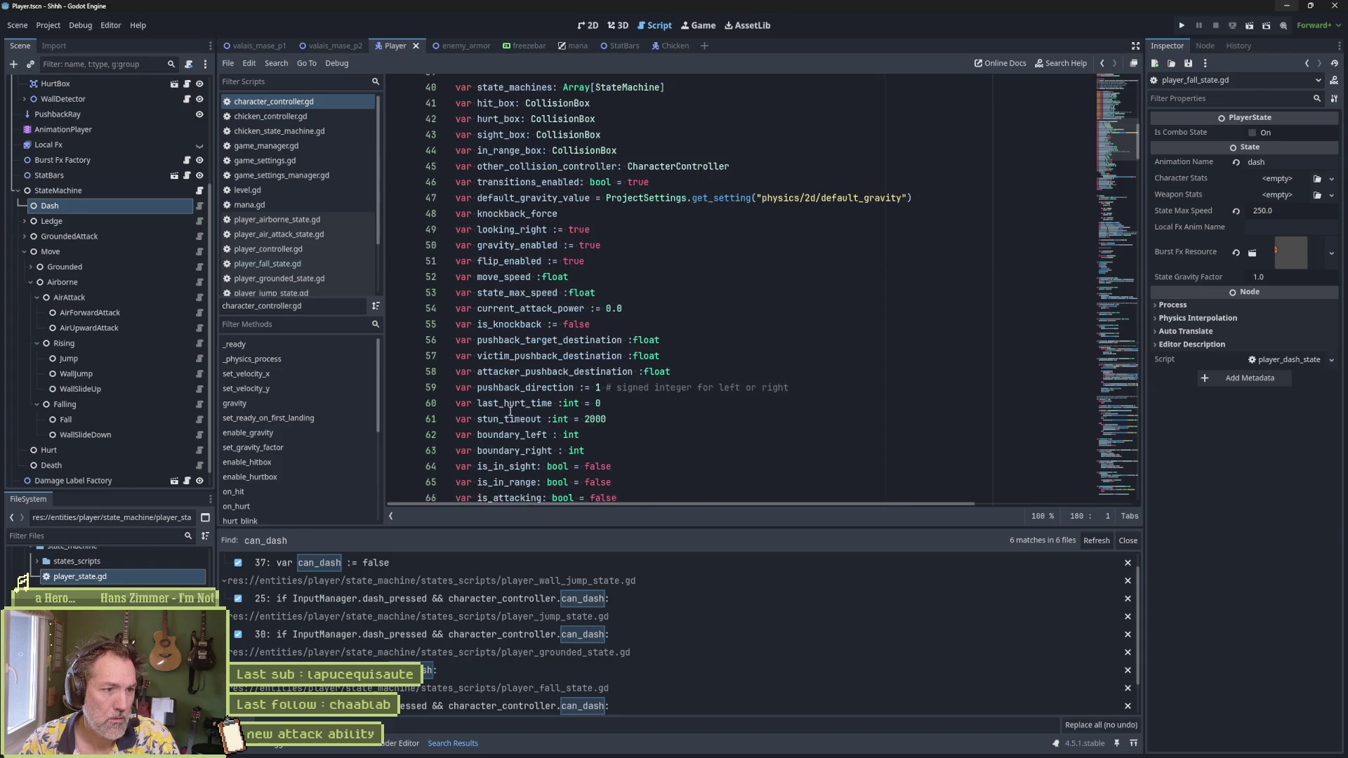
scroll(513, 323, down, 2)
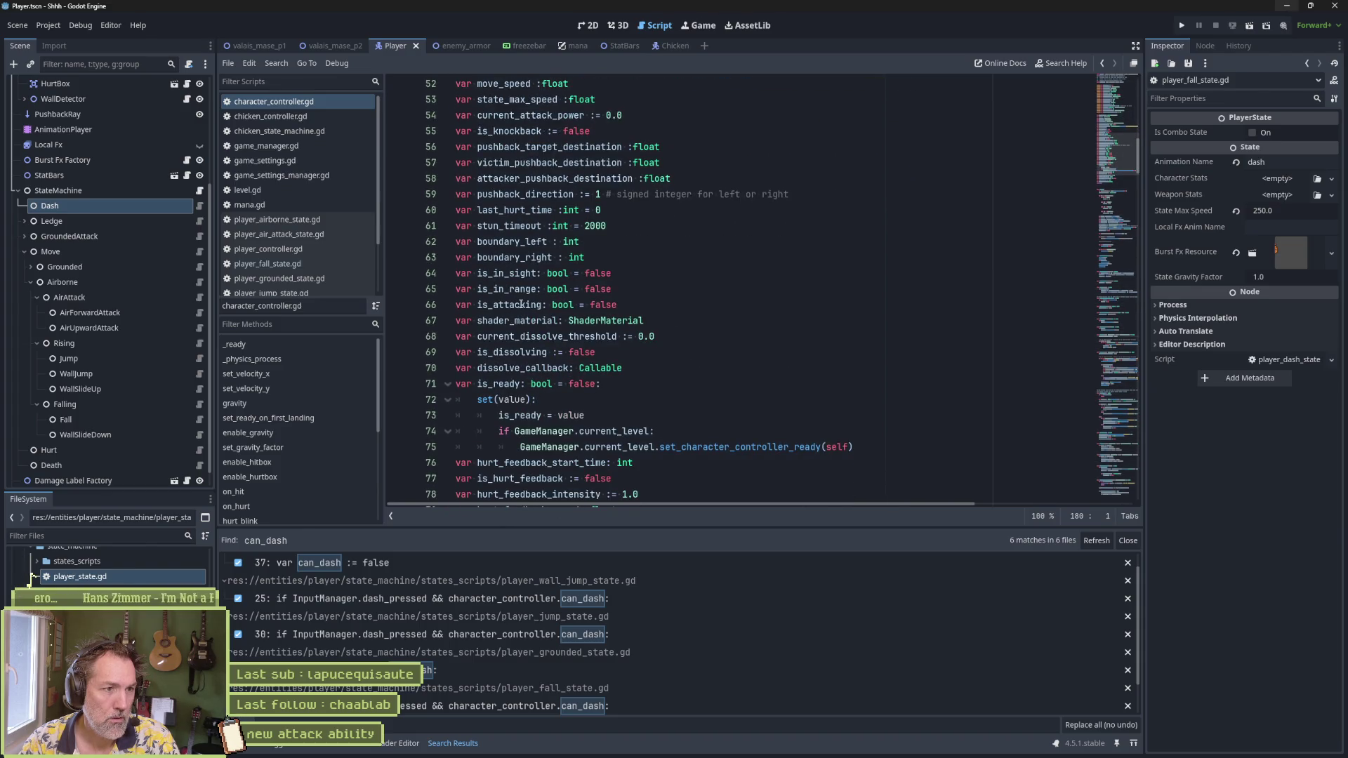
scroll(521, 386, down, 4)
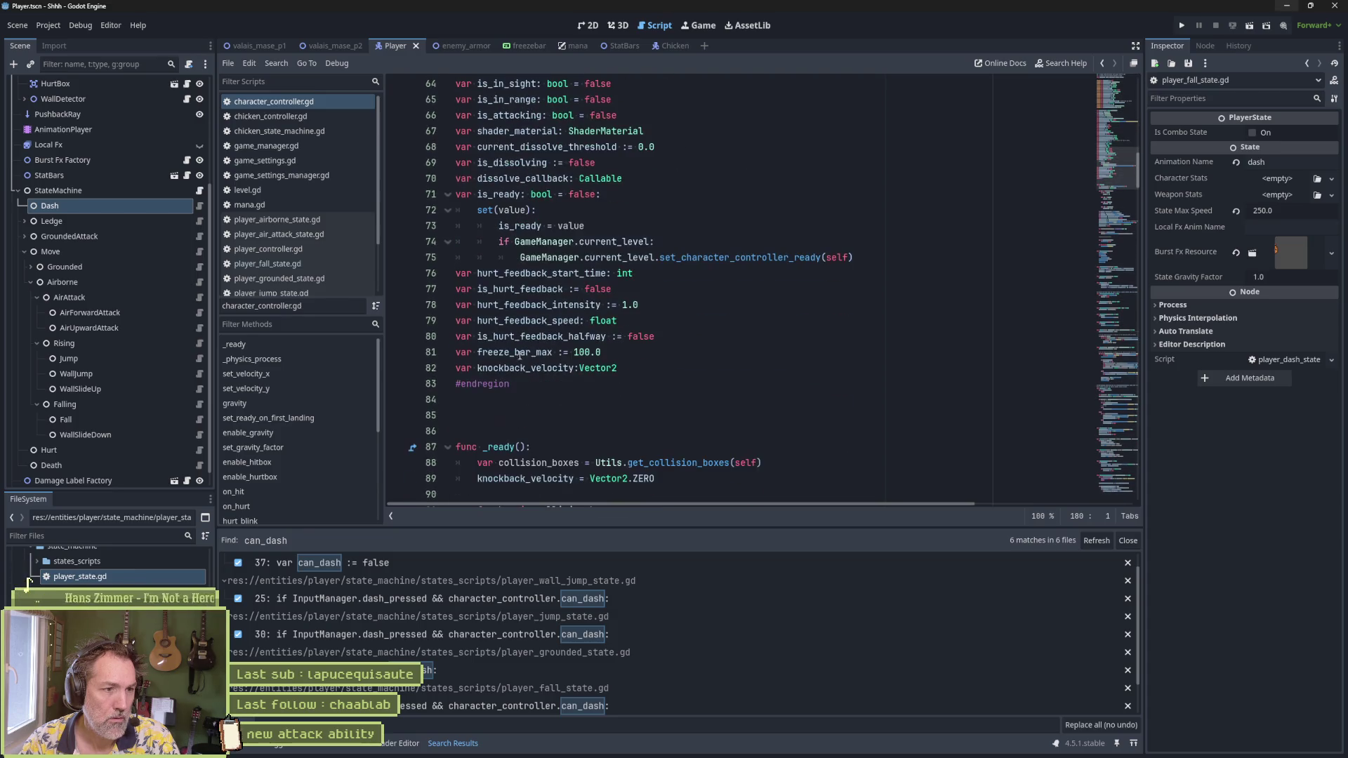
scroll(733, 376, up, 15)
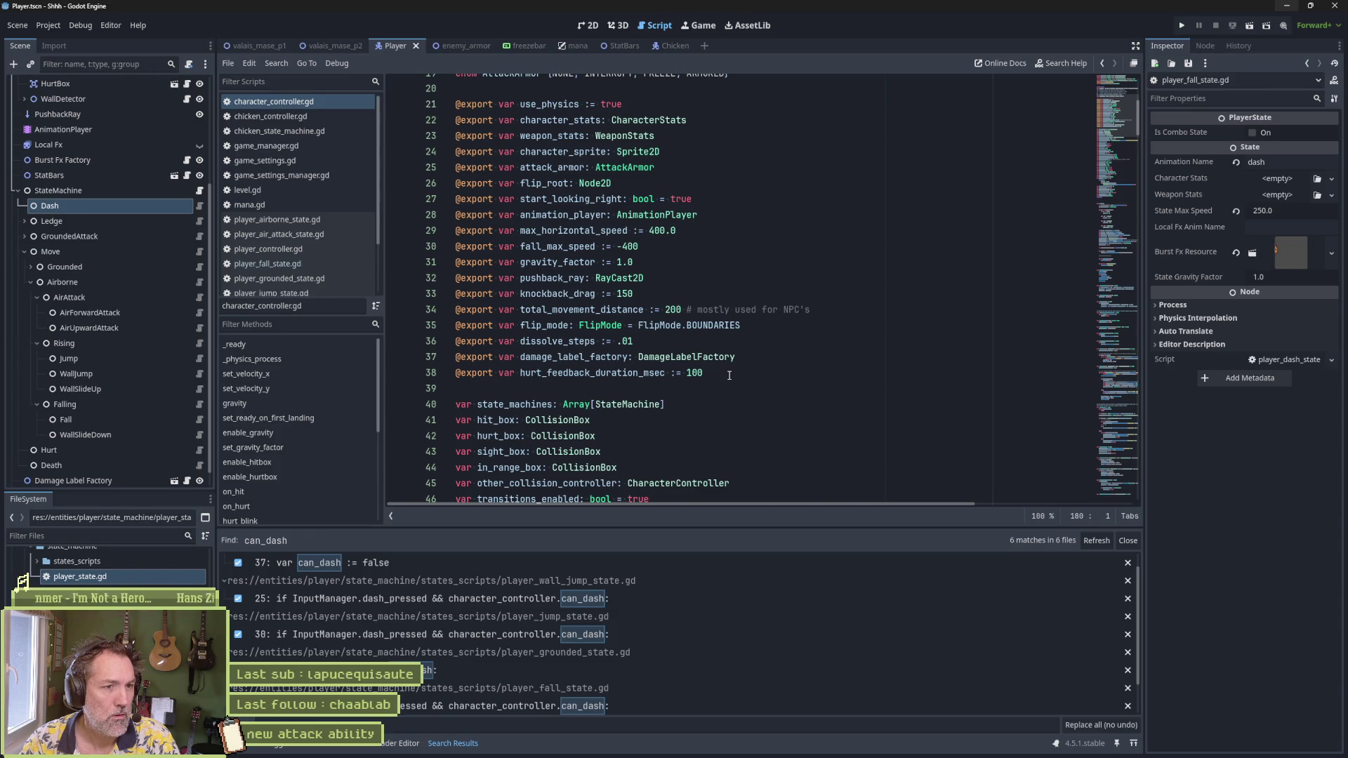
scroll(730, 375, down, 4)
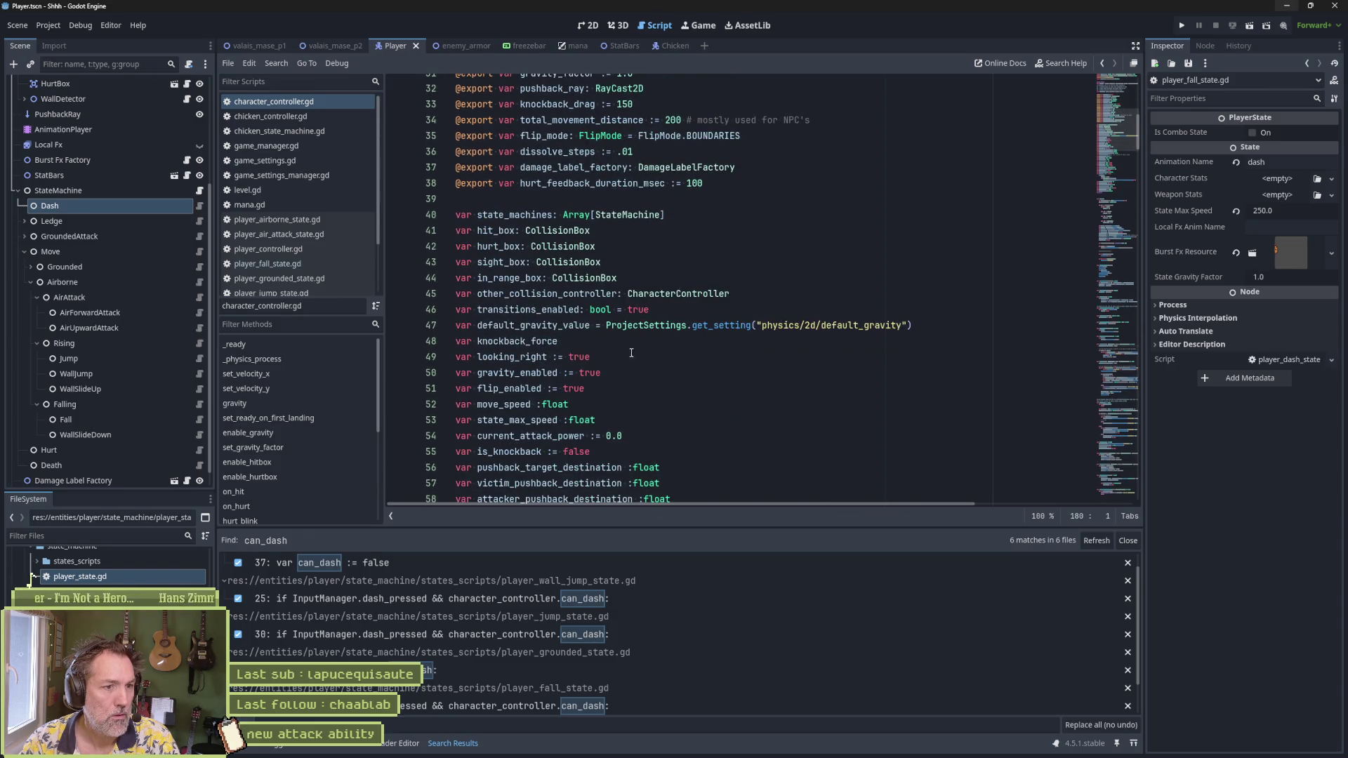
scroll(615, 396, down, 6)
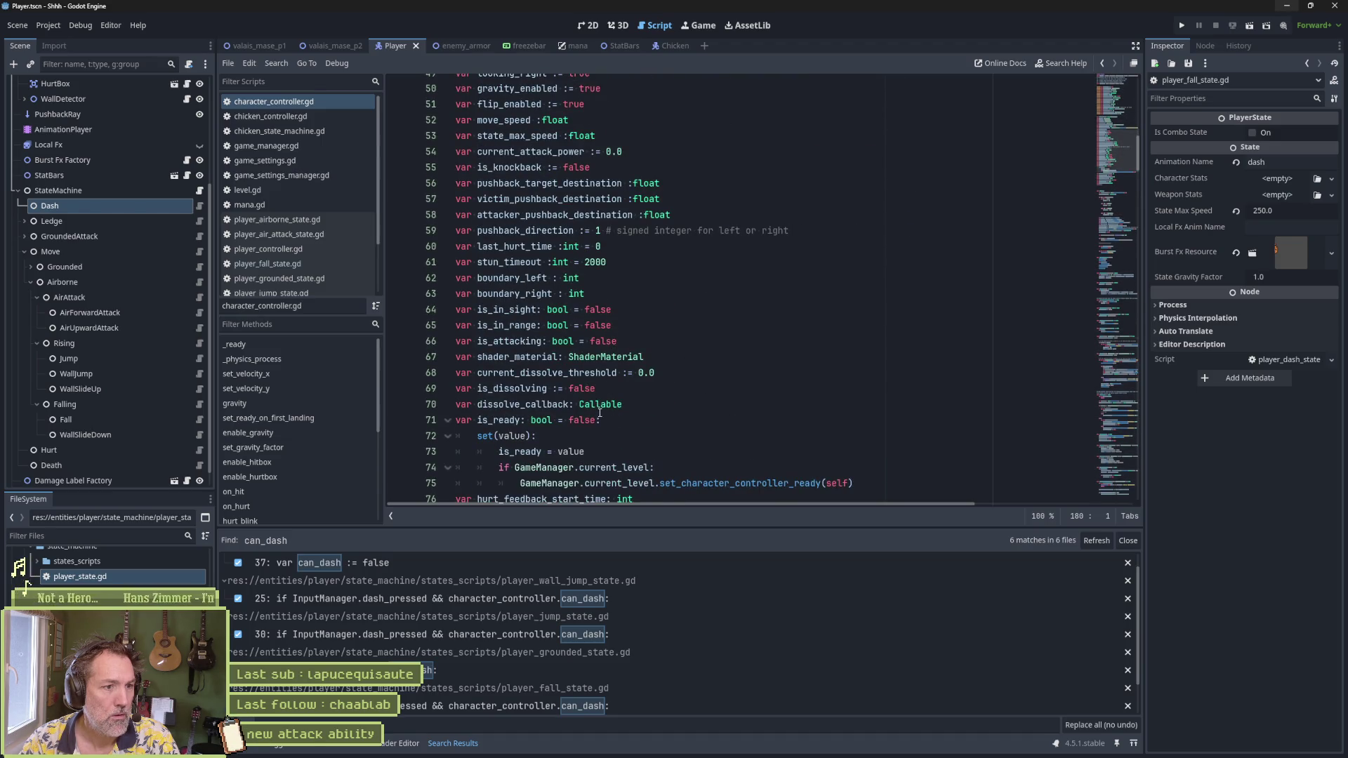
scroll(631, 405, down, 3)
scroll(646, 372, down, 1)
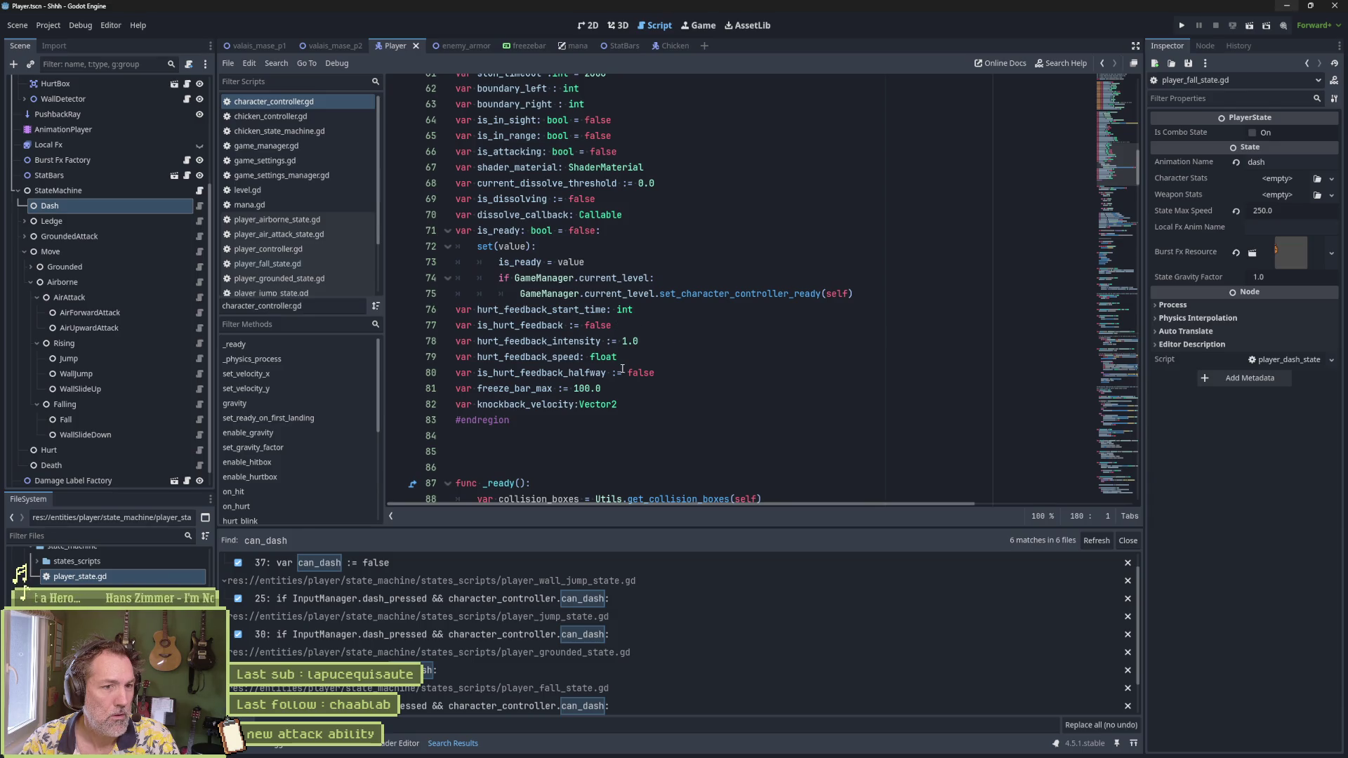
scroll(622, 370, down, 4)
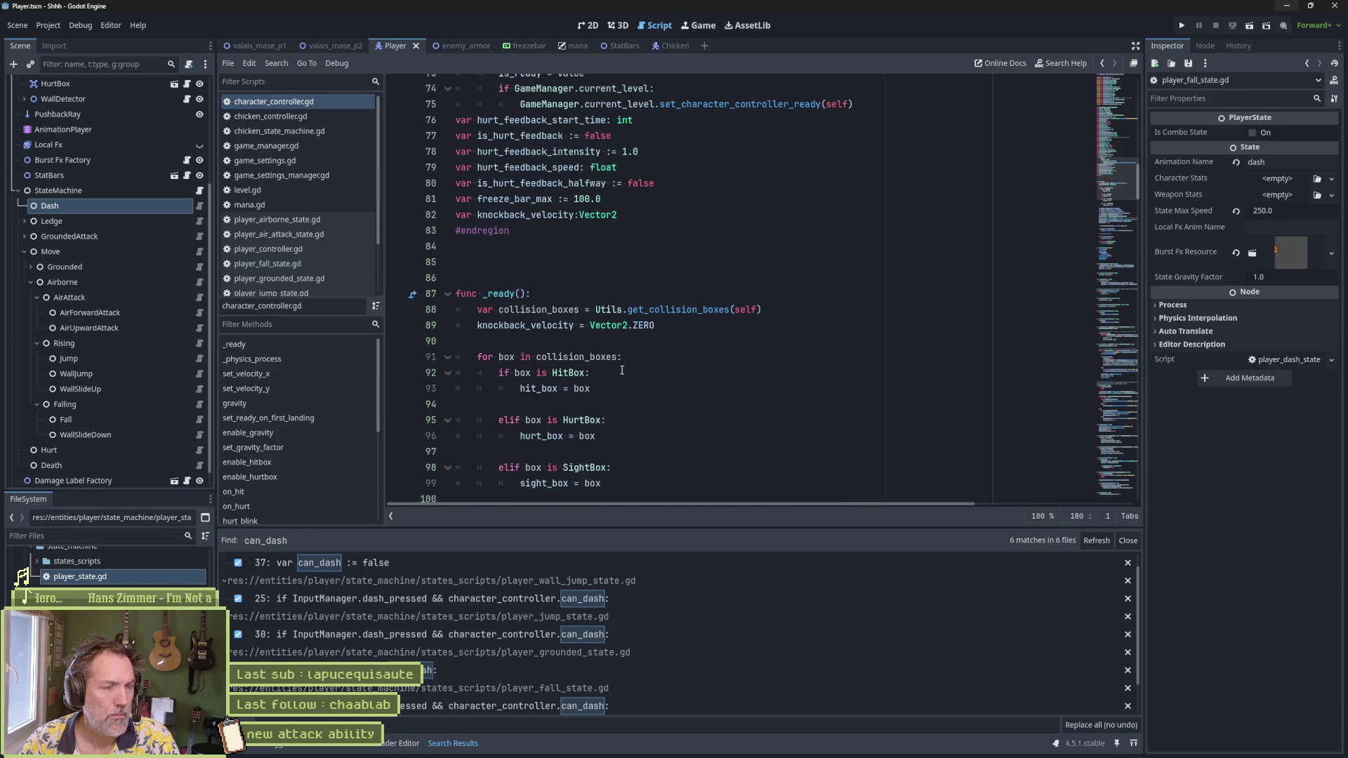
scroll(1111, 167, up, 2)
drag(1111, 167, 1140, 85)
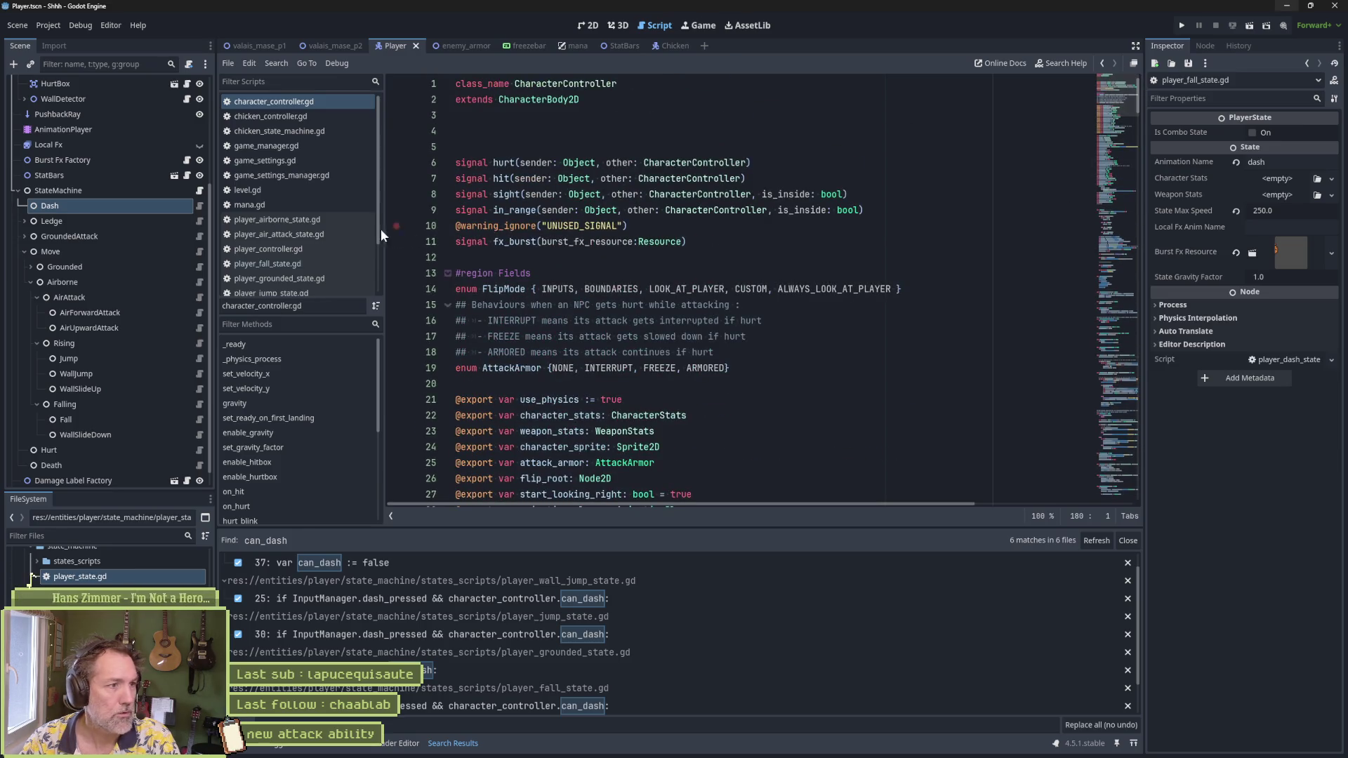
click(299, 251)
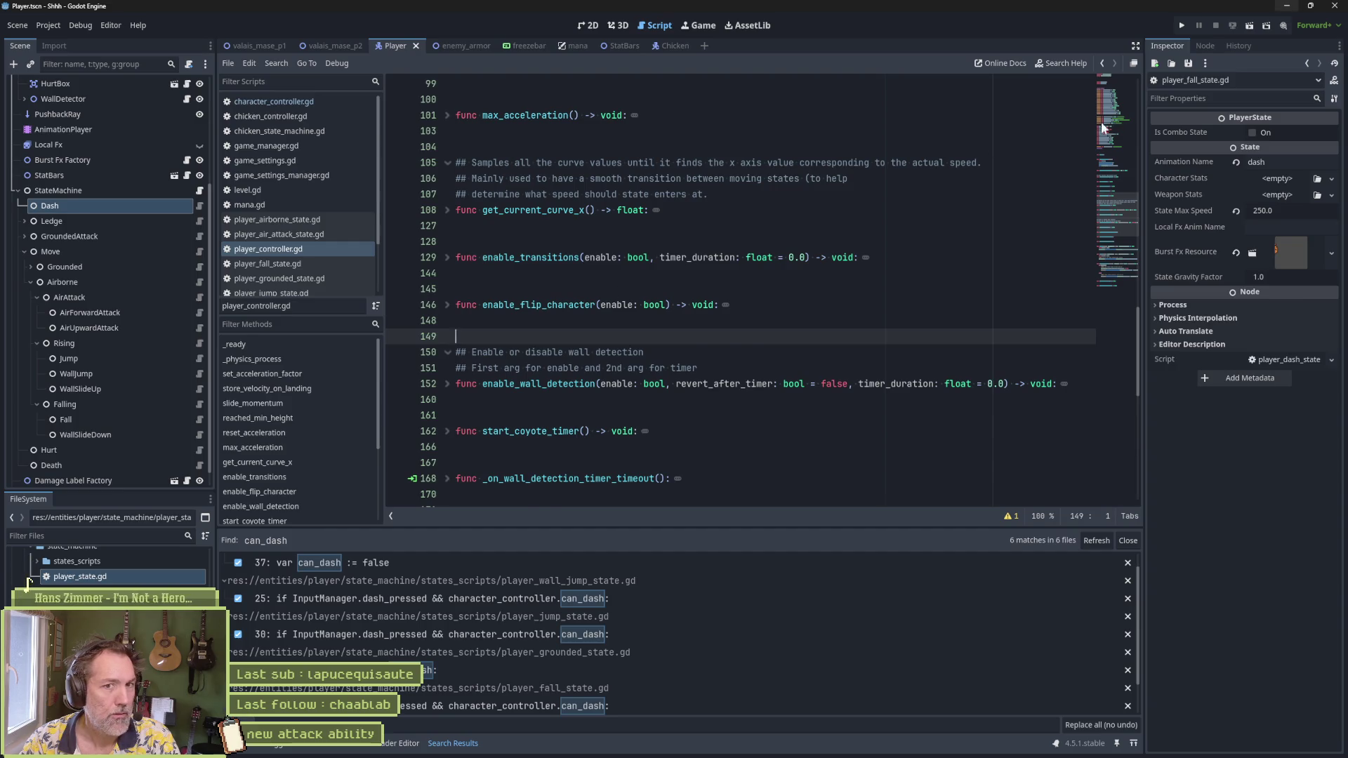
Step: Replace every can_dash match with is_dash_enabled and refresh to confirm 0 matches remain
scroll(718, 337, up, 15)
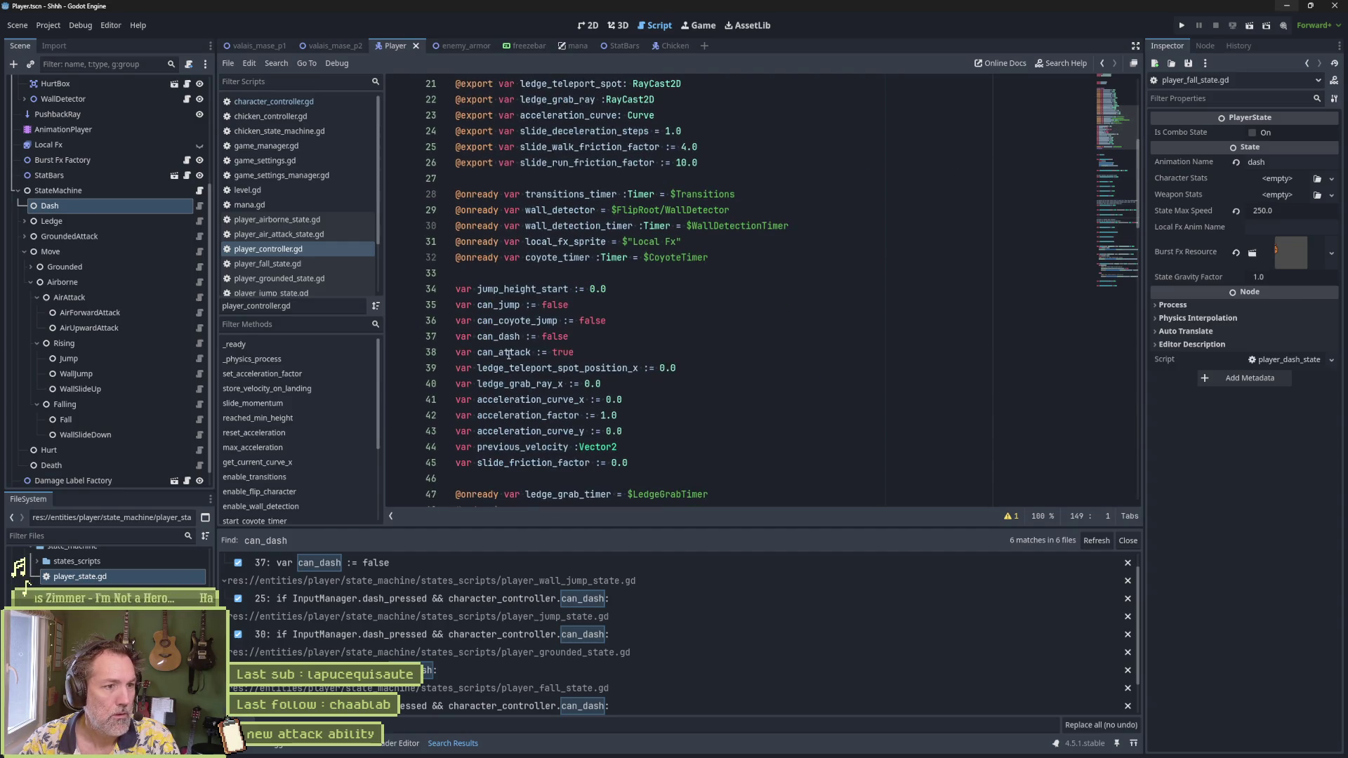
double_click(498, 337)
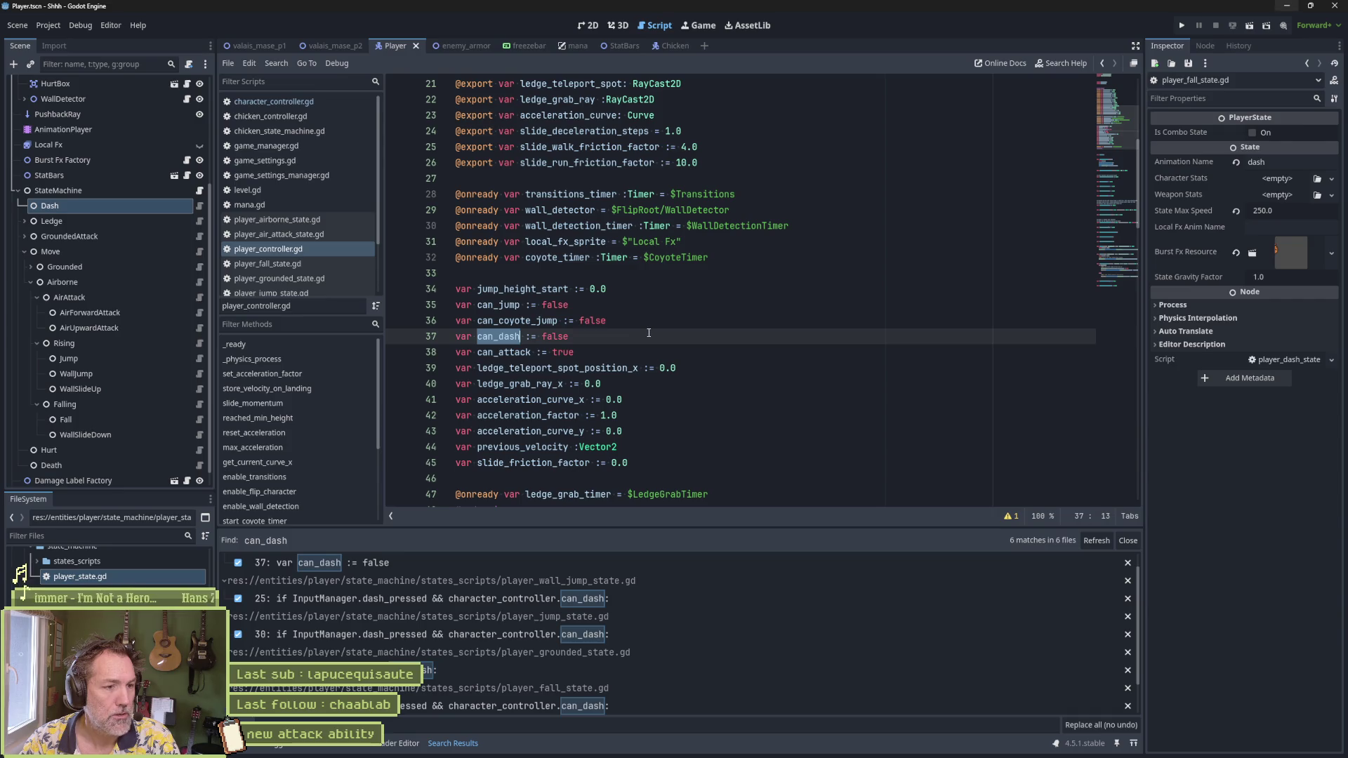
scroll(648, 333, down, 2)
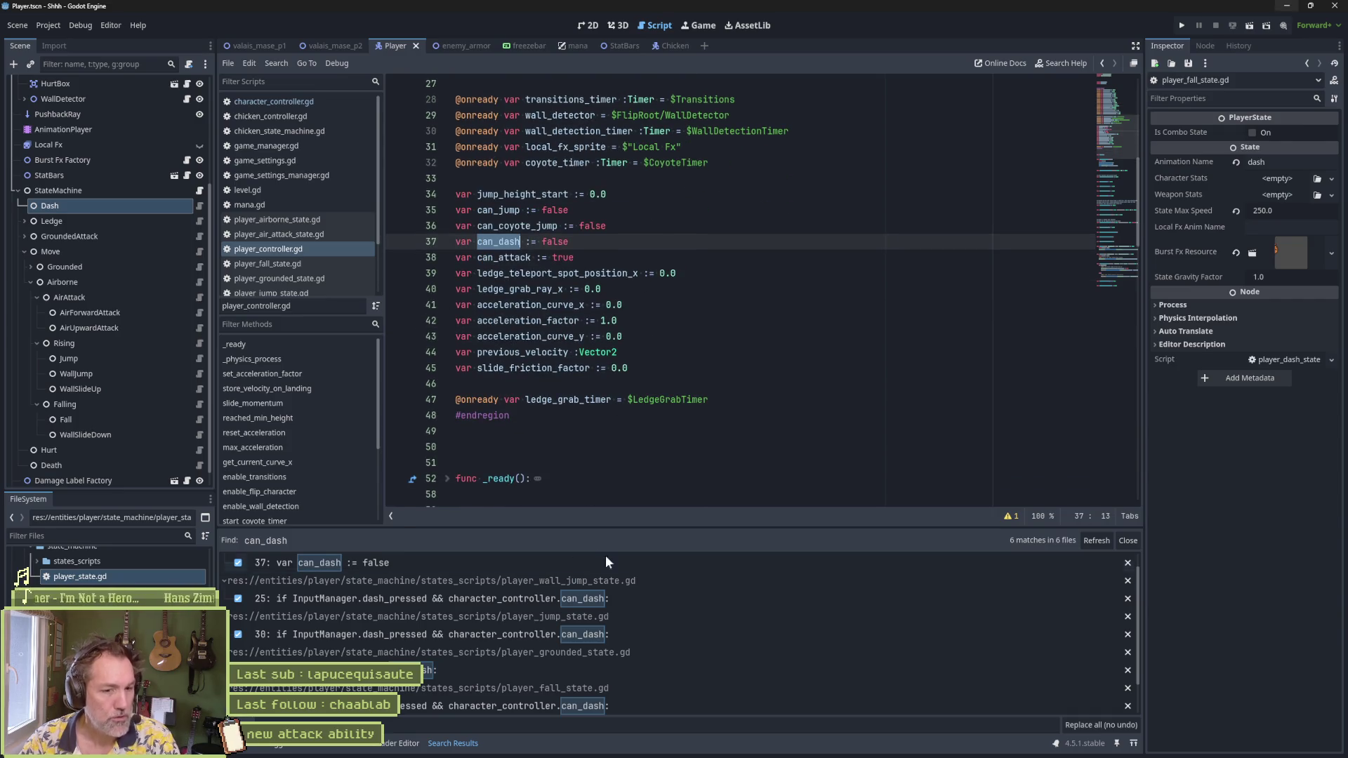
click(572, 725)
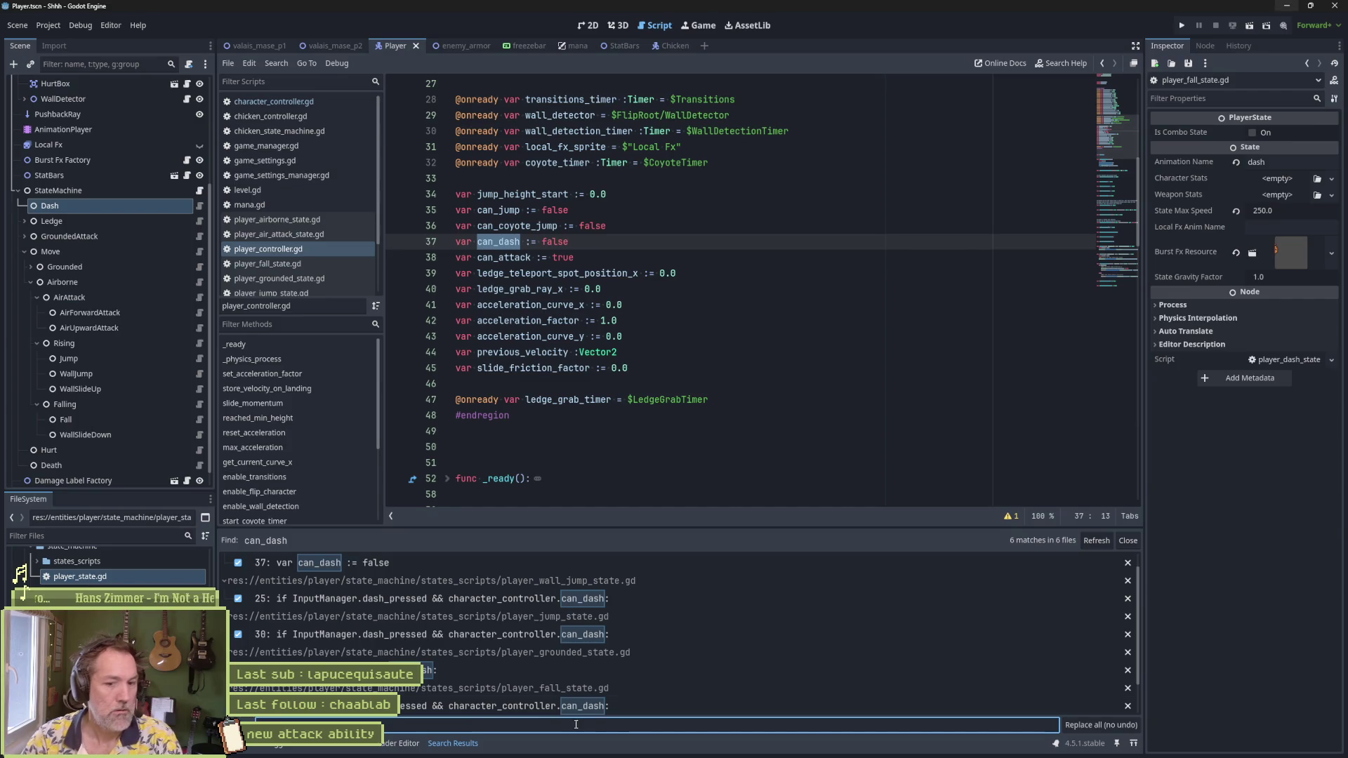
click(1121, 729)
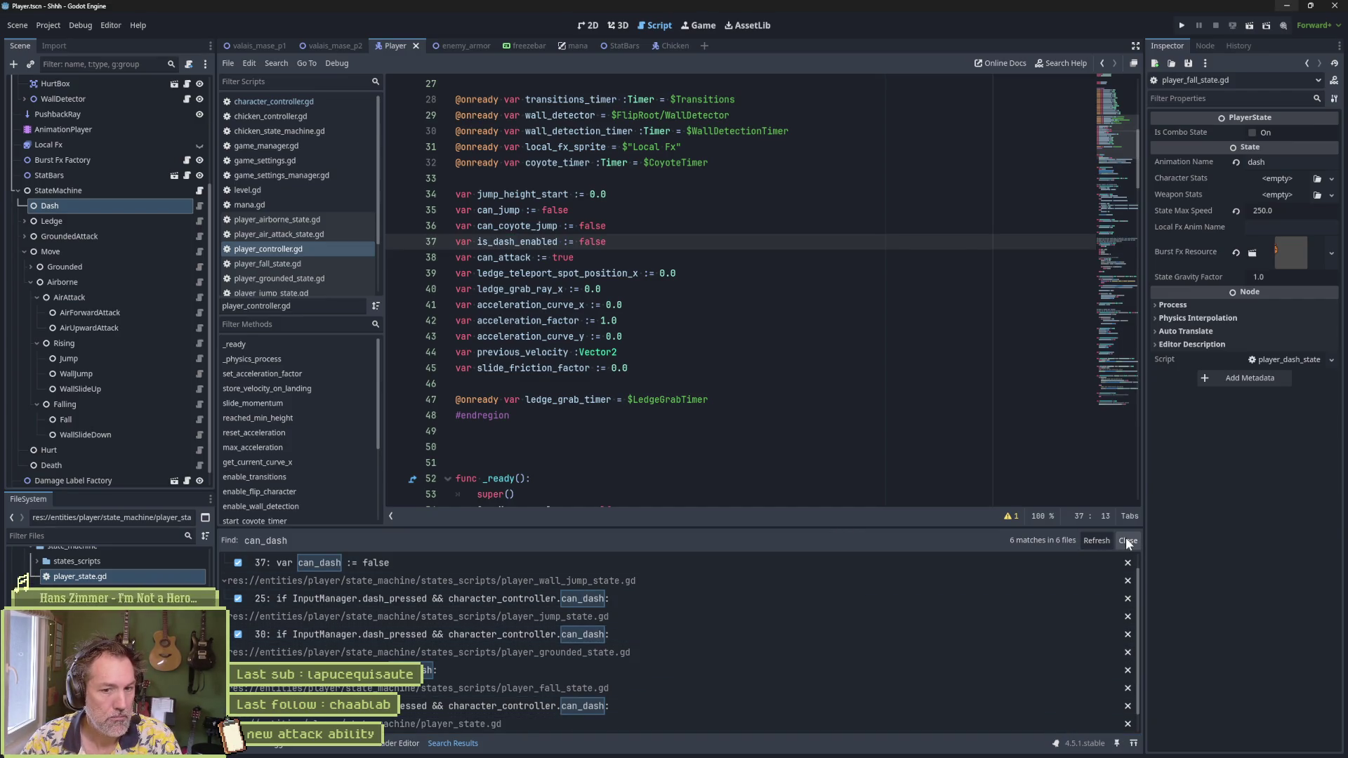
click(1094, 545)
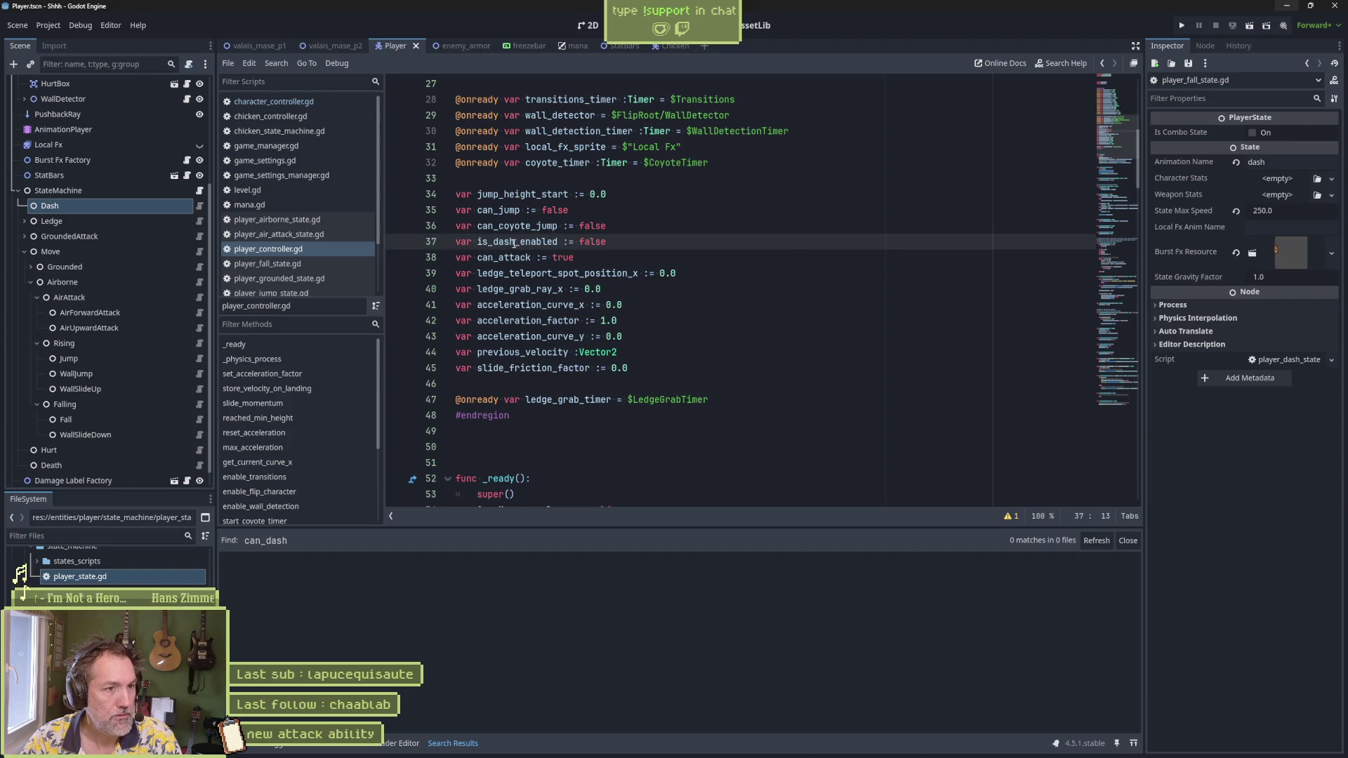
Step: Move is_dash_enabled below can_attack and declare a new 'var can_dash: bool:' property
key(alt+Down)
click(676, 251)
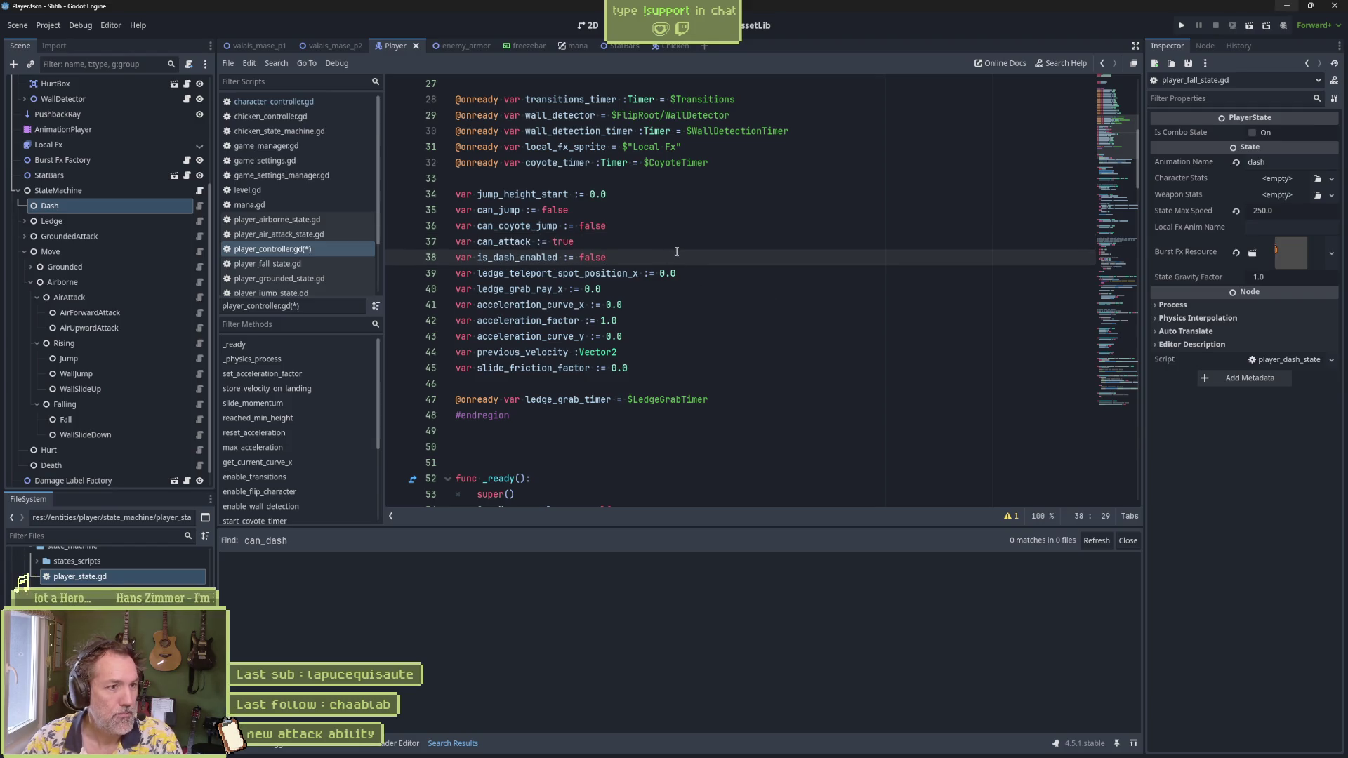
click(682, 243)
key(BackSpace)
text(var)
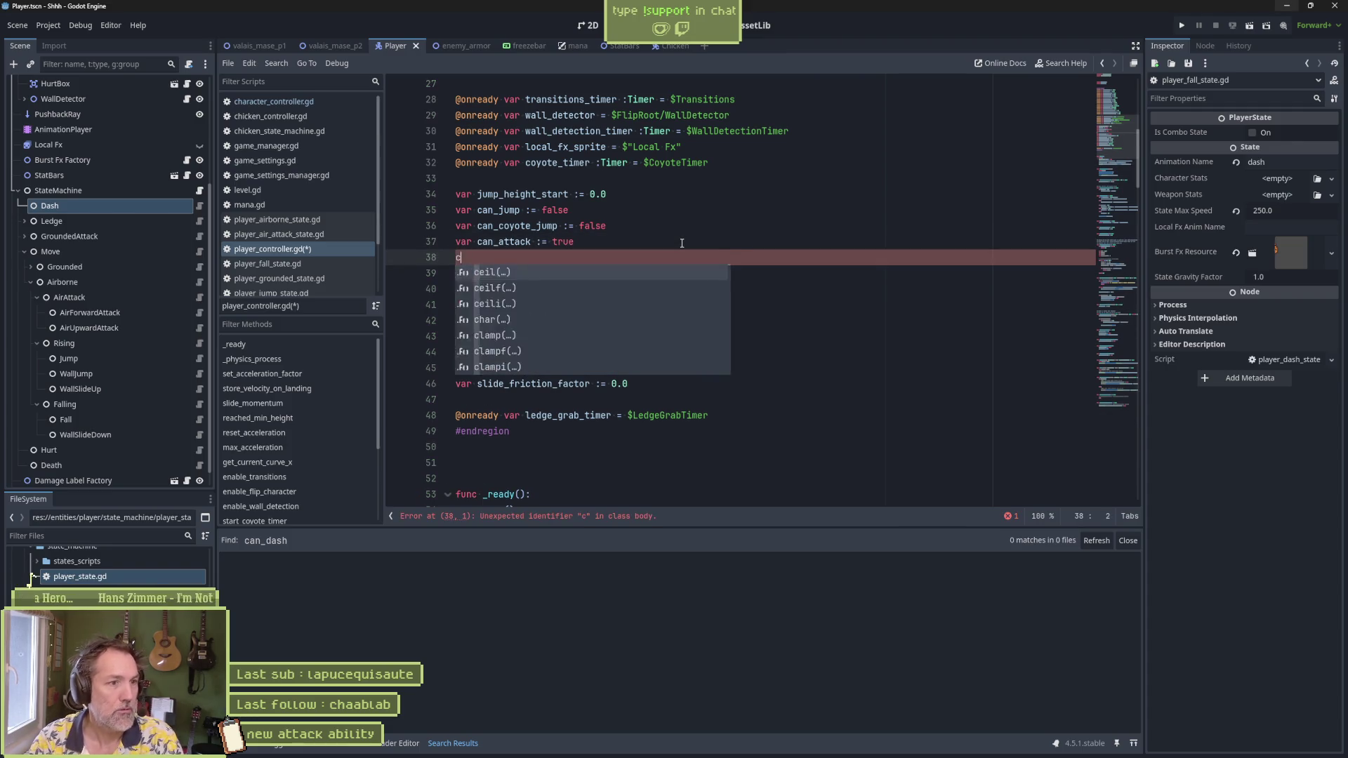
text( can_dash :=)
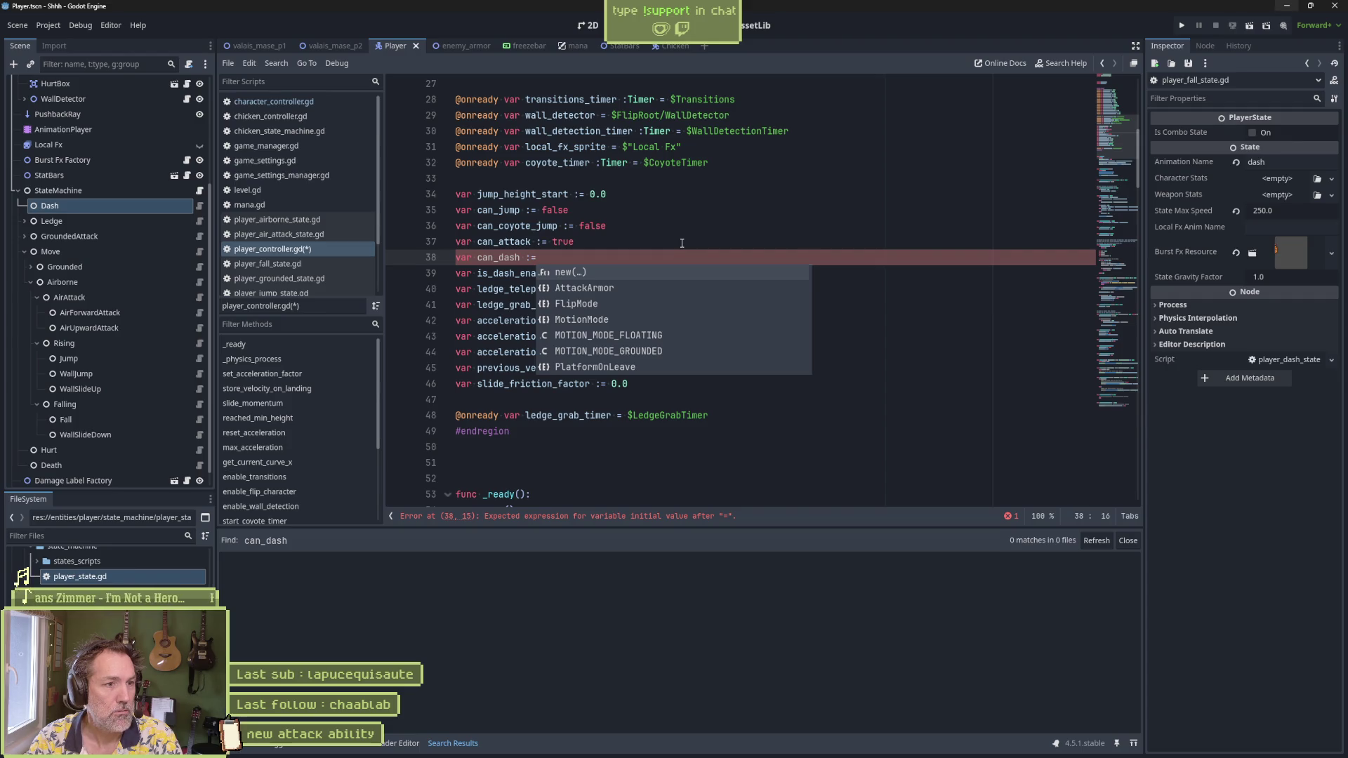
text( false)
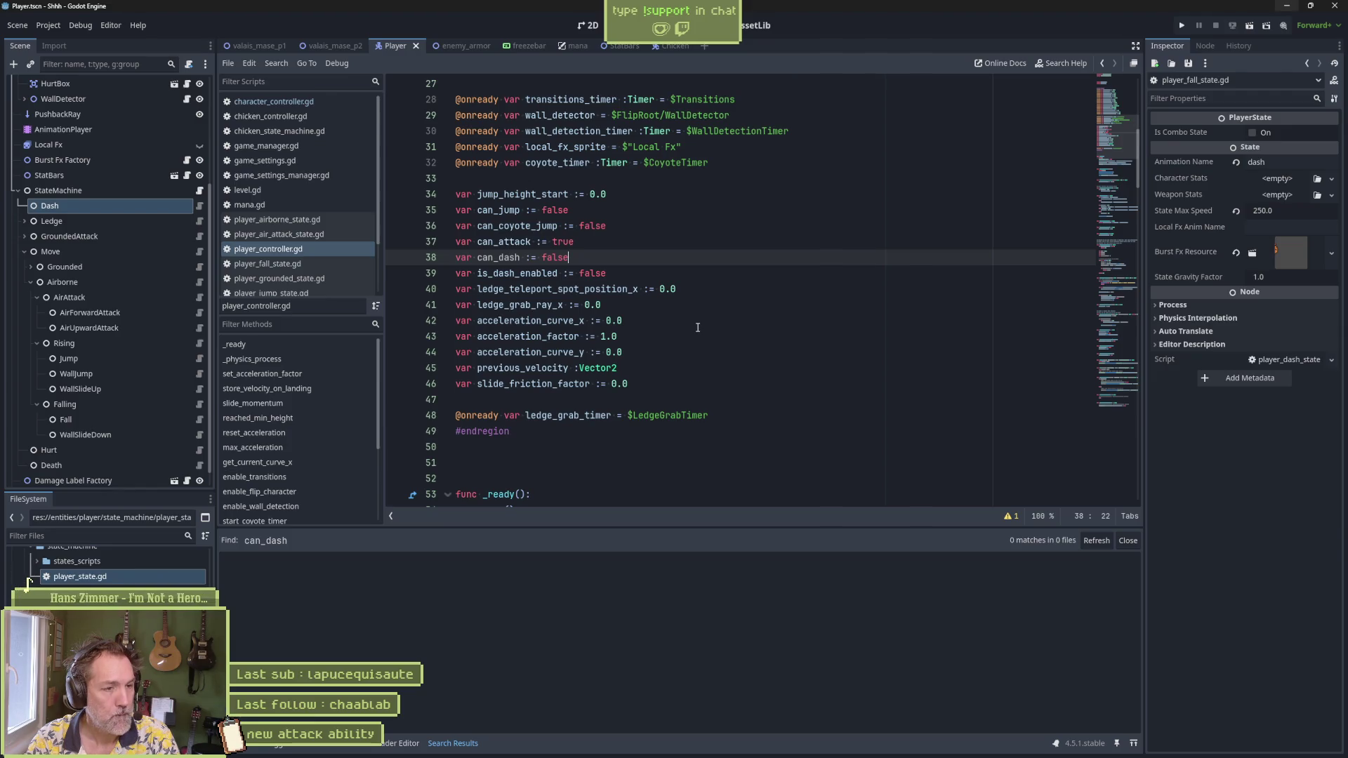
key(ctrl+BackSpace)
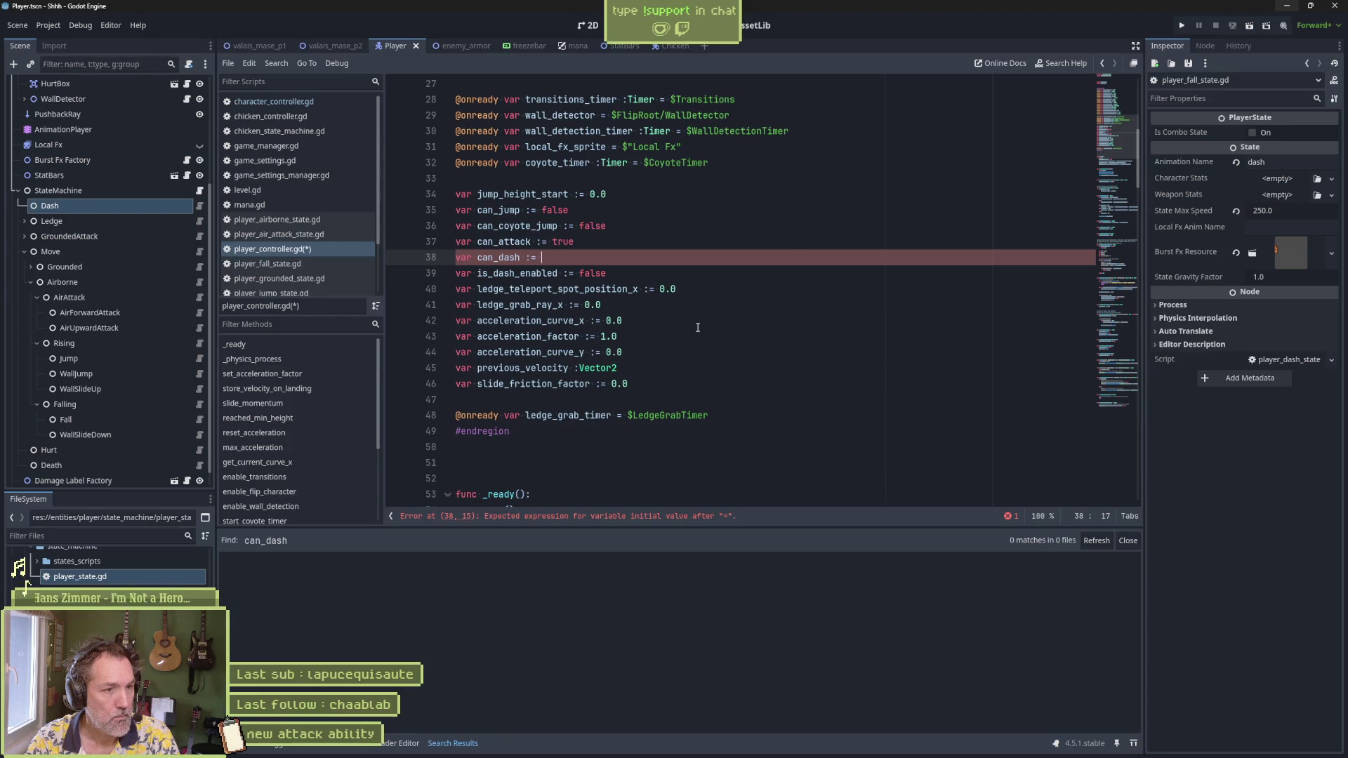
key(BackSpace)
key(BackSpace)
key(BackSpace)
text(: bool)
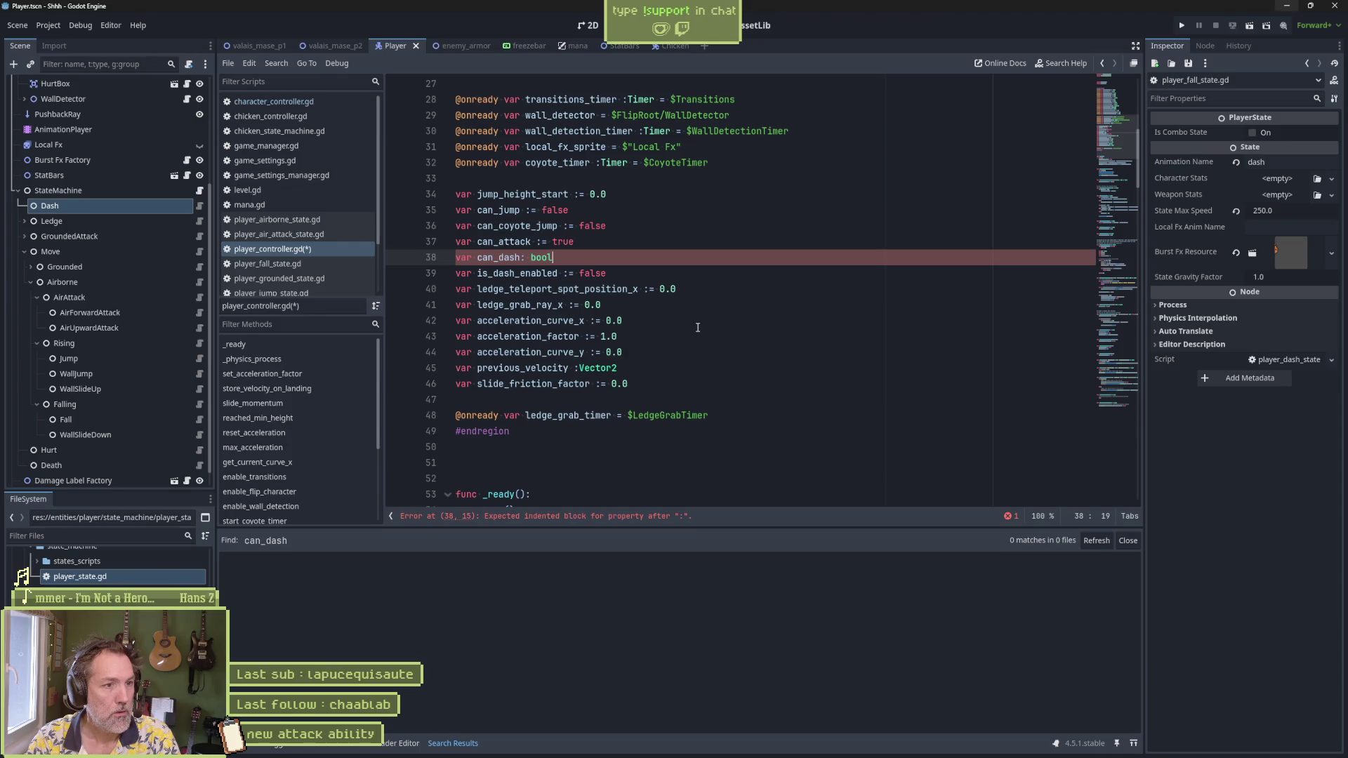
text(:)
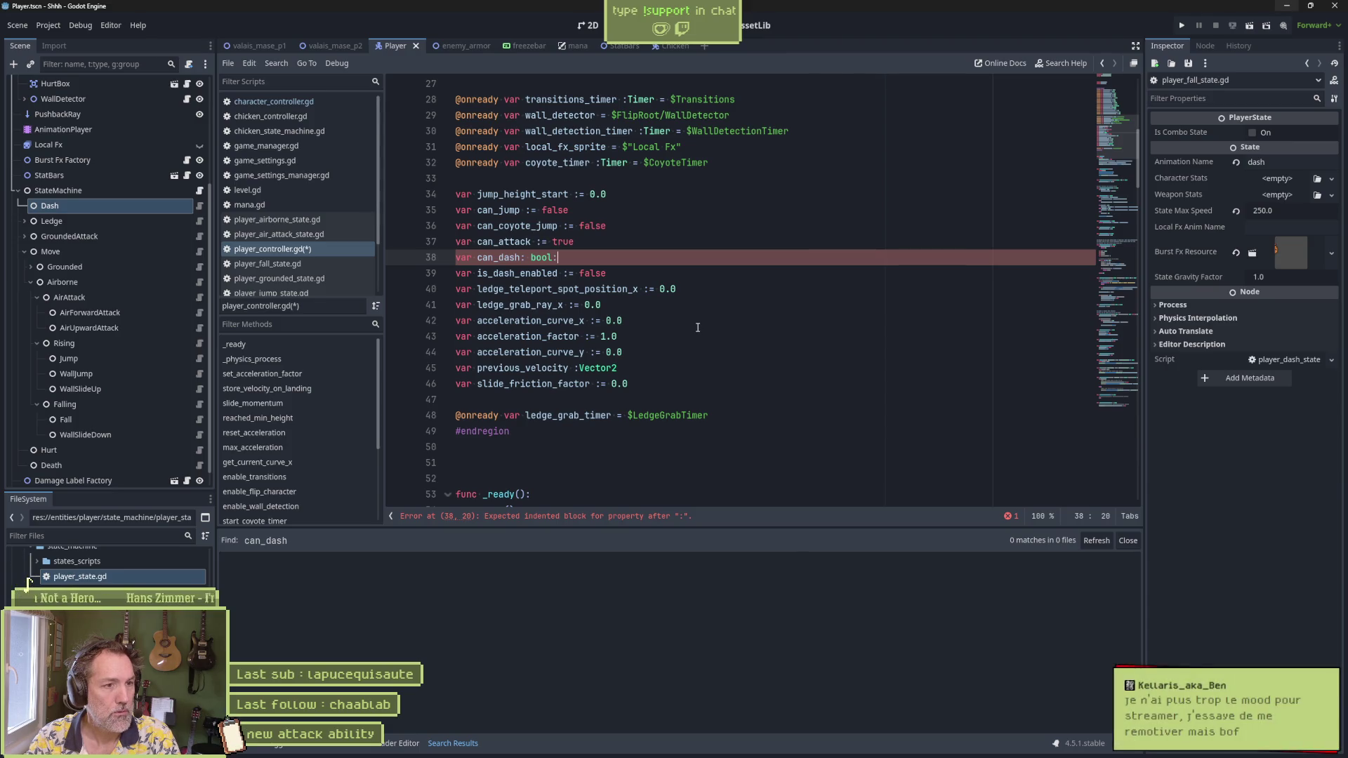
Step: Add an indented 'set:' line beneath the can_dash declaration
key(Return)
text(set_)
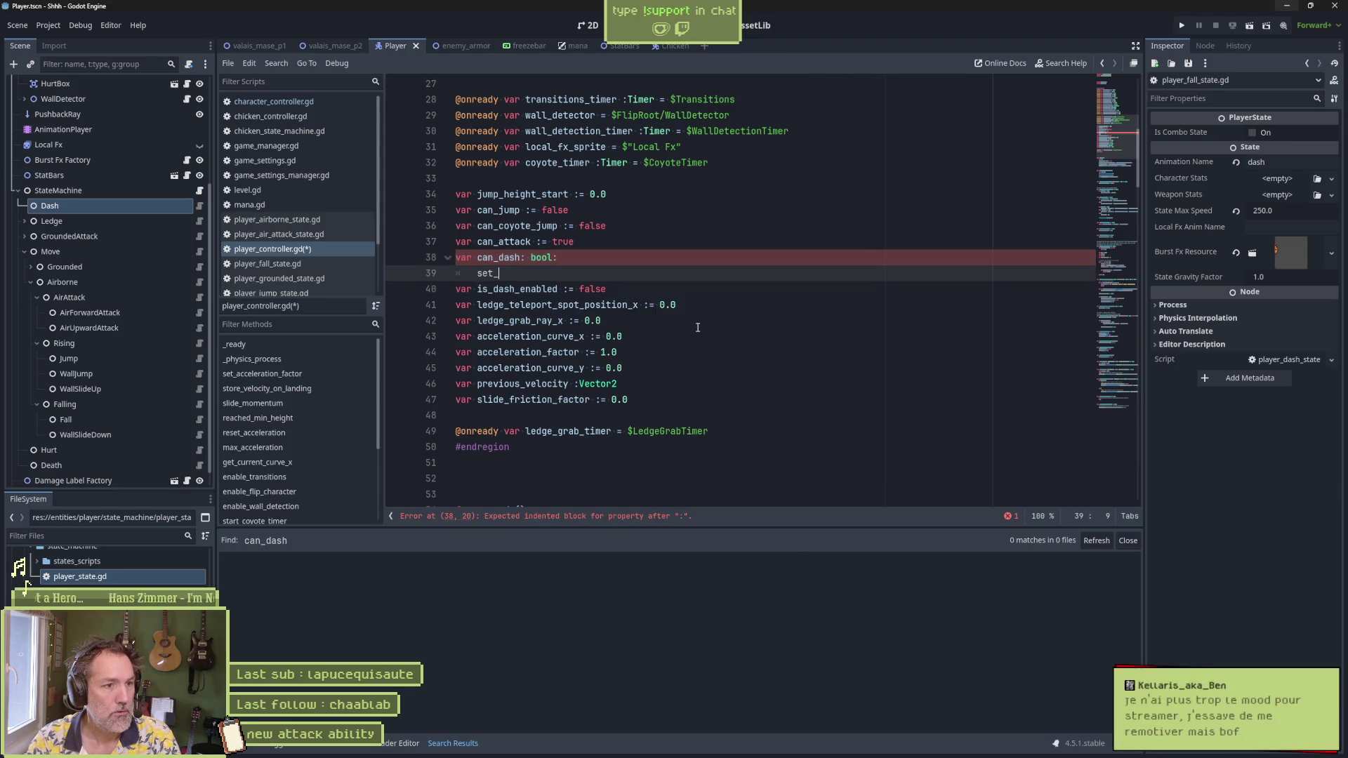
text(value()
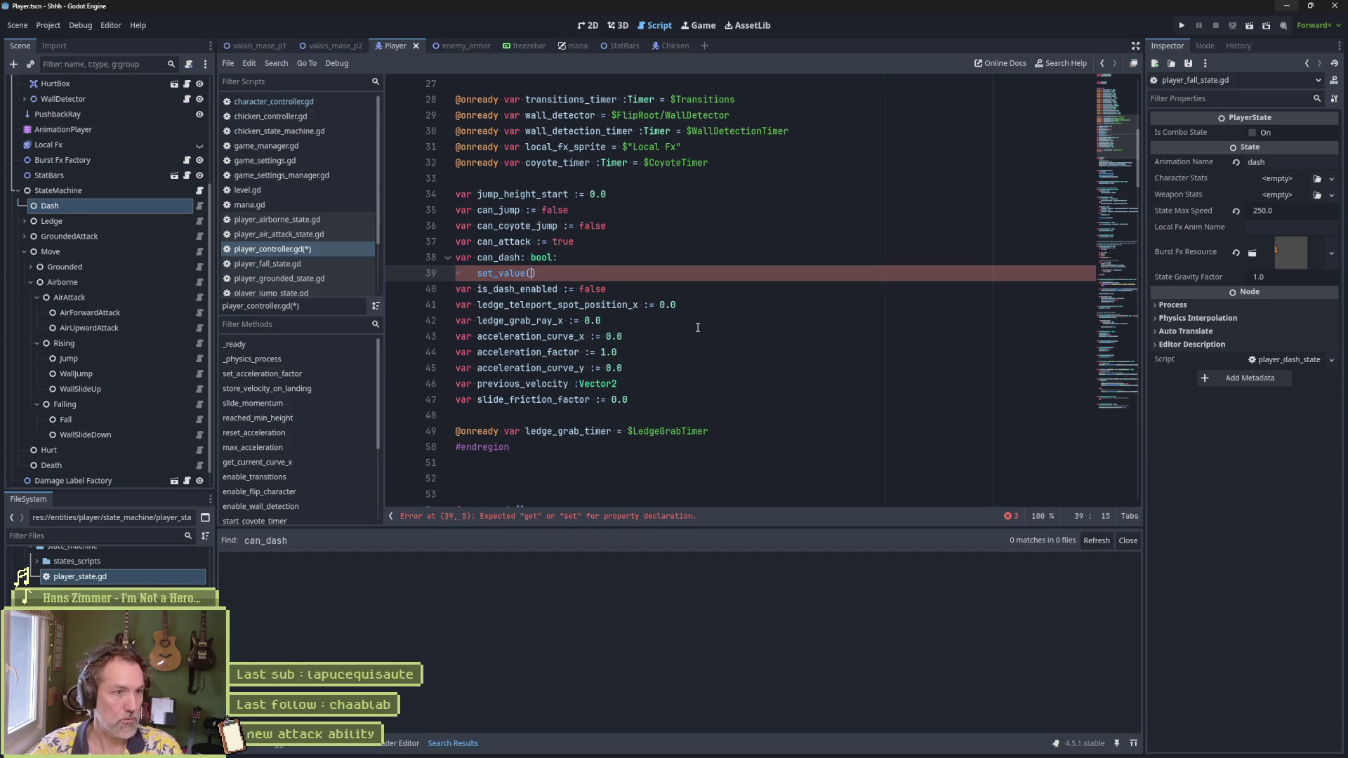
key(BackSpace)
text(:)
key(BackSpace)
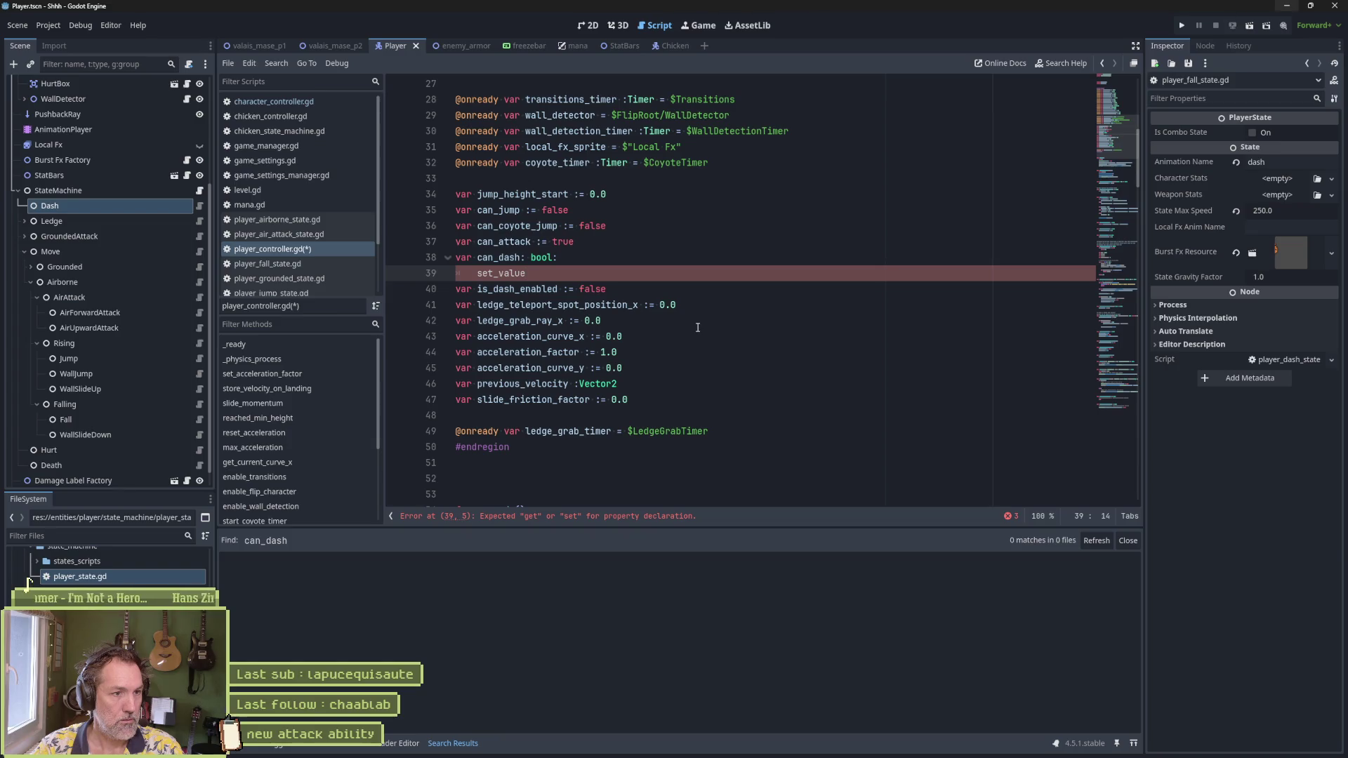
key(BackSpace)
key(BackSpace)
key(BackSpace)
key(BackSpace)
text(:)
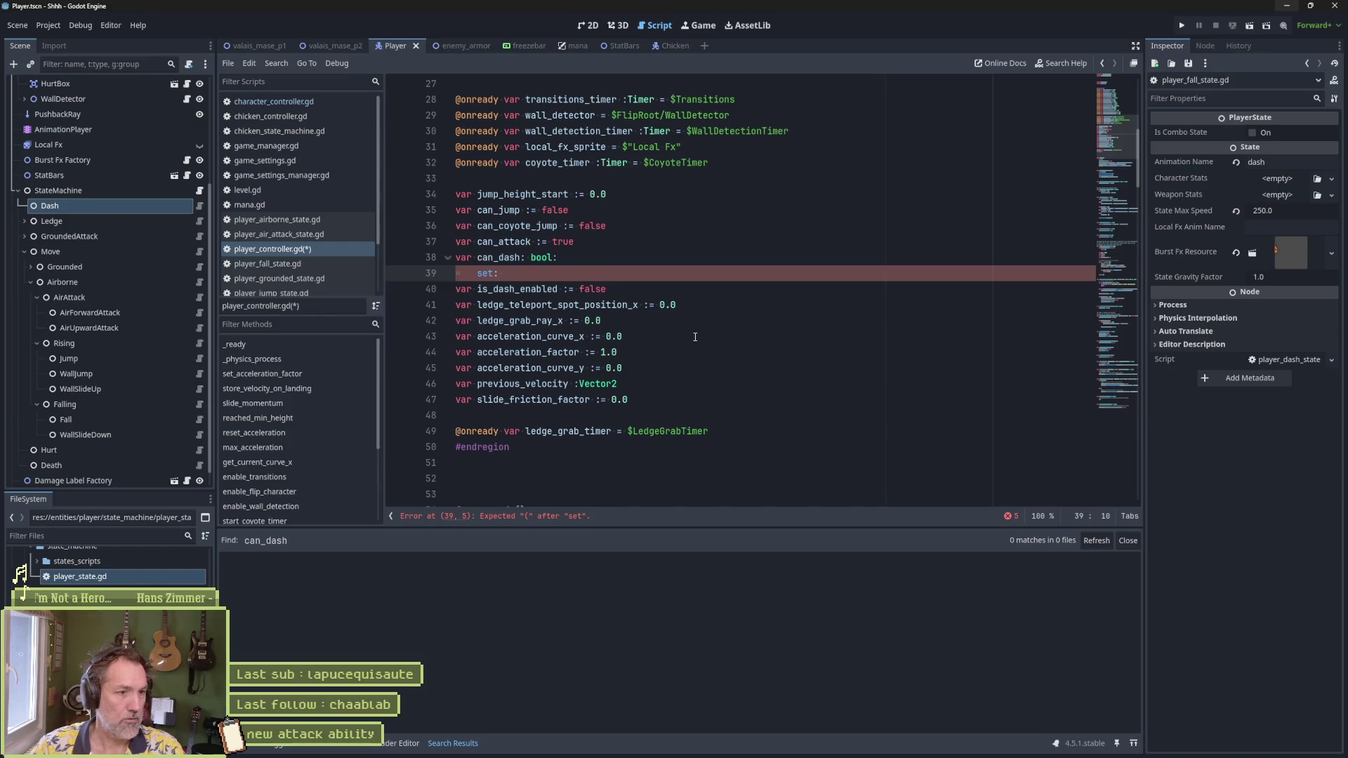
click(645, 395)
Step: Declare a 'var _can_dash: bool' backing variable after slide_friction_factor
key(Return)
text(var )
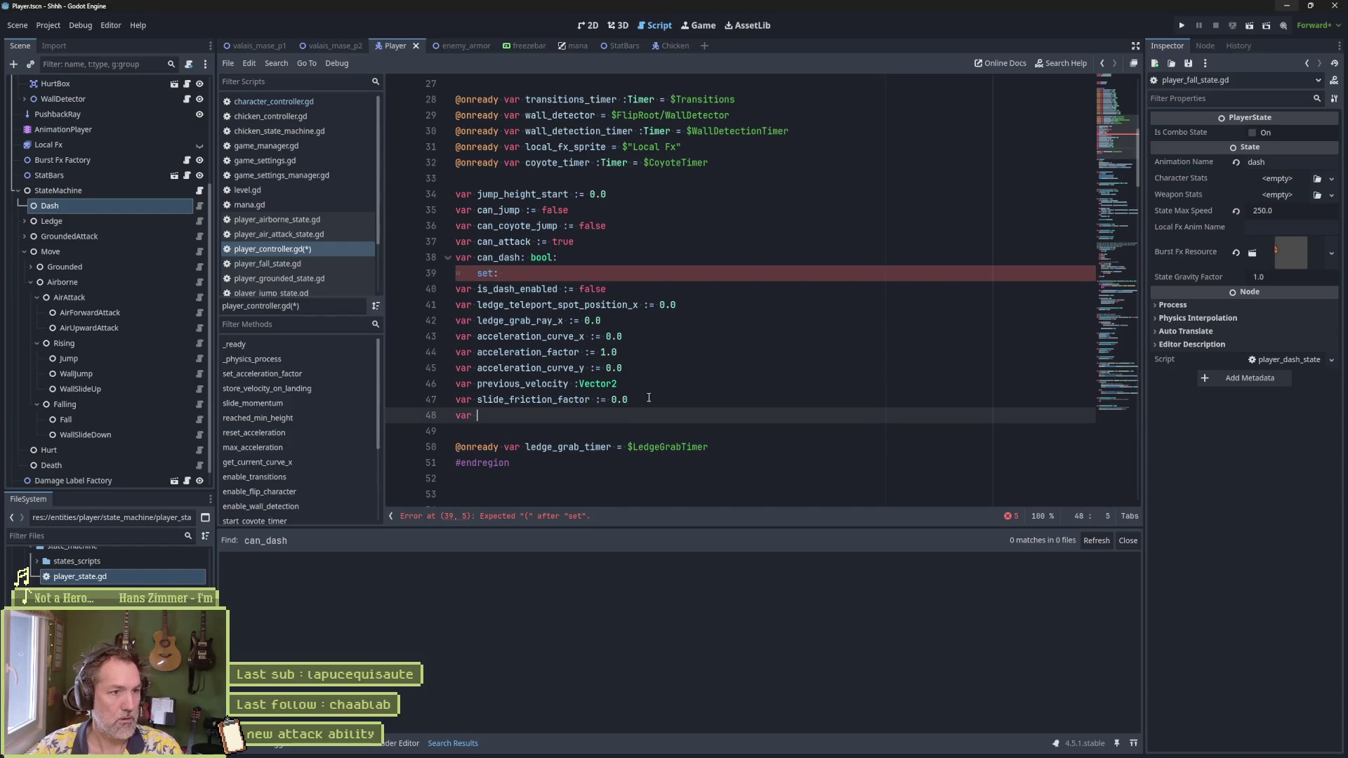
text(_can_dash)
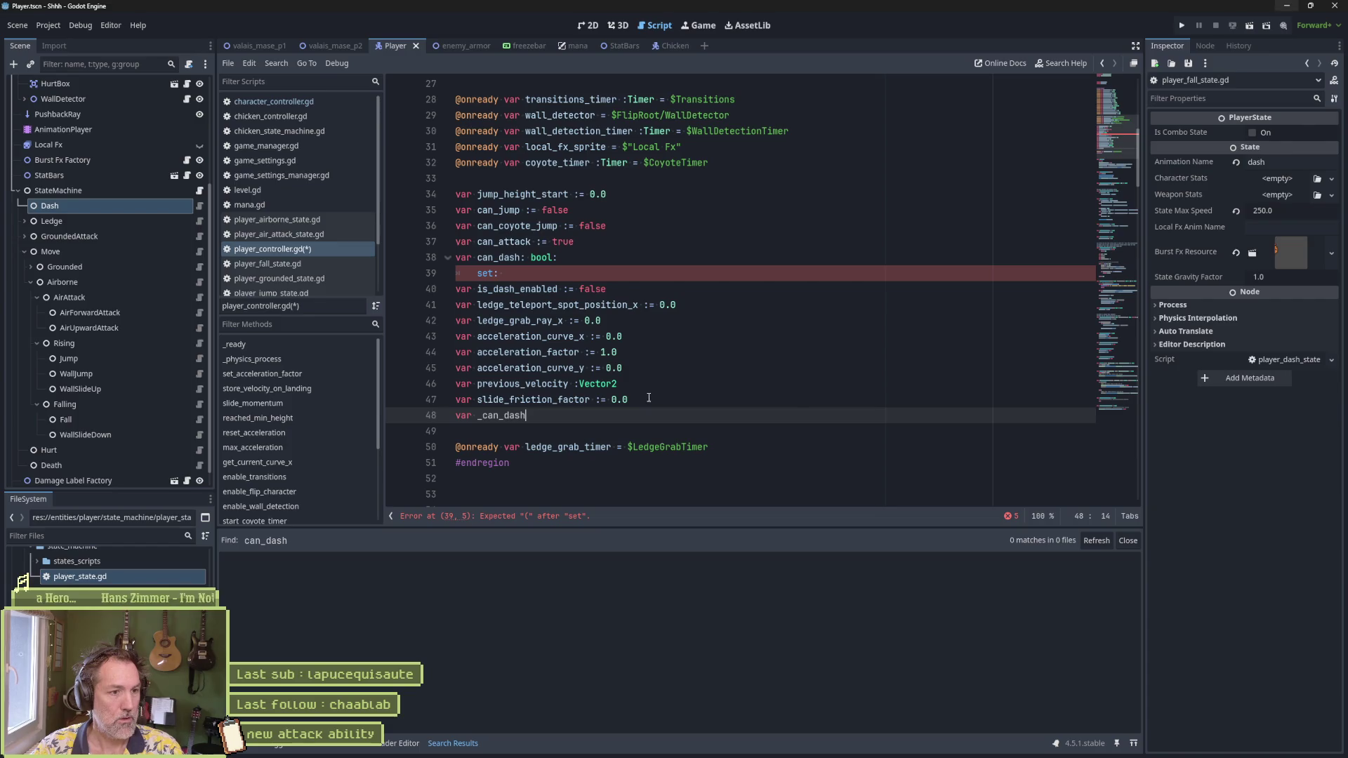
key(BackSpace)
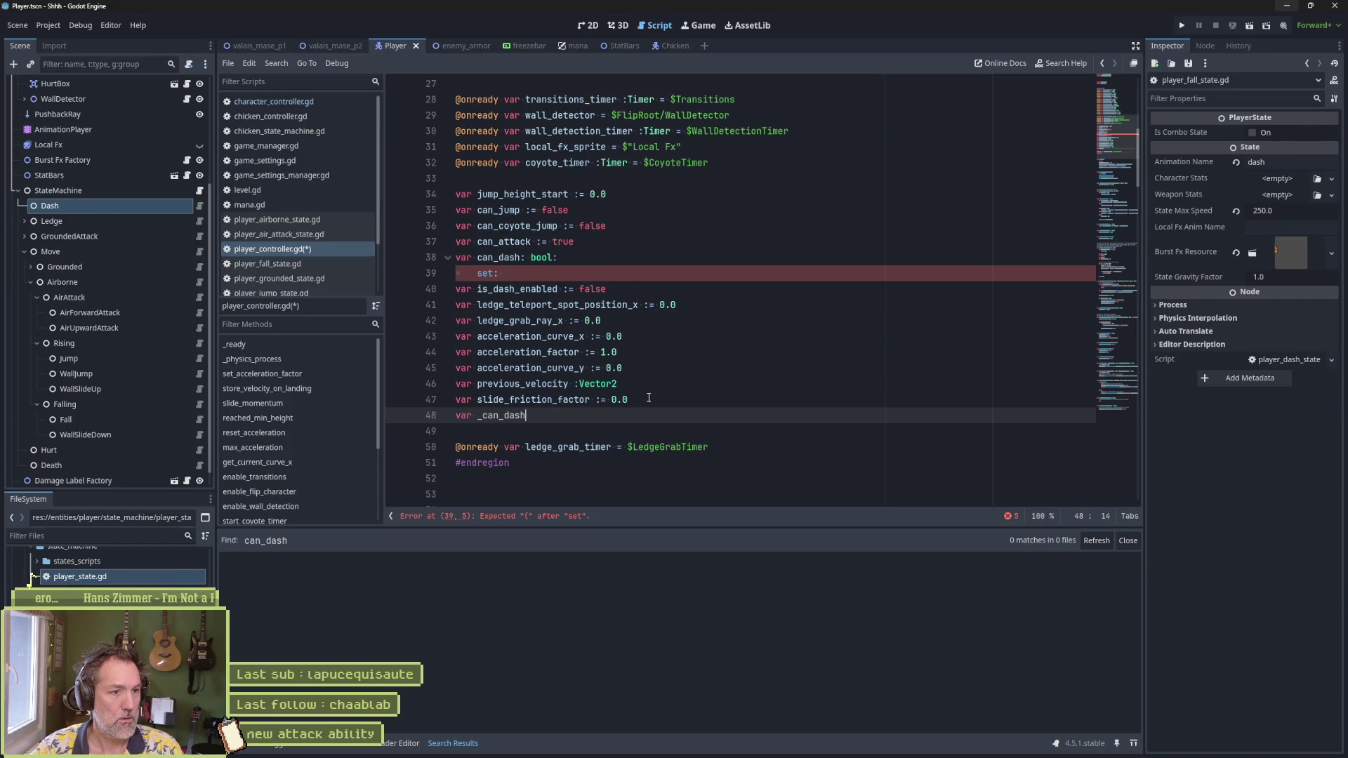
text(: bool)
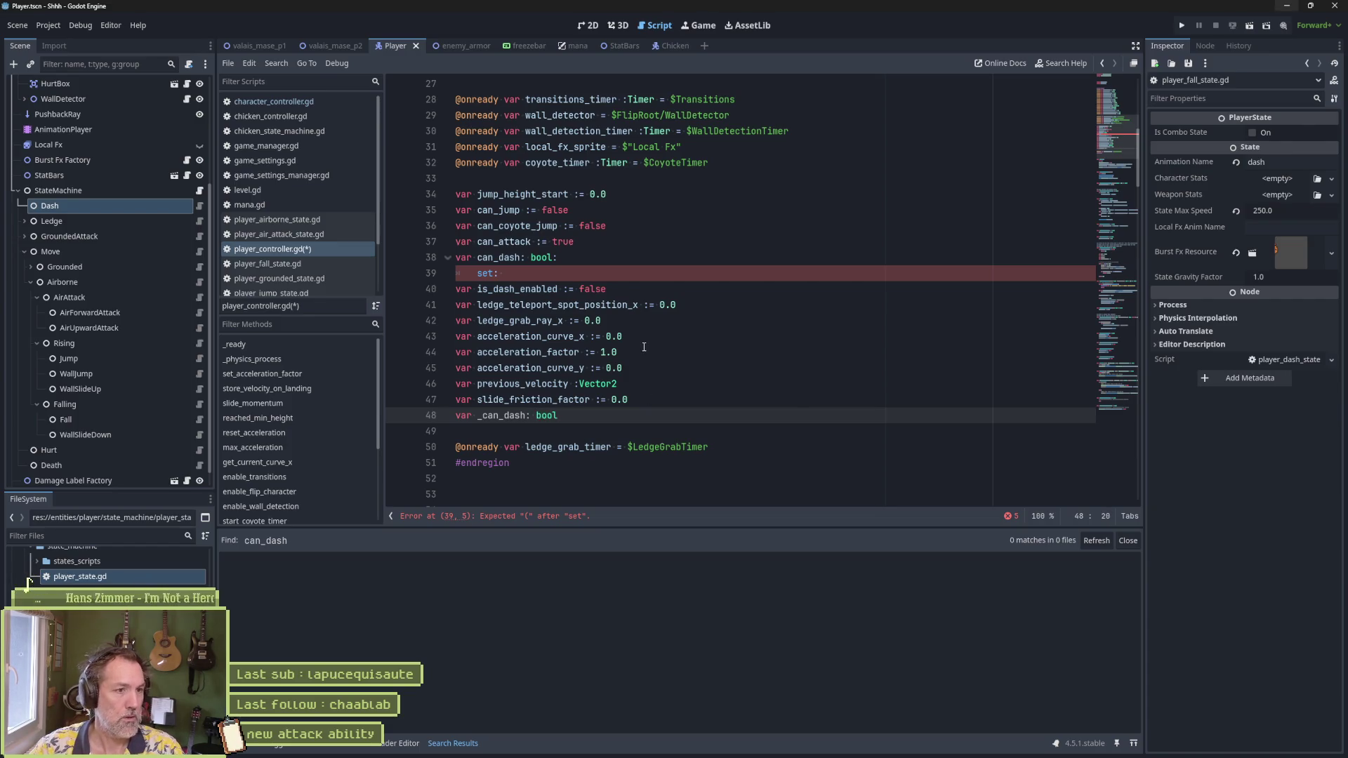
Step: Make the can_dash setter 'set(value):' assign _can_dash = value
click(606, 273)
text(_can_dash = value)
key(Return)
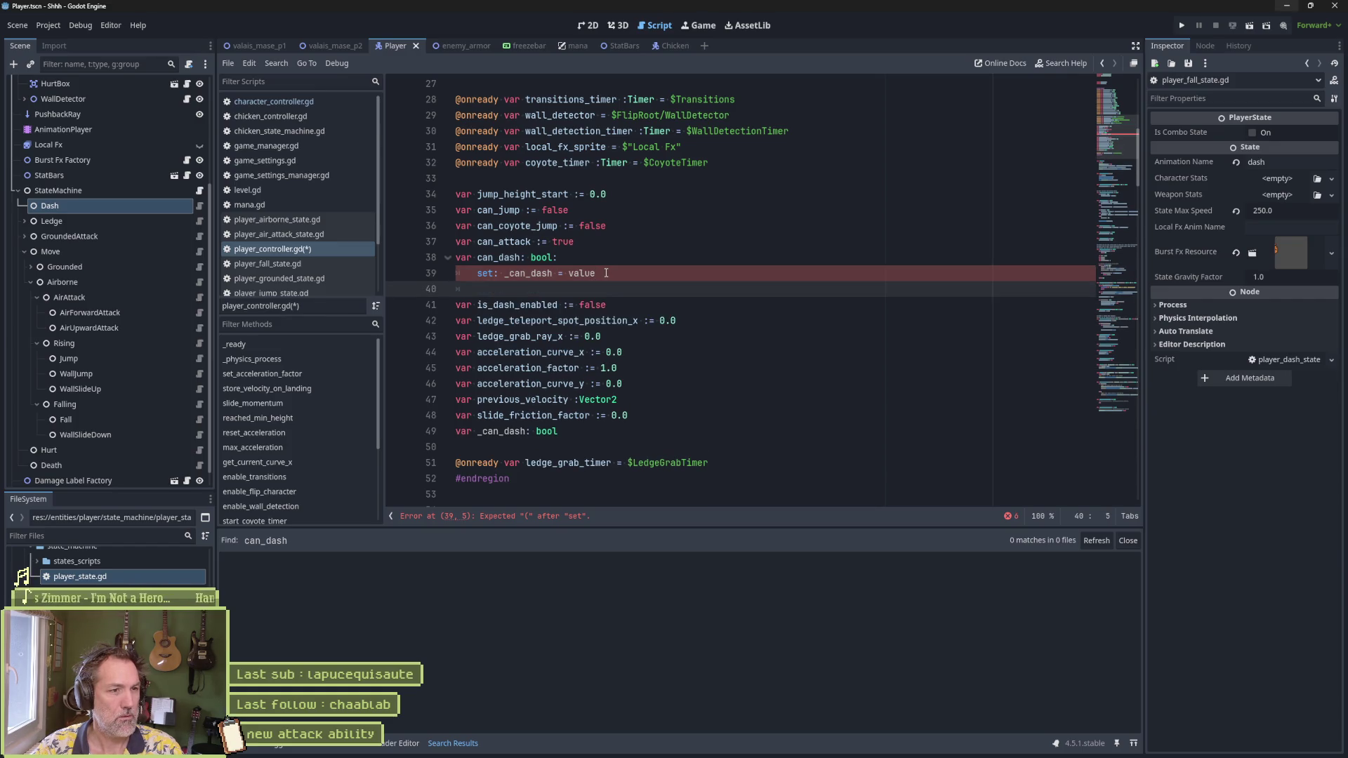
click(498, 274)
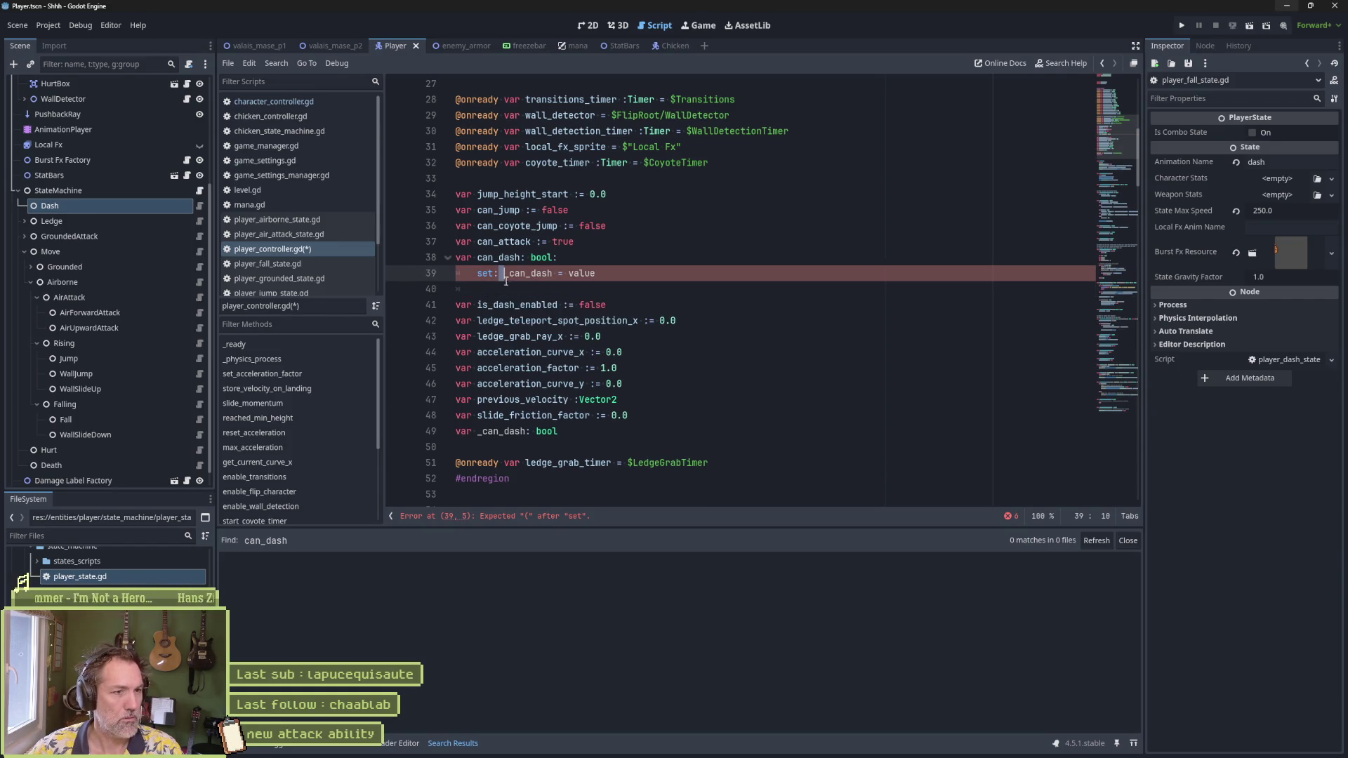
key(BackSpace)
text((value))
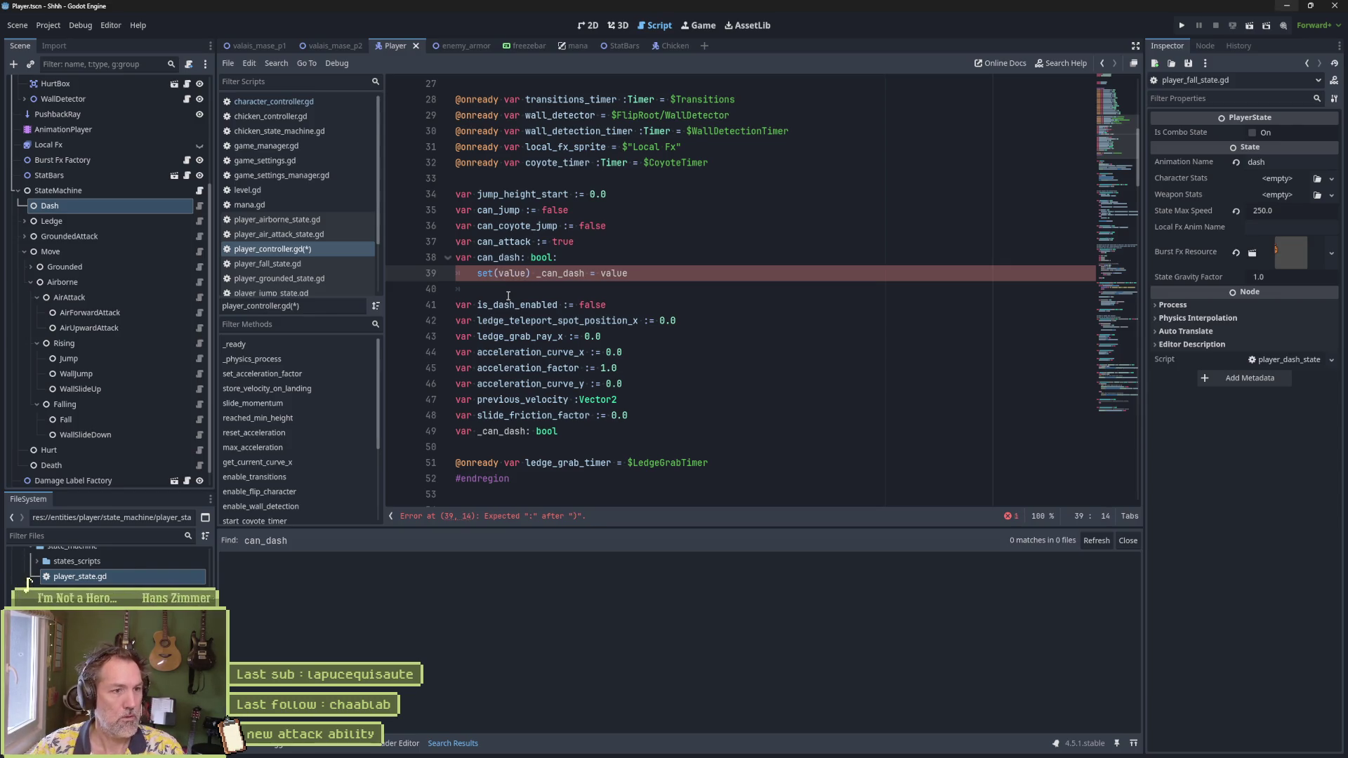
text(:)
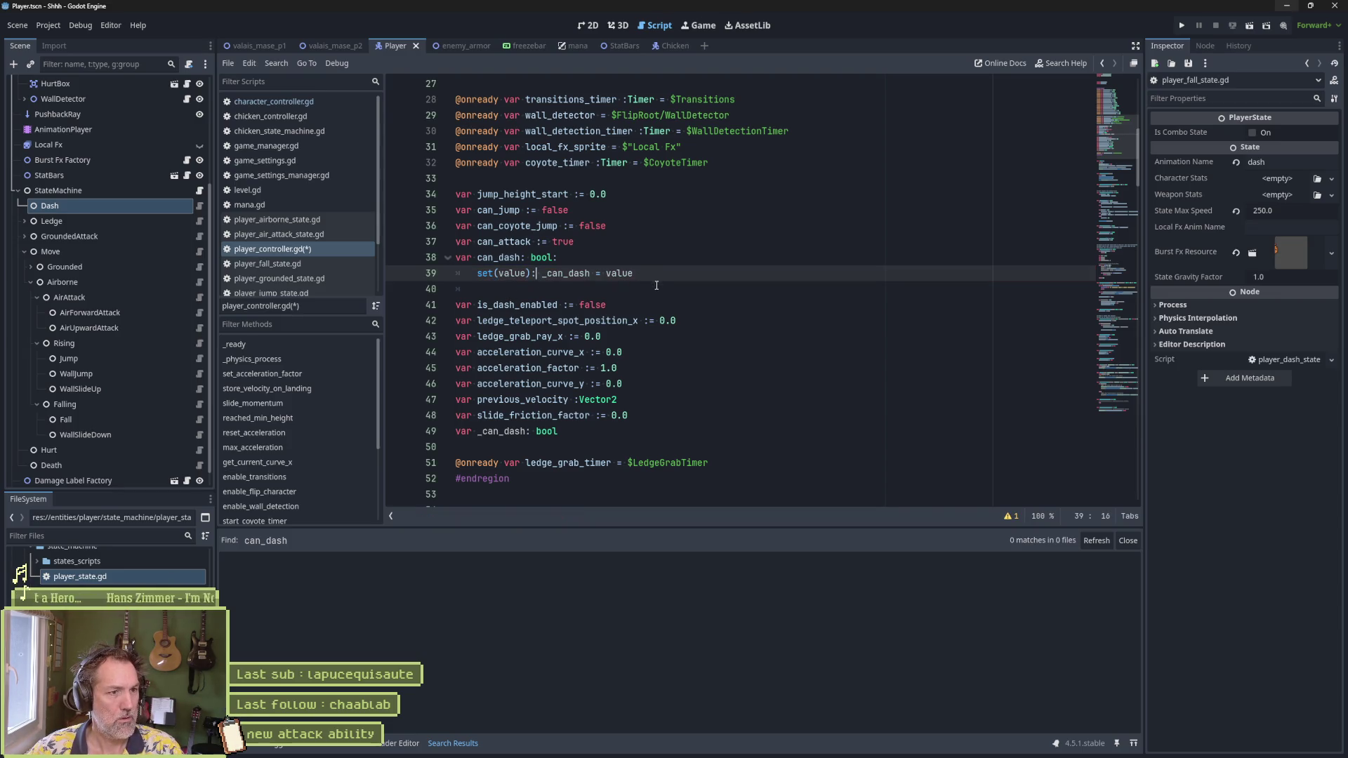
Step: Add a 'get: return _can_dash' getter and save the script
key(Down)
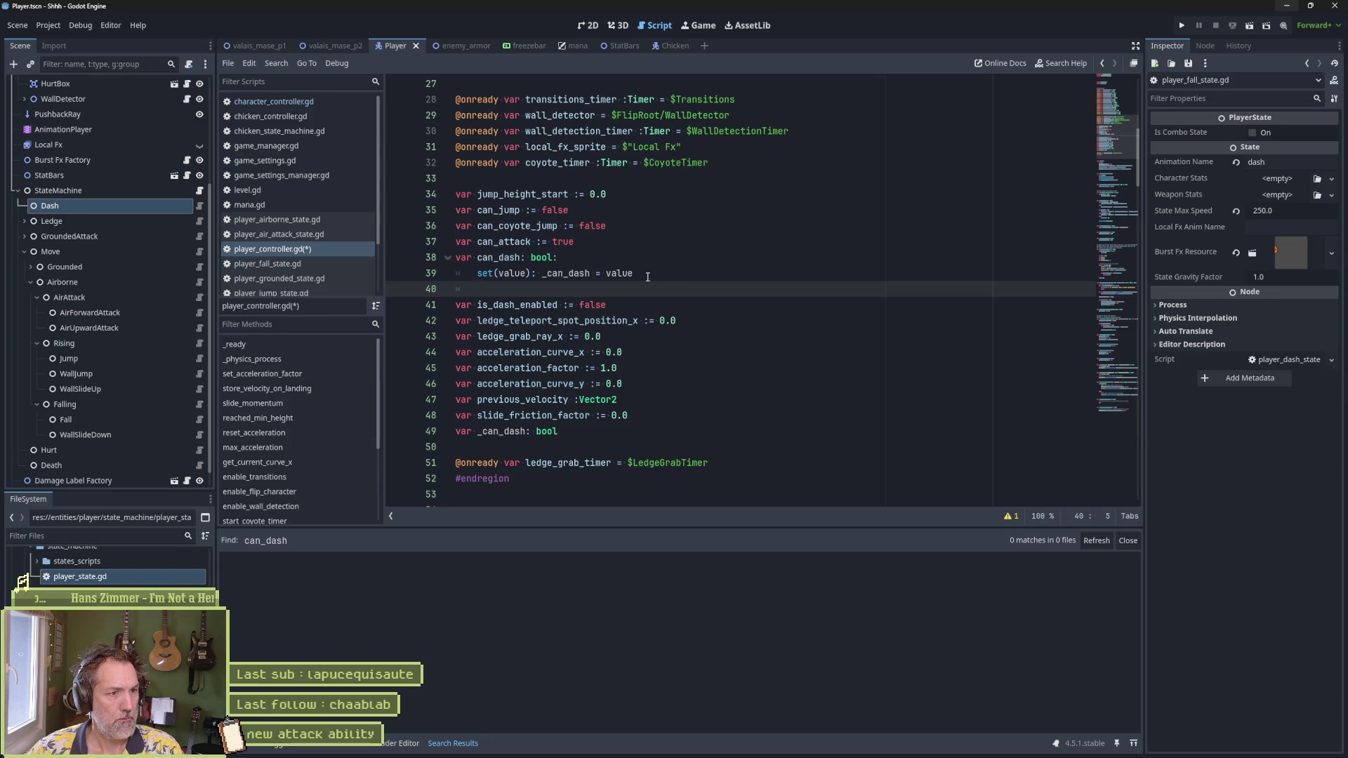
text(get: return _can_dash)
key(ctrl+s)
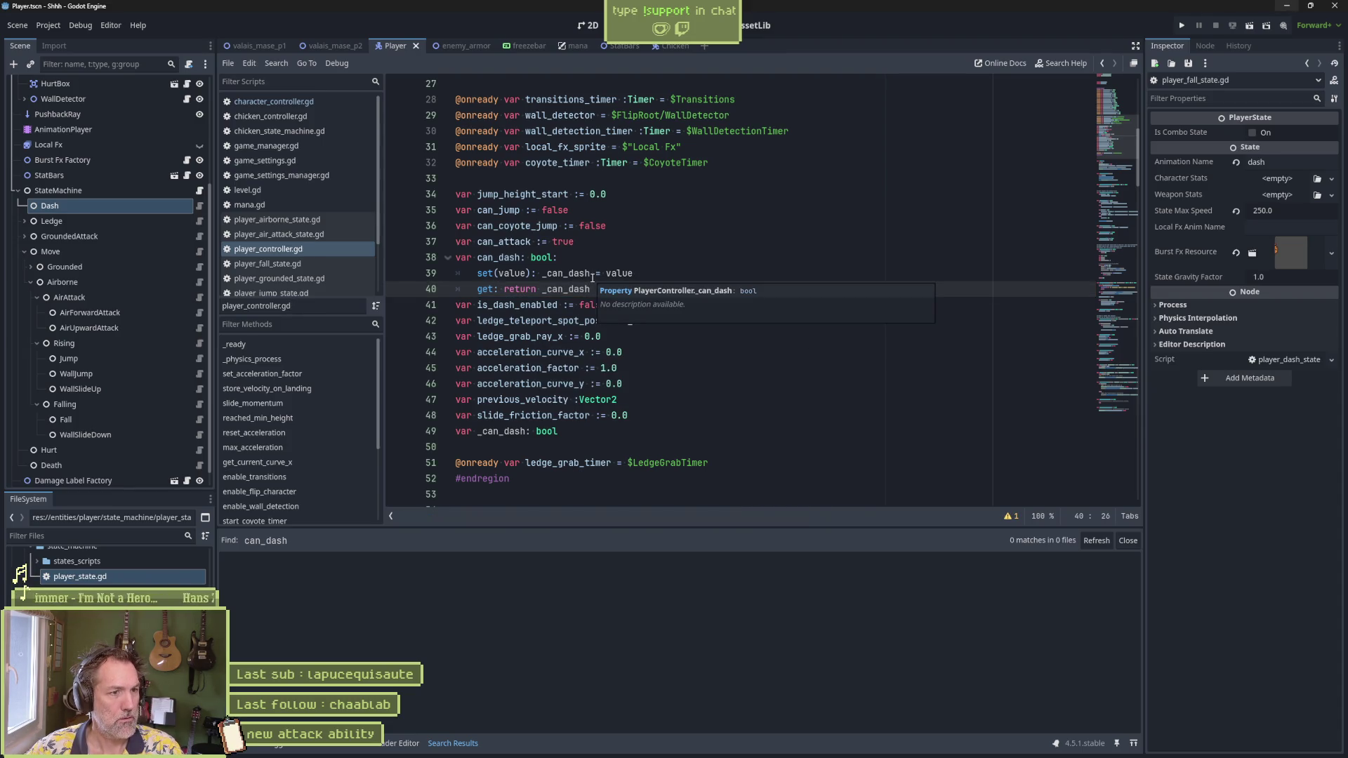
click(605, 274)
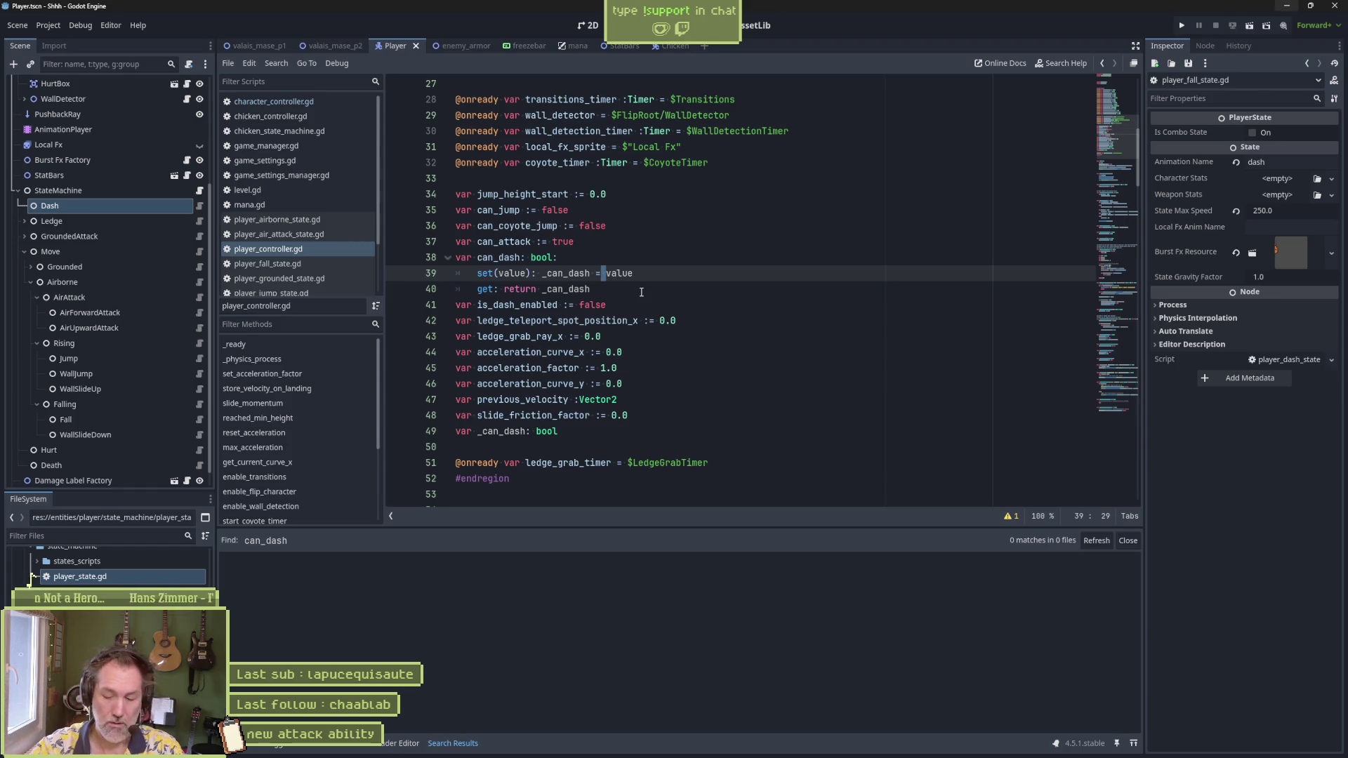
Step: Rewrite the setter body, trying GameSettingsManager and player_s references before typing stat
key(shift+End)
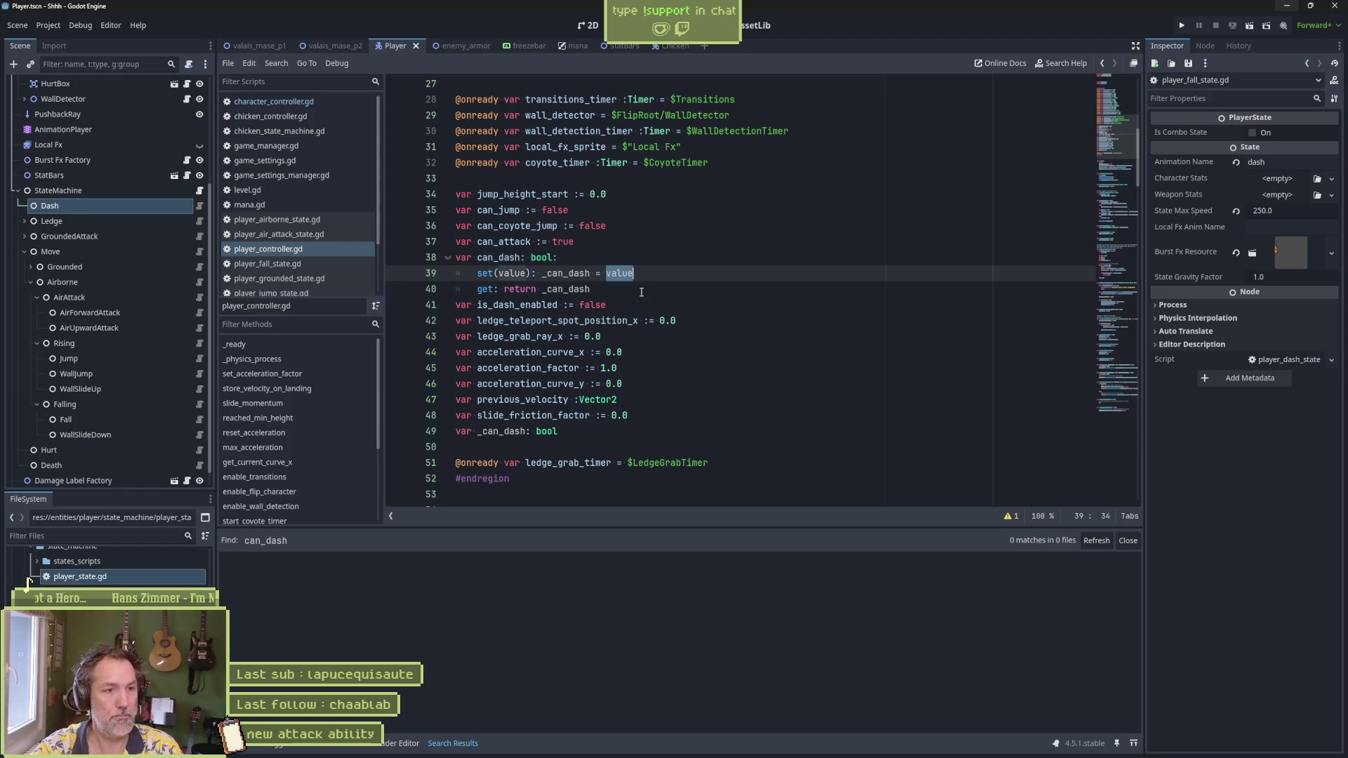
text(game)
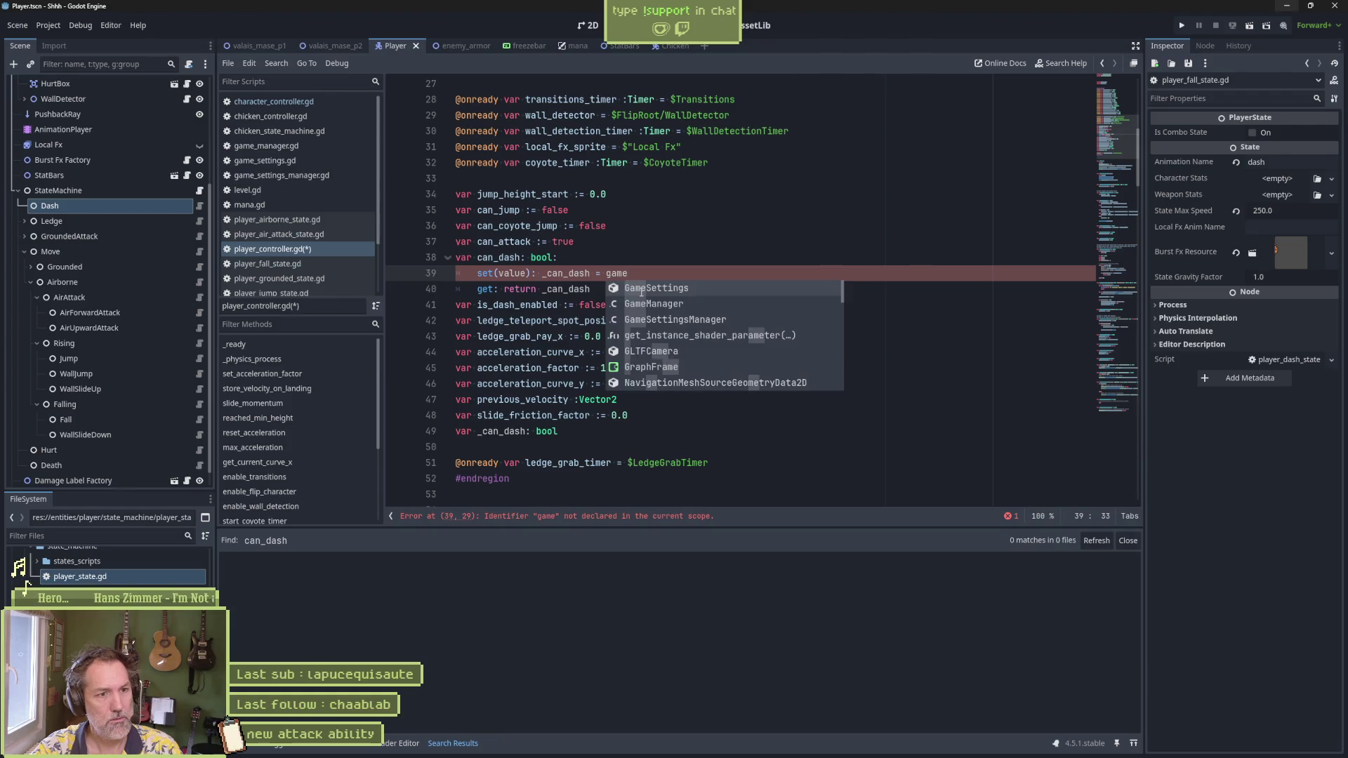
key(Down)
key(Down)
key(Return)
text(.)
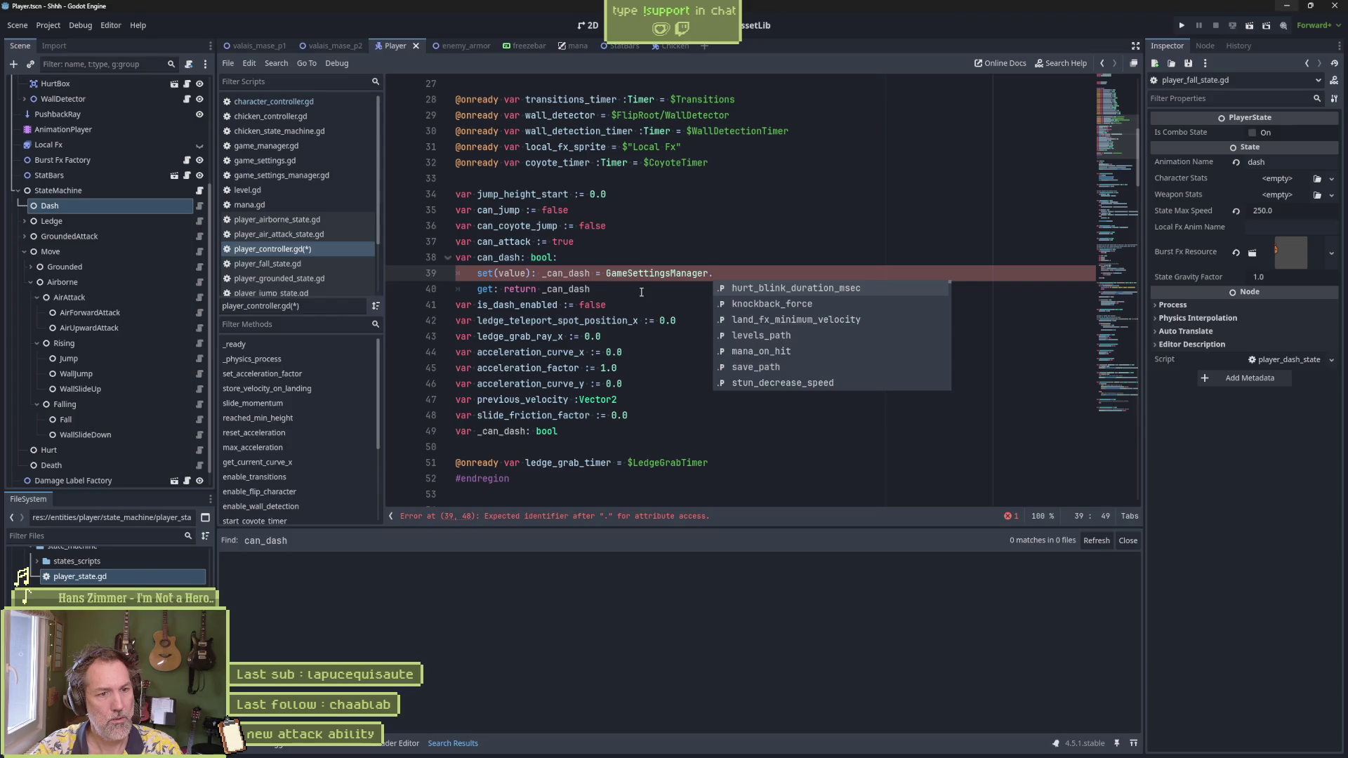
key(ctrl+BackSpace)
key(ctrl+BackSpace)
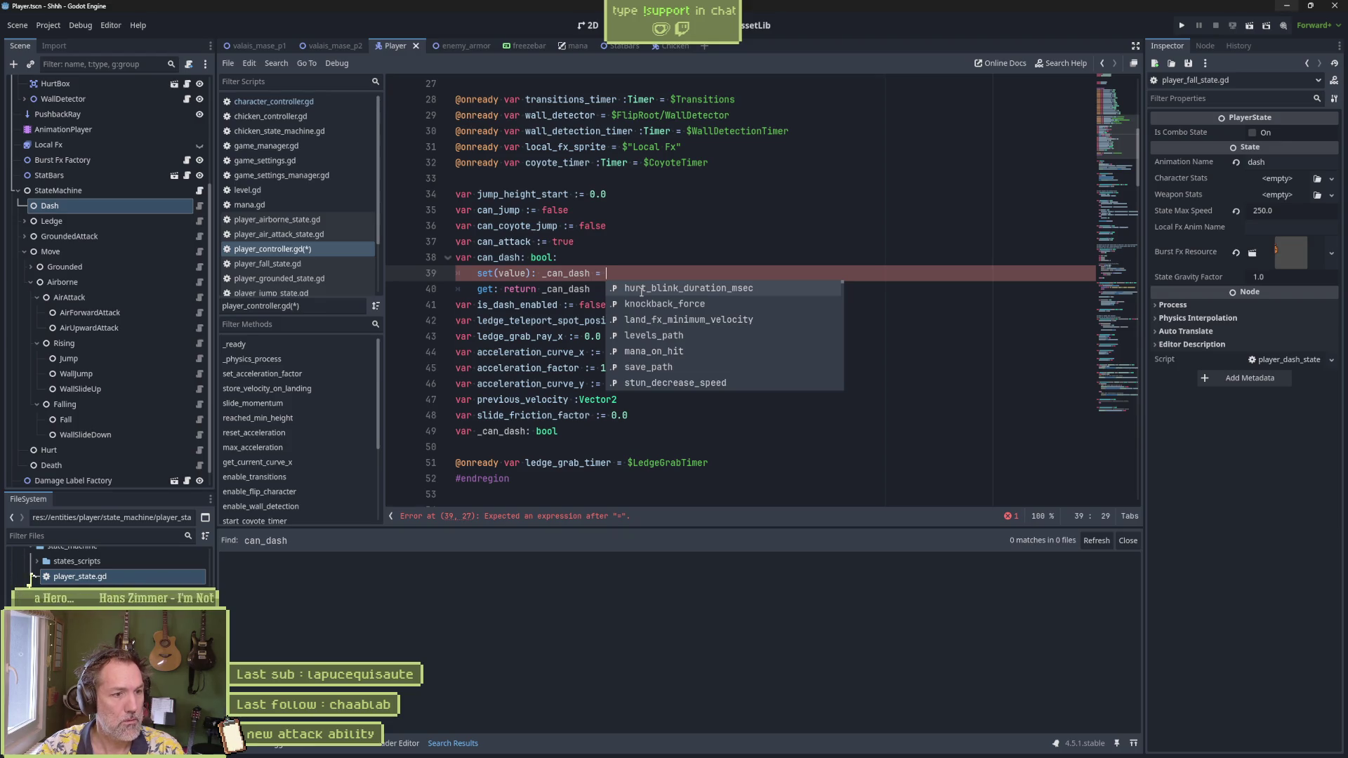
scroll(663, 214, up, 6)
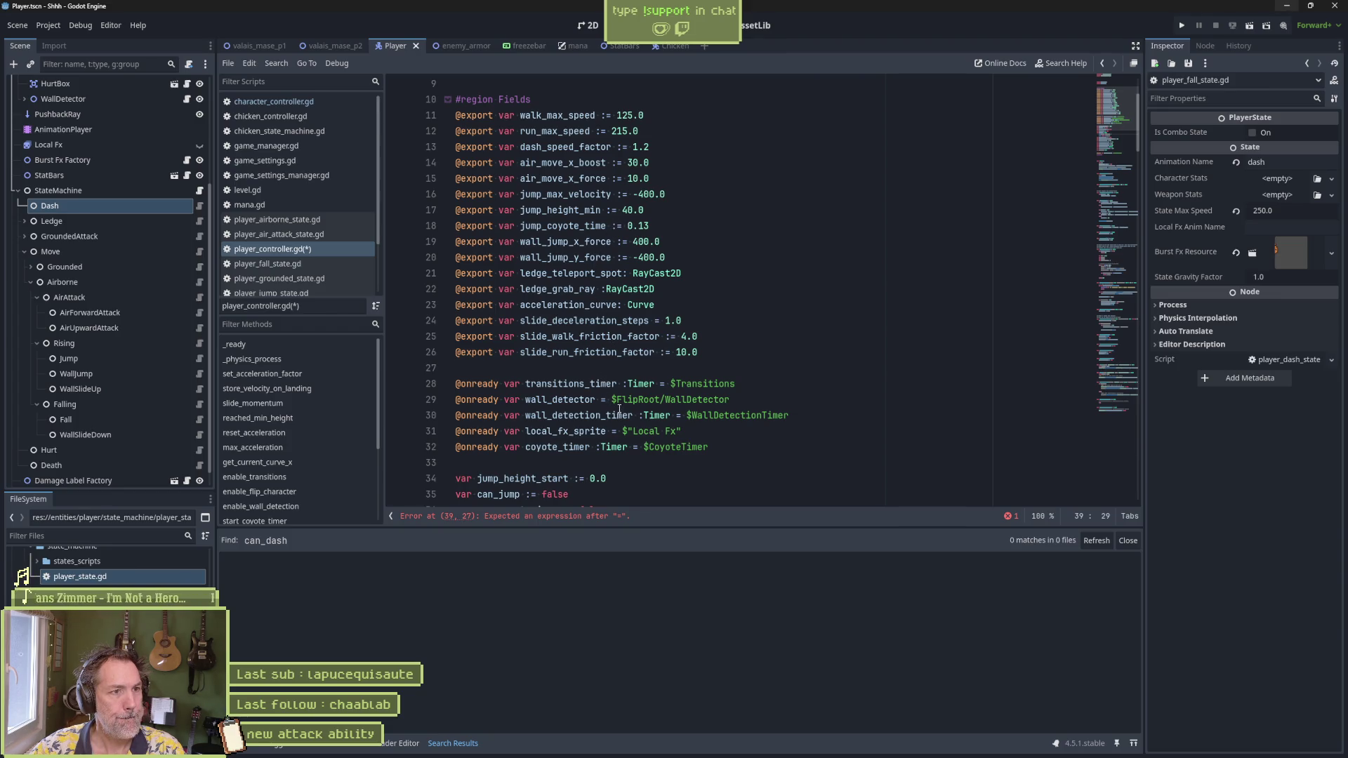
scroll(620, 408, up, 3)
scroll(667, 406, down, 6)
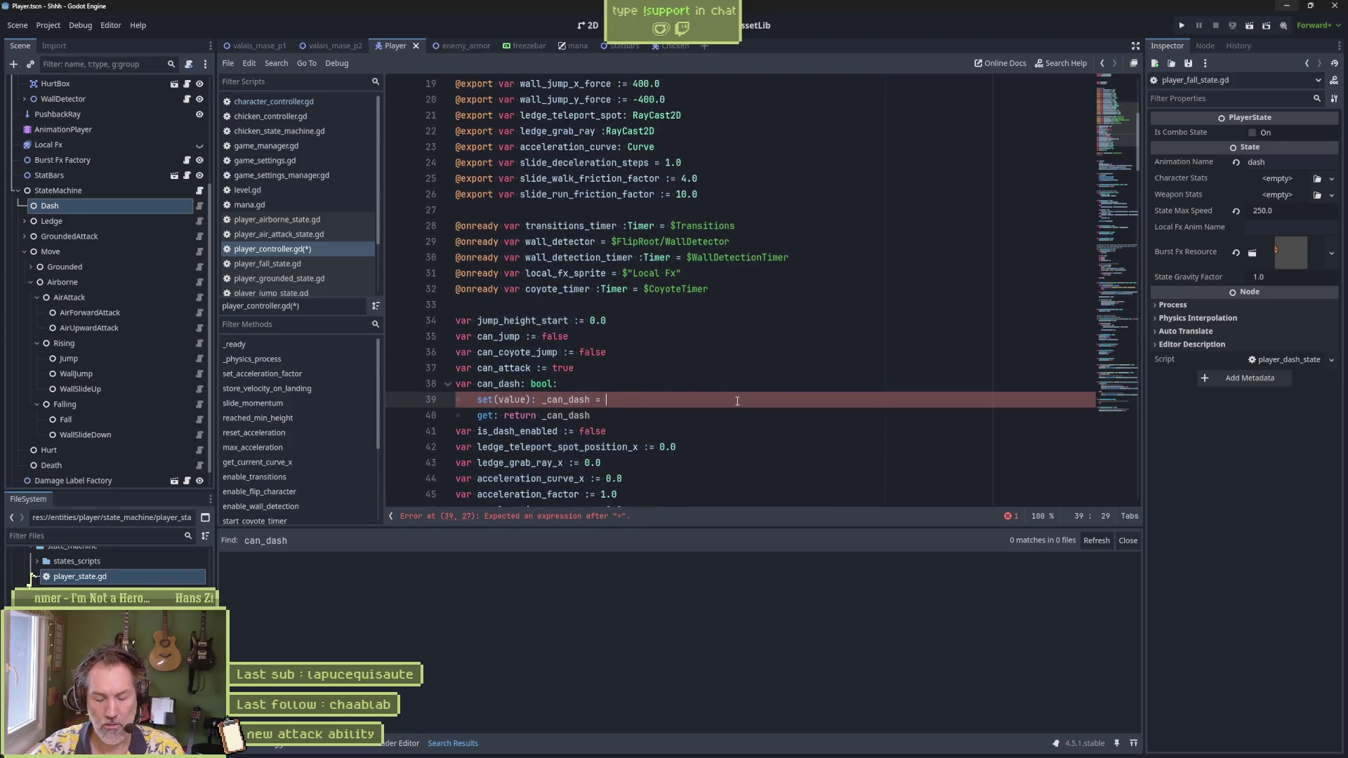
text(pla)
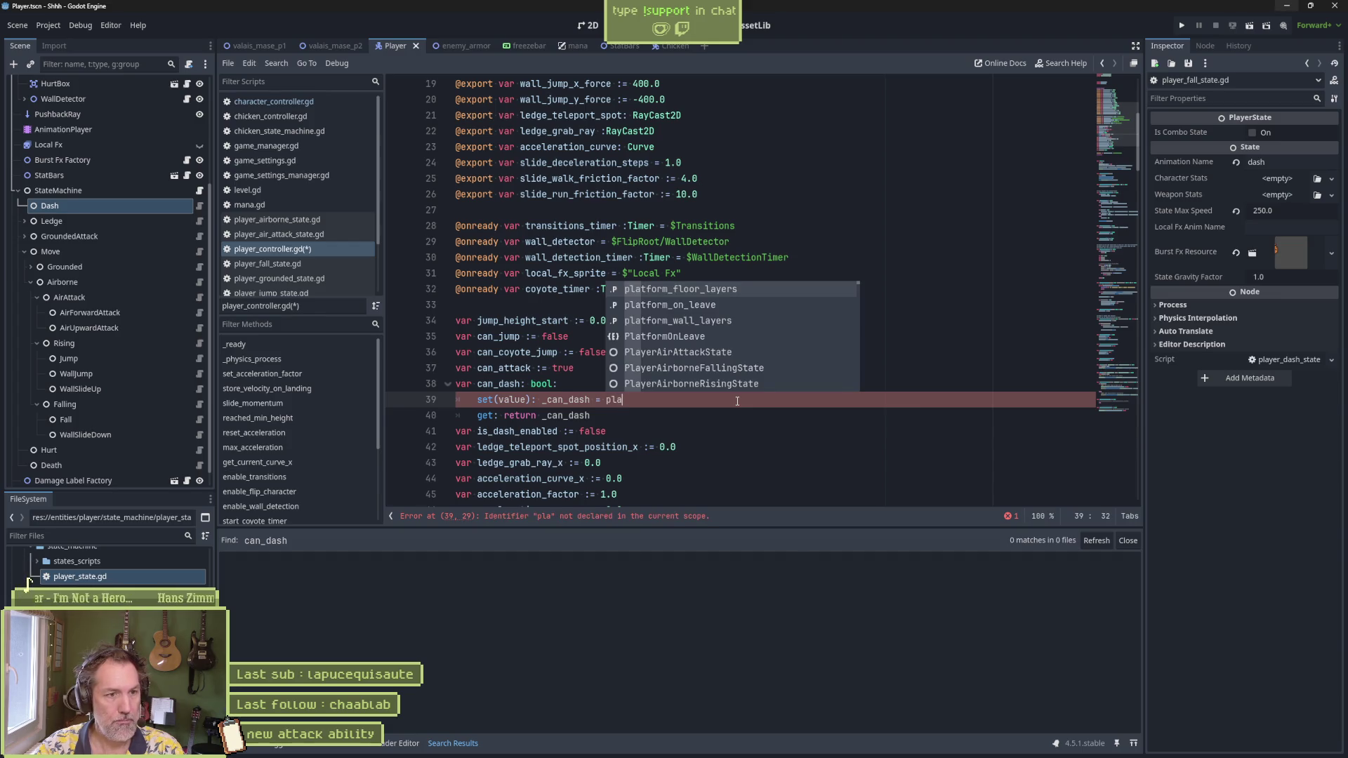
text(yer_s)
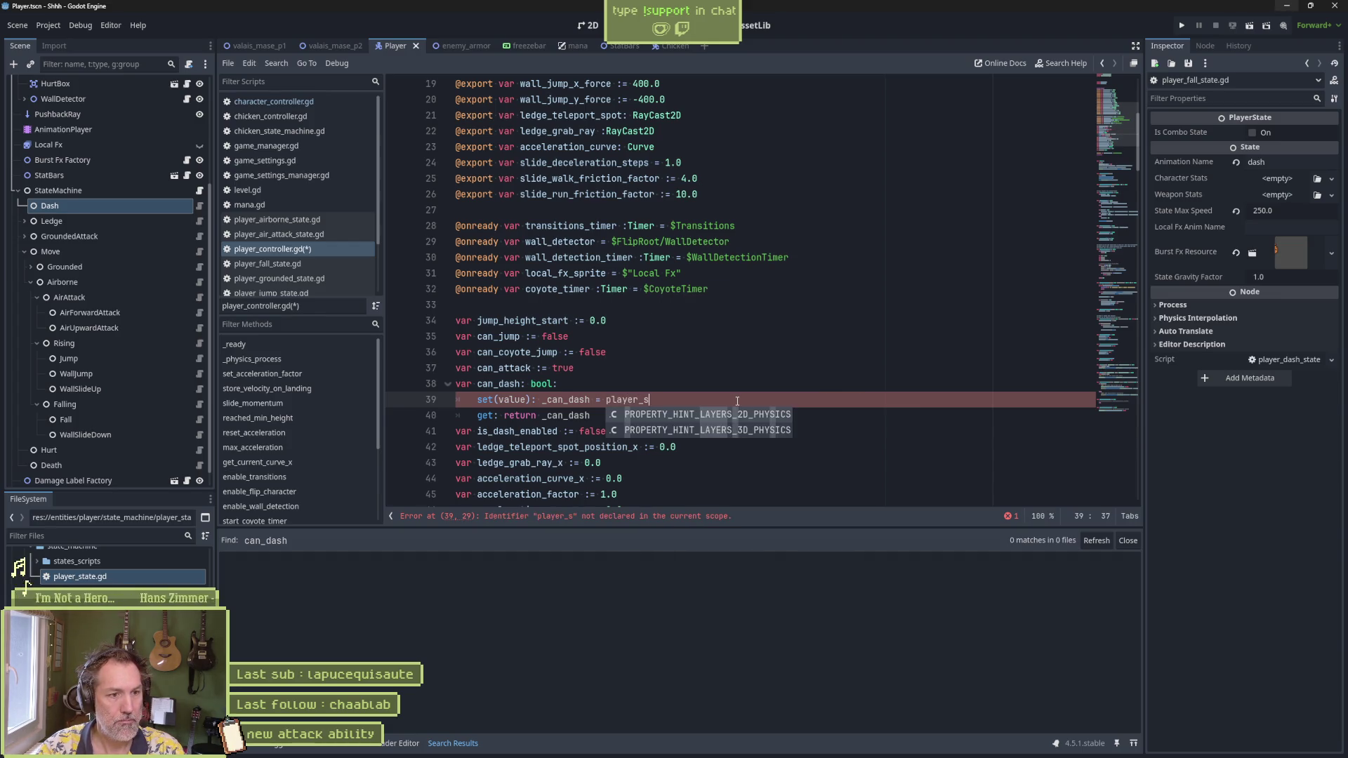
key(BackSpace)
key(BackSpace)
key(BackSpace)
key(BackSpace)
key(BackSpace)
key(BackSpace)
key(BackSpace)
key(BackSpace)
text(stat)
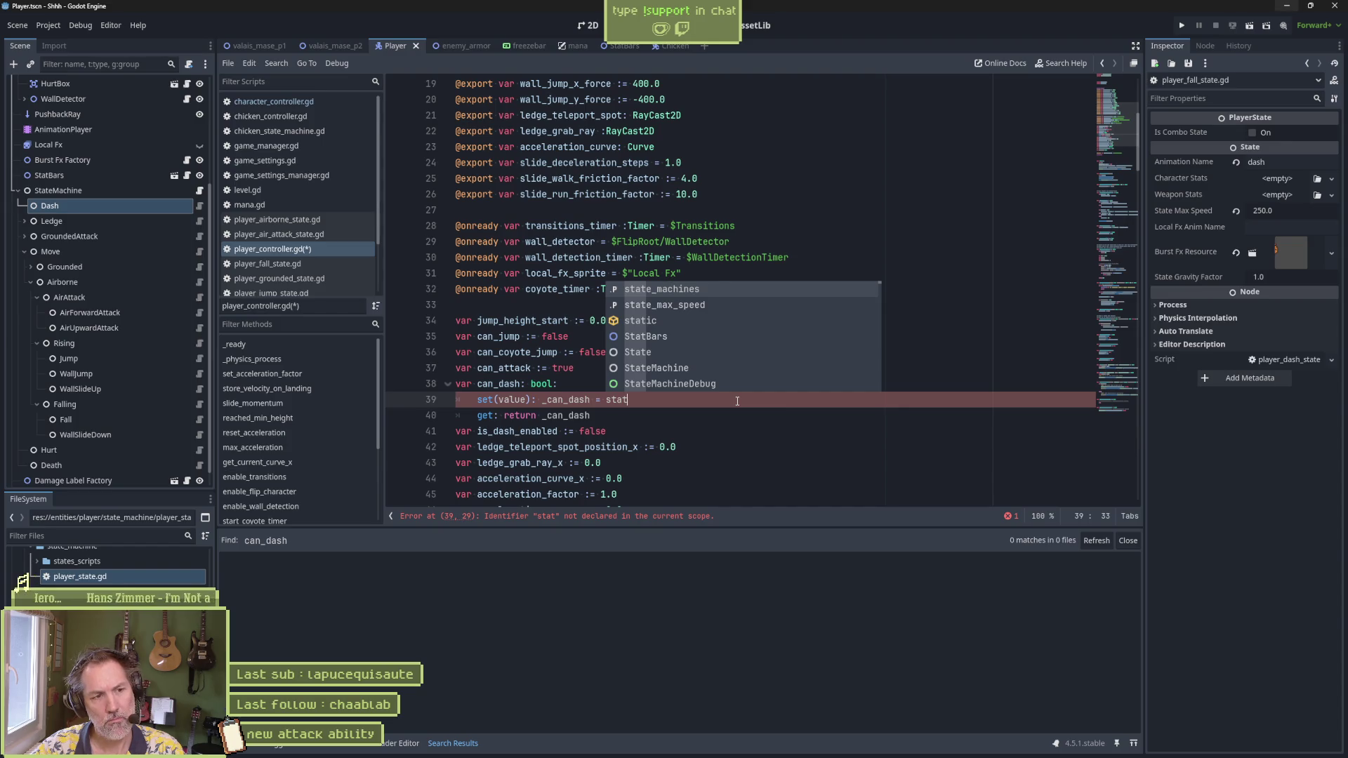
Step: Confirm the stats field in character_controller.gd, then write the check character_stats.mana_value > 0.0
click(283, 102)
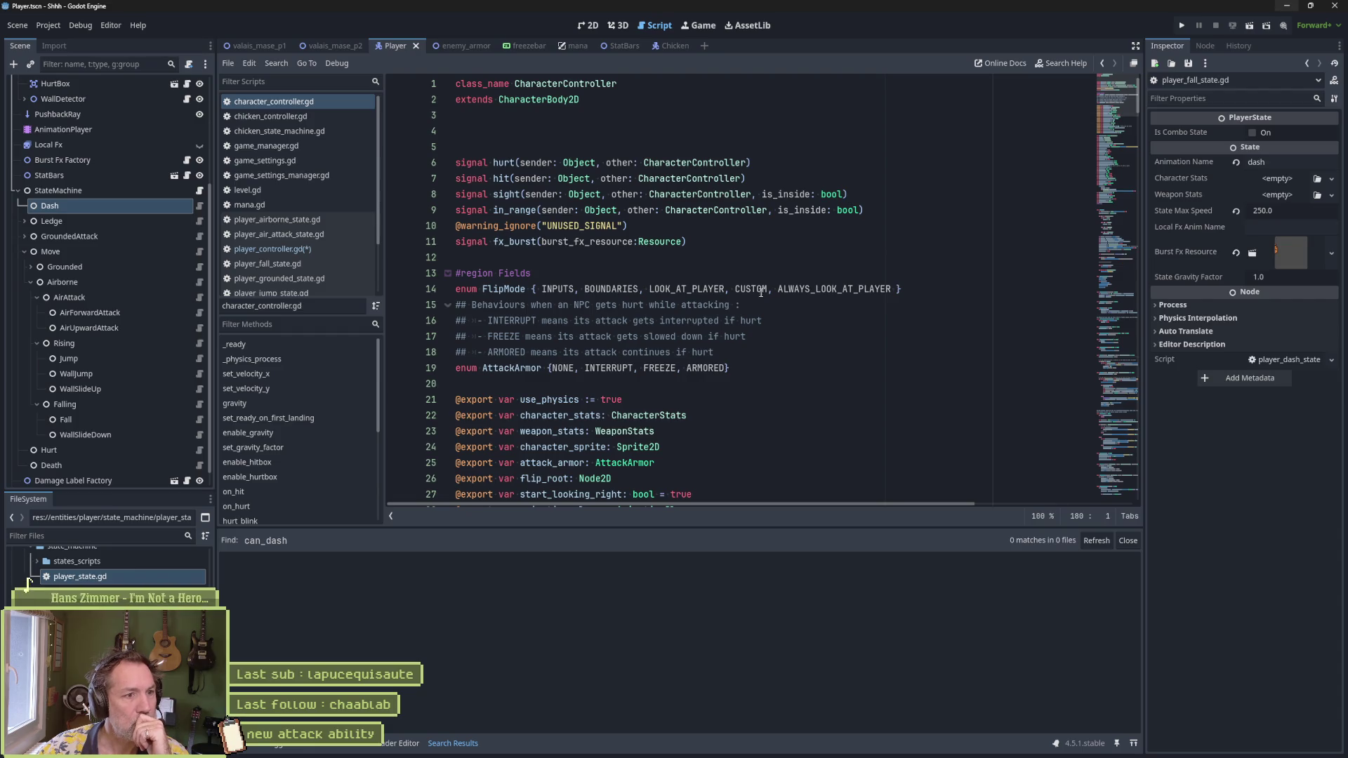
scroll(715, 316, down, 4)
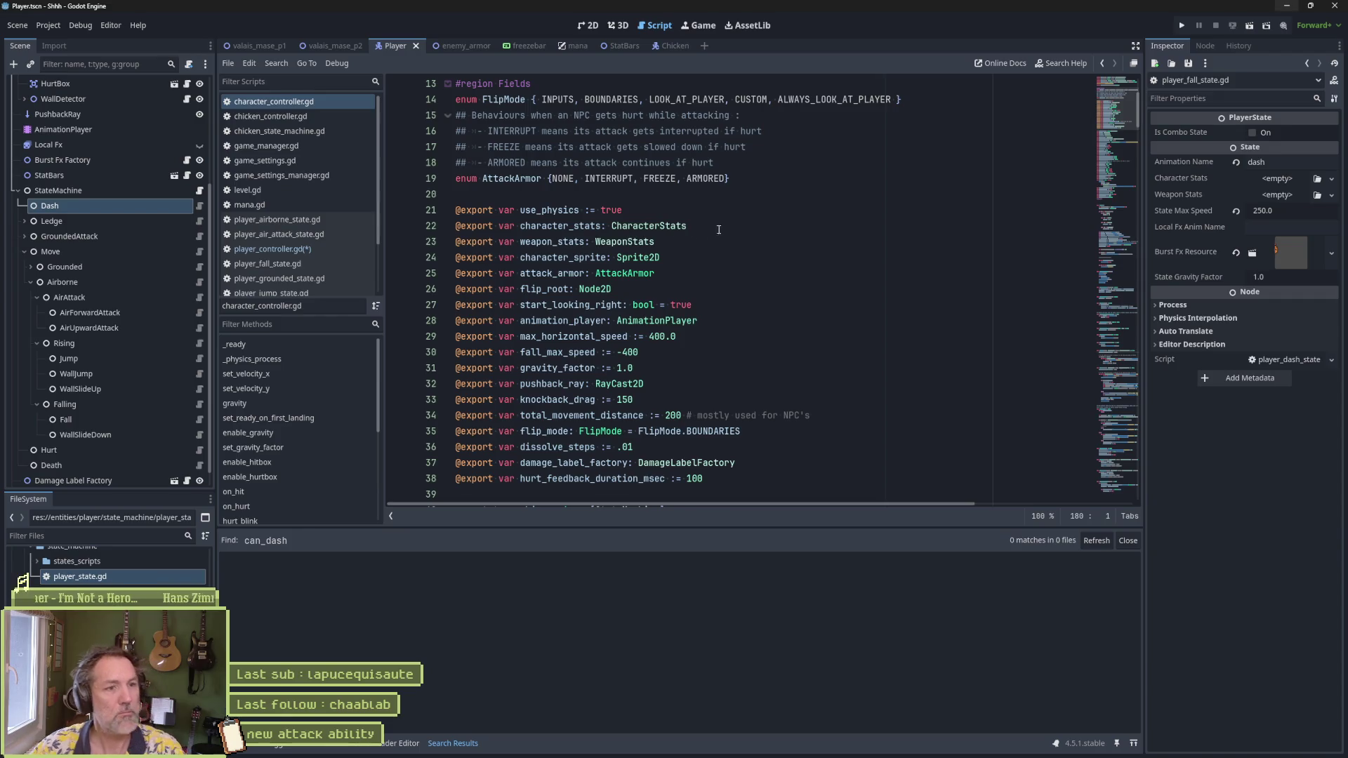
key(alt+Left)
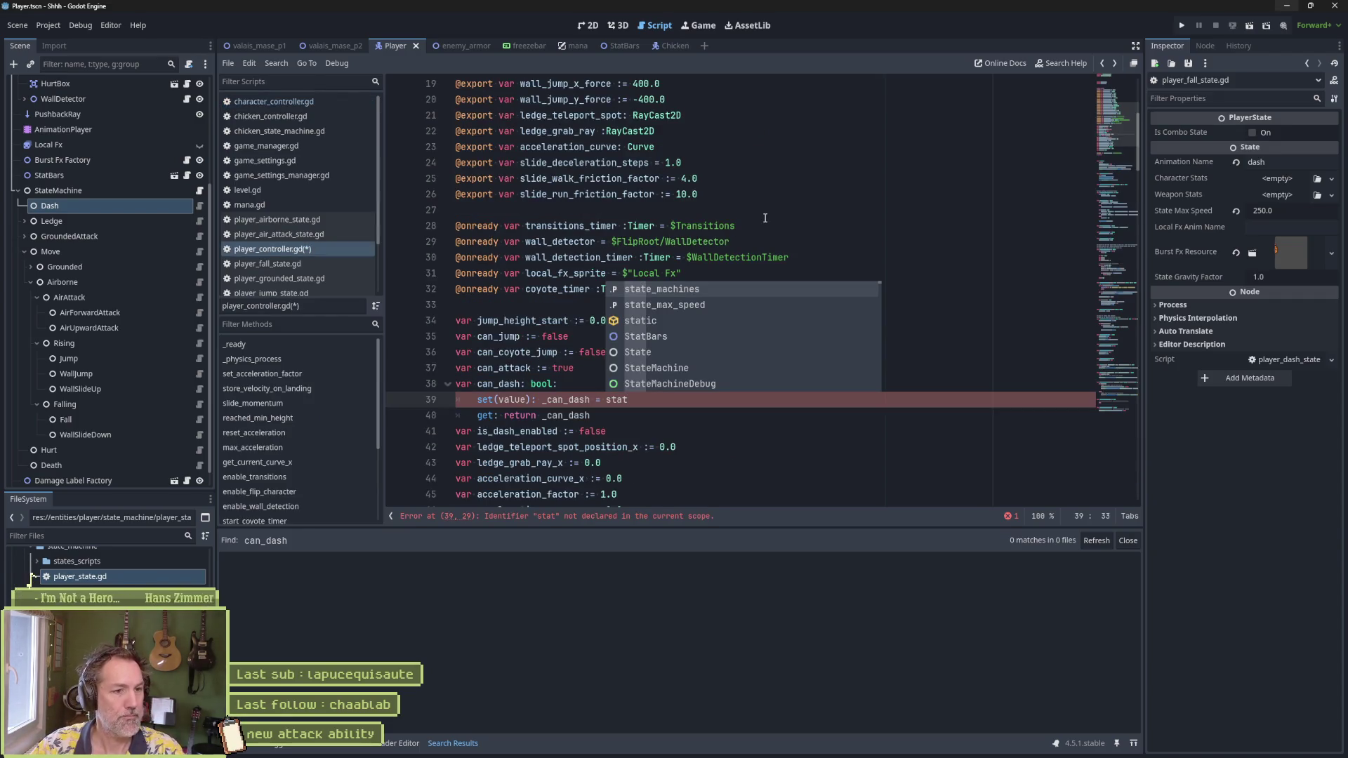
text(chara)
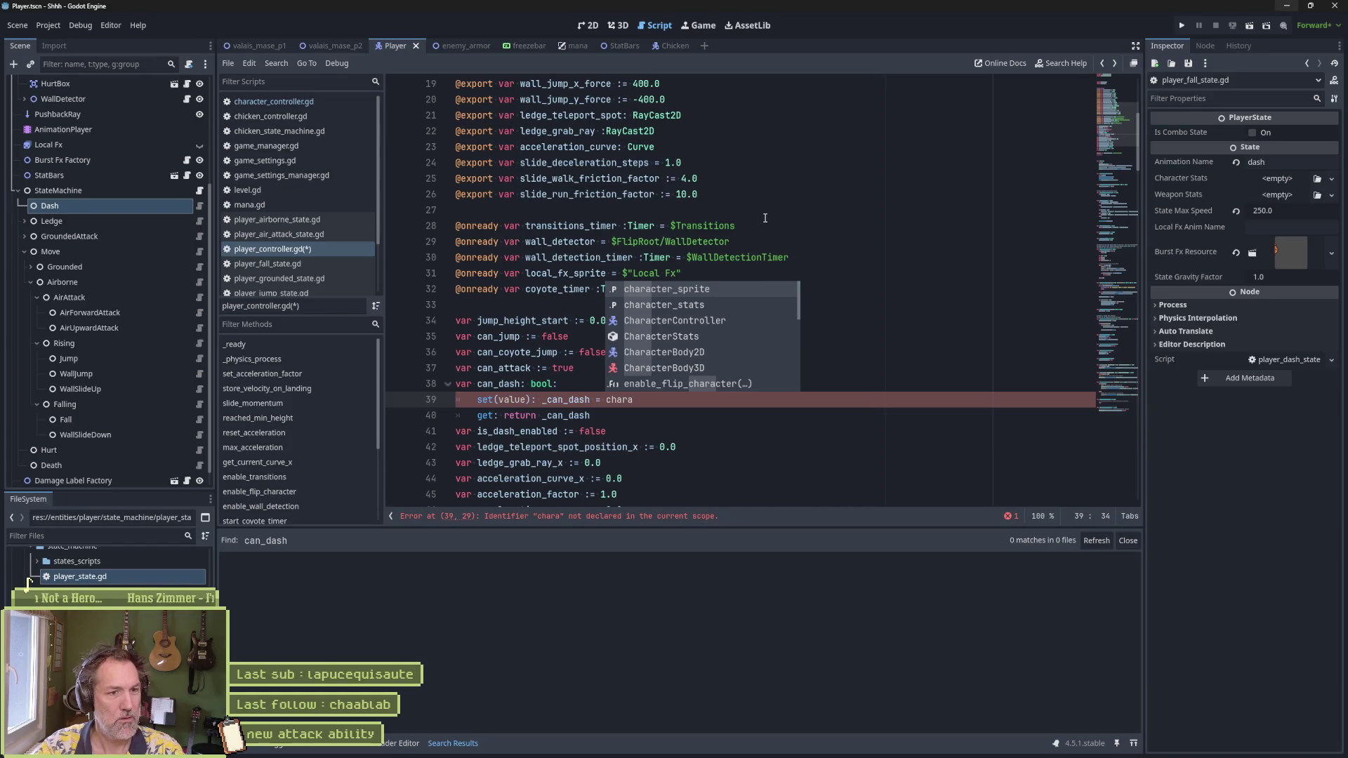
key(Return)
text(.)
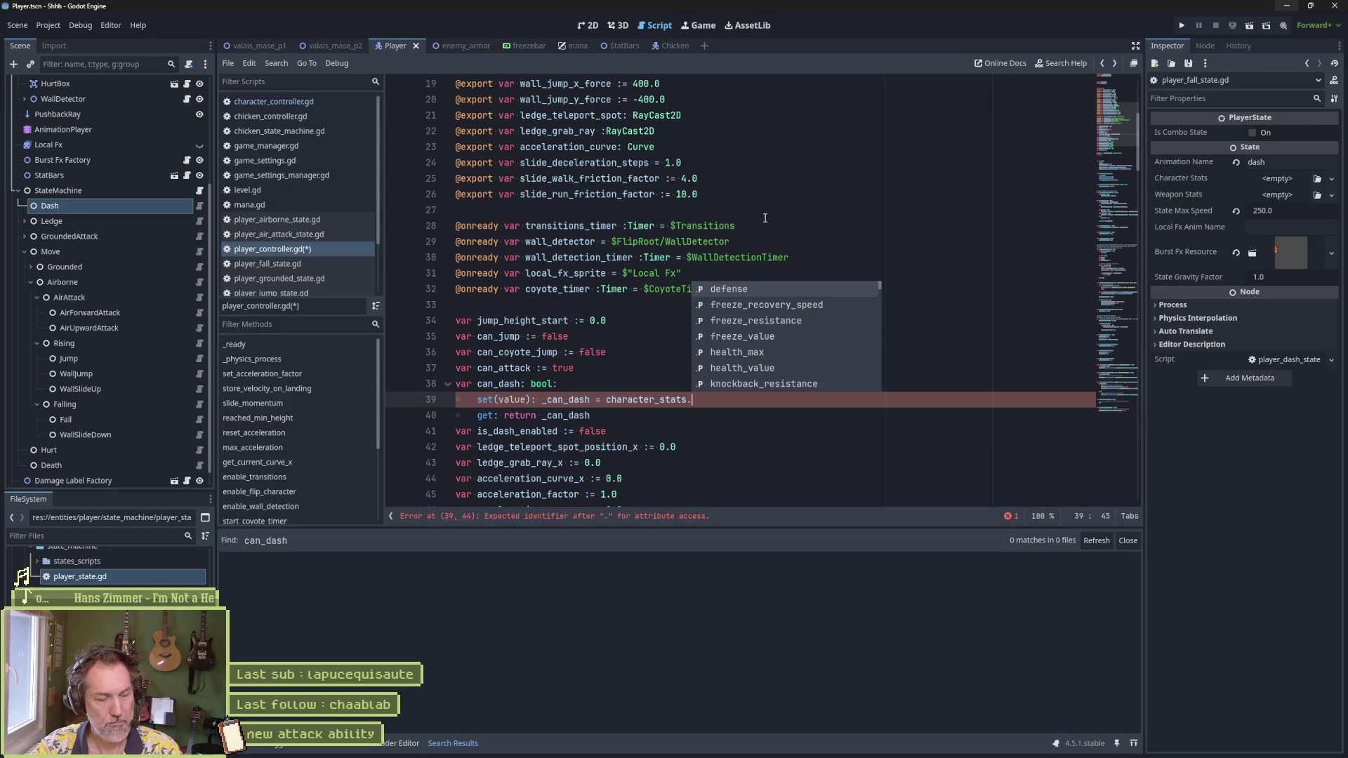
text(mana)
key(Return)
text(>)
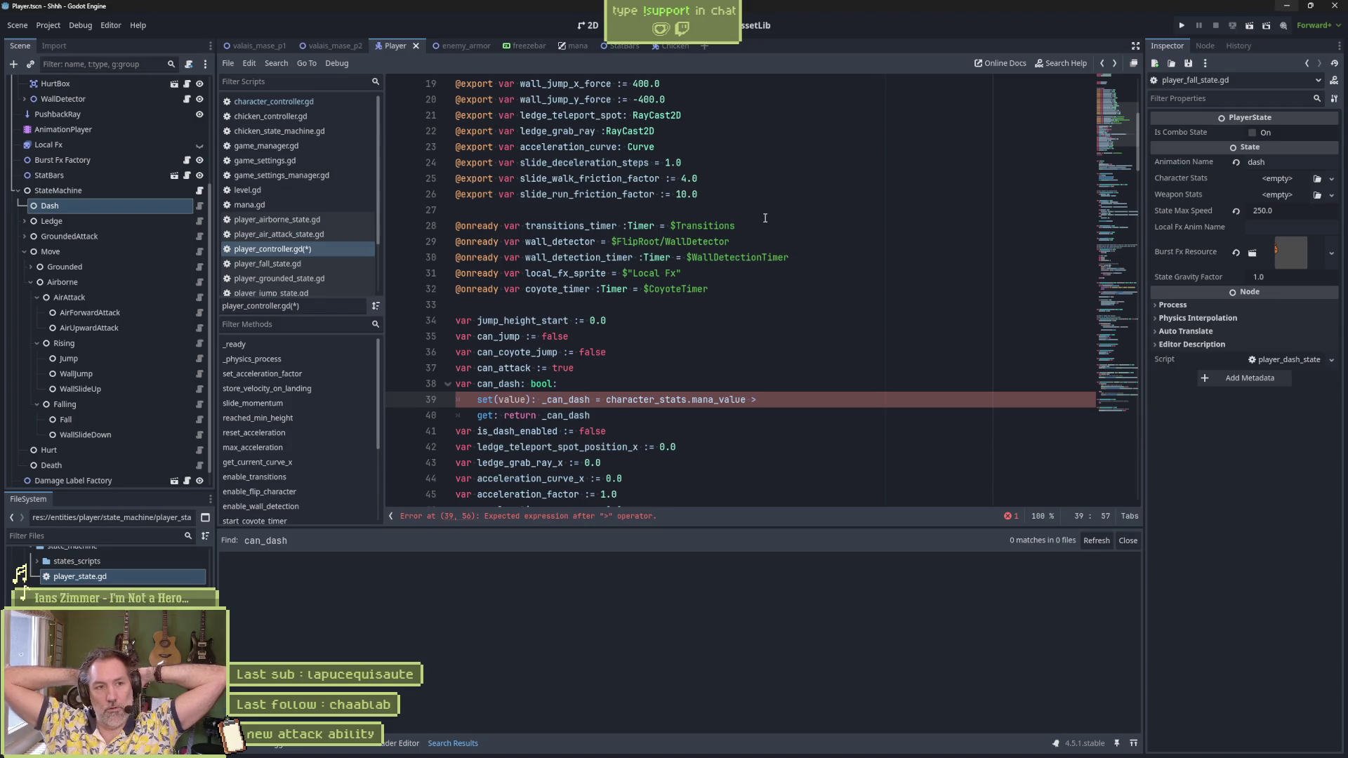
key(ctrl+z)
key(ctrl+z)
key(ctrl+z)
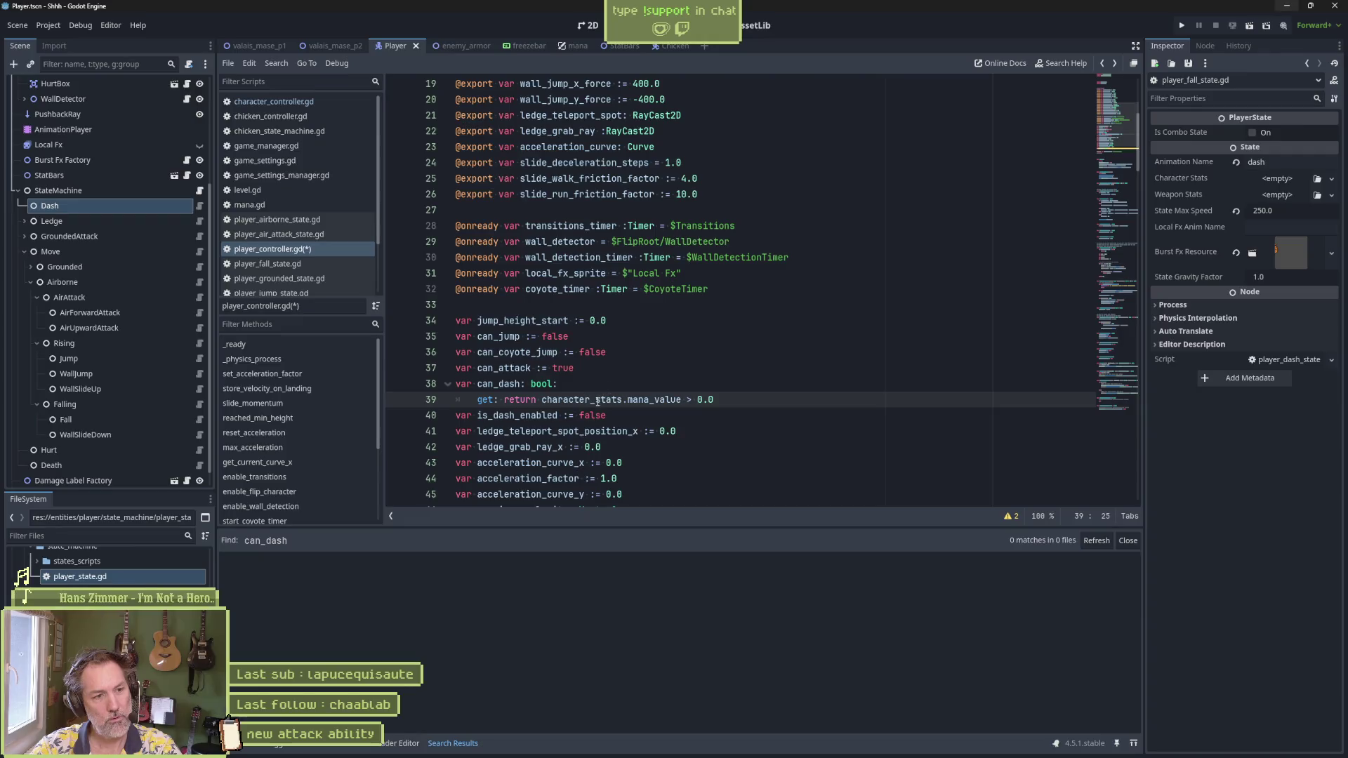
Step: Save player_controller.gd with the mana-based can_dash getter
key(ctrl+s)
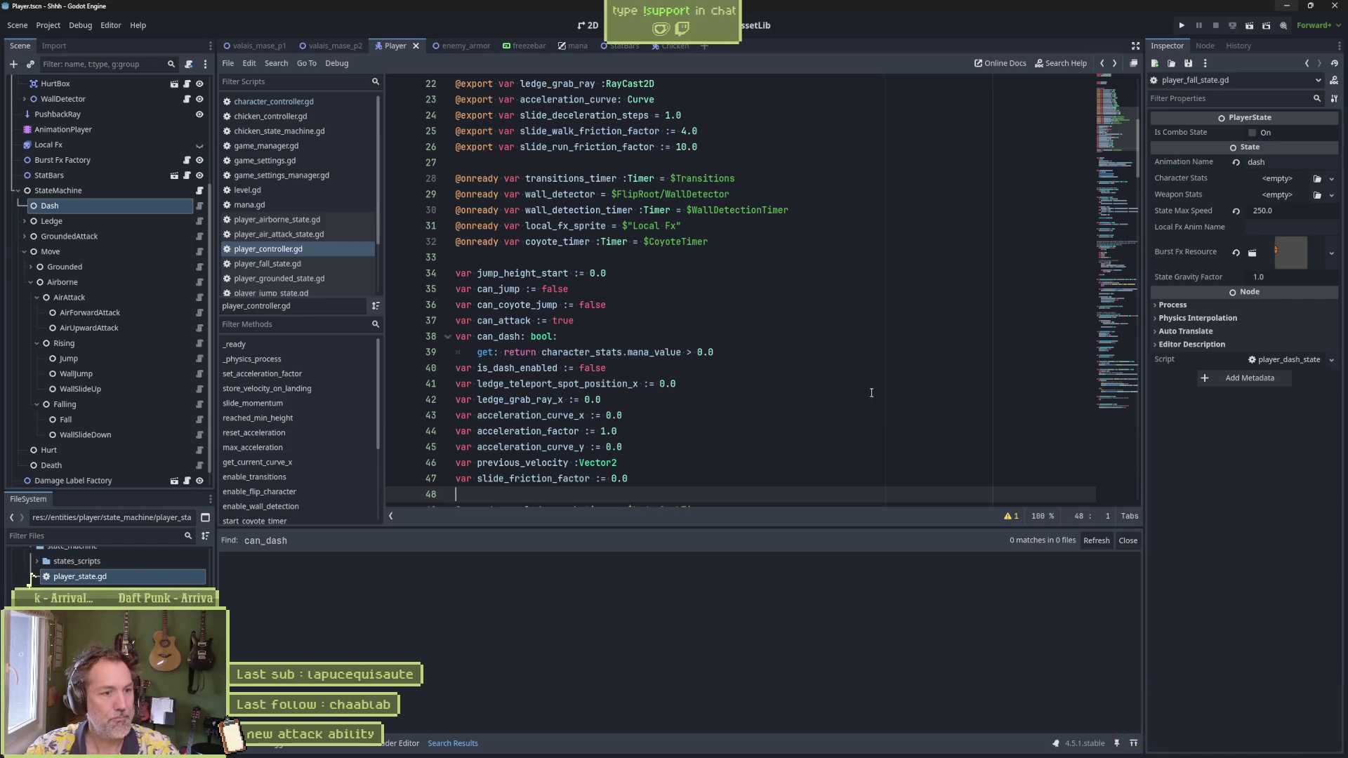
double_click(533, 478)
double_click(533, 446)
double_click(536, 431)
double_click(537, 415)
double_click(539, 400)
double_click(543, 383)
double_click(544, 368)
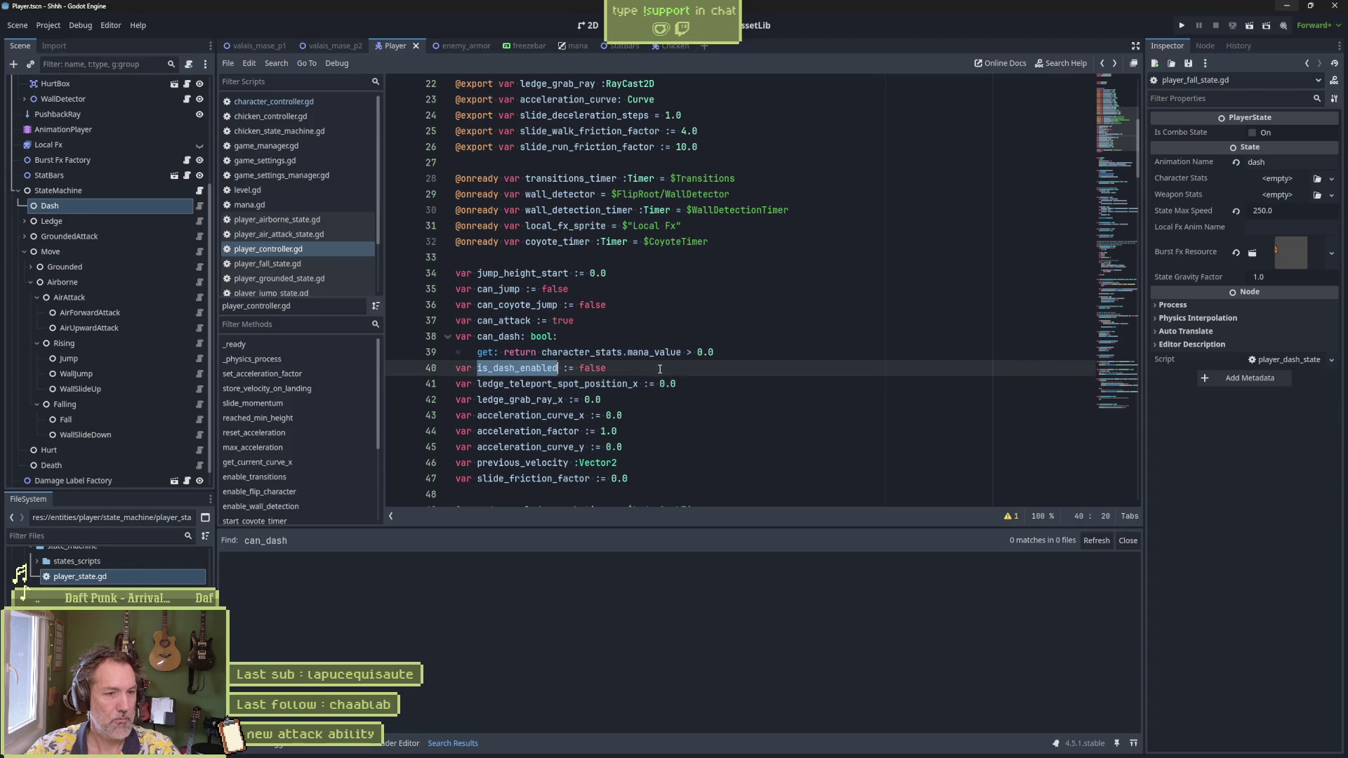
click(681, 422)
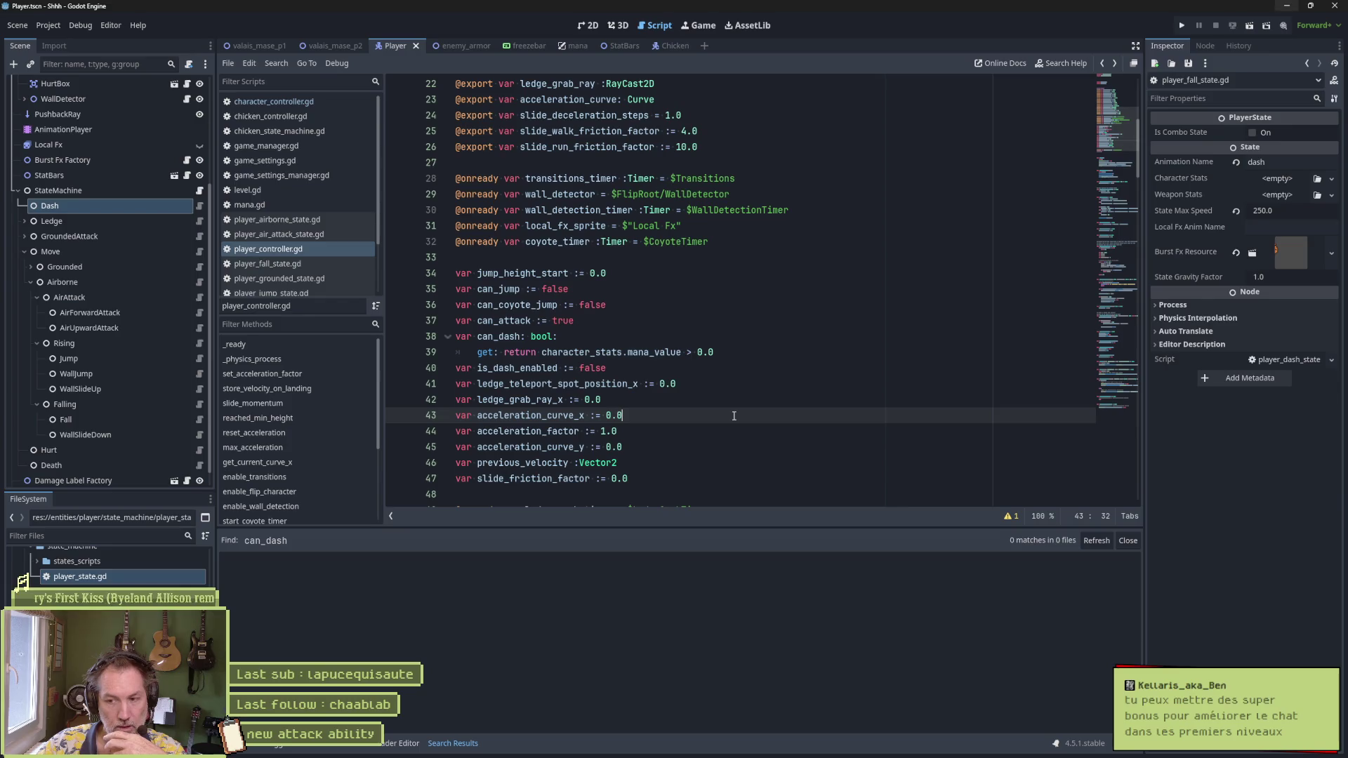
mouse_move(1053, 757)
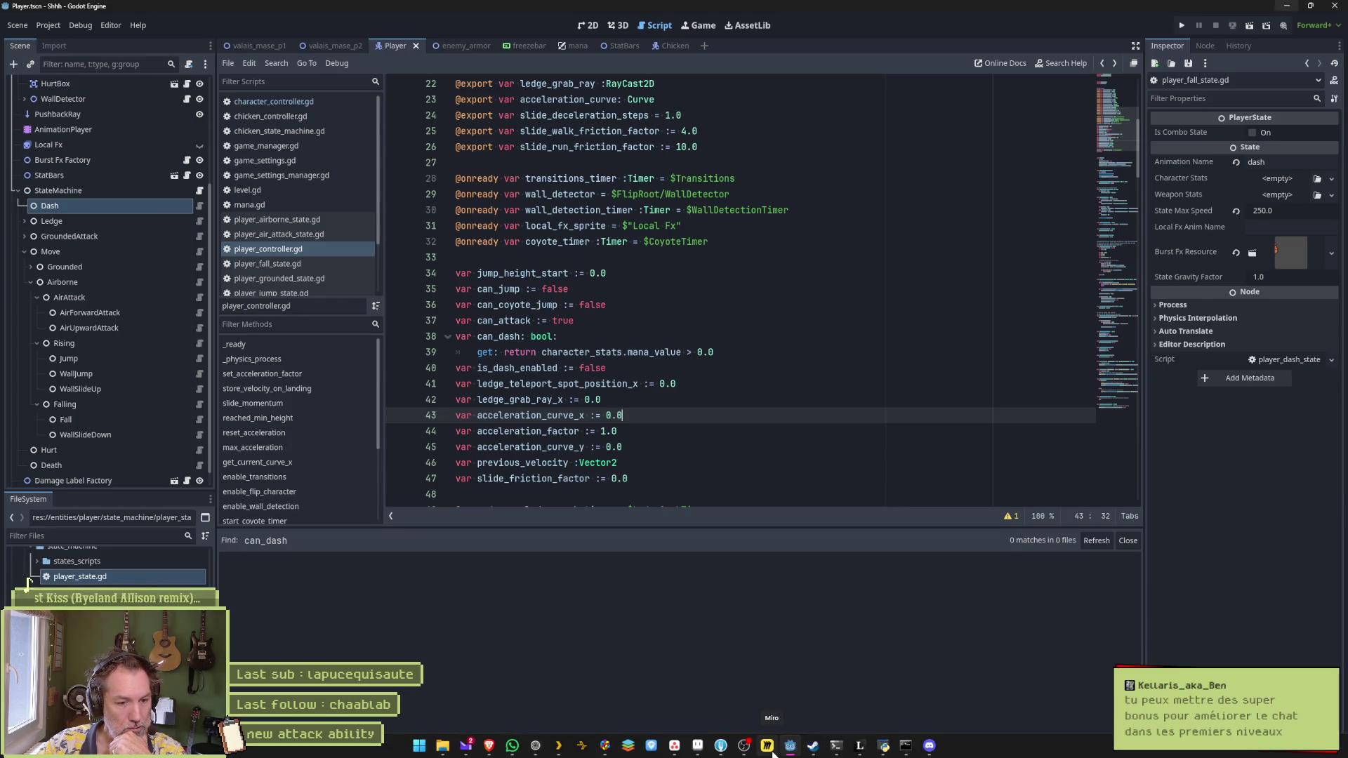
click(770, 749)
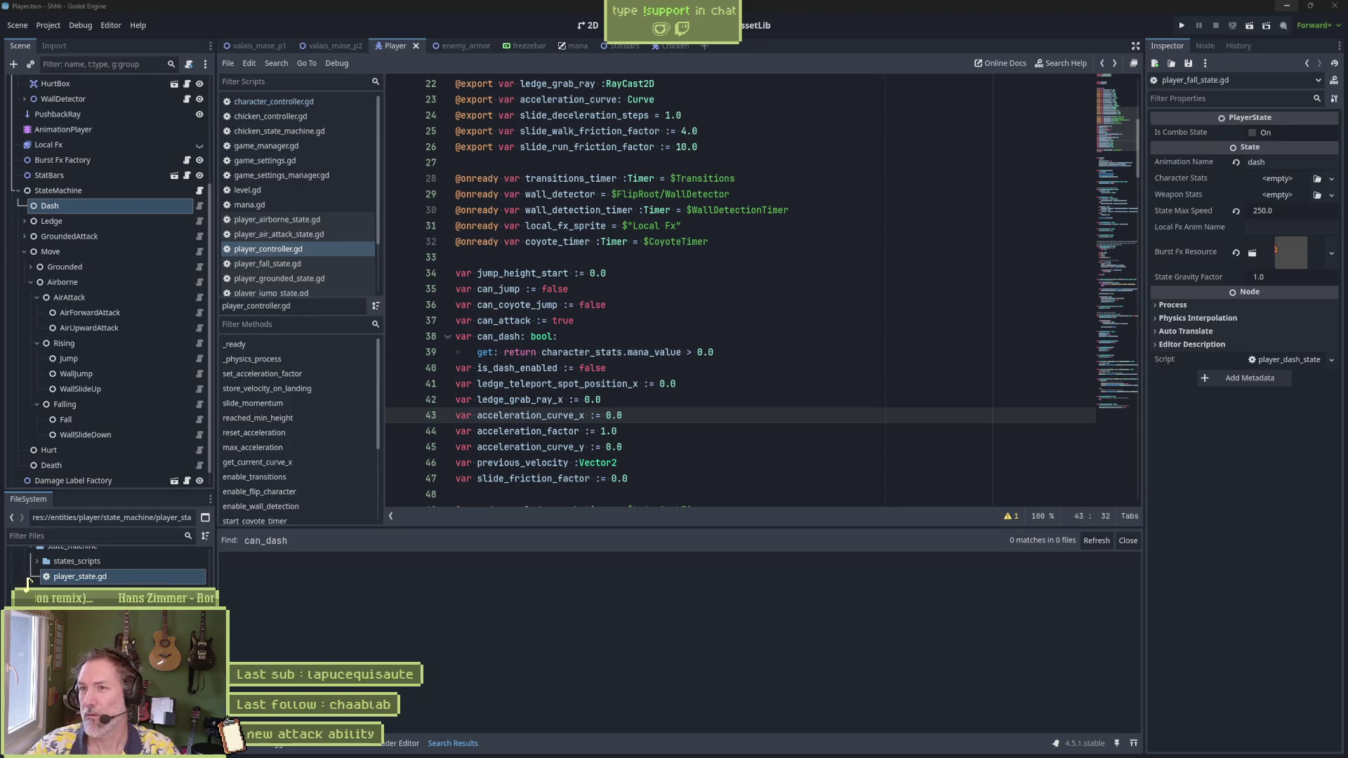
key(alt+Tab)
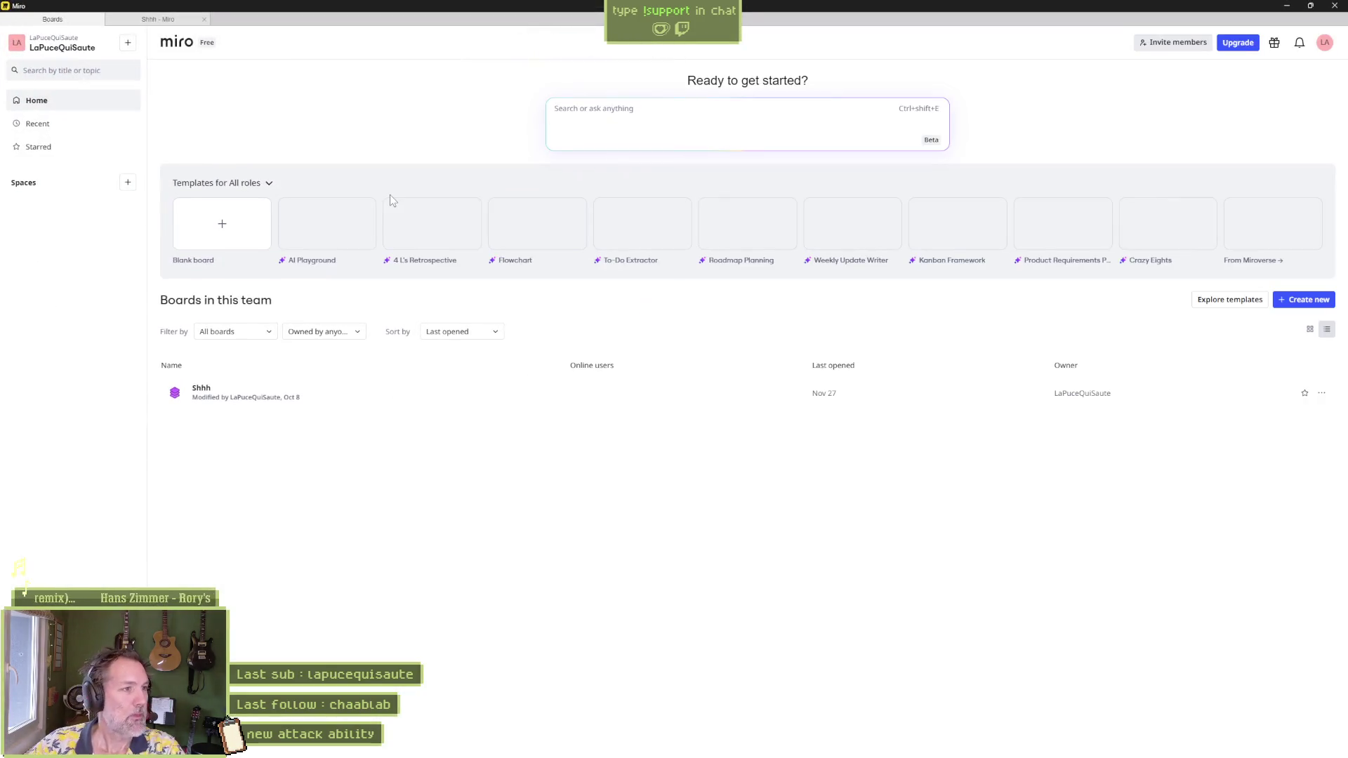
Step: Open the Shhh storyboard board and close the Sidekick assistant panel
click(246, 400)
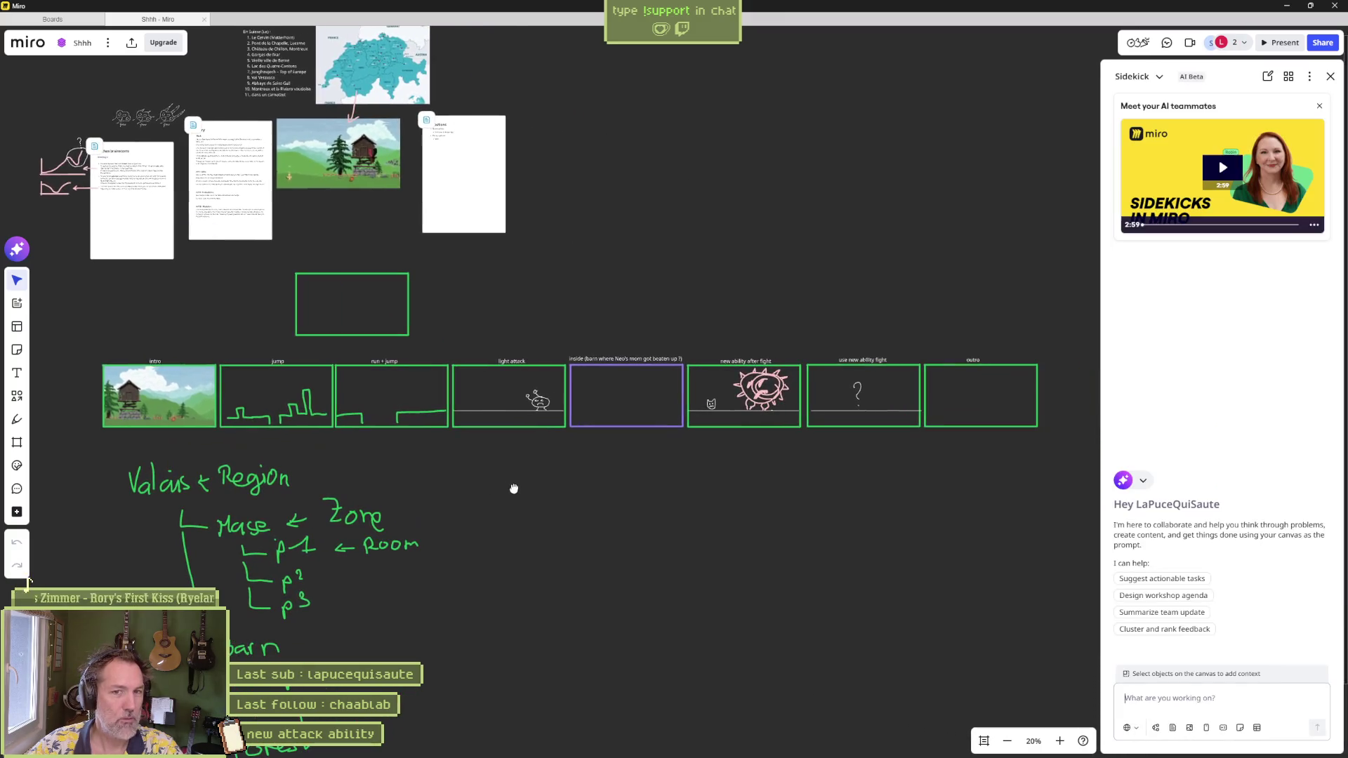
click(1330, 76)
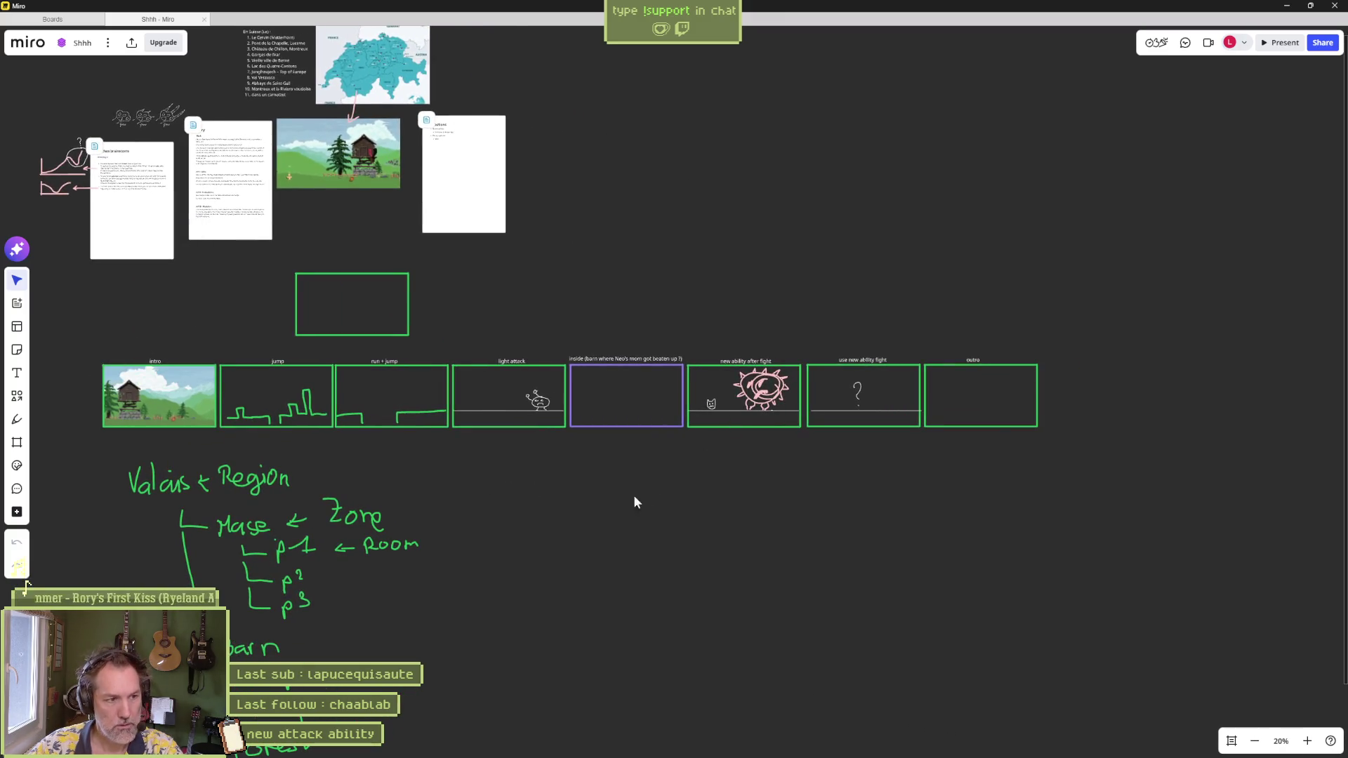
drag(635, 503, 784, 478)
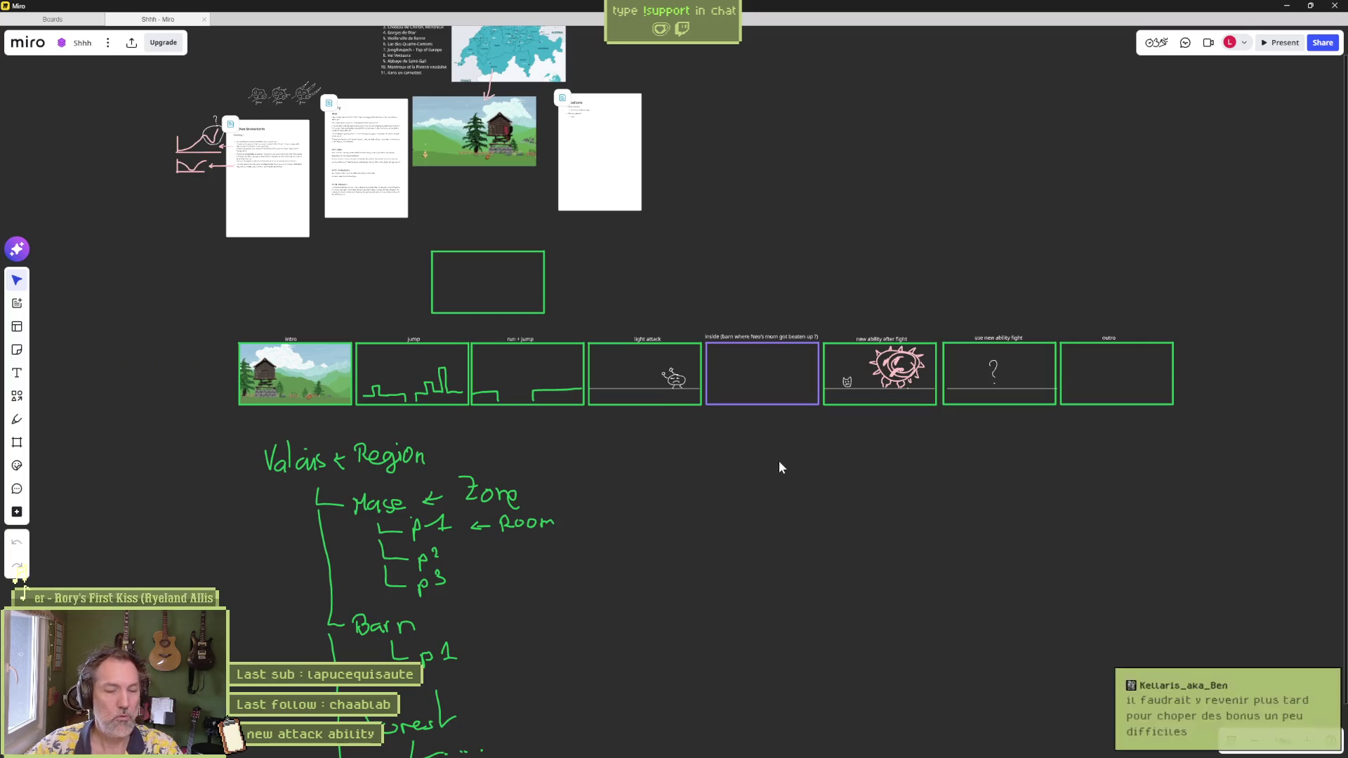
scroll(444, 424, up, 10)
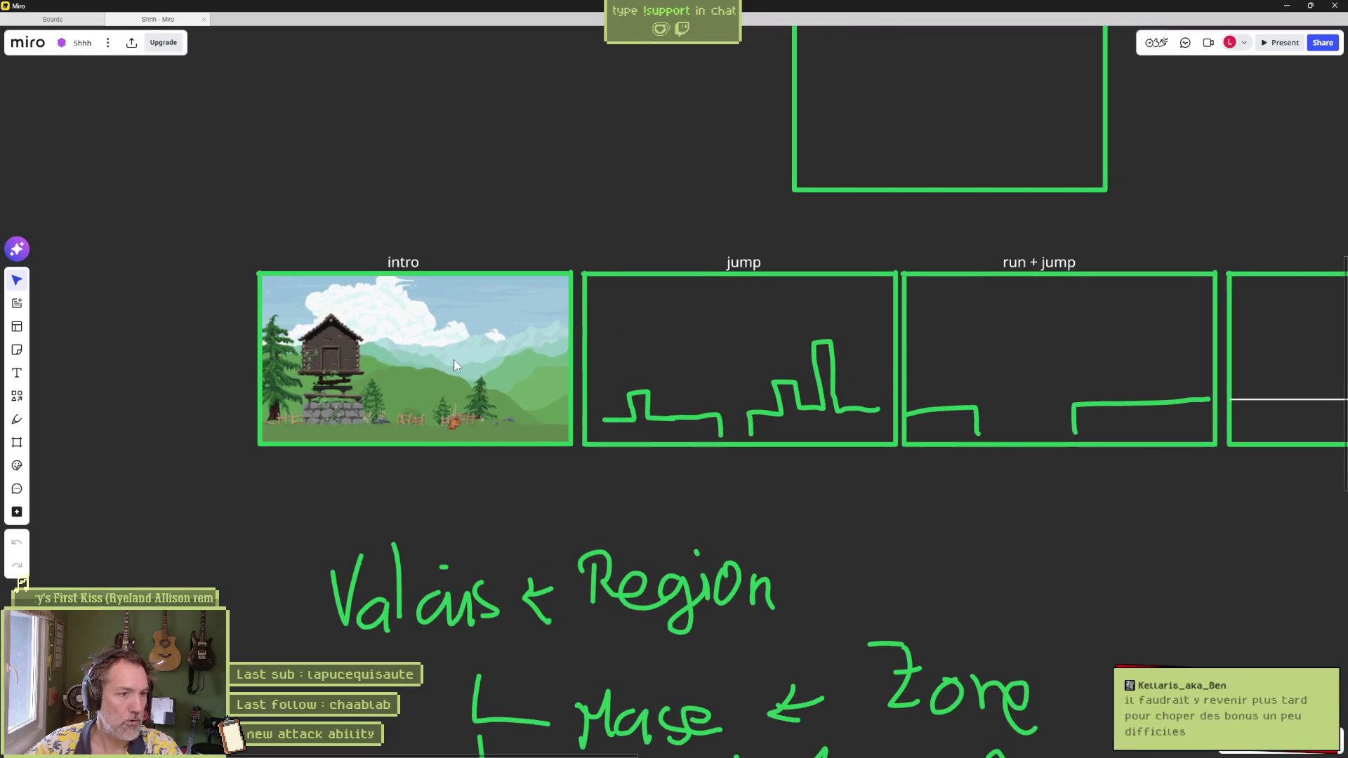
scroll(454, 360, down, 5)
drag(714, 240, 646, 541)
scroll(939, 239, up, 5)
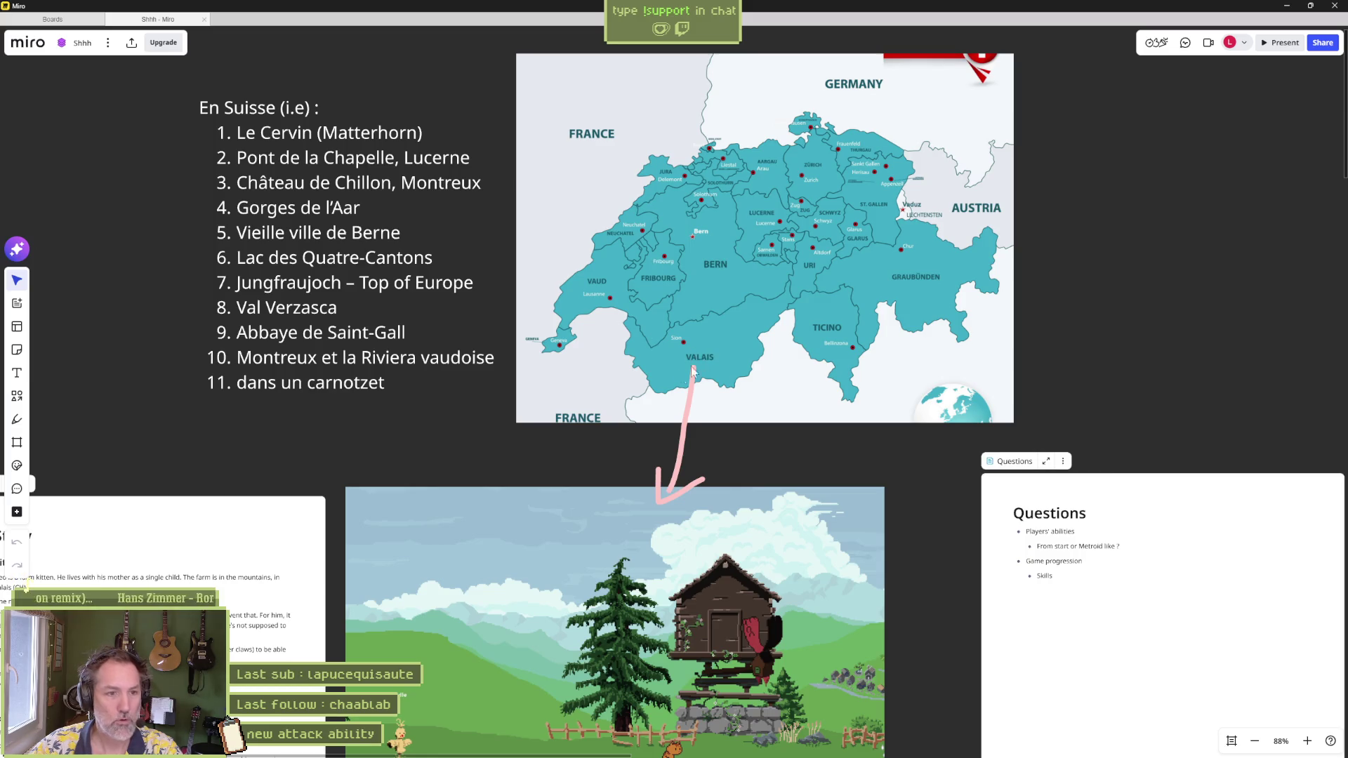
scroll(691, 367, down, 5)
scroll(491, 422, right, 5)
scroll(451, 556, down, 3)
scroll(846, 132, up, 3)
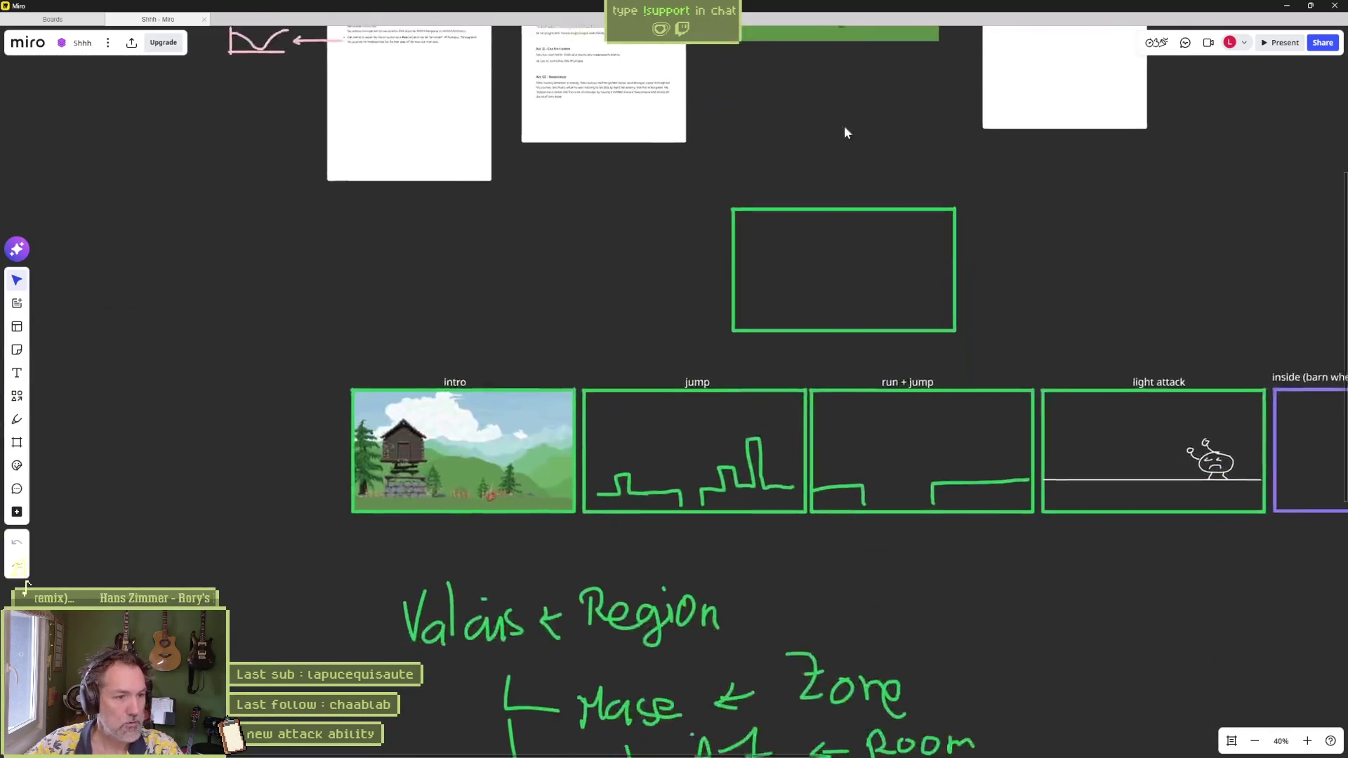
scroll(583, 466, up, 5)
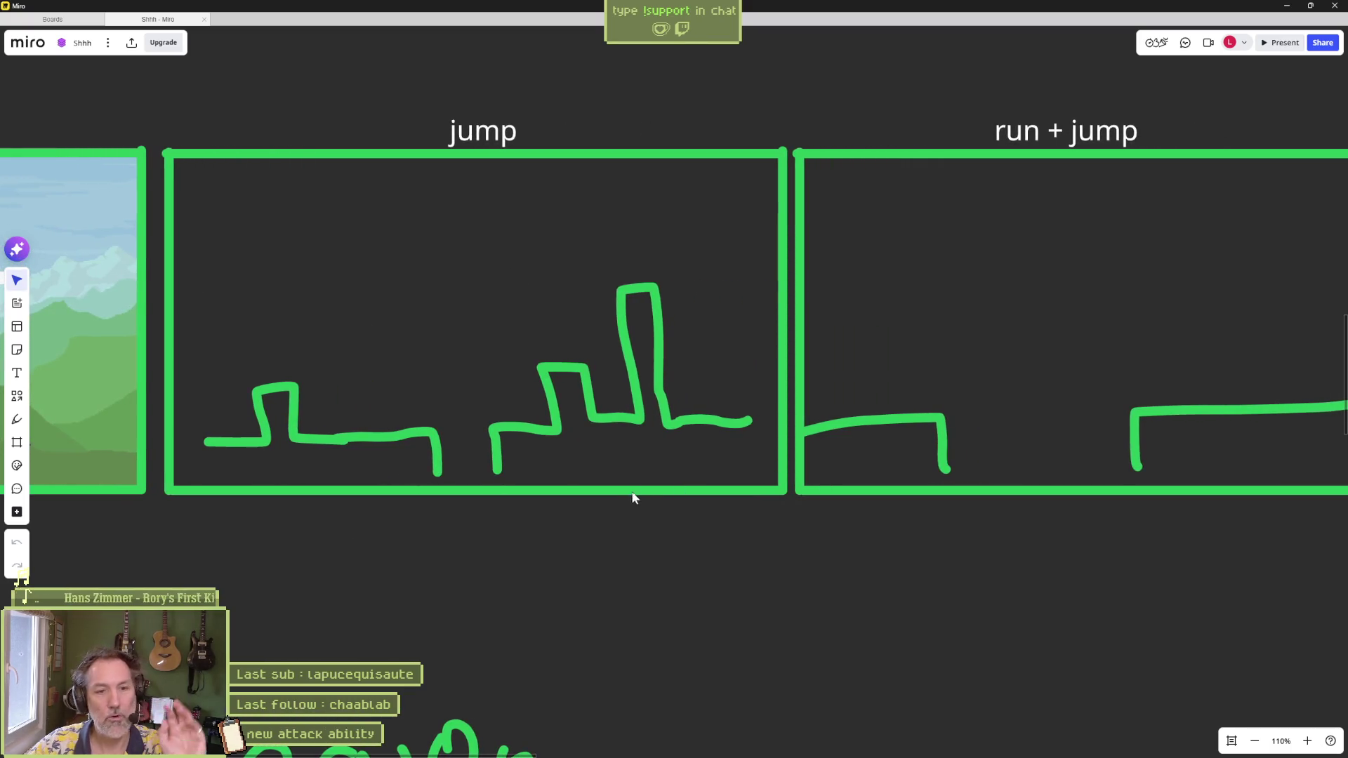
drag(939, 536, 839, 545)
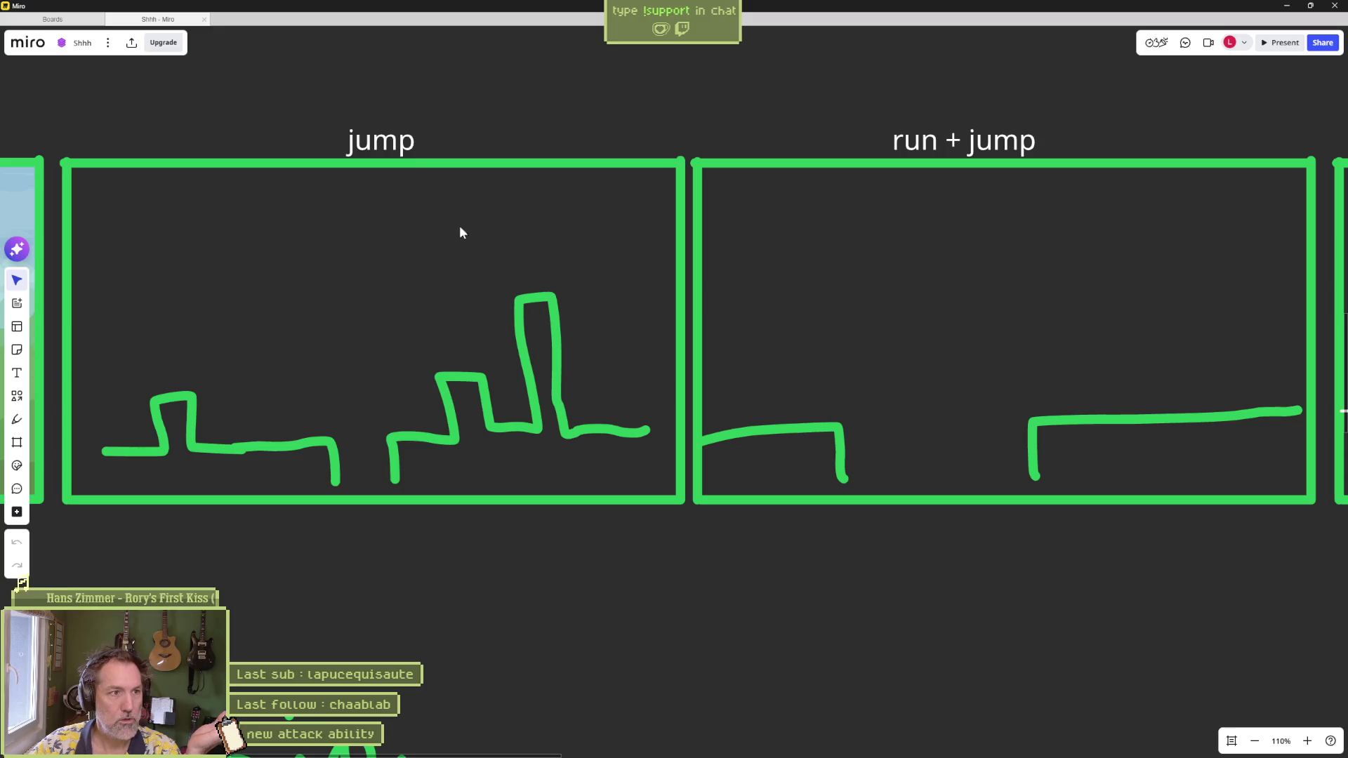
mouse_move(886, 361)
mouse_down()
mouse_move(632, 386)
mouse_move(616, 340)
mouse_up()
scroll(615, 340, right, 5)
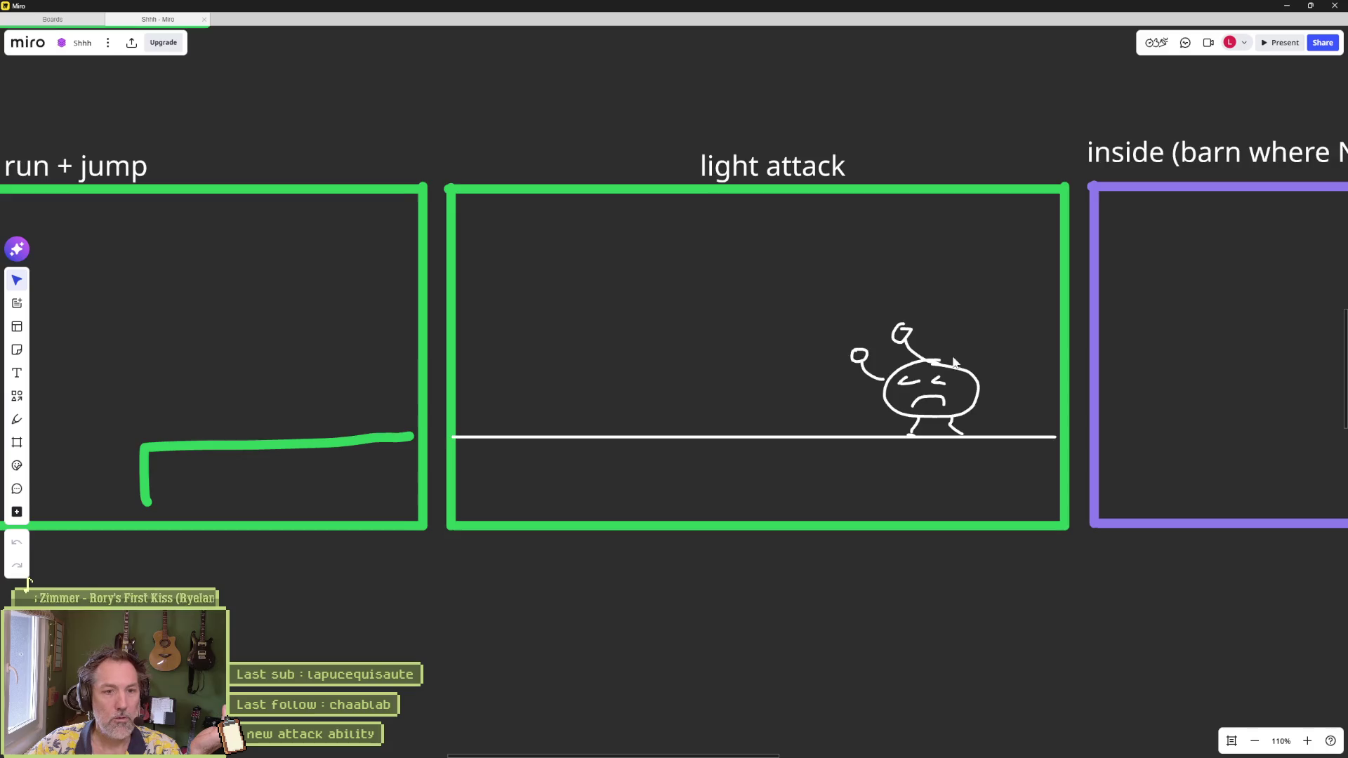
scroll(954, 361, right, 10)
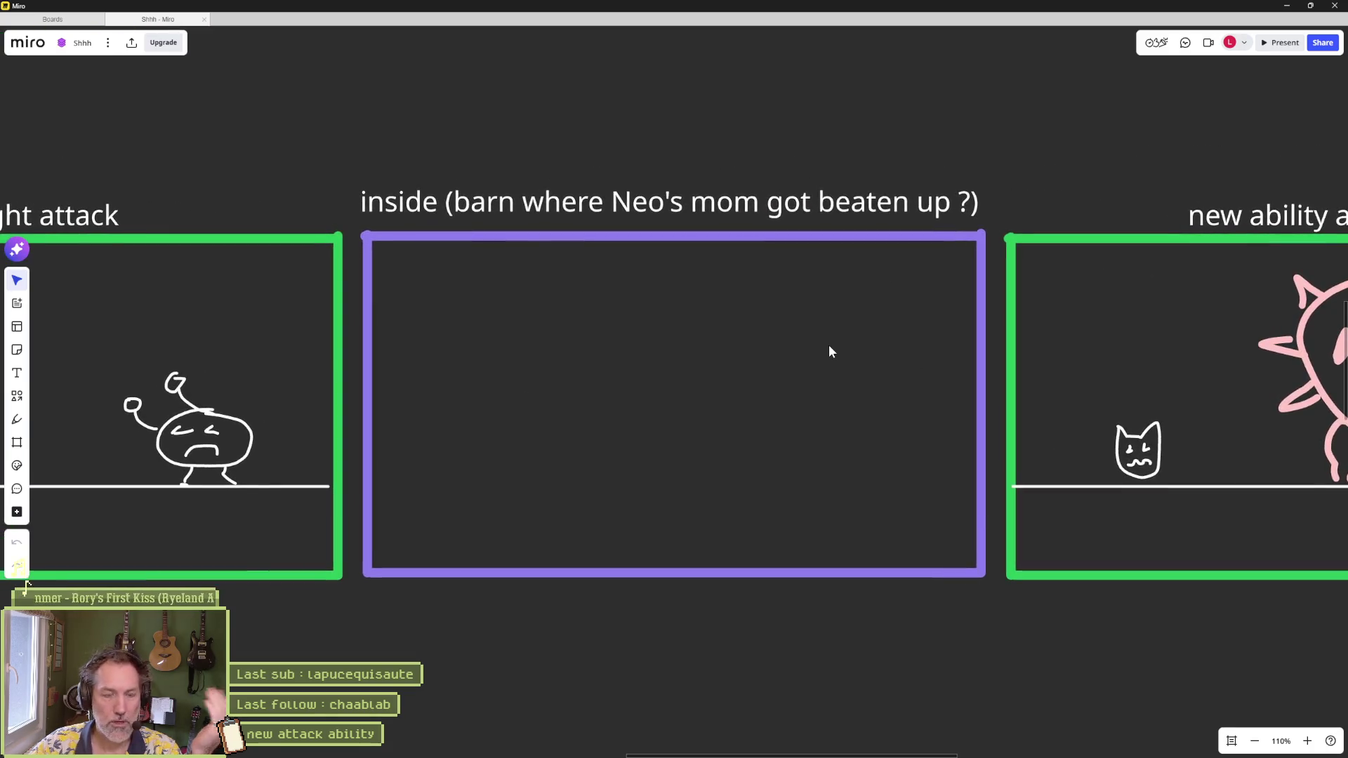
scroll(950, 364, right, 8)
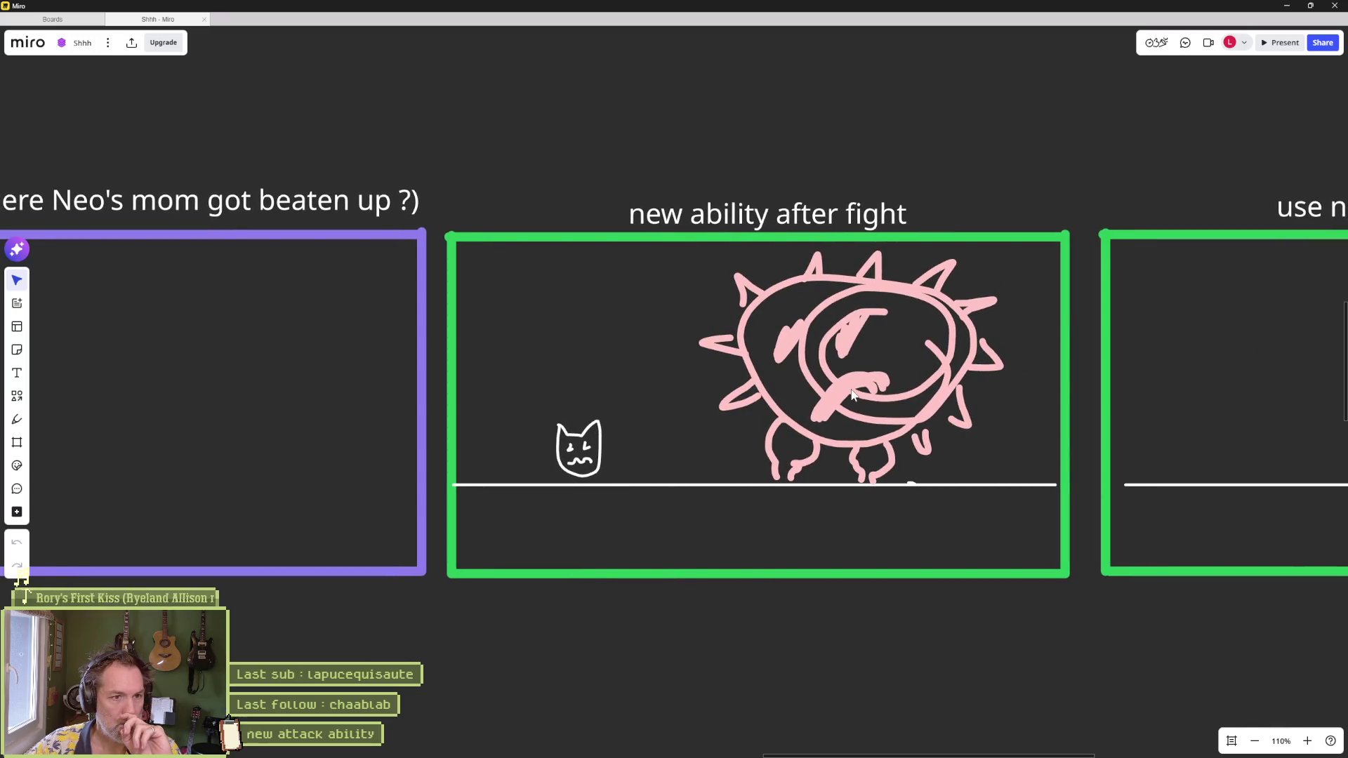
scroll(863, 372, right, 7)
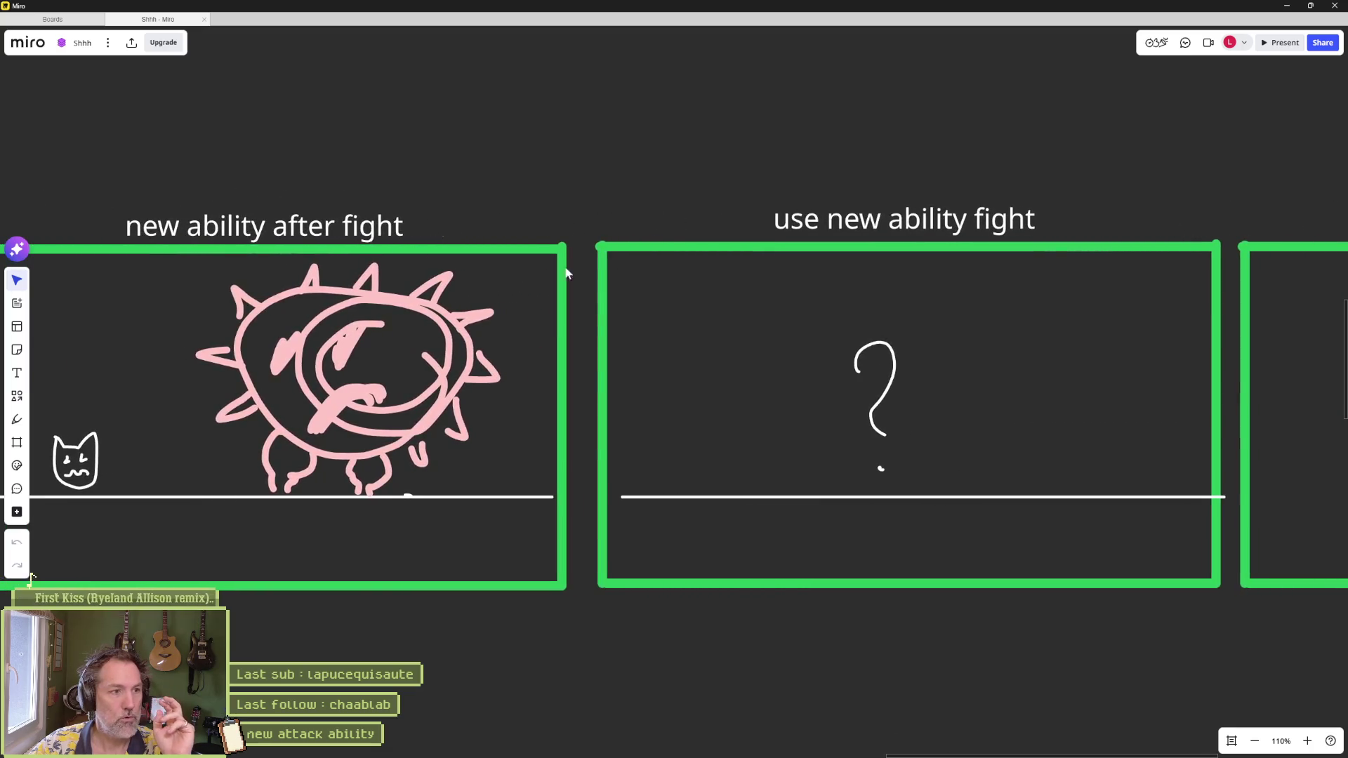
scroll(692, 291, right, 3)
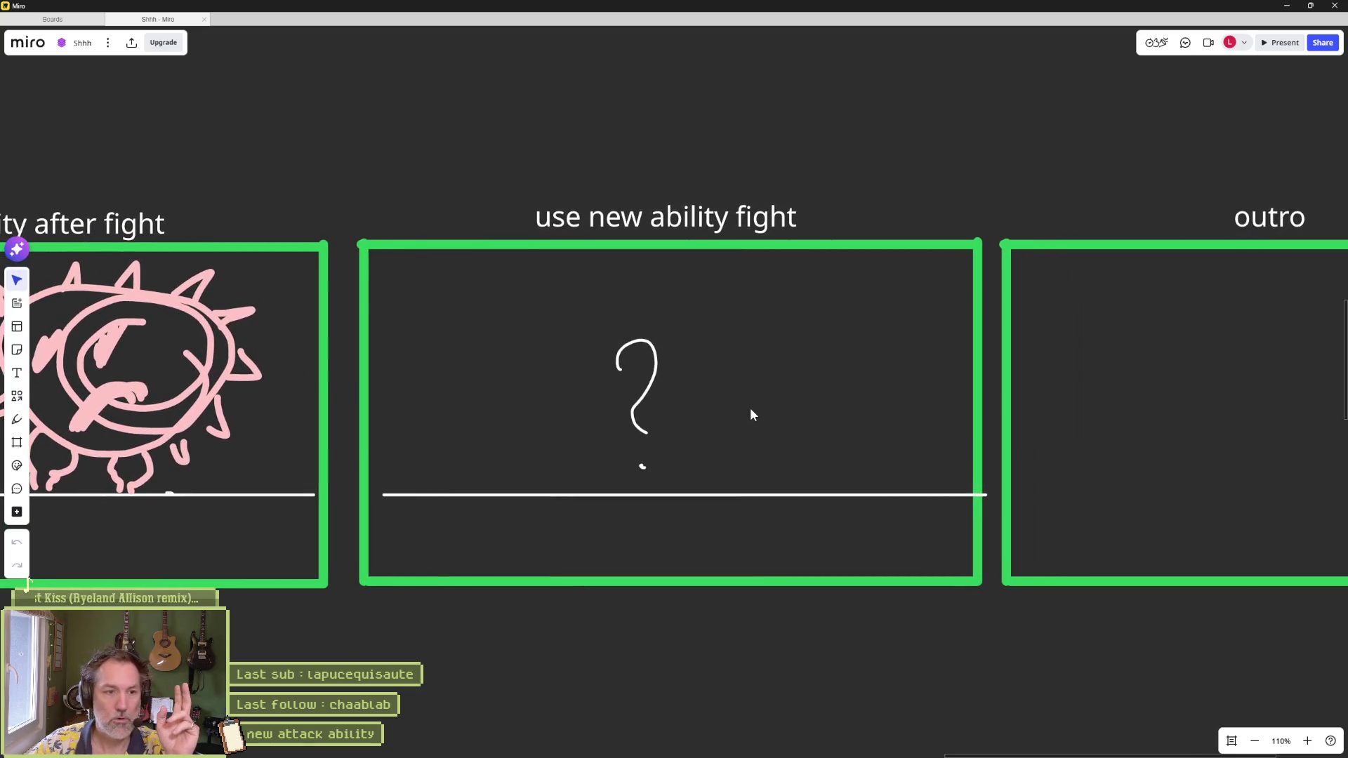
scroll(785, 408, right, 8)
scroll(749, 373, left, 7)
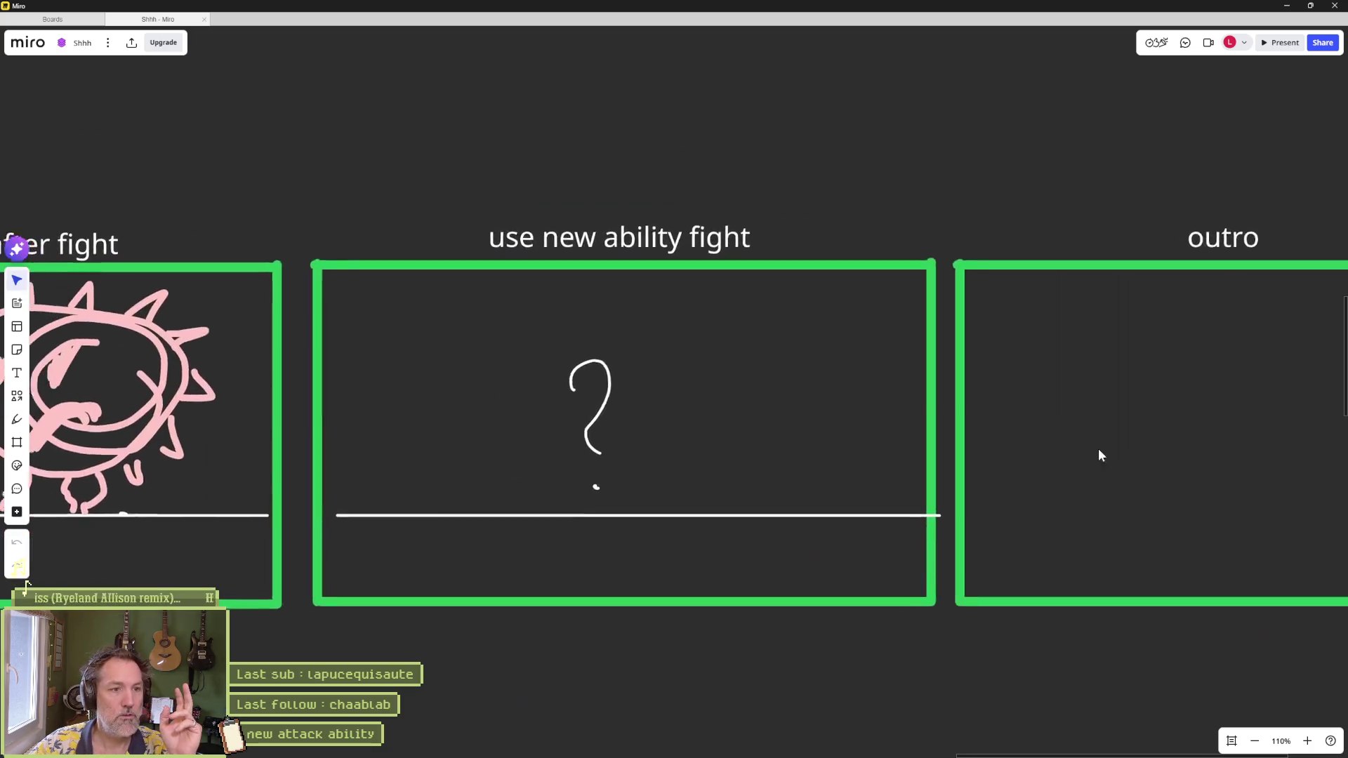
scroll(757, 395, left, 1)
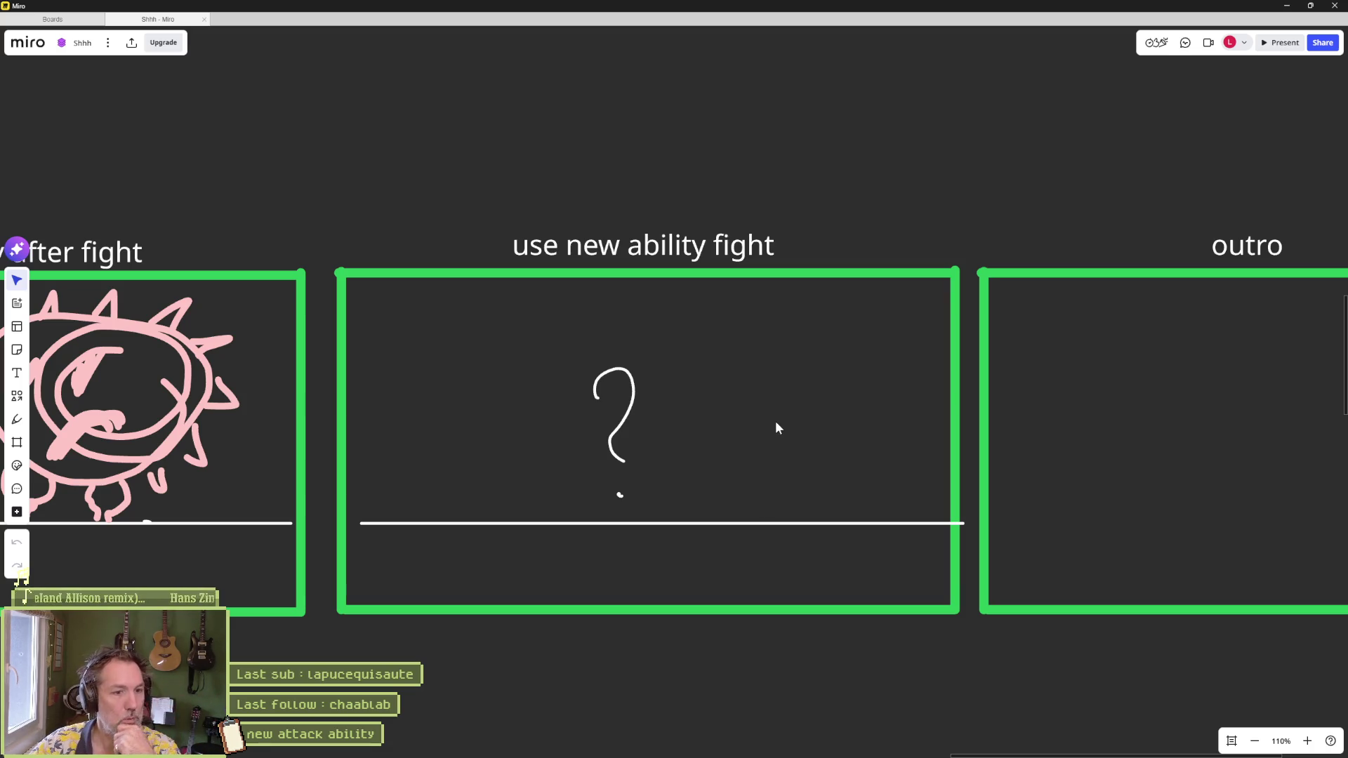
scroll(776, 420, right, 10)
scroll(364, 372, left, 8)
scroll(589, 373, down, 6)
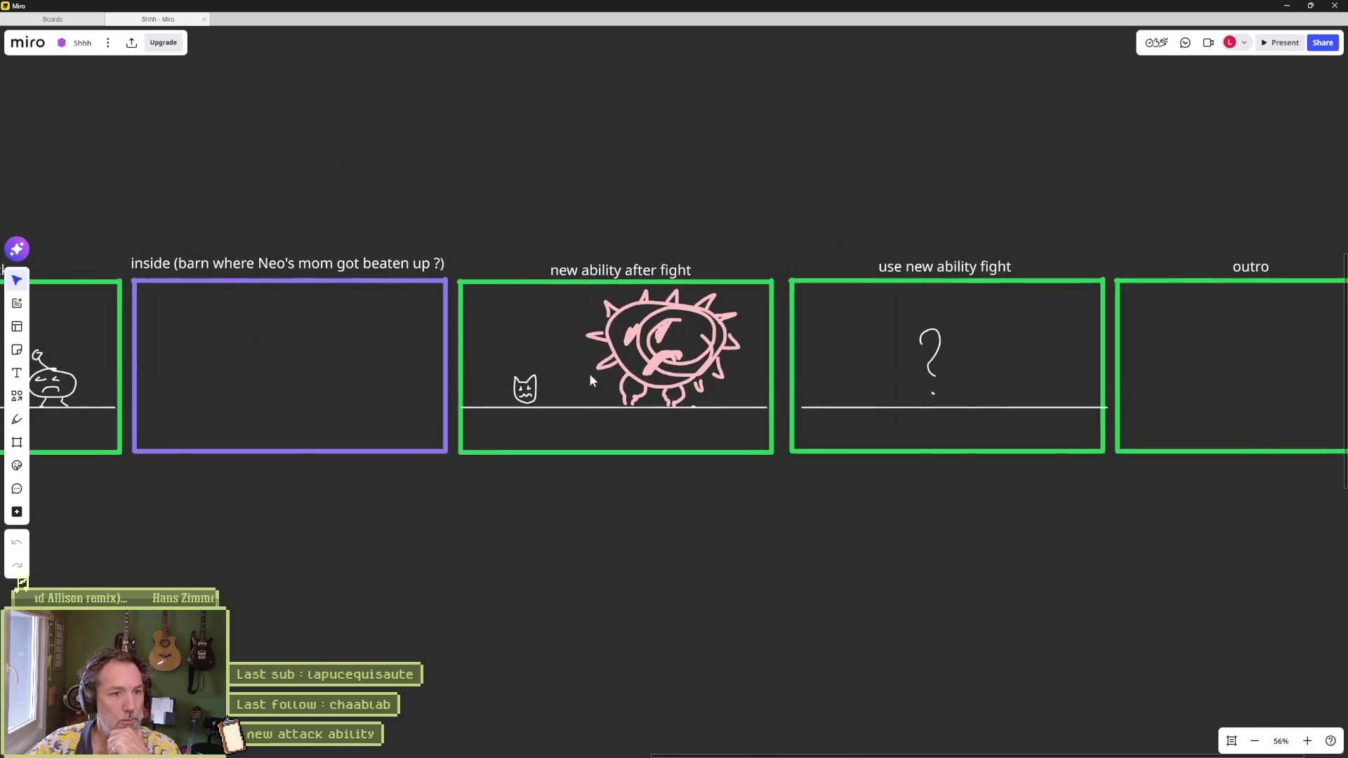
scroll(347, 264, up, 4)
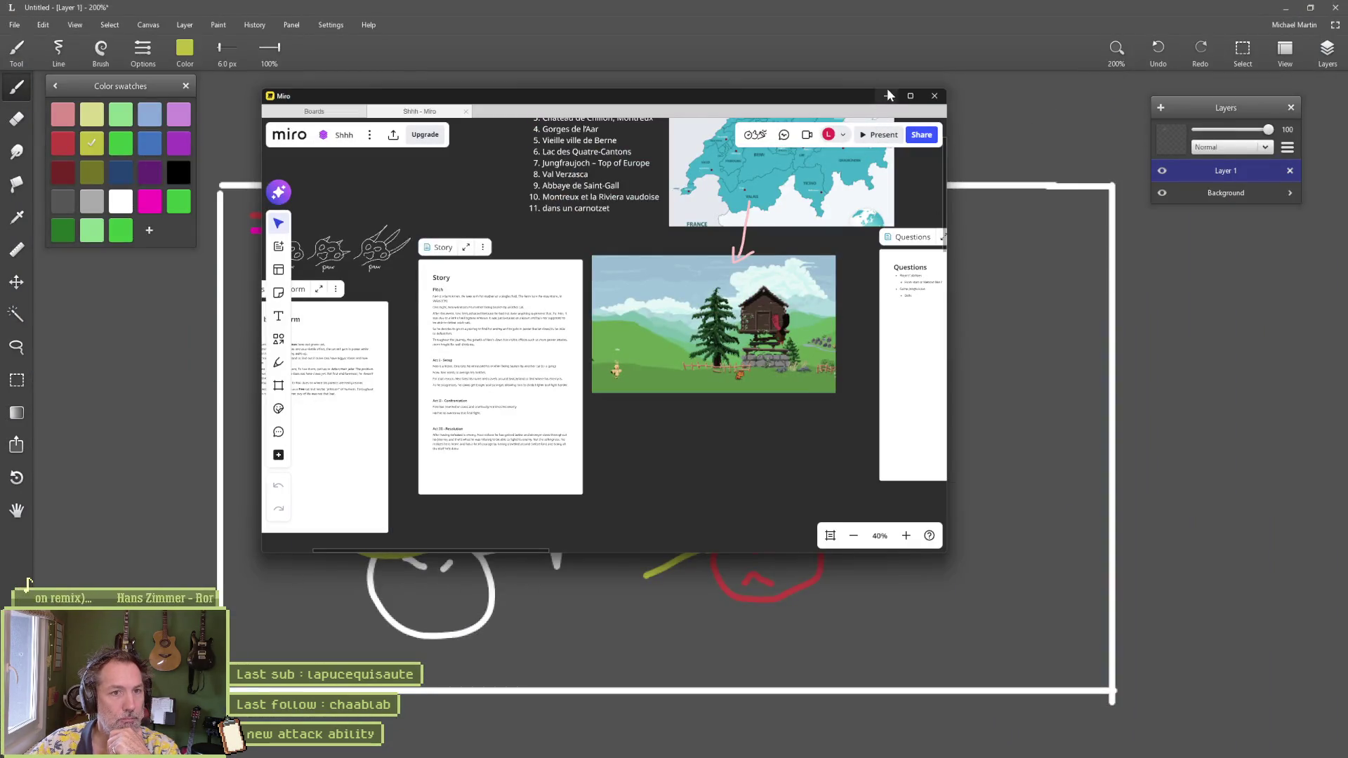
Step: Minimize the Miro storyboard window and bring Godot's player_controller.gd back to front
click(887, 95)
click(790, 747)
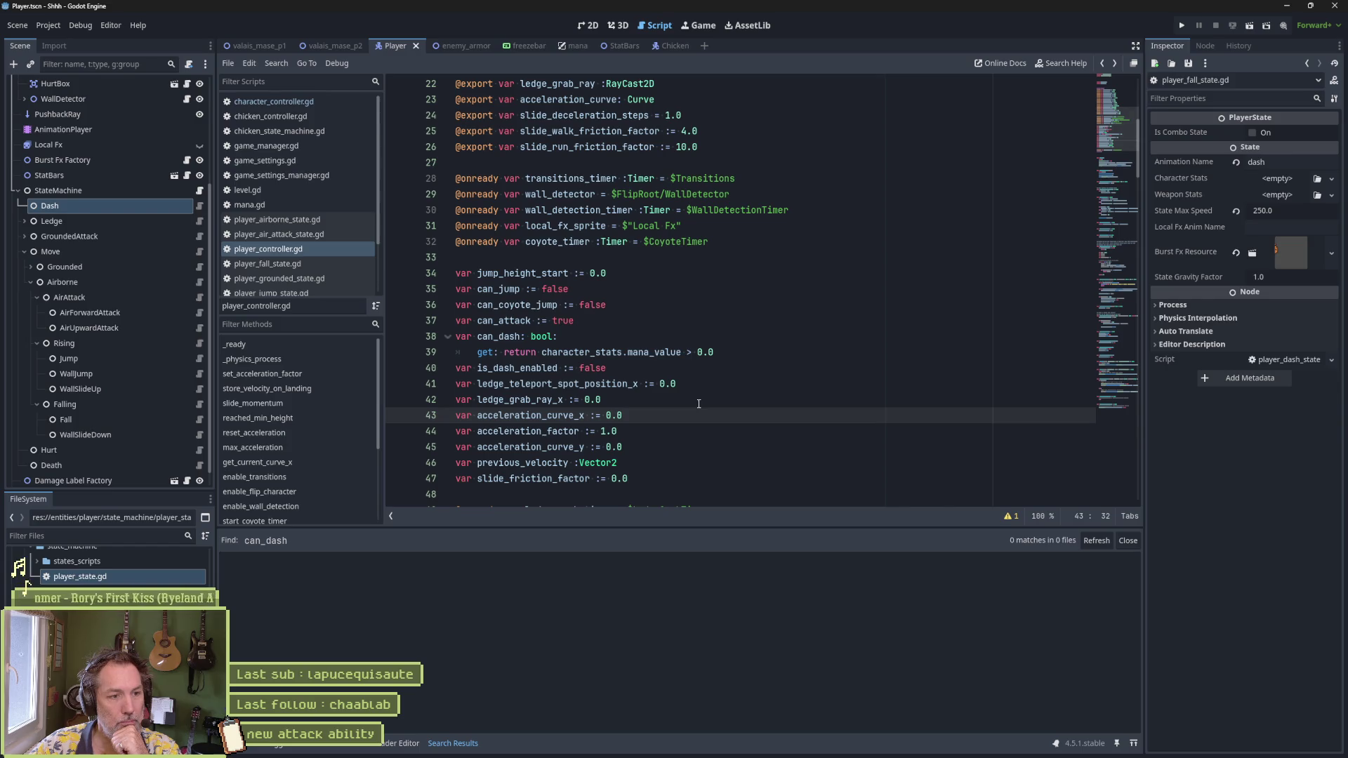
mouse_move(663, 754)
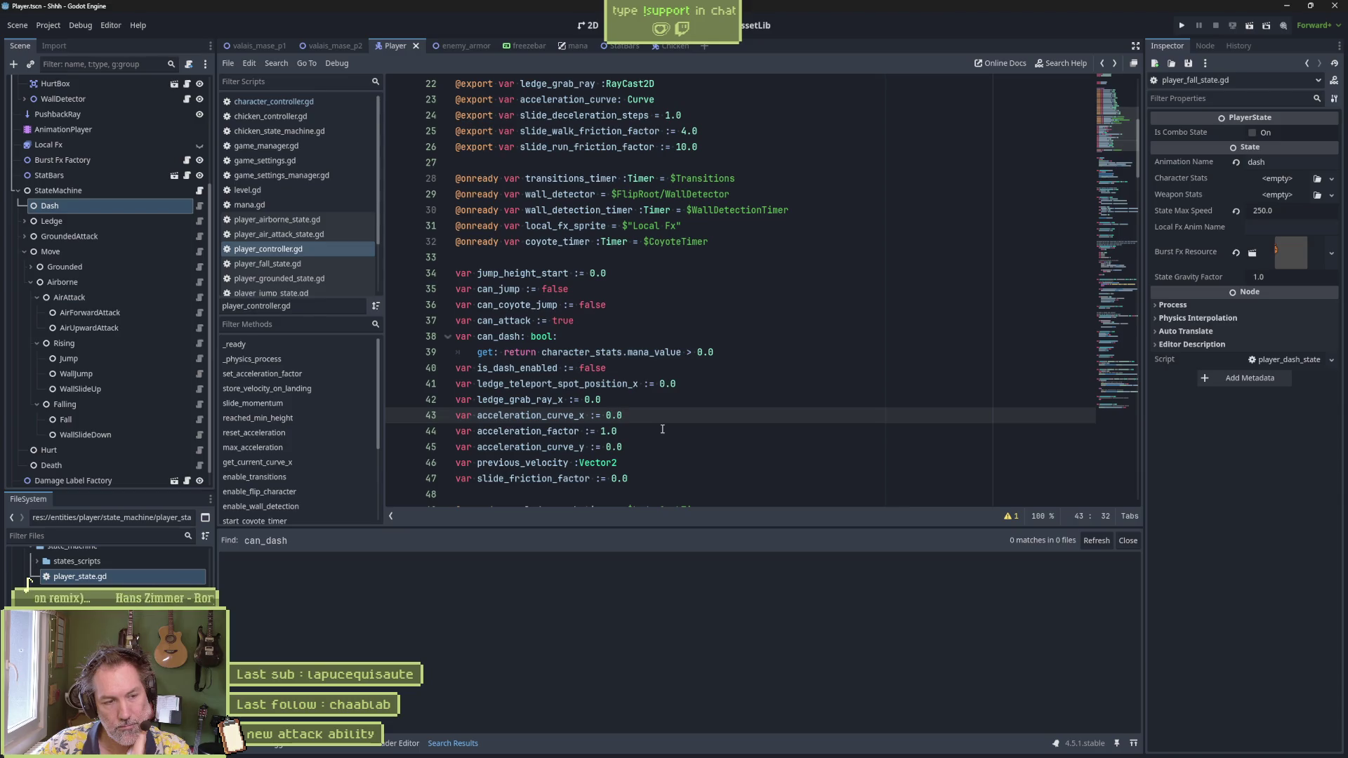
scroll(664, 433, down, 4)
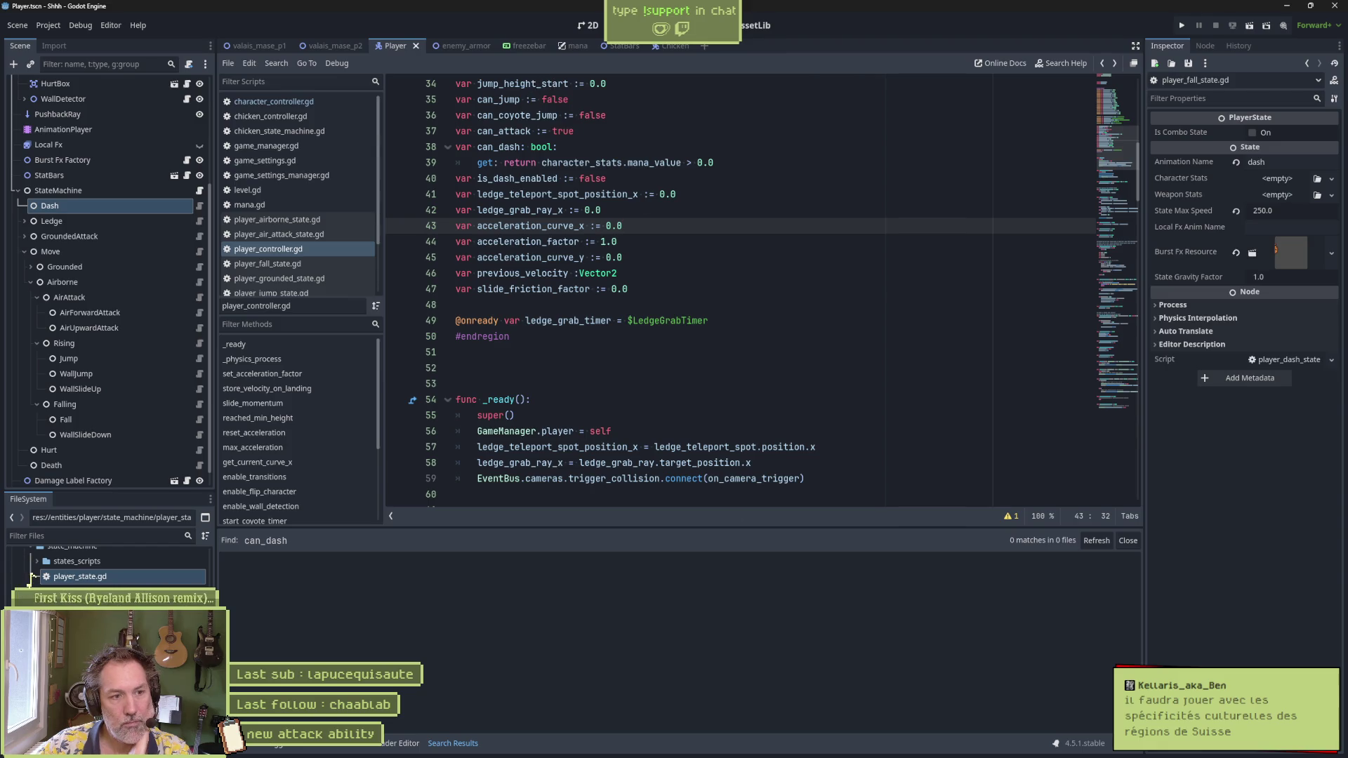
mouse_move(813, 746)
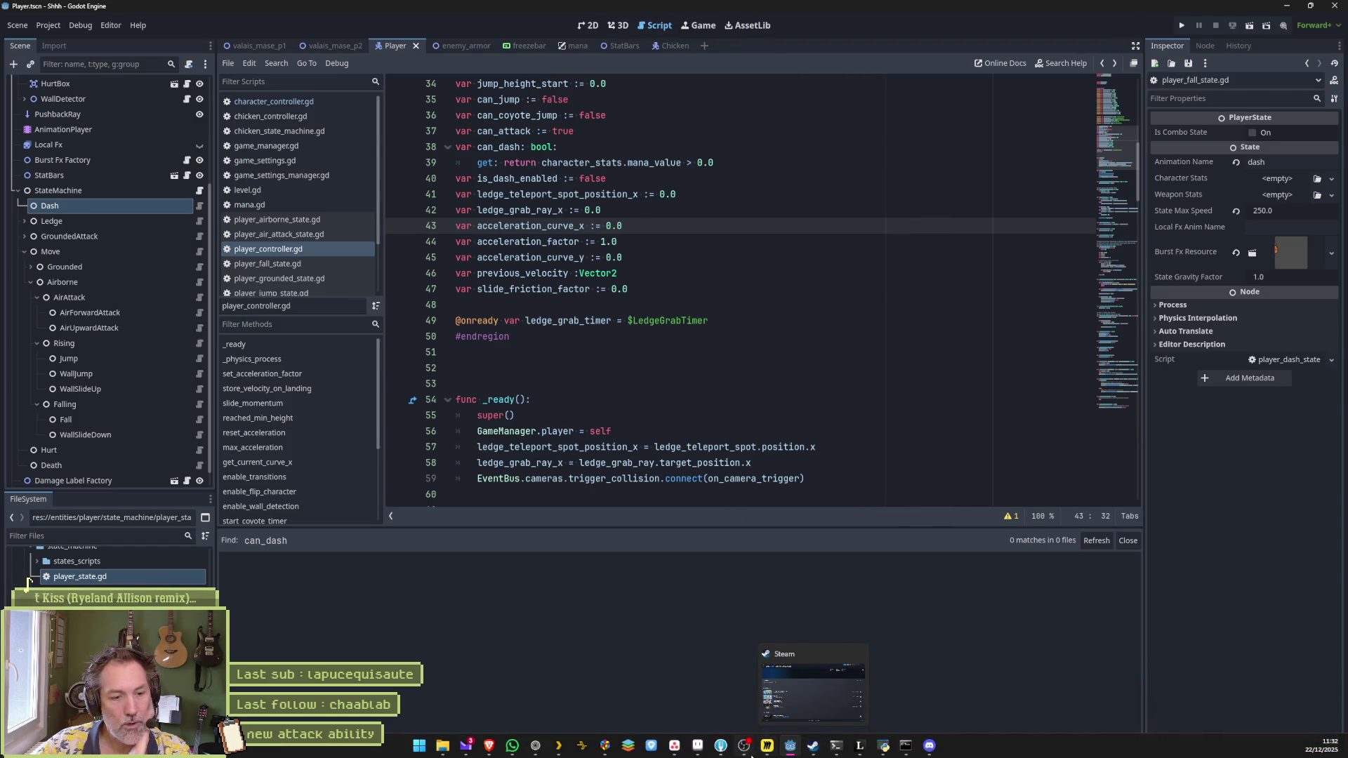
Step: Switch to Aseprite and show its Home tab listing recent files
mouse_move(764, 754)
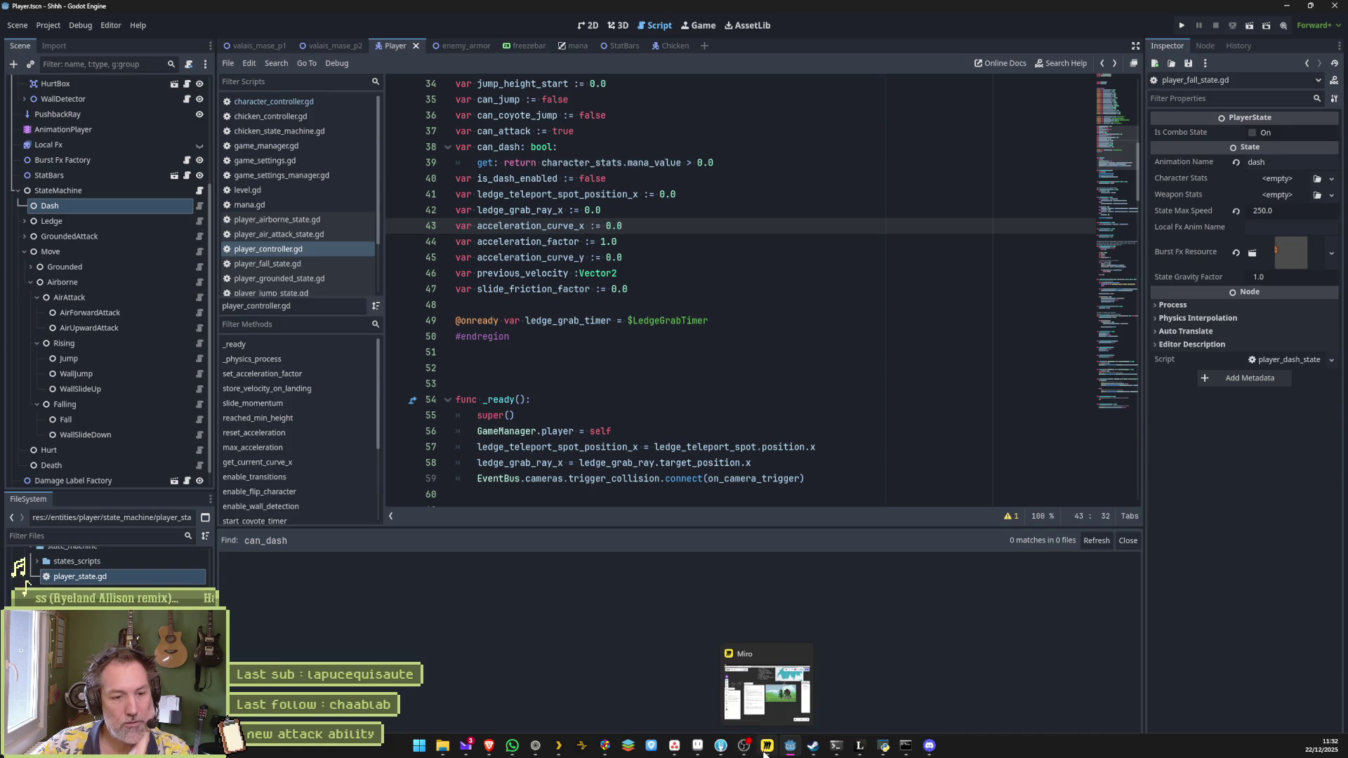
click(697, 746)
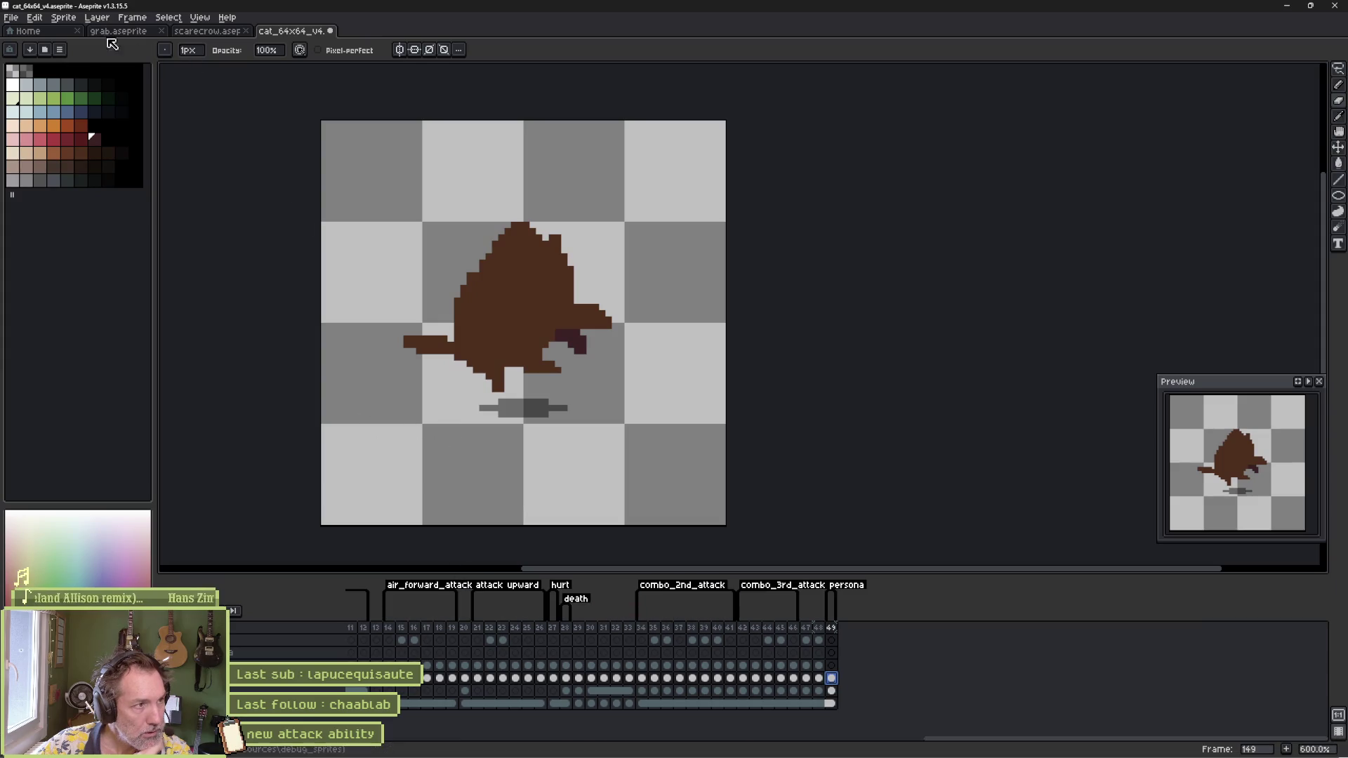
click(40, 32)
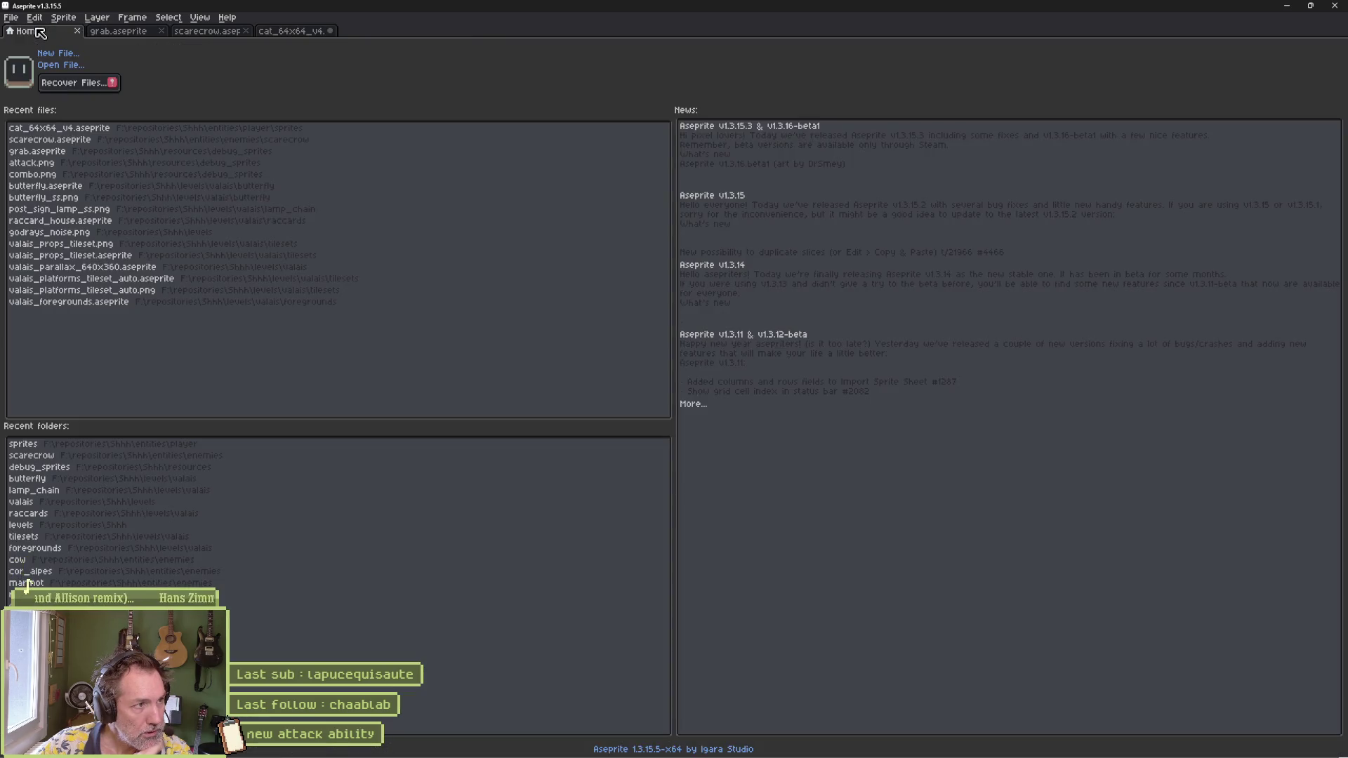
Step: Browse up to enemies/cor_alpes and open cor_alpes.aseprite
click(61, 65)
click(403, 104)
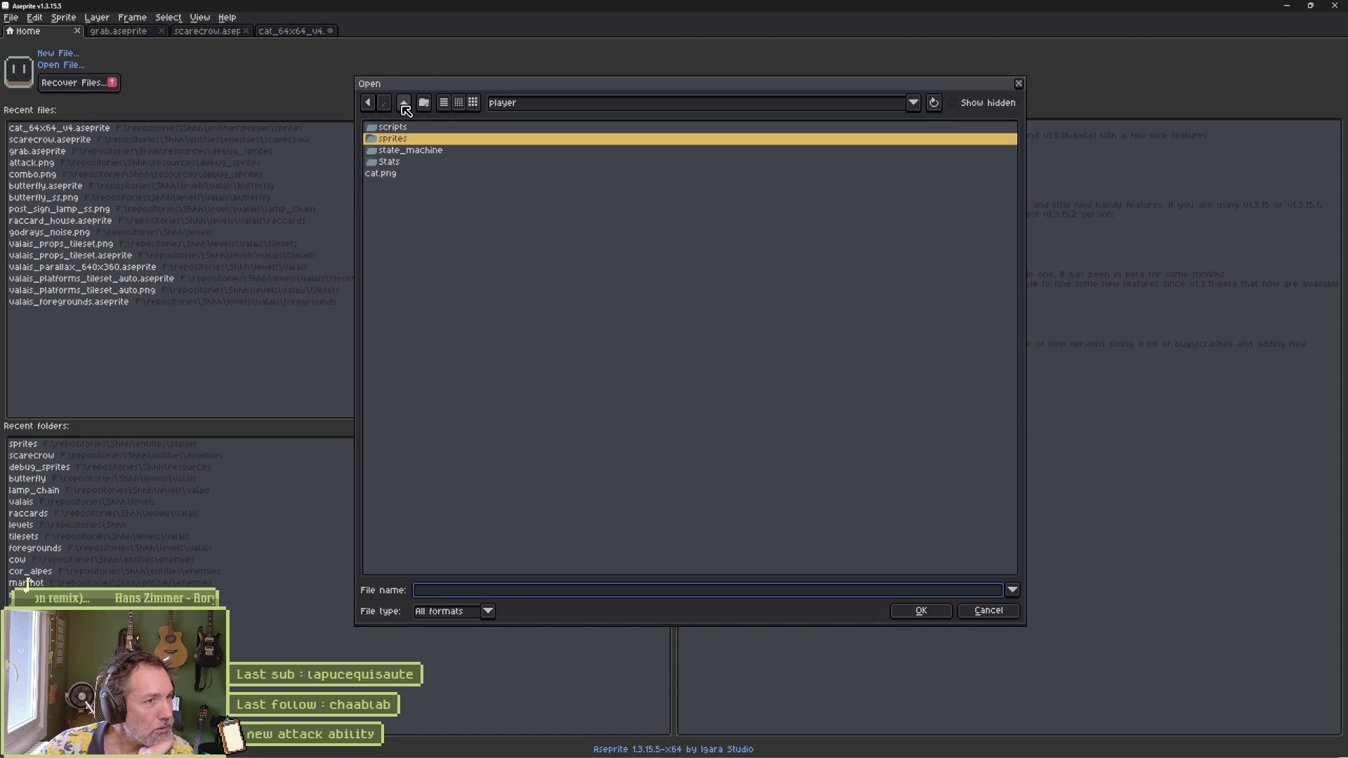
click(403, 104)
double_click(416, 140)
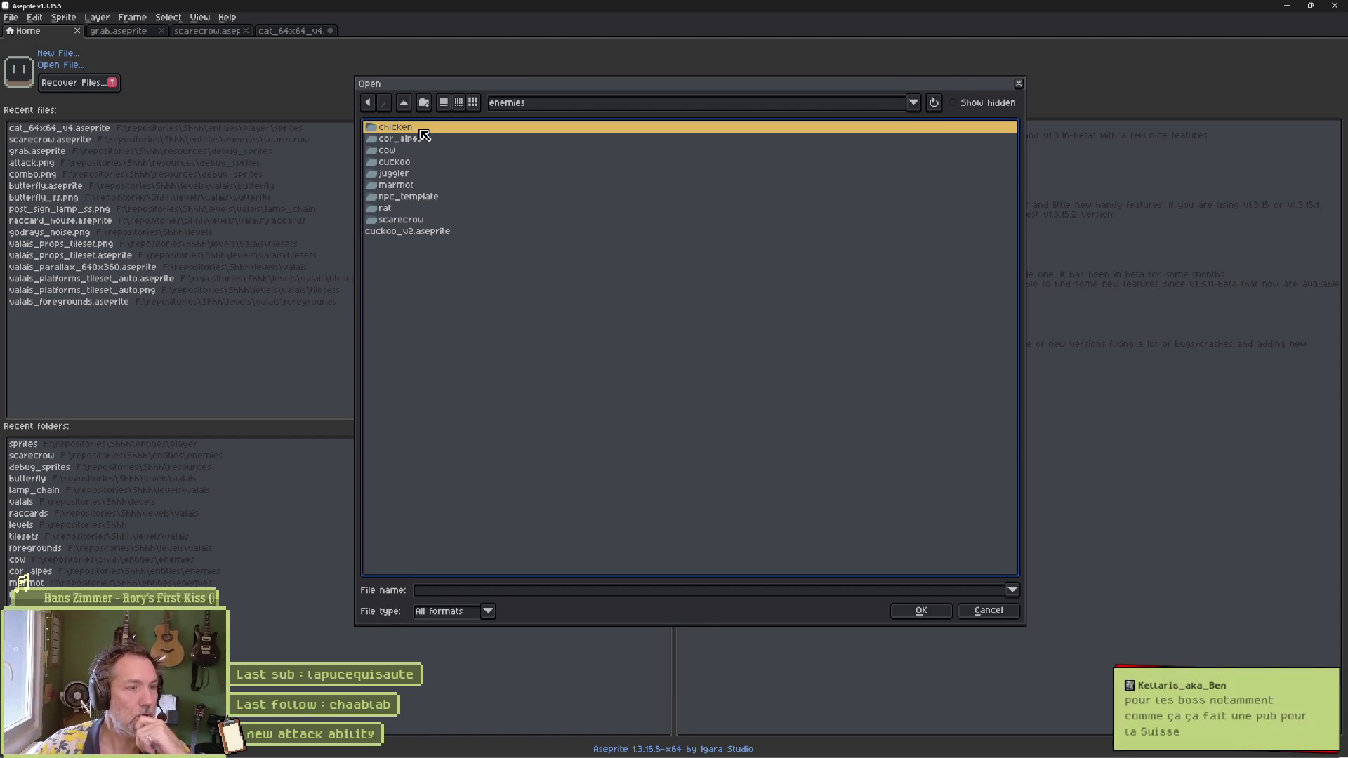
double_click(408, 139)
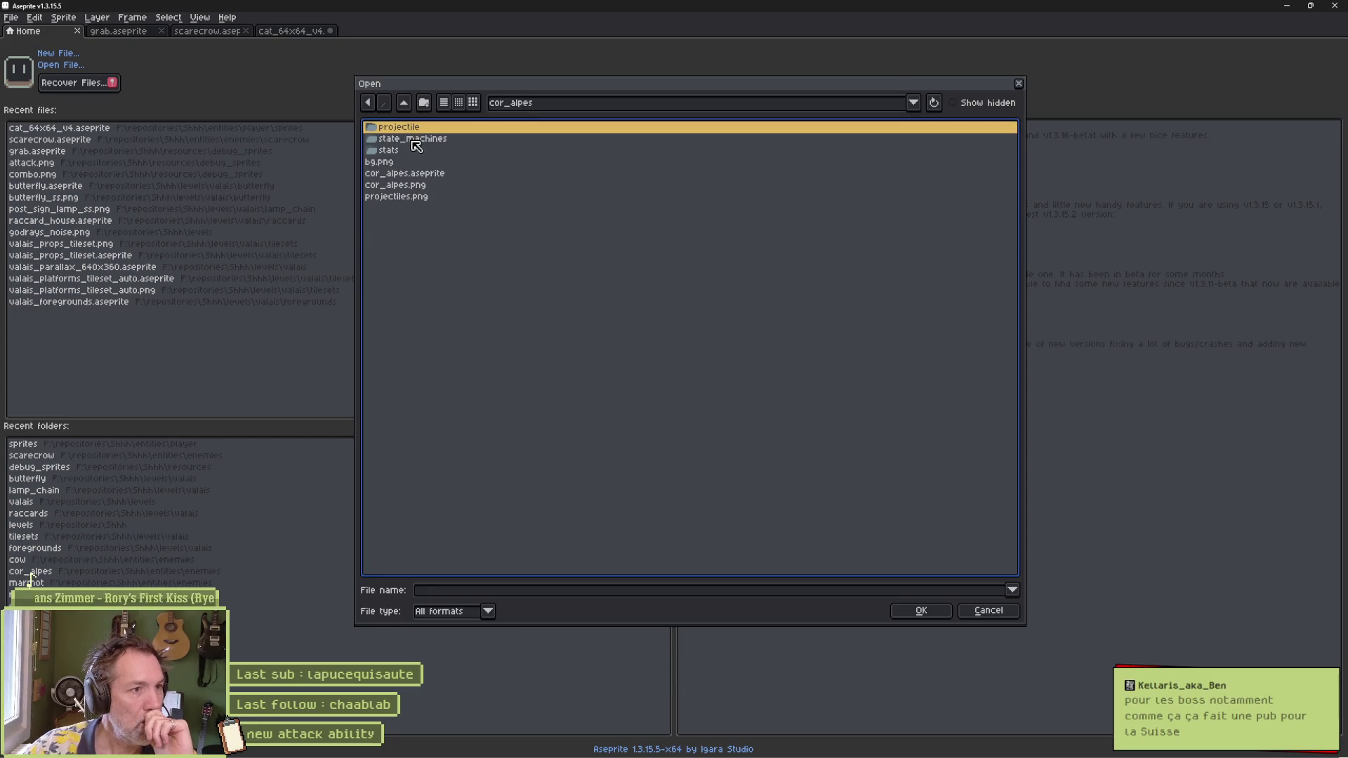
double_click(421, 174)
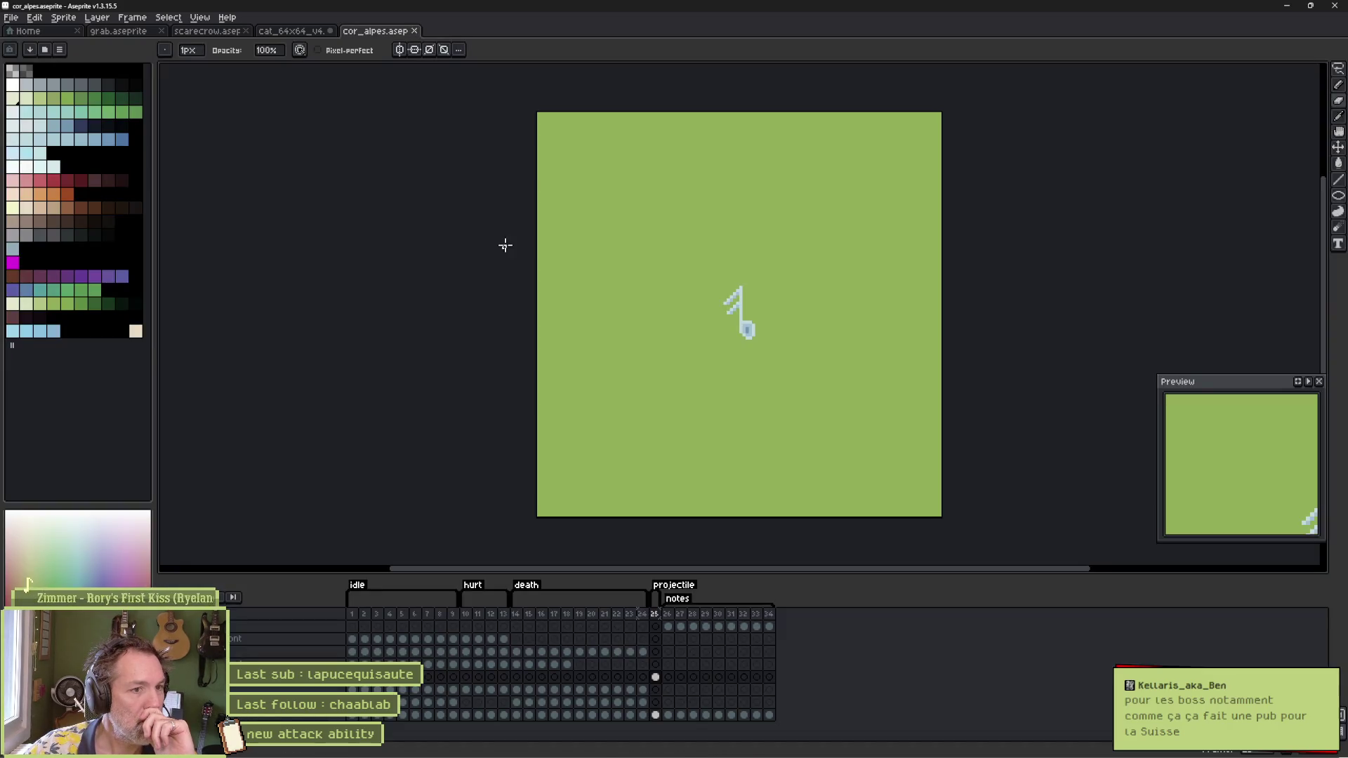
Step: Play frames 1–10 of the alphorn animation in Aseprite, then return to the Home tab
drag(352, 620, 471, 627)
key(Return)
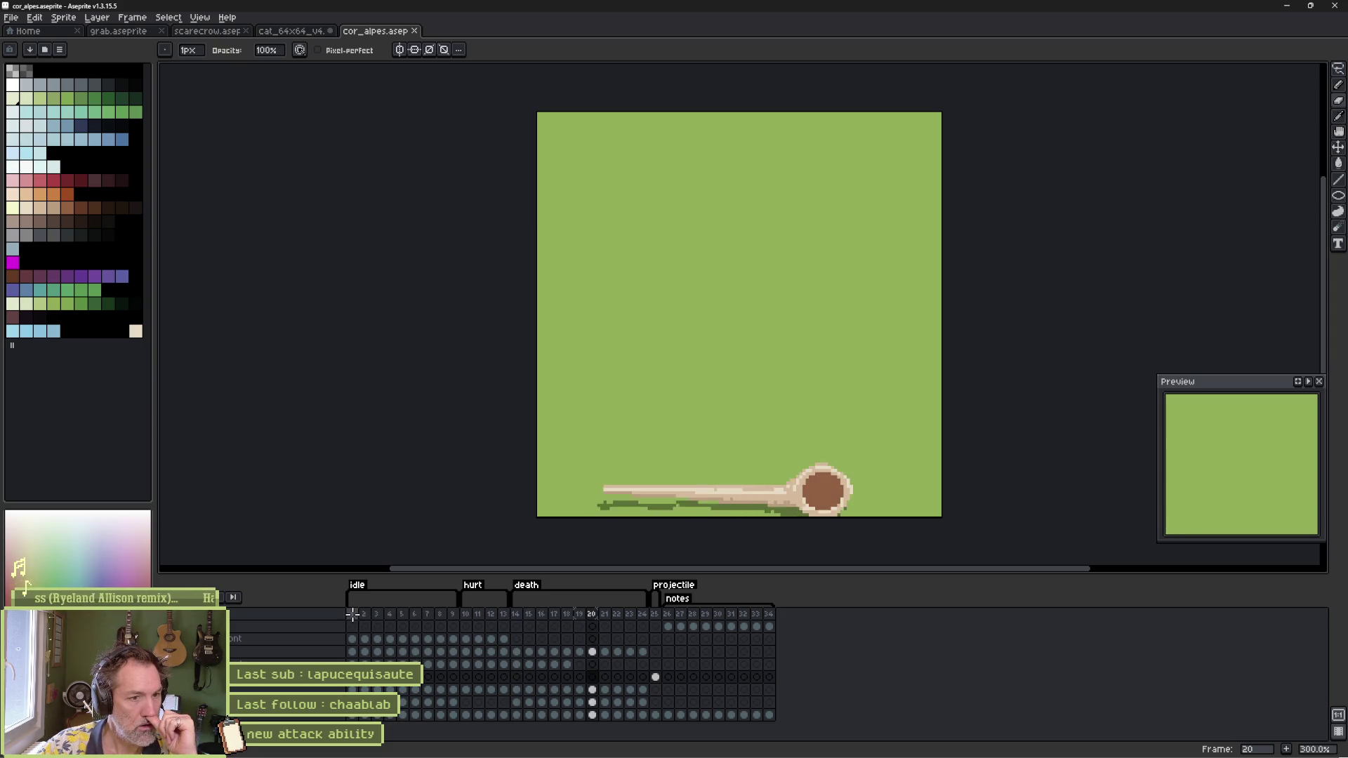
click(27, 33)
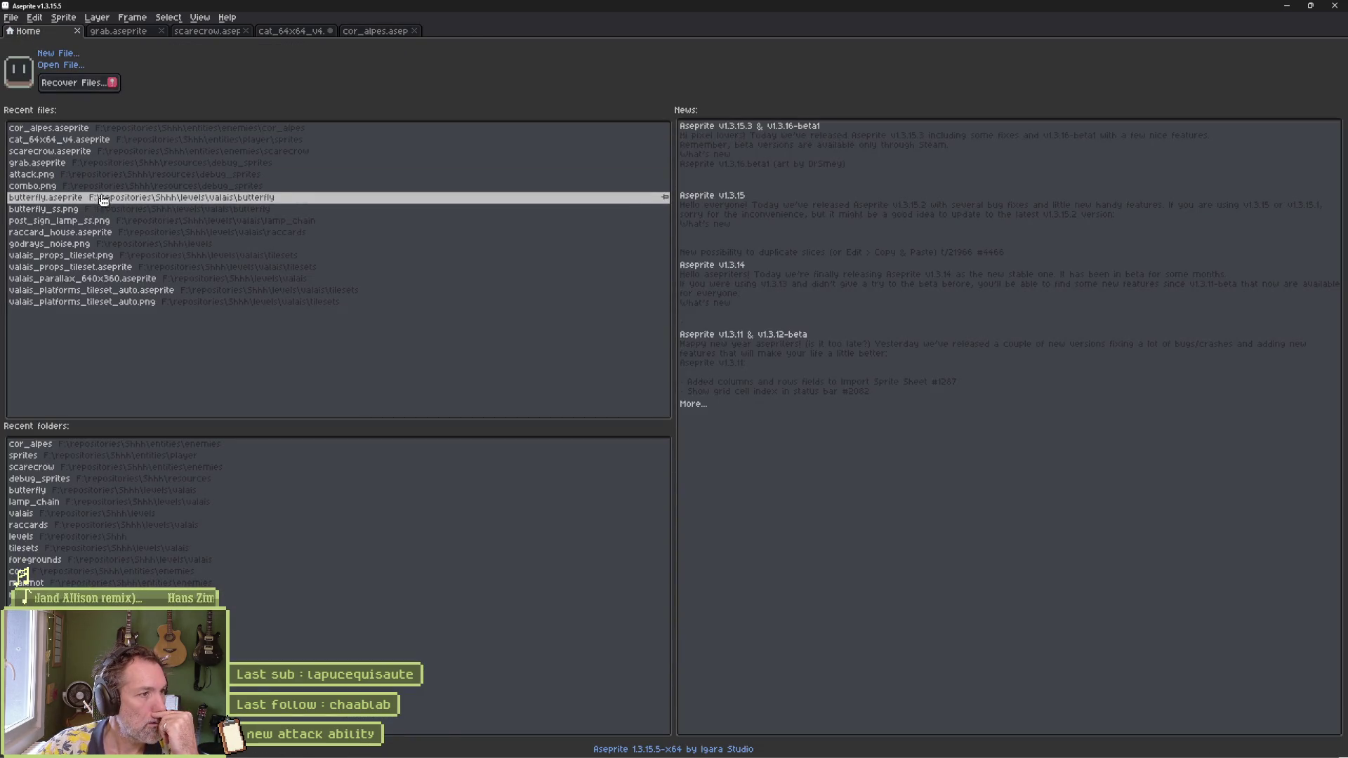
Step: Switch back to Godot and run the valais_mase_p2 scene with F6
mouse_move(693, 751)
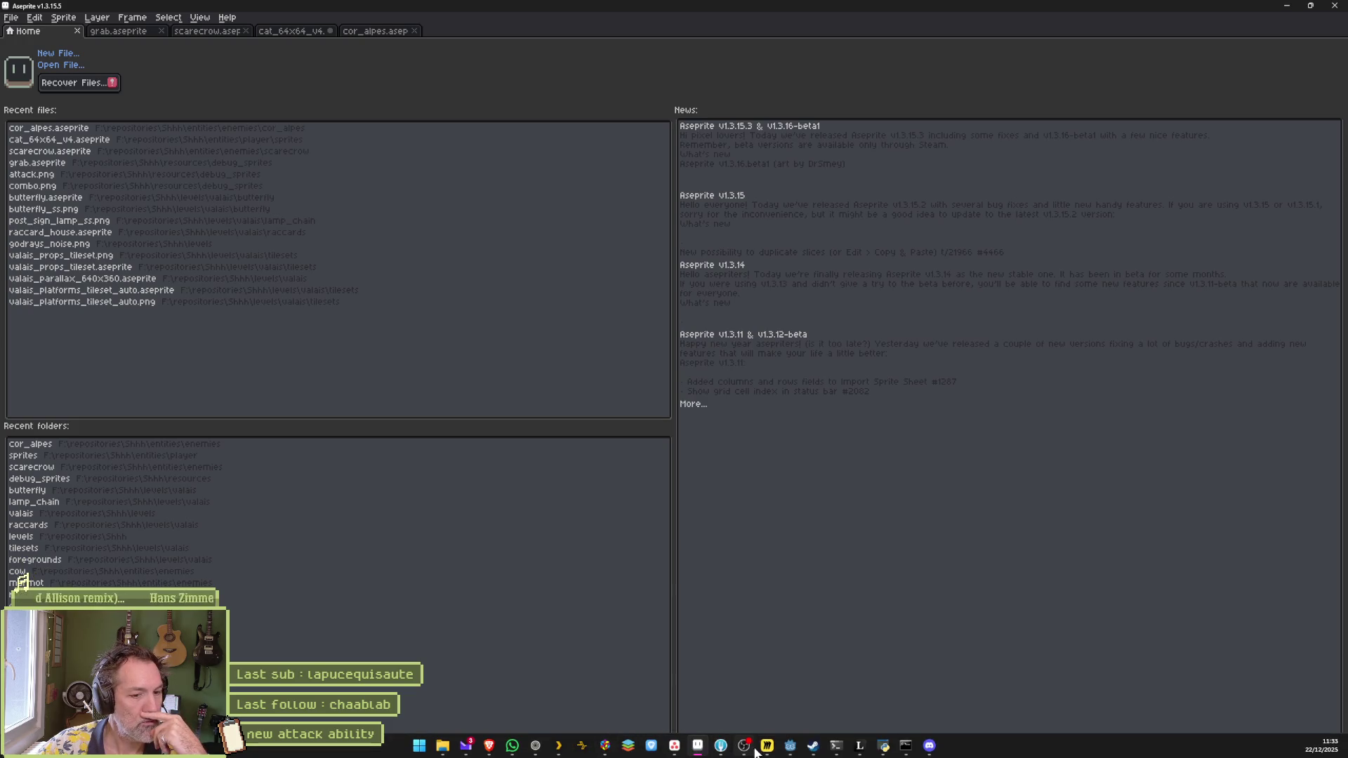
click(791, 746)
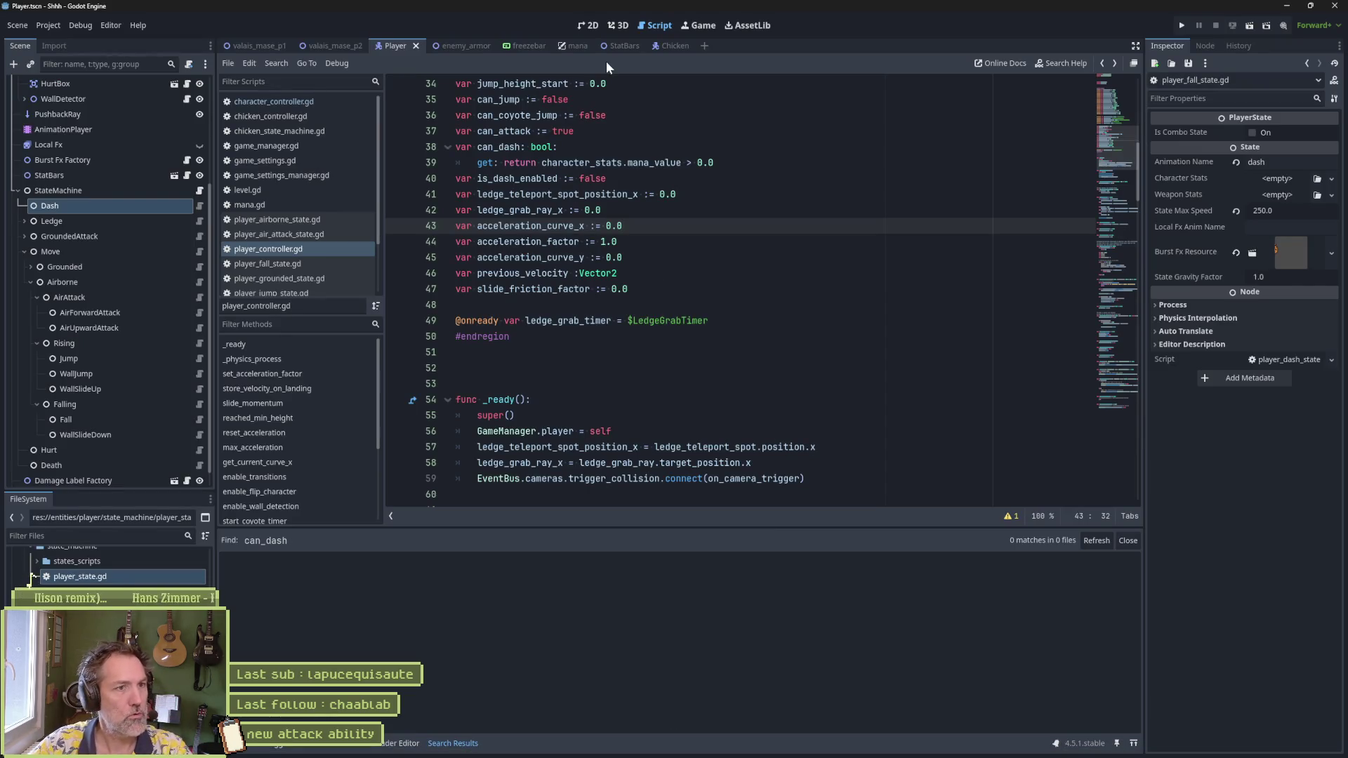
click(334, 46)
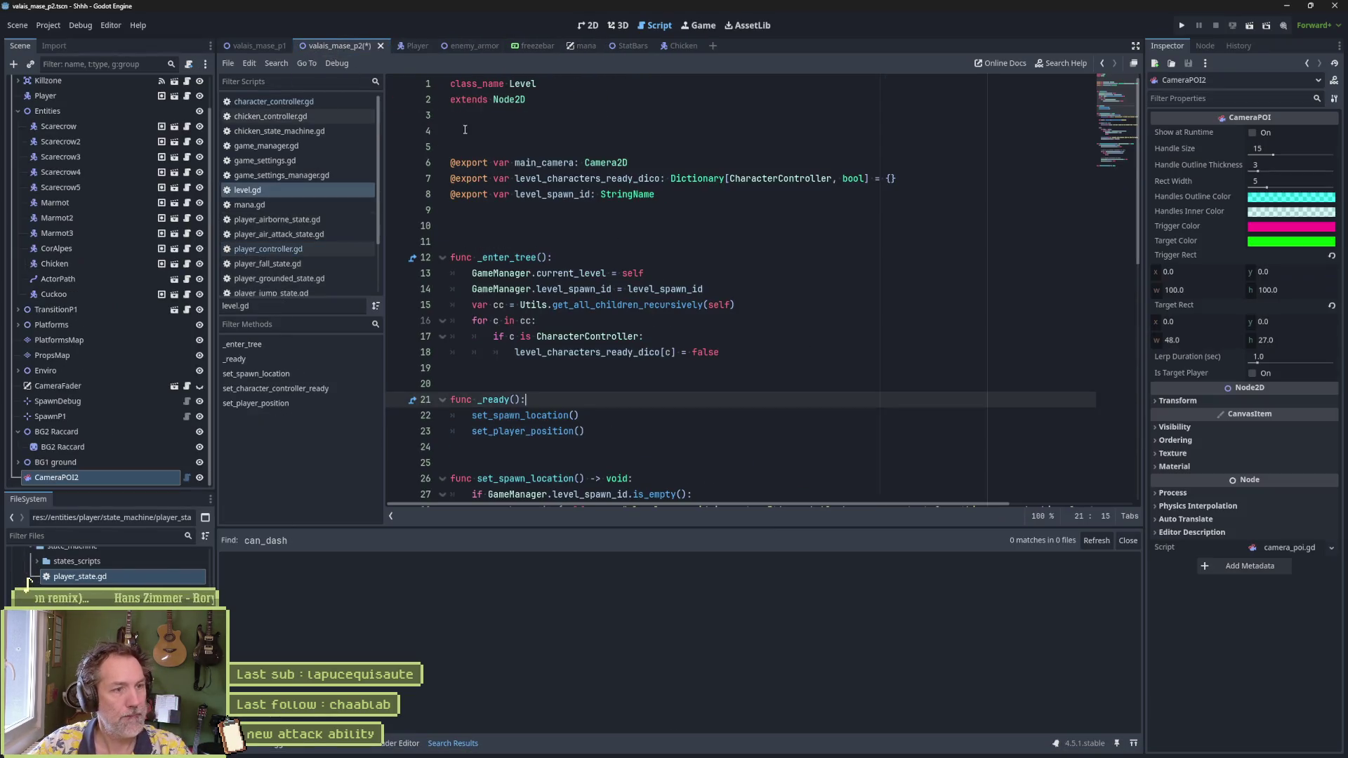
key(F6)
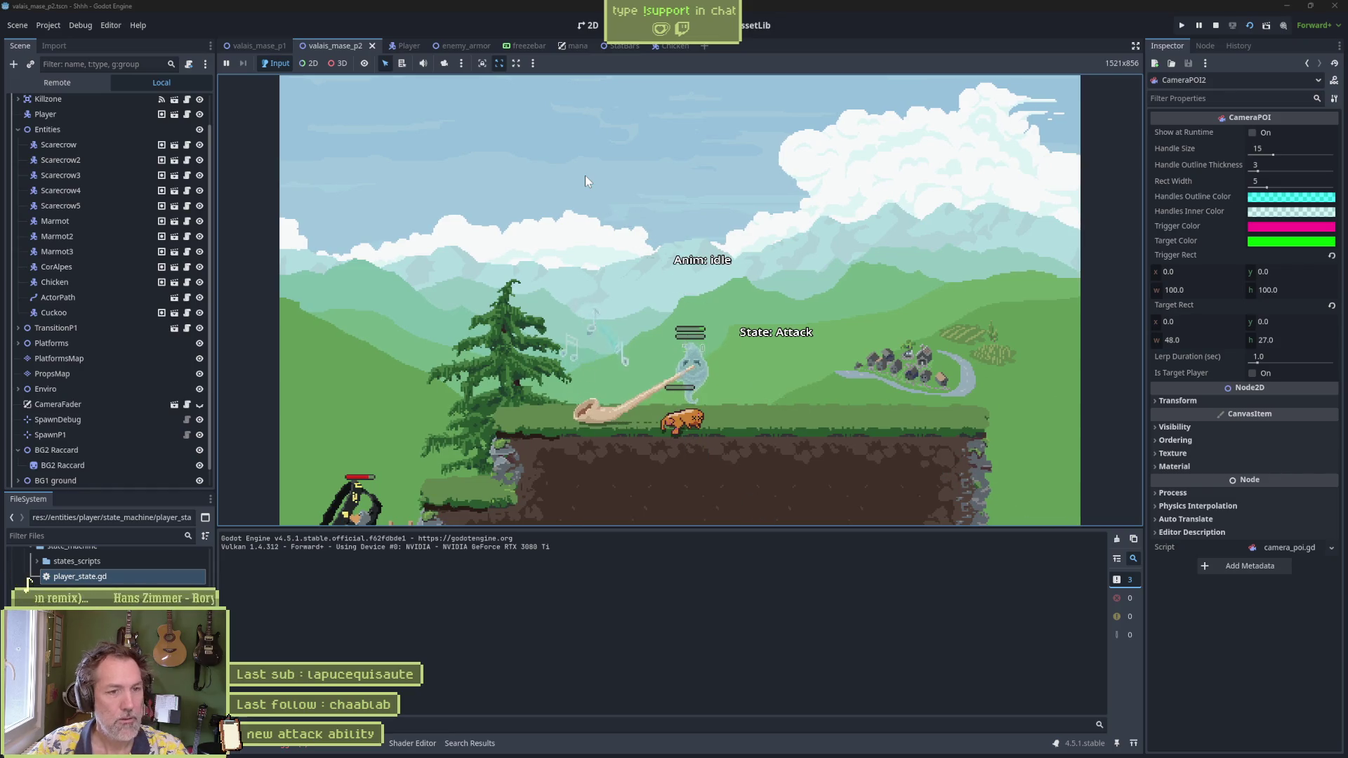
Step: Restart the level, run the cat right, jump onto the ledges and attack with X
key(F5)
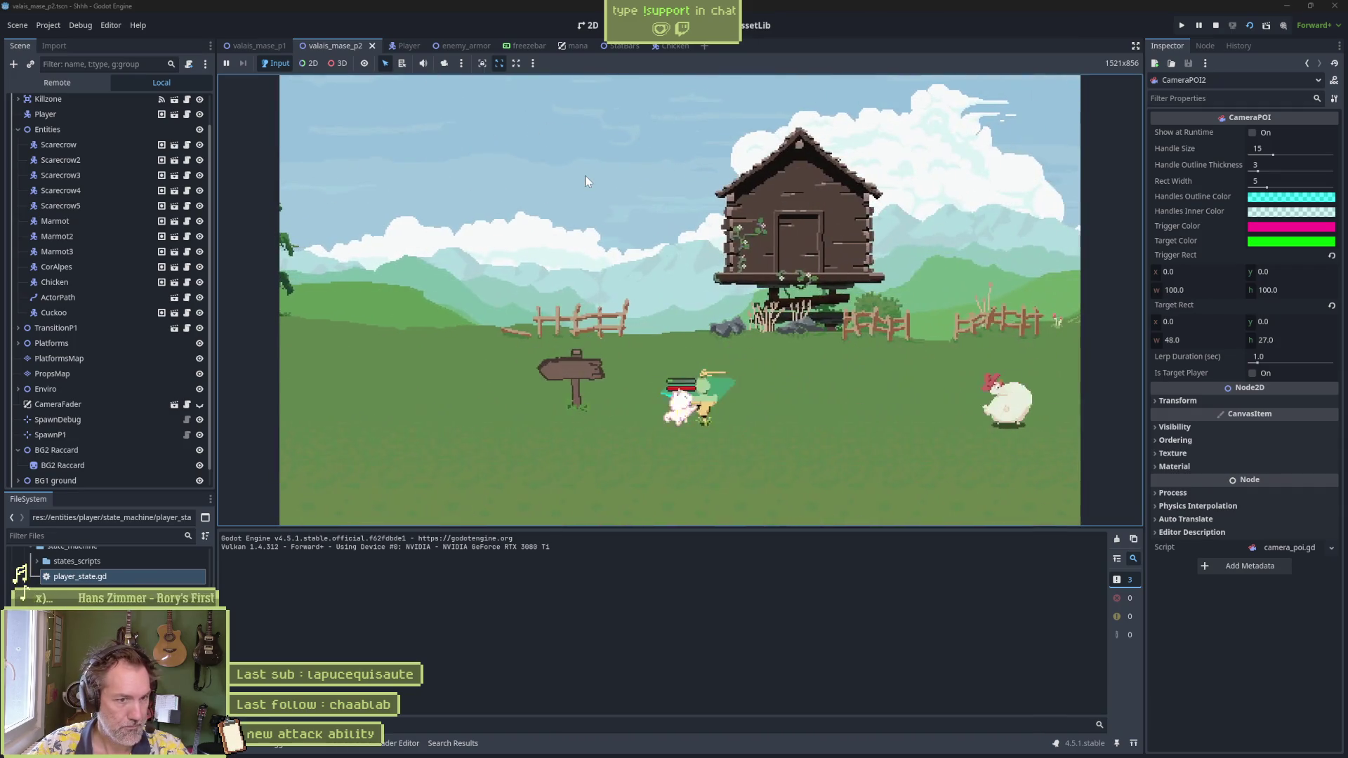
key(Right)
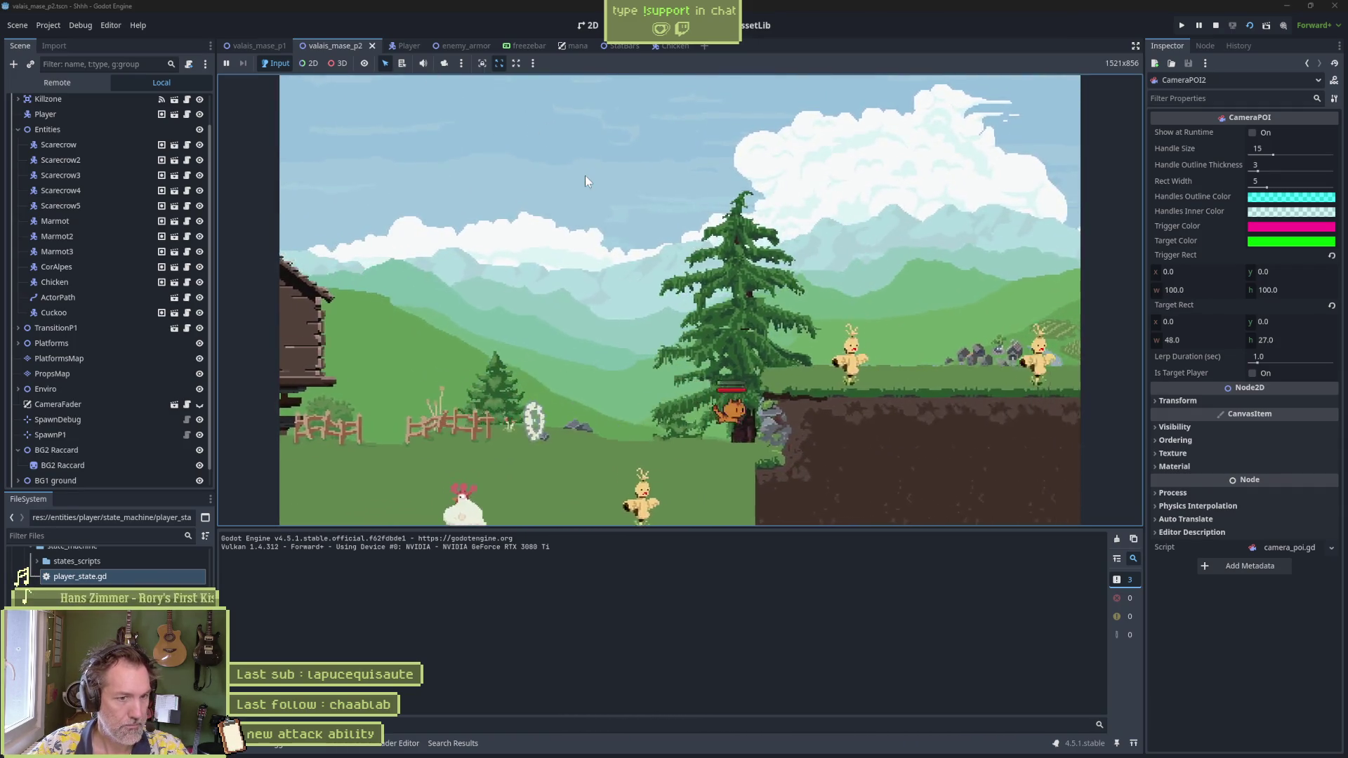
key(space)
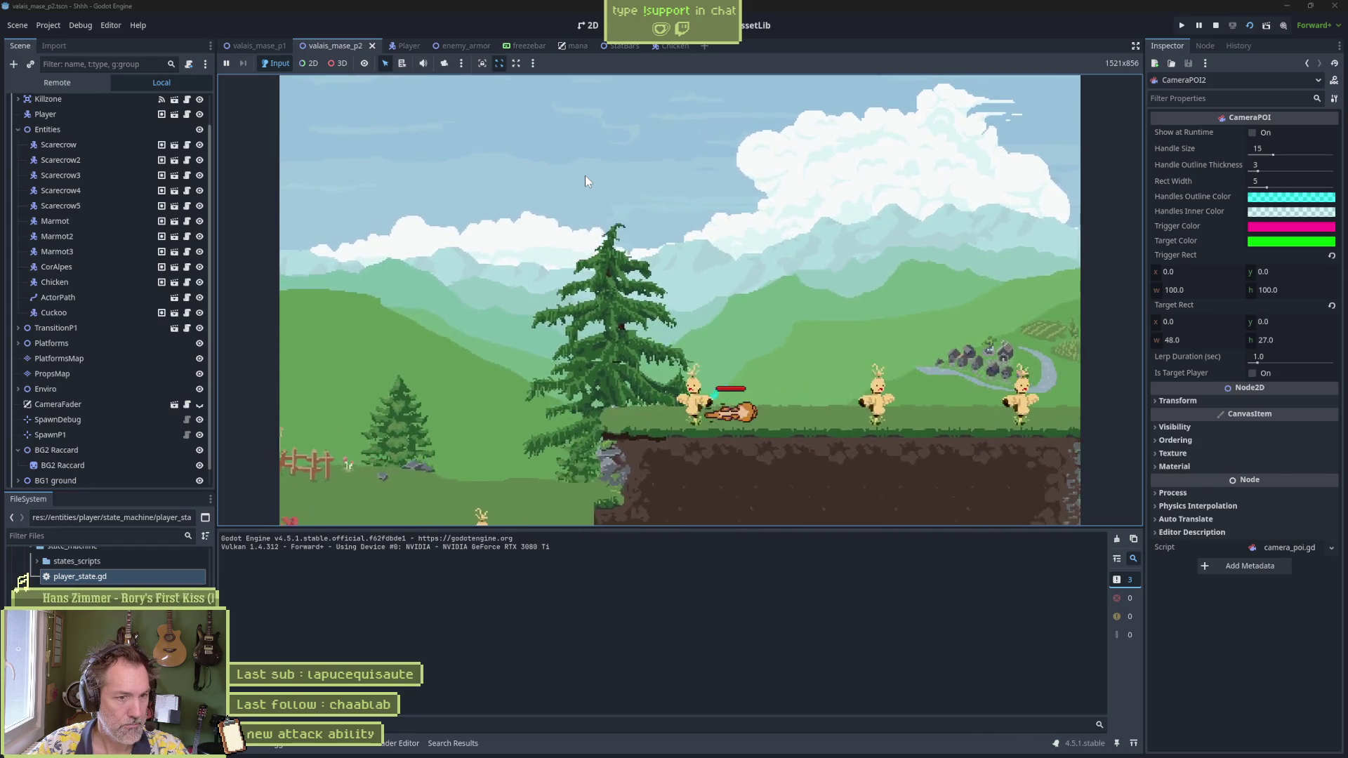
key(Right)
key(space)
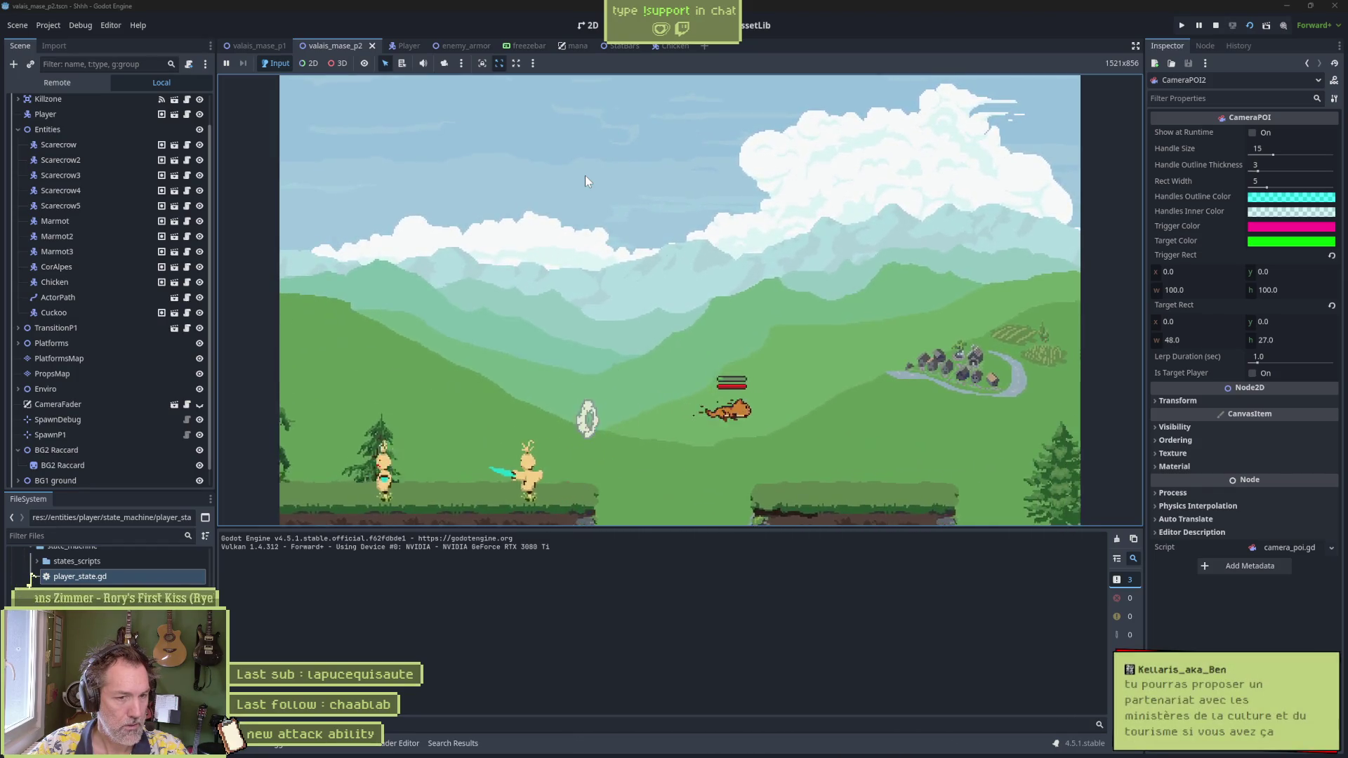
key(Right)
key(x)
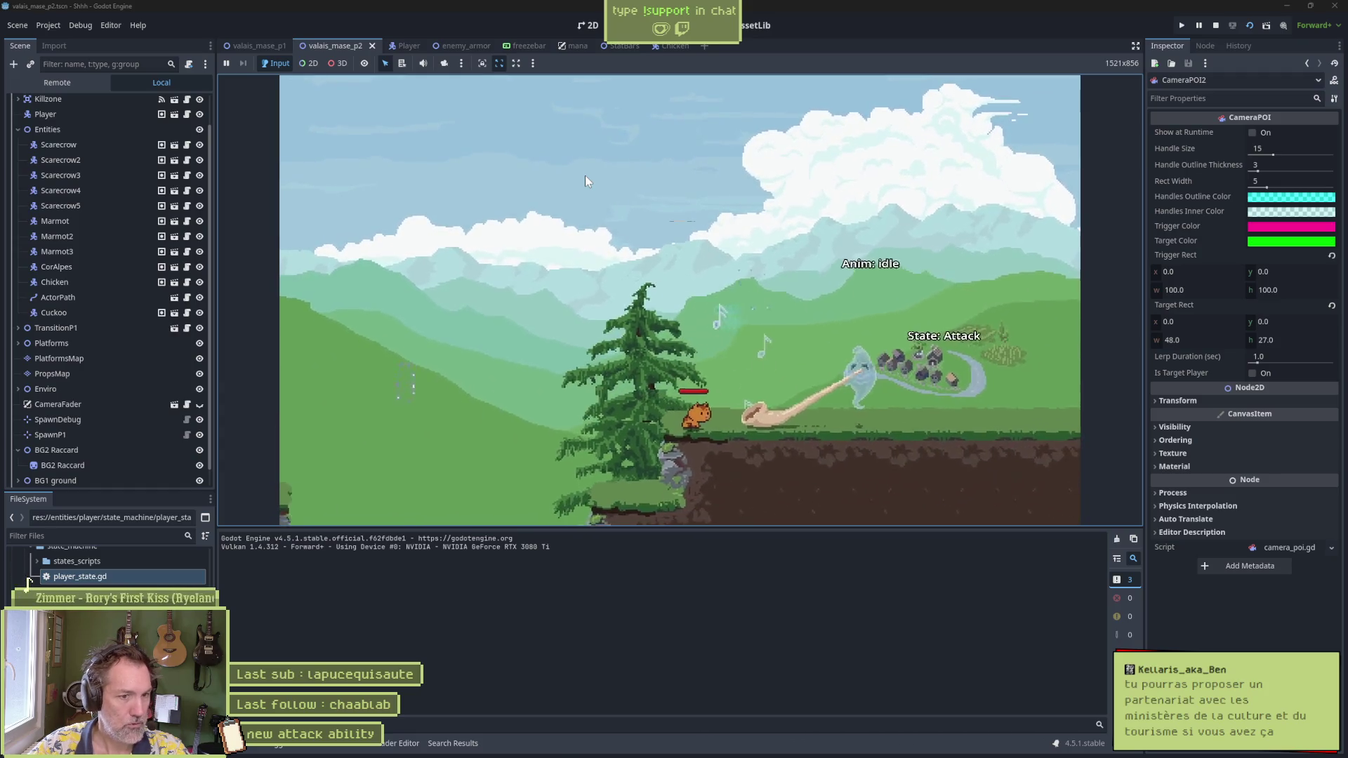
key(Right)
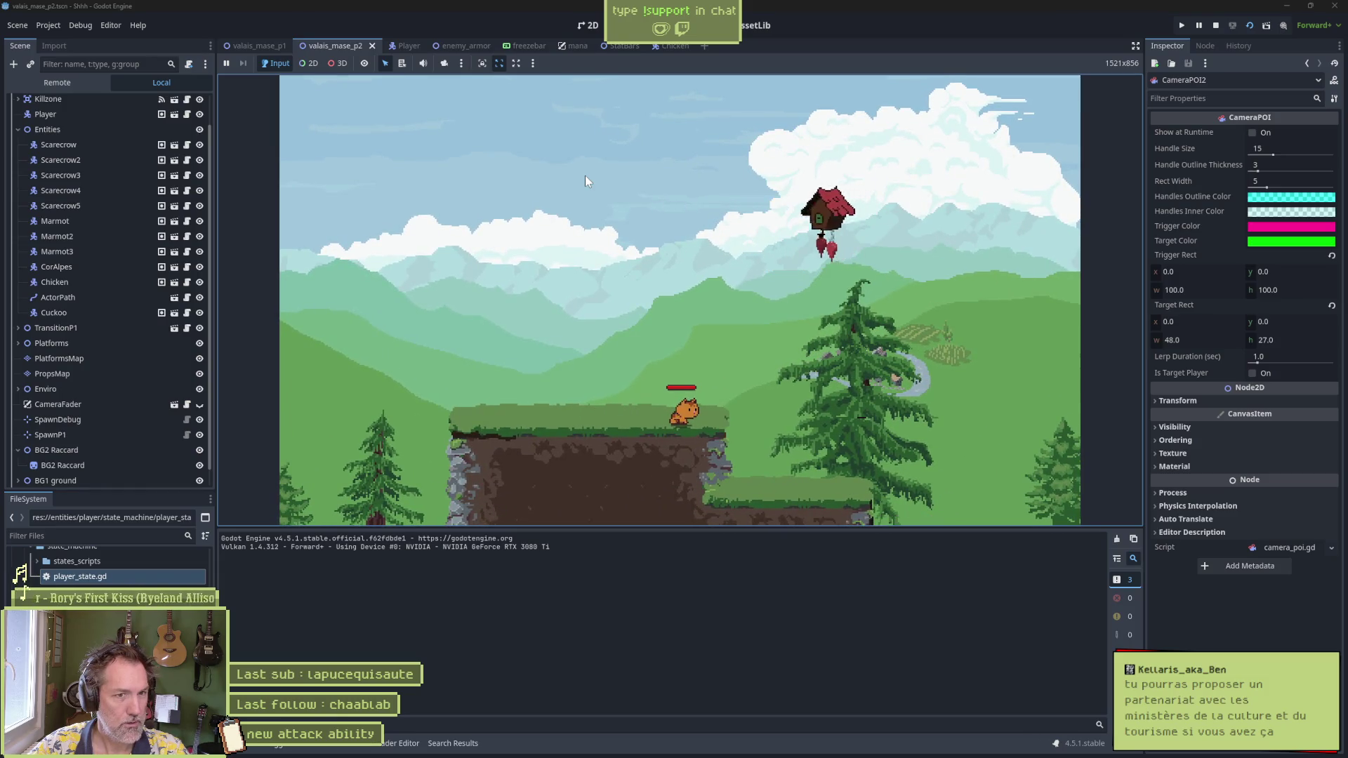
Step: Move along the ledge, climb the cliff, drop to the lower ledge, then stop with F8
key(Left)
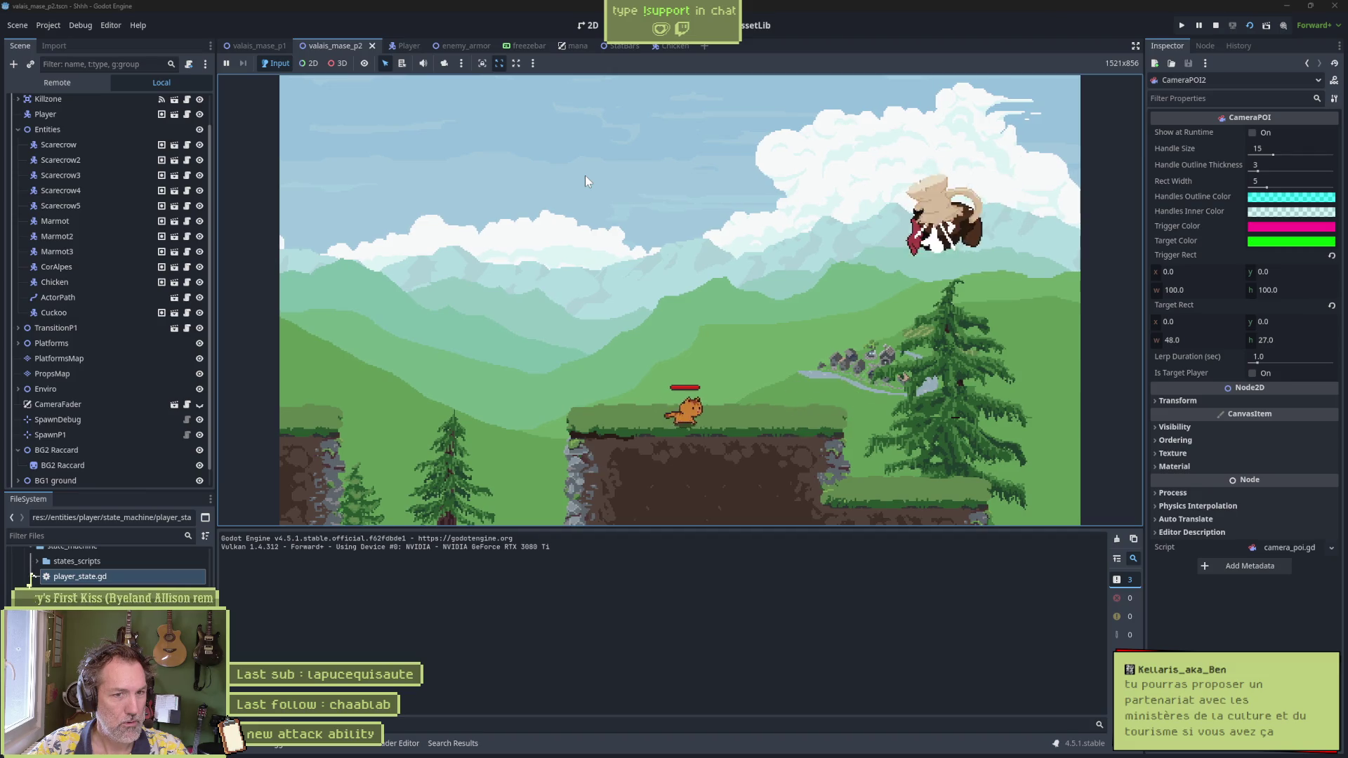
key(Right)
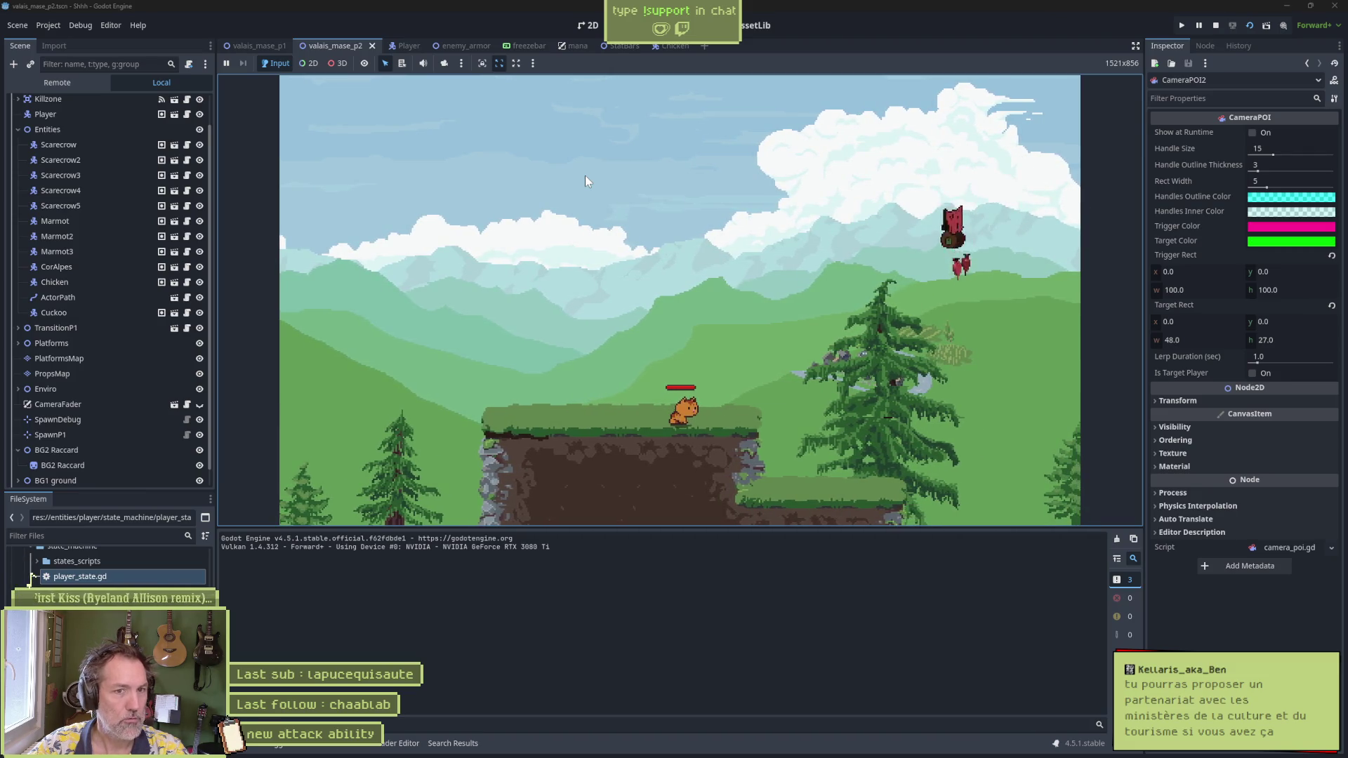
key(Right)
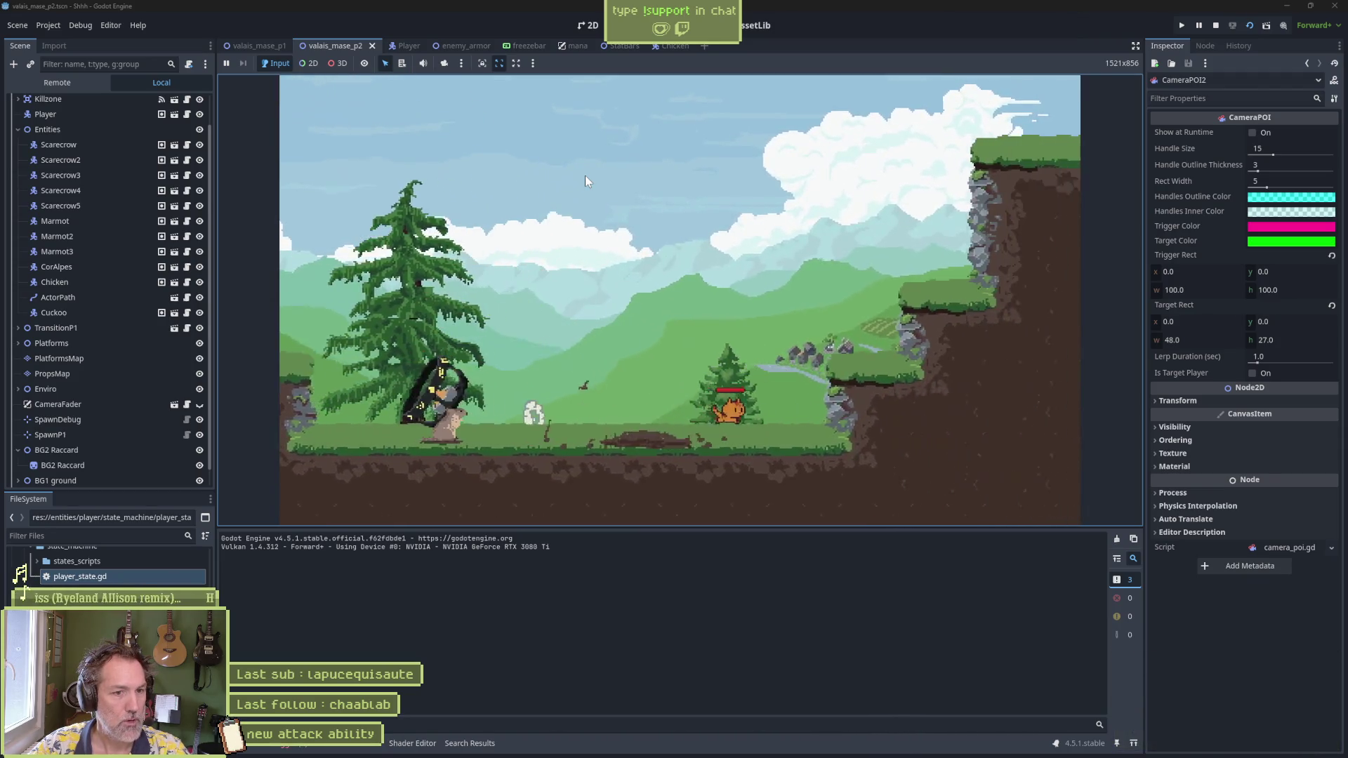
key(Right)
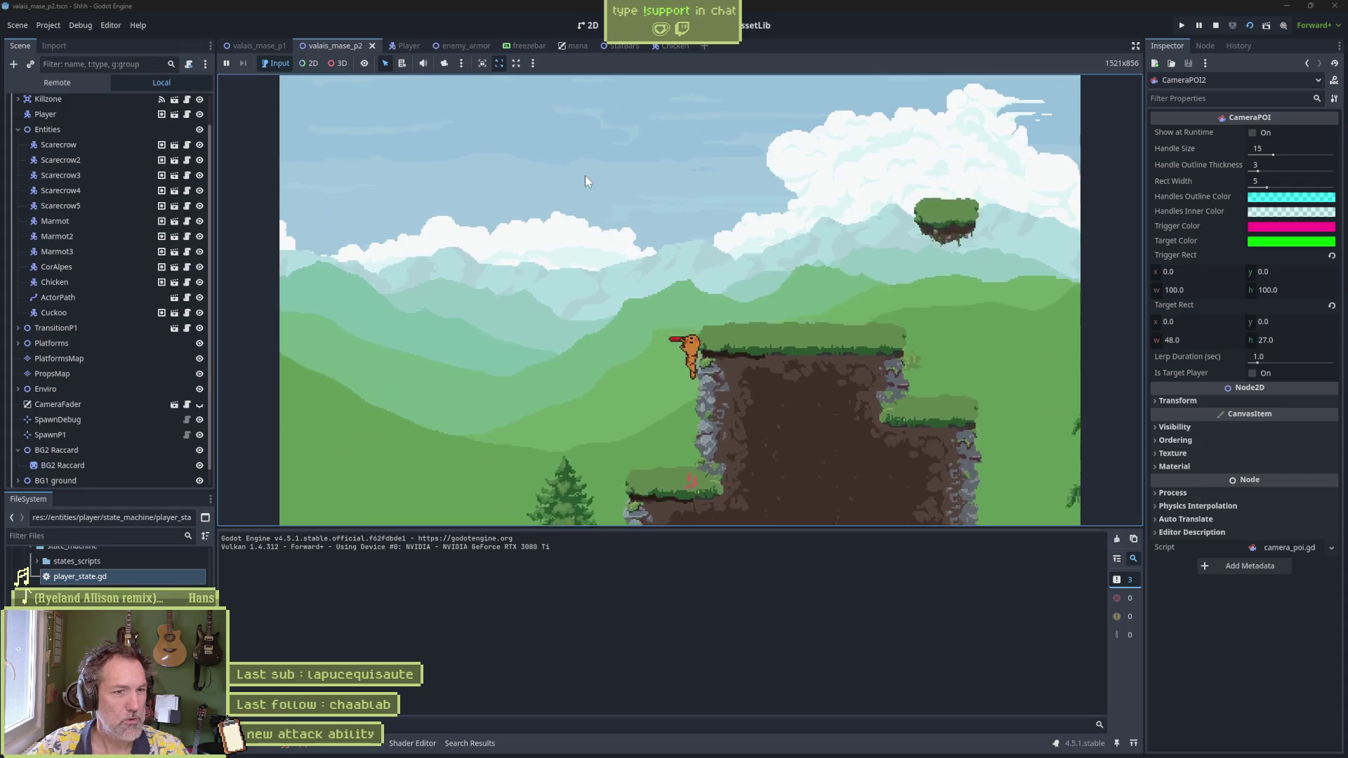
key(Right)
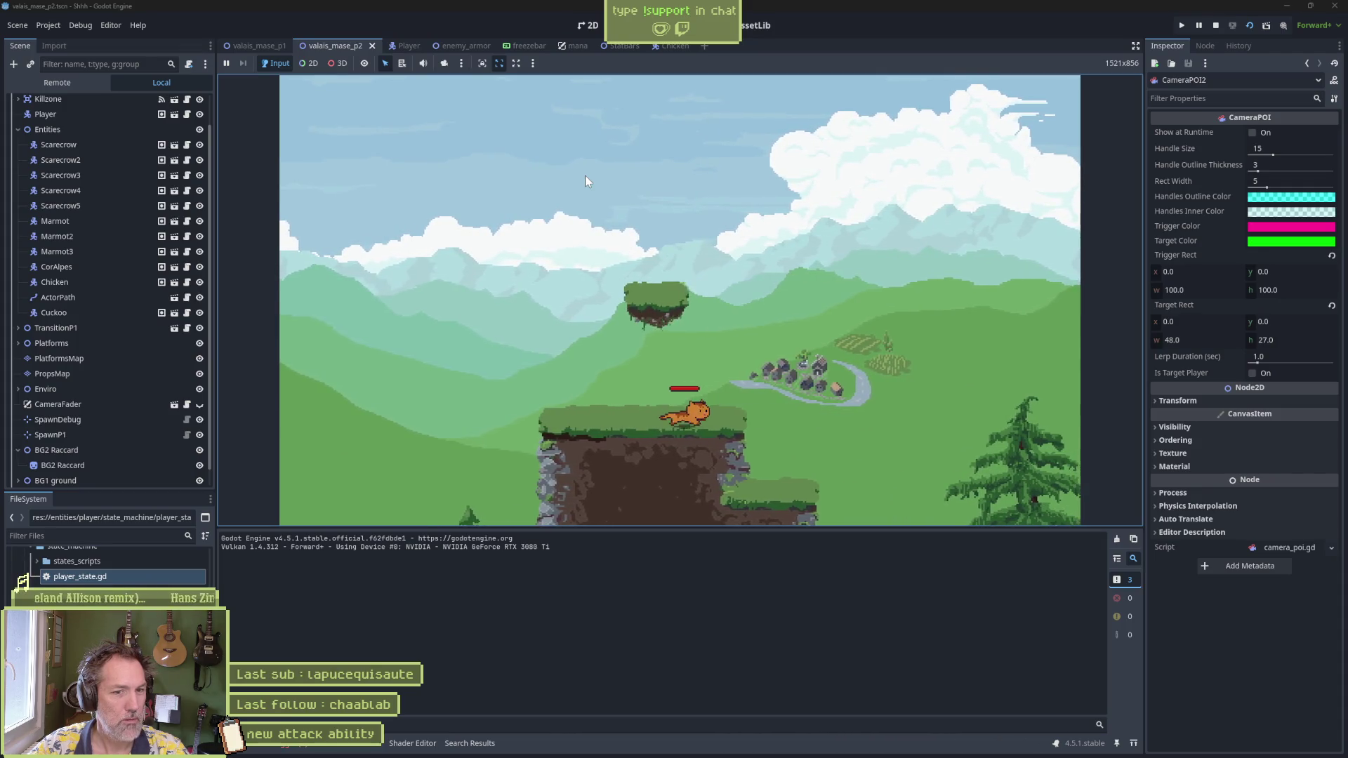
key(Right)
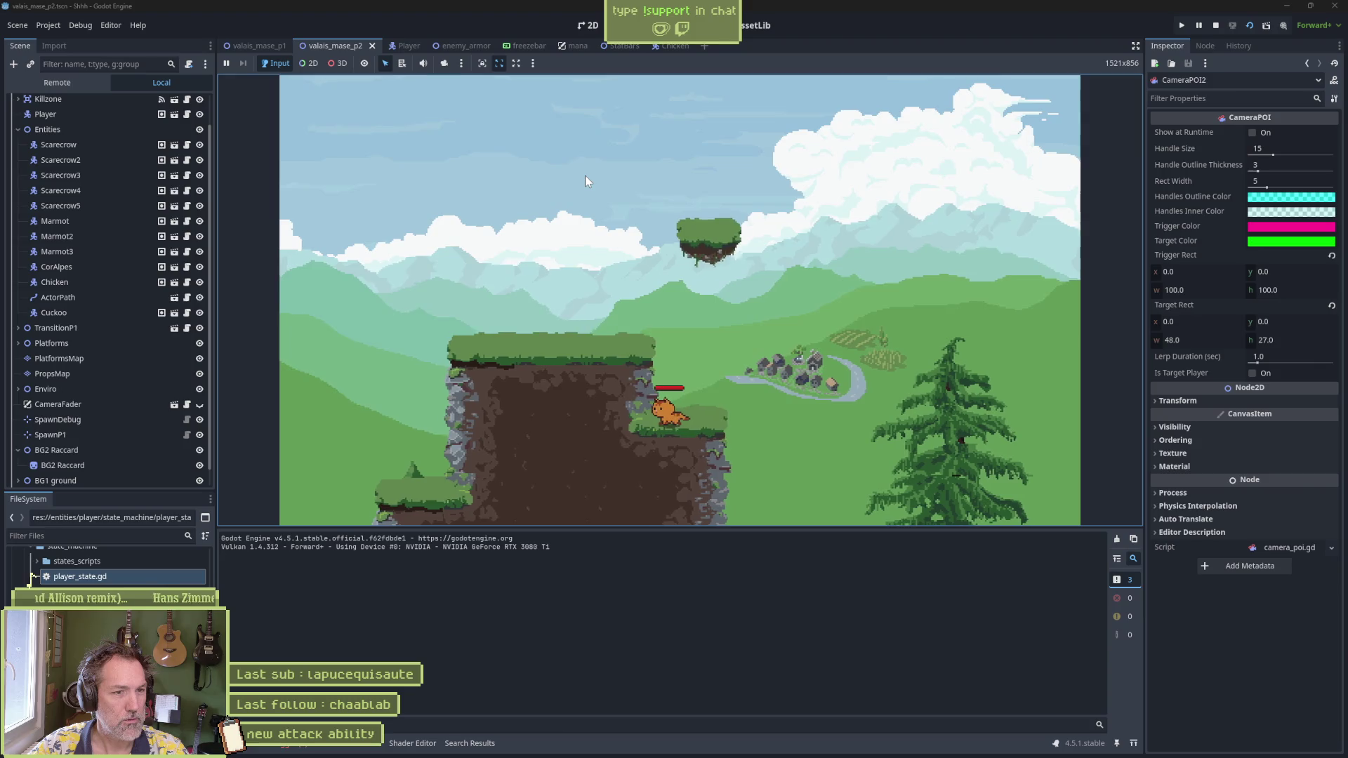
key(Right)
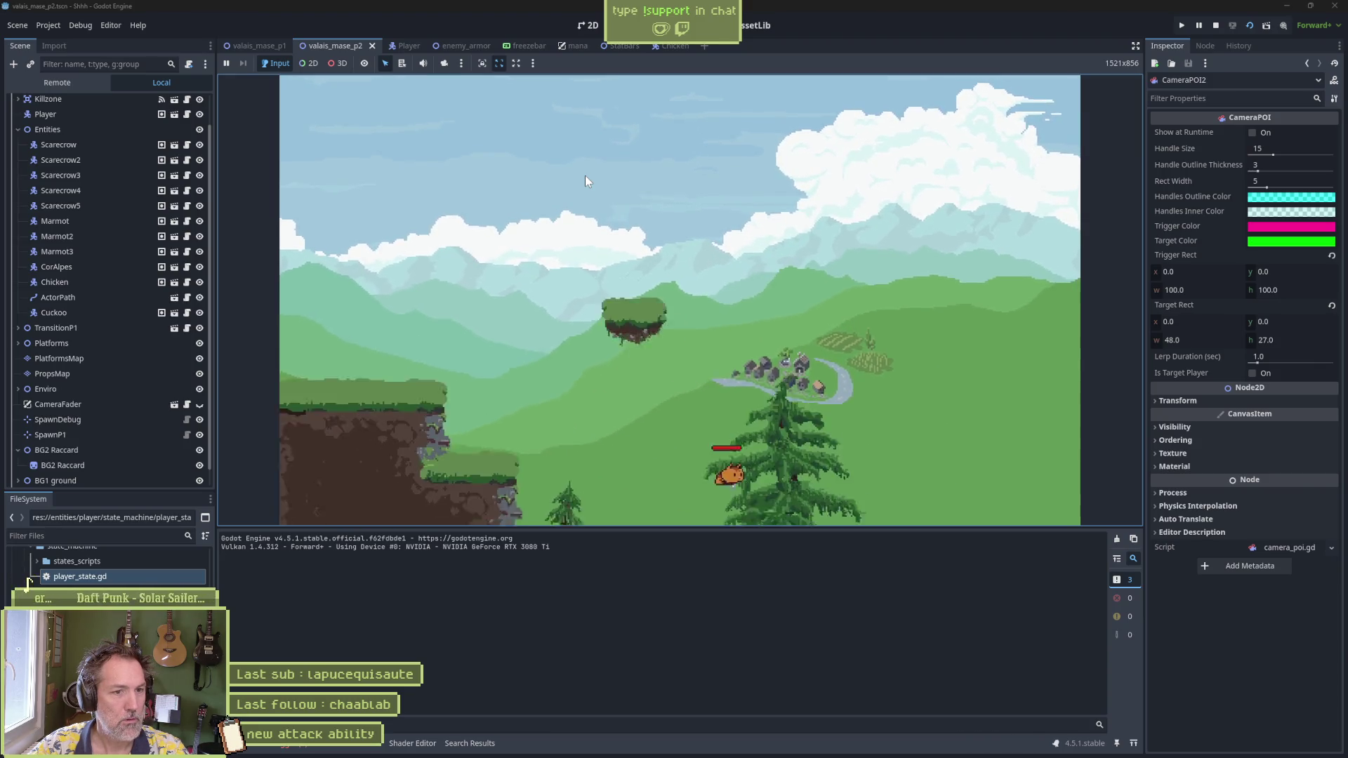
key(Right)
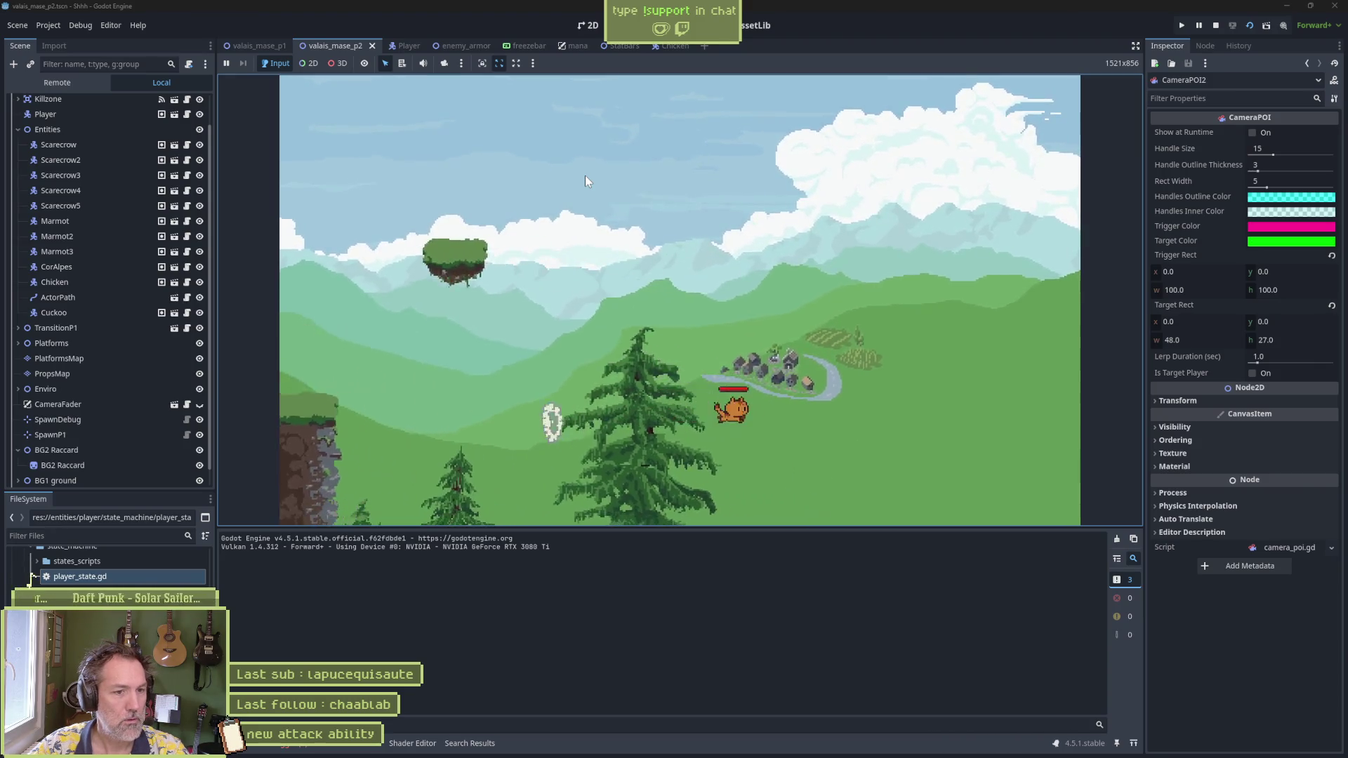
key(F8)
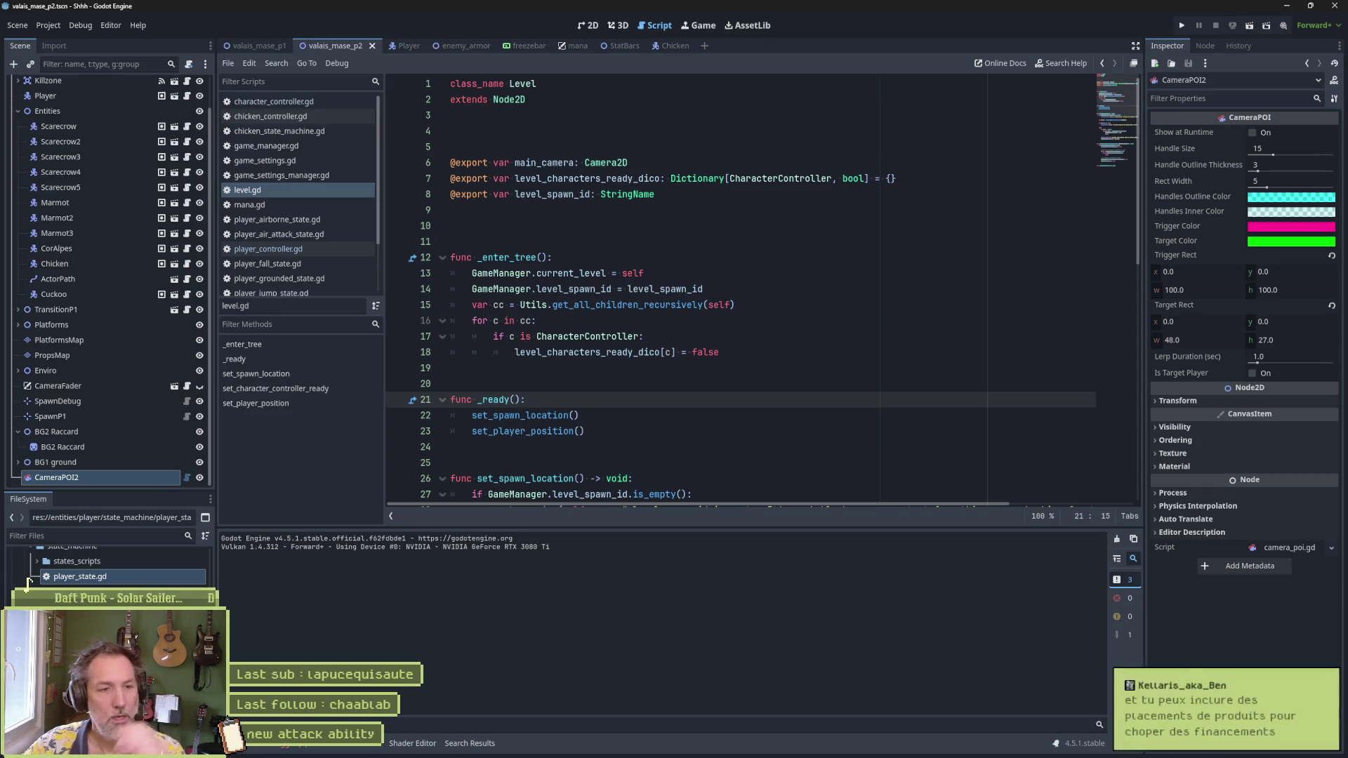
Step: In Aseprite, open cow.aseprite from the enemies/cow folder
click(699, 746)
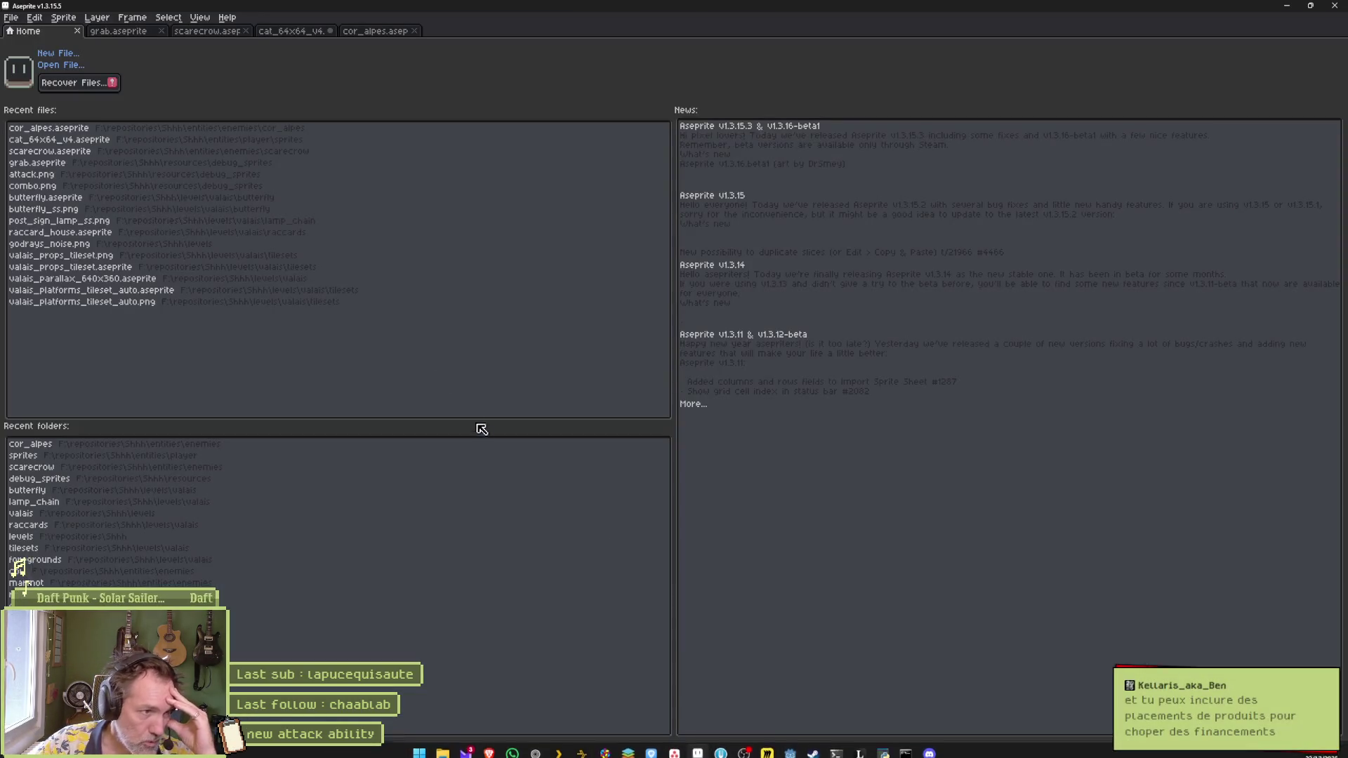
click(66, 67)
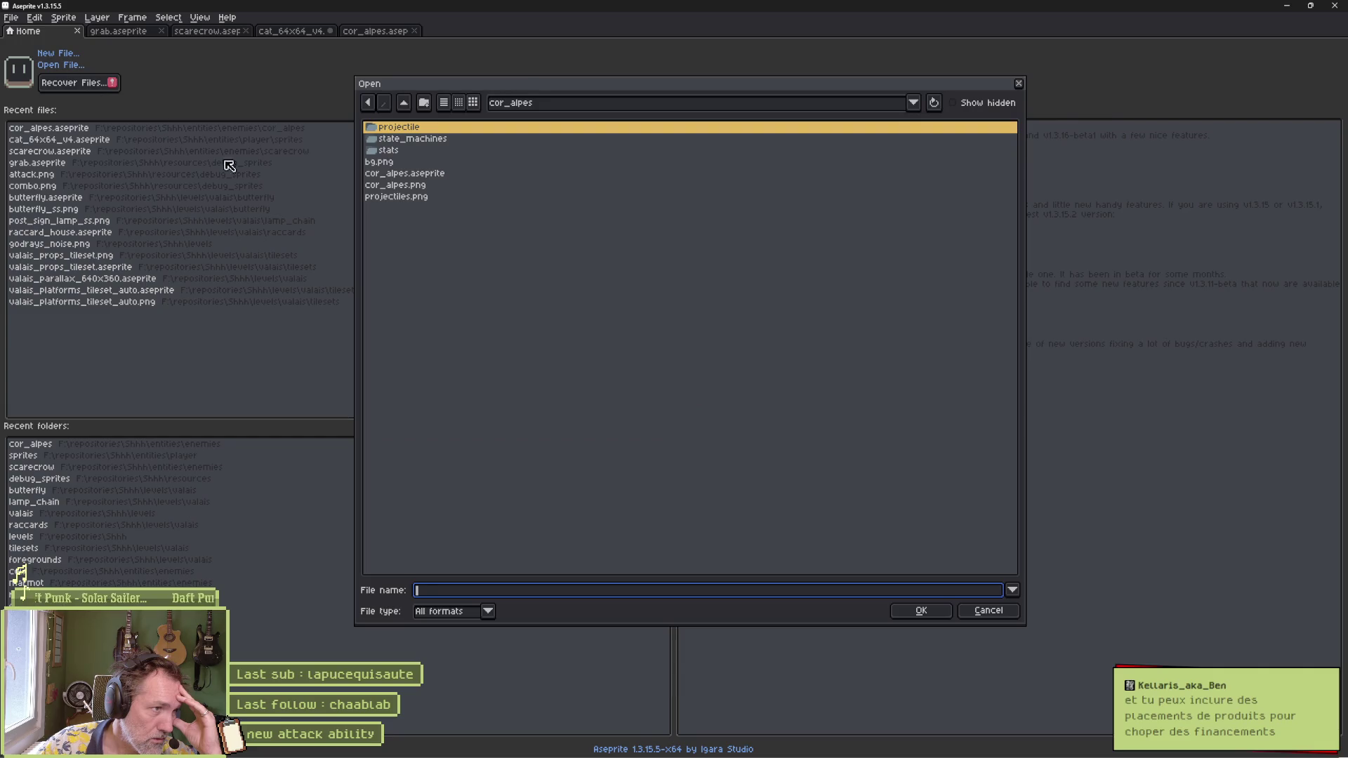
click(404, 103)
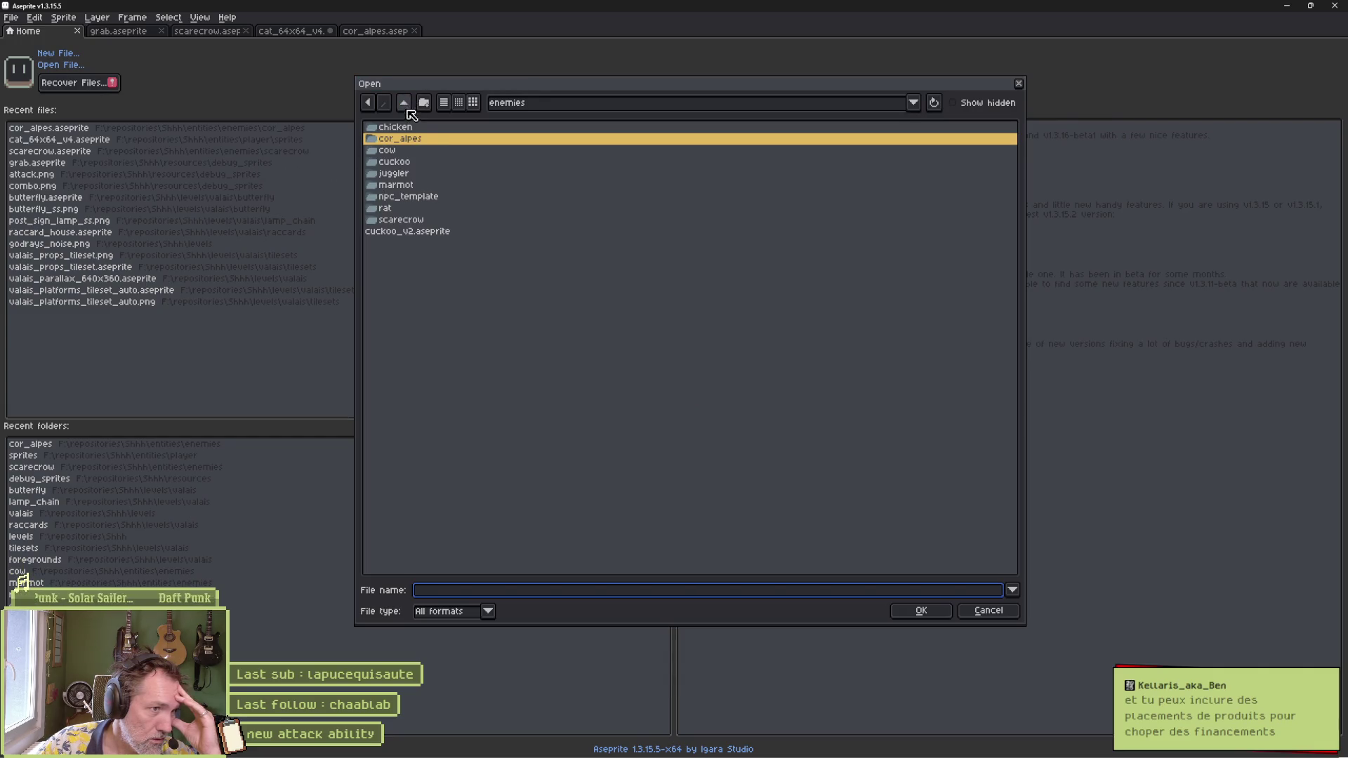
double_click(411, 151)
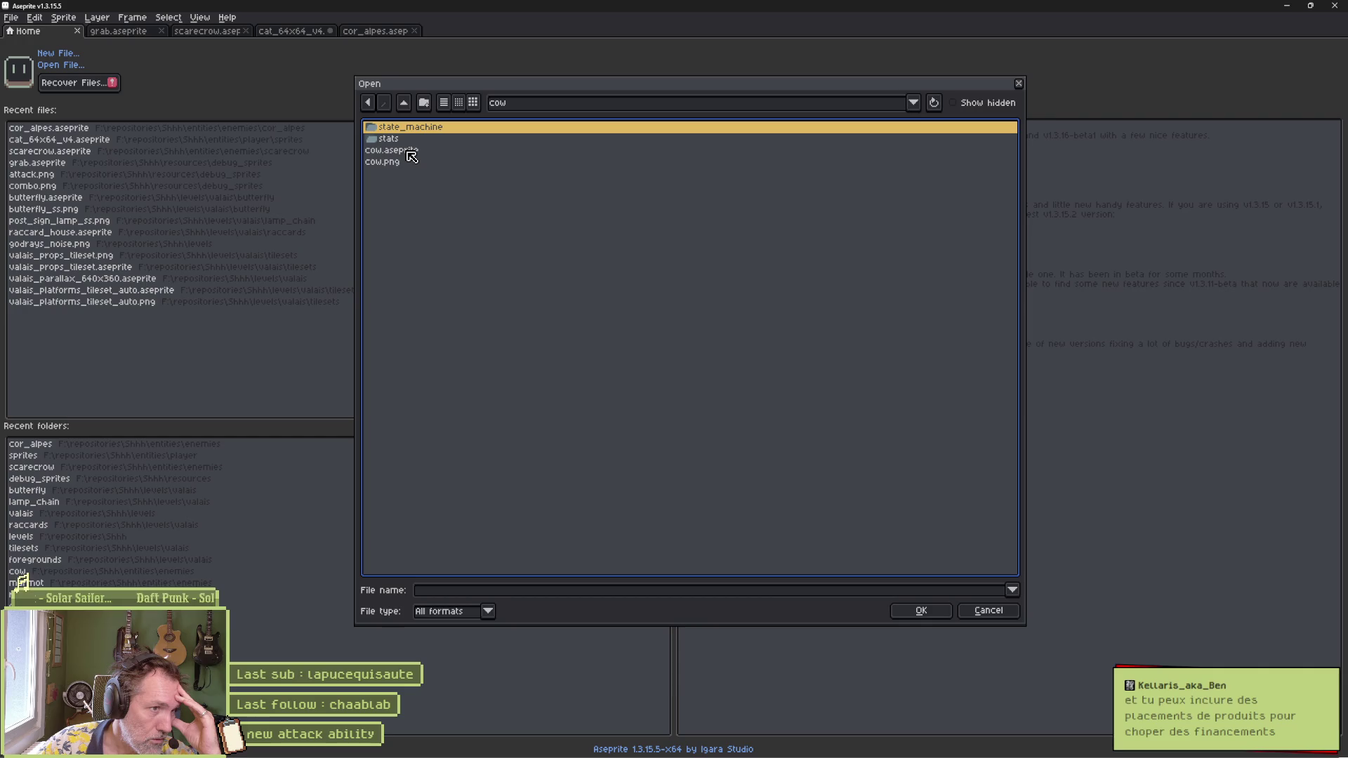
double_click(391, 151)
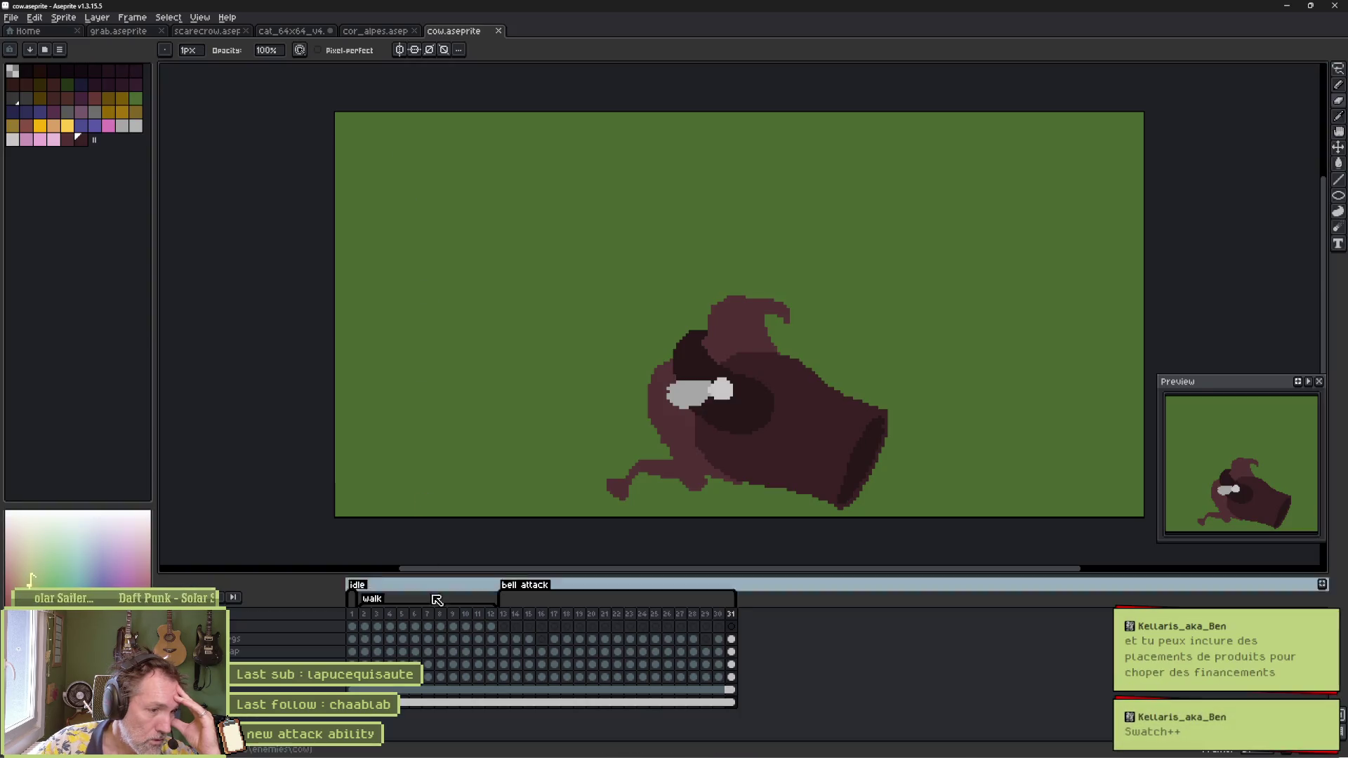
Step: Step through the cow's attack frames from the first frame, then return to Home
click(354, 615)
key(Right)
key(Return)
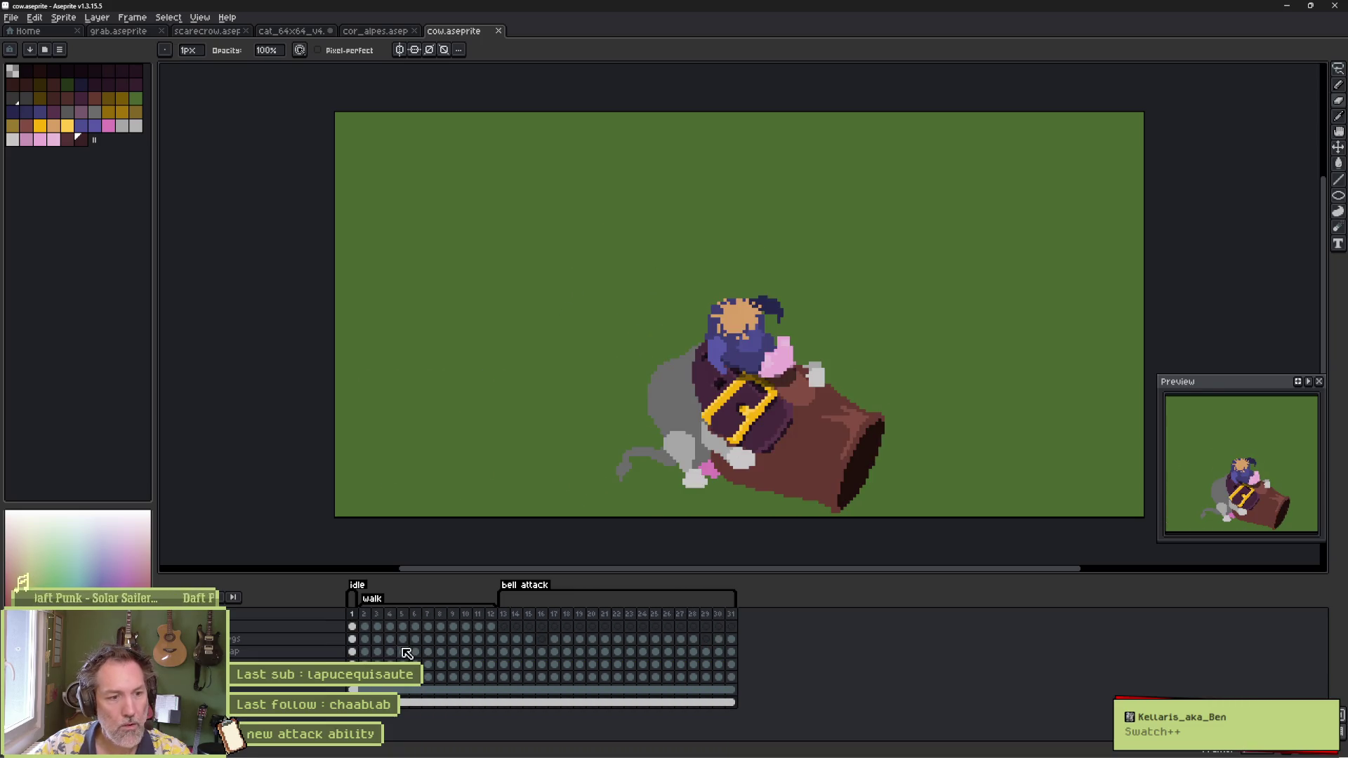
click(39, 32)
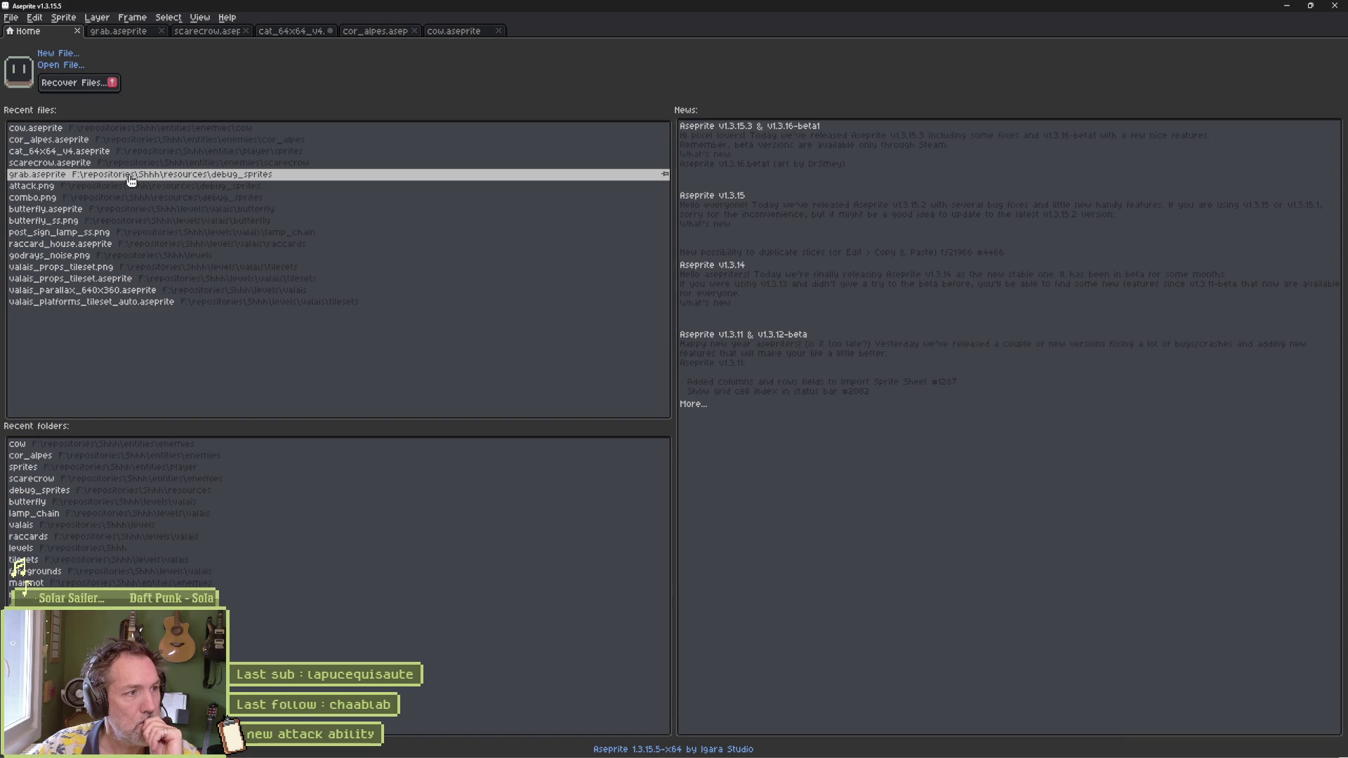
Step: Open juggler.aseprite from the enemies/juggler folder
click(62, 65)
click(405, 103)
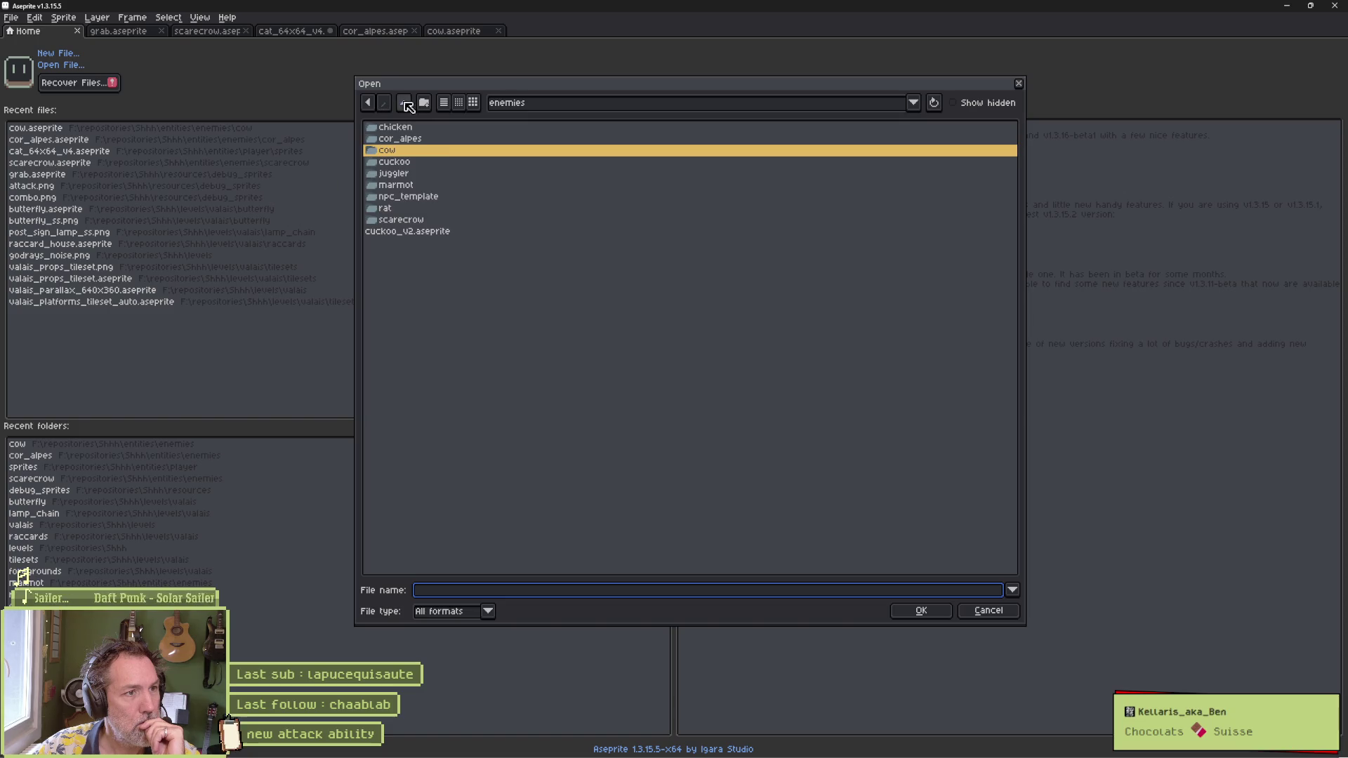
double_click(421, 175)
double_click(419, 172)
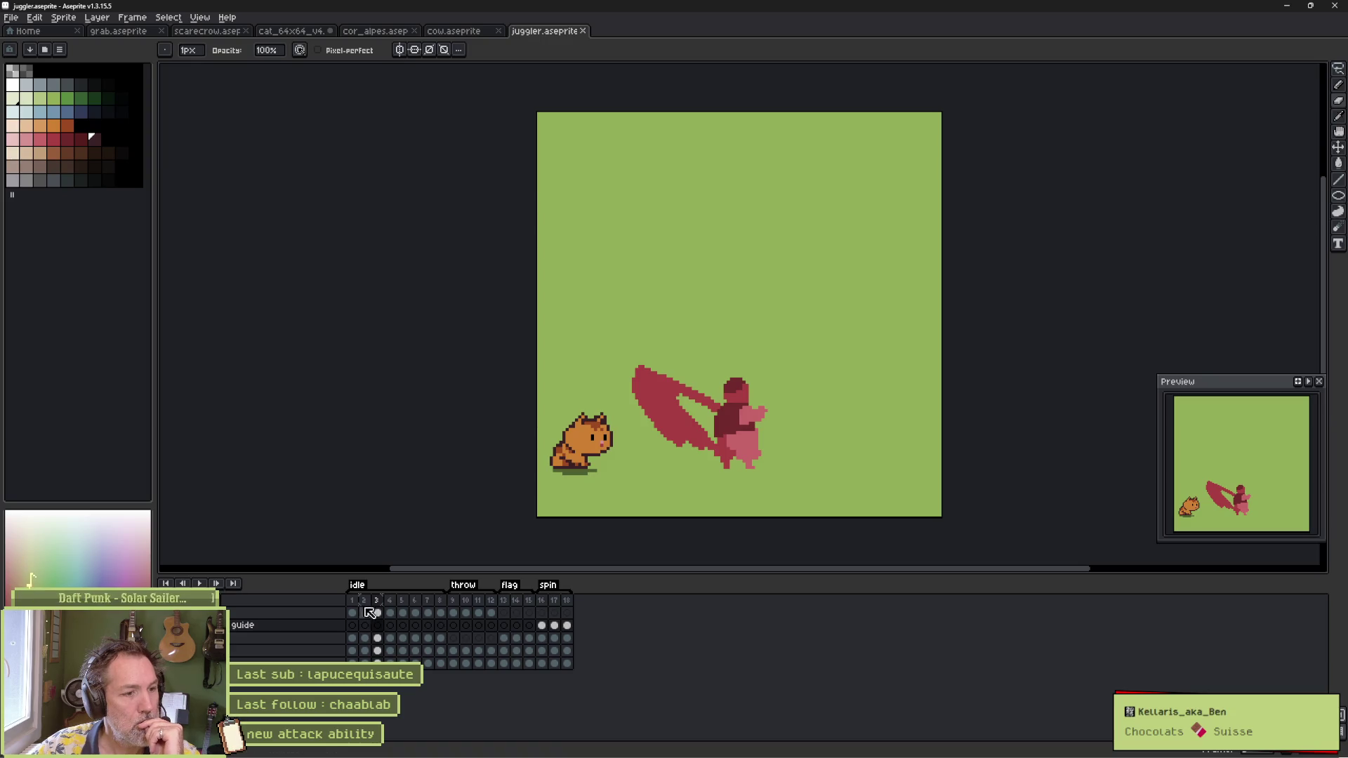
Step: Play the juggler animation, check the flag frames, then switch back to Godot
click(354, 602)
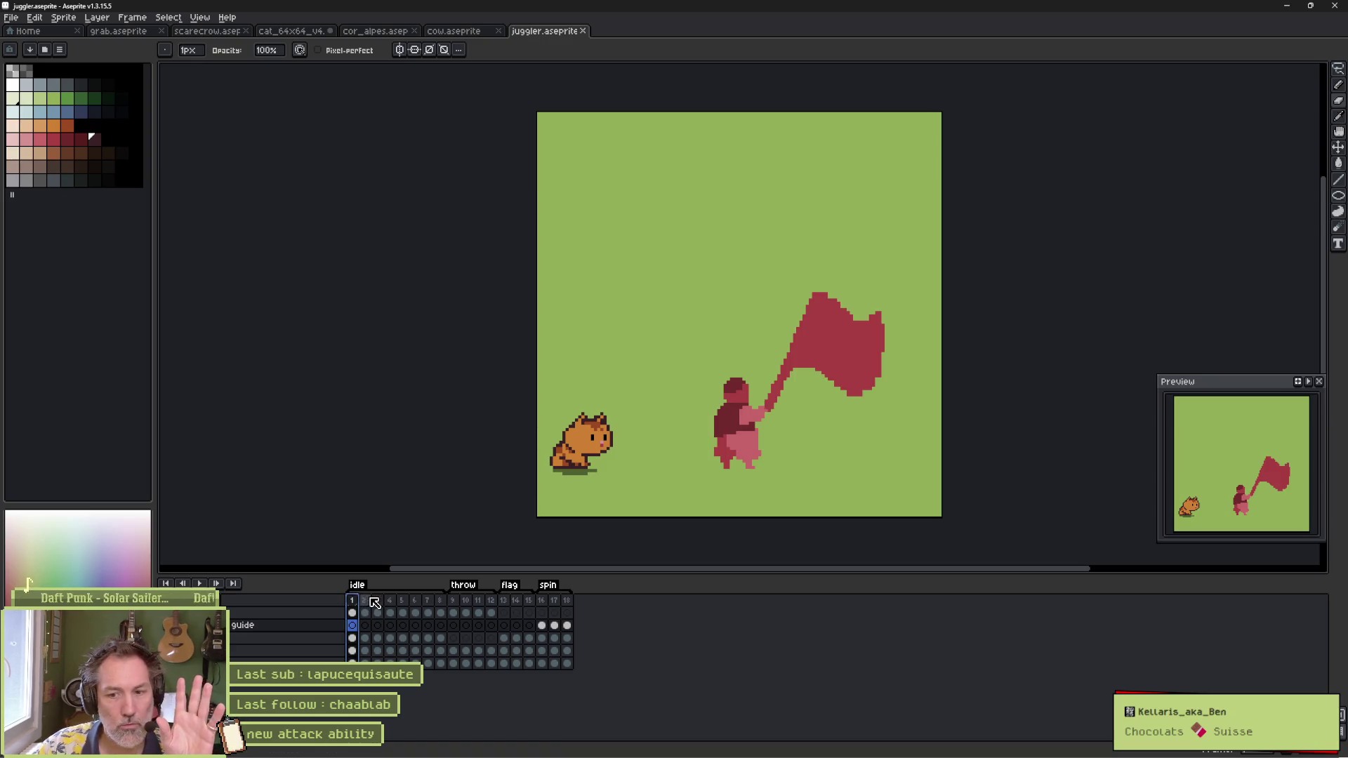
key(Return)
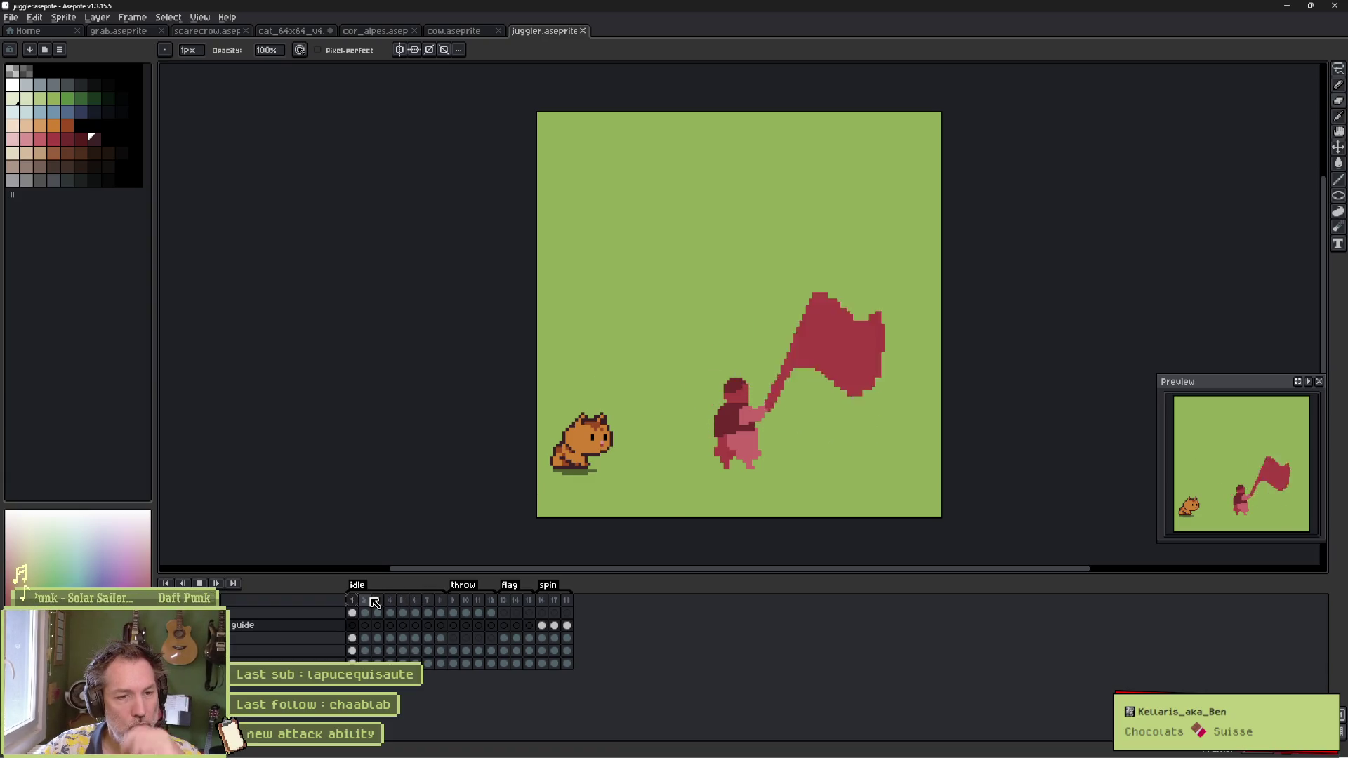
key(Return)
key(Right)
key(Right)
key(Right)
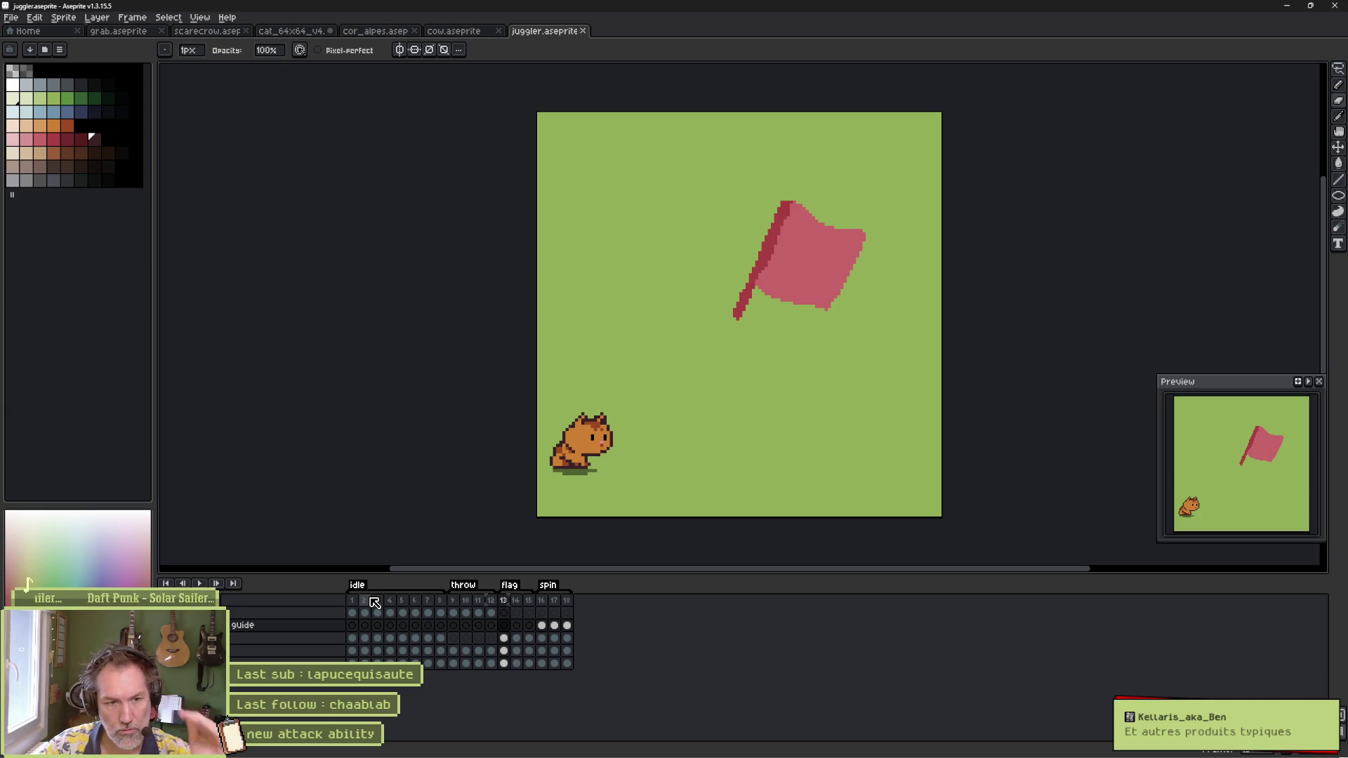
key(Home)
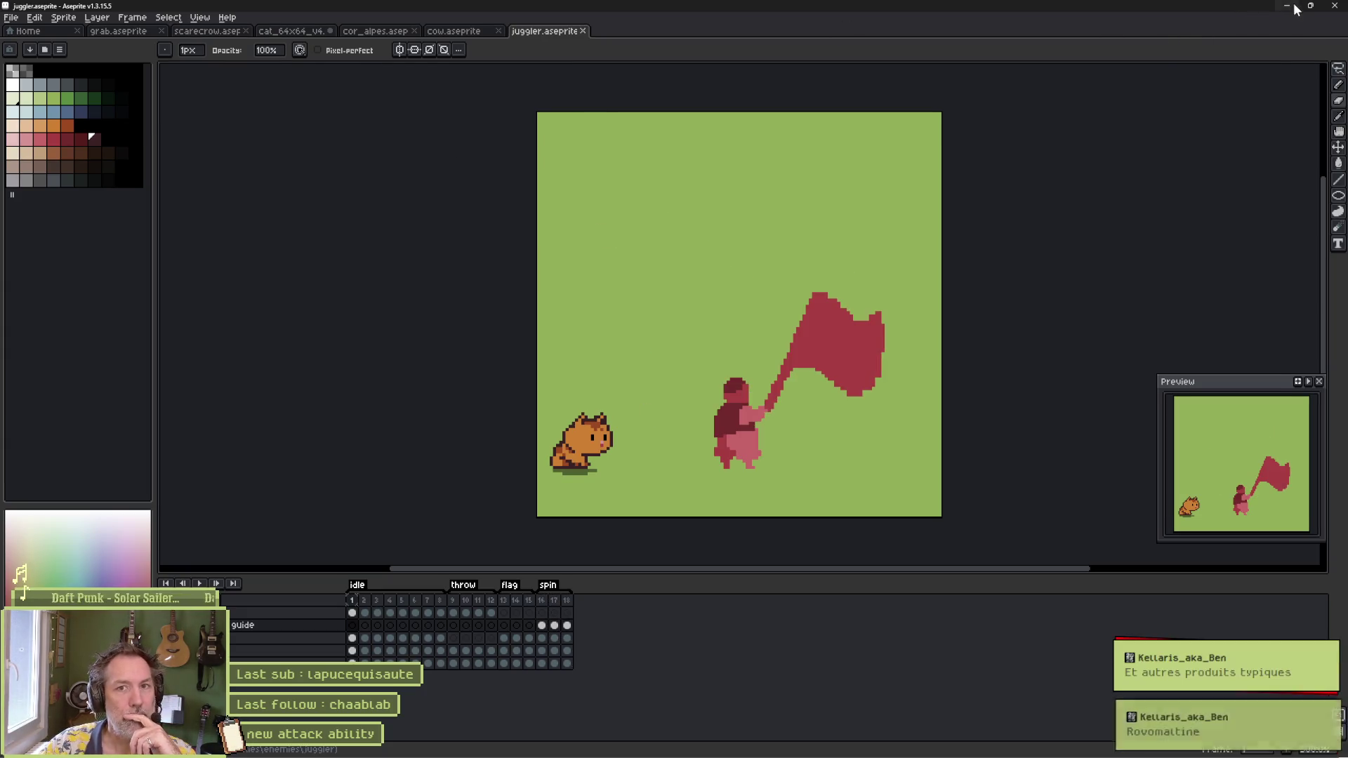
key(alt+Tab)
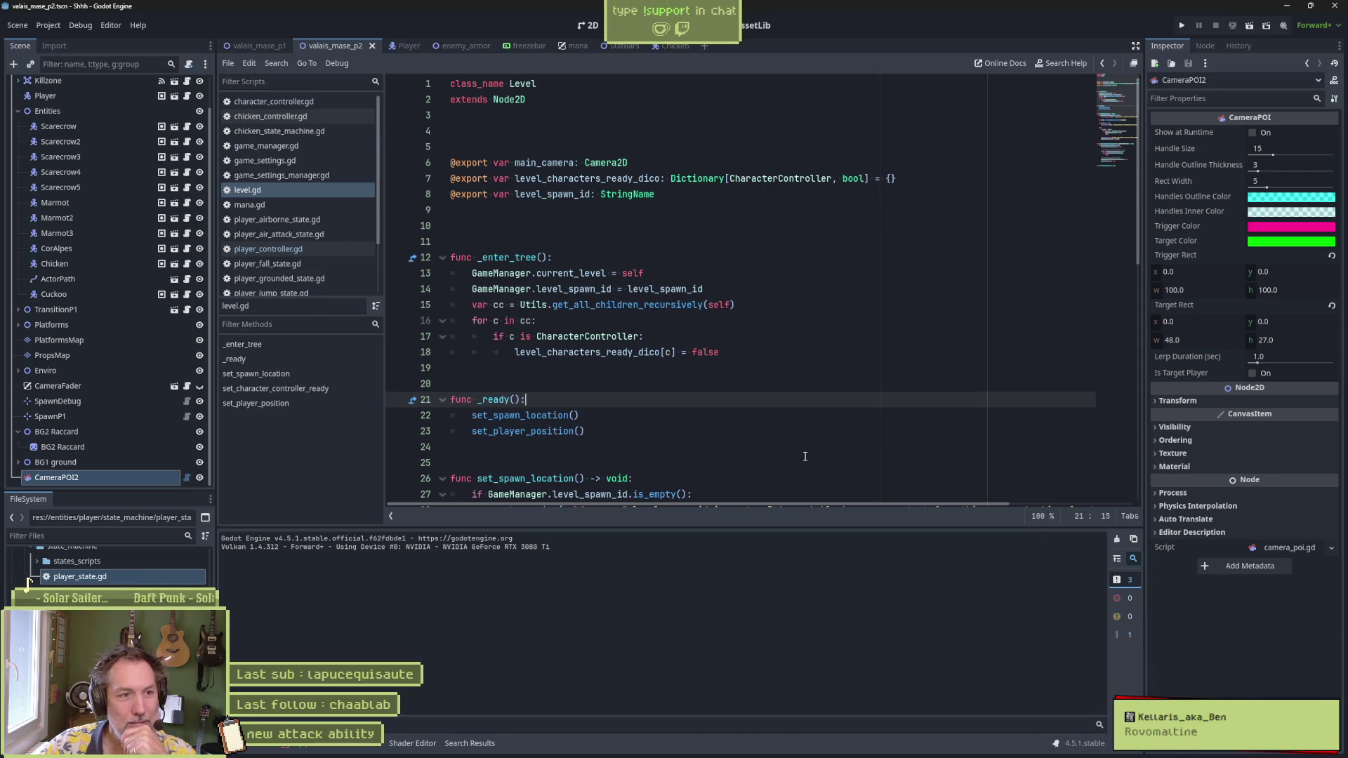
Step: Fold all functions in level.gd with the cursor on blank line 19
click(521, 379)
click(526, 370)
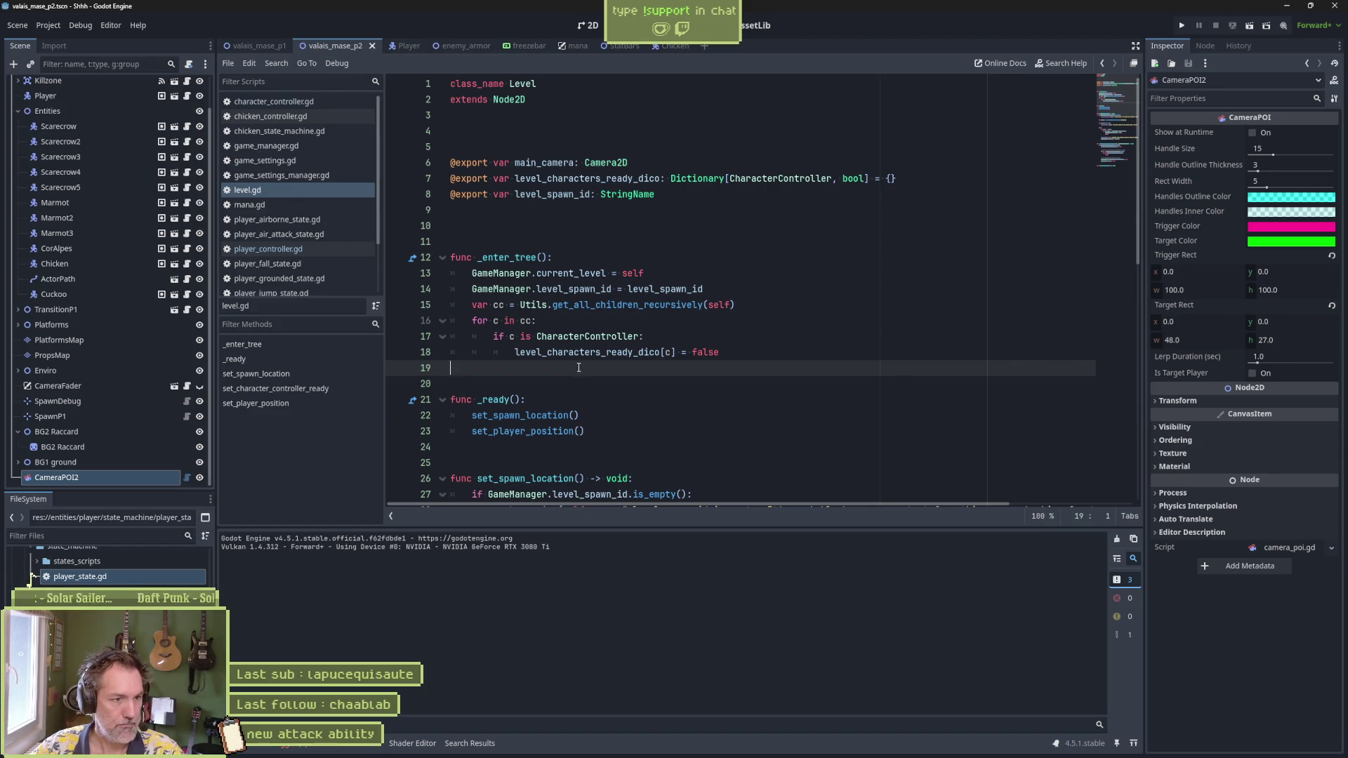
key(ctrl+alt+f)
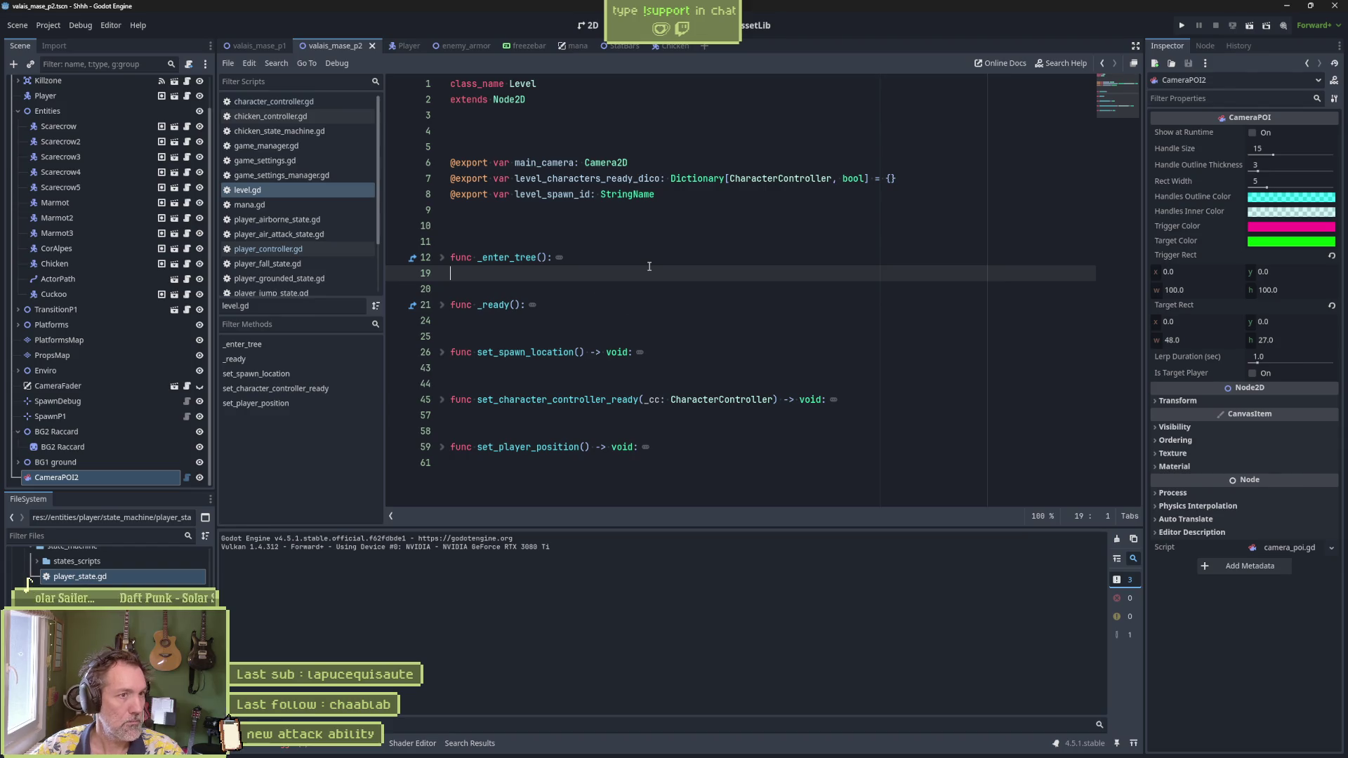
Step: Switch to the mana scene to show its mana.gd script
click(571, 48)
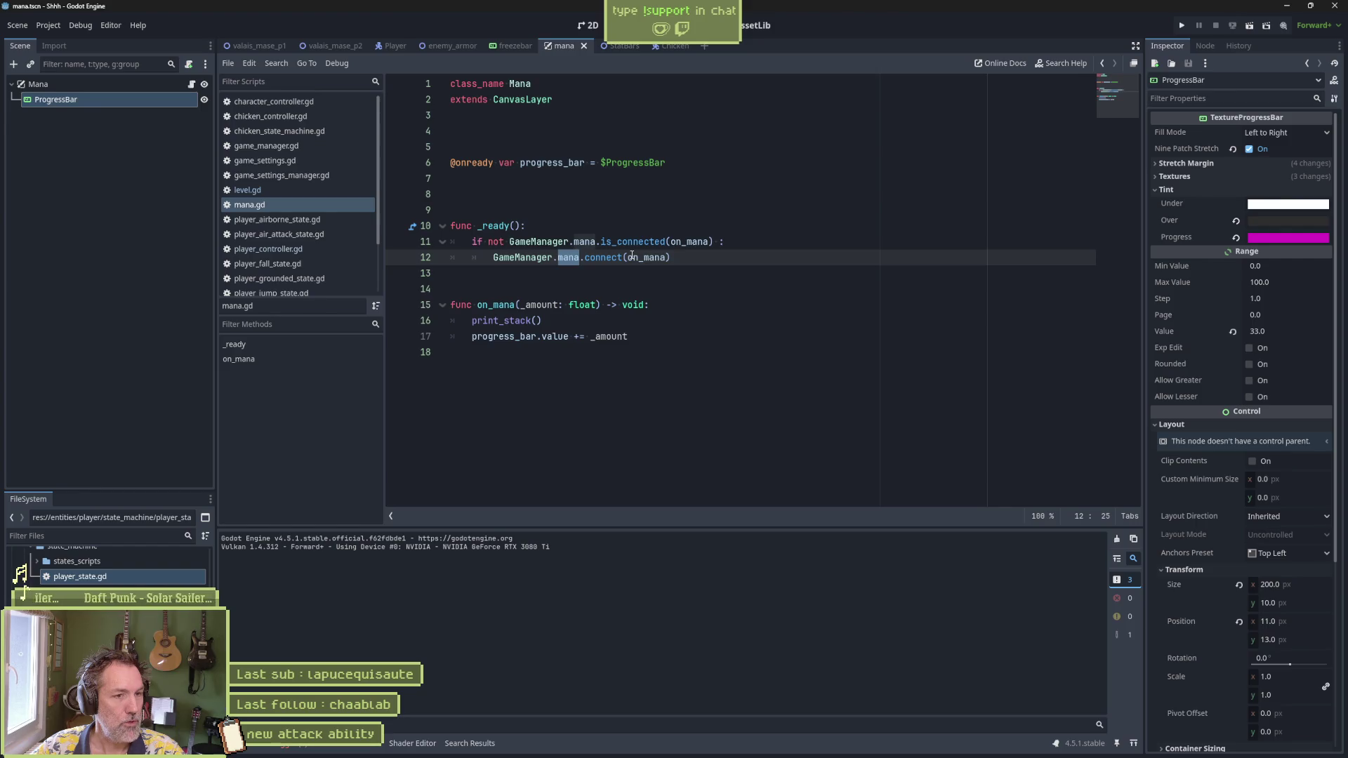
Step: Delete the print_stack() debug line from mana.gd
click(607, 323)
key(ctrl+shift+k)
click(730, 257)
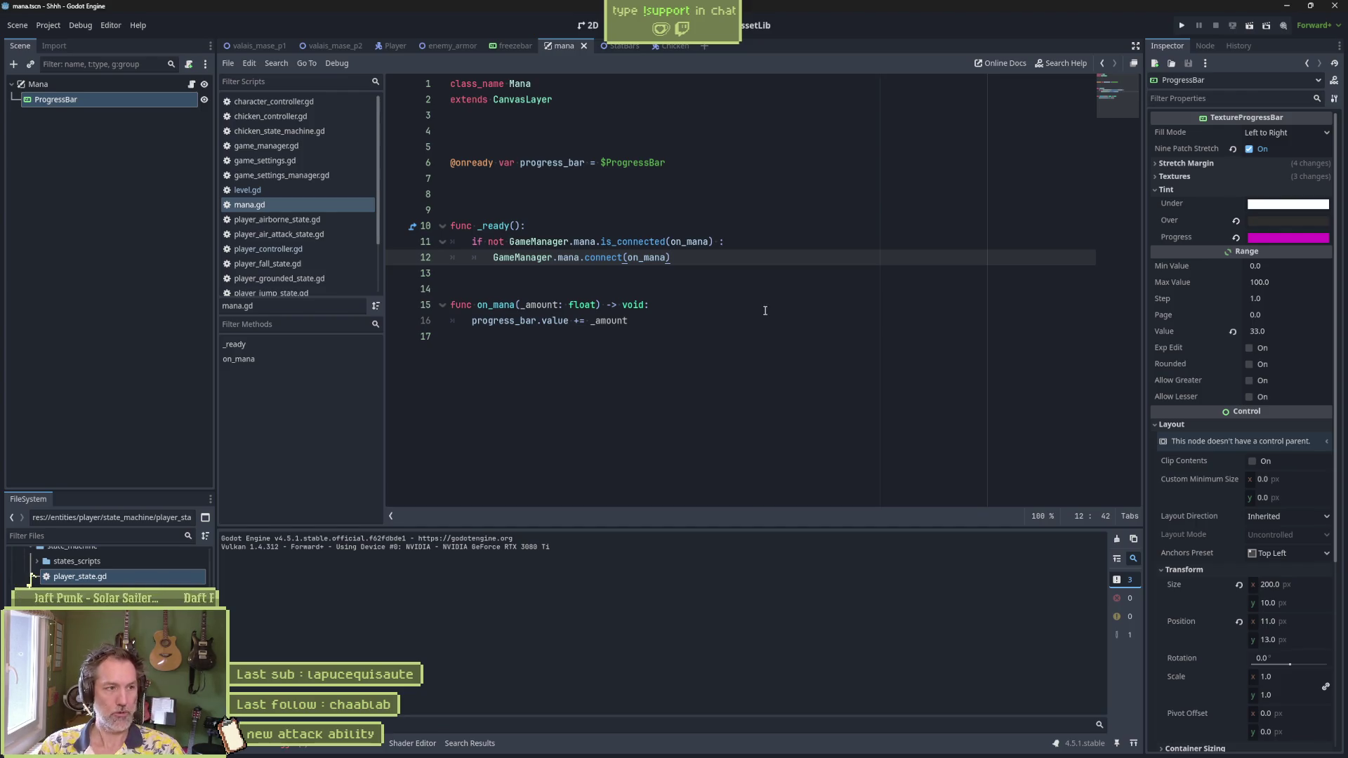
Step: Quick-open input_manager.gd by searching 'input' and unfold its _input function
key(shift+alt+o)
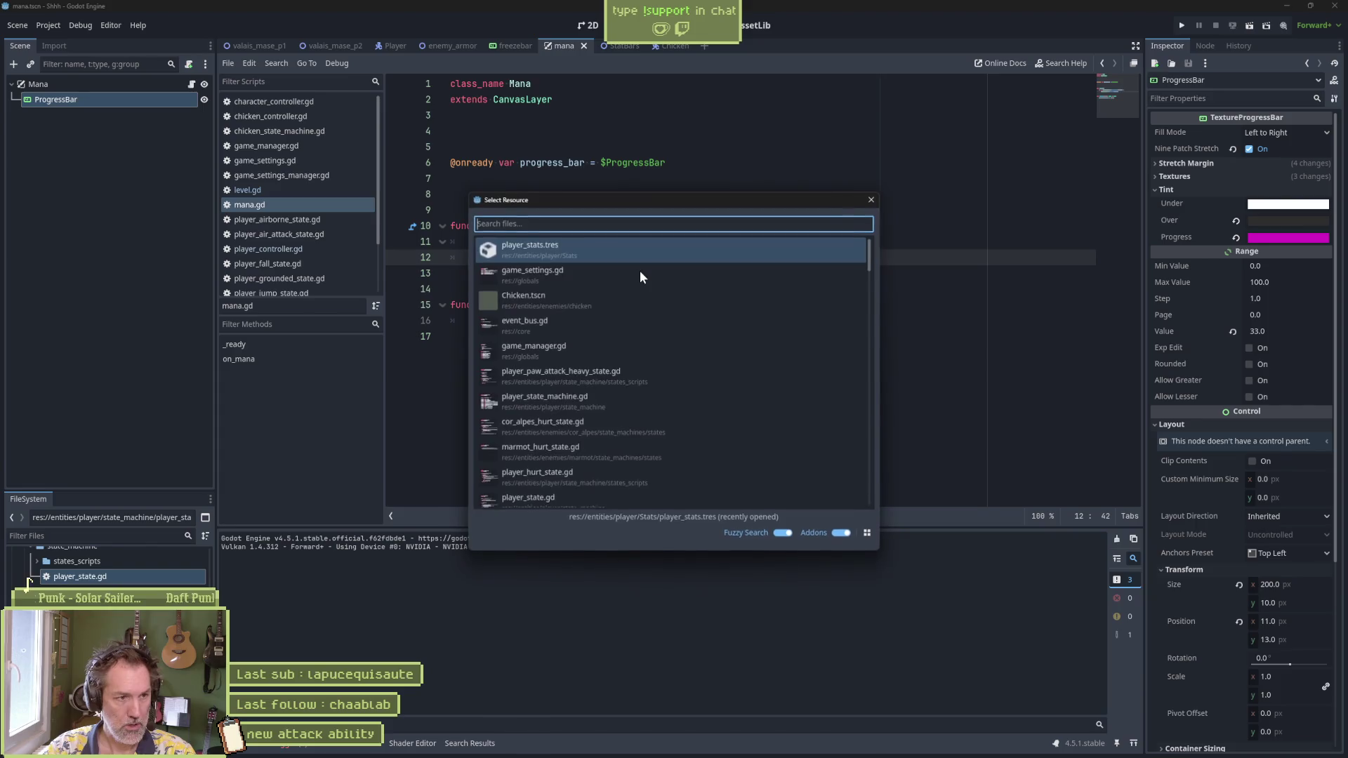
text(input)
key(Up)
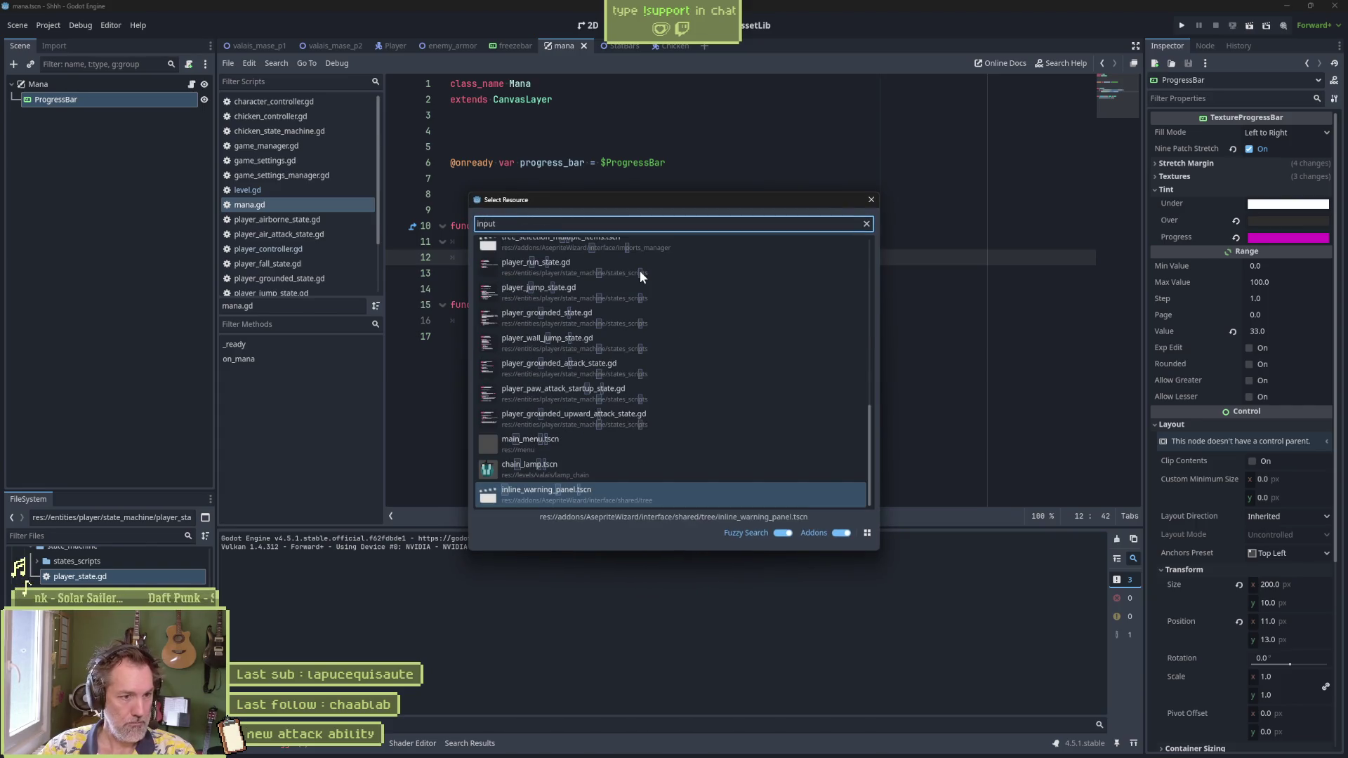
key(BackSpace)
key(Return)
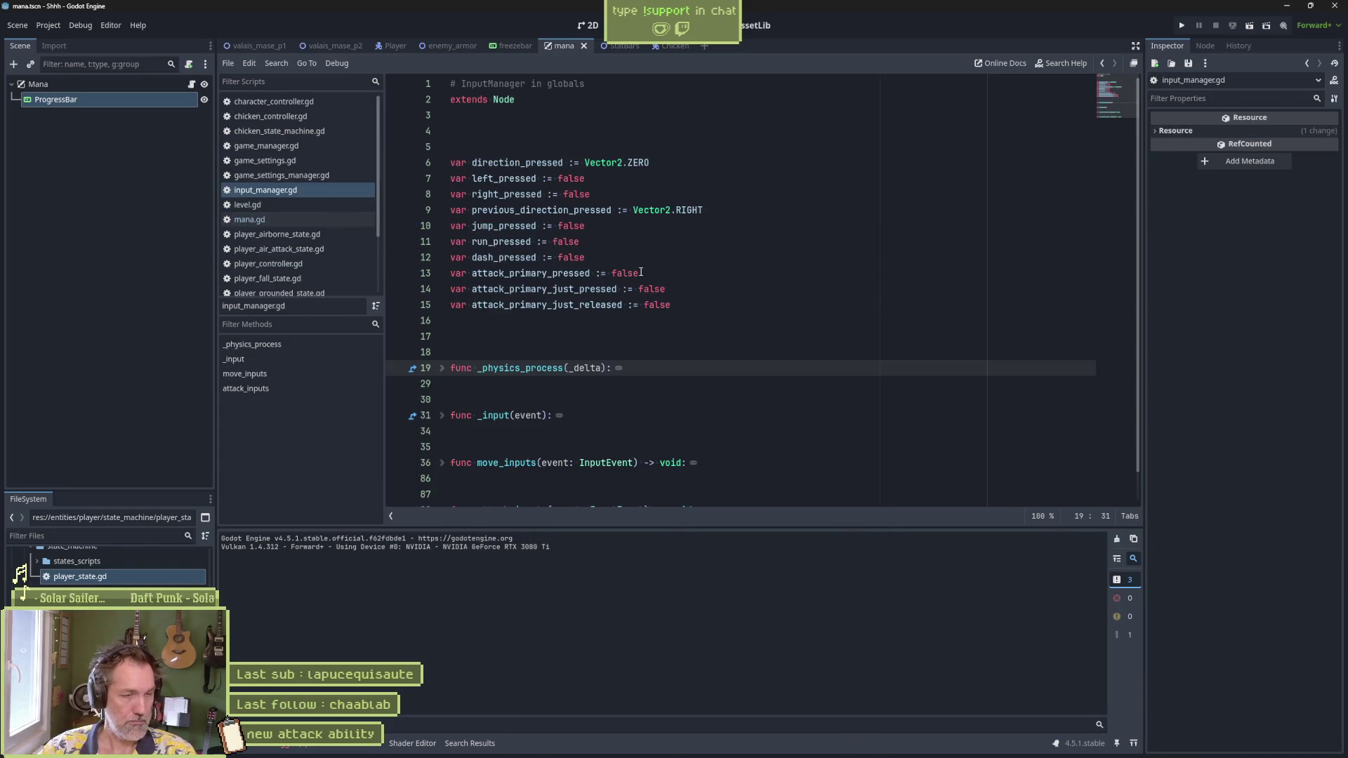
scroll(520, 349, down, 1)
click(442, 384)
scroll(632, 383, down, 1)
Step: Open Project Settings on the Input Map tab
click(86, 27)
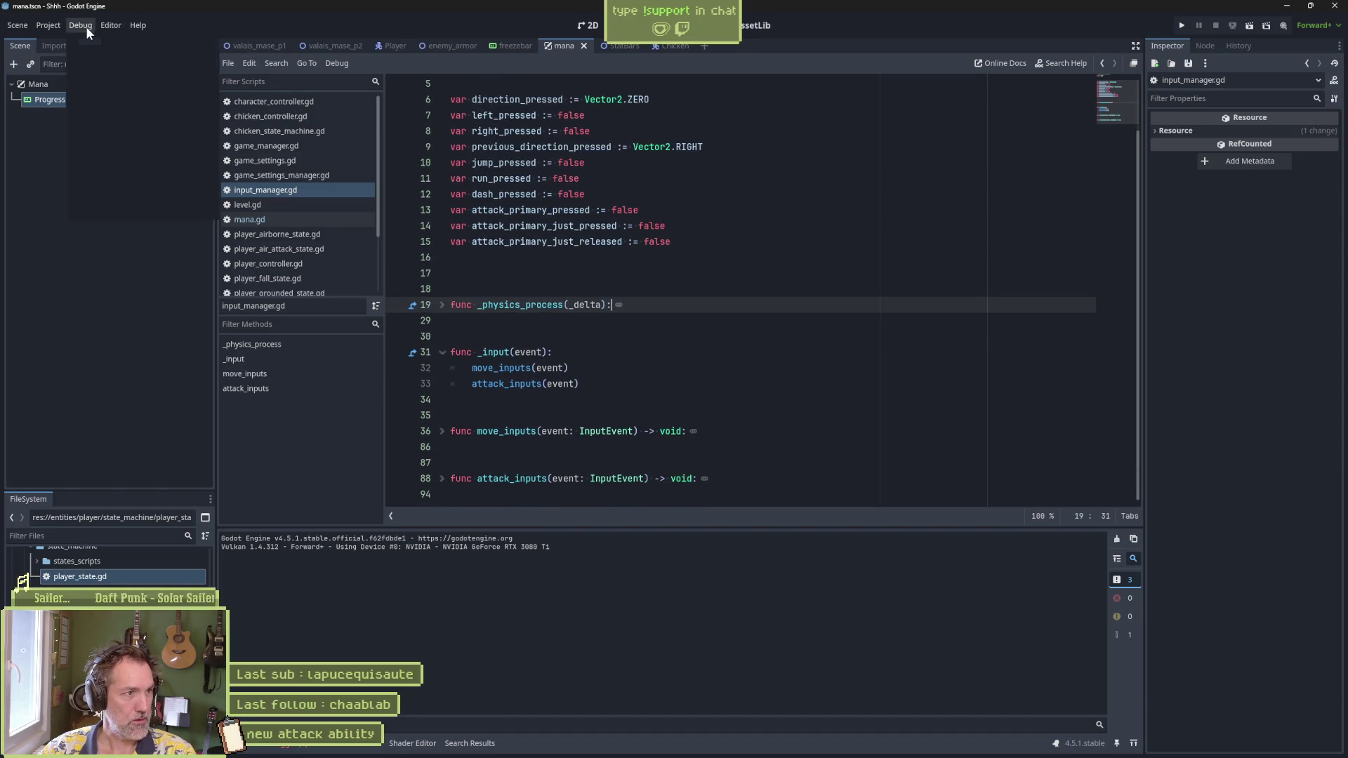
click(49, 26)
click(49, 25)
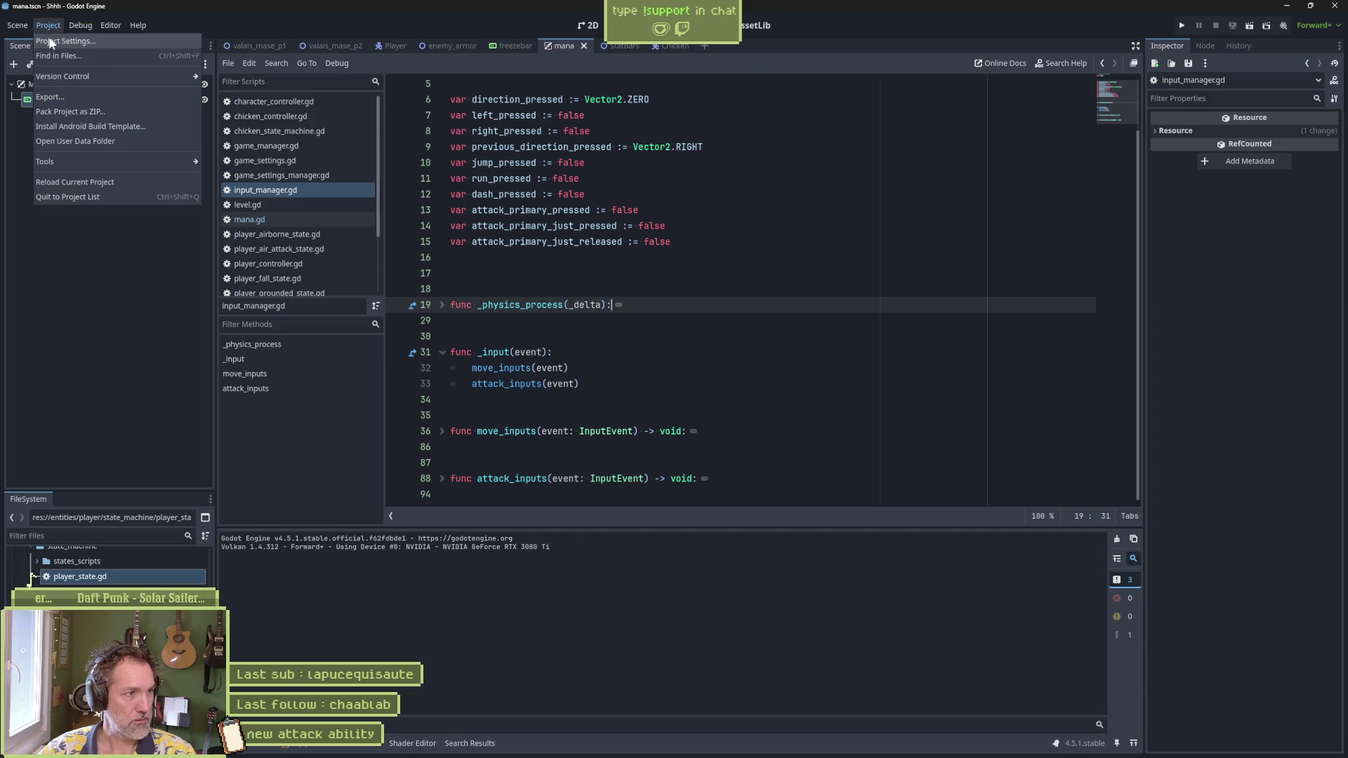
click(51, 41)
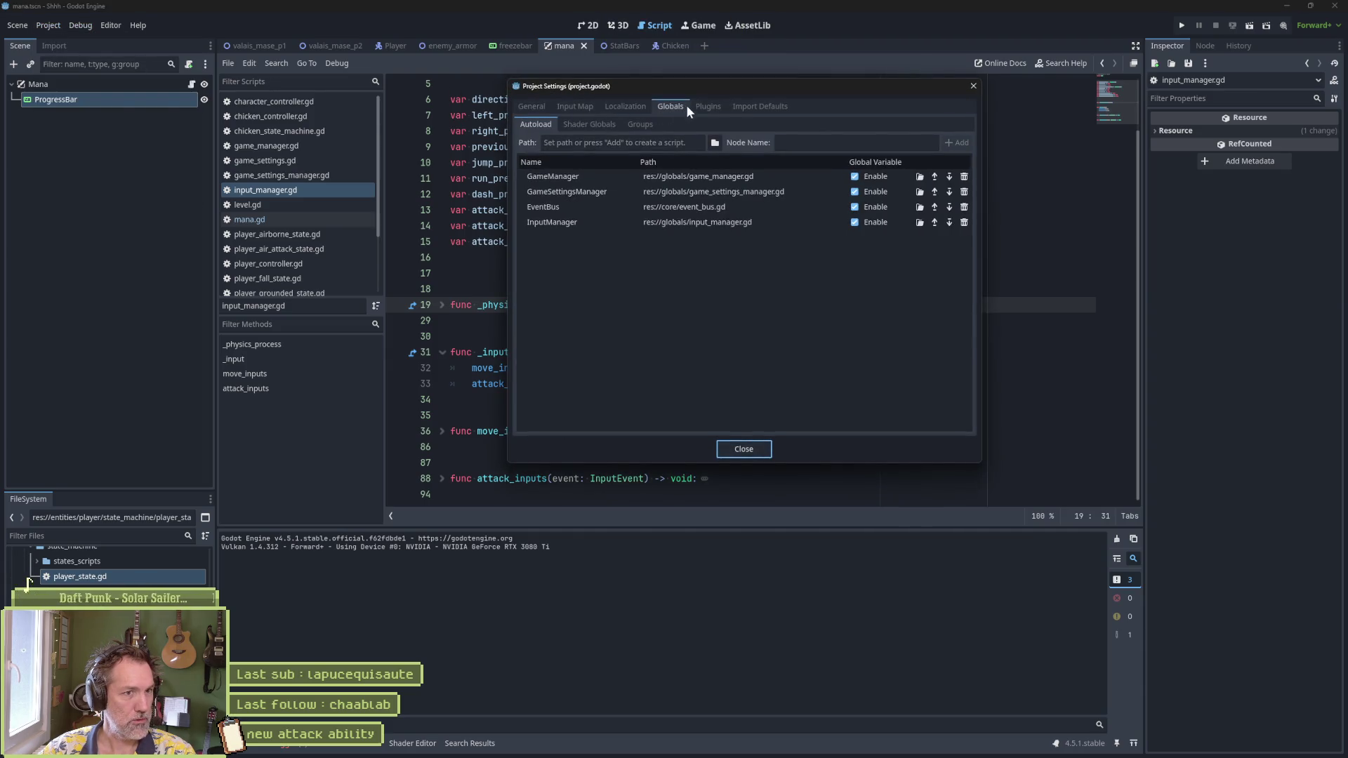
click(575, 107)
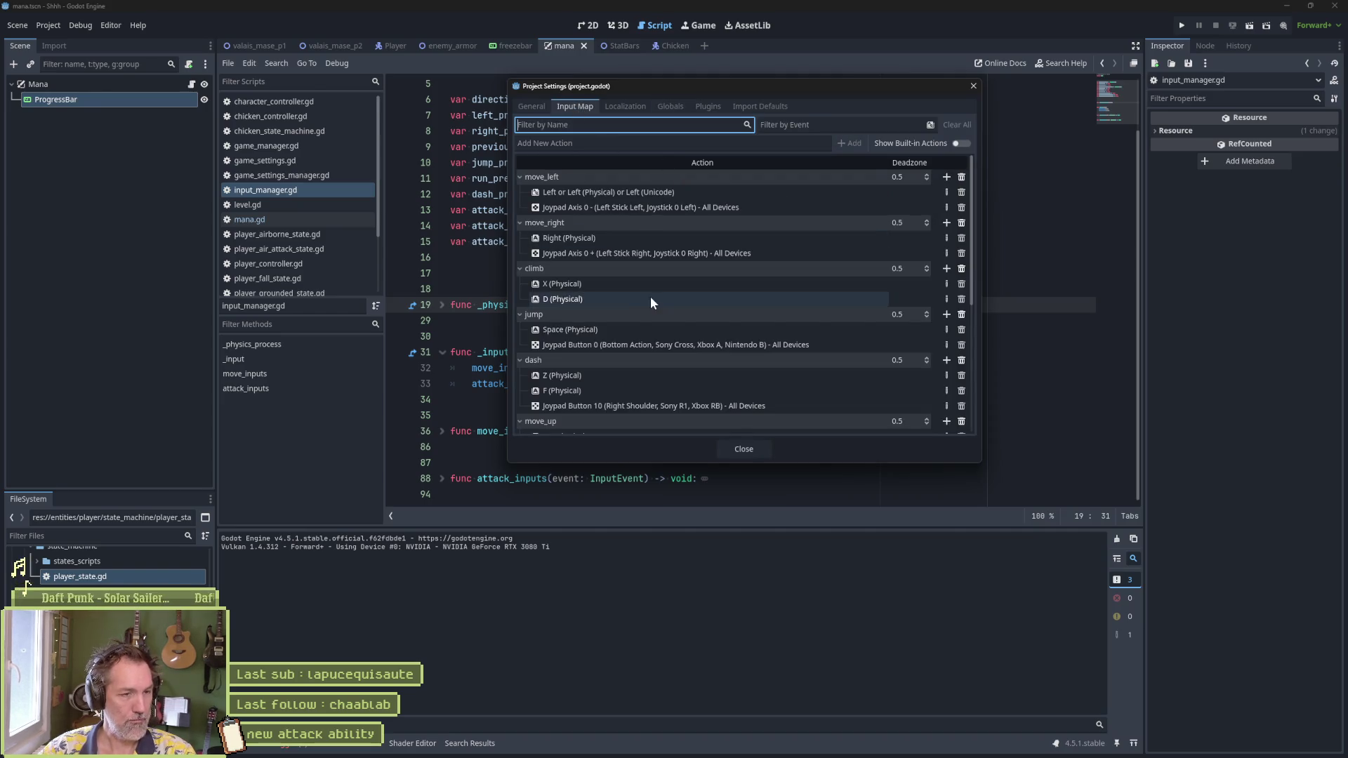
Step: Collapse the bindings of move_left, move_right, climb, jump, dash, move_up, move_down, run_left and run_right
double_click(550, 177)
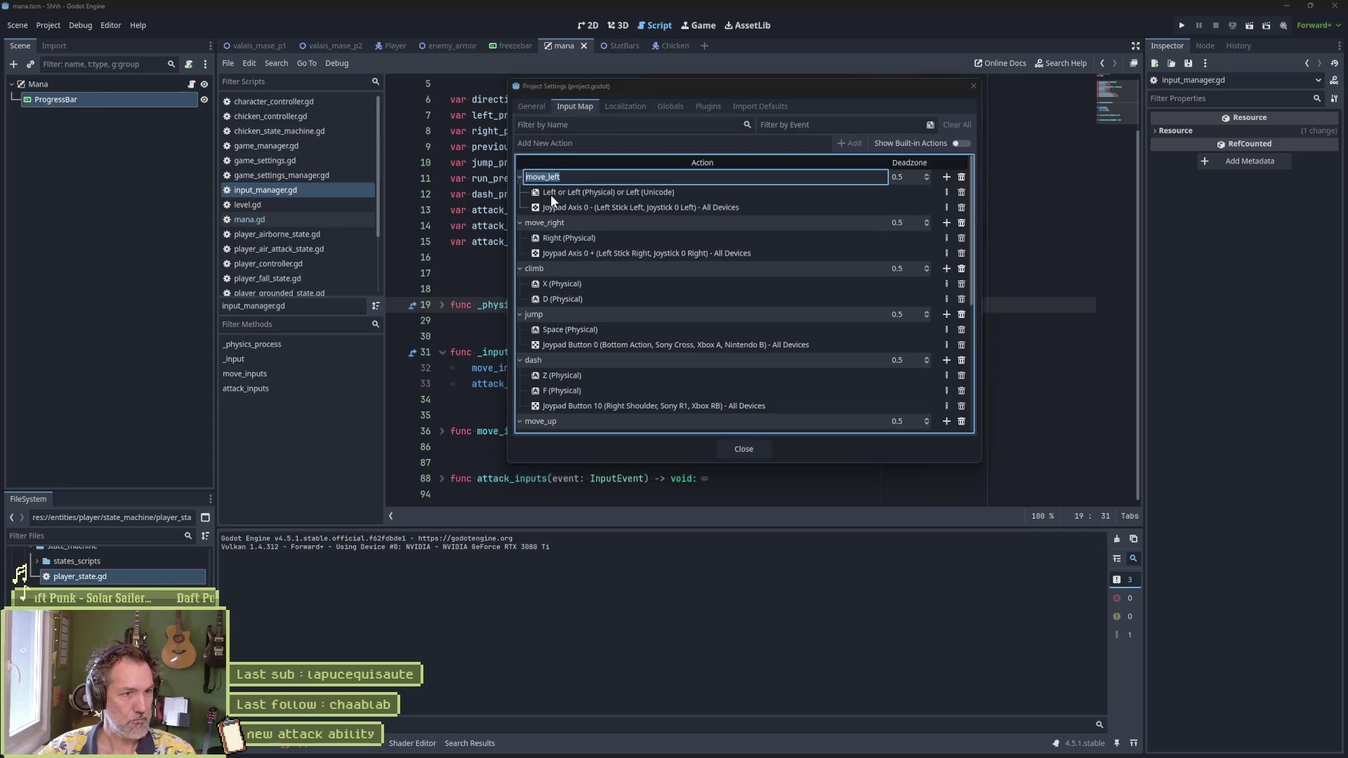
click(519, 177)
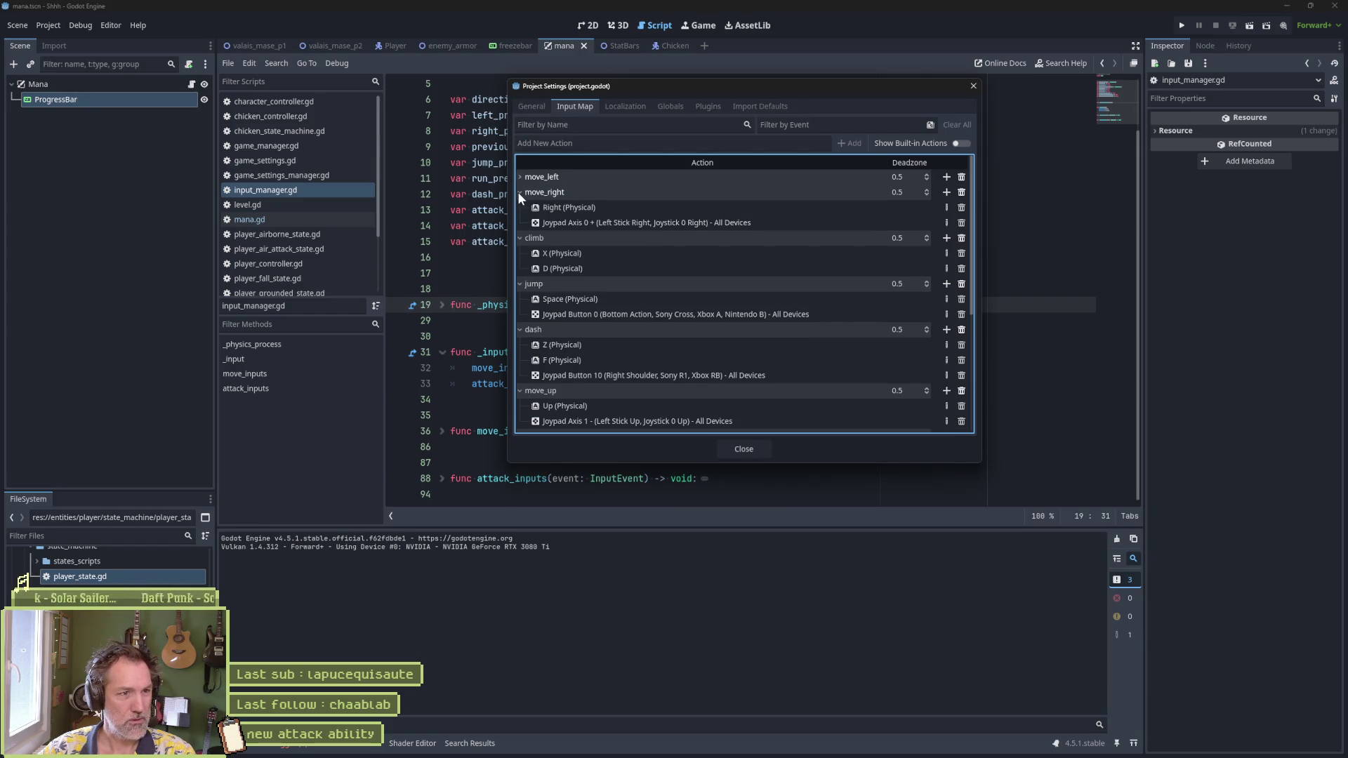
click(519, 192)
click(520, 207)
click(519, 222)
click(520, 238)
click(519, 254)
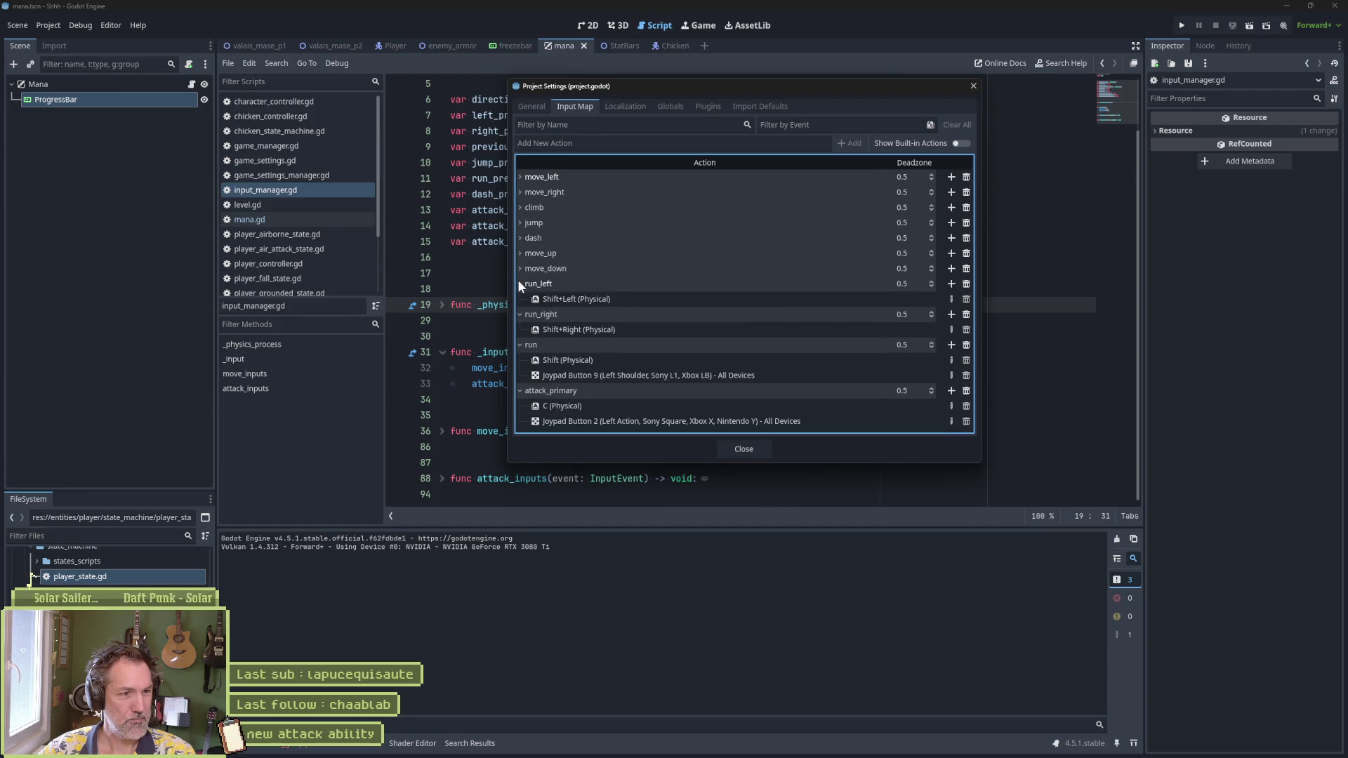
click(519, 269)
click(519, 284)
click(520, 299)
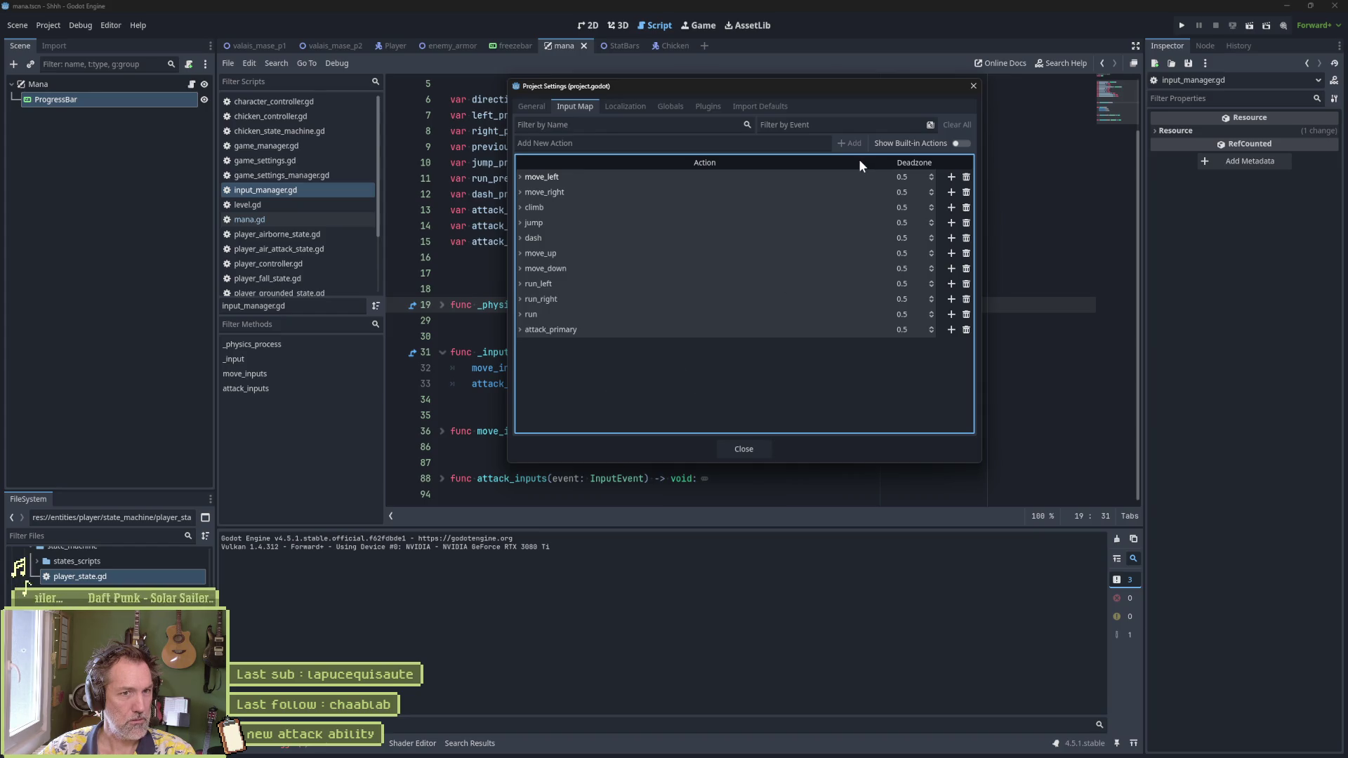
click(825, 145)
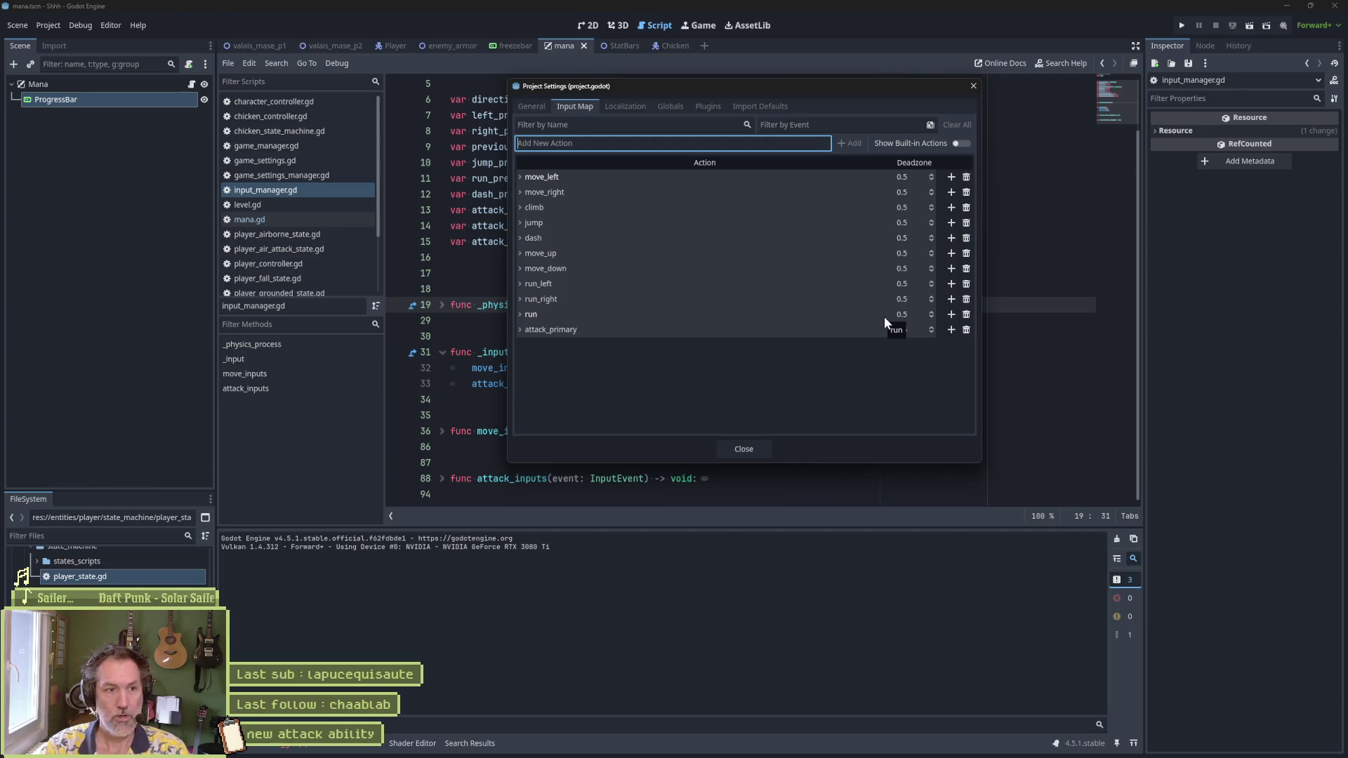
Step: Add an attack_secondary action bound to V (Physical) and close Project Settings
text(attack_secondary)
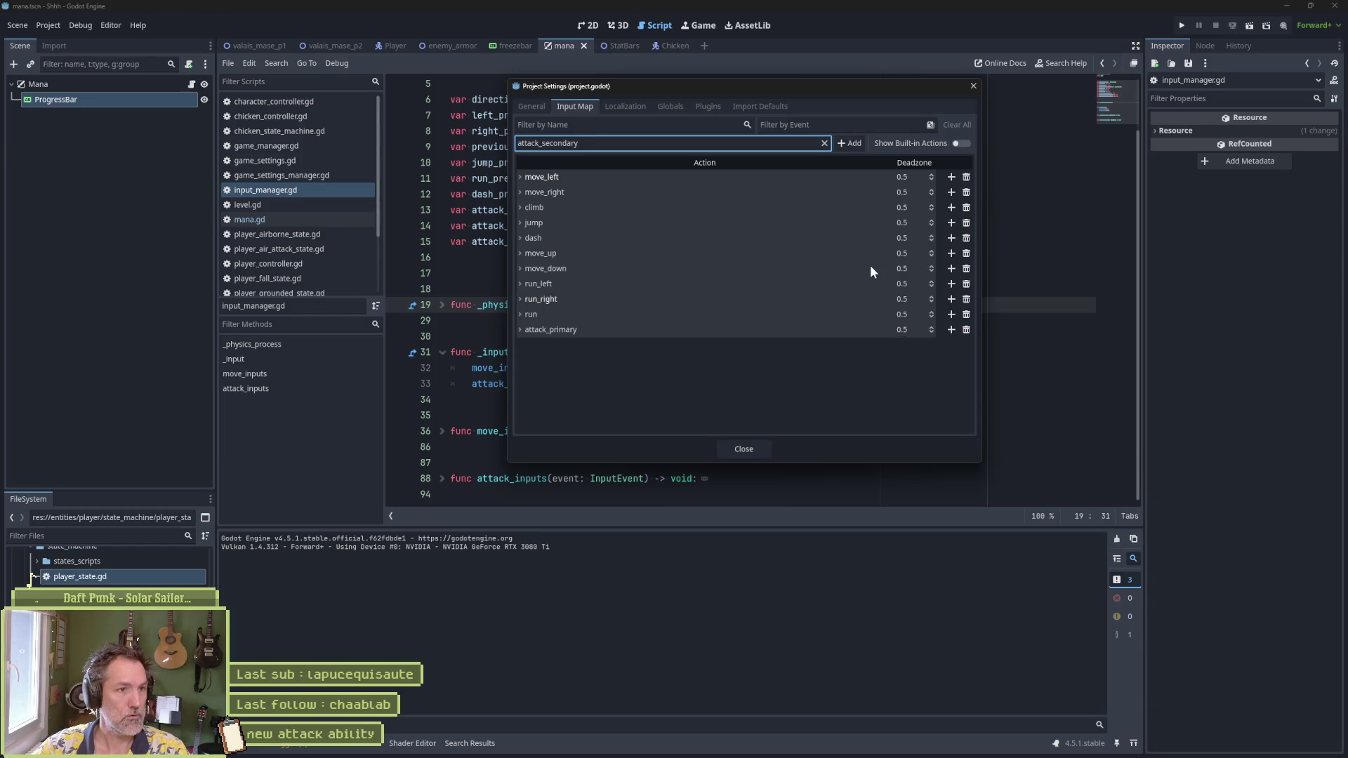
click(852, 147)
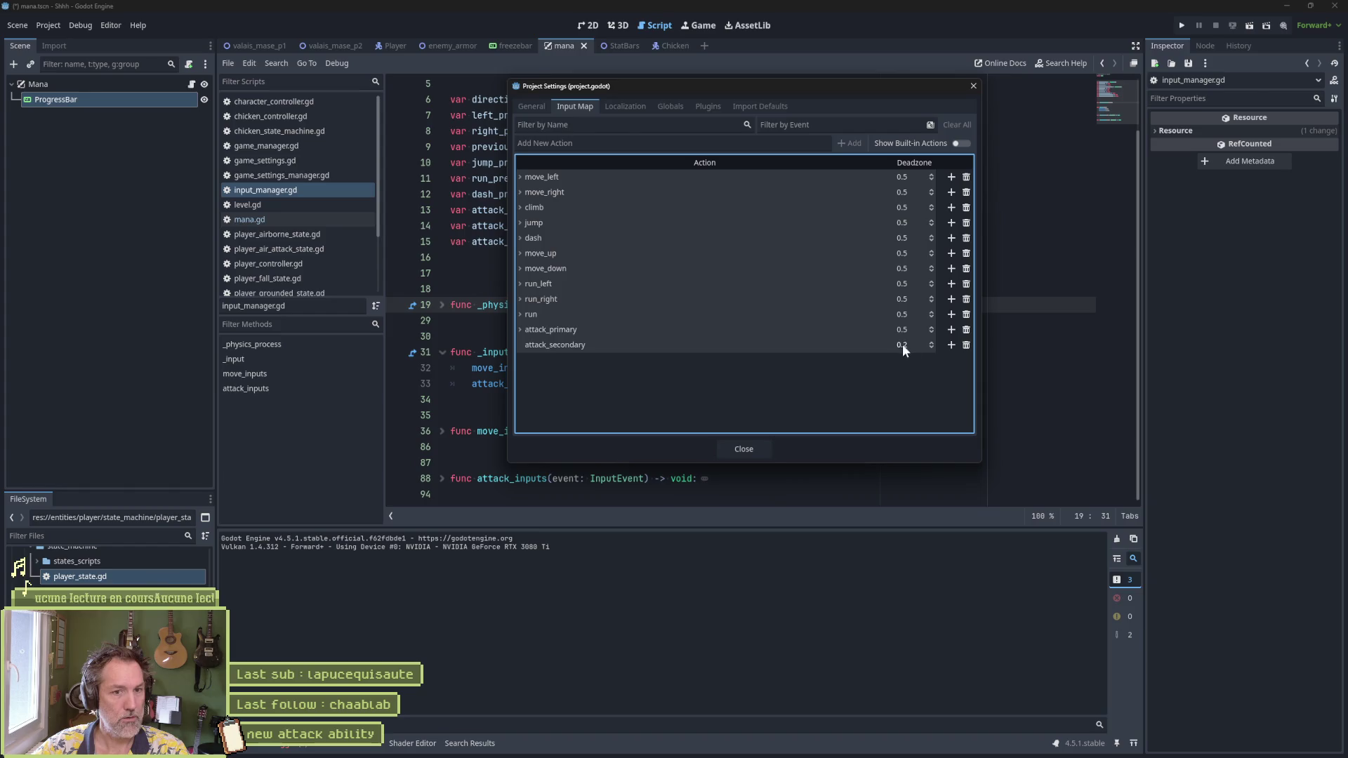
click(952, 344)
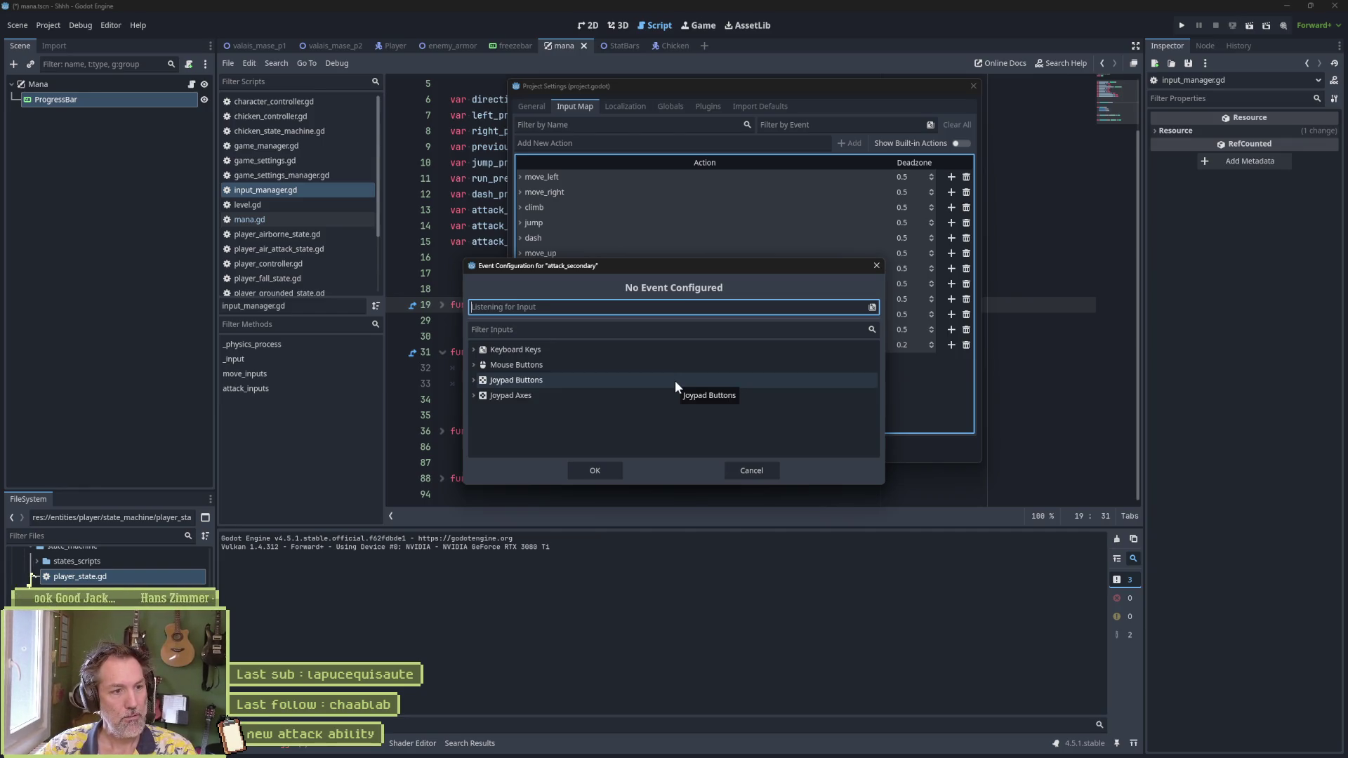
key(v)
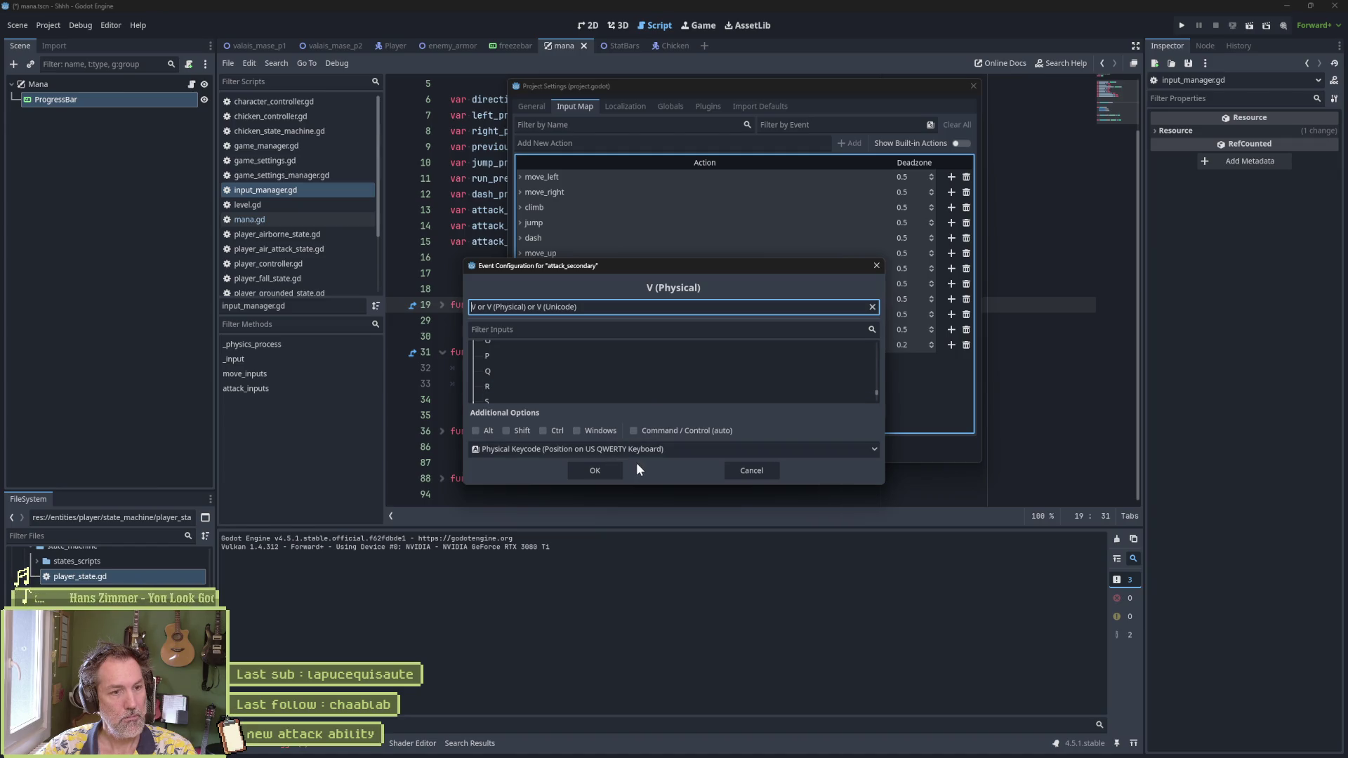
click(609, 470)
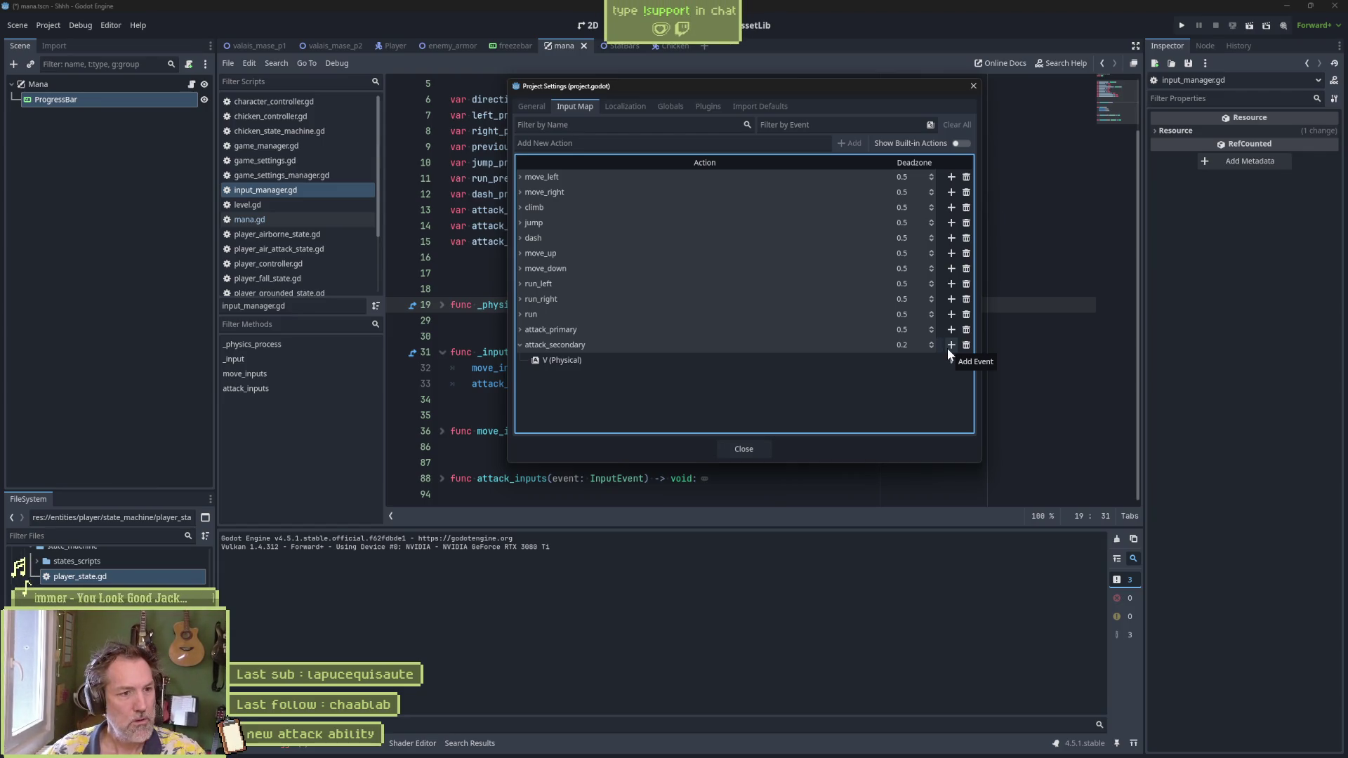
click(764, 448)
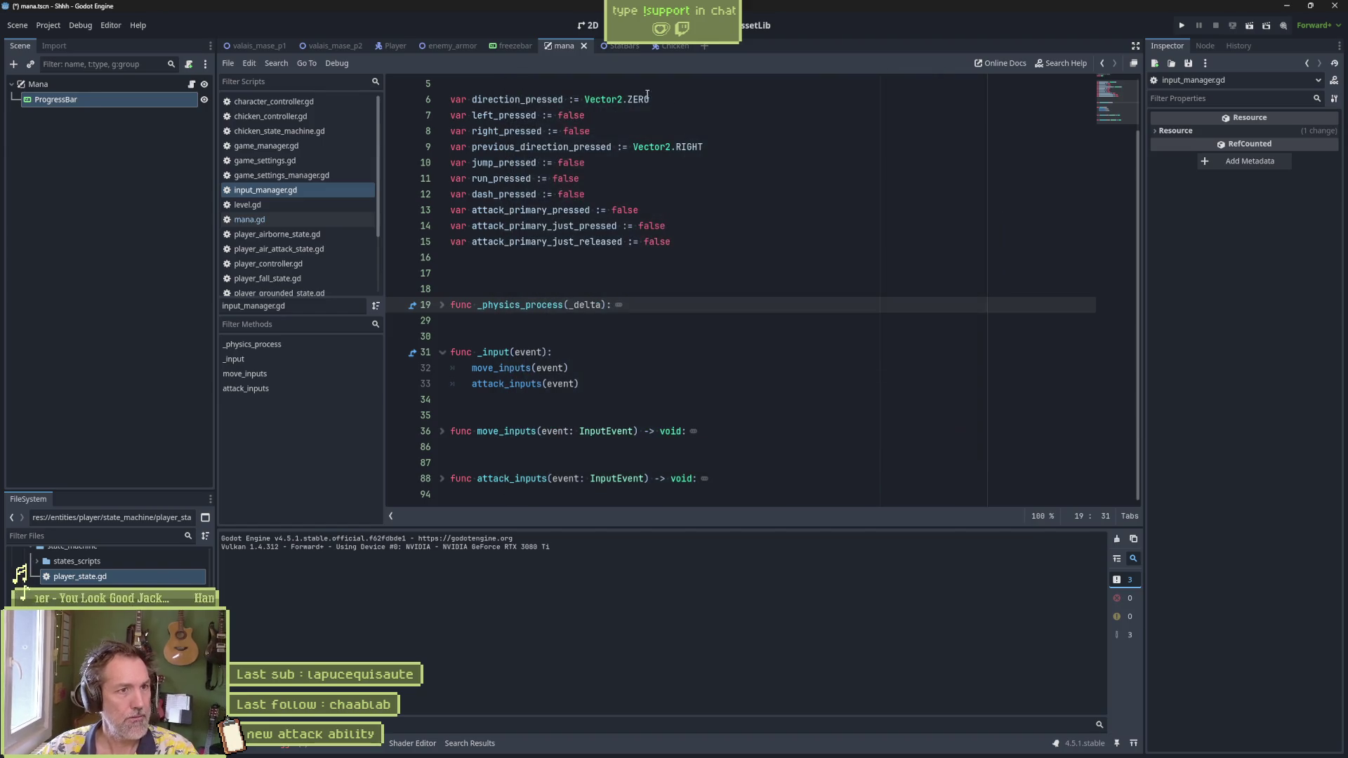
Step: From the valais_mase_p2 tab, run the project with F5 to playtest valais_mase_p1
click(339, 48)
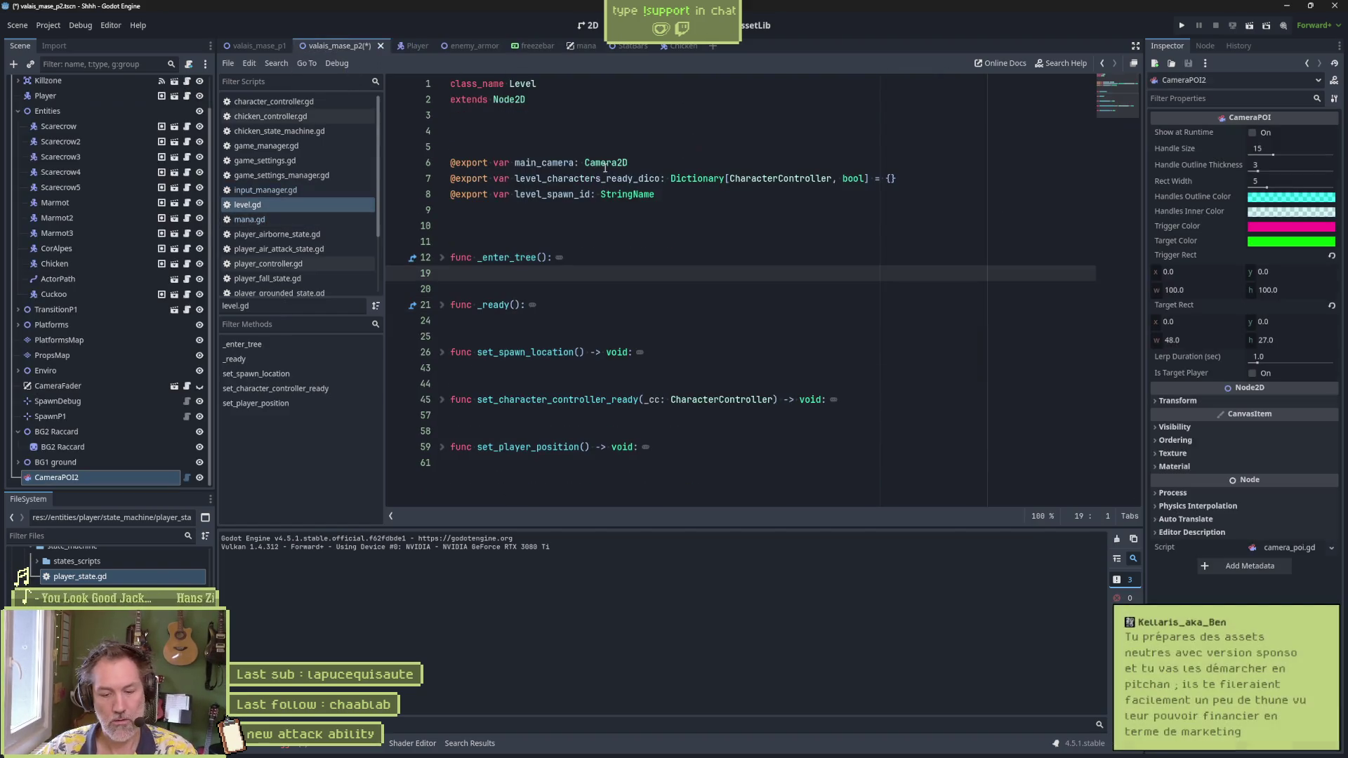
key(F5)
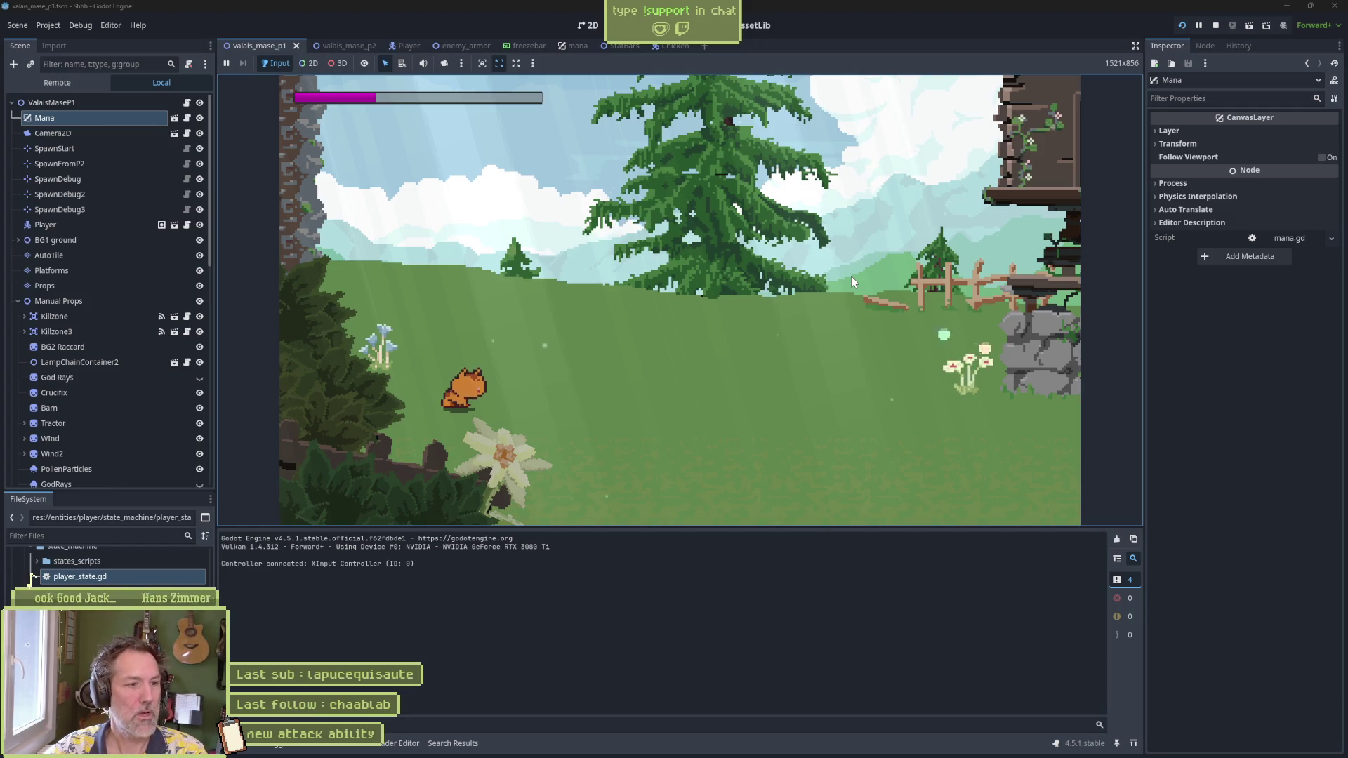
Step: Playtest the cat walking right and left, jumping, and dashing in both directions
key(Right)
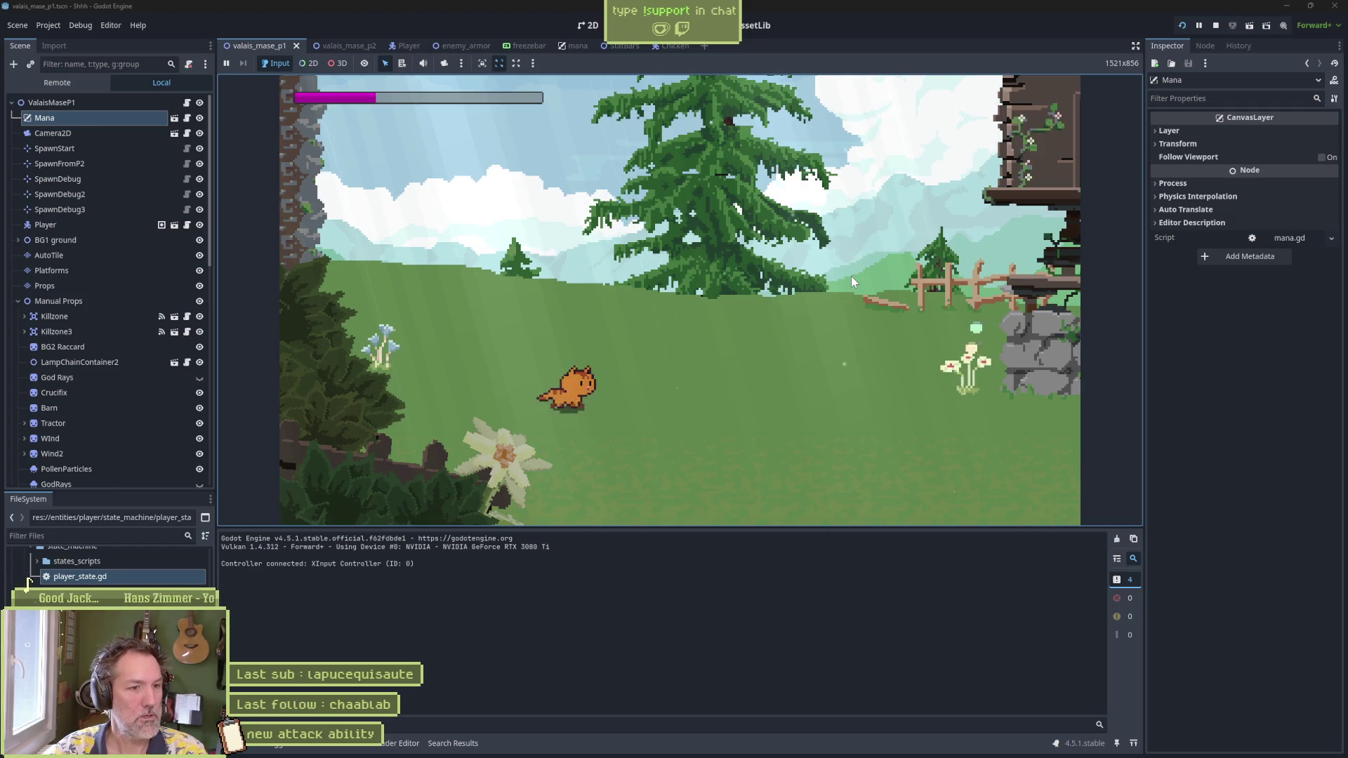
key(space)
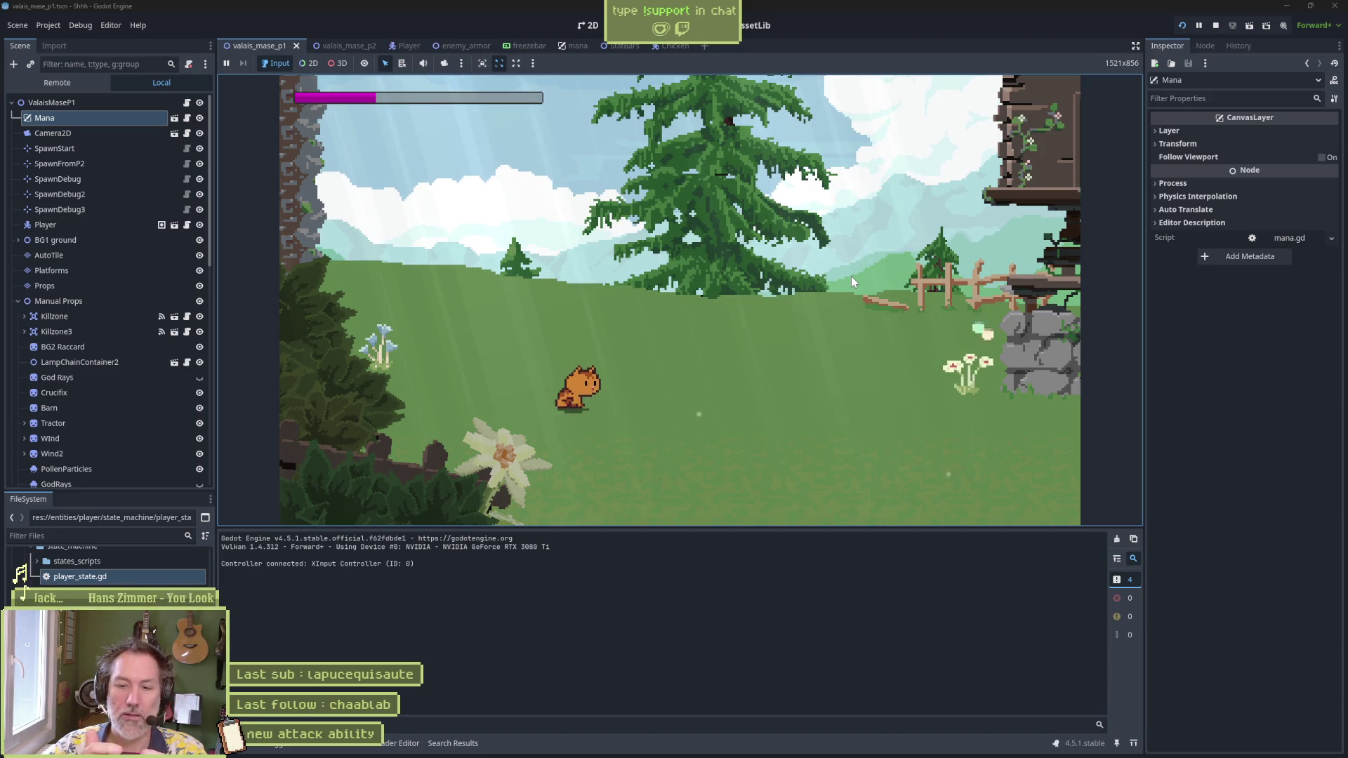
key(shift)
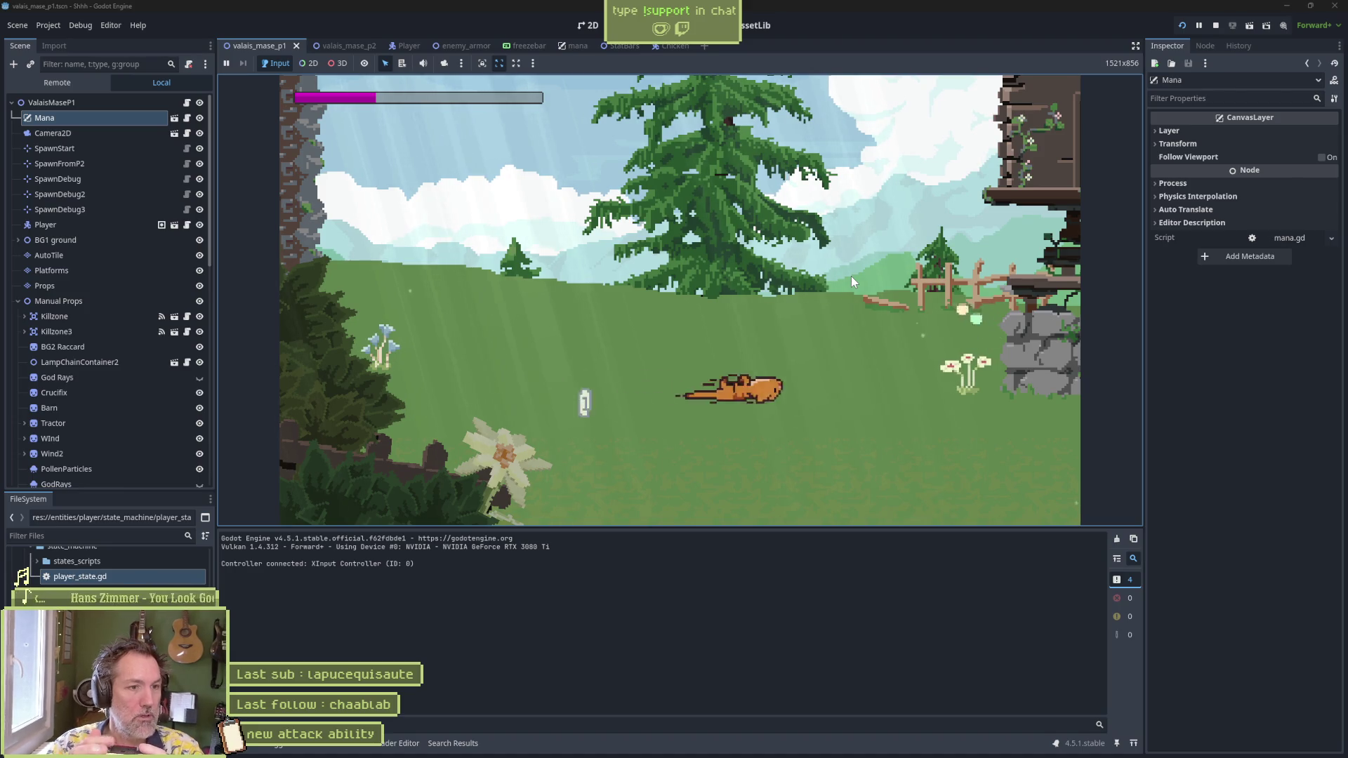
key(Left)
key(shift)
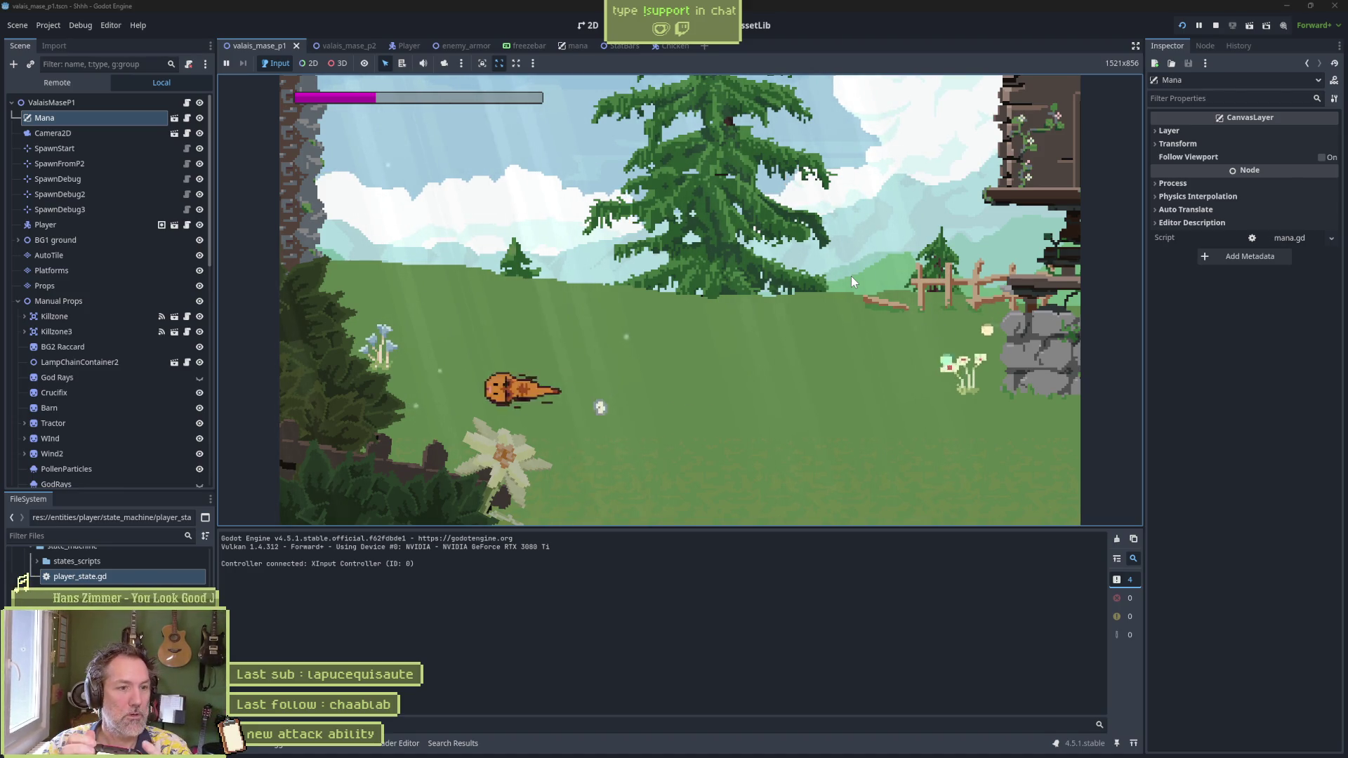
key(Right)
key(Left)
Step: Test the ground slam, the X dash attack and the new secondary attack, then stop the game
key(space)
key(Down)
key(space)
key(Right)
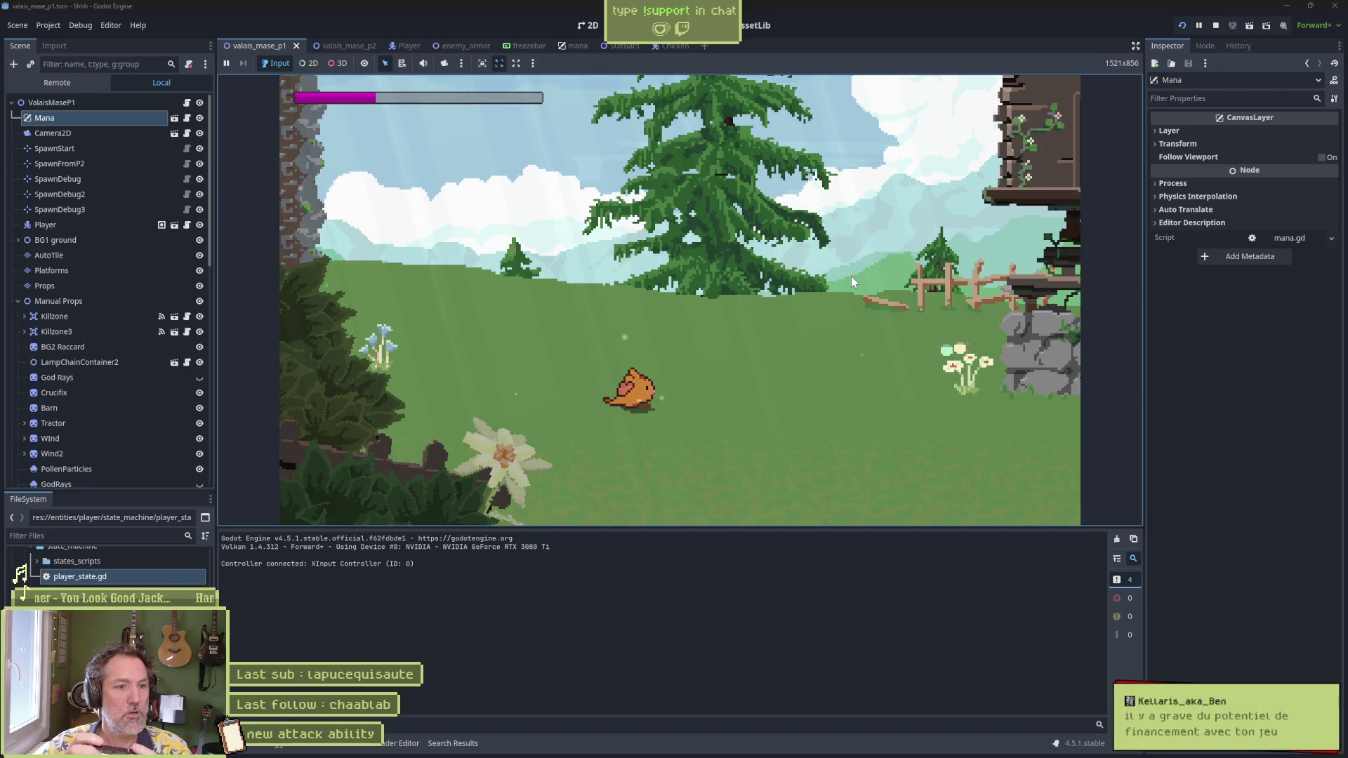
key(x)
key(x)
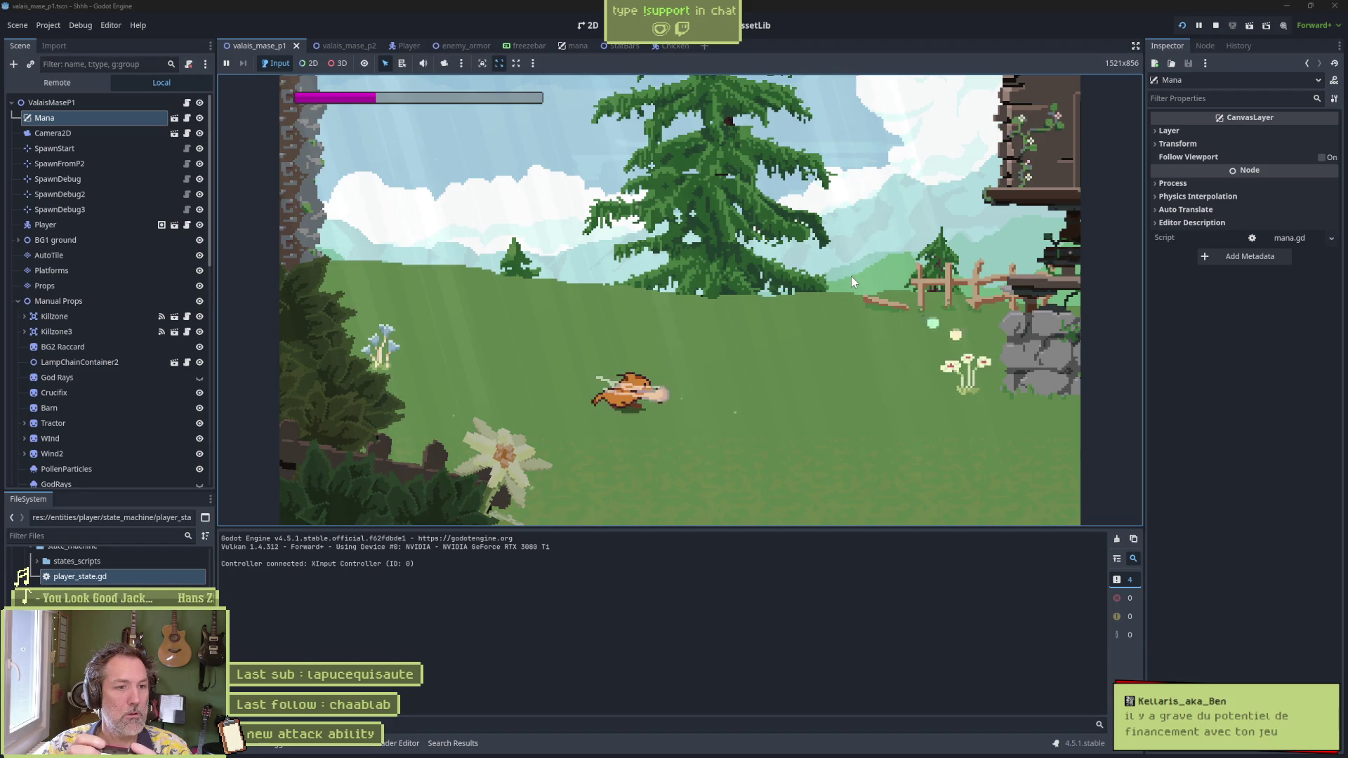
key(x)
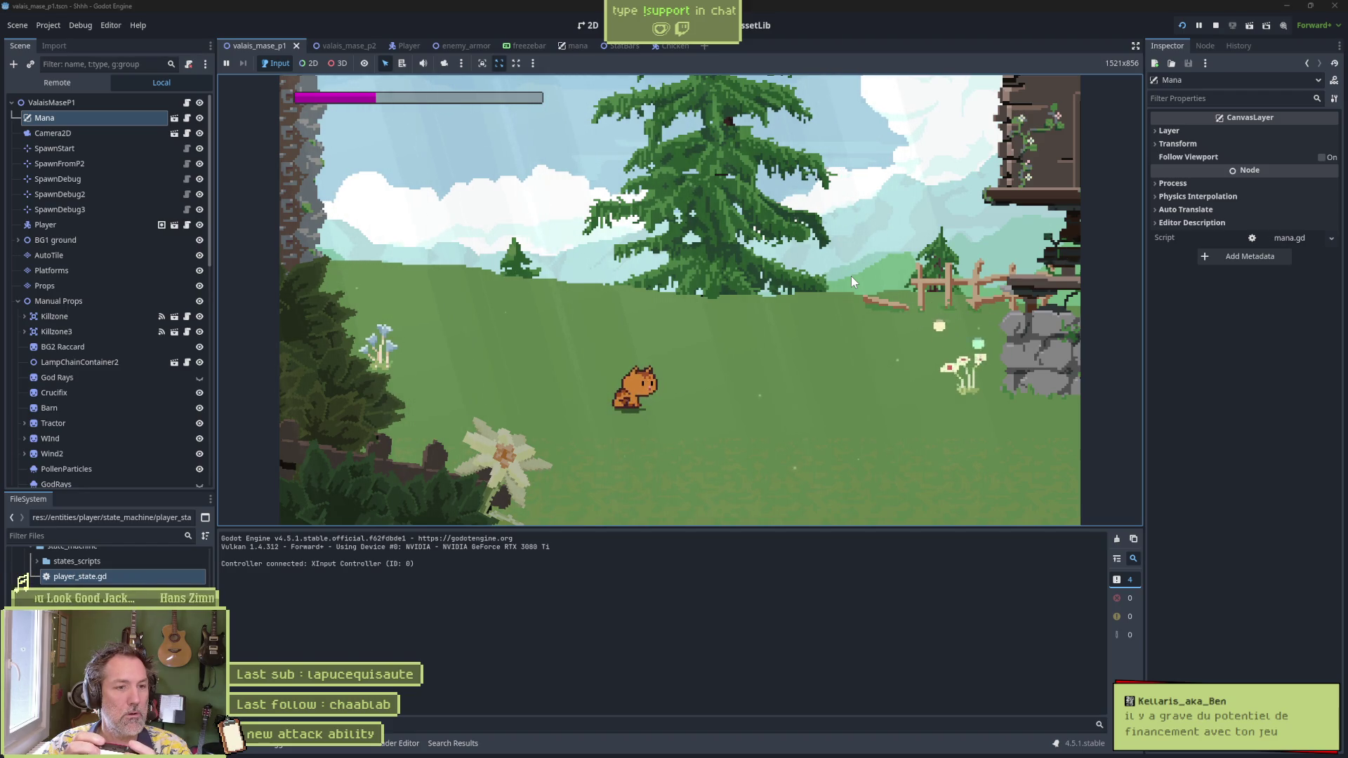
key(space)
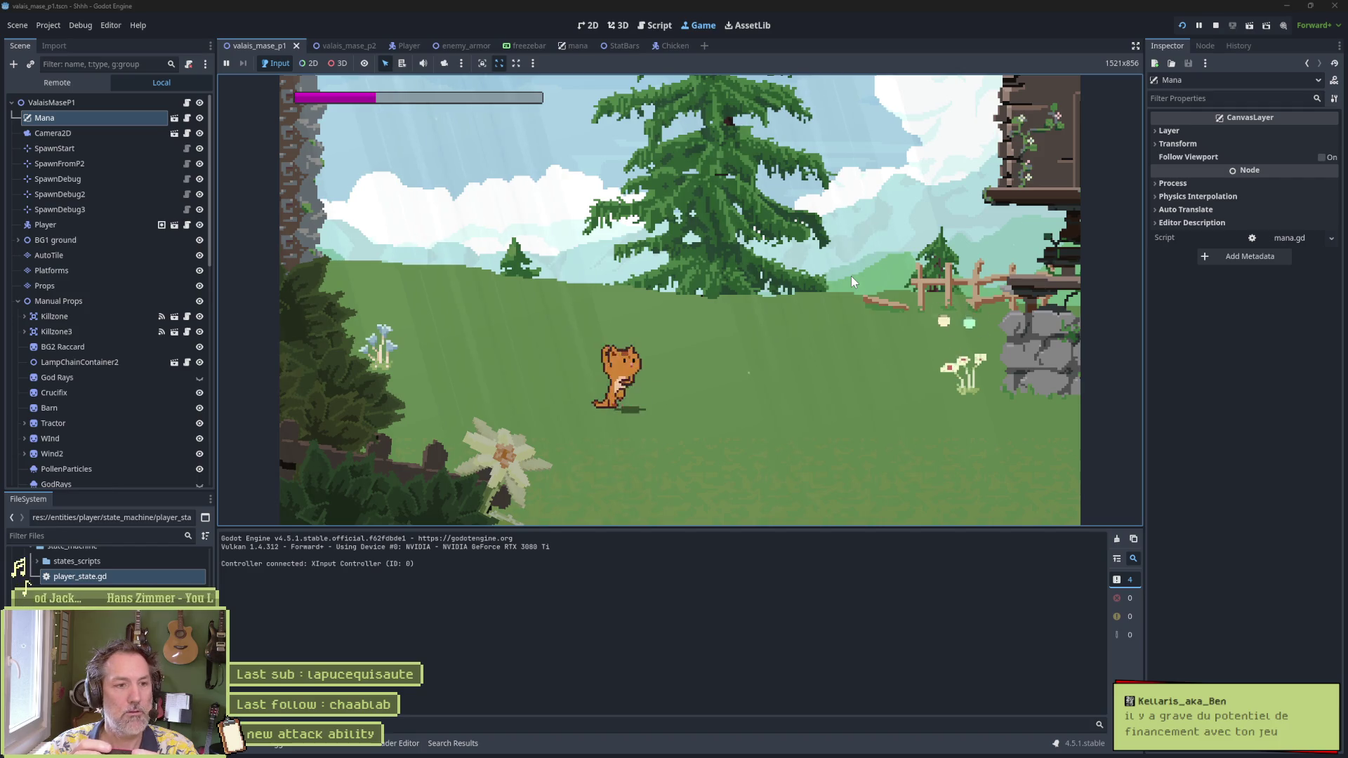
key(x)
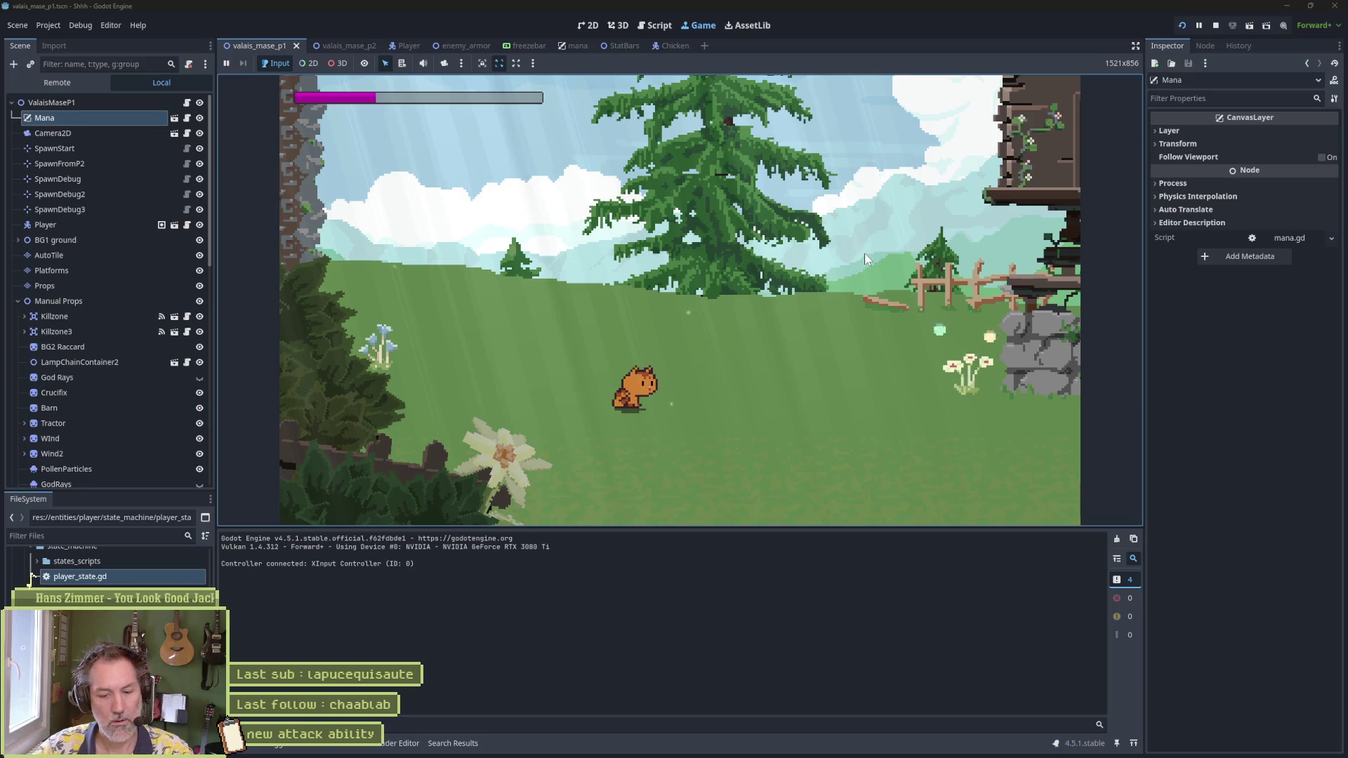
key(F8)
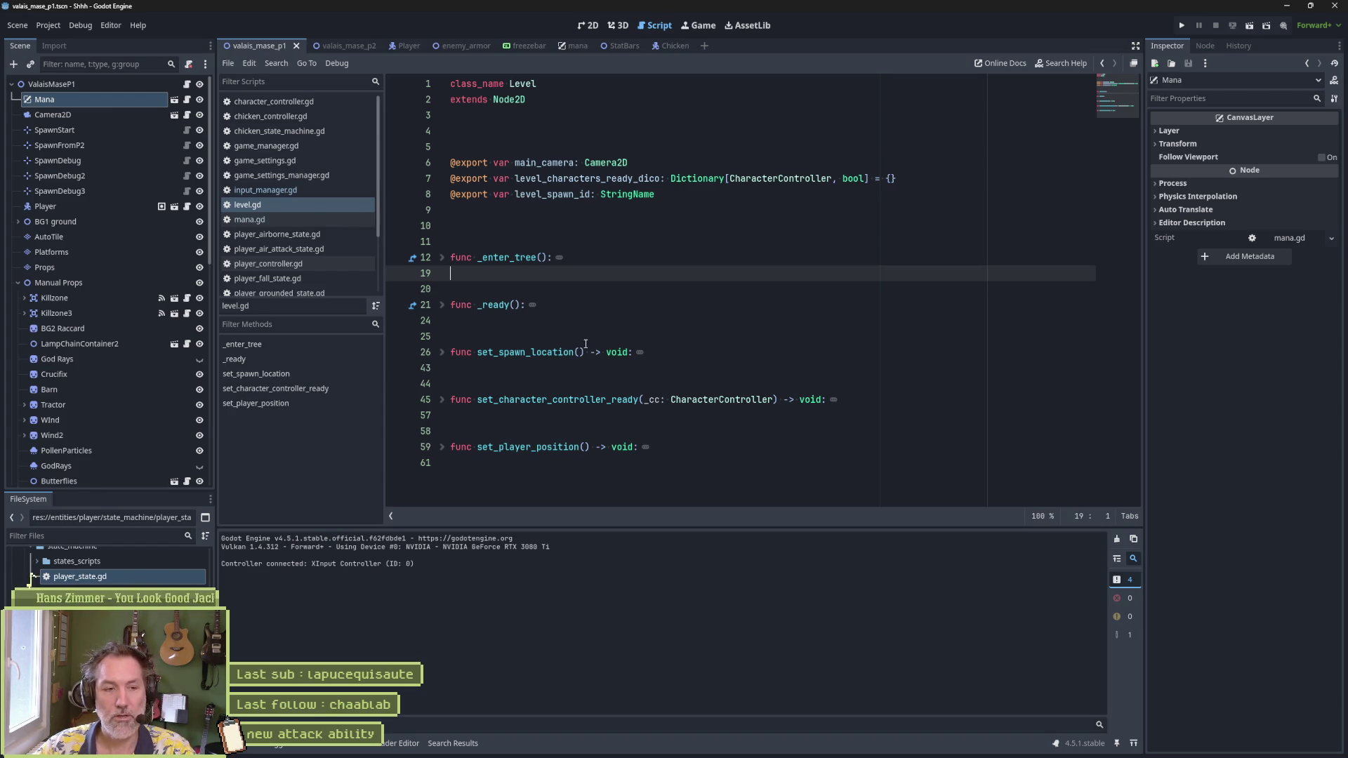
Step: Search DuckDuckGo in the browser for 'ready player one adds headset'
click(535, 745)
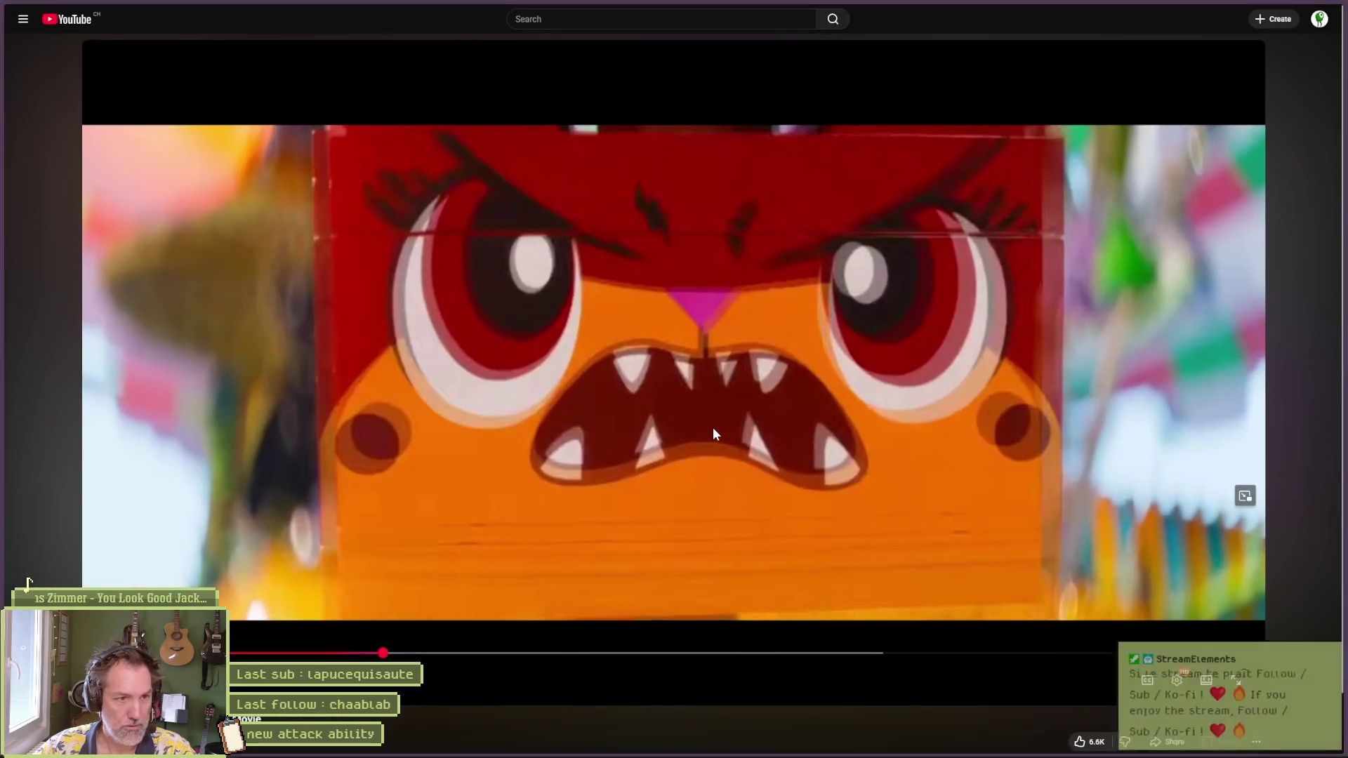
key(ctrl+l)
text(readz)
key(BackSpace)
text(y player one )
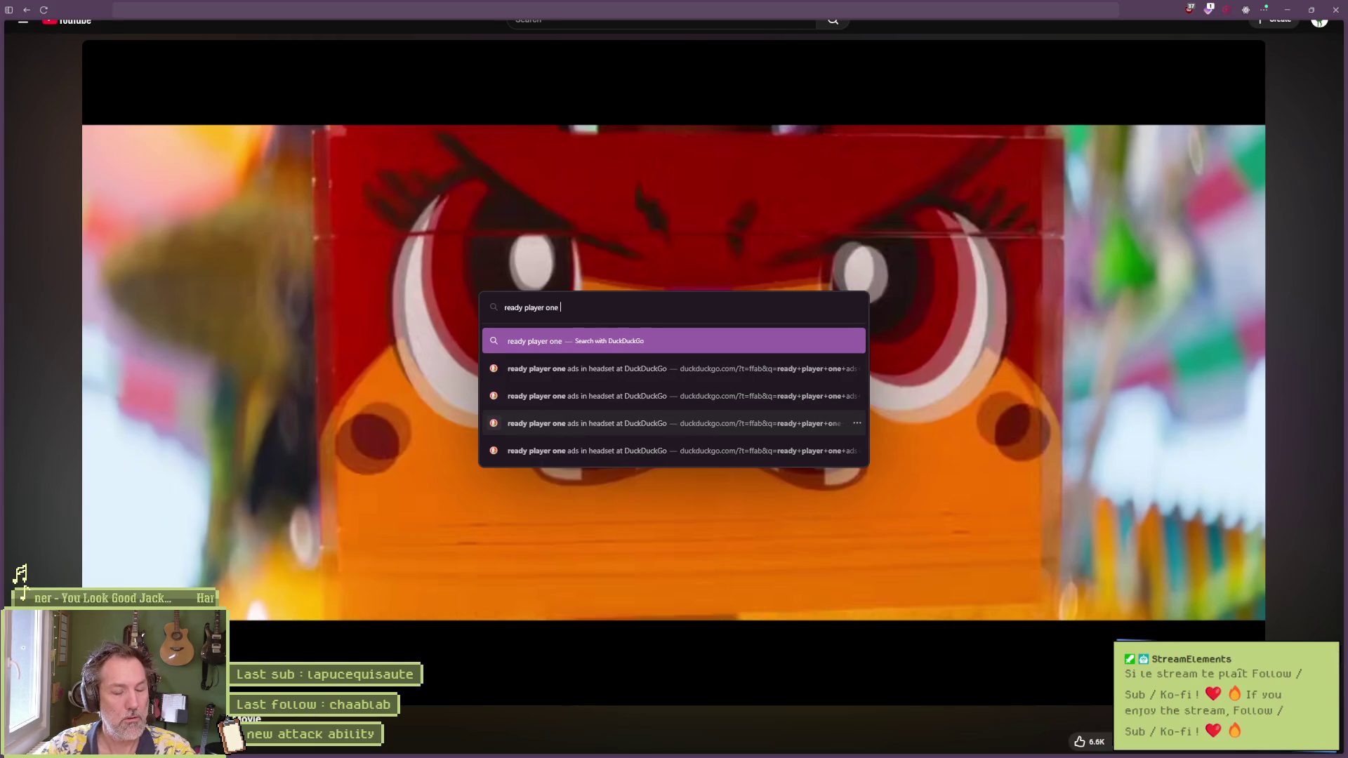
text(adds headset)
key(Return)
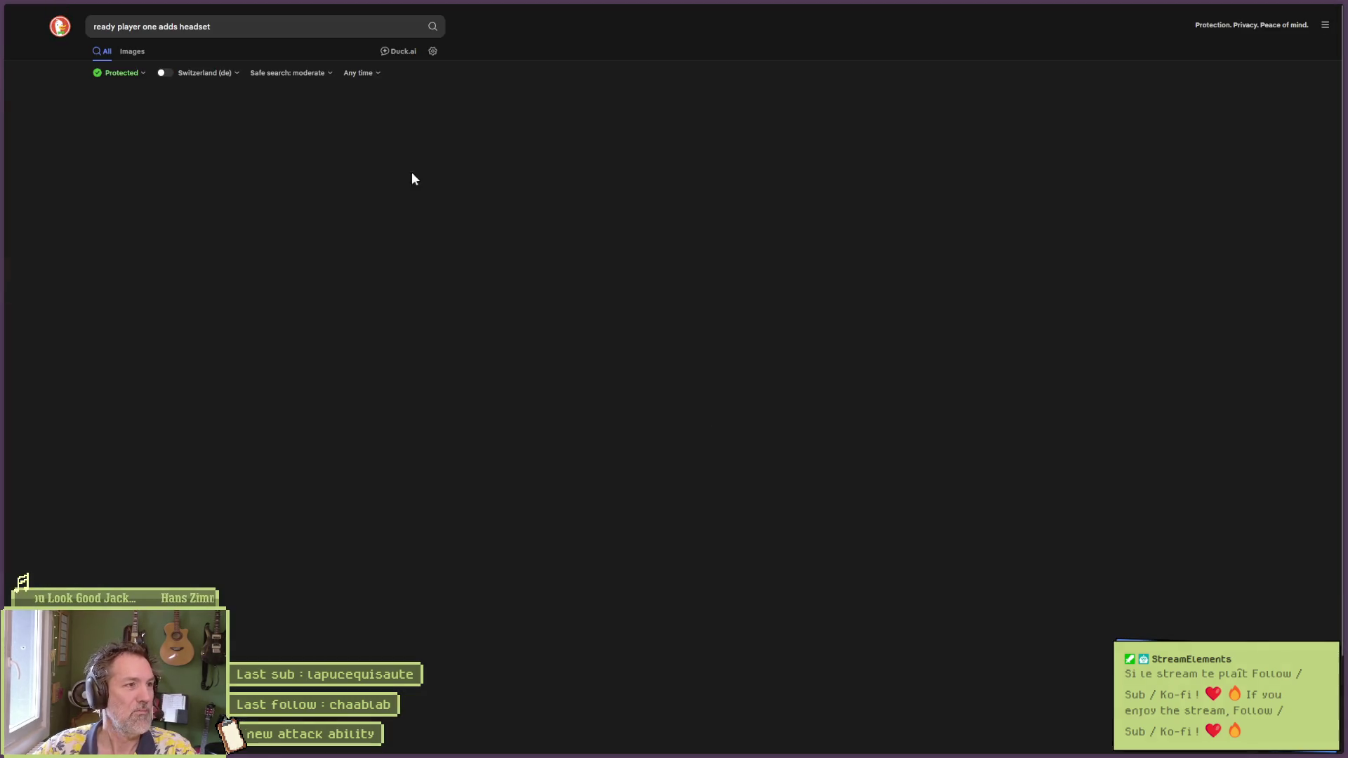
Step: Switch to image results and scroll down through the Ready Player One images
click(132, 52)
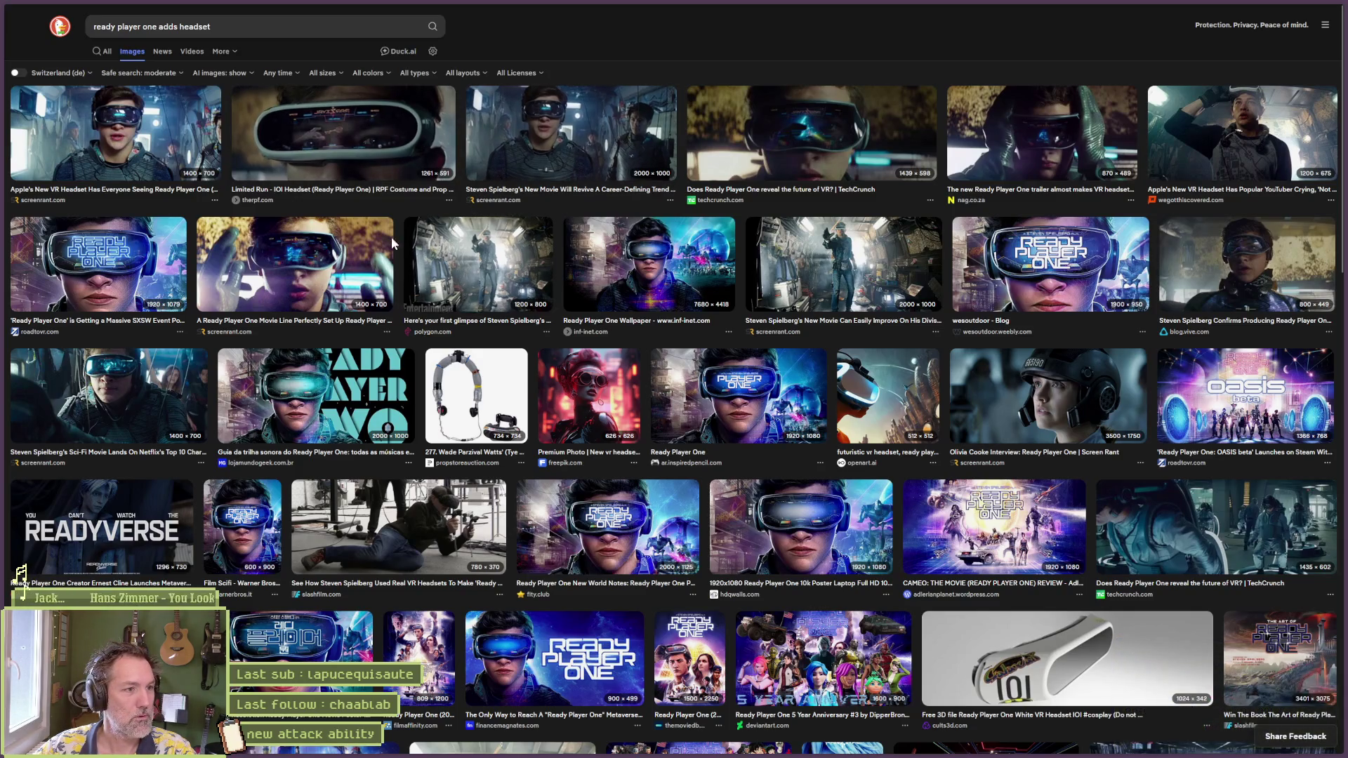
scroll(483, 309, down, 4)
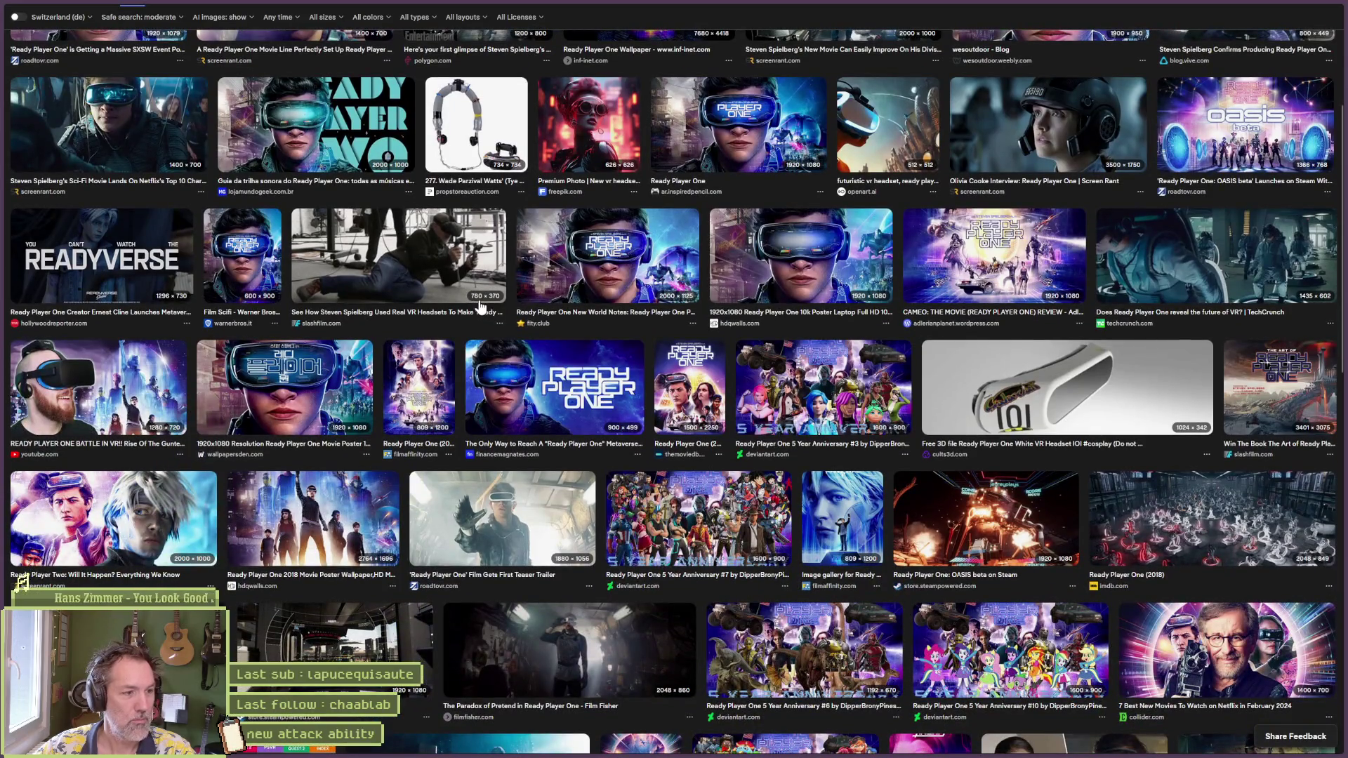
scroll(481, 309, down, 5)
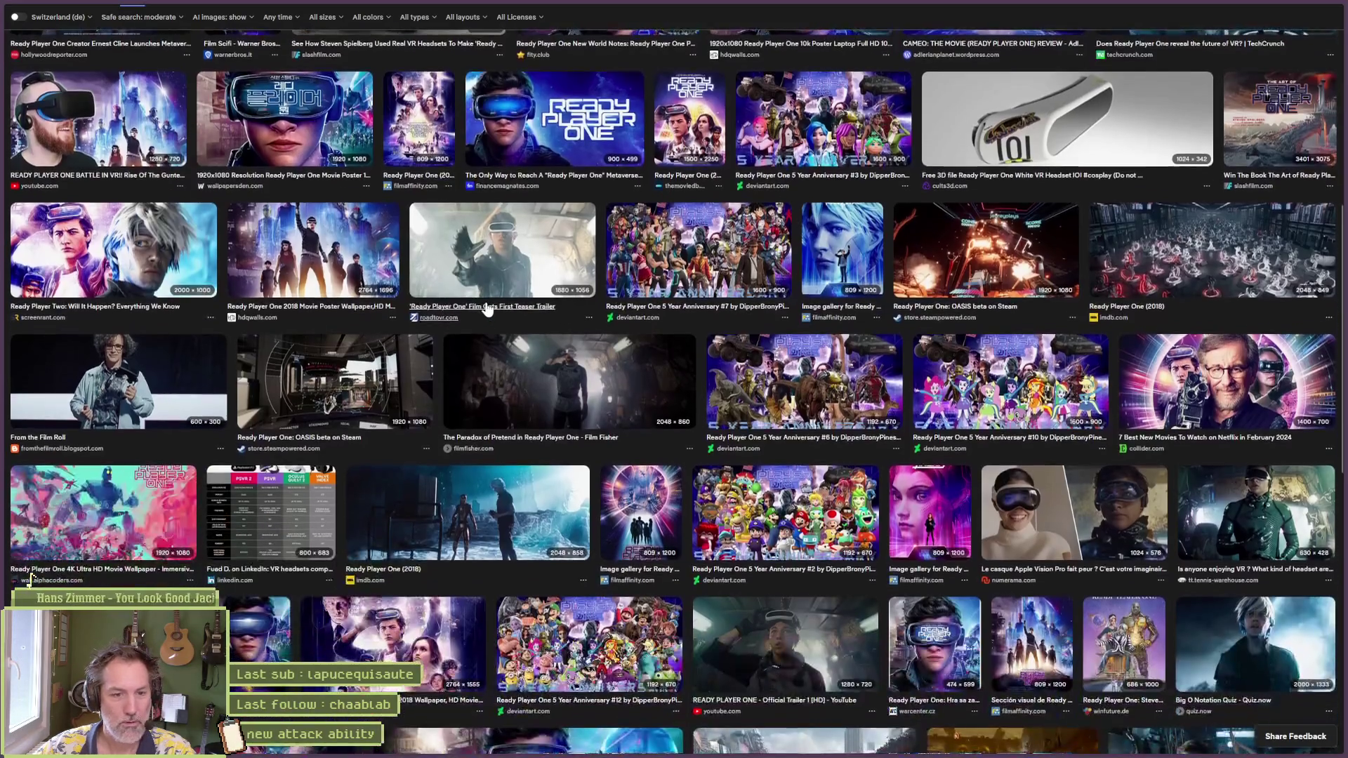
scroll(488, 309, down, 6)
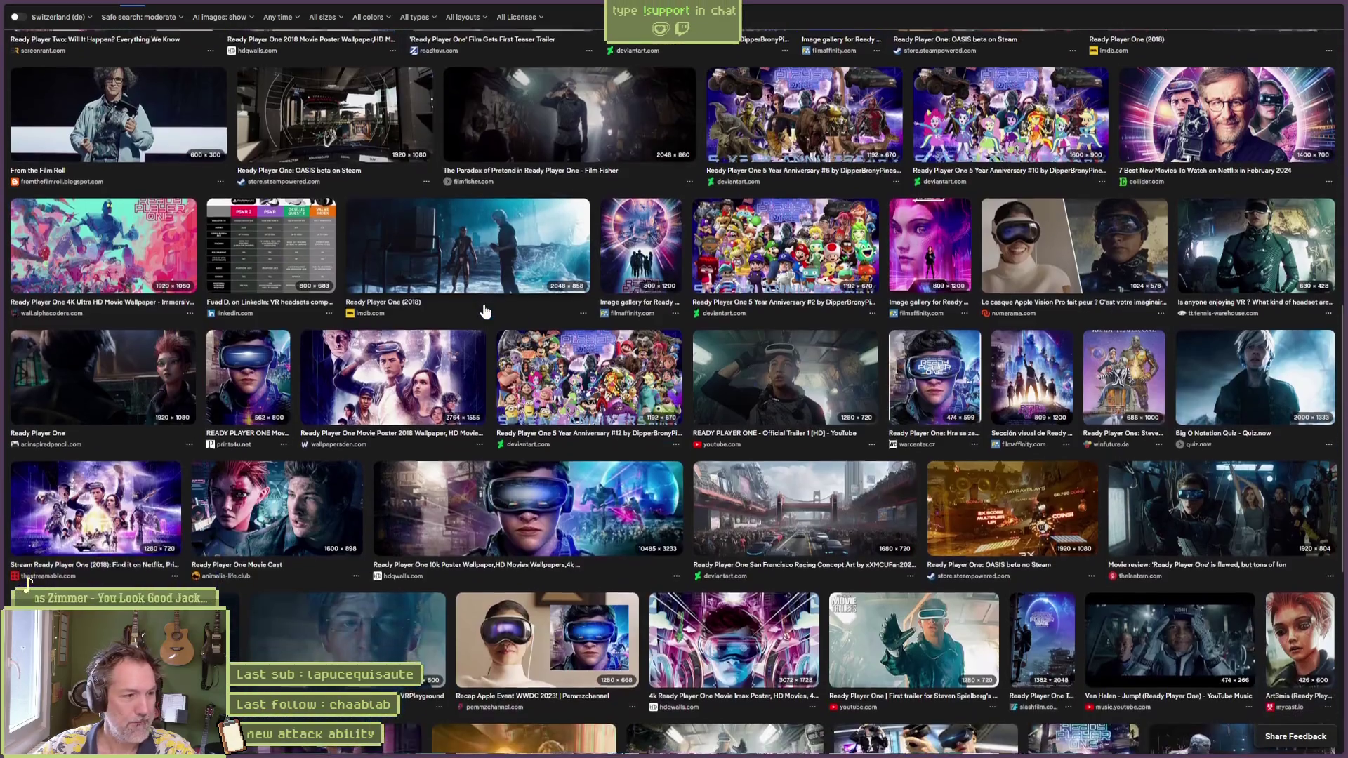
scroll(481, 314, down, 3)
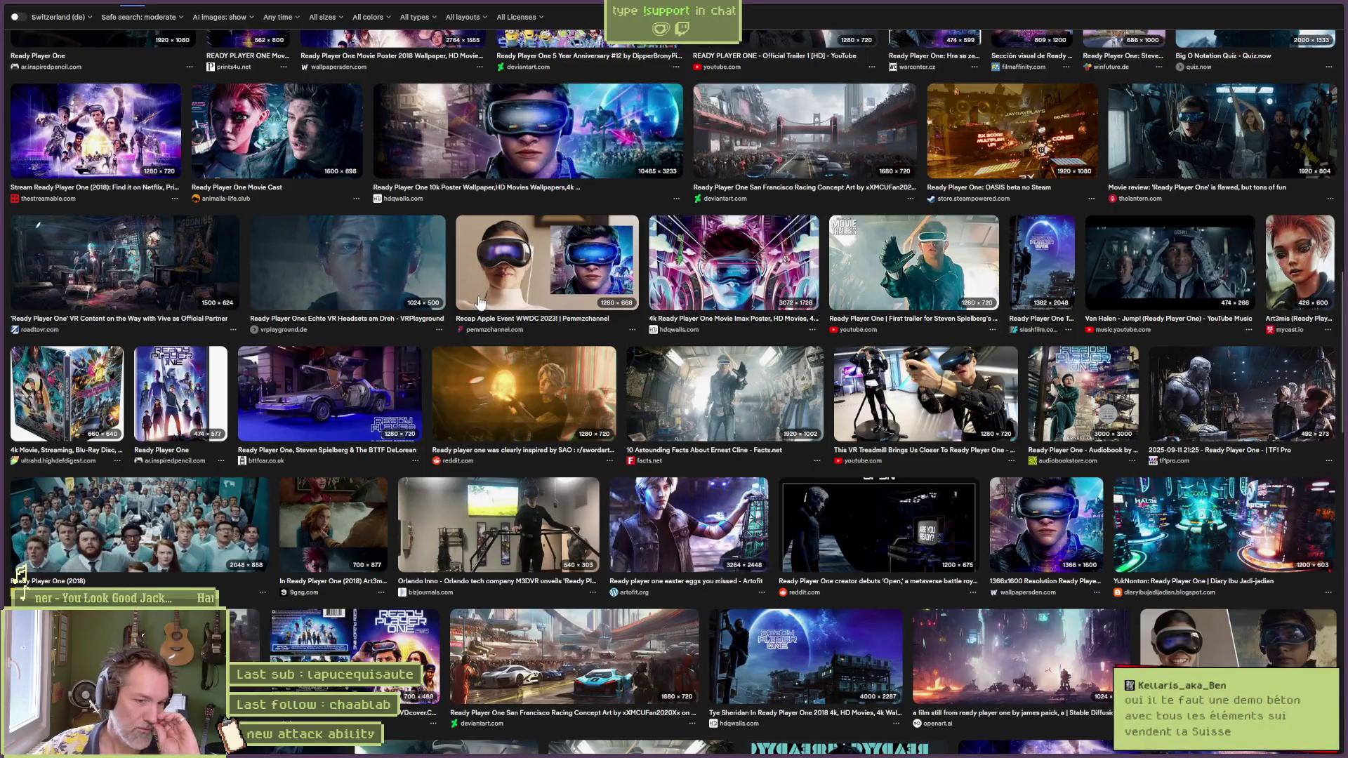
scroll(480, 302, down, 4)
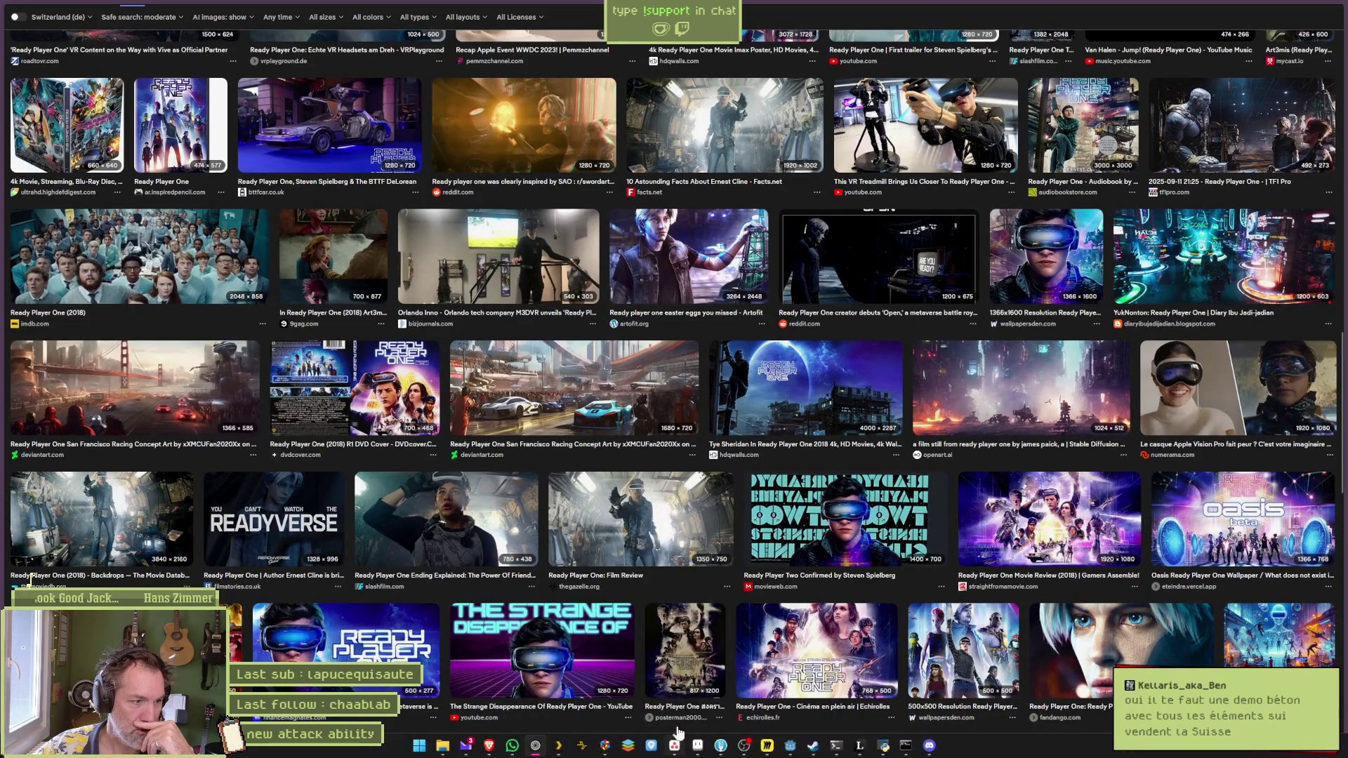
Step: Search for milka images and open the large preview of the Milka Oreo bar
key(ctrl+t)
text(chat)
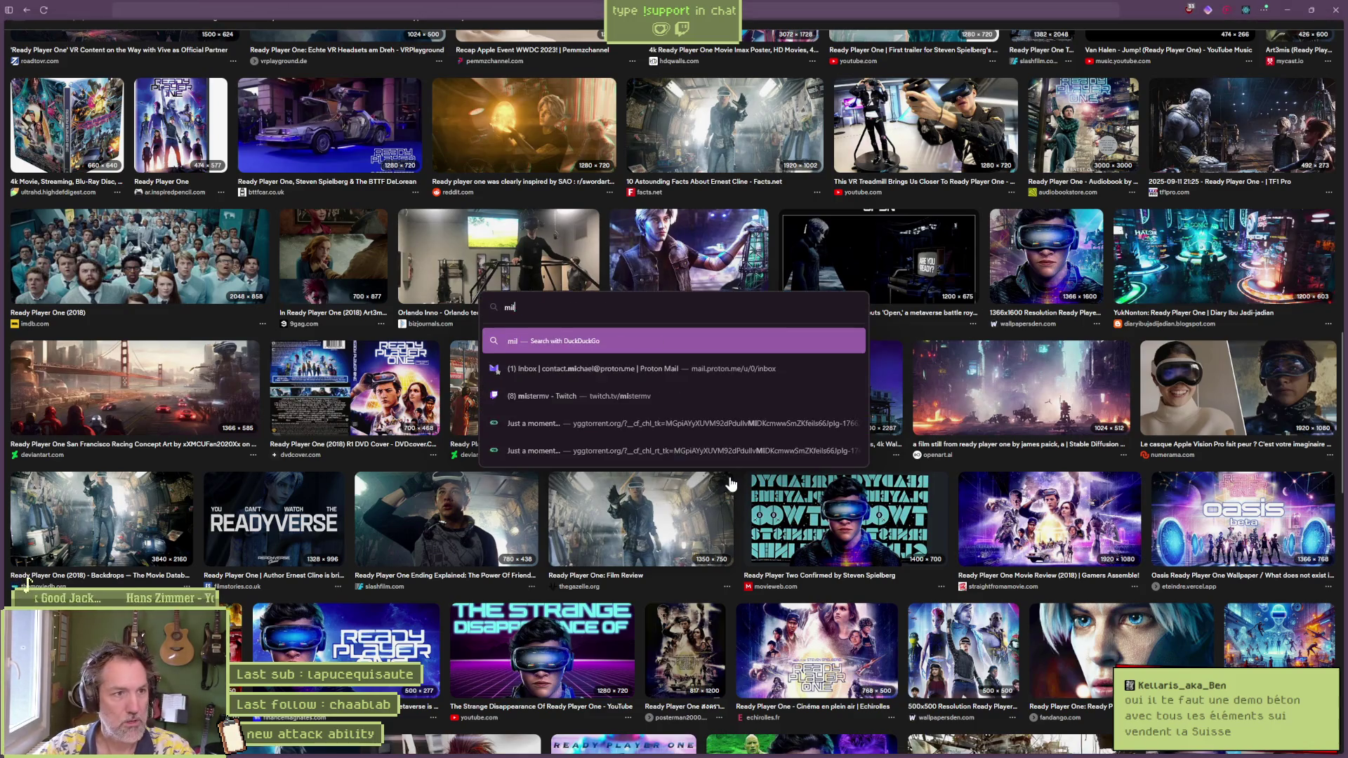
key(Return)
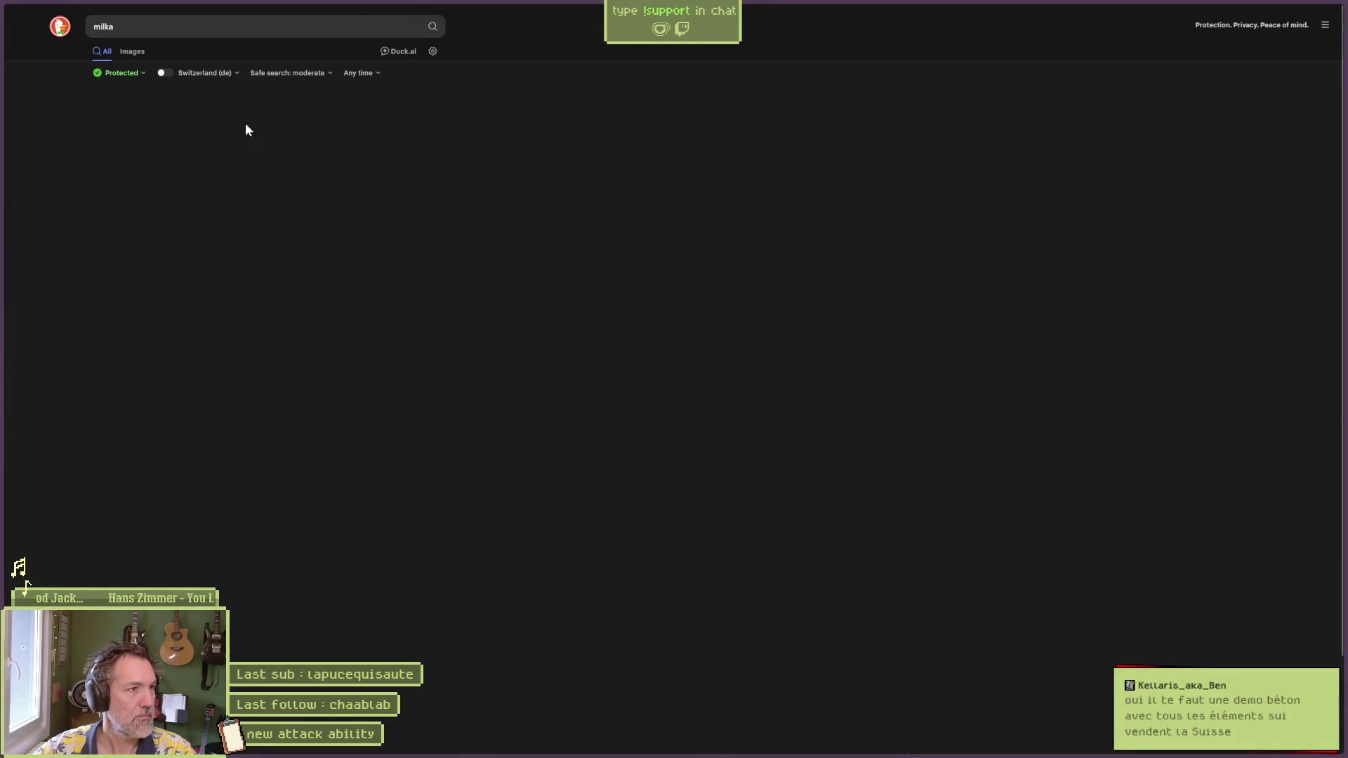
click(133, 52)
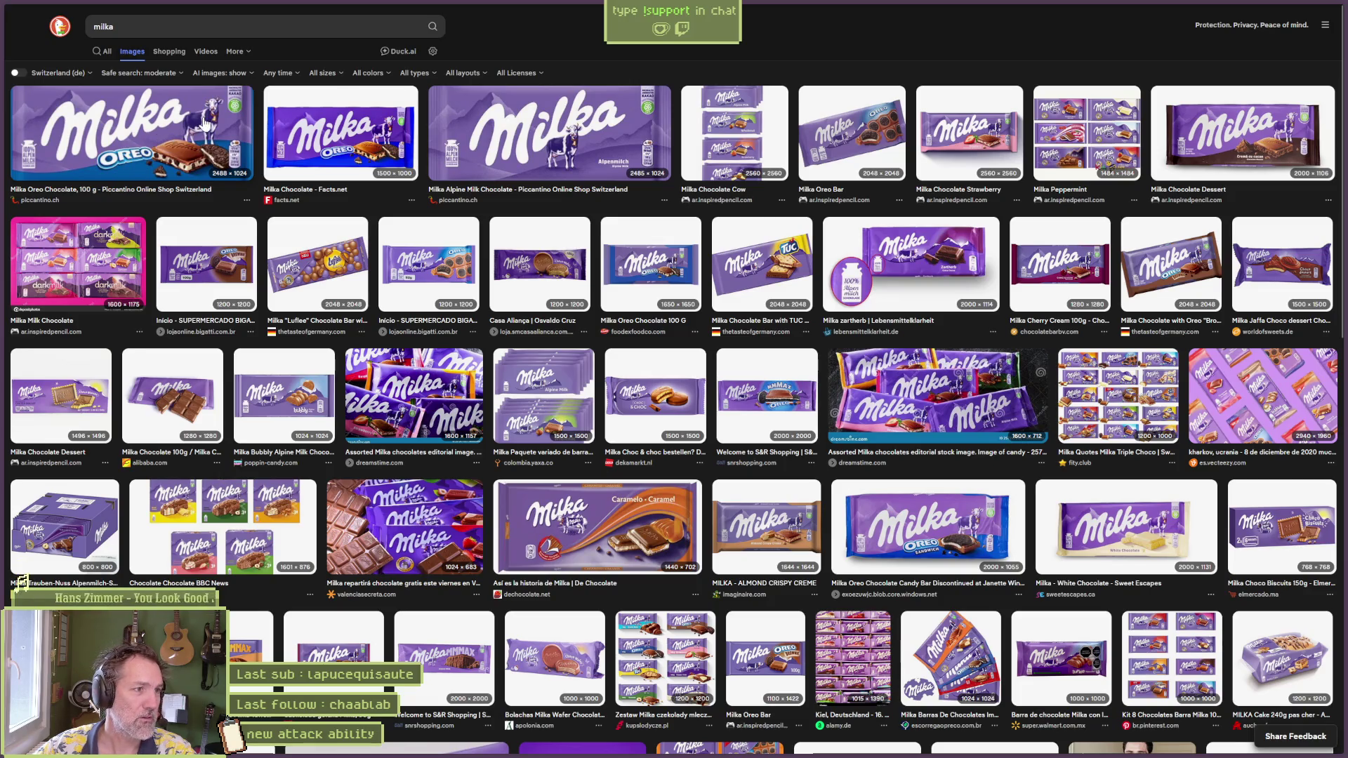
click(244, 113)
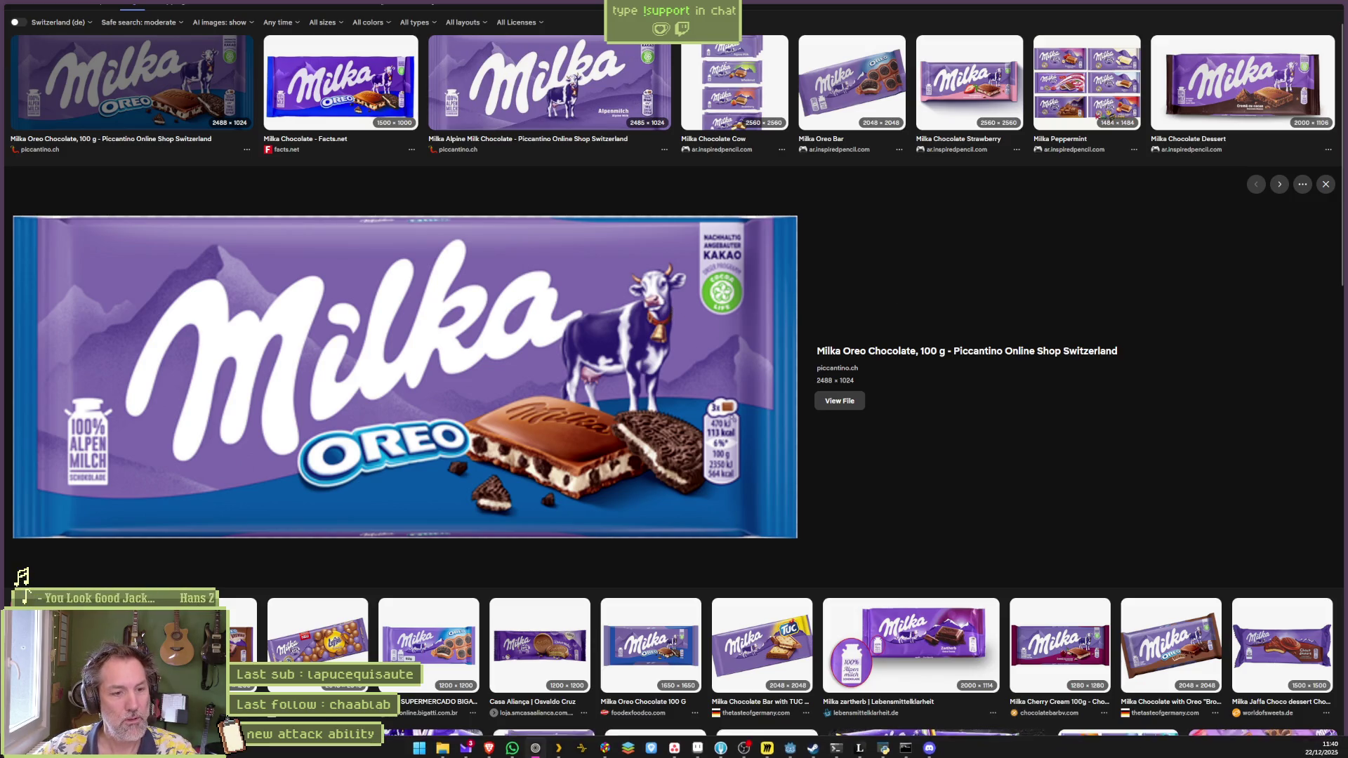
Step: Minimize the browser and bring Aseprite back to the front
mouse_move(3, 667)
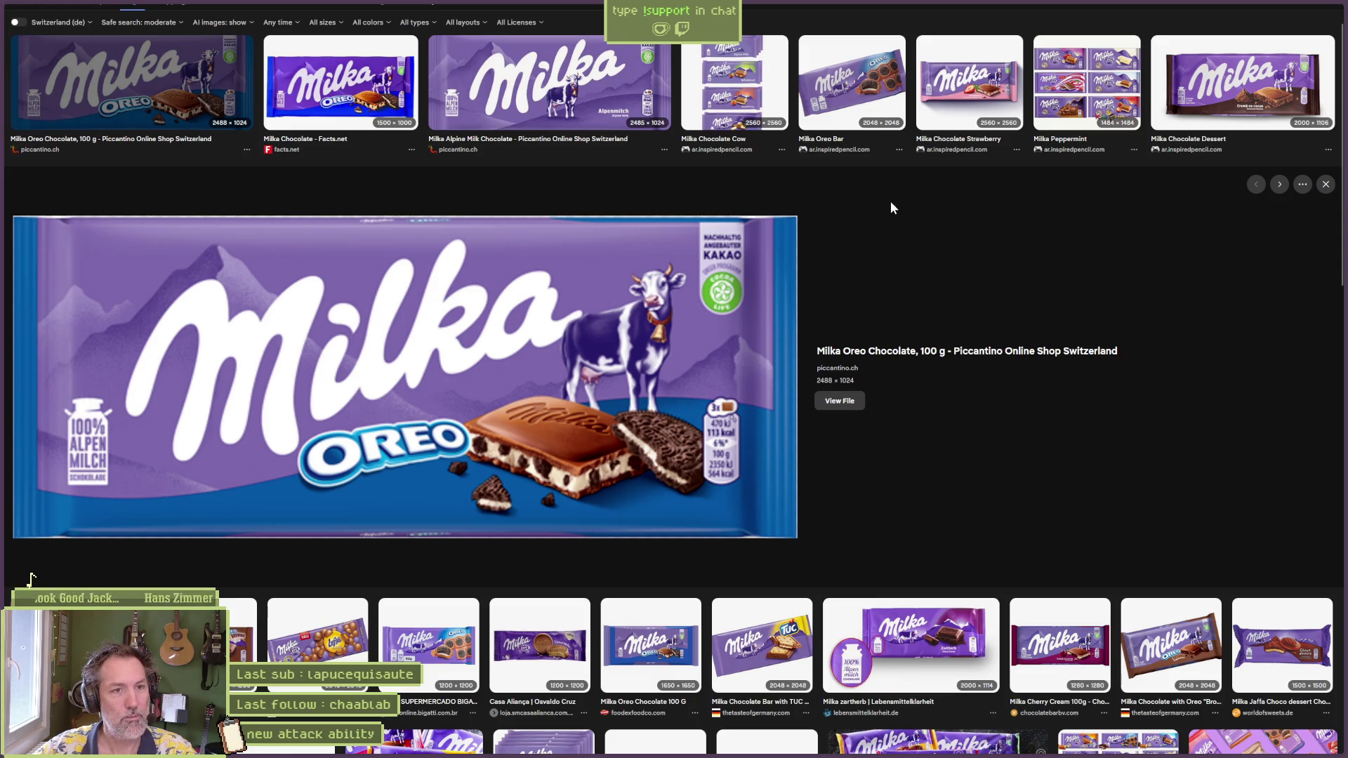
scroll(802, 188, up, 1)
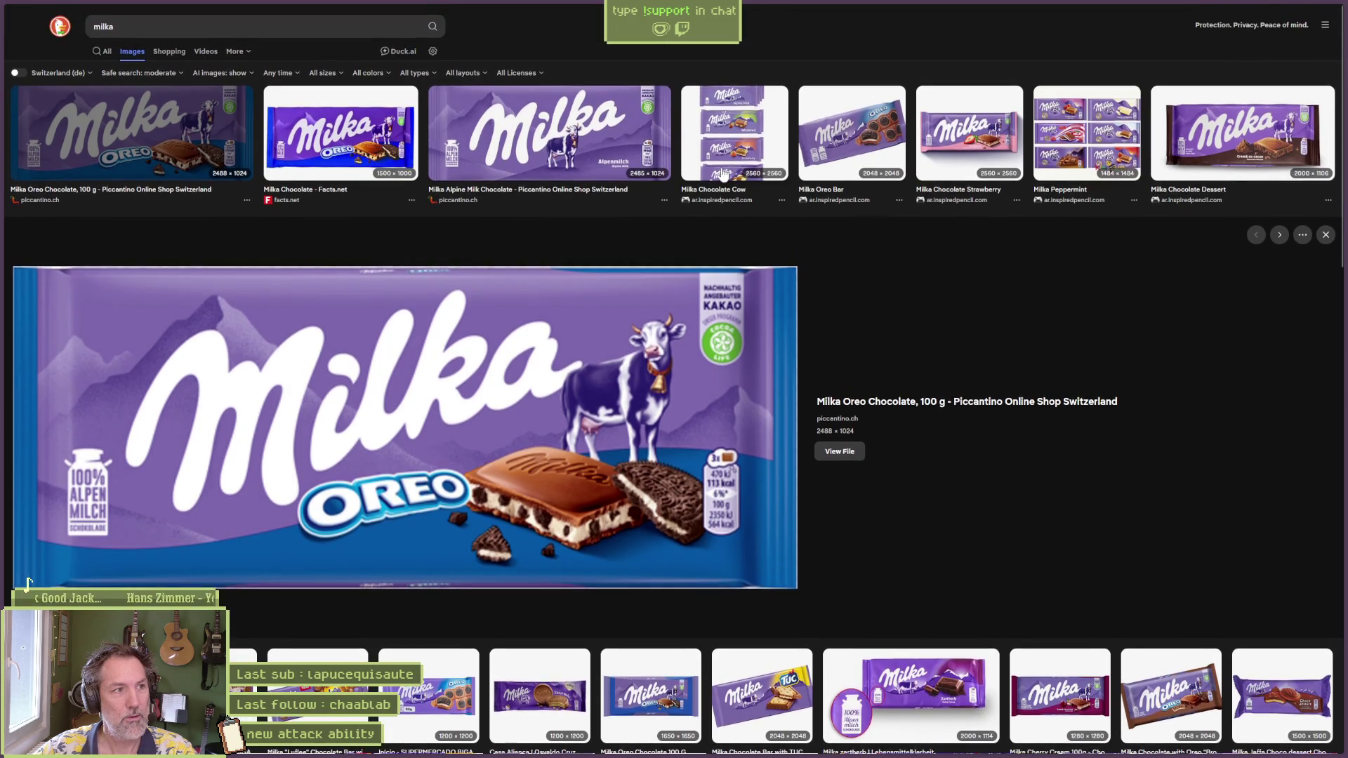
mouse_move(4, 123)
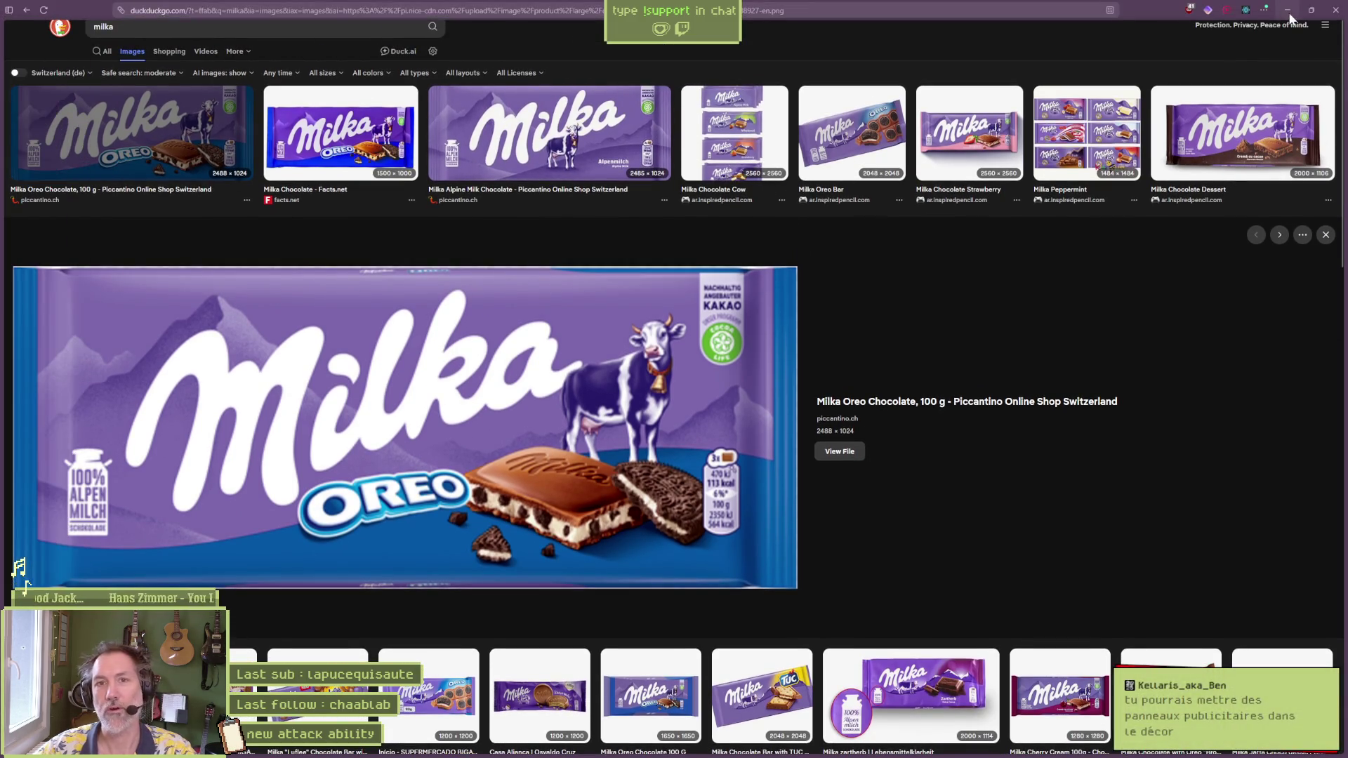
click(1288, 11)
key(alt+Tab)
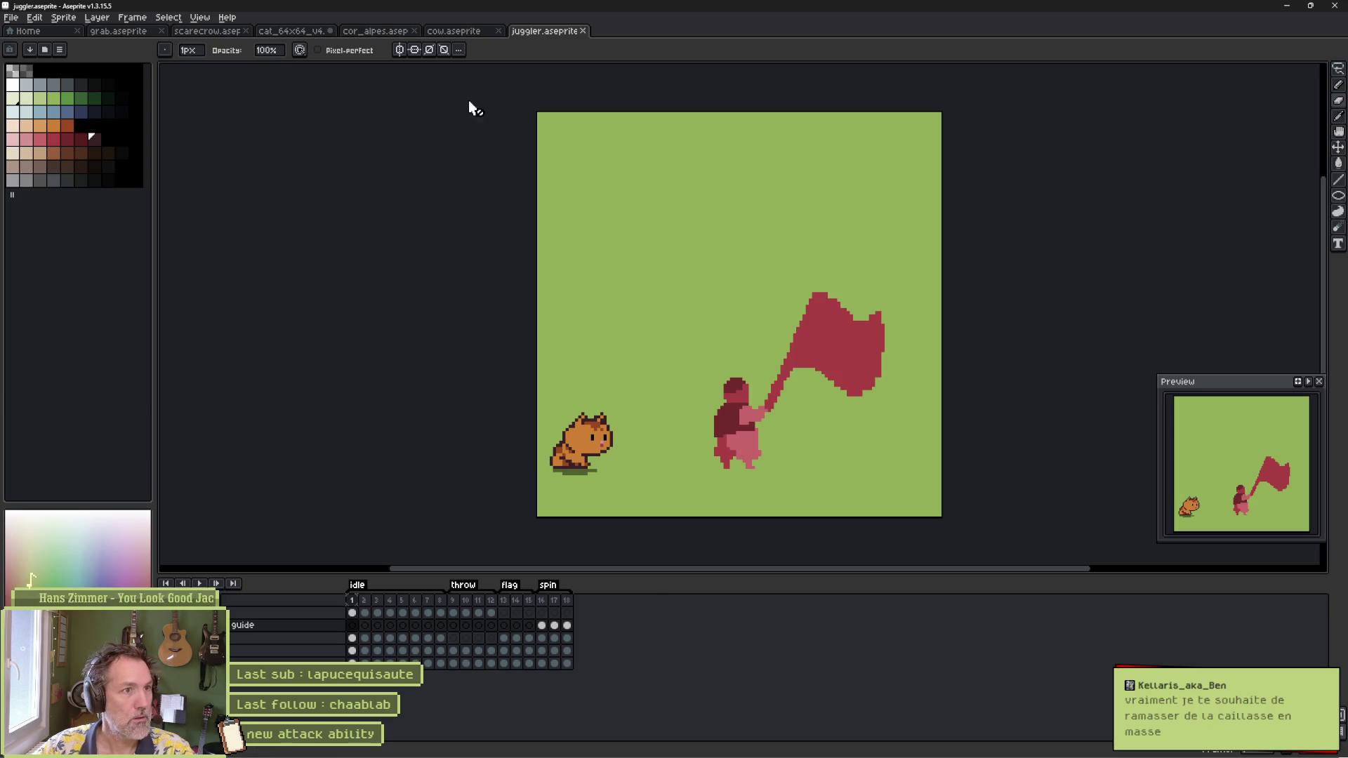
click(1286, 6)
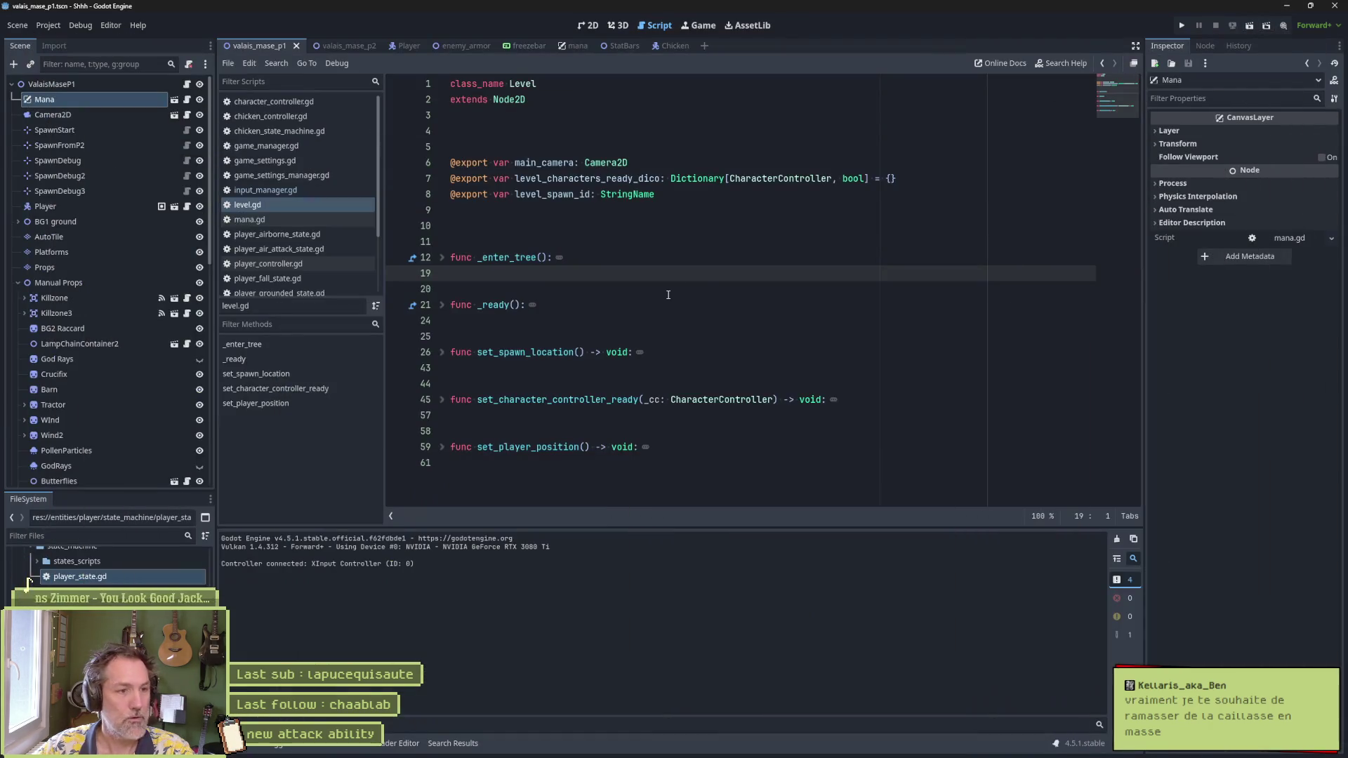
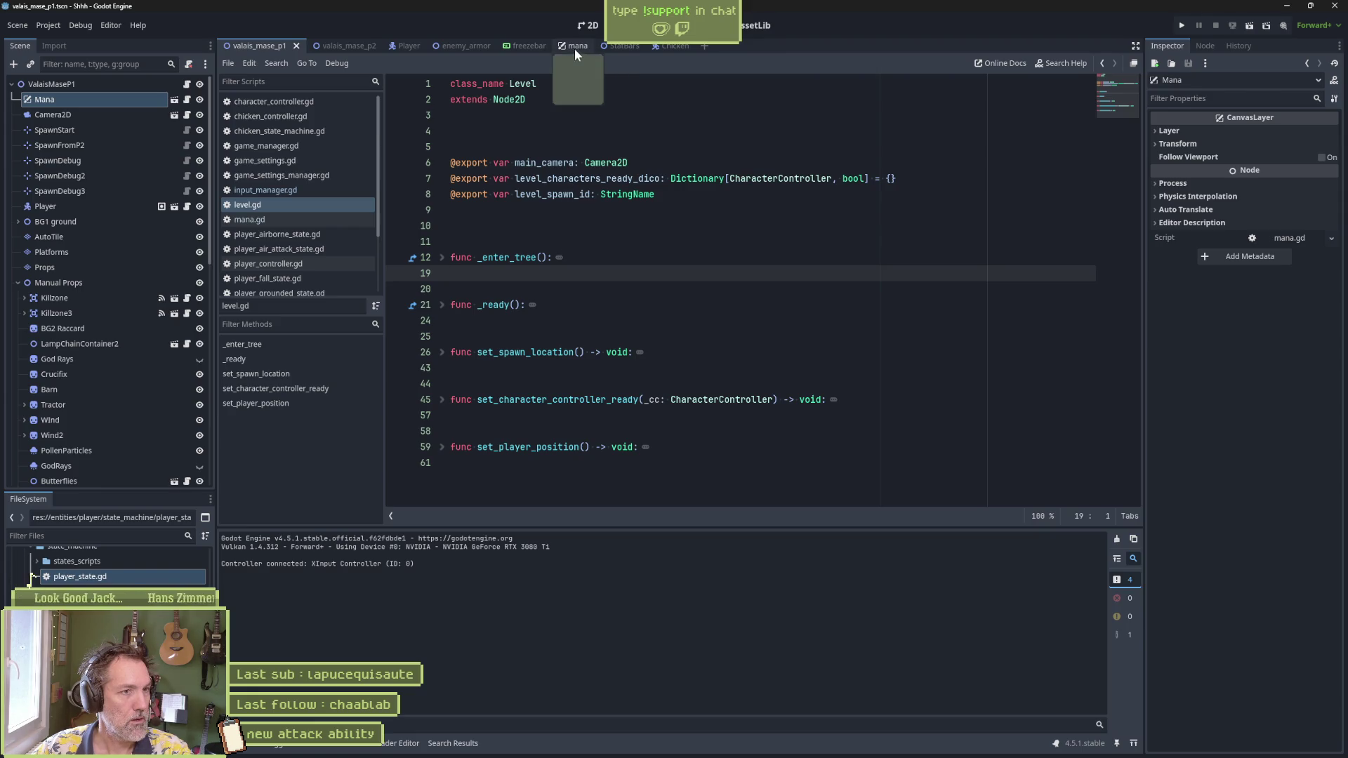
Step: Add Joypad Button 1 (Right Action) as an extra input for attack_secondary in the Input Map
click(80, 25)
click(56, 42)
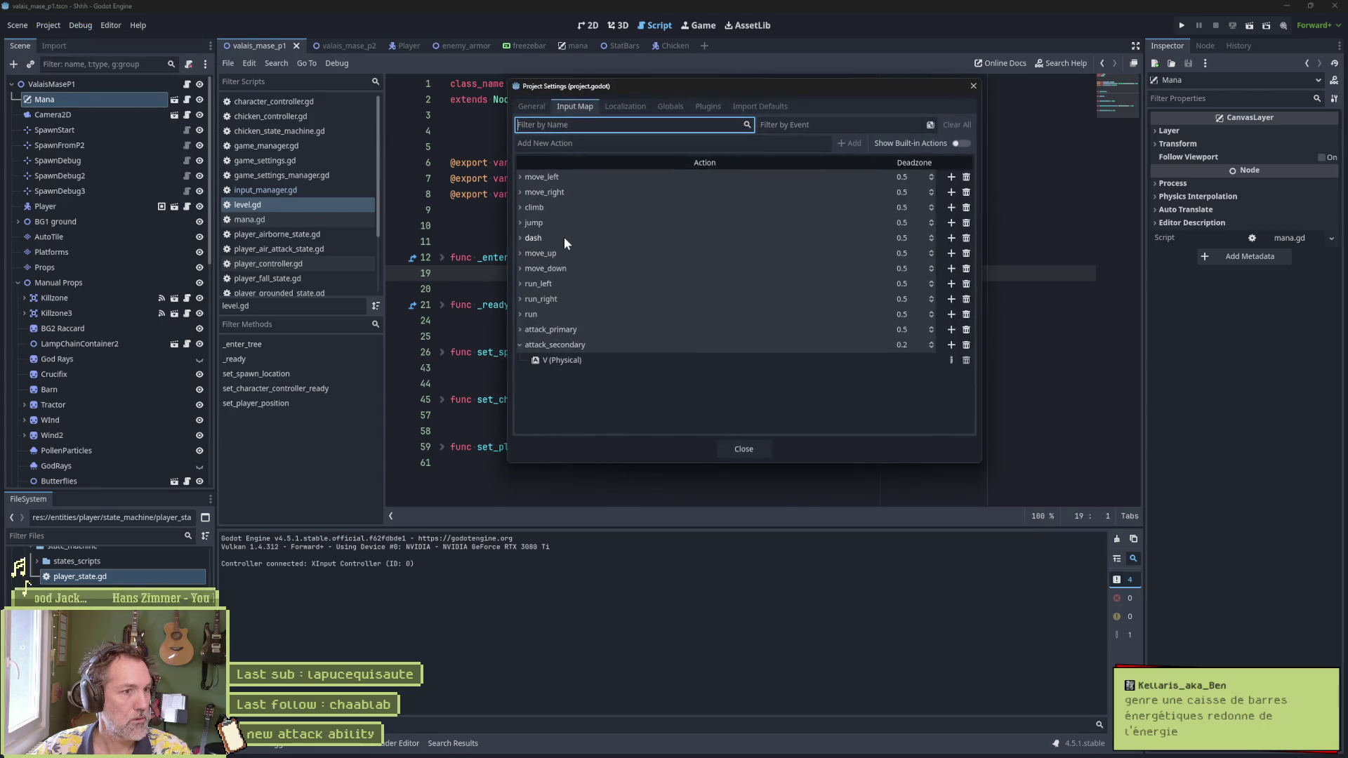
click(952, 345)
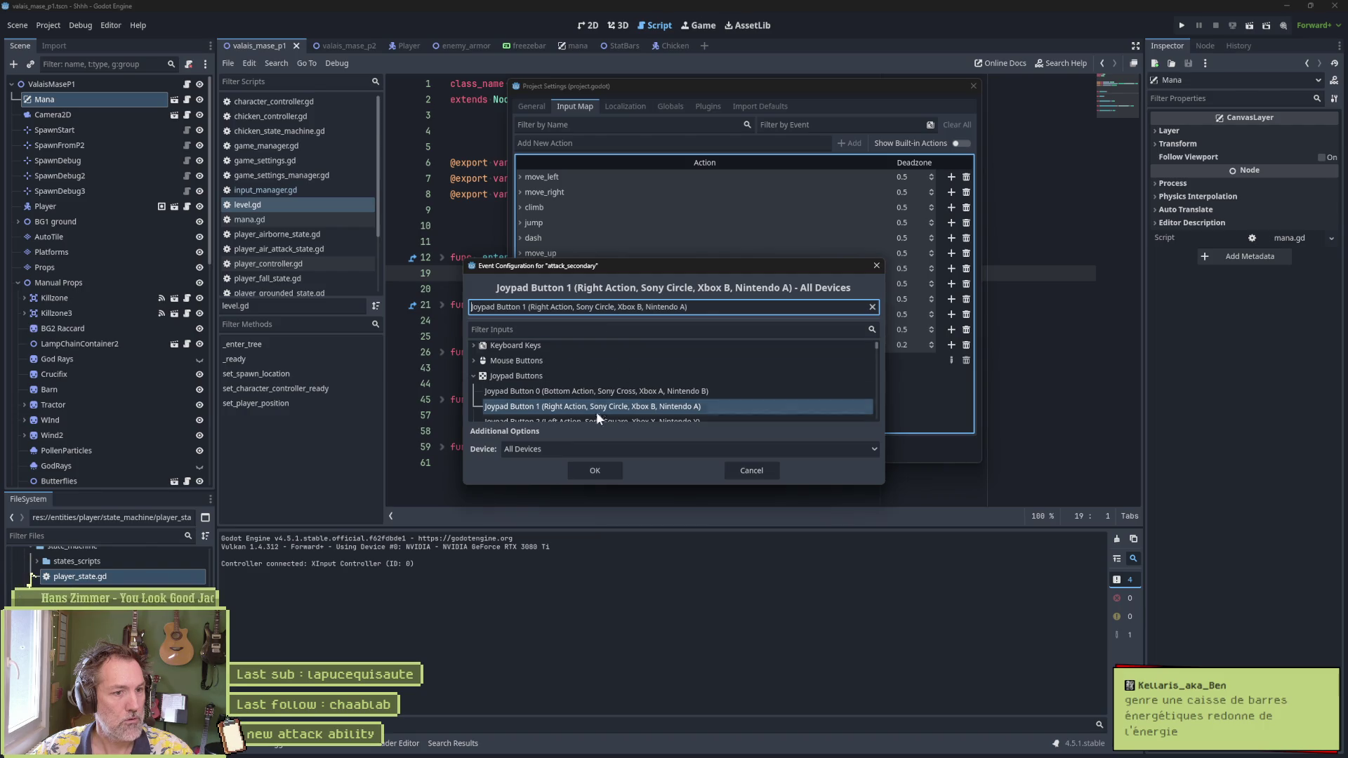
click(587, 471)
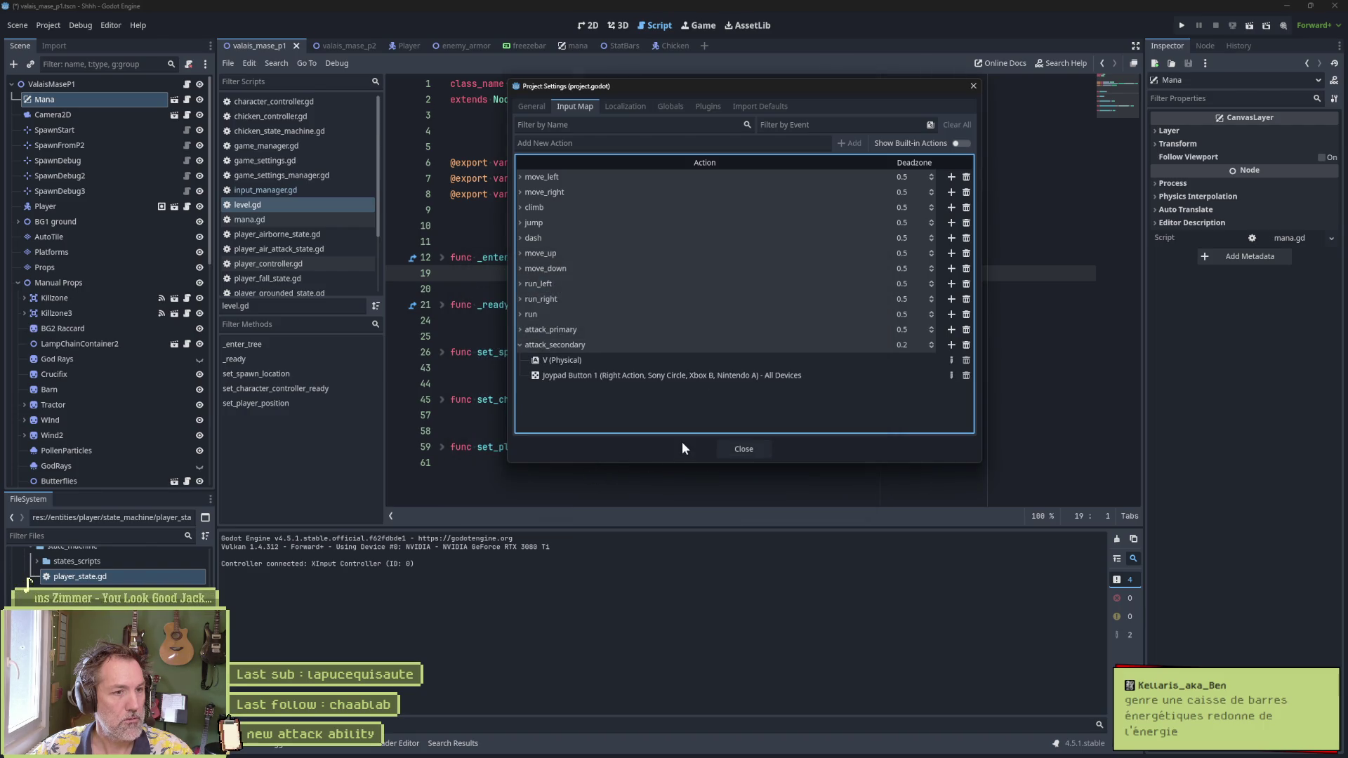
click(743, 450)
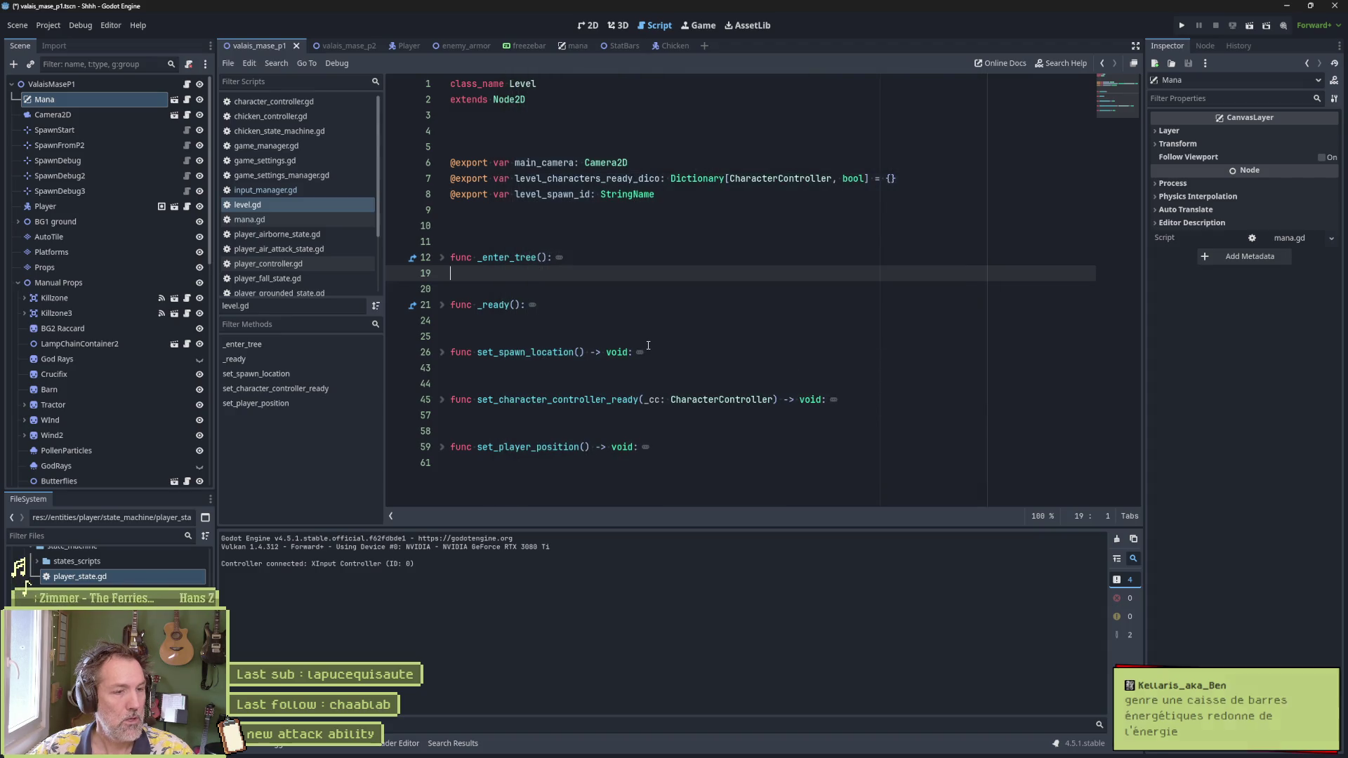
Step: Open input_manager.gd and go to the attack_inputs function definition
click(309, 190)
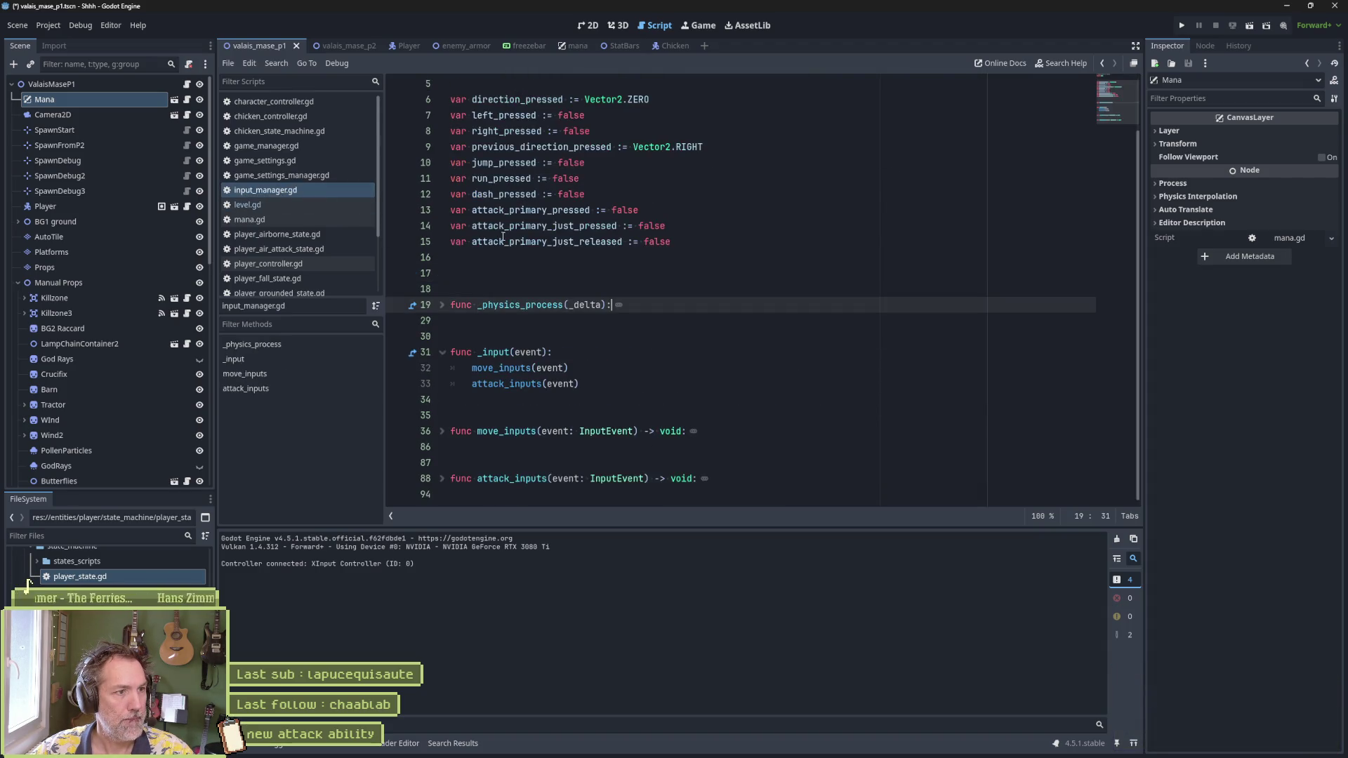
click(530, 386)
ctrl+click(529, 387)
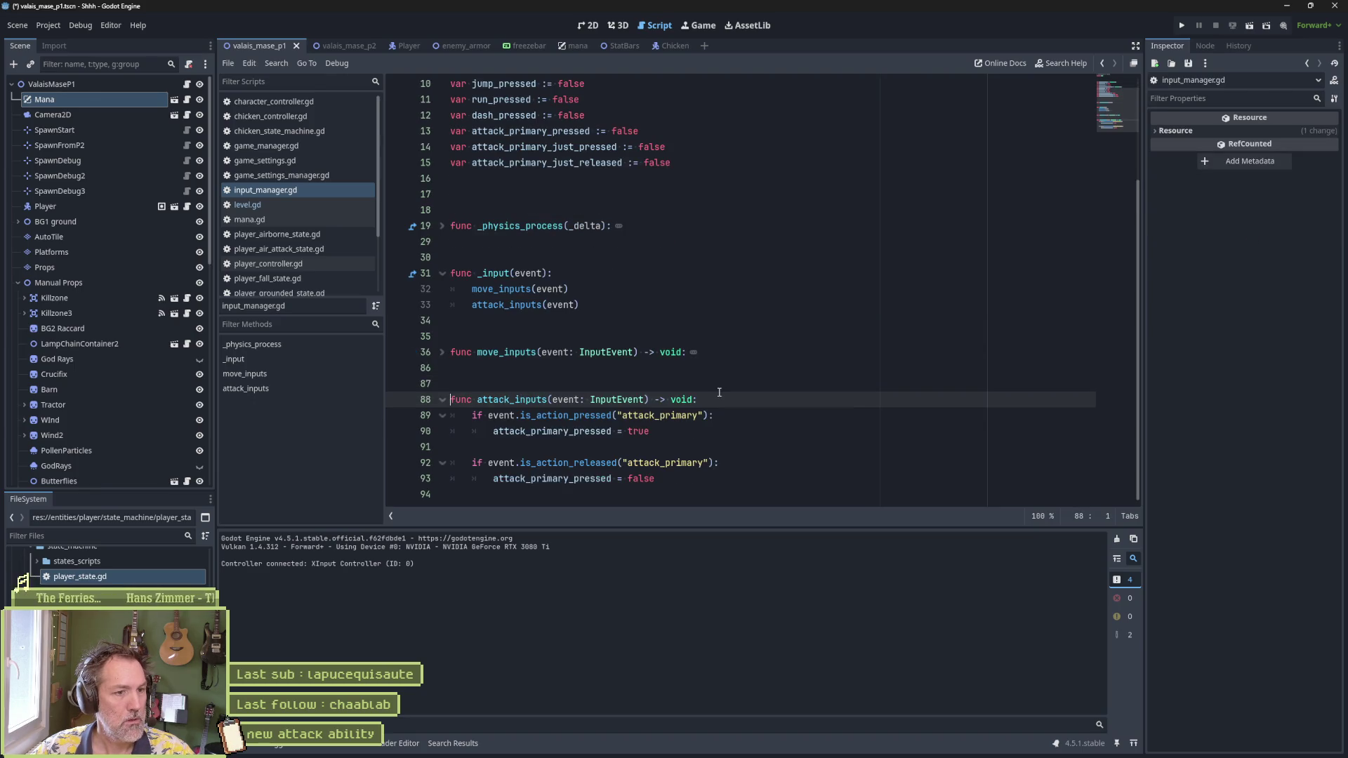
drag(716, 480, 721, 395)
key(ctrl+x)
key(ctrl+v)
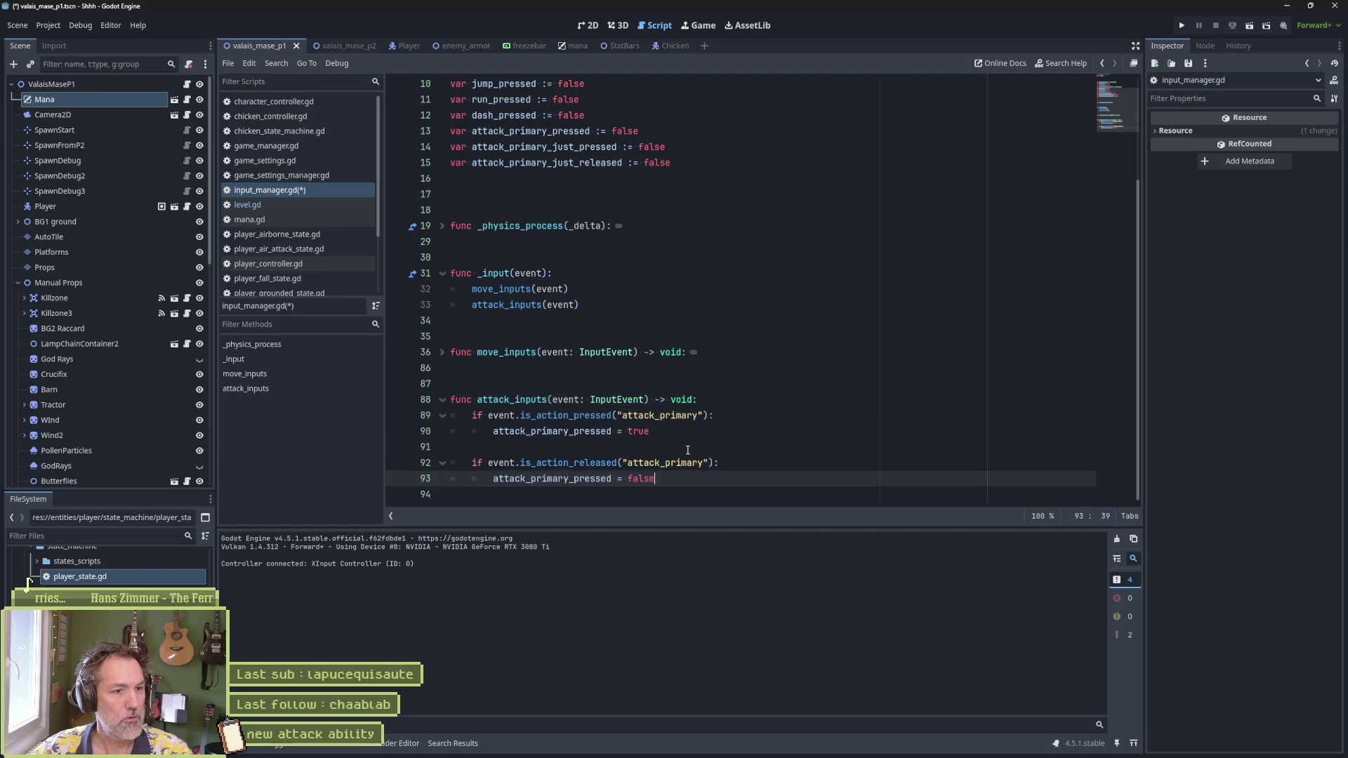
Step: Duplicate the attack_primary press and release checks below, separated by a blank line
drag(679, 477, 699, 399)
key(ctrl+c)
click(718, 478)
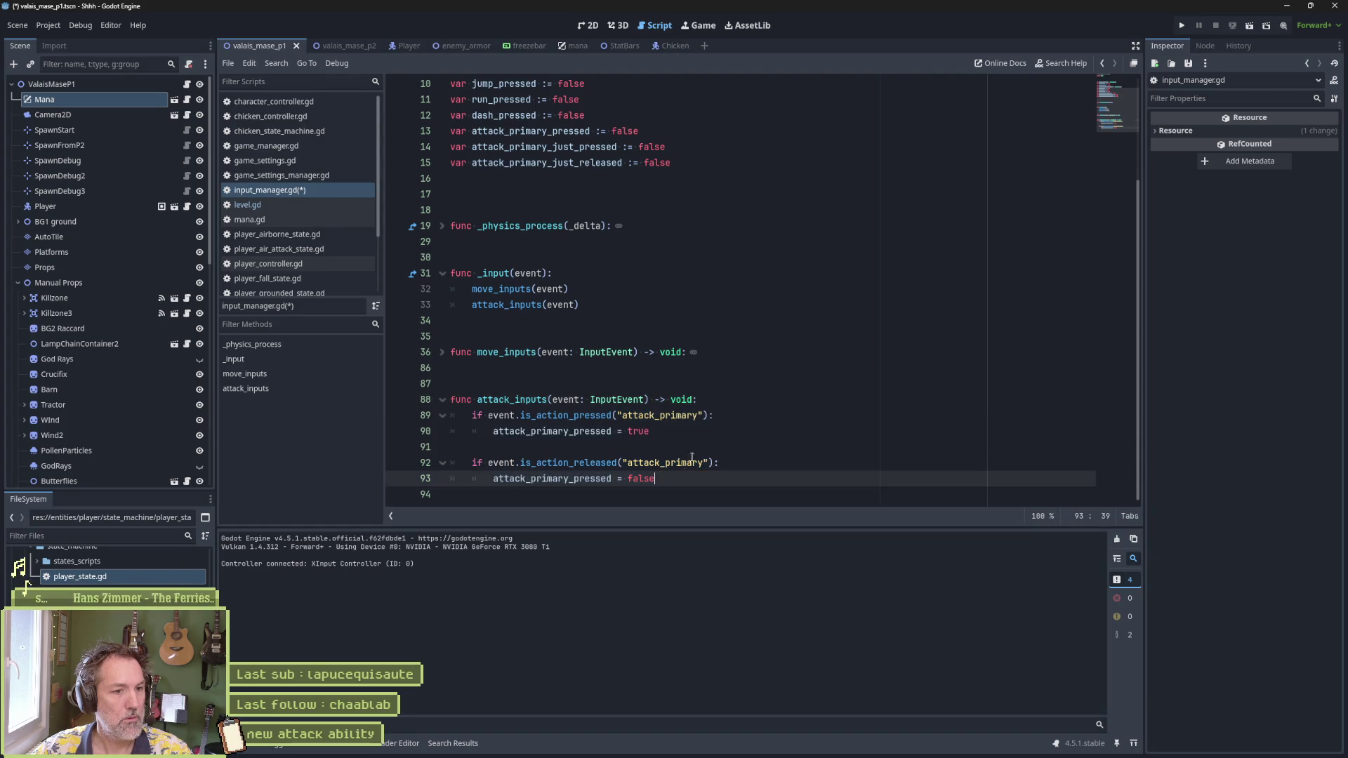
key(ctrl+v)
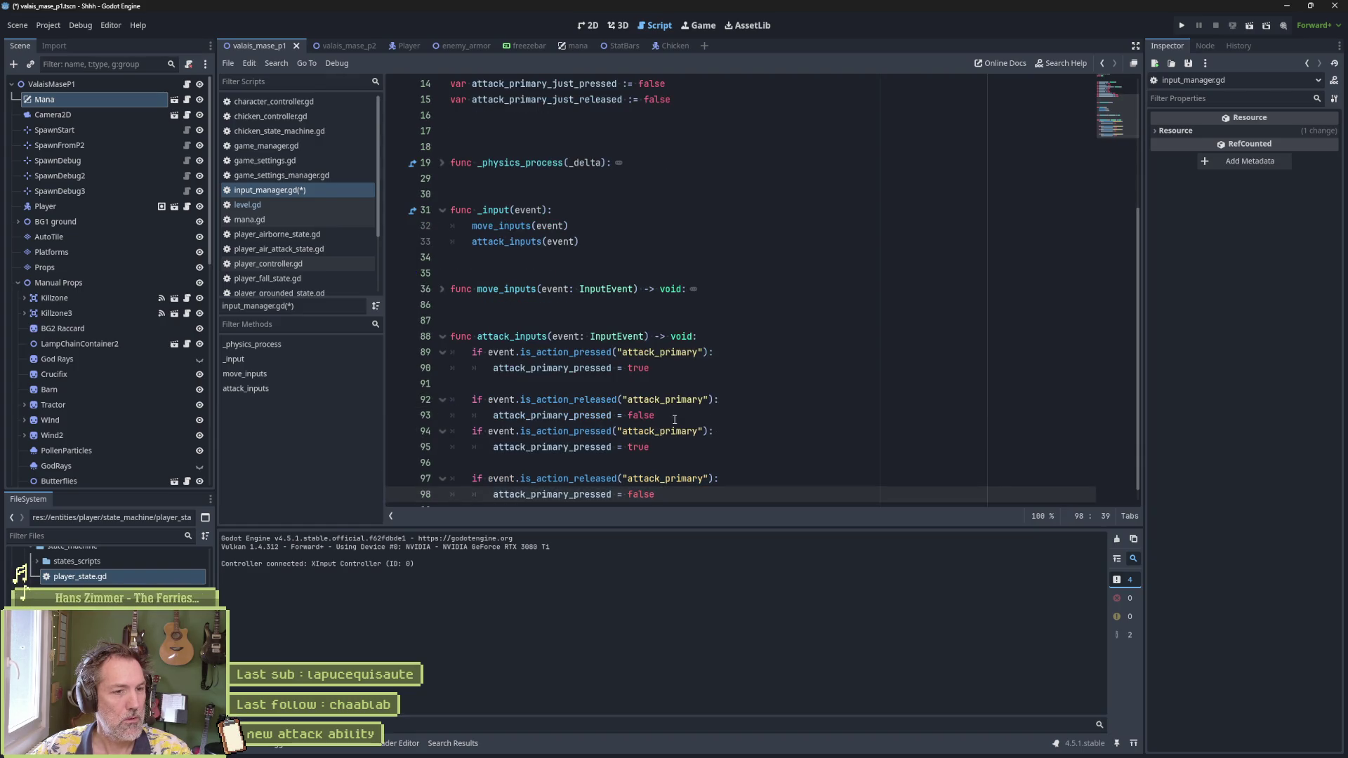
click(675, 420)
key(Return)
Step: Rename the action in both duplicated checks to attack_secondary
mouse_move(660, 448)
mouse_down()
mouse_move(637, 450)
mouse_move(704, 447)
mouse_up()
text(scon)
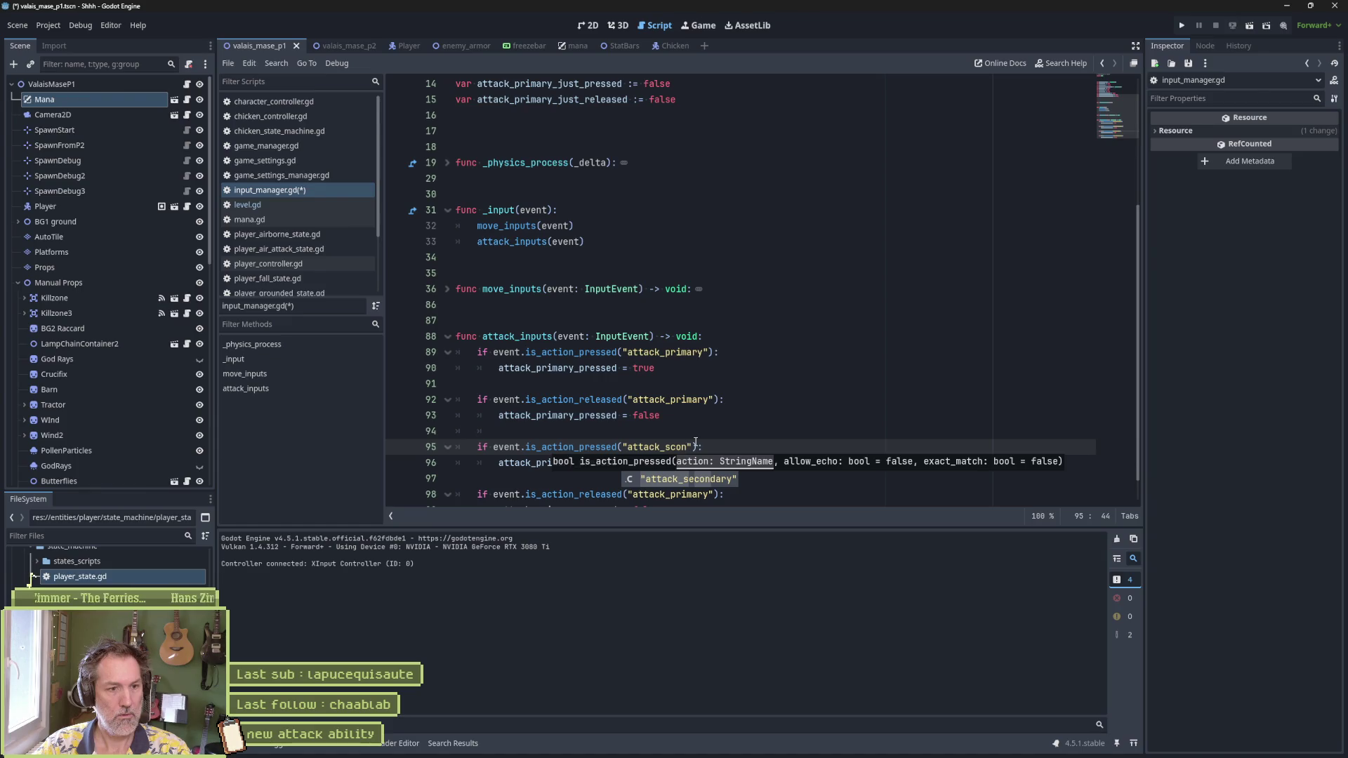
key(Return)
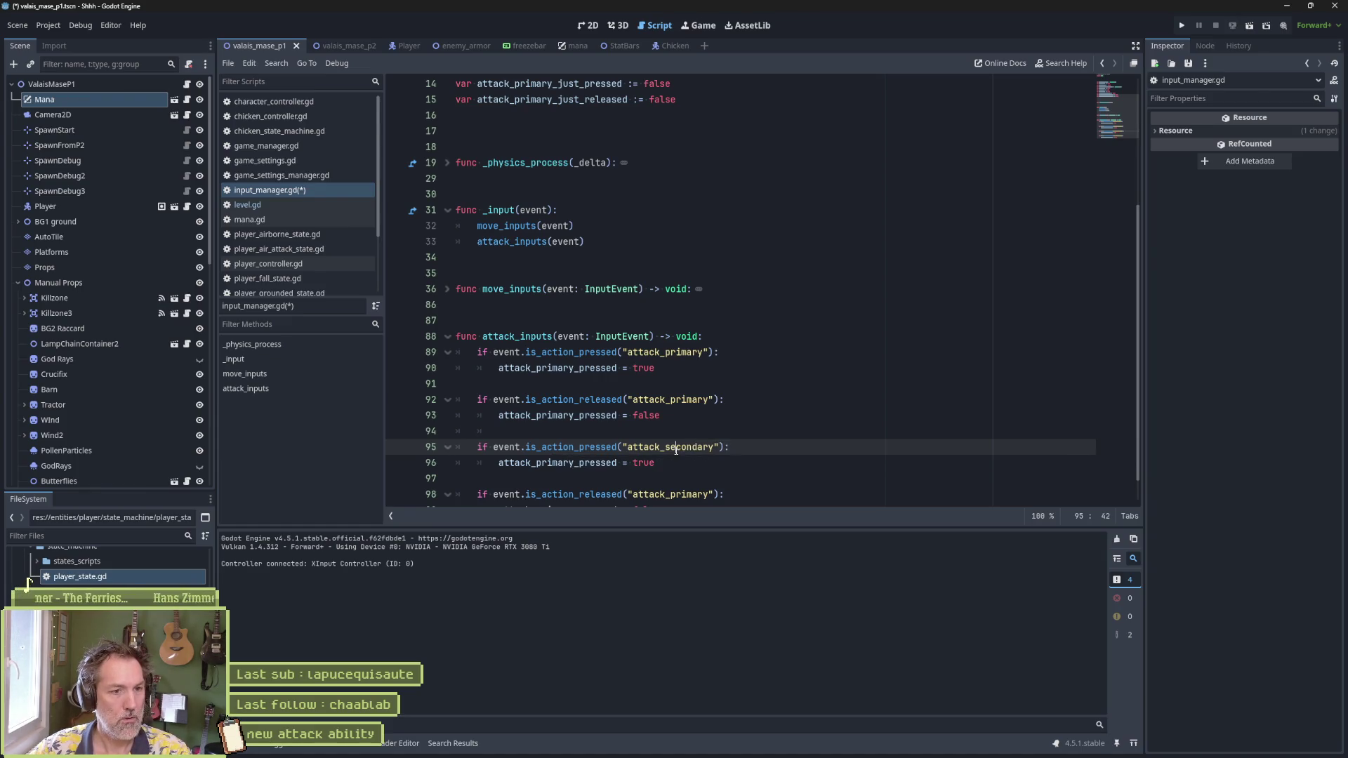
double_click(688, 448)
key(ctrl+c)
double_click(697, 494)
key(ctrl+v)
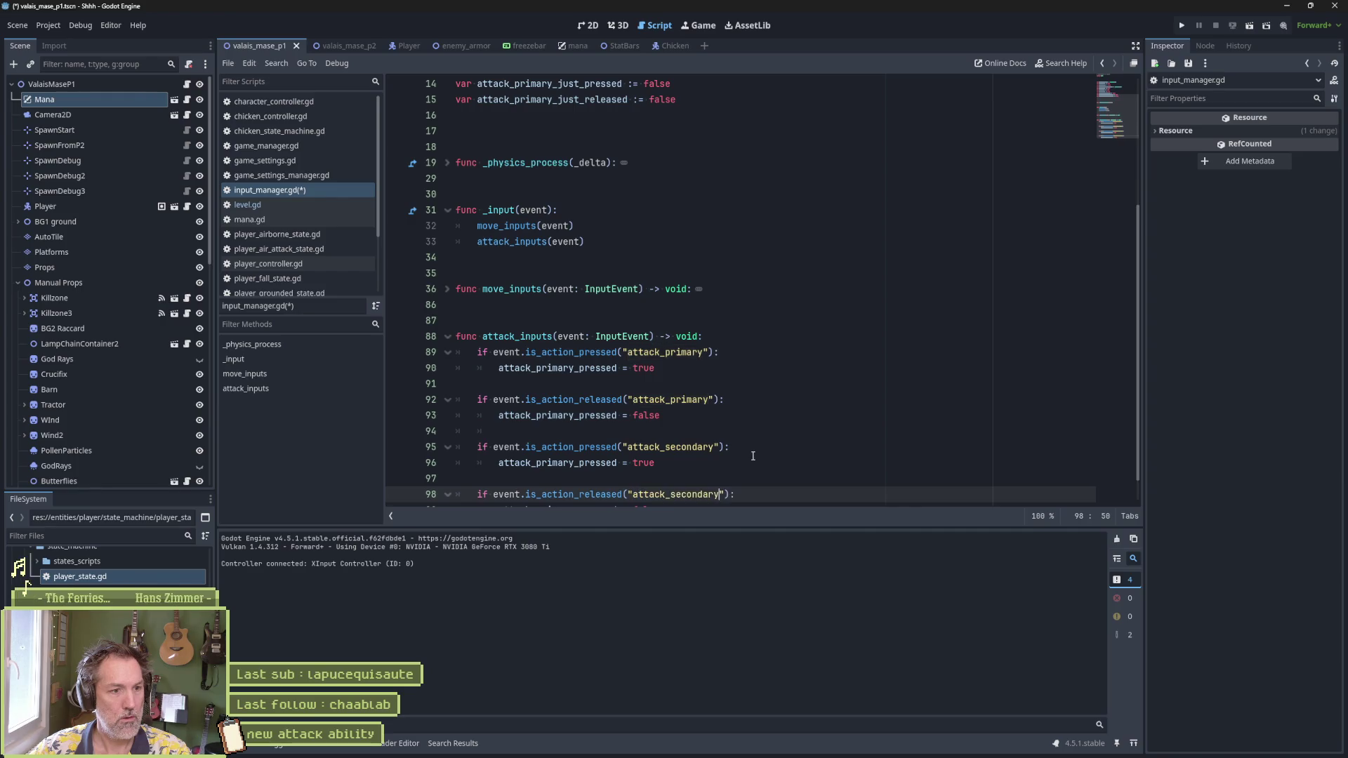
scroll(632, 457, down, 1)
scroll(608, 321, up, 5)
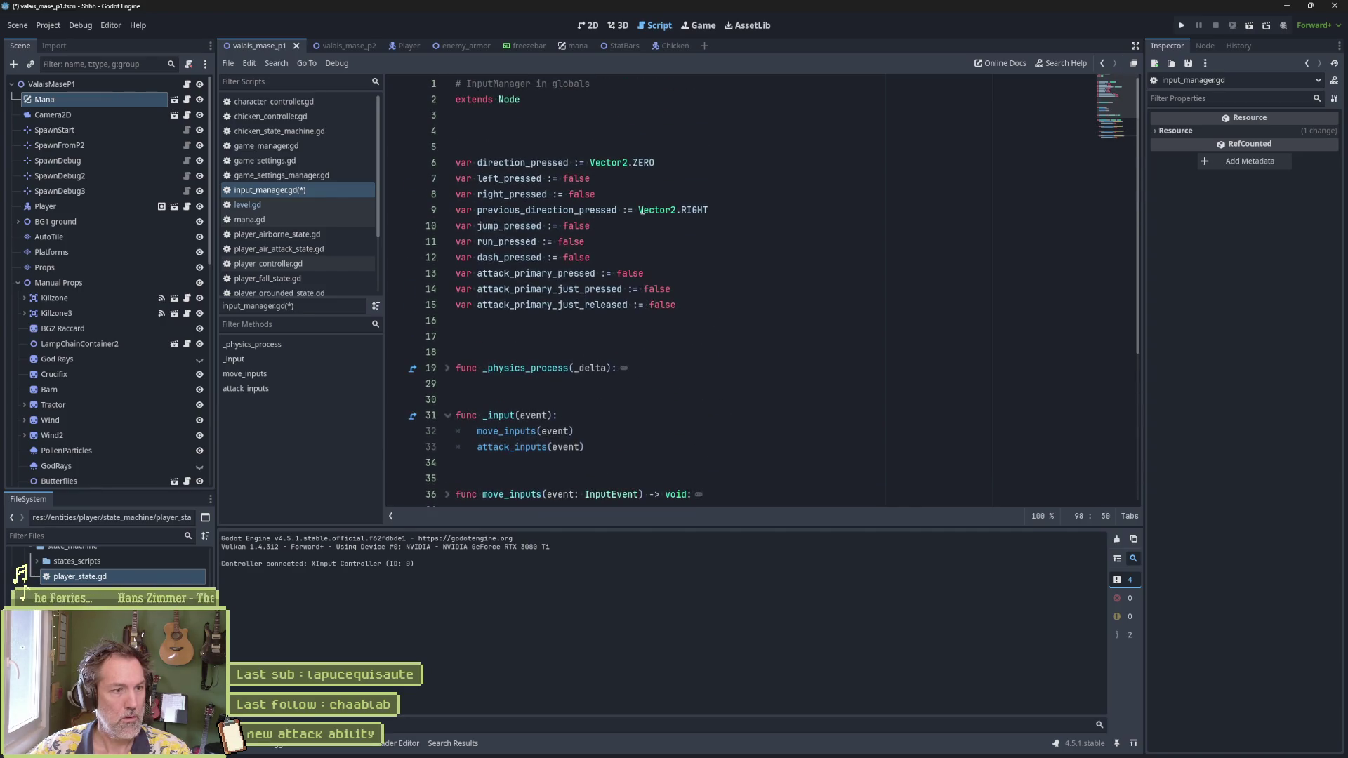
Step: Duplicate the three attack_primary variable declarations and rename the copies to attack_secondary
drag(704, 305, 713, 253)
key(ctrl+shift+d)
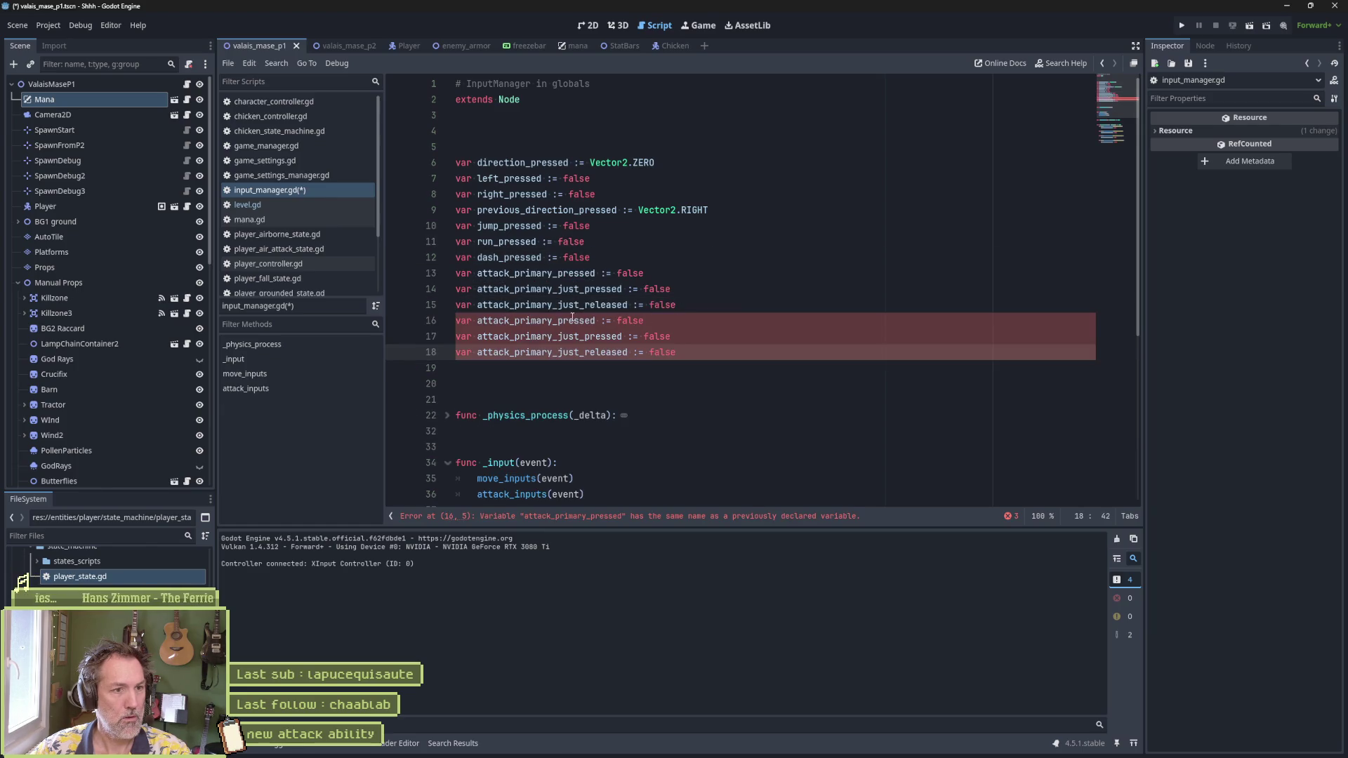
click(514, 321)
alt+click(513, 337)
alt+click(513, 351)
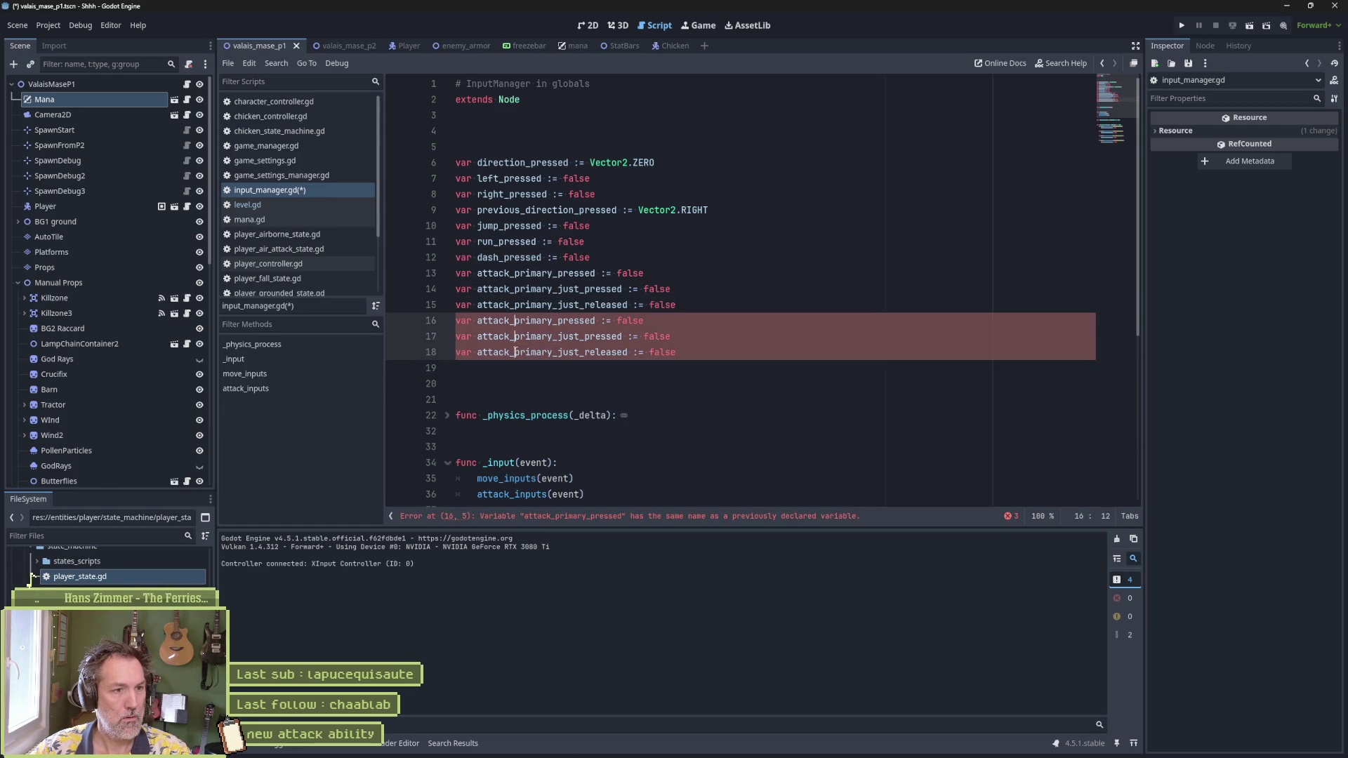
key(Delete)
key(Delete)
key(Delete)
text(seconda)
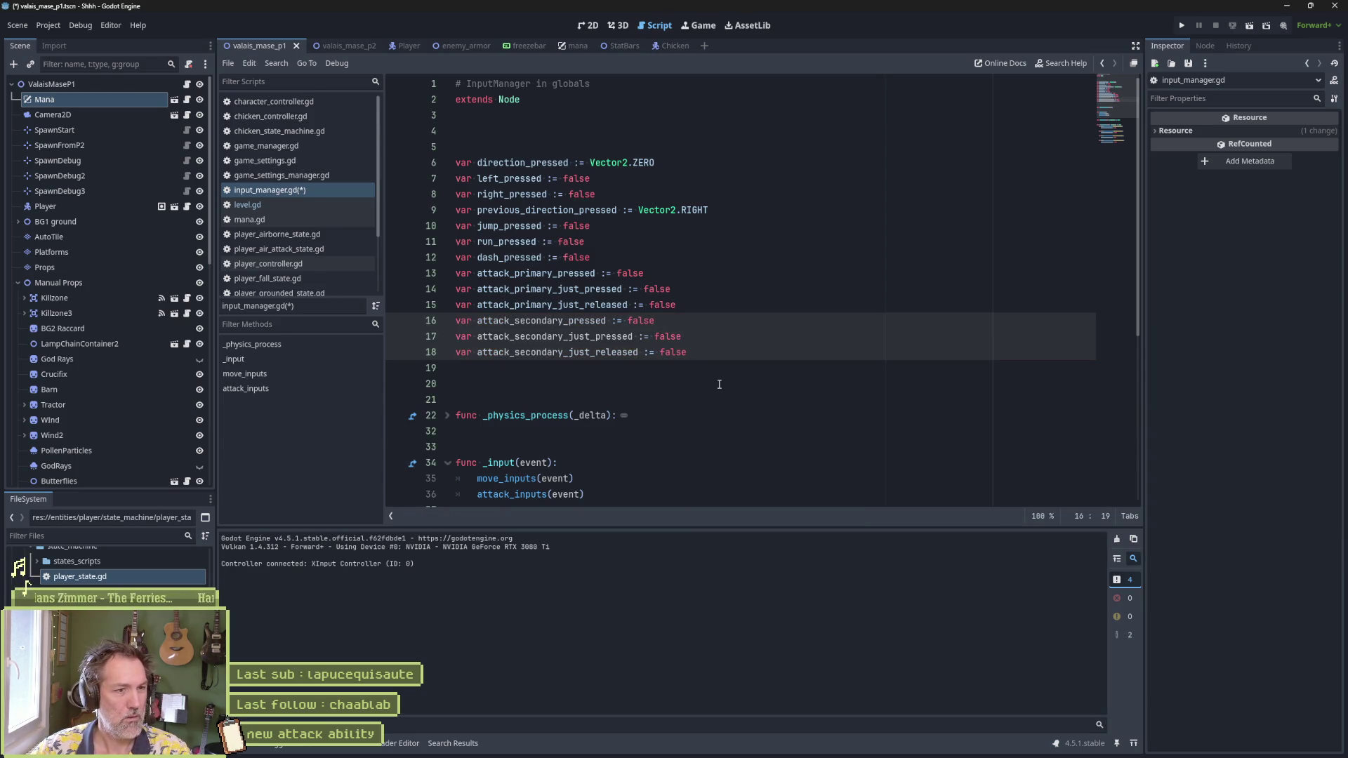
Step: Unfold and re-fold the move_inputs function while reviewing the script
scroll(718, 383, down, 1)
scroll(718, 383, down, 5)
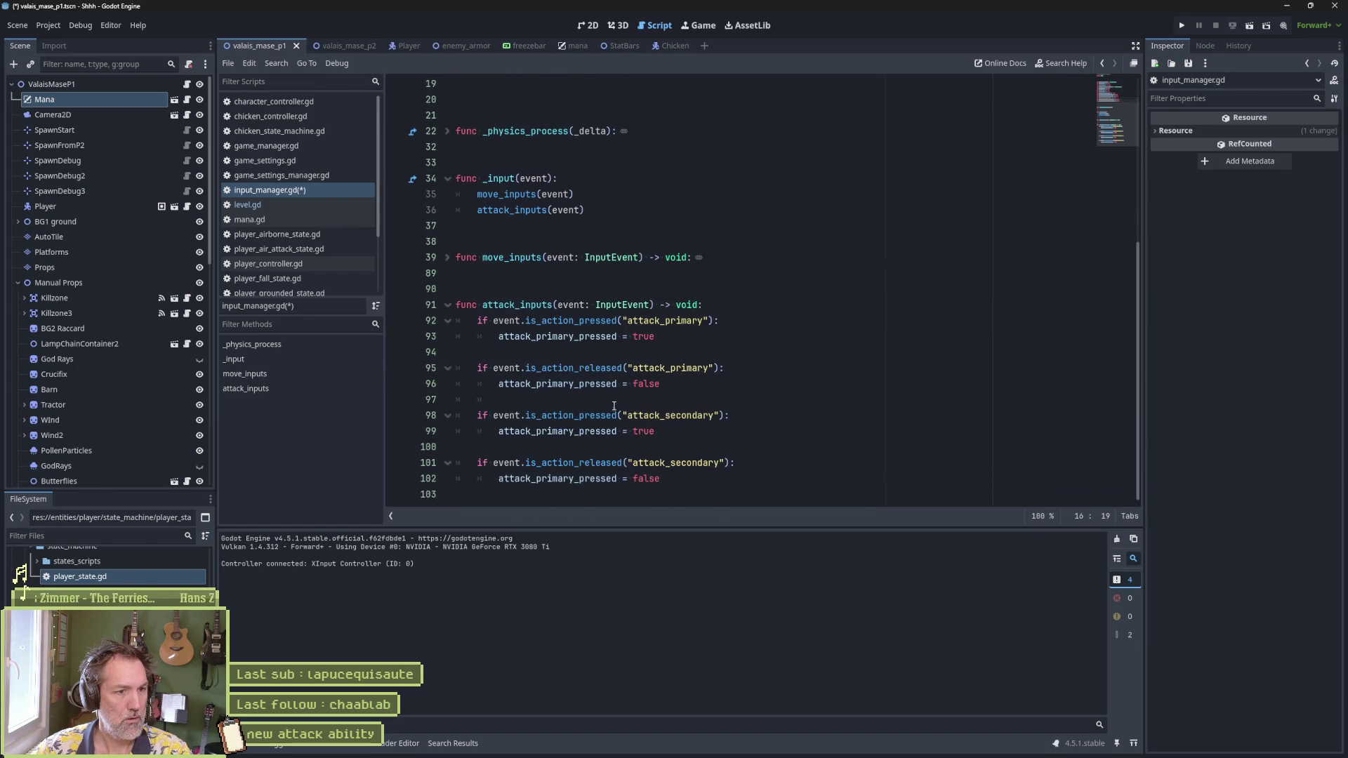
scroll(608, 404, up, 1)
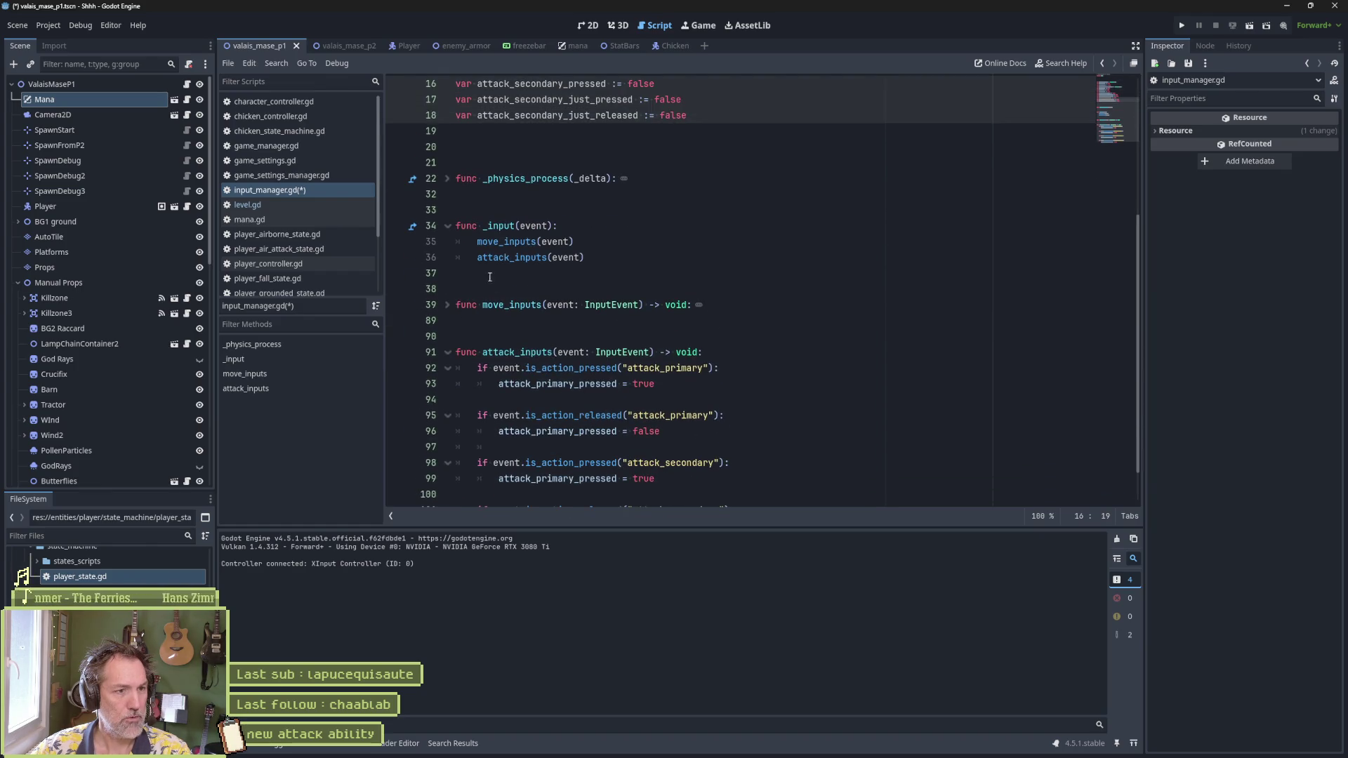
click(447, 305)
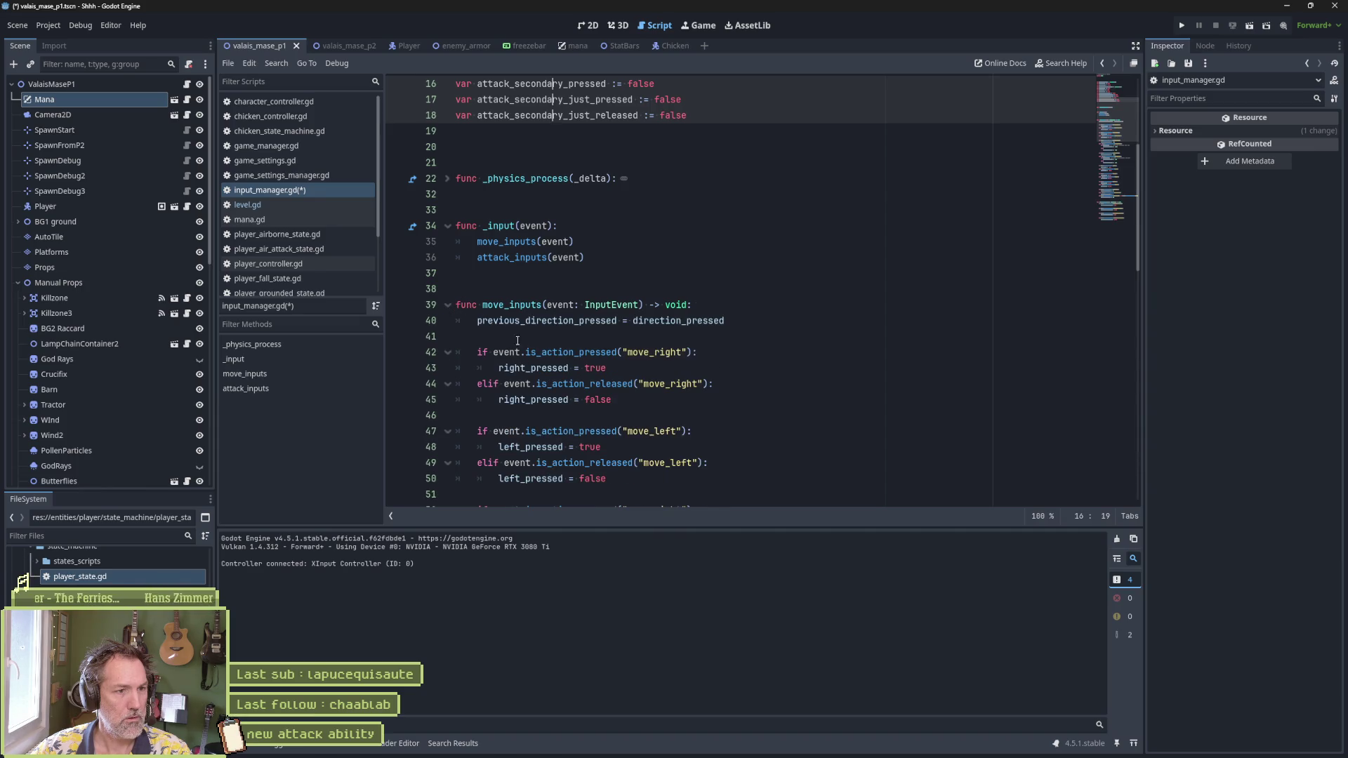
scroll(632, 344, down, 12)
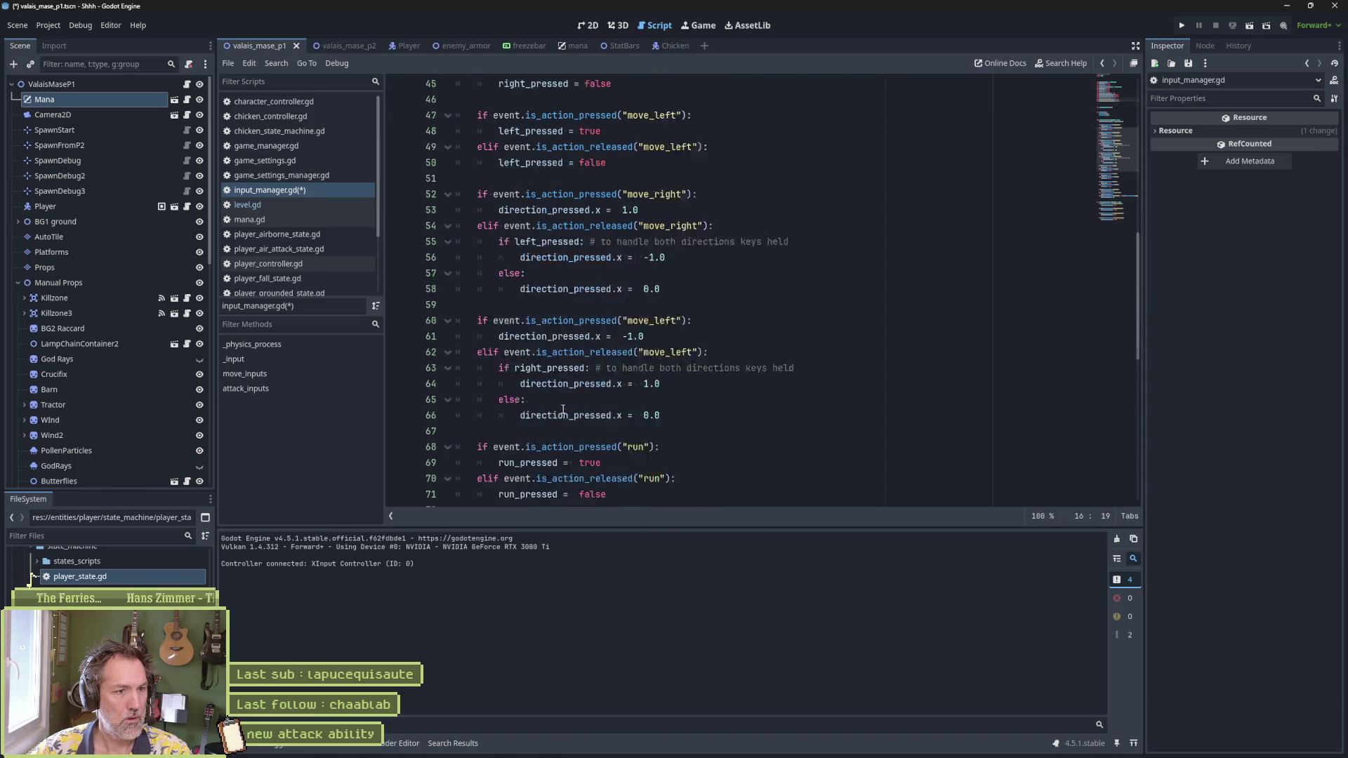
scroll(597, 351, down, 6)
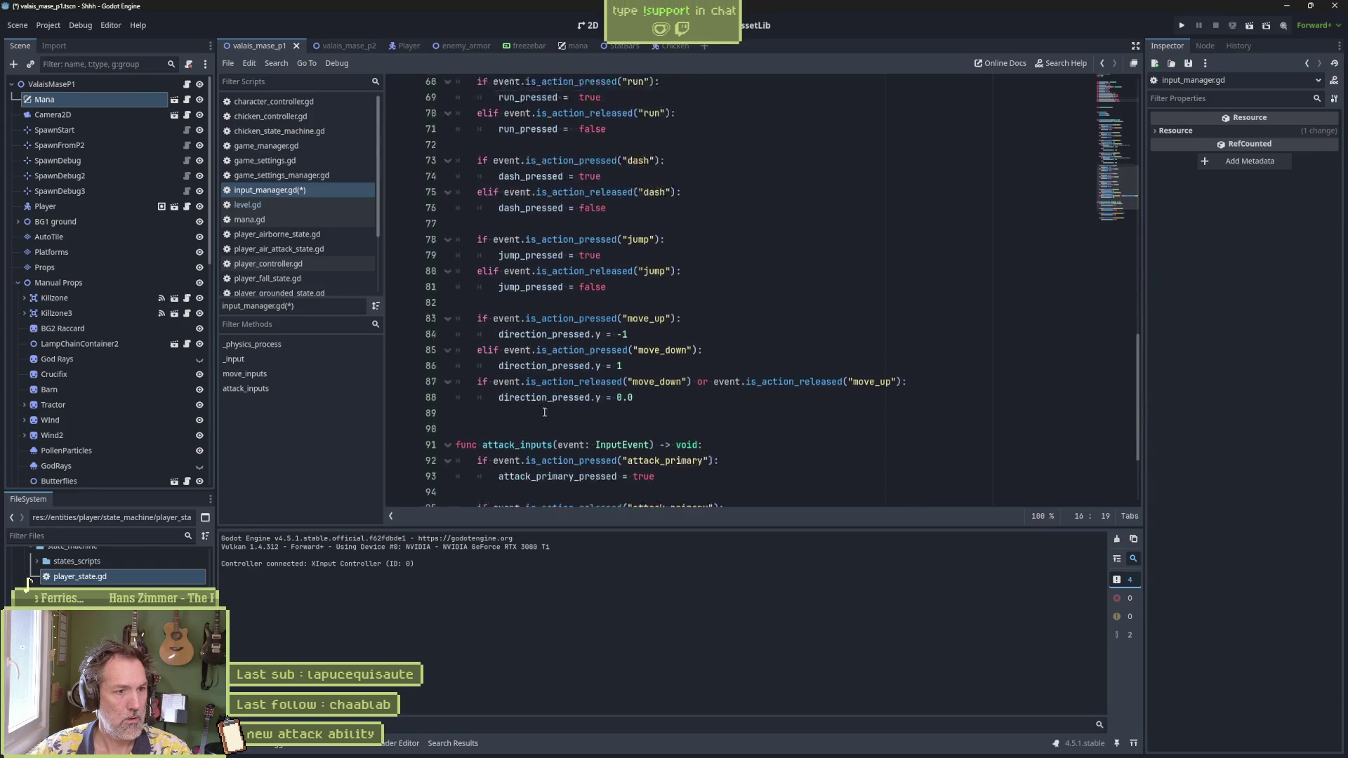
scroll(580, 353, up, 19)
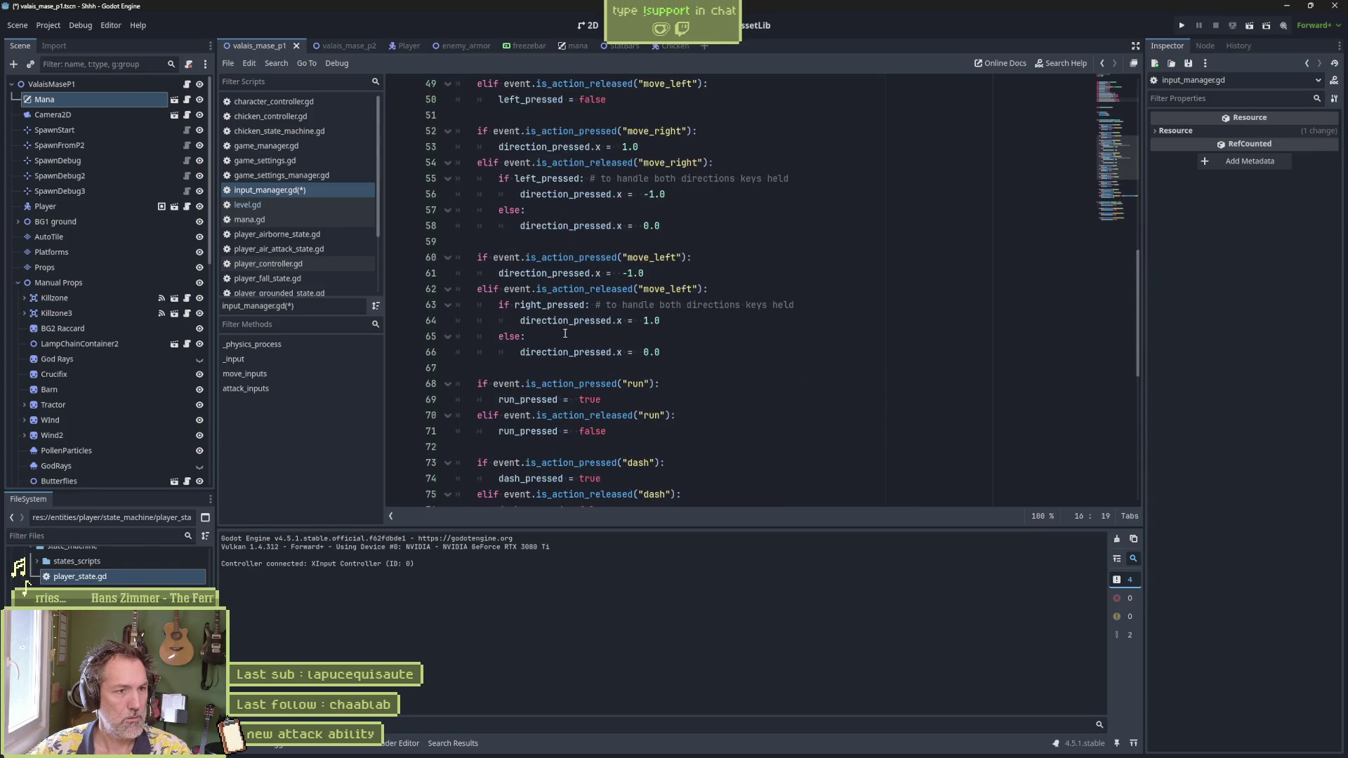
shift+click(448, 353)
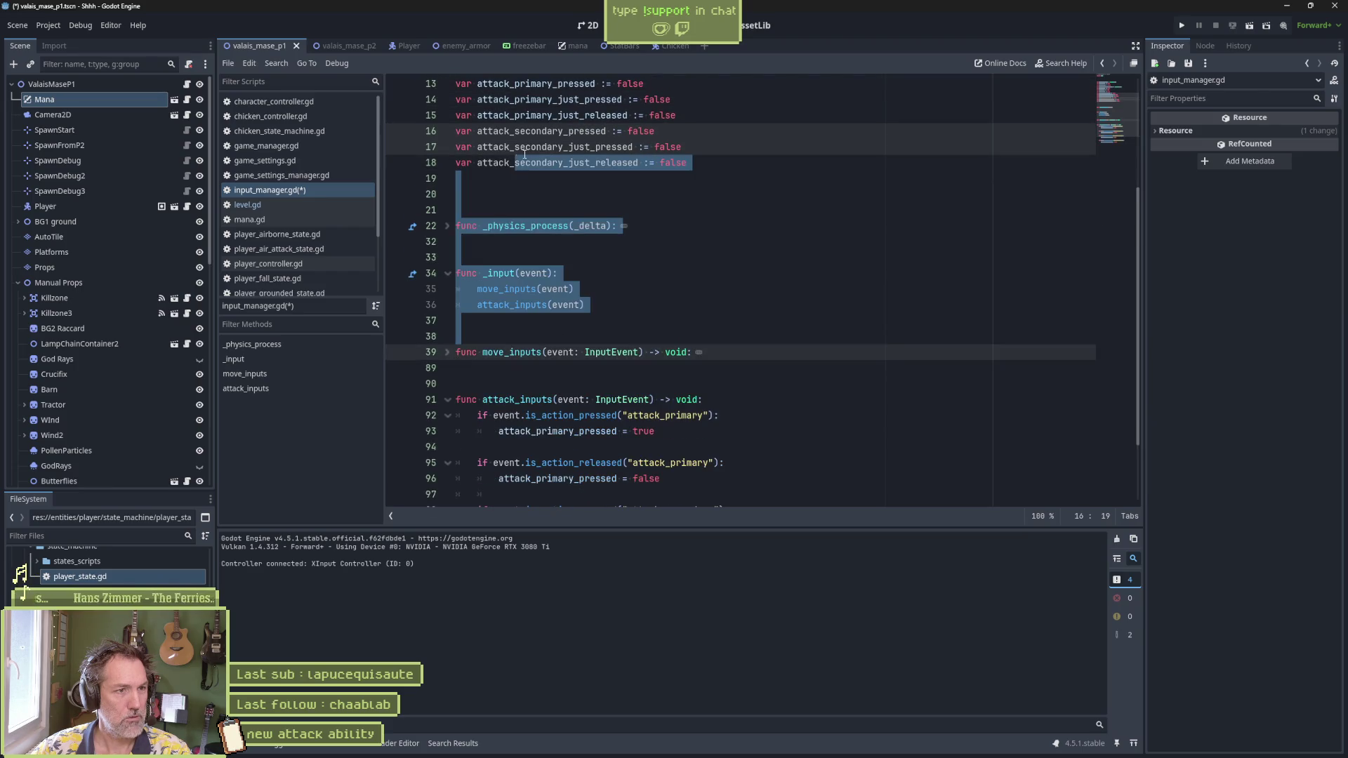
click(557, 148)
Step: Replace attack_primary_pressed with attack_secondary_pressed on lines 99 and 102
double_click(576, 131)
key(ctrl+c)
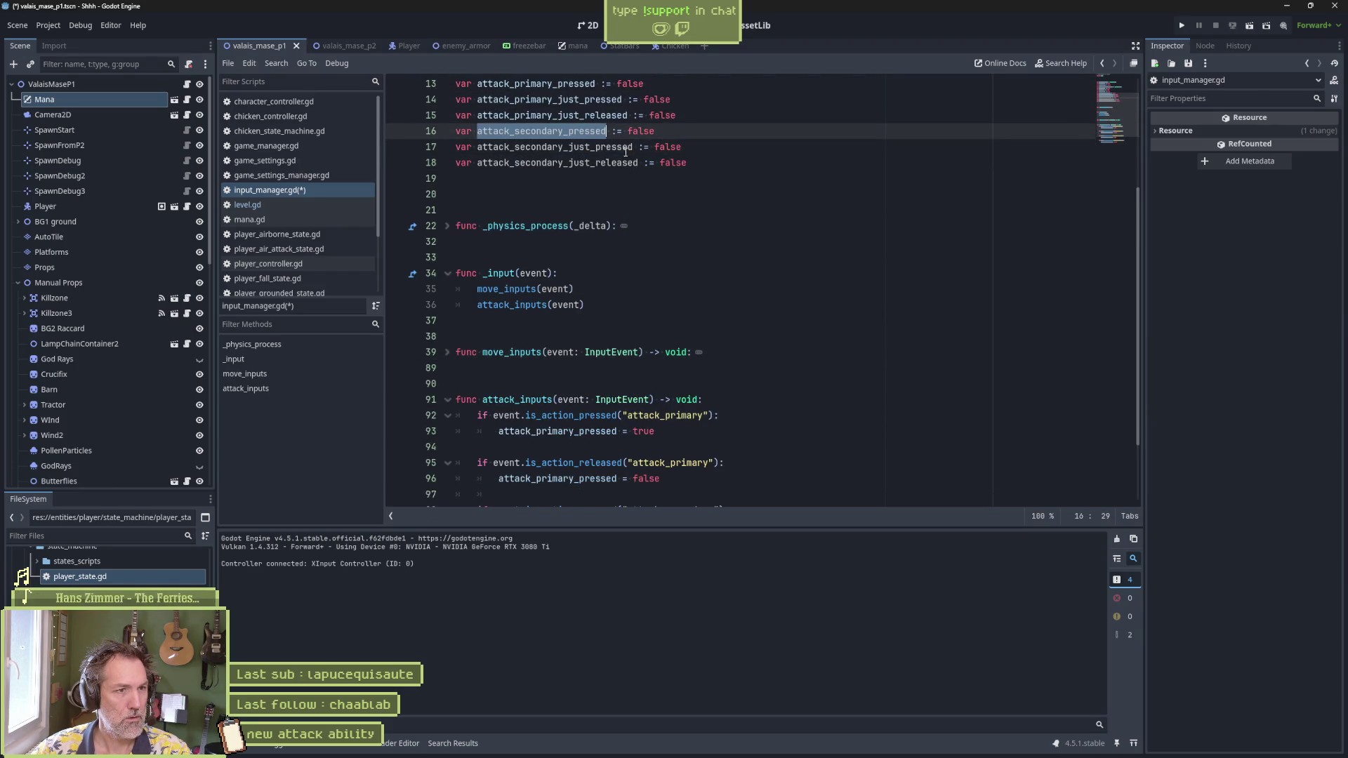
scroll(634, 370, down, 2)
double_click(586, 431)
key(ctrl+v)
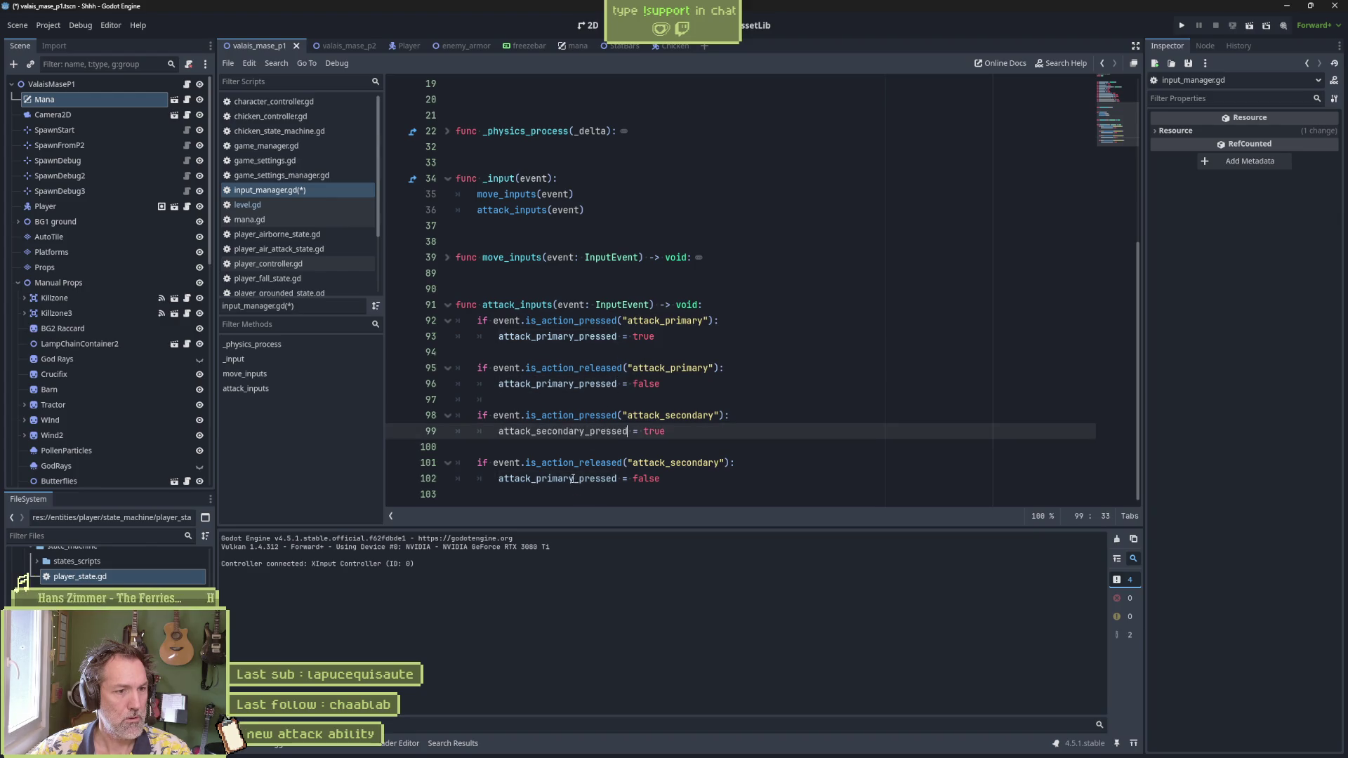
double_click(562, 478)
key(ctrl+v)
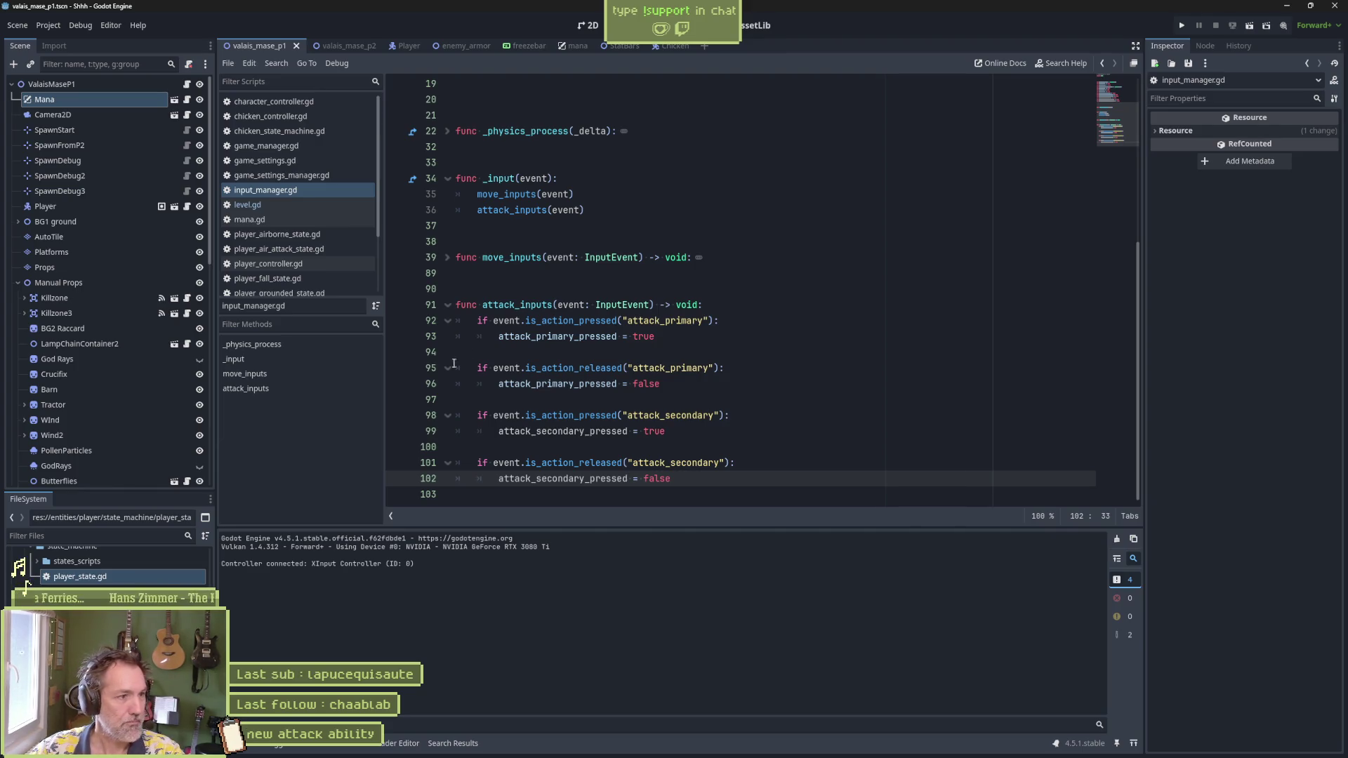
Step: Collapse every function in input_manager.gd and scroll back to the top
click(511, 291)
key(ctrl+alt+f)
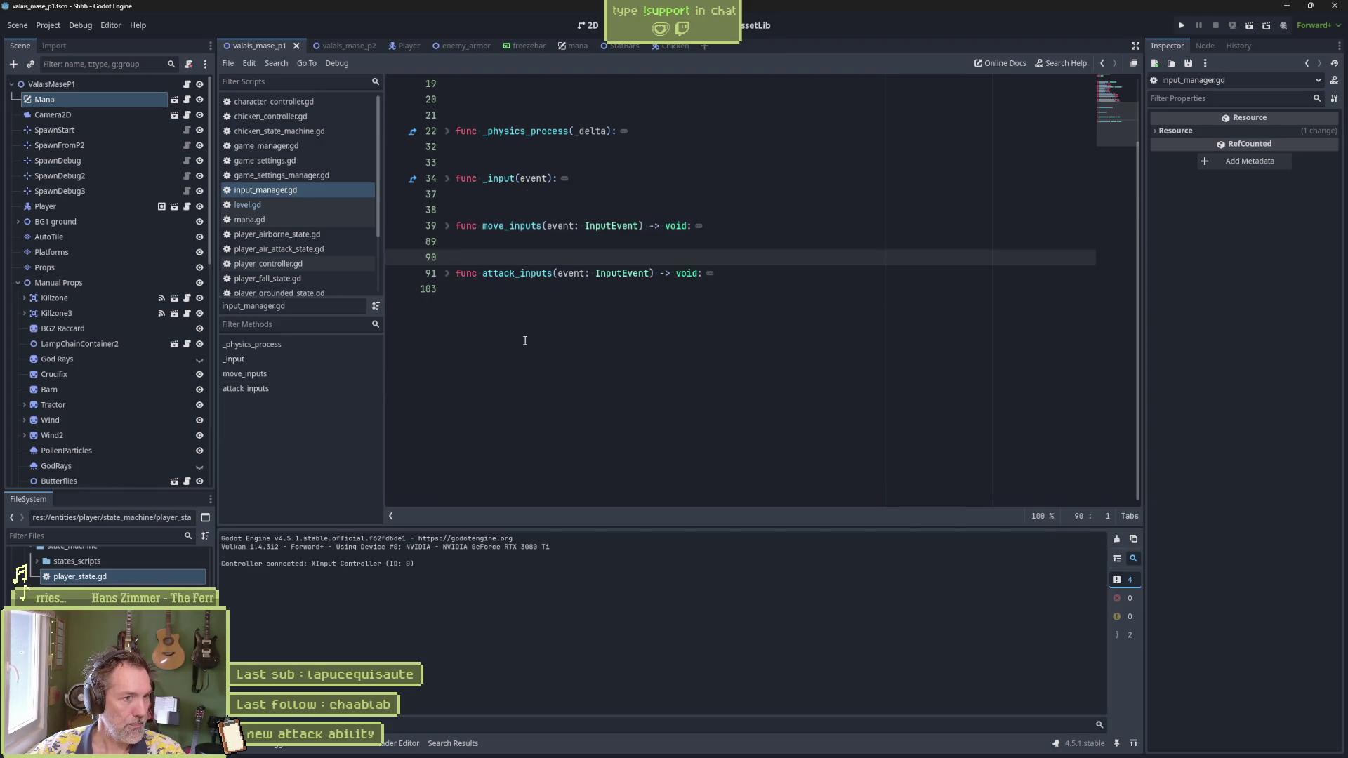
scroll(524, 340, up, 5)
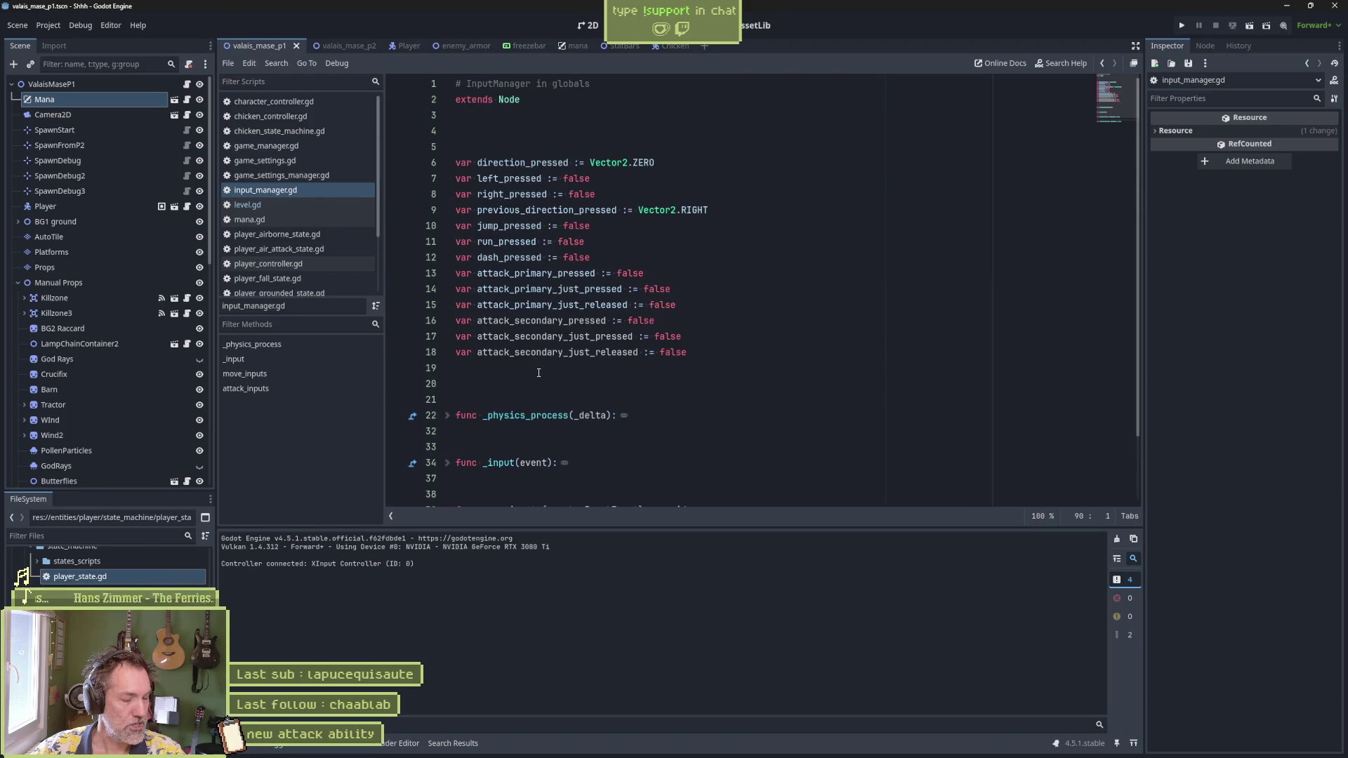
Step: In the Player scene, open player_paw_attack_light_state.gd from the PawAttackLight state under GroundedAttack
click(396, 46)
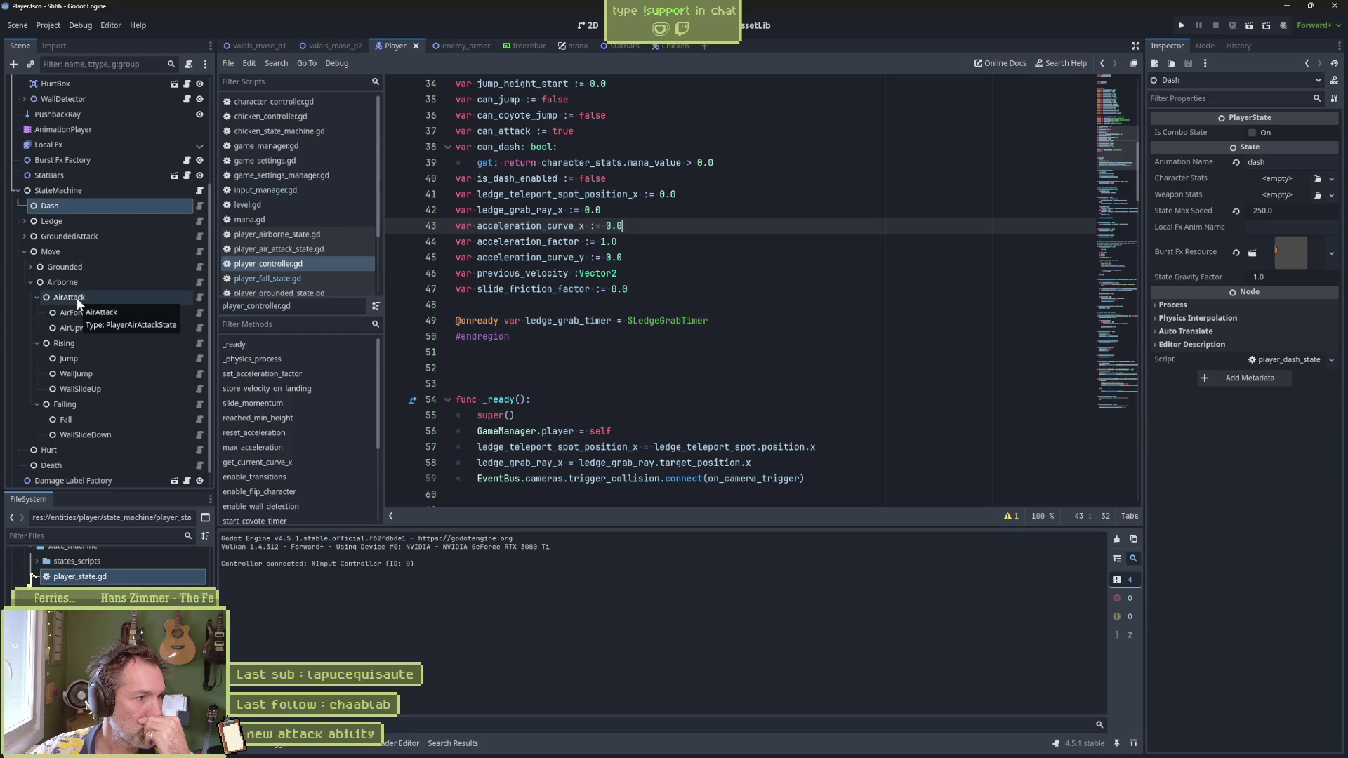
click(24, 253)
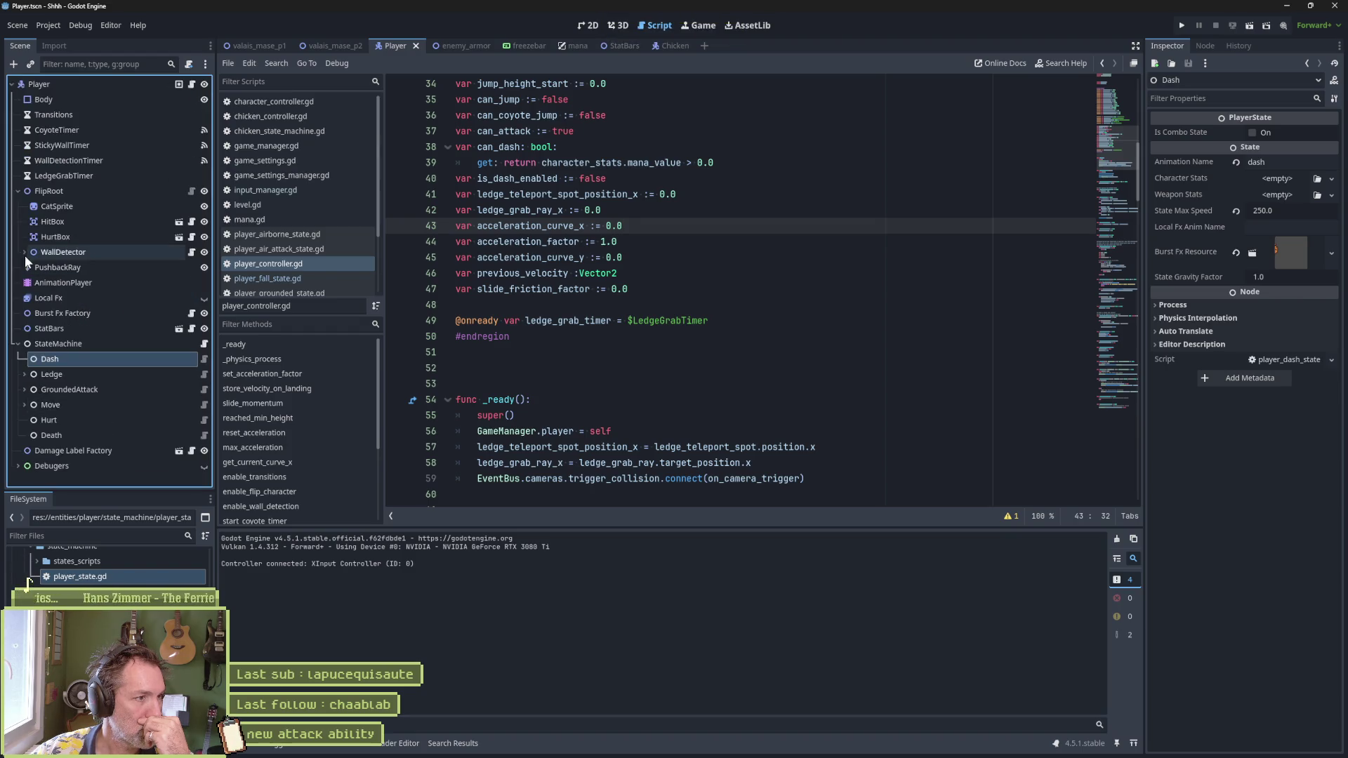
click(31, 389)
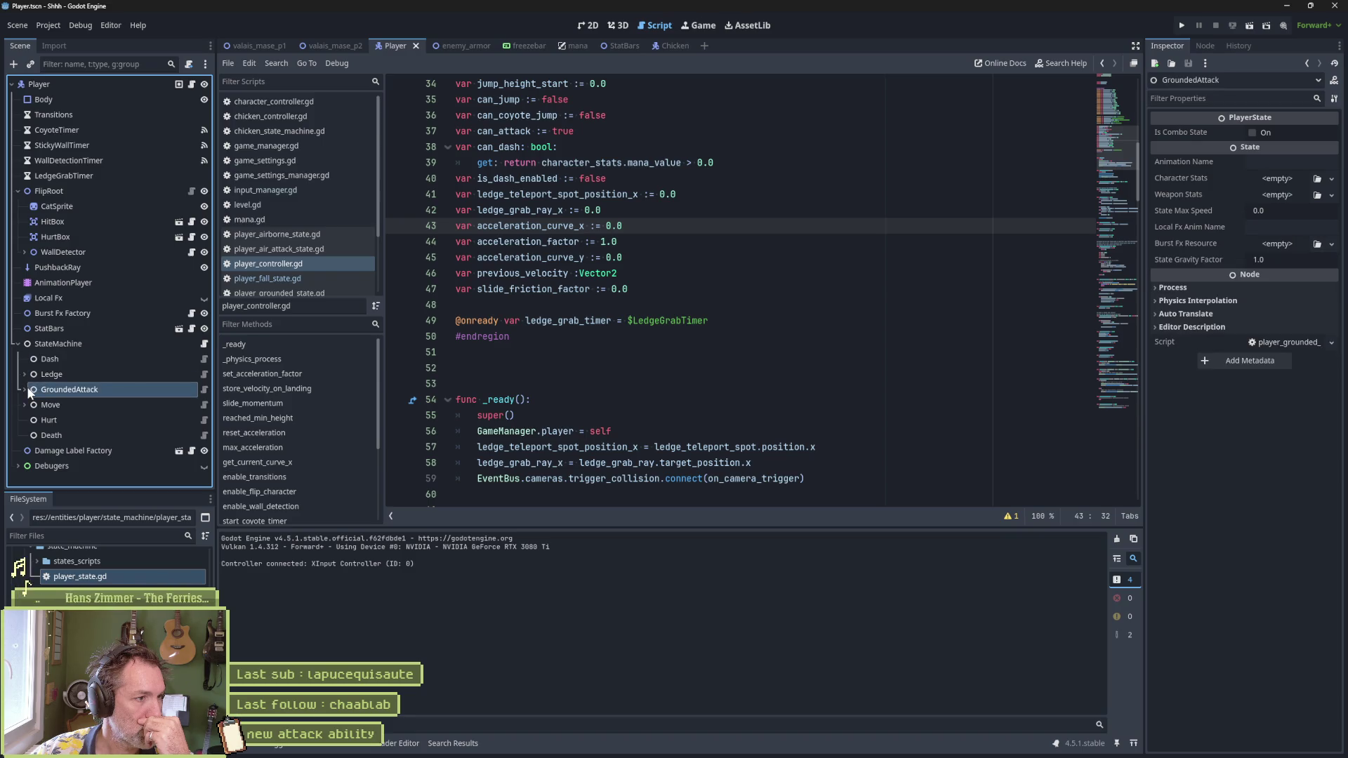
click(24, 389)
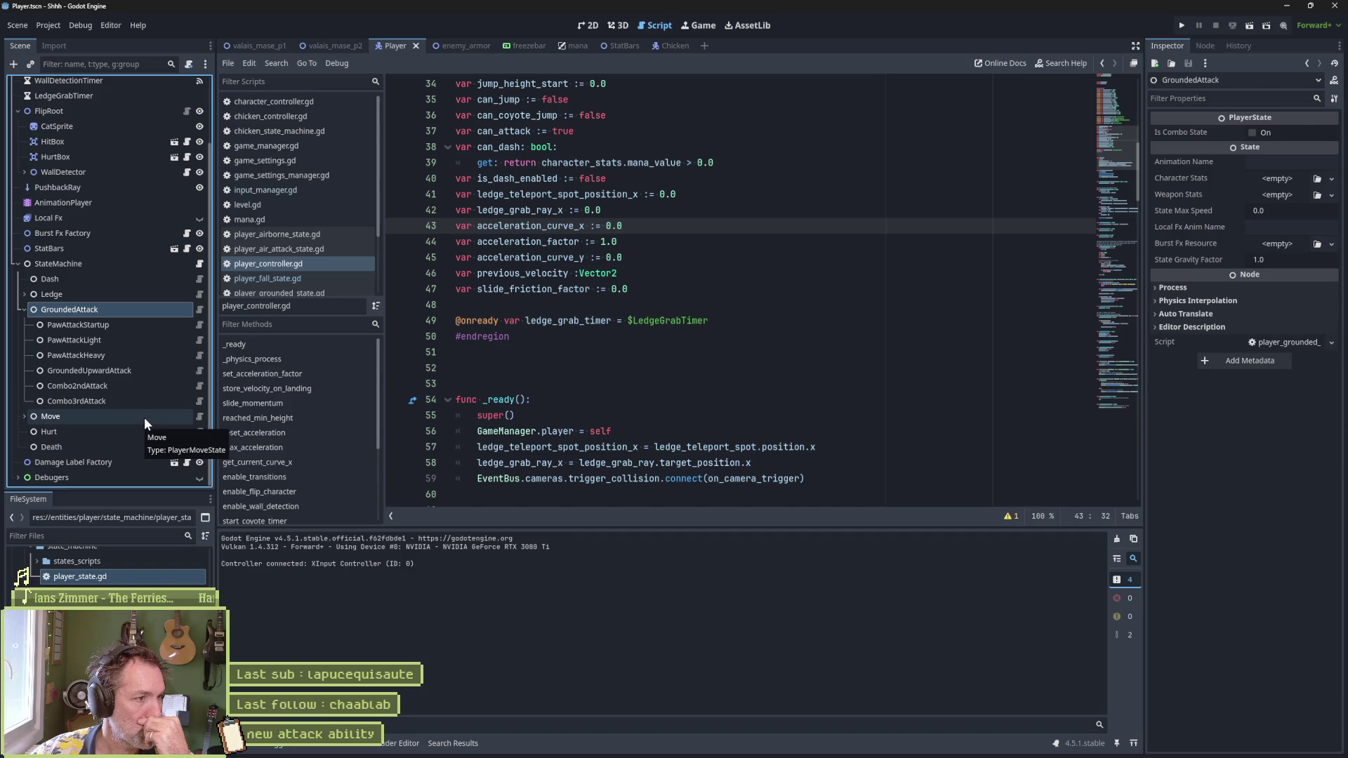
click(86, 341)
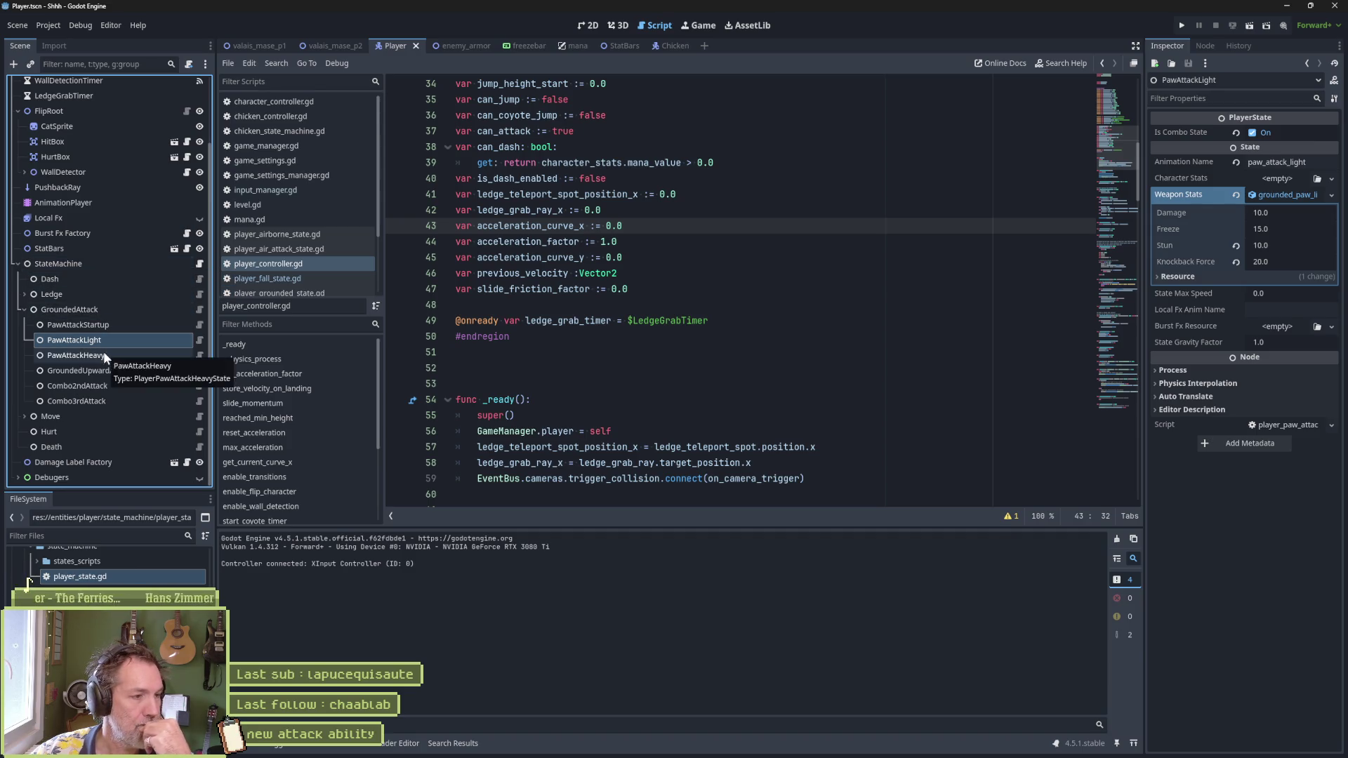
click(199, 339)
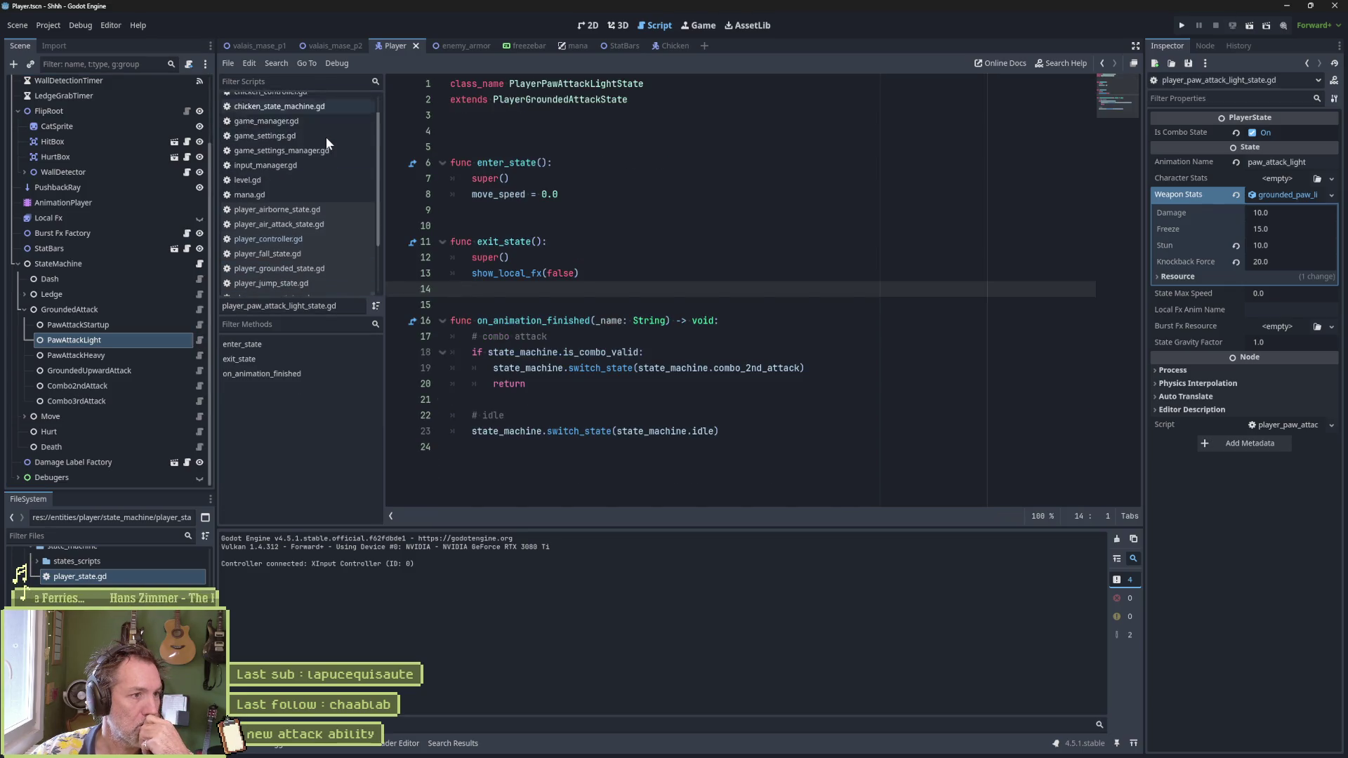
Step: Duplicate the light paw attack script in FileSystem as player_persona_attack_state.gd
scroll(326, 137, down, 2)
right_click(297, 266)
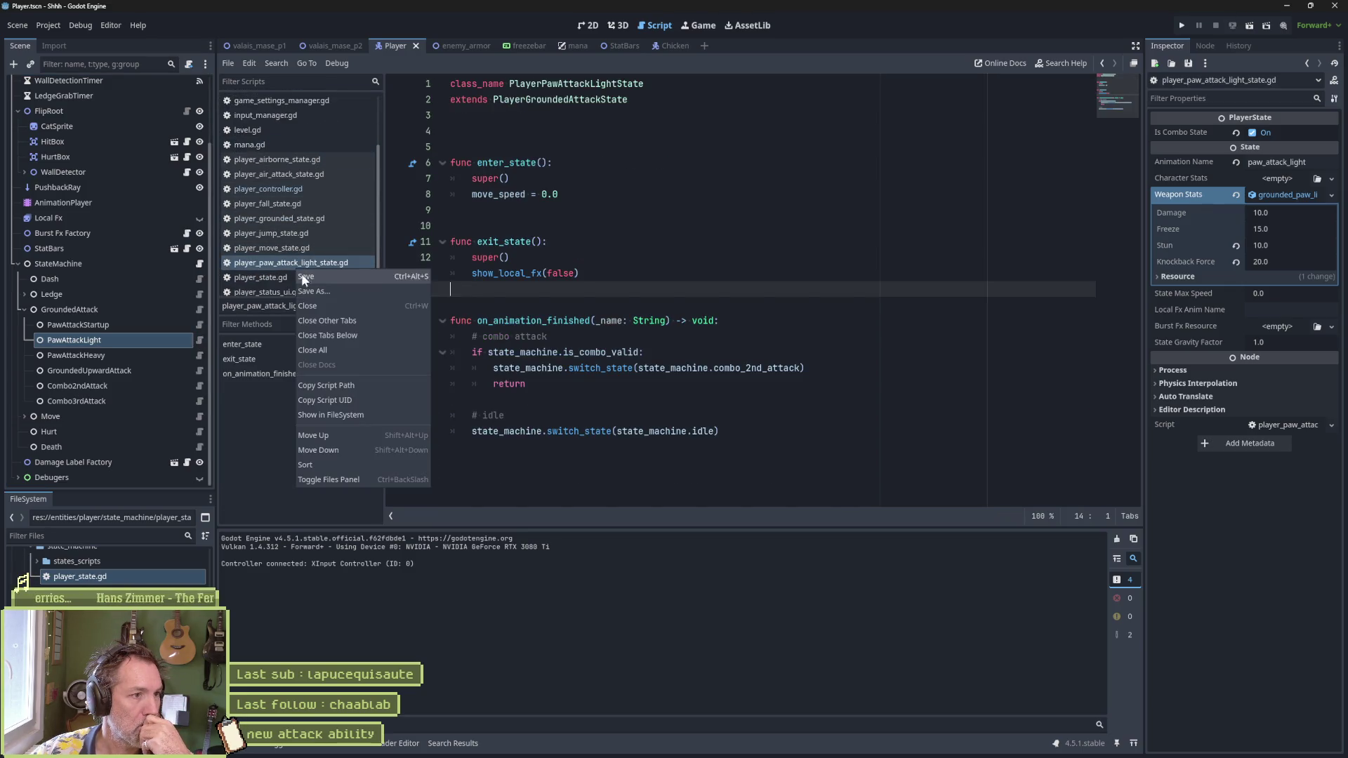
click(345, 416)
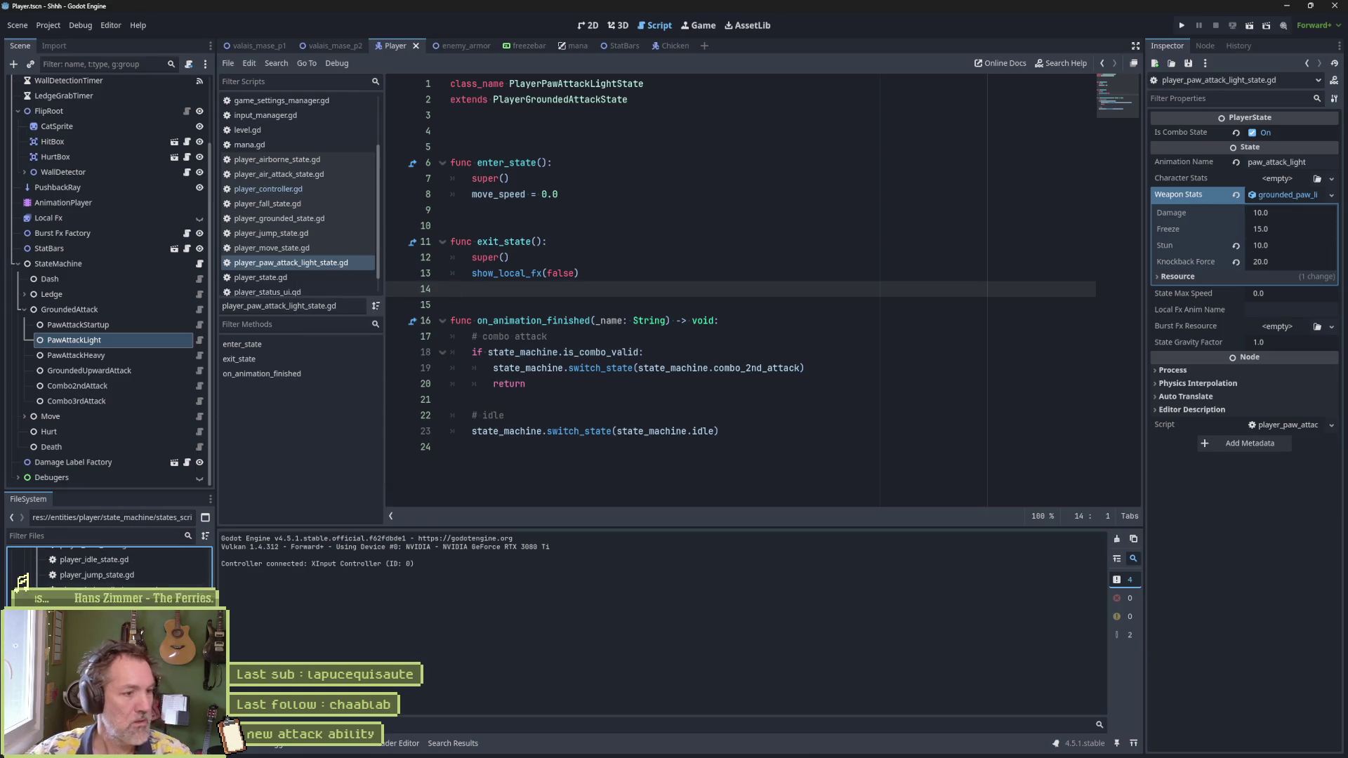
key(ctrl+d)
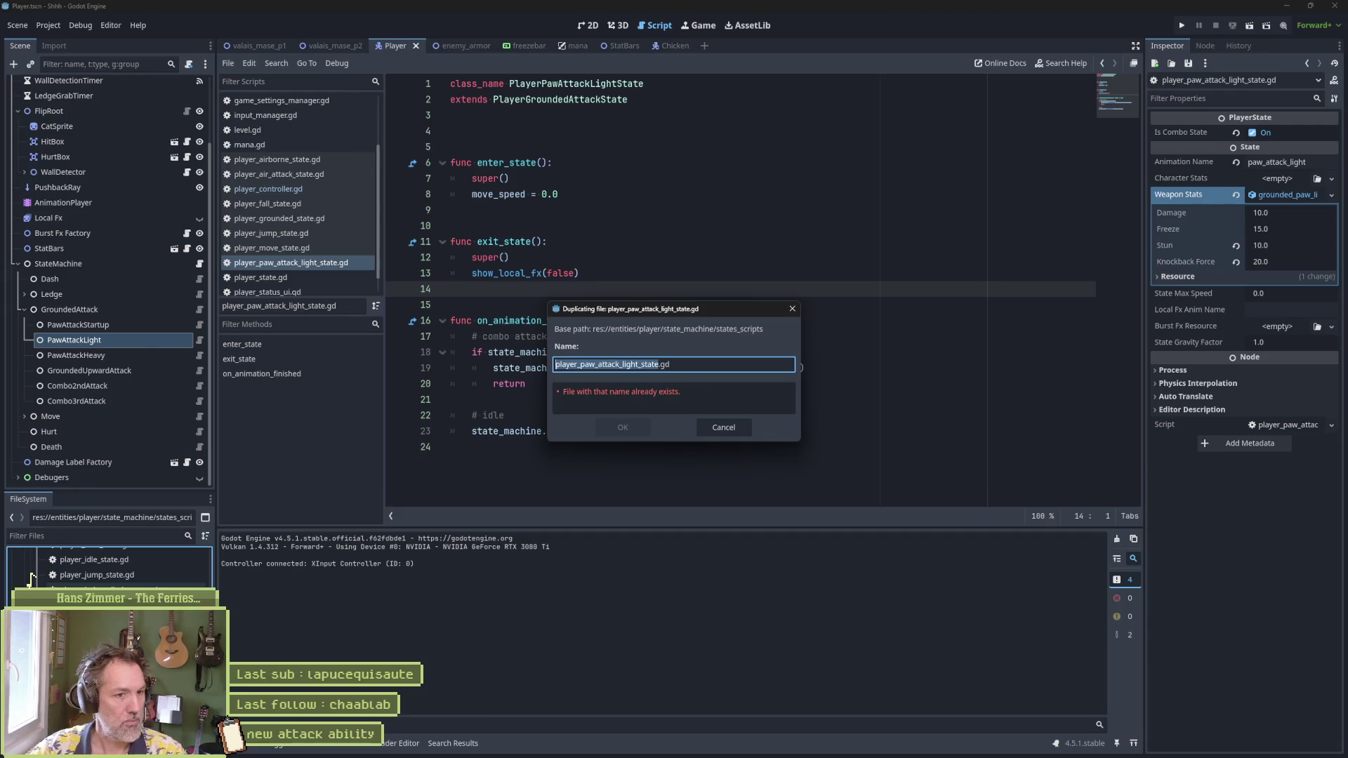
key(Left)
key(Right)
key(Right)
key(Right)
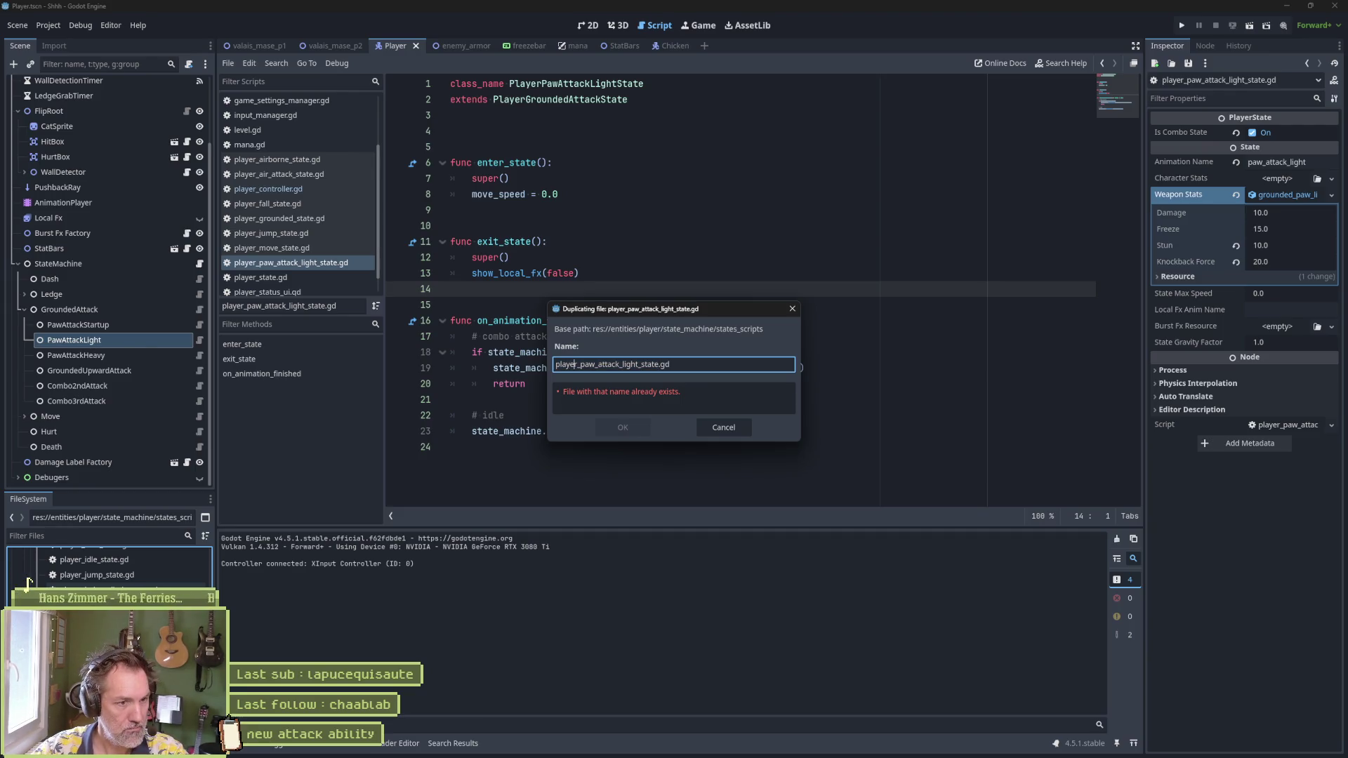
key(Right)
key(Right)
key(Delete)
key(Delete)
key(Delete)
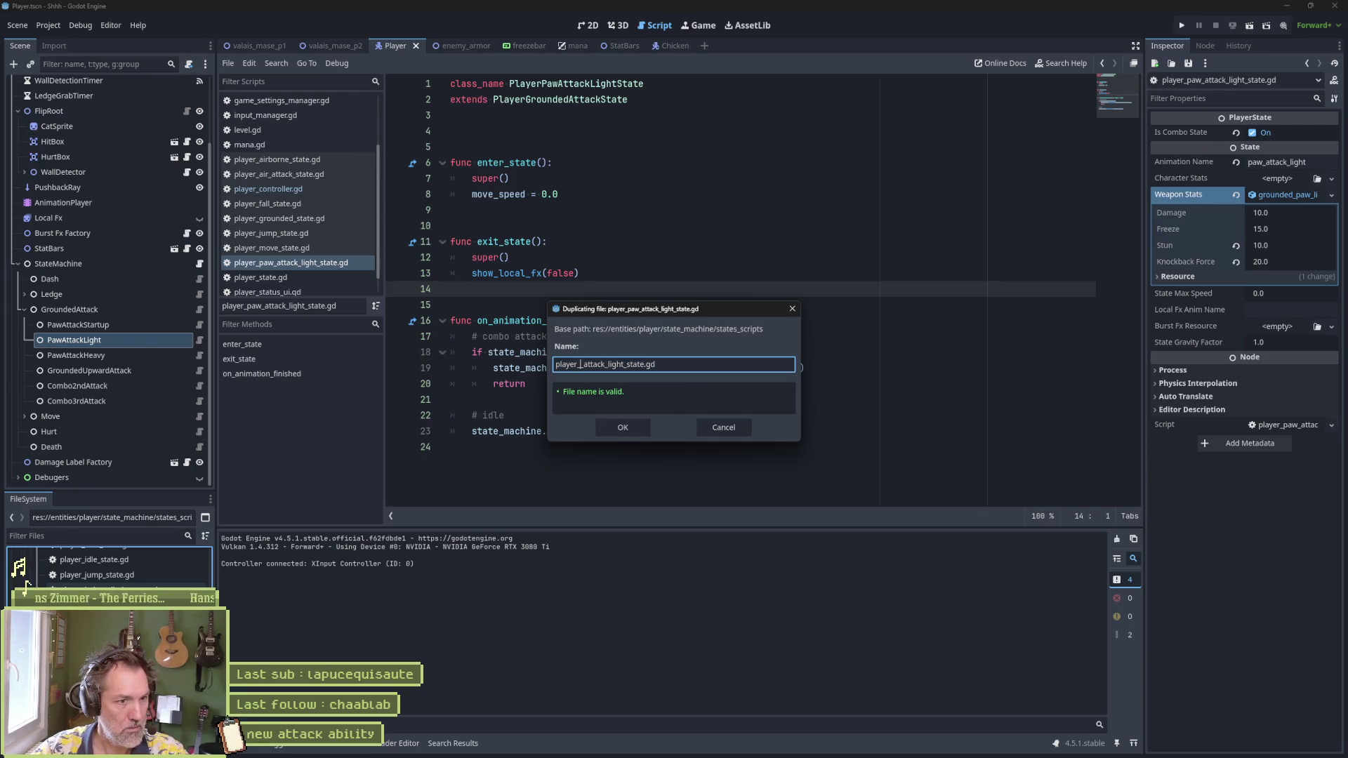
text(secondary)
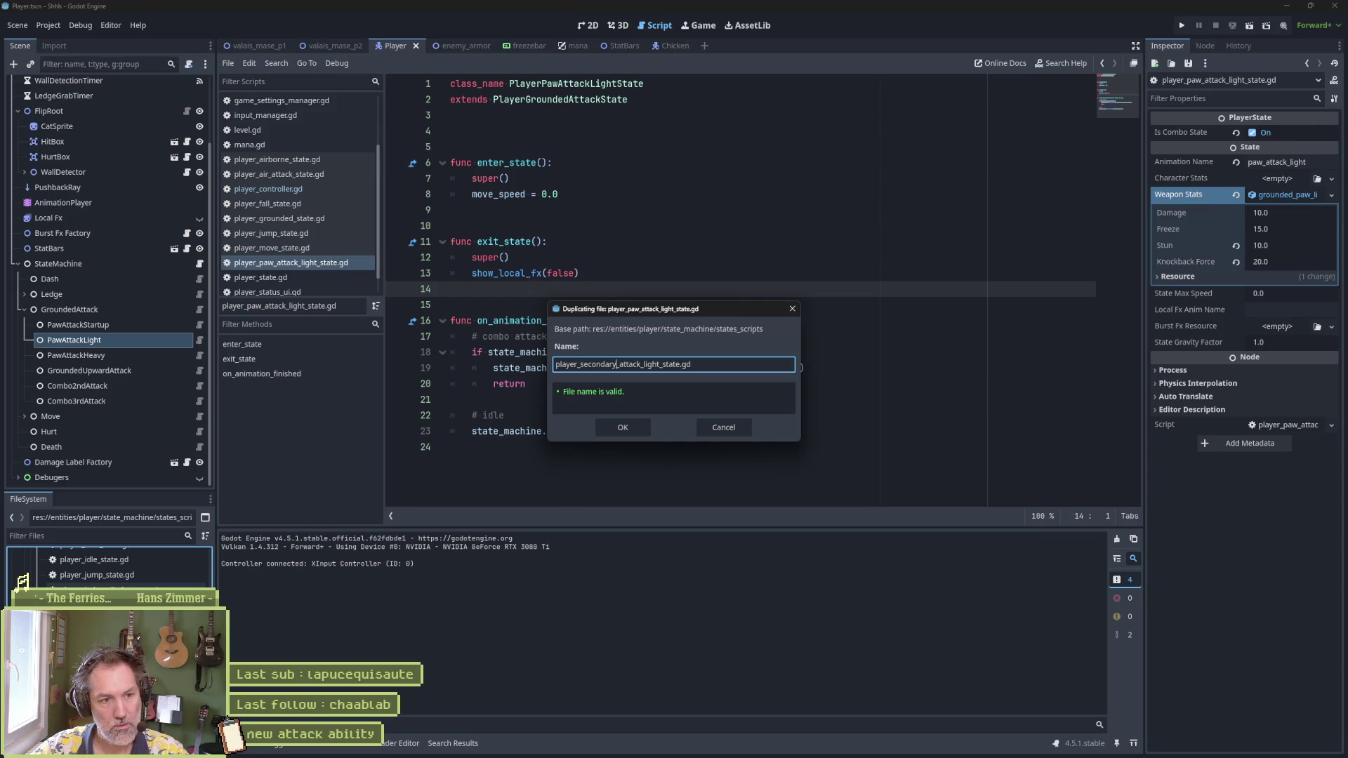
key(BackSpace)
key(BackSpace)
key(BackSpace)
key(BackSpace)
key(BackSpace)
key(BackSpace)
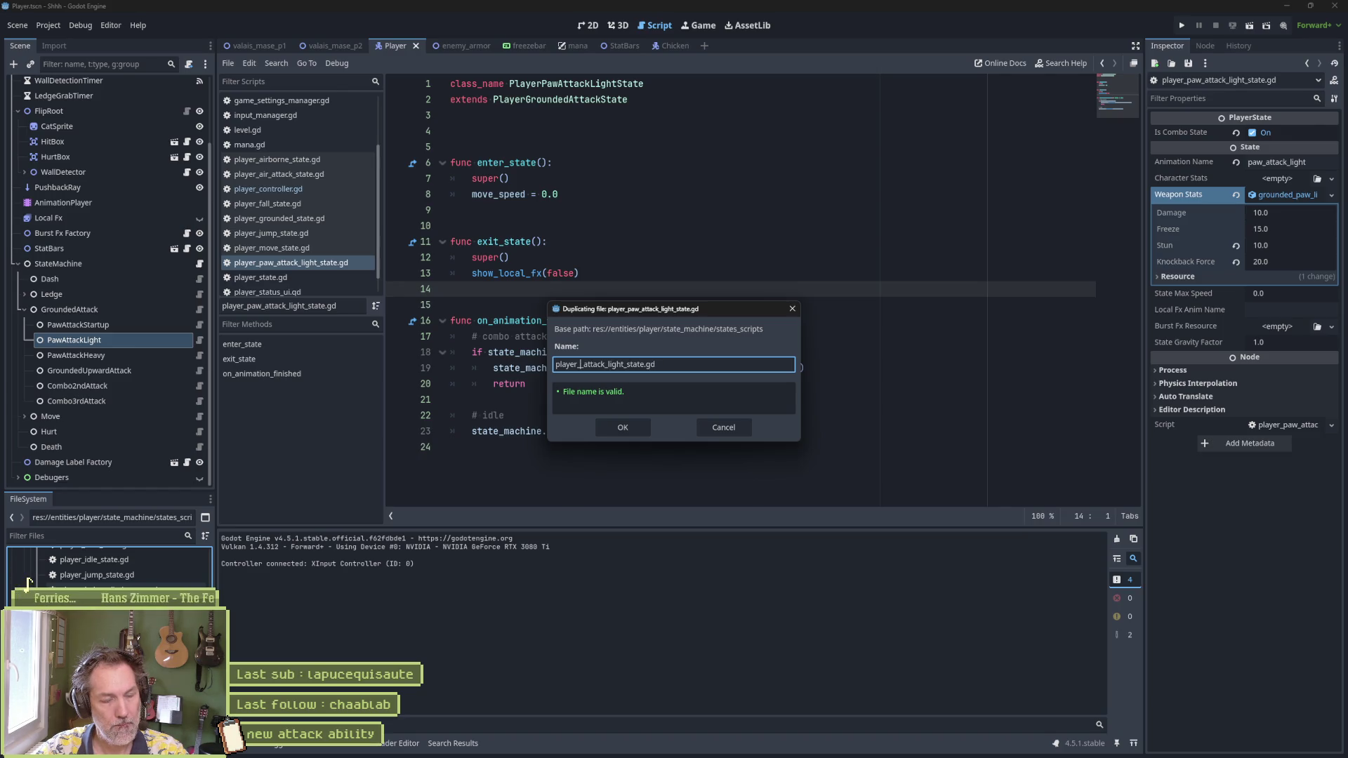
text(_)
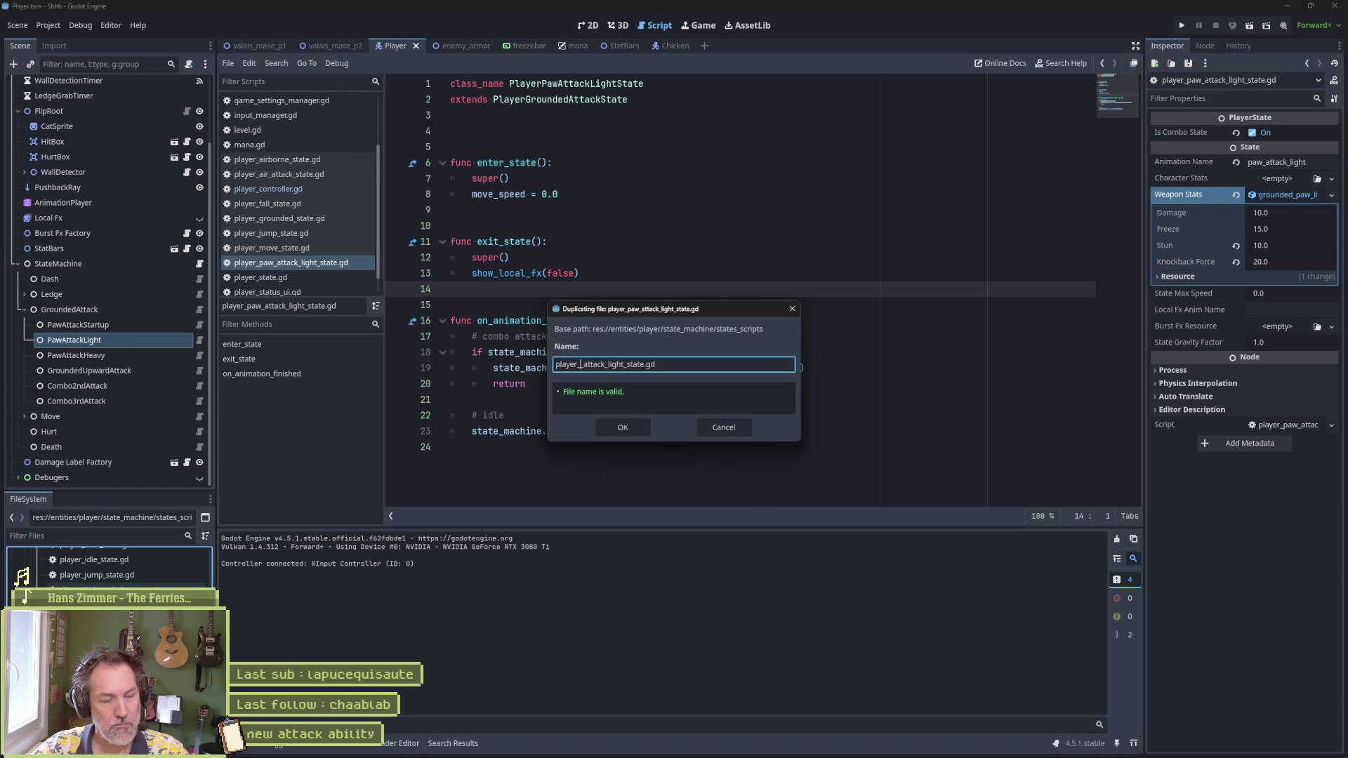
text(persona_)
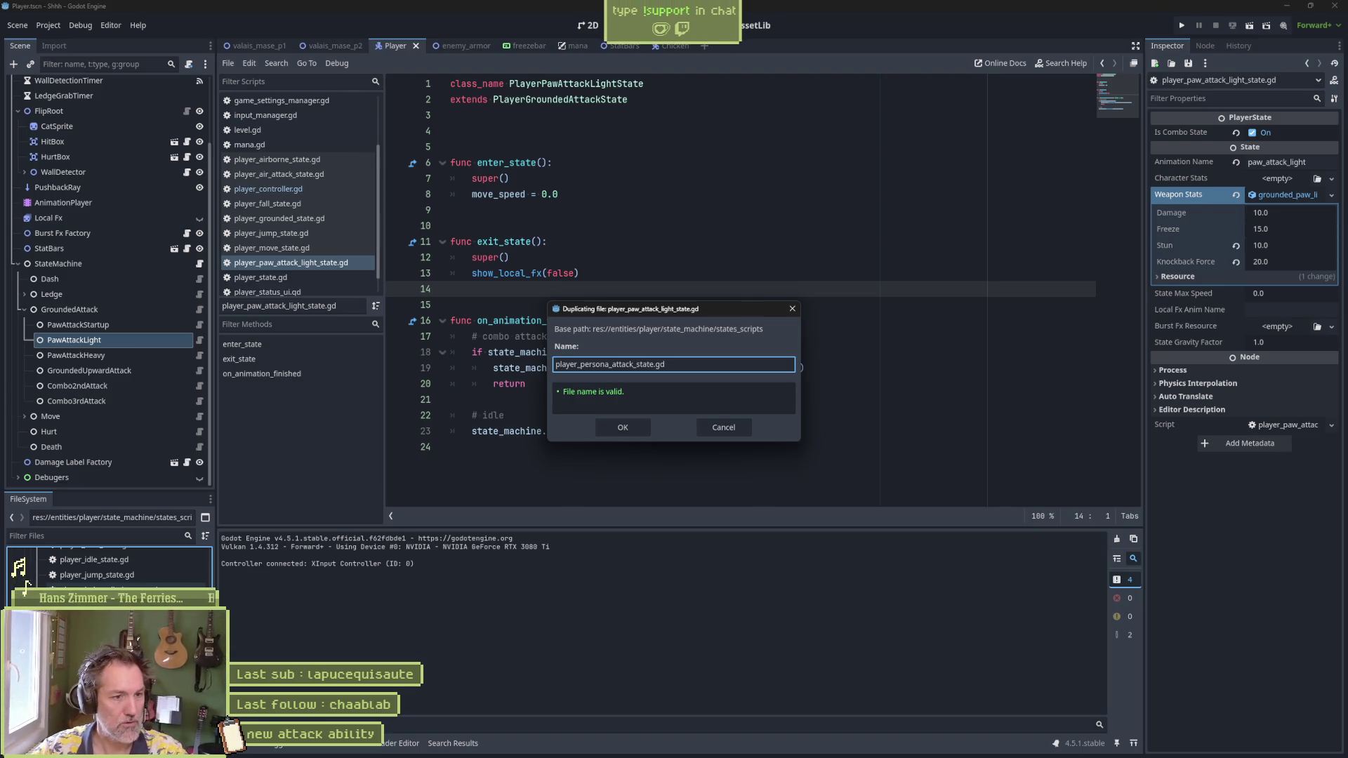
click(626, 426)
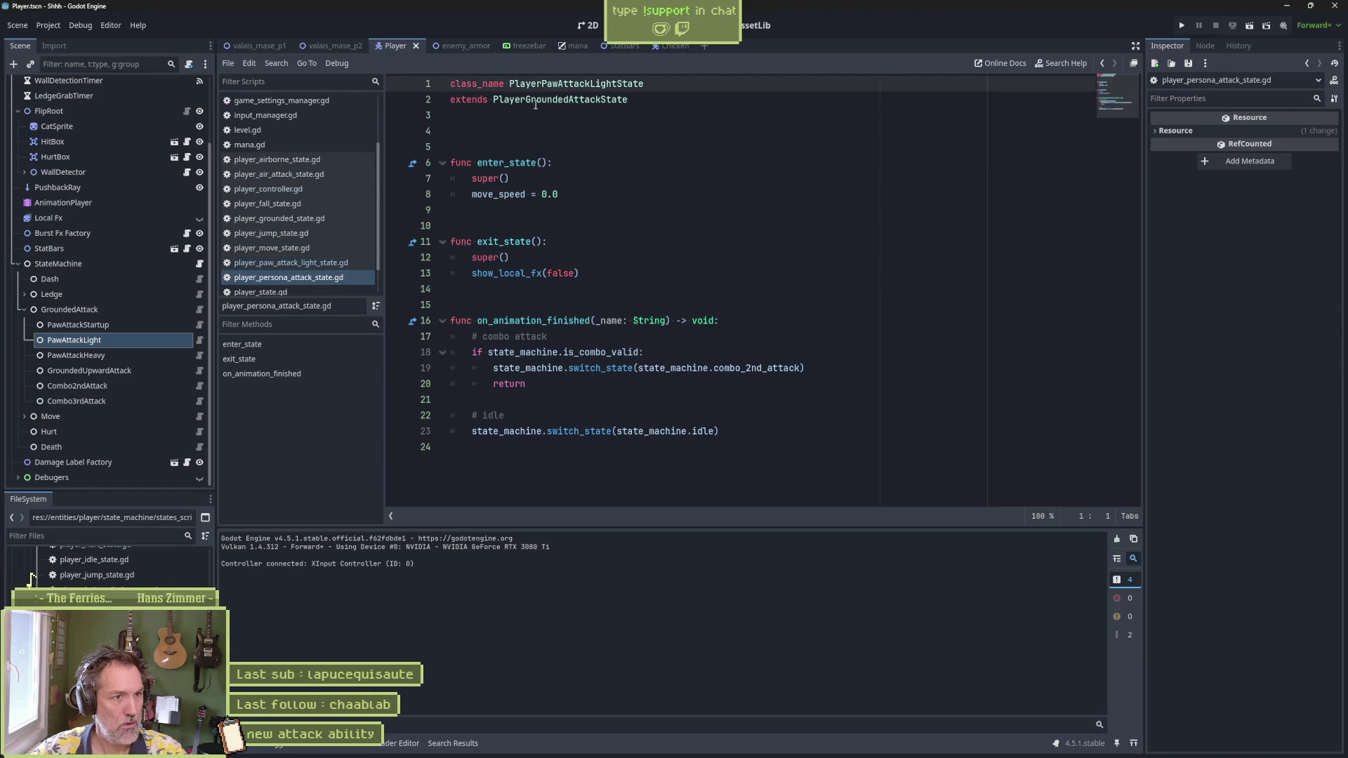
Step: Change the class_name to PlayerPersonattackState, save, and select GroundedAttack
text(Persona)
key(End)
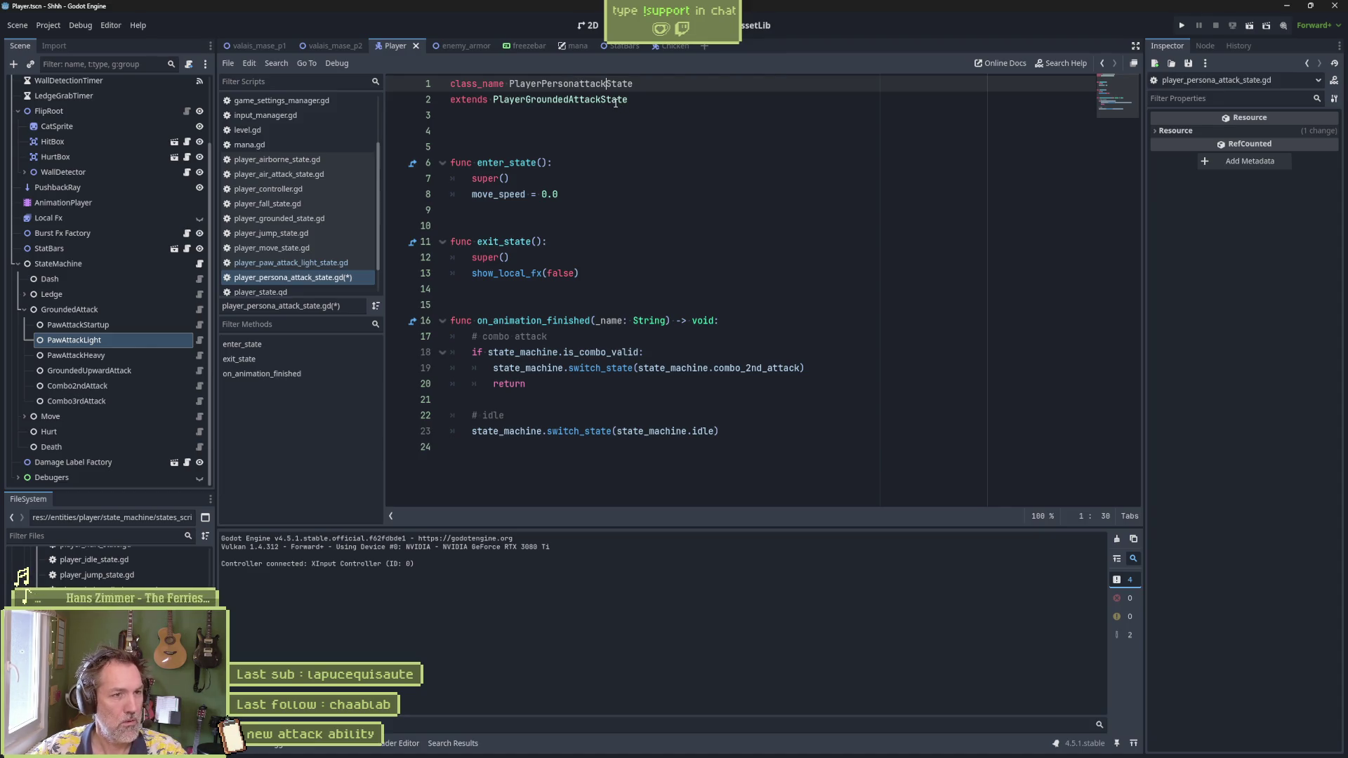
key(ctrl+s)
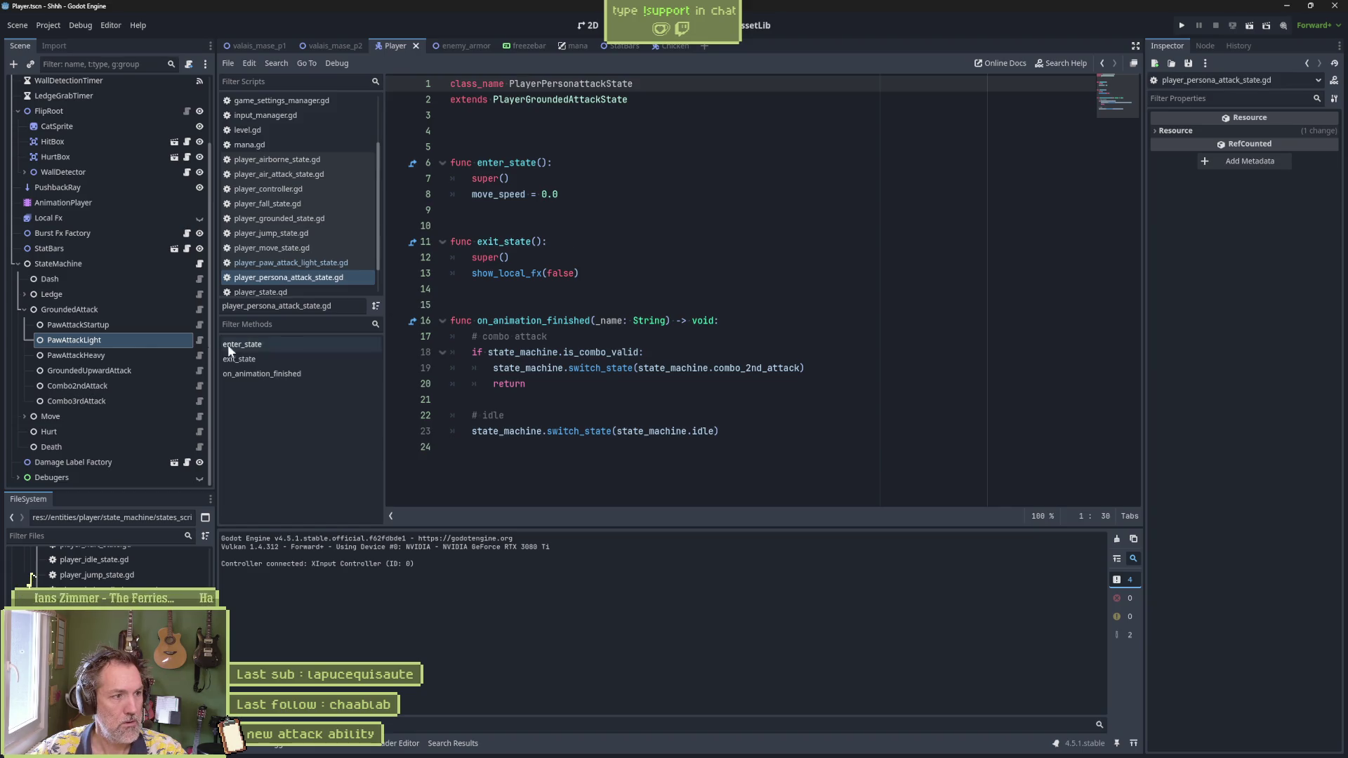
click(109, 311)
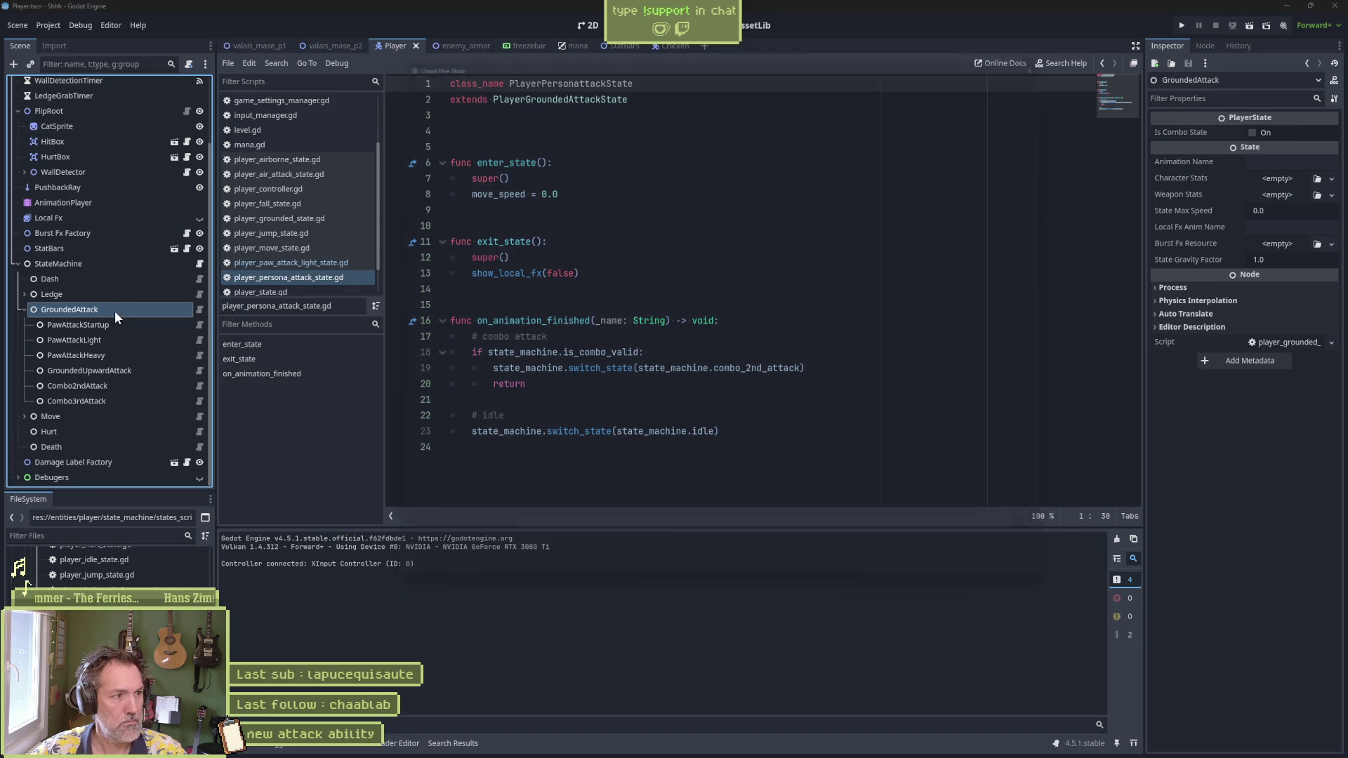
Step: Add a PlayerPersonattackState node under GroundedAttack and rename it PersonaAttack
key(ctrl+a)
text(persona)
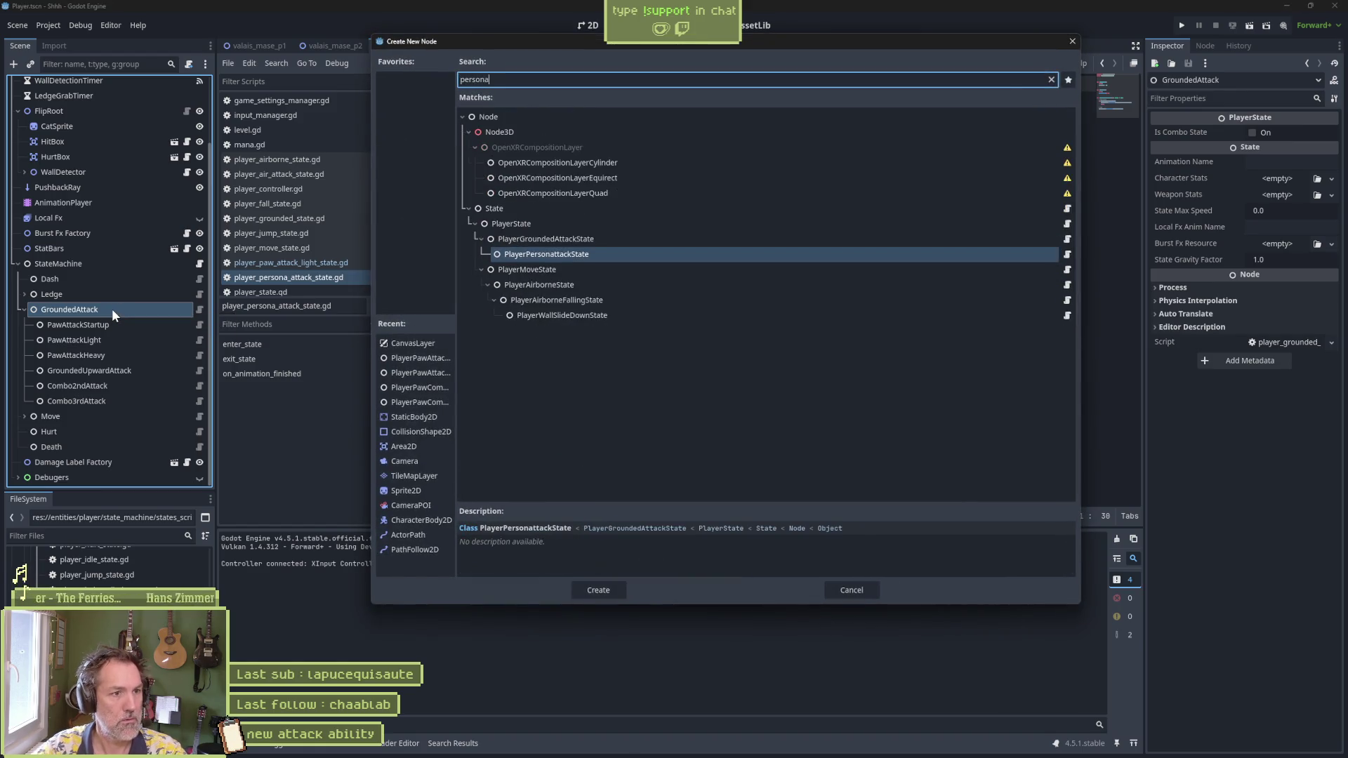
key(Return)
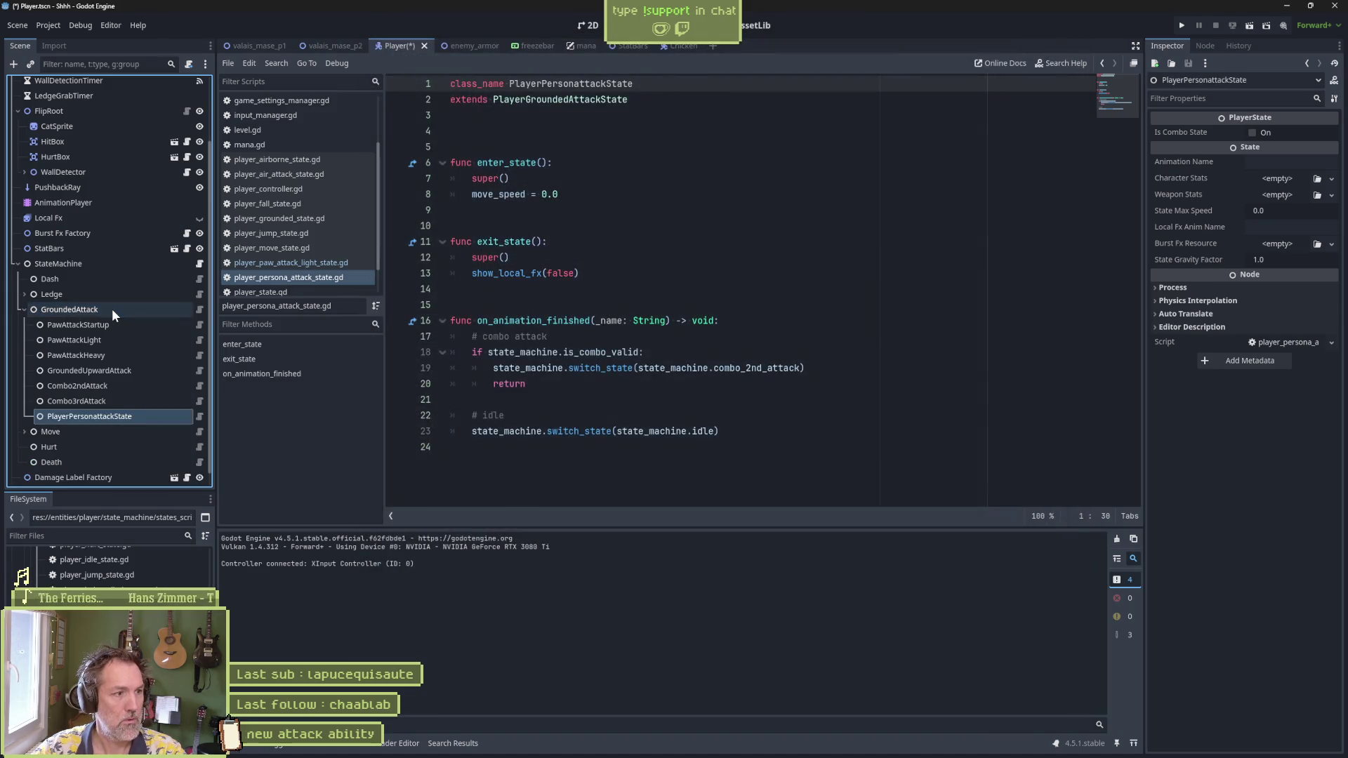
key(Delete)
key(Delete)
key(Delete)
key(Delete)
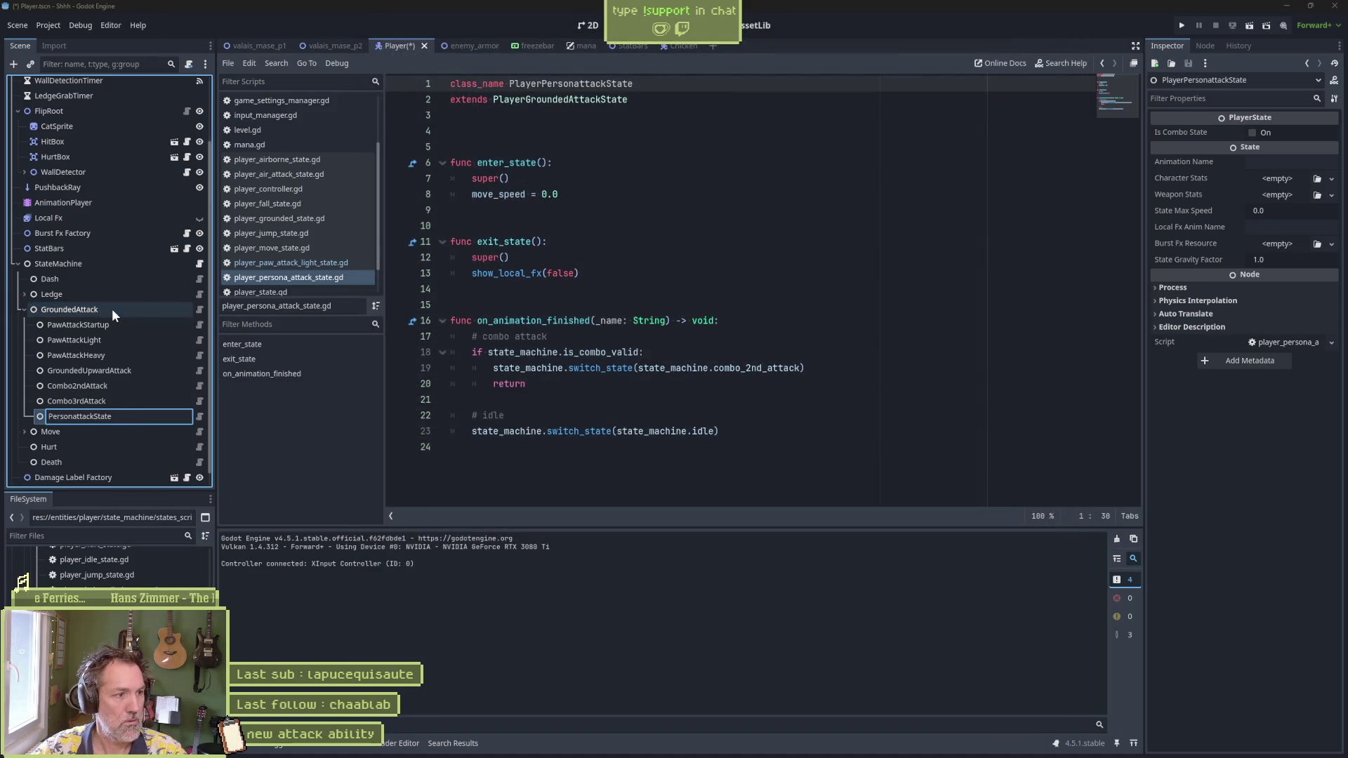
key(Delete)
key(Delete)
key(Delete)
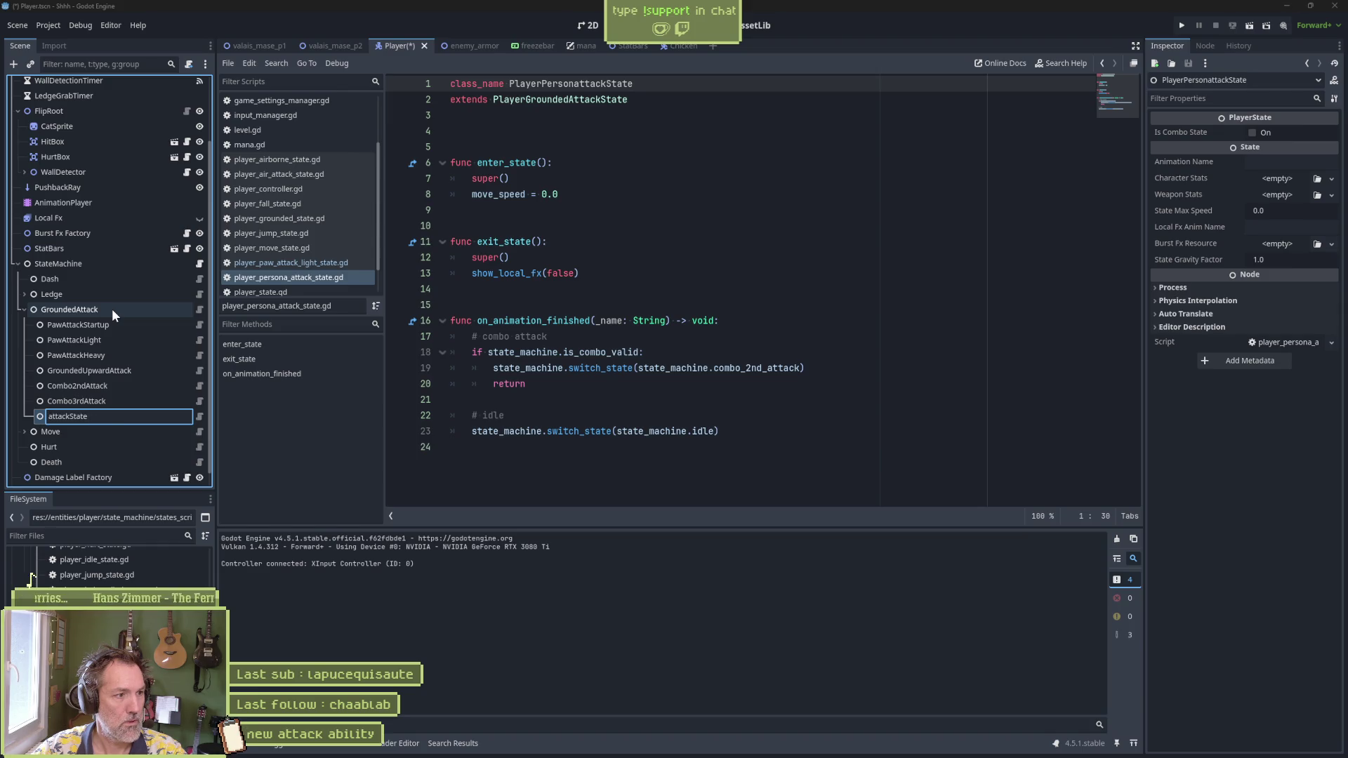
text(A)
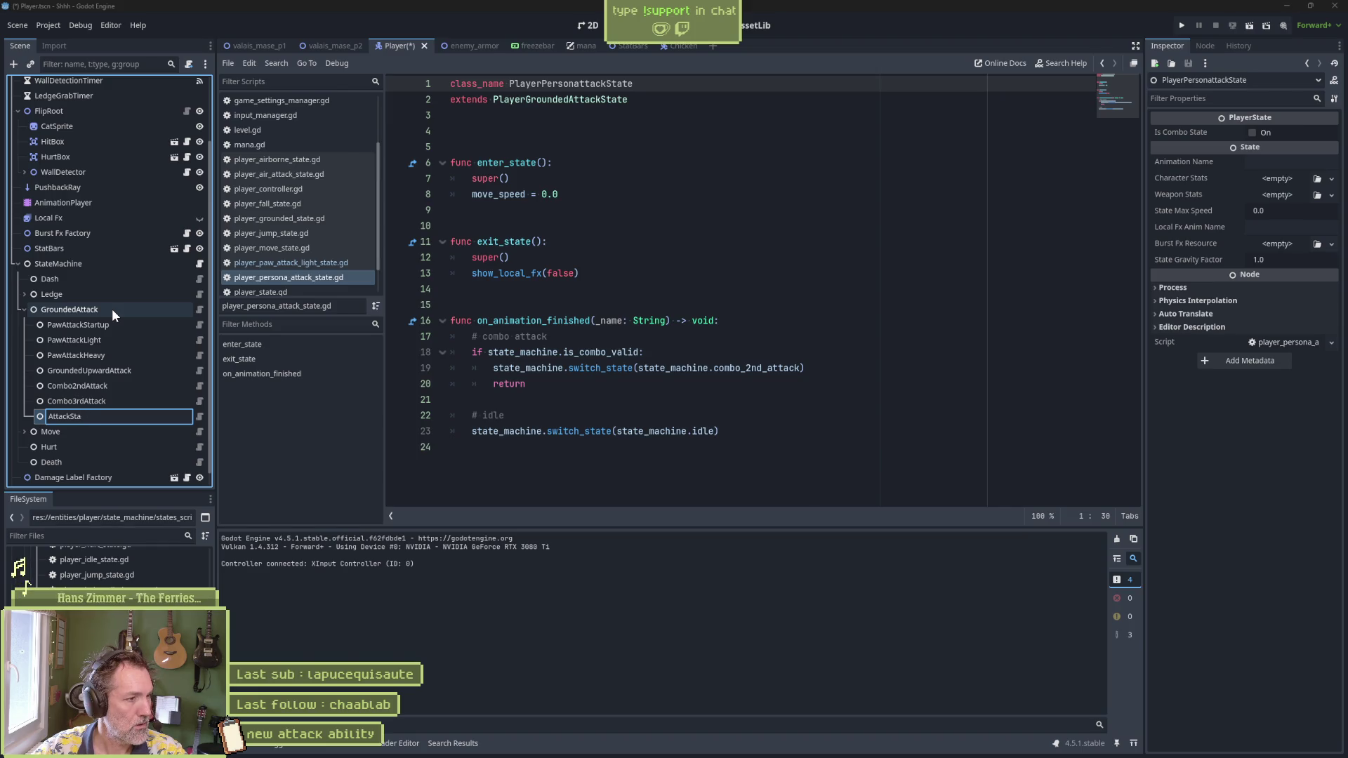
text(Persona)
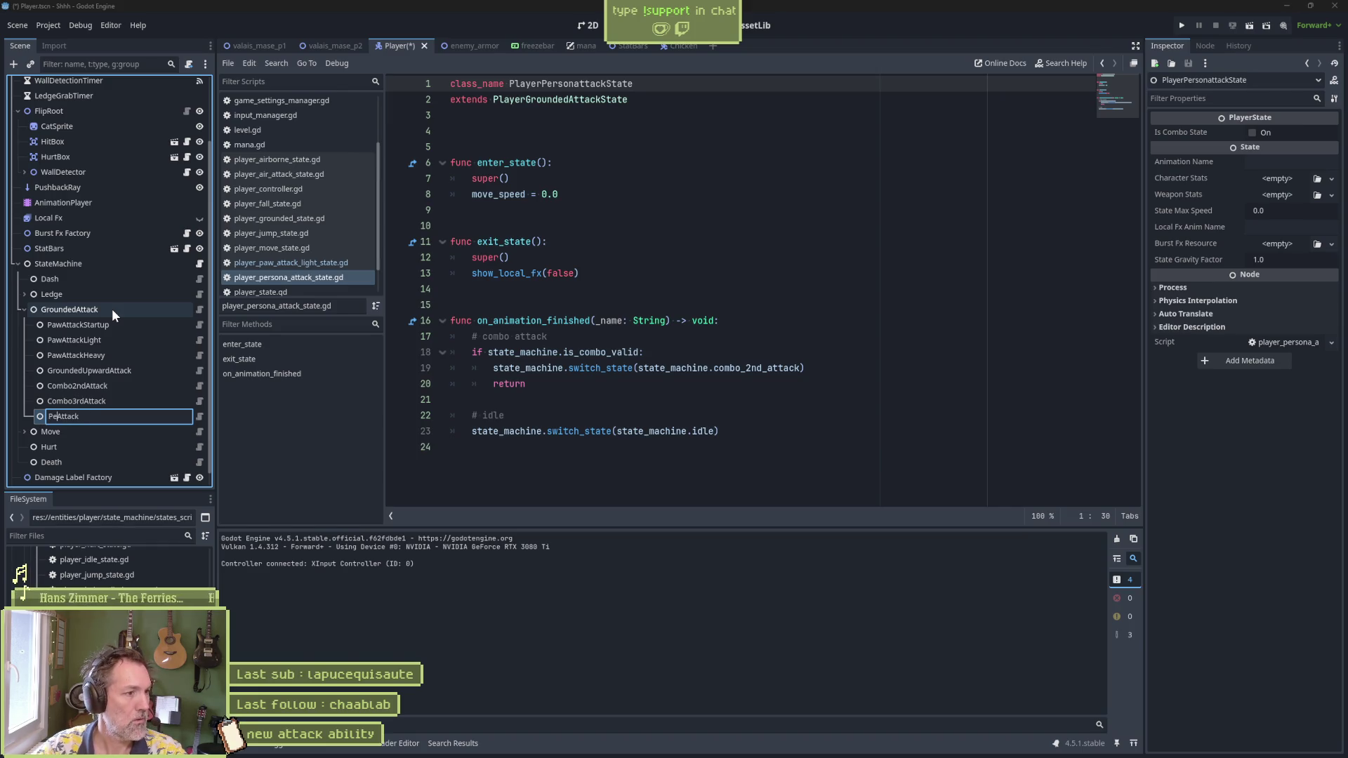
key(Return)
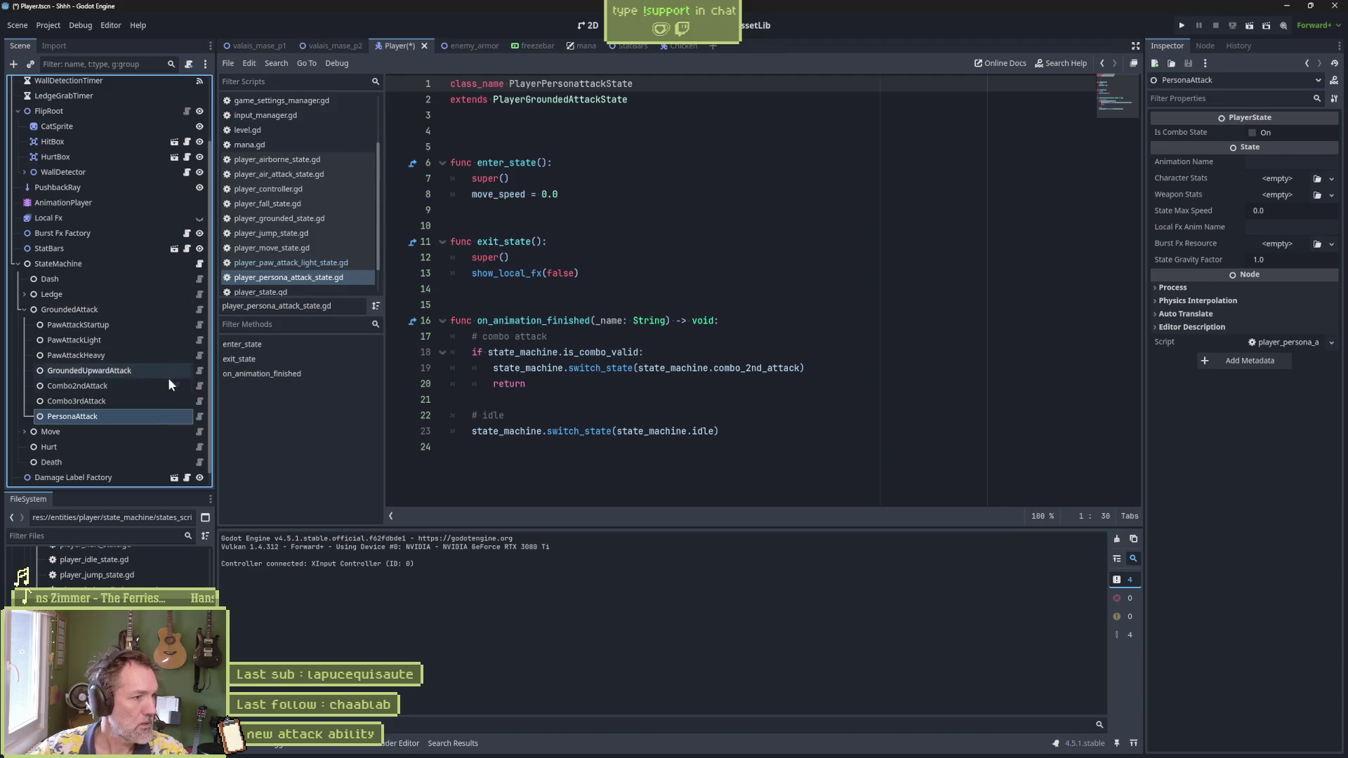
click(315, 277)
Step: Save the scene and fix the class name to PlayerPersonaAttackState, then save the script
key(ctrl+s)
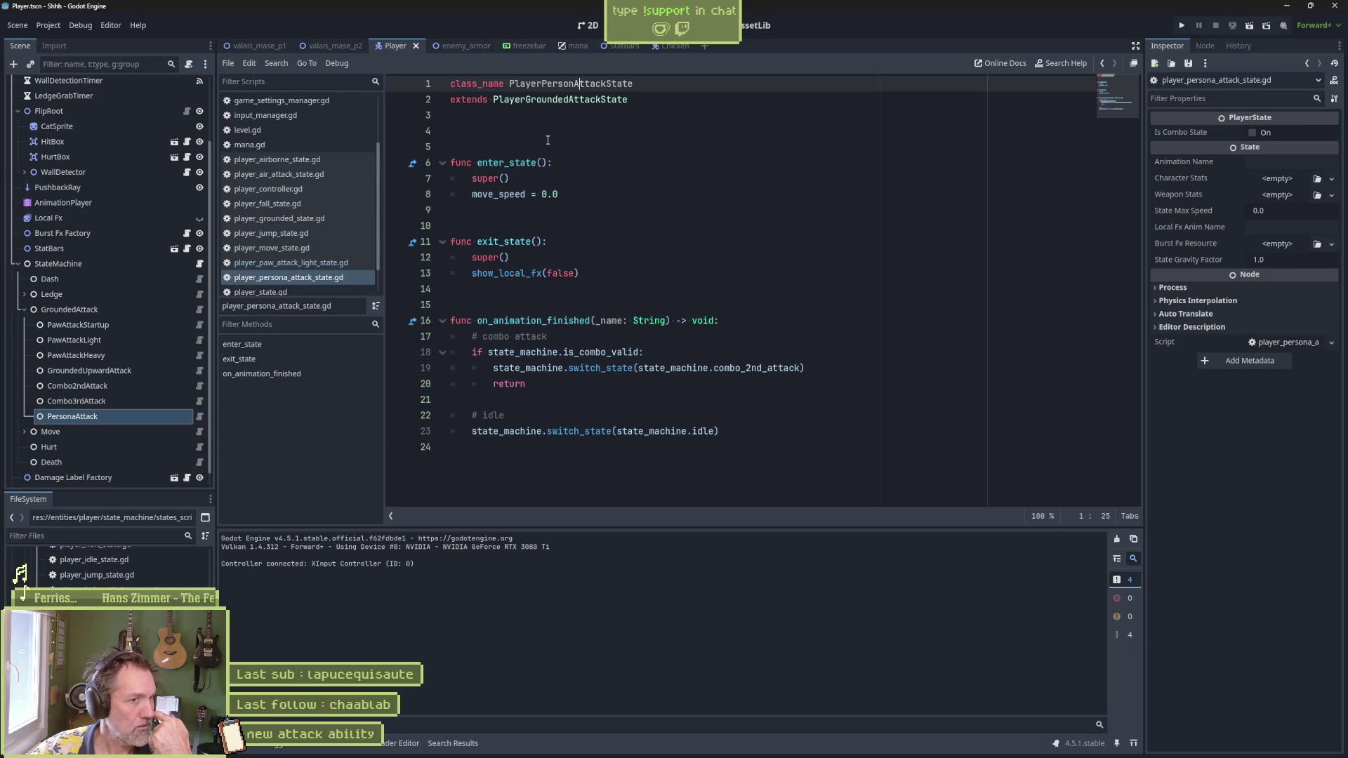
key(Left)
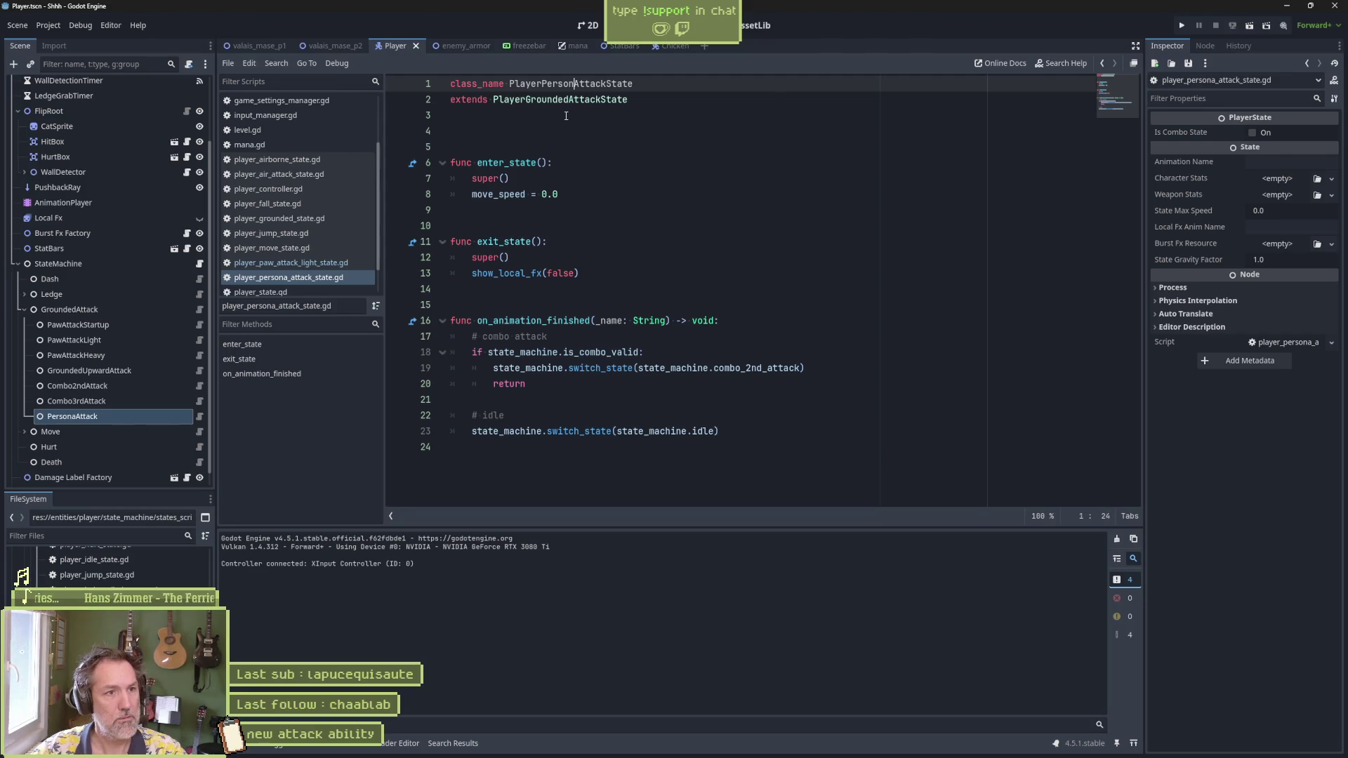
text(a)
key(ctrl+s)
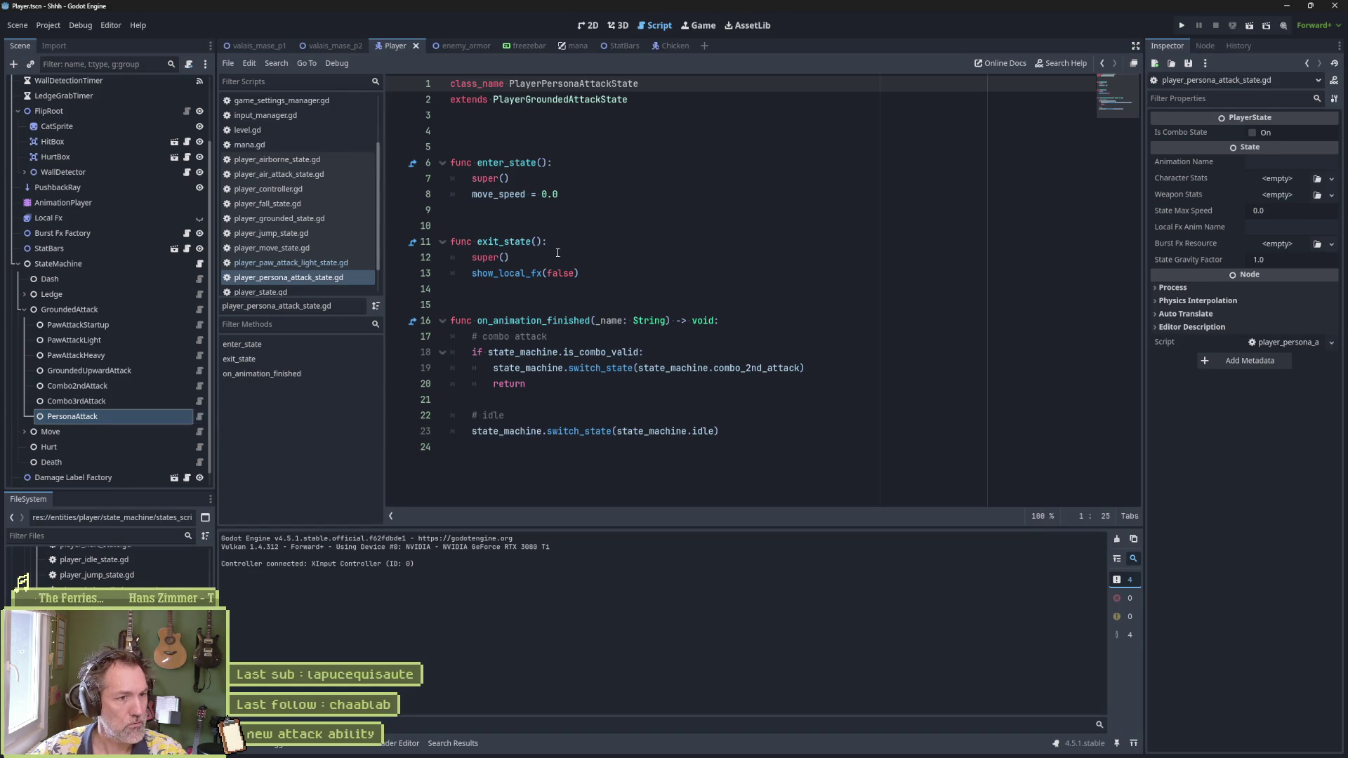
click(536, 283)
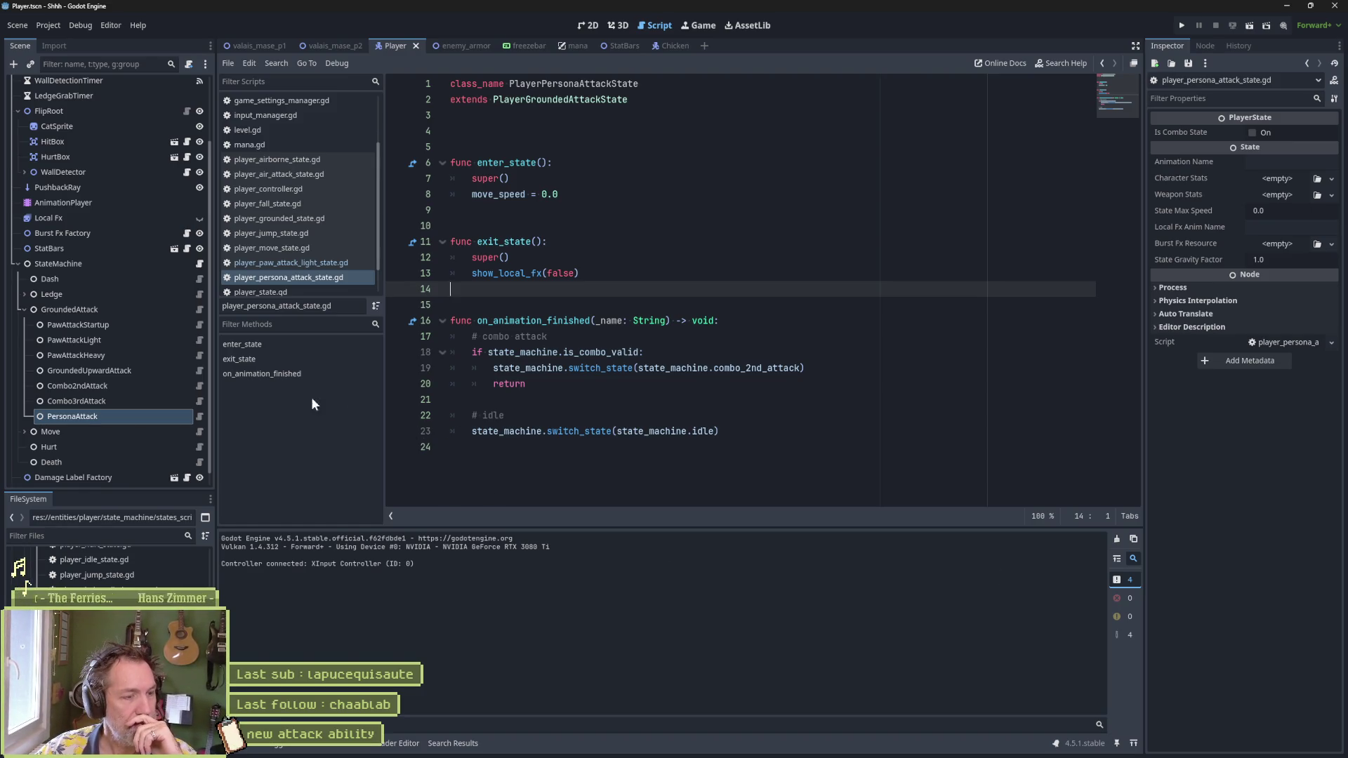
Step: Set the PersonaAttack state's Animation Name to persona_attack and save
click(1277, 162)
text(pesona_attack)
key(ctrl+s)
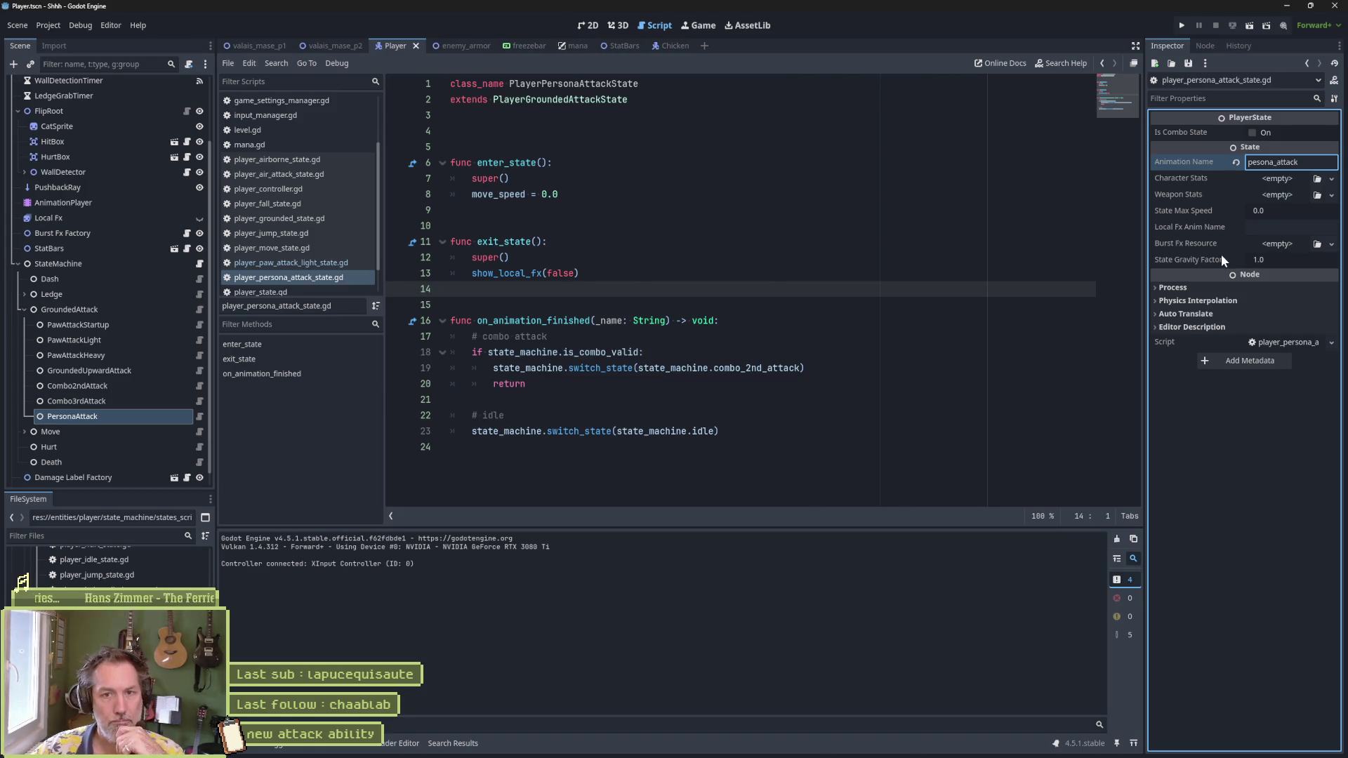
Step: Add print_debug(self, " persona attack") below the move_speed line in enter_state
mouse_move(690, 753)
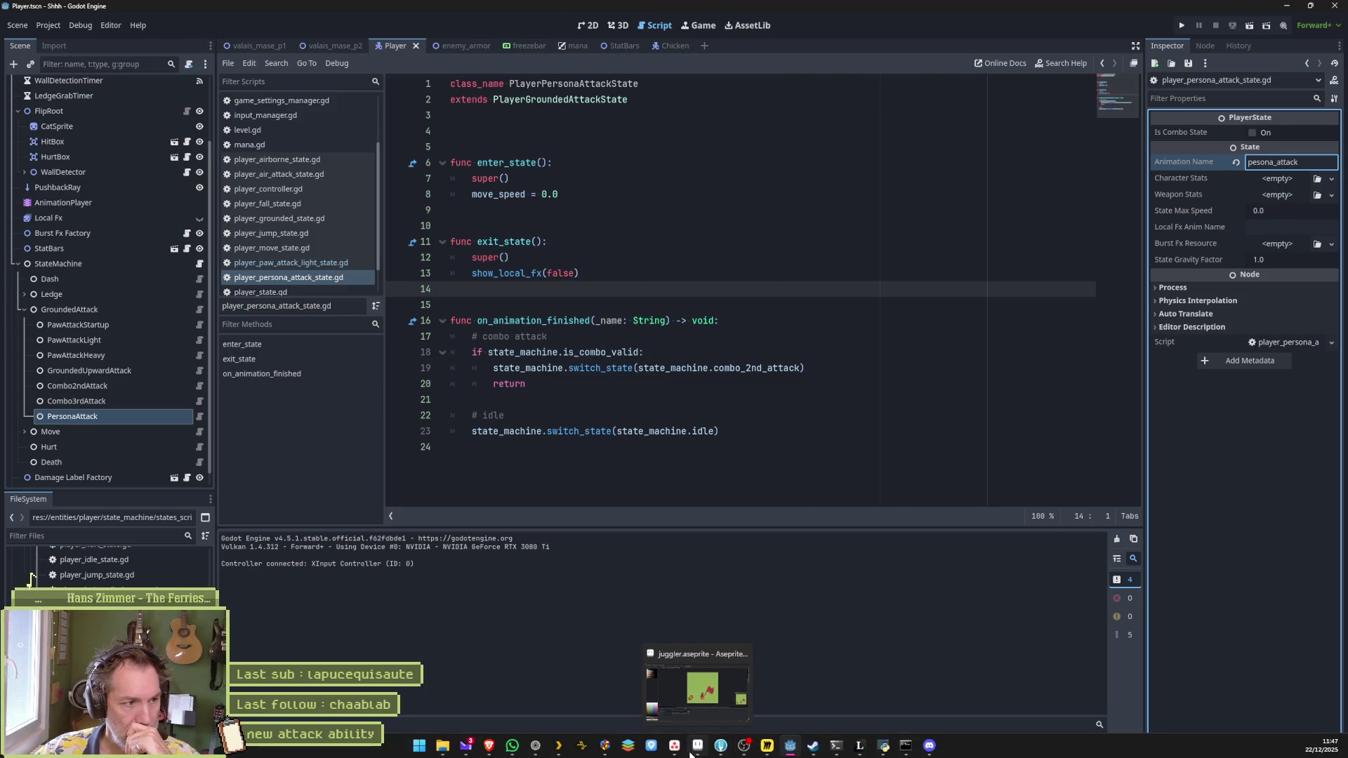
click(599, 200)
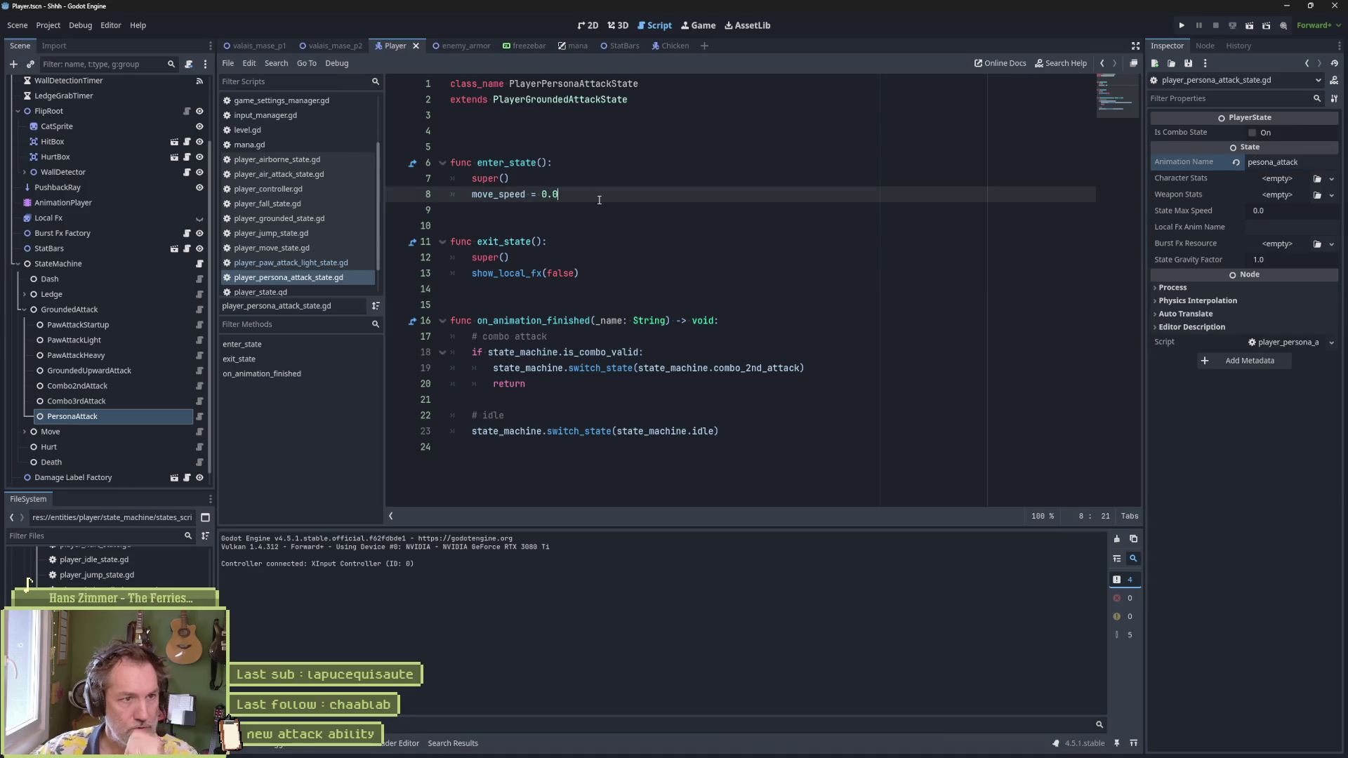
key(Return)
text(print_debug(")
key(BackSpace)
text(self, " persona attack)
key(Up)
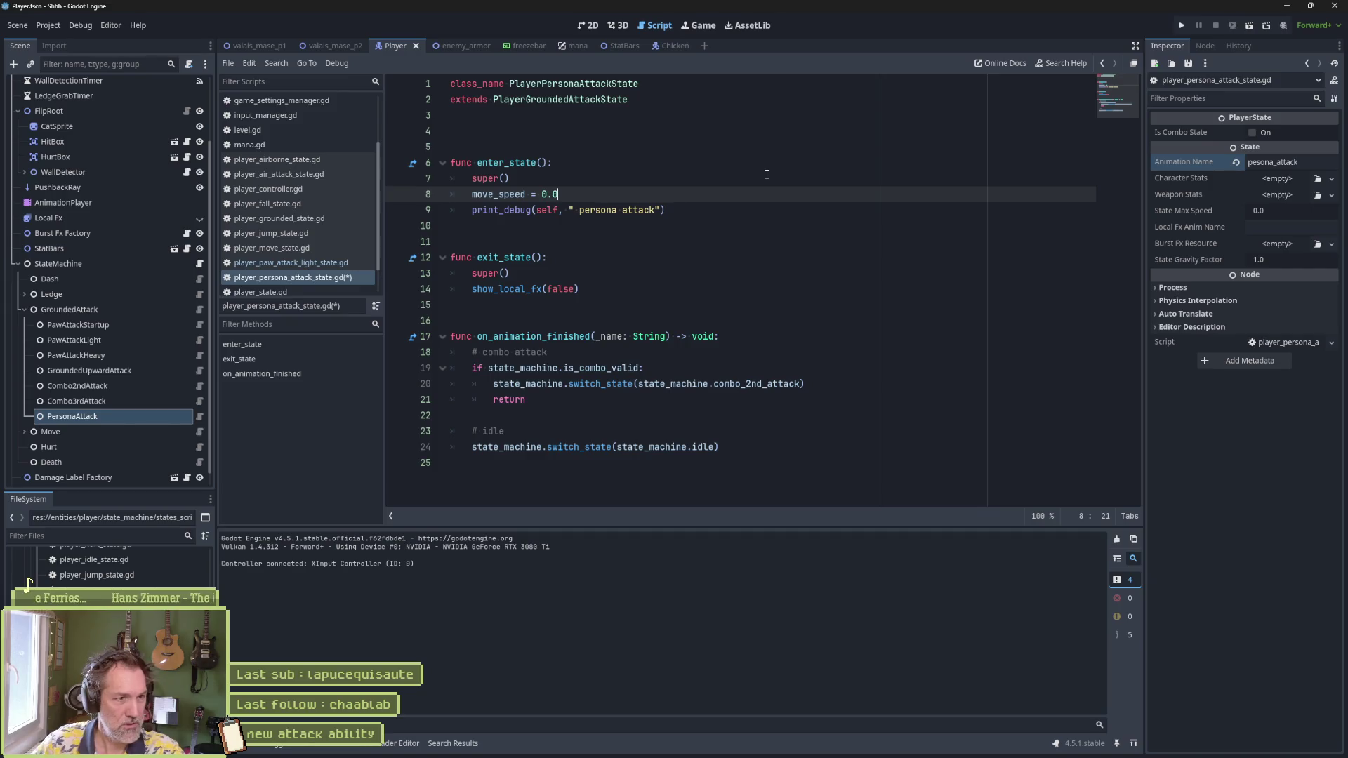
Step: Delete lines 10–24 with the exit and animation-finished handlers, then run the Player scene
click(742, 447)
drag(742, 448, 752, 205)
key(BackSpace)
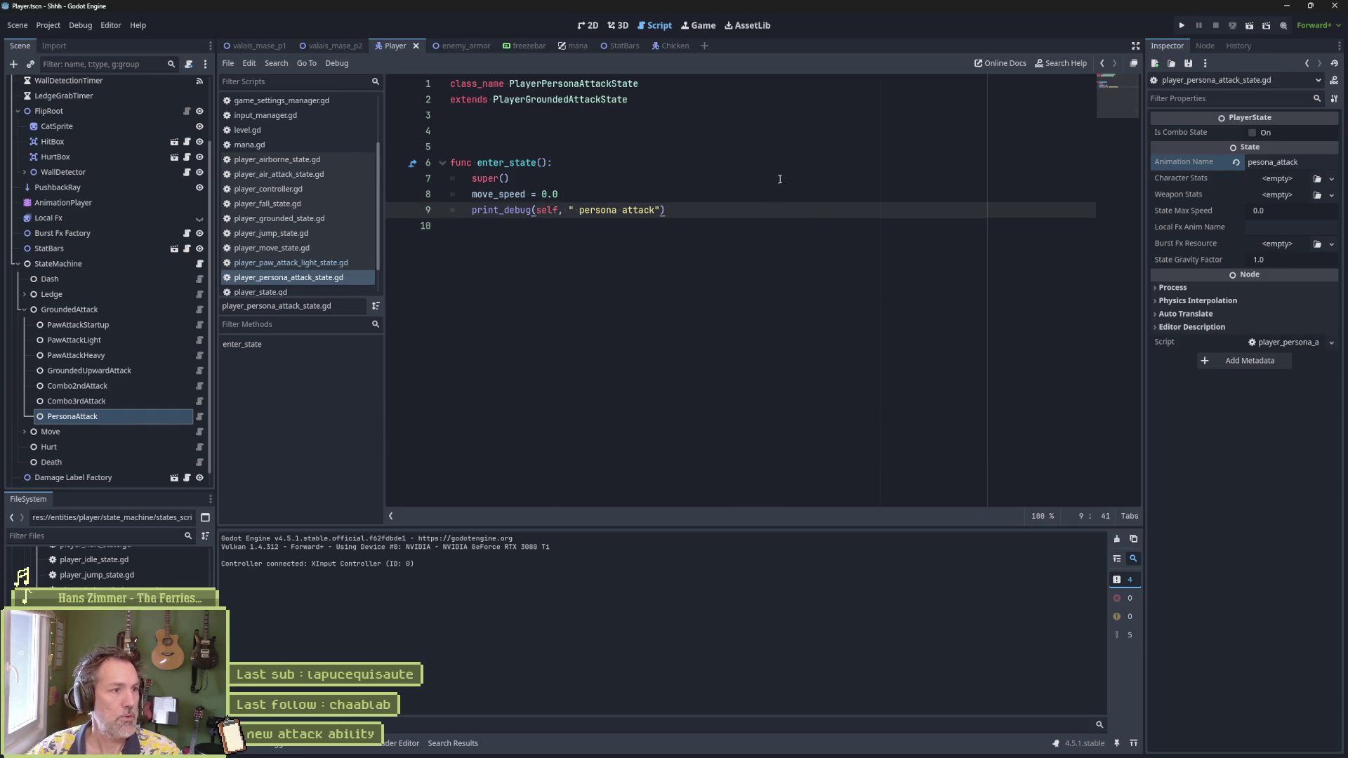
key(F6)
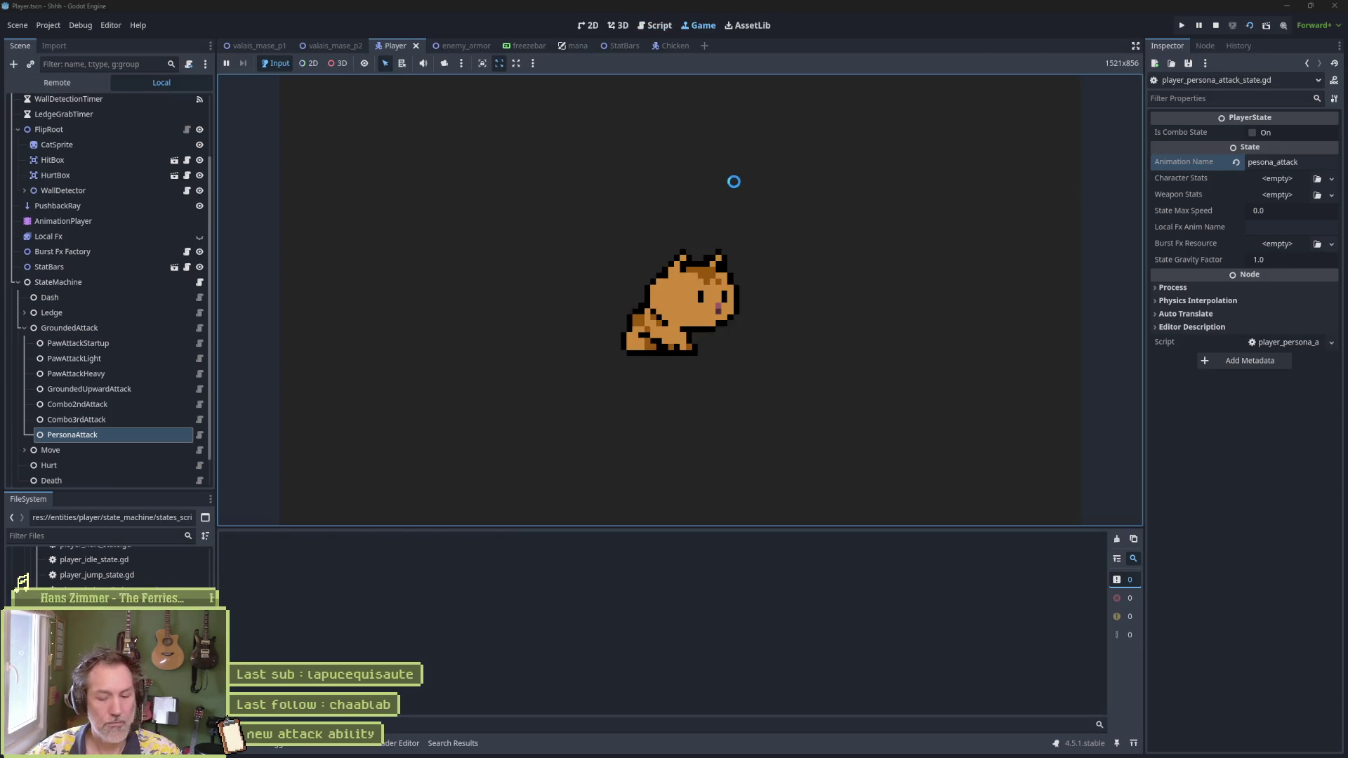
Step: Test-run the enemy_armor scene, move the cat left, then stop the game
key(F8)
click(479, 46)
key(F6)
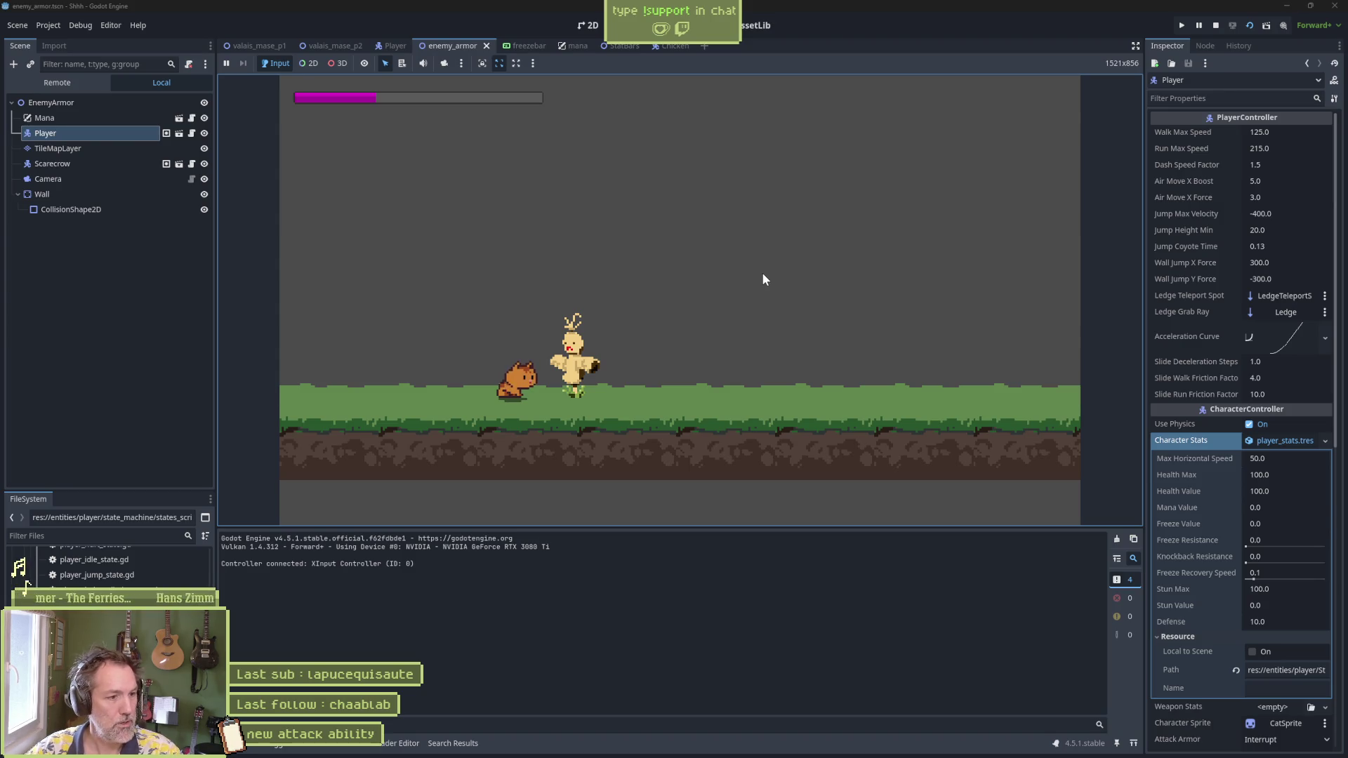
key(Left)
key(Left)
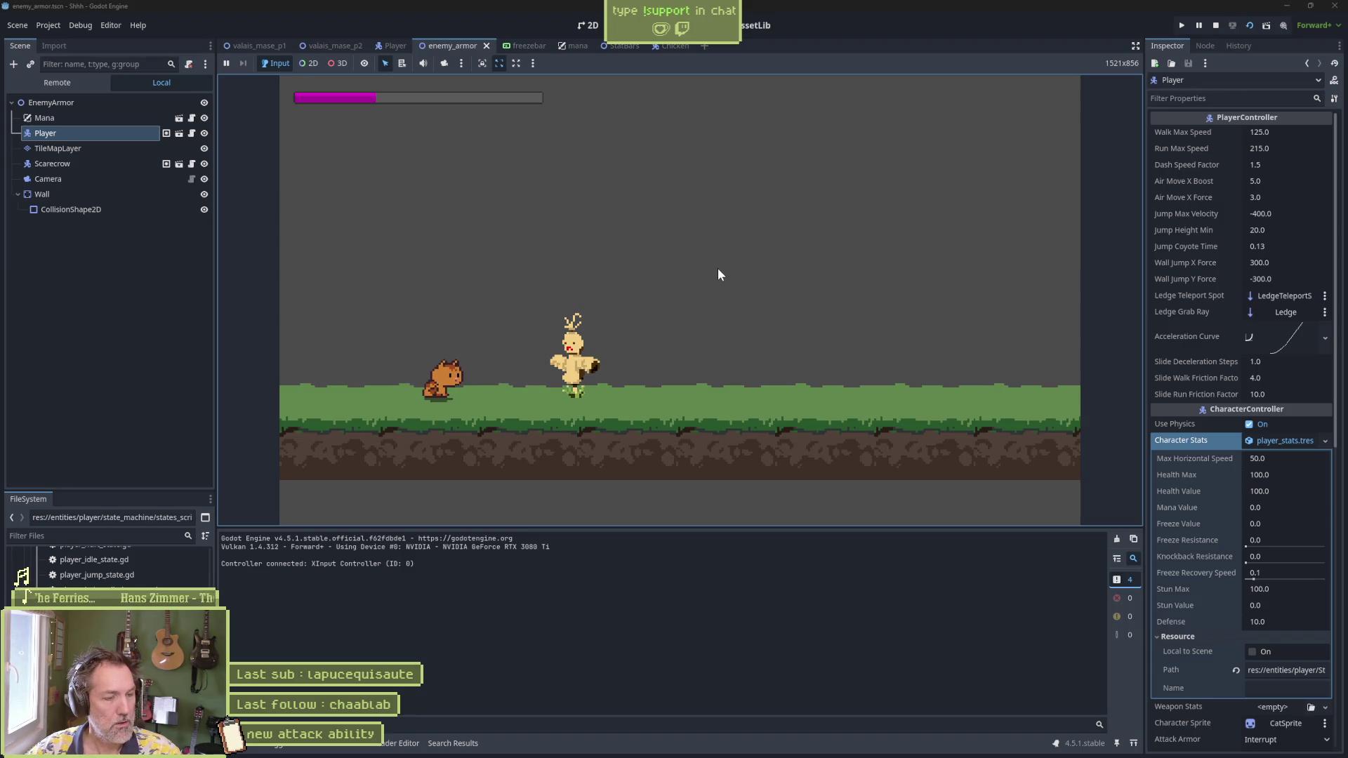
click(1214, 26)
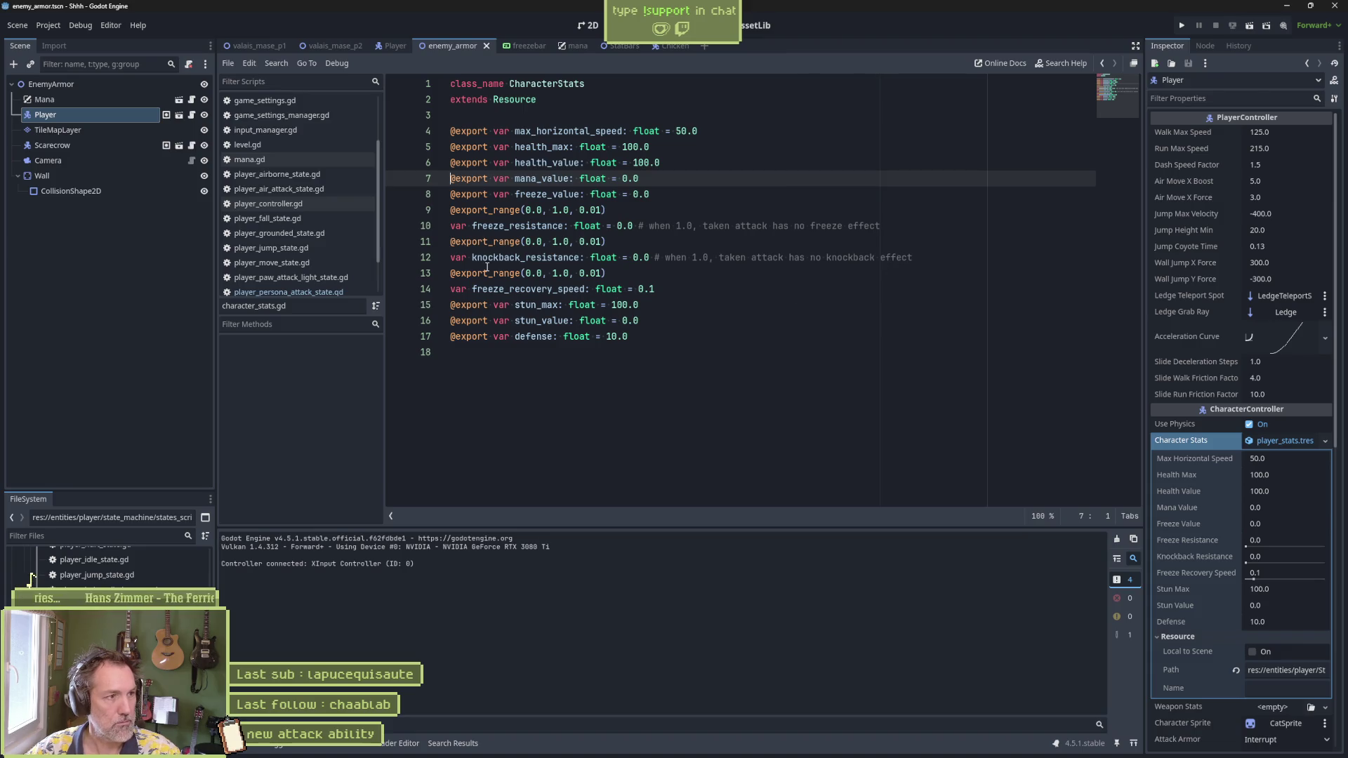
Step: In the Player scene, open the Grounded state's script at its check_transitions function
click(393, 44)
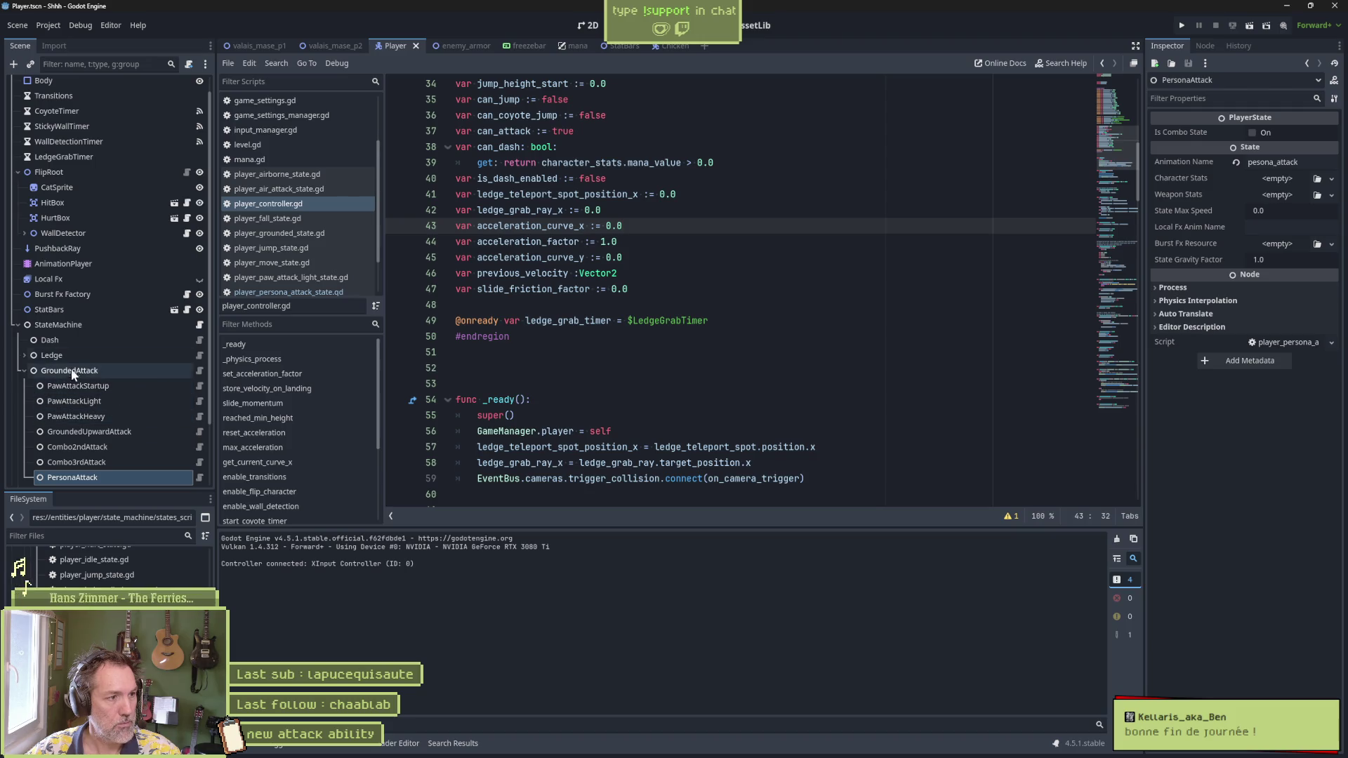
click(24, 370)
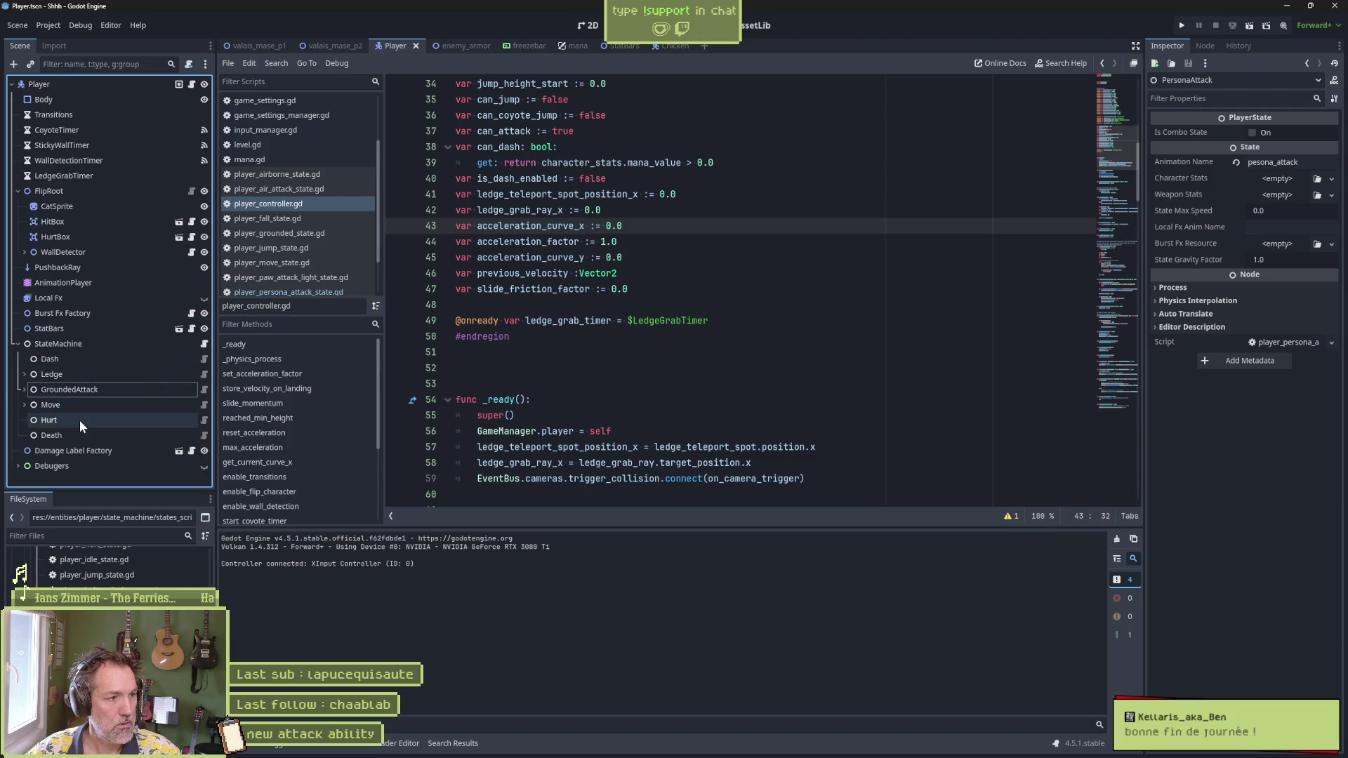
click(203, 405)
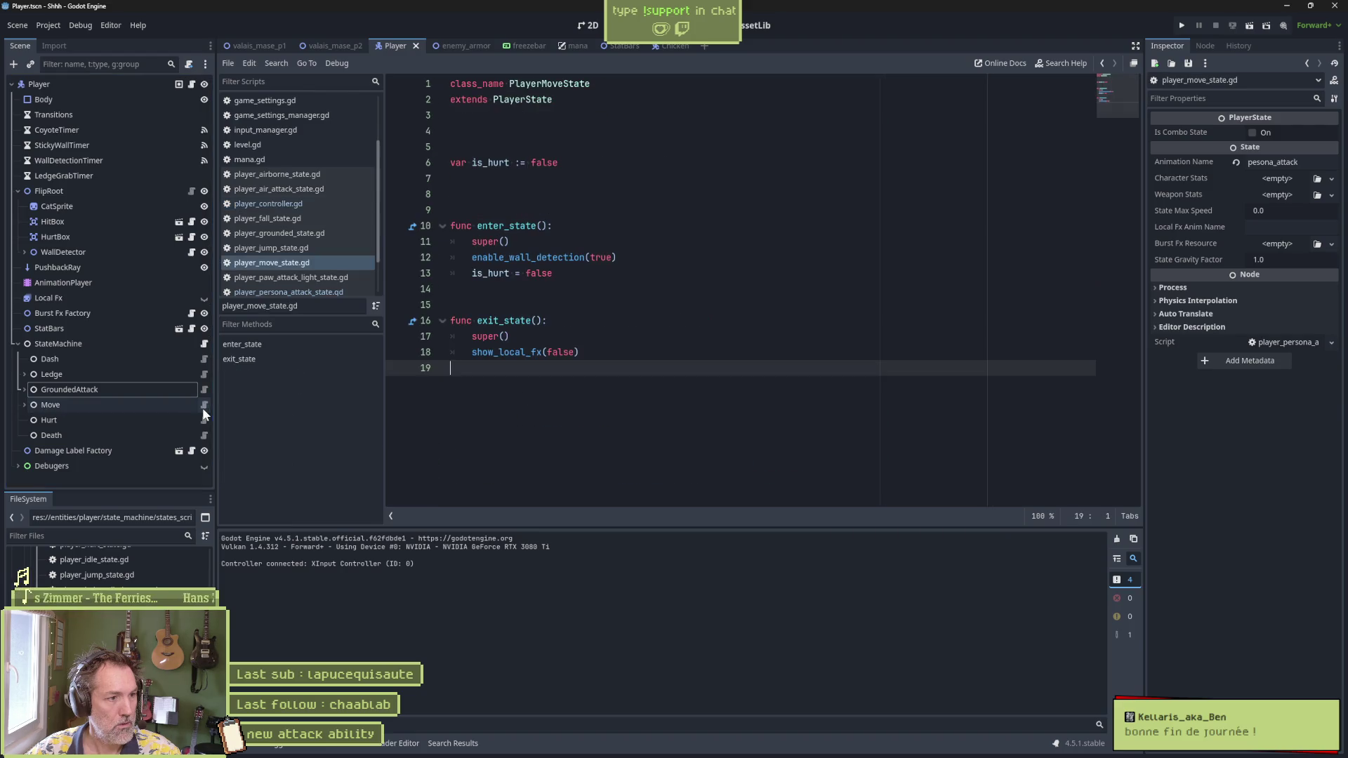
click(24, 404)
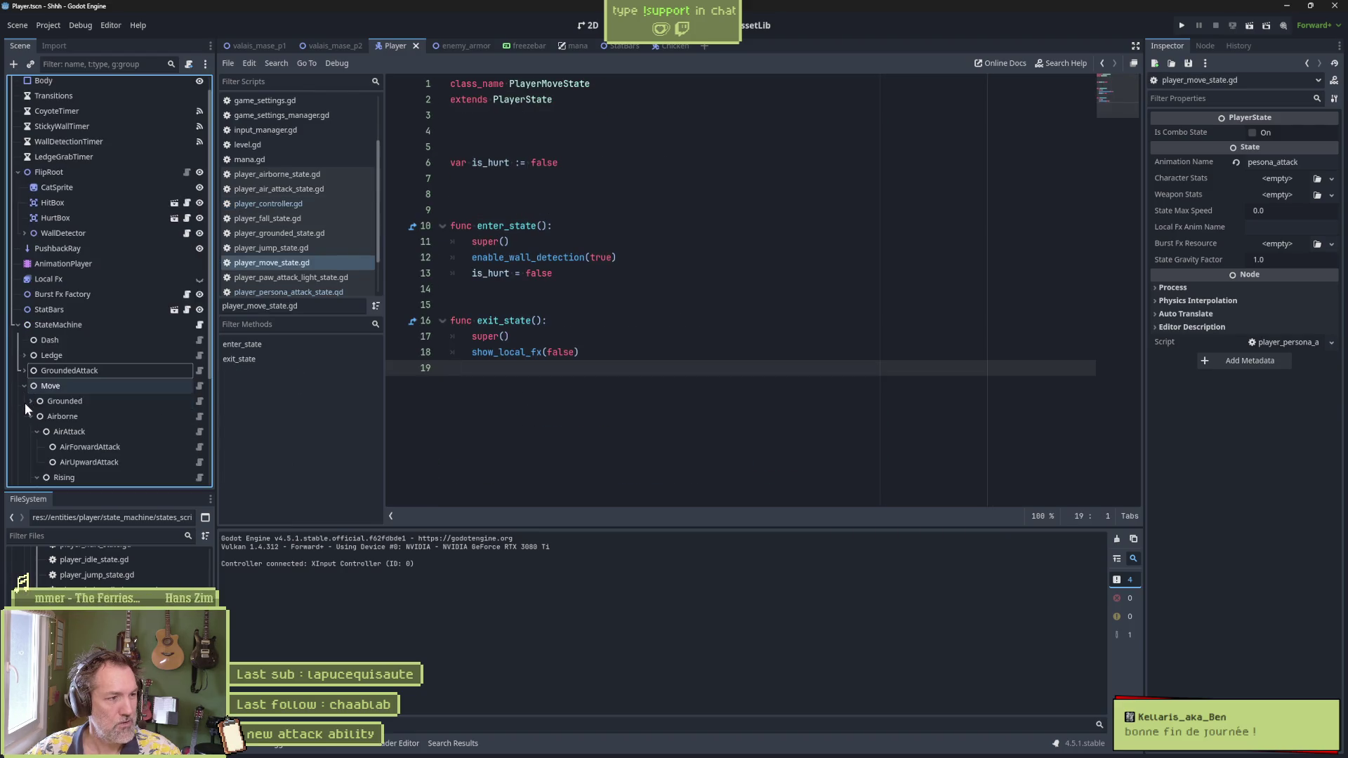
click(198, 401)
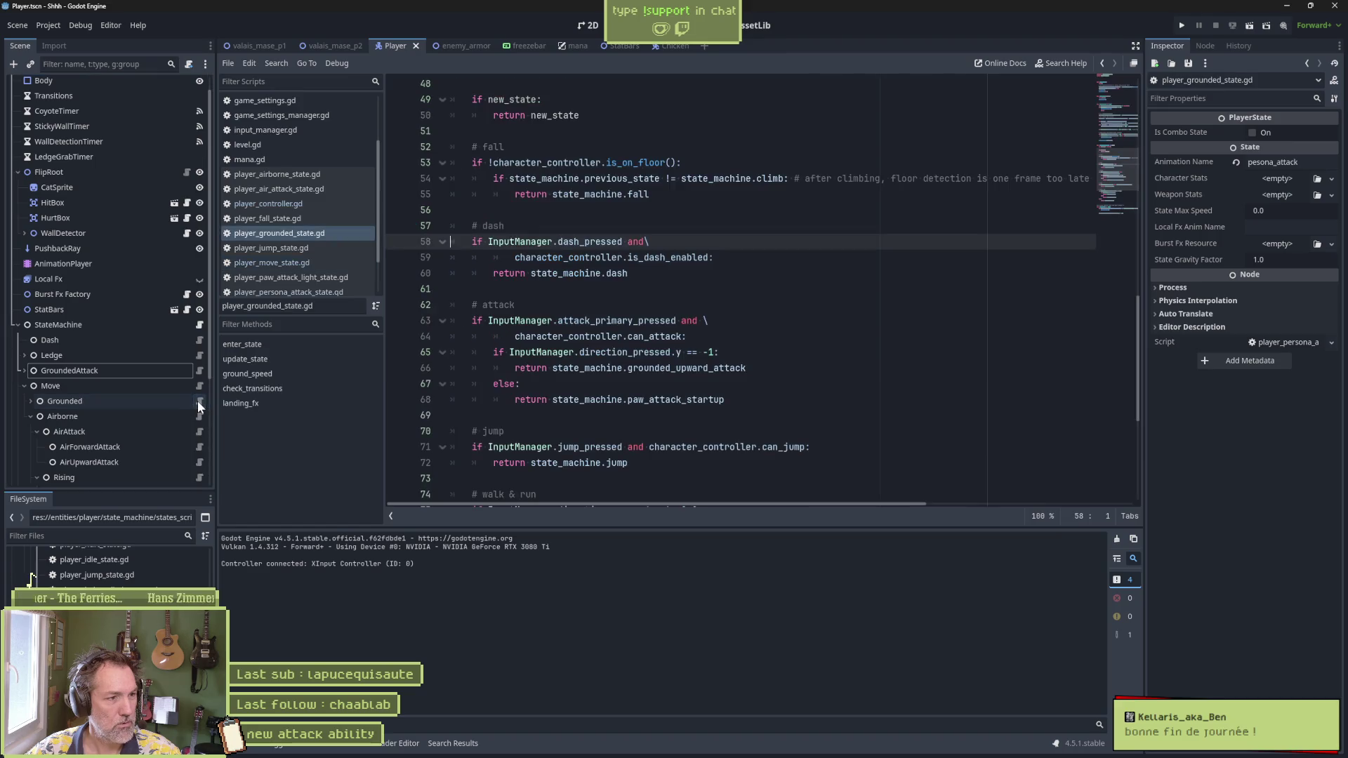
click(253, 388)
Step: Read through check_transitions and select the attack block ending at line 60
scroll(603, 380, down, 5)
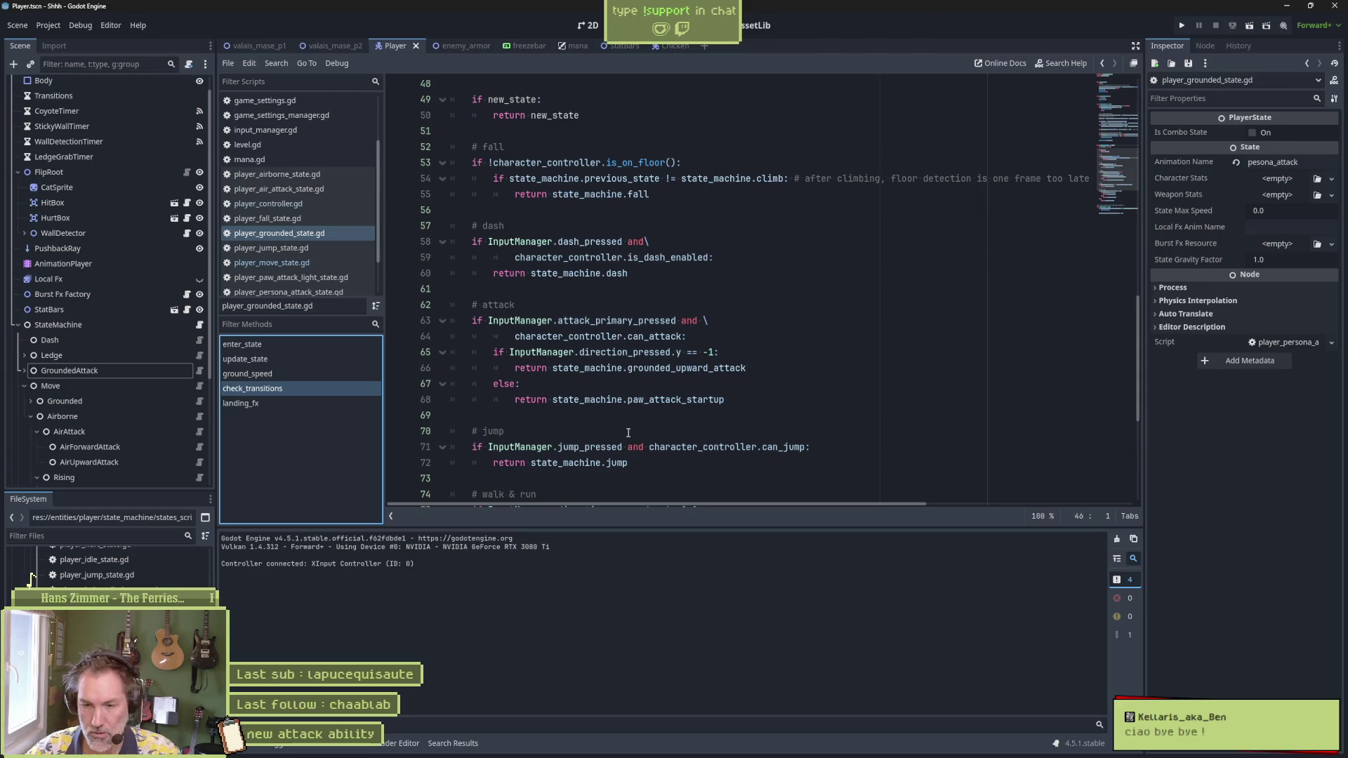
scroll(639, 446, down, 2)
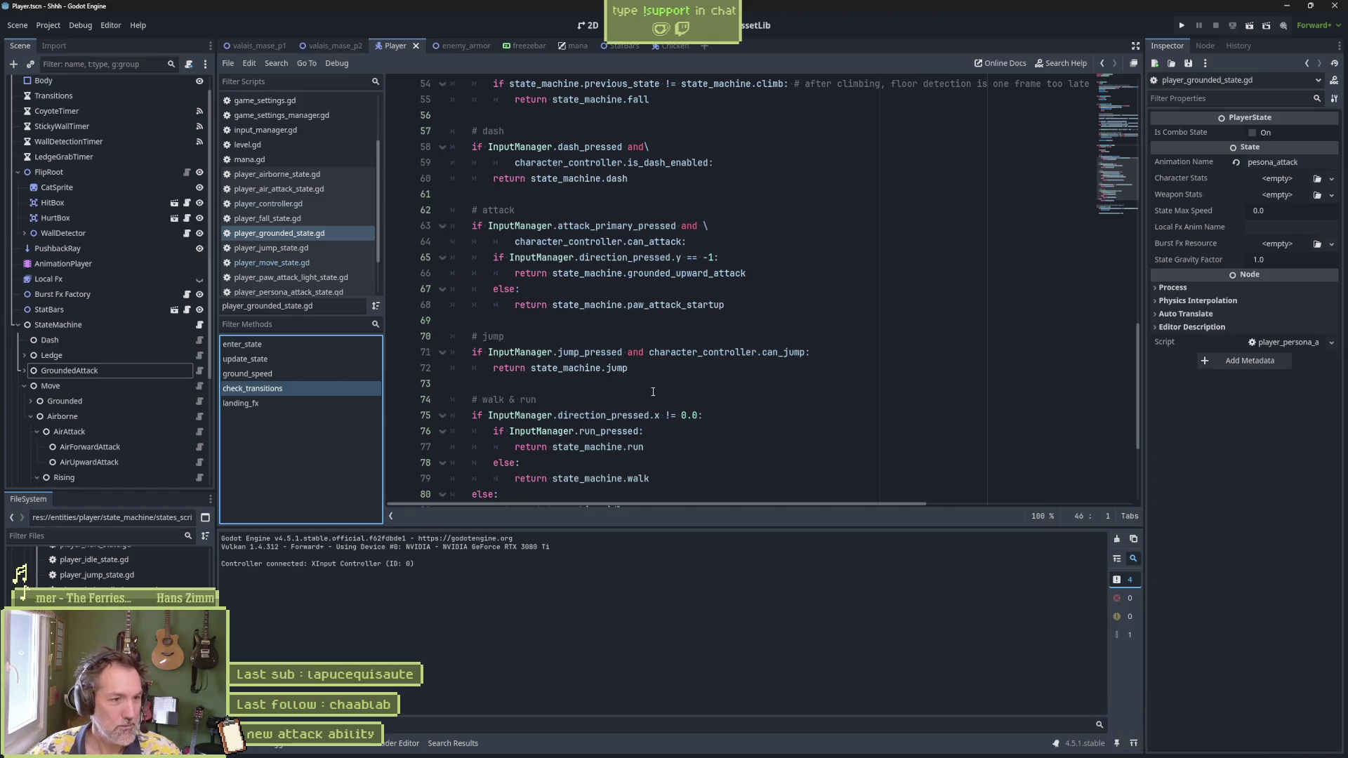
scroll(619, 400, down, 3)
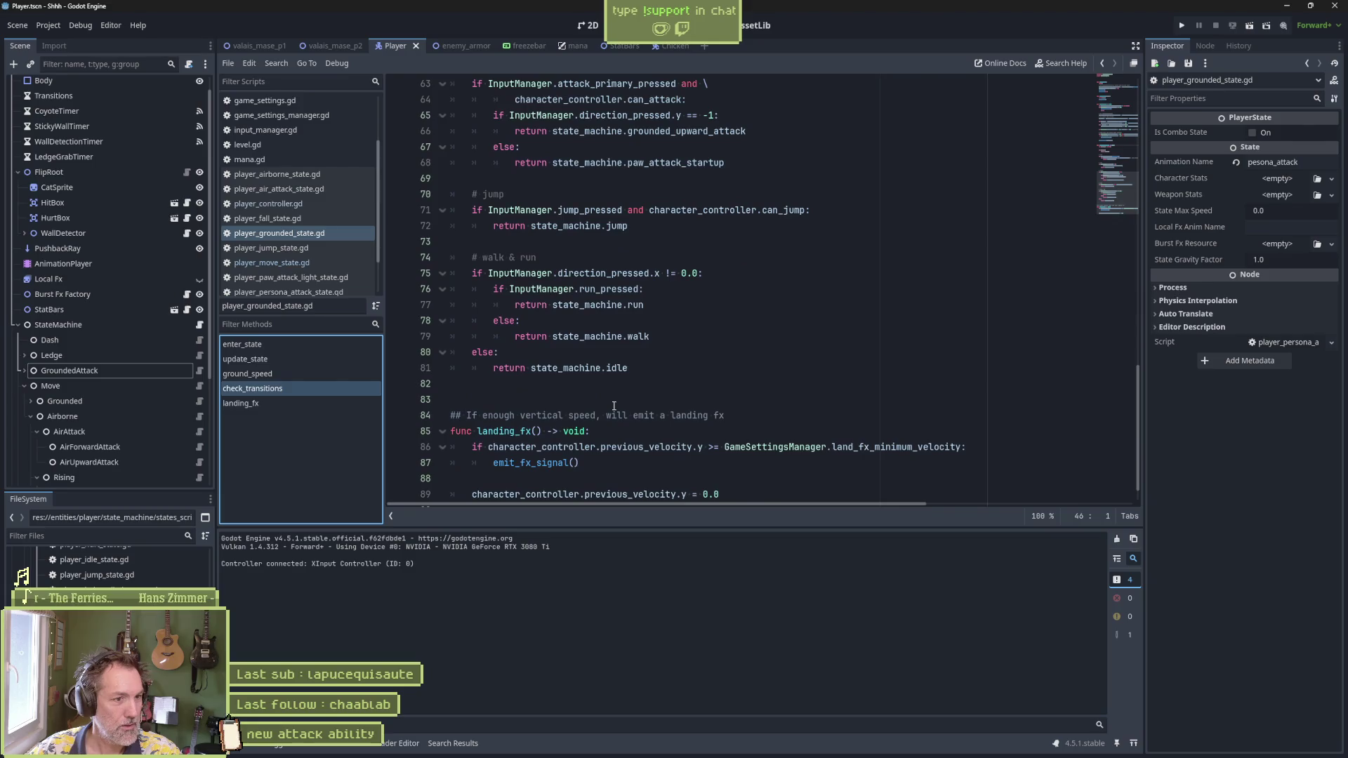
scroll(613, 402, up, 4)
scroll(604, 400, up, 2)
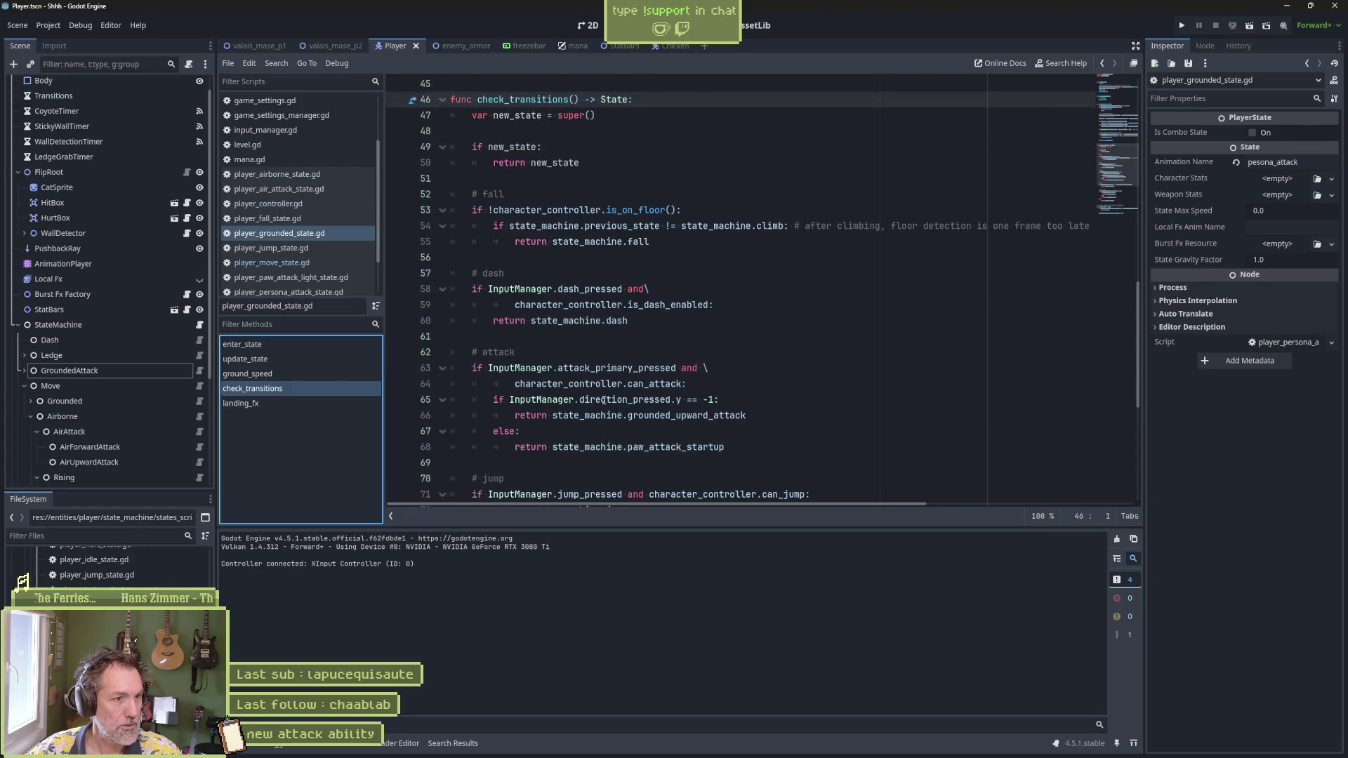
click(724, 447)
key(shift+Up)
key(shift+Up)
key(shift+Up)
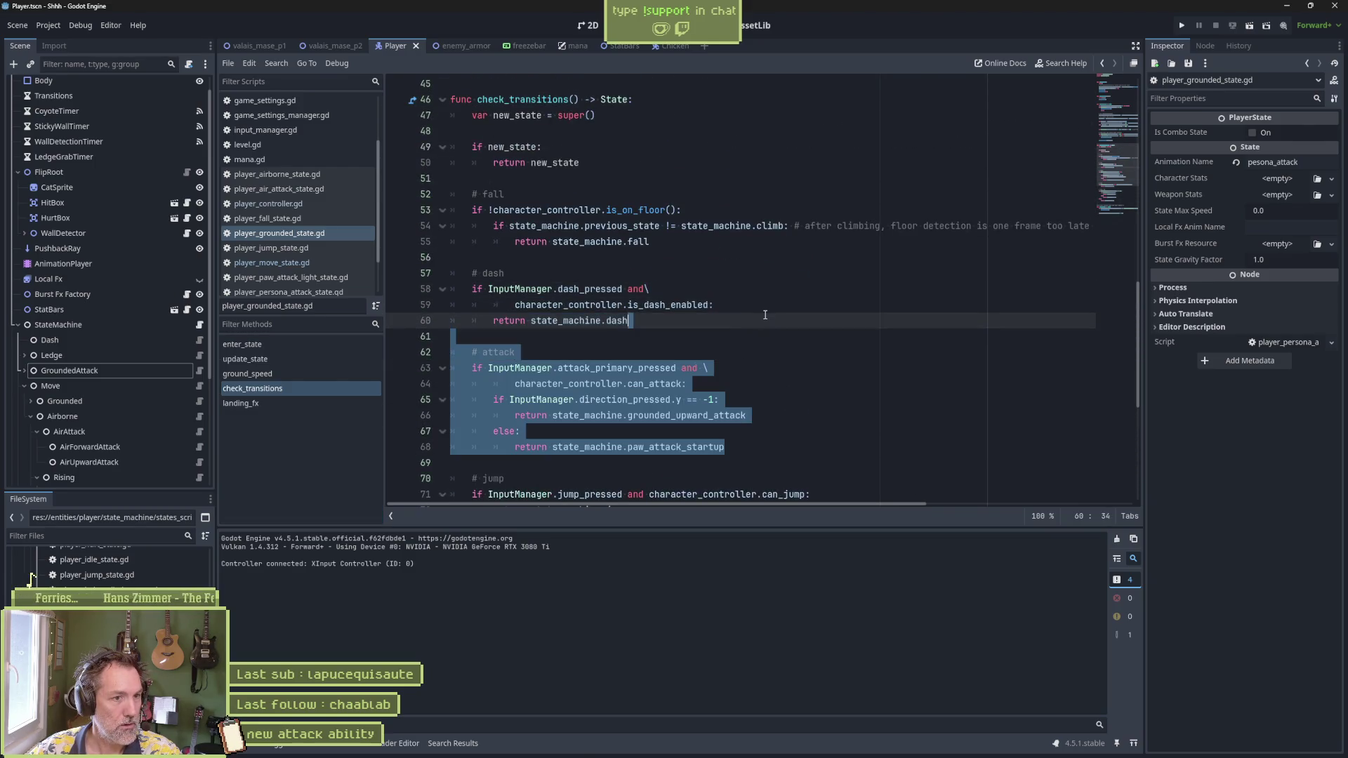
Step: Duplicate the attack block and change the copy to check attack_secondary_pressed
key(ctrl+shift+d)
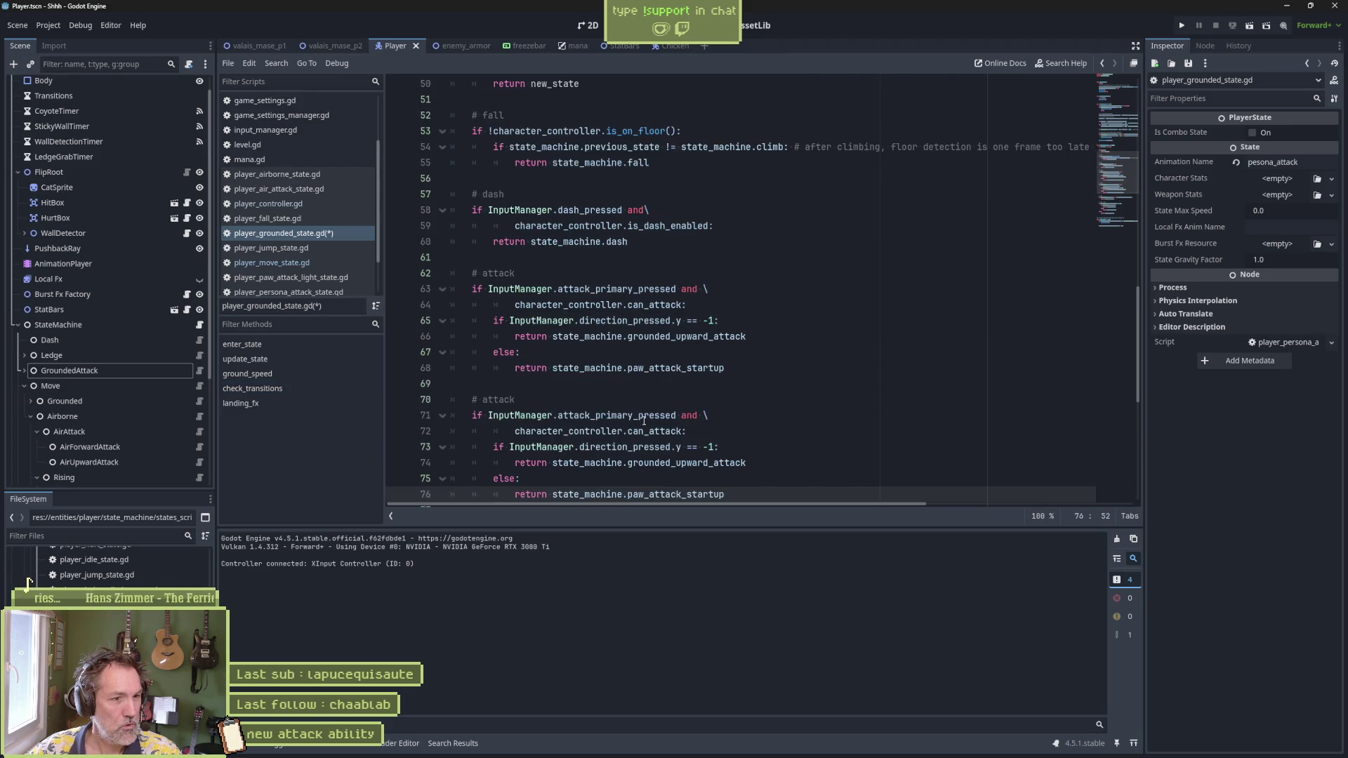
double_click(632, 416)
text(secon)
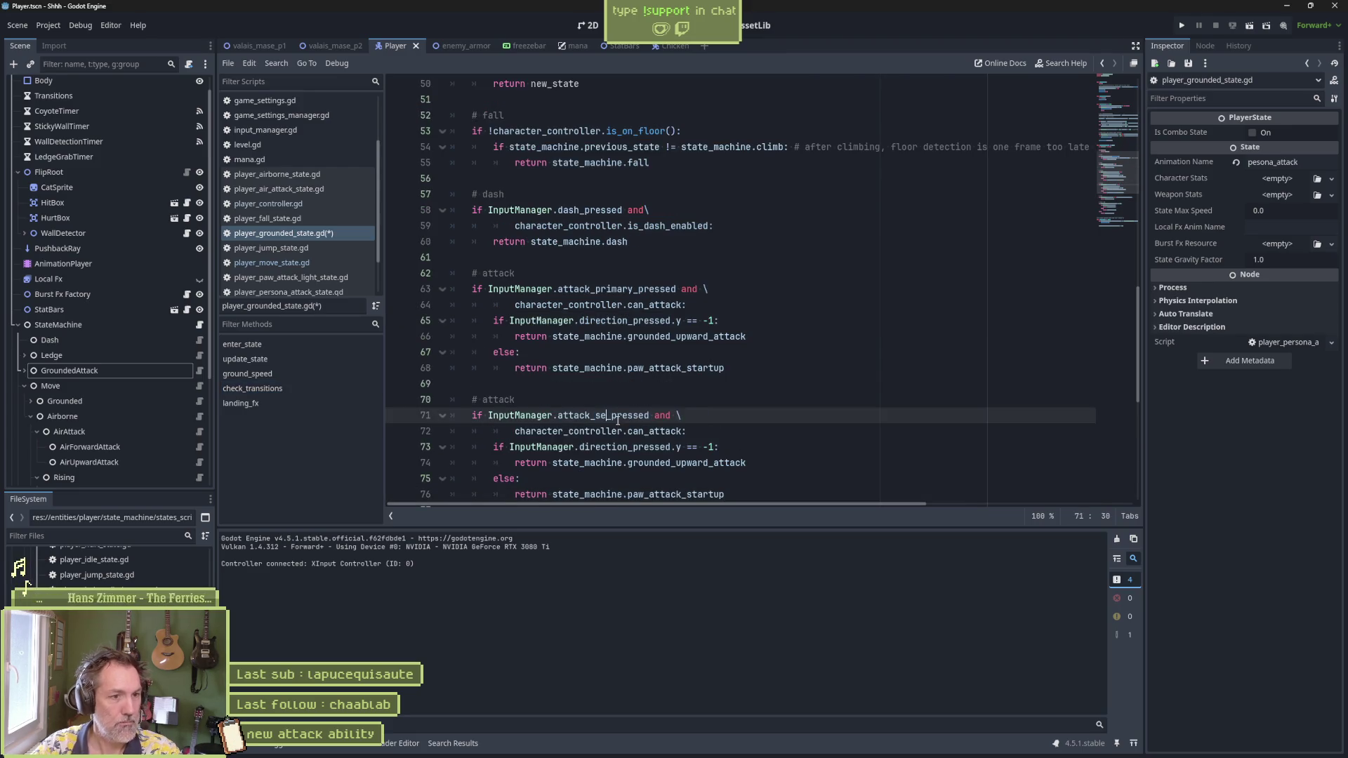
key(Down)
key(Down)
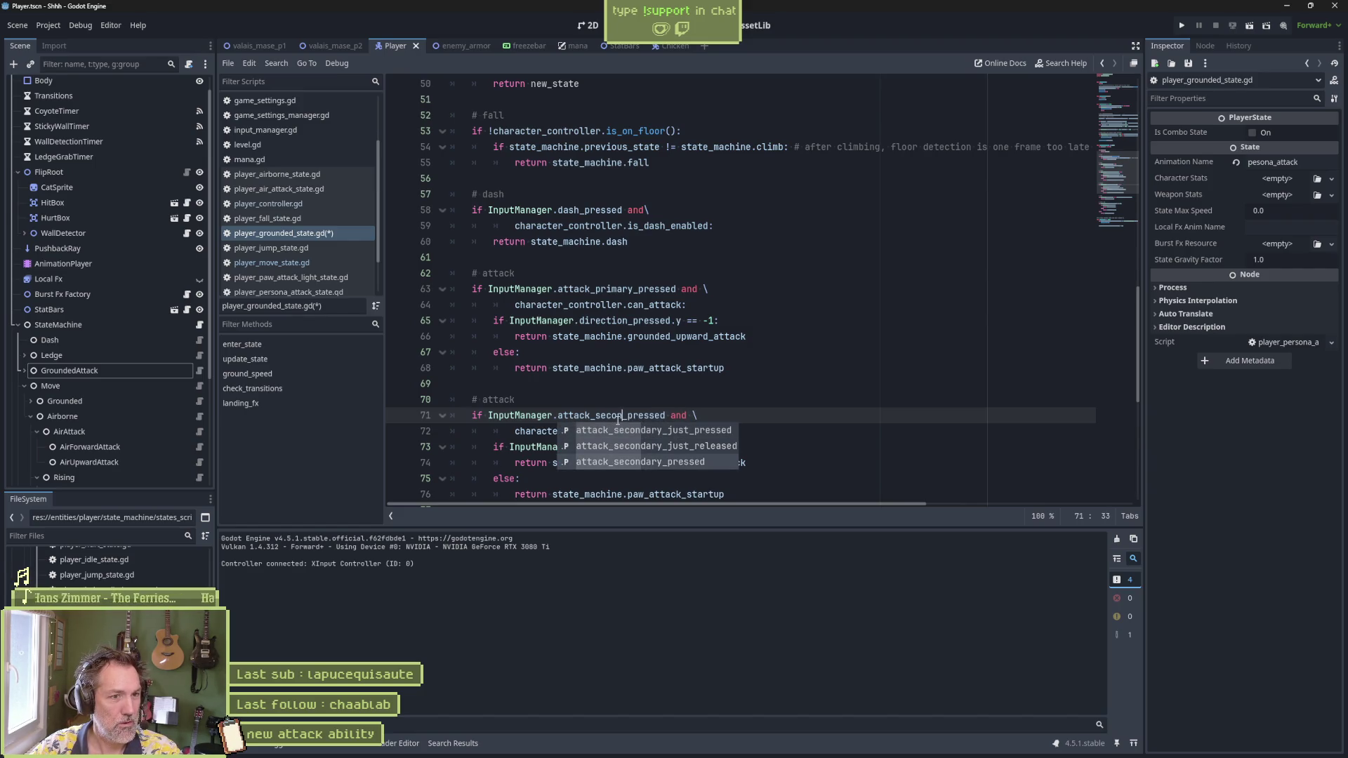
key(Return)
scroll(645, 401, down, 1)
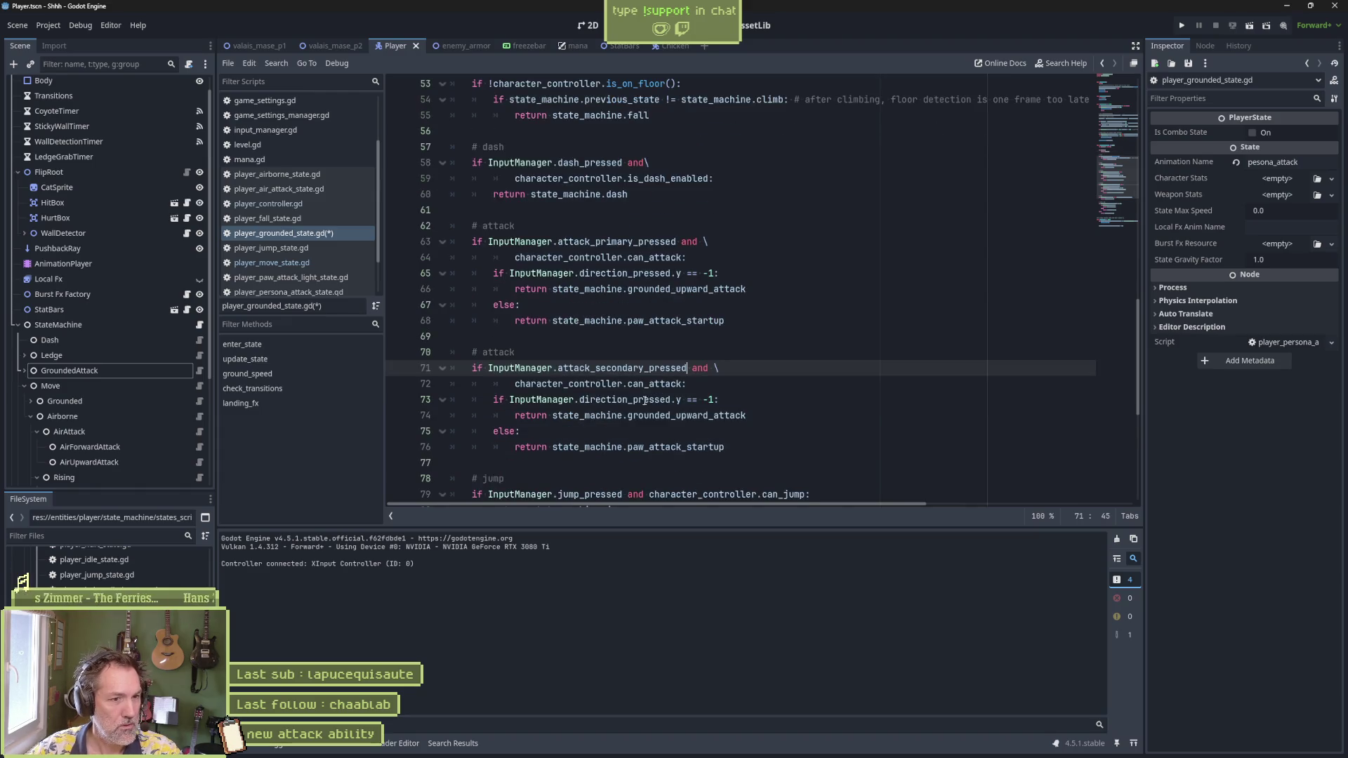
double_click(651, 382)
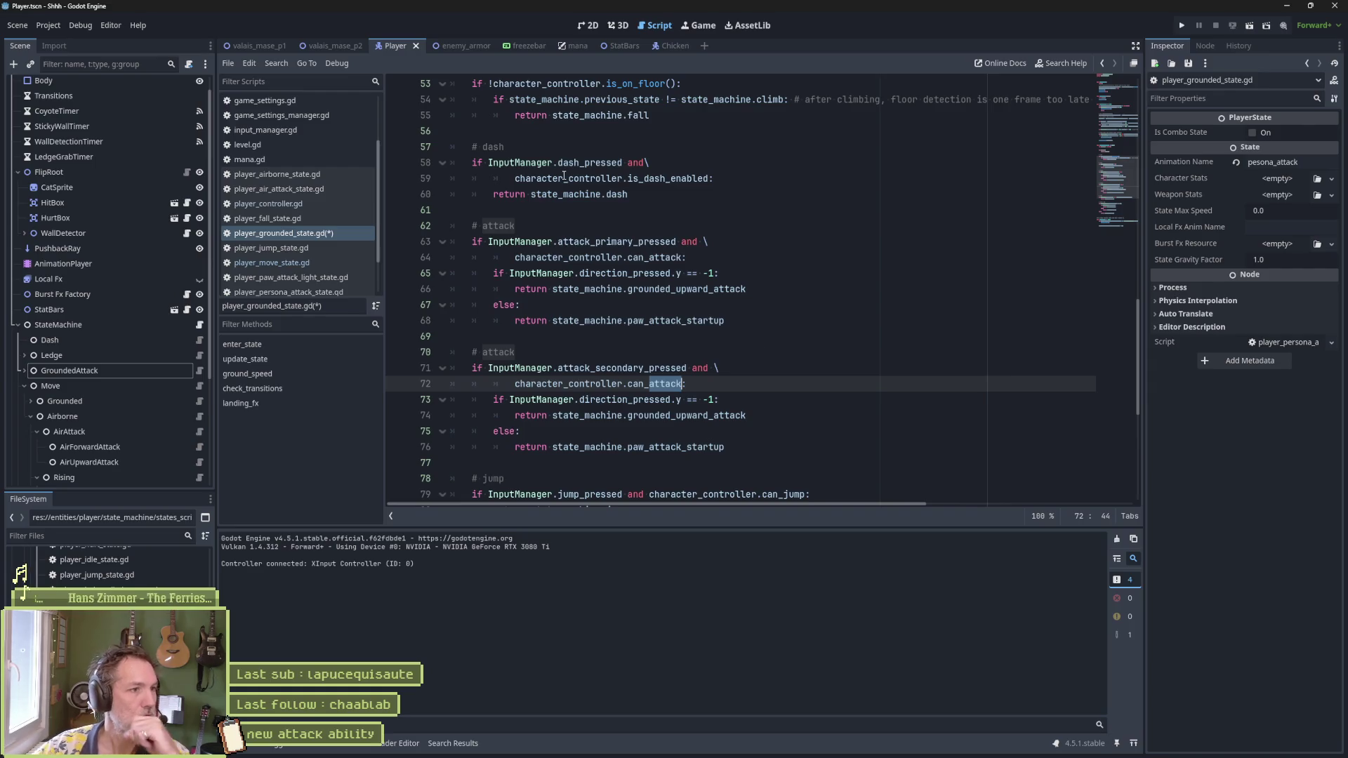
Step: Close the airborne and air attack scripts, then select character_stats.mana_value in can_dash's getter
middle_click(290, 174)
middle_click(290, 174)
click(291, 174)
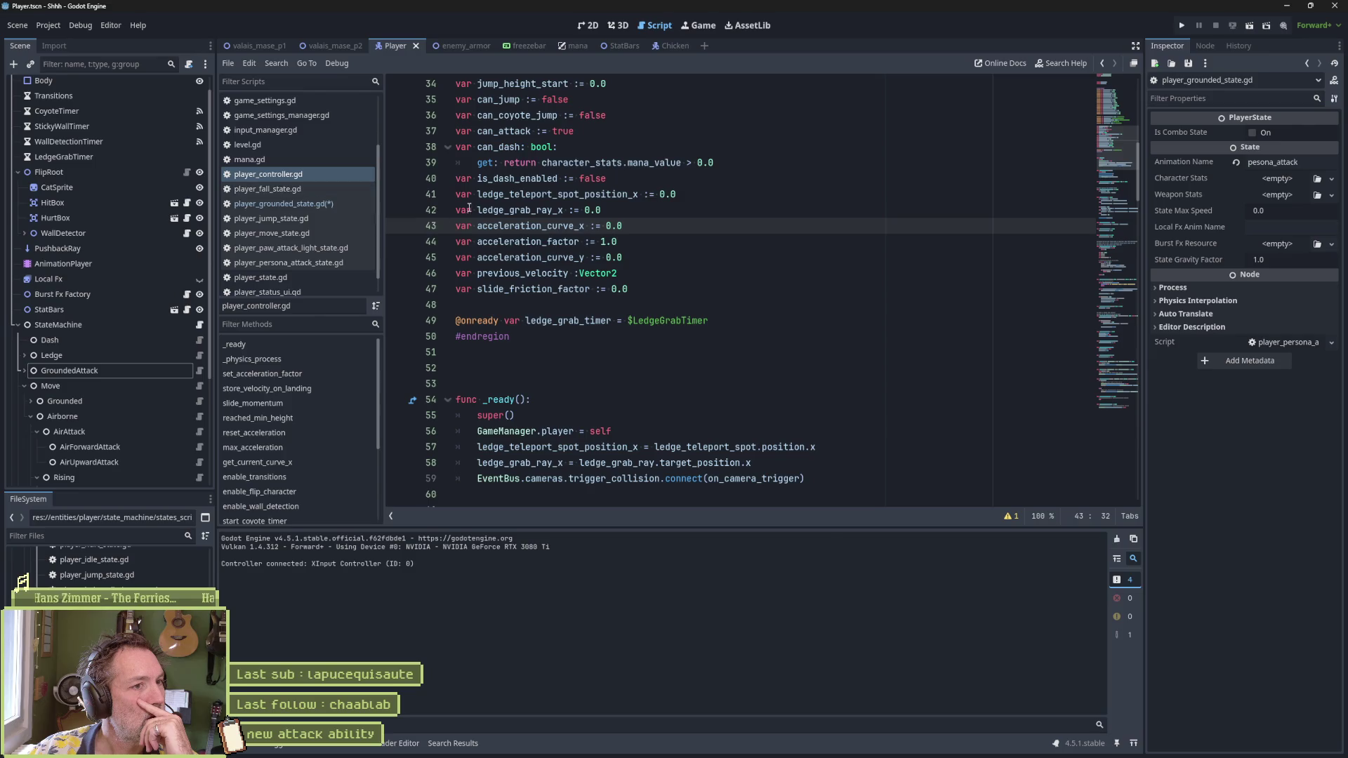
double_click(504, 148)
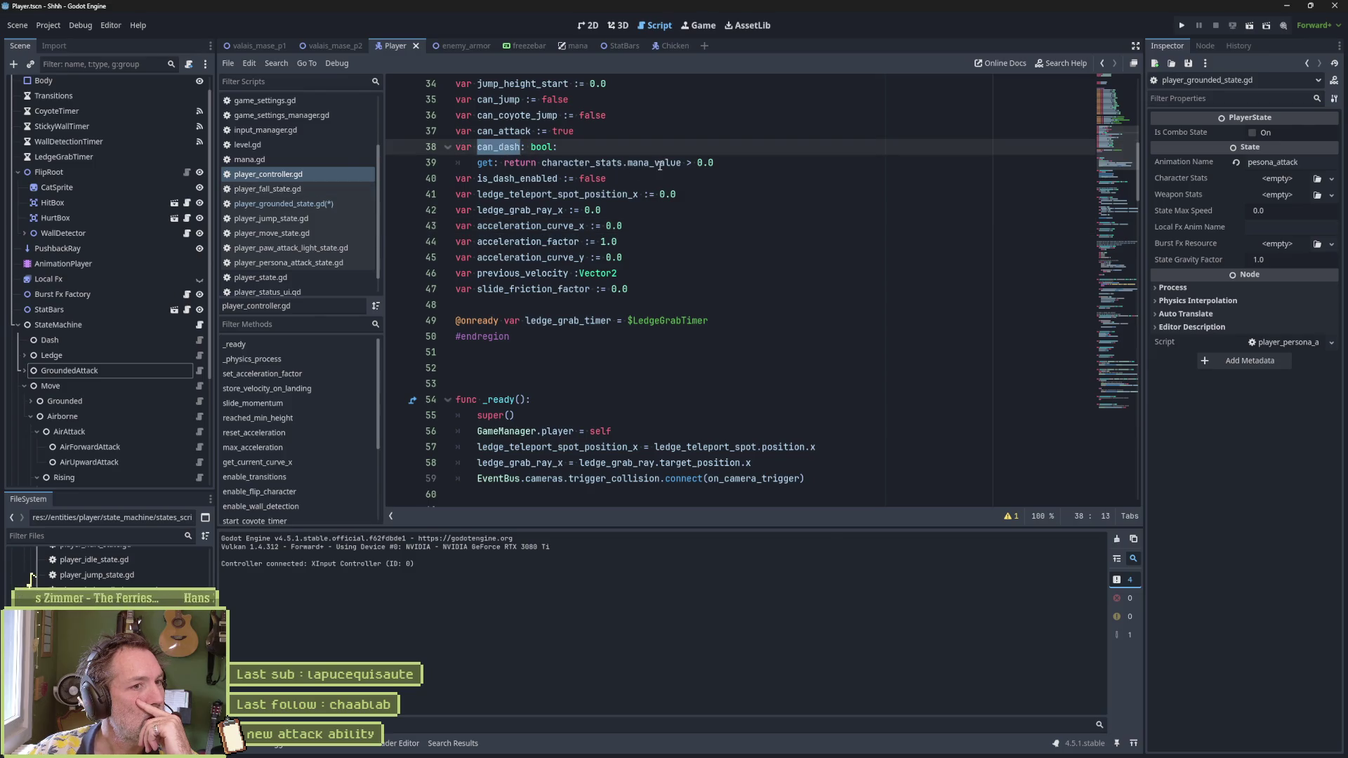
drag(542, 163, 682, 168)
key(ctrl+c)
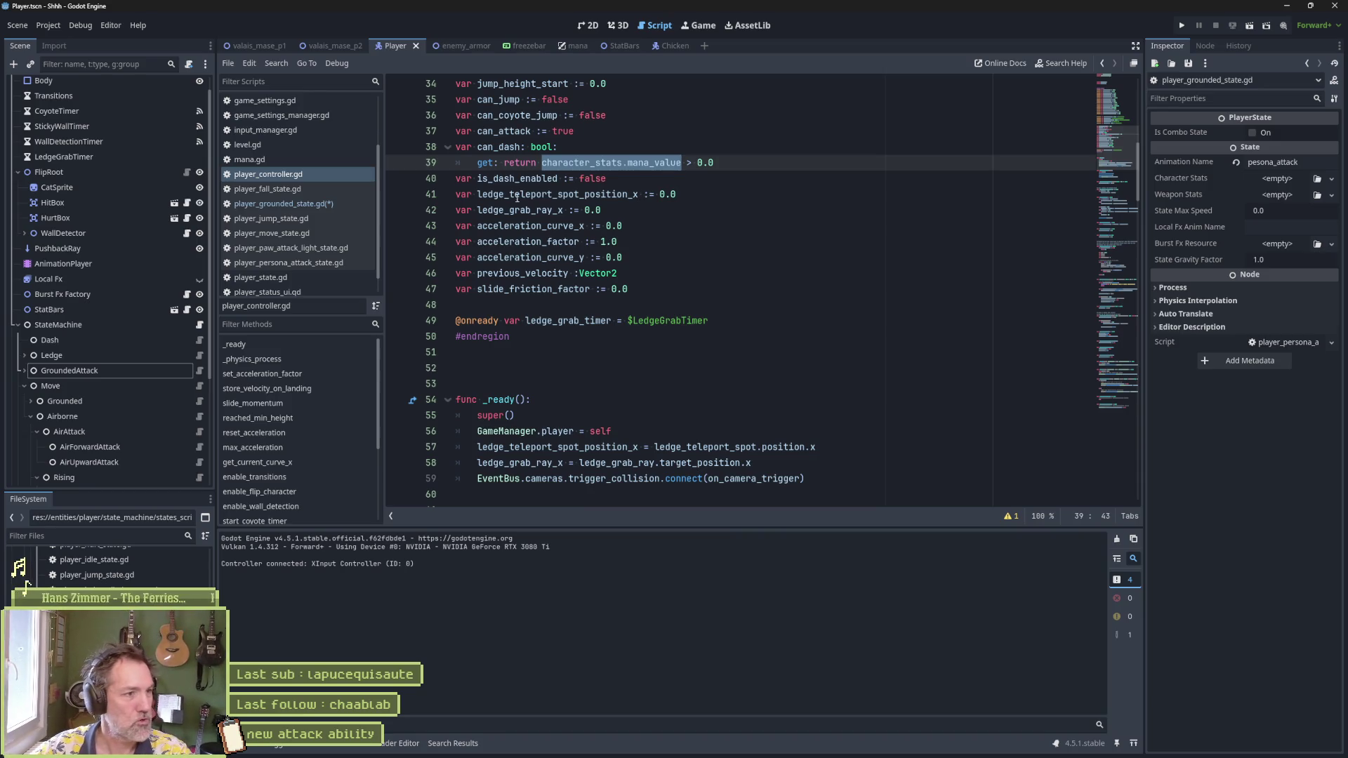
Step: Relabel the grounded state's attack comments as '# primary attack' and '# secondary attack'
click(347, 204)
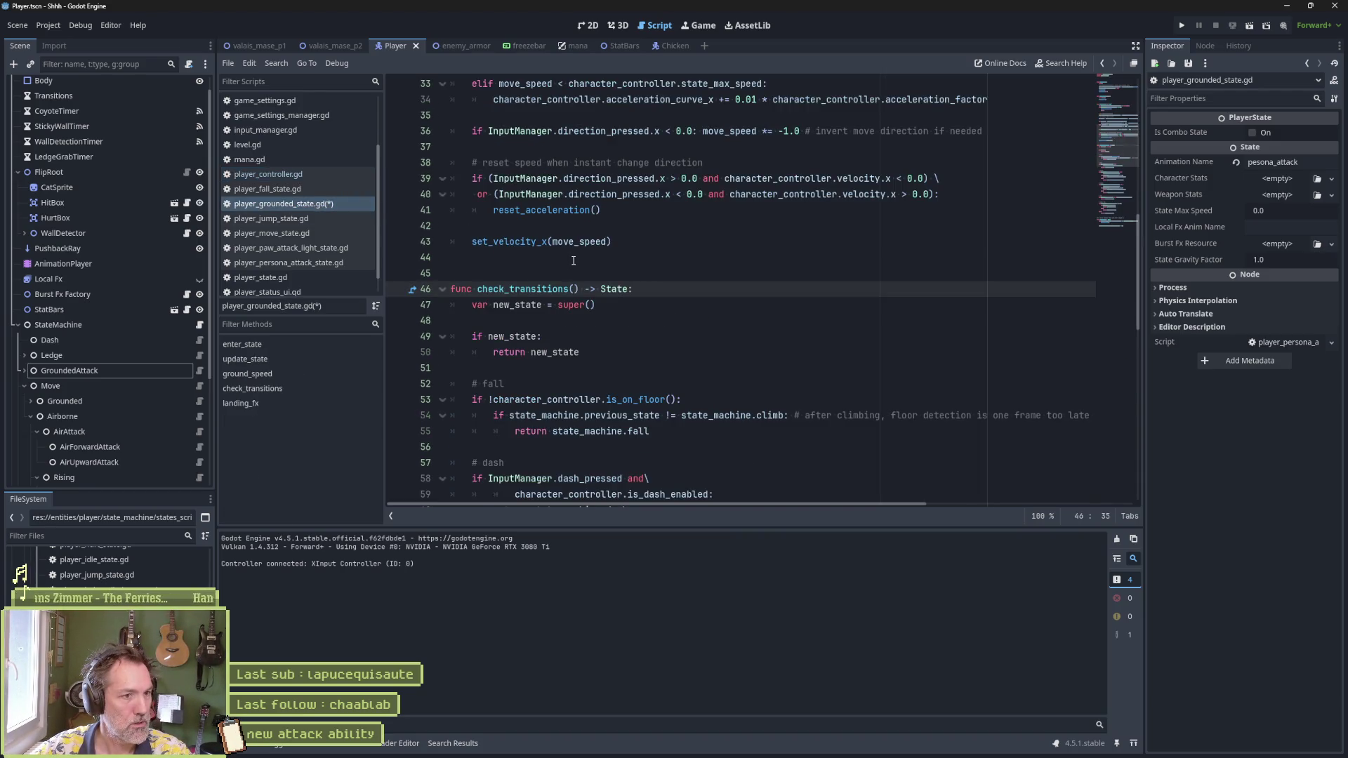
key(alt+Left)
key(alt+Right)
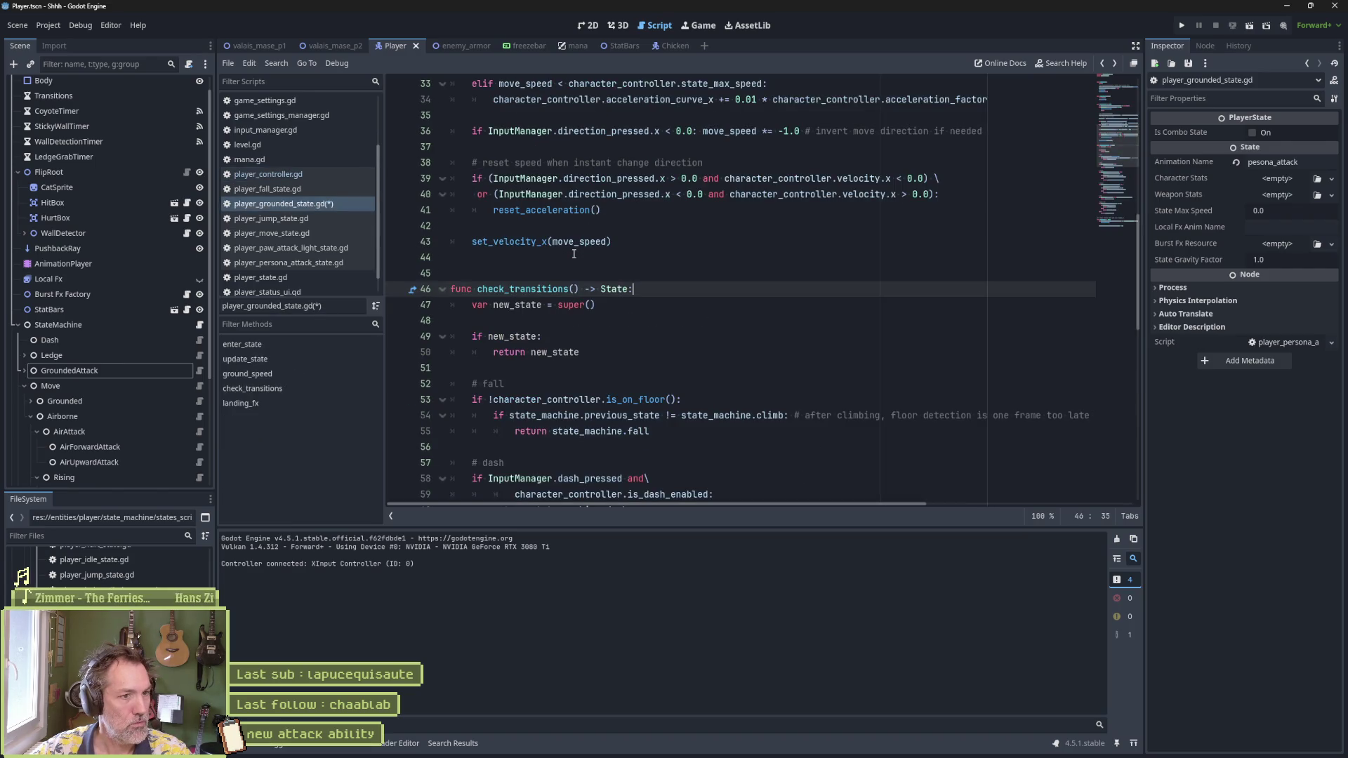
scroll(574, 253, down, 4)
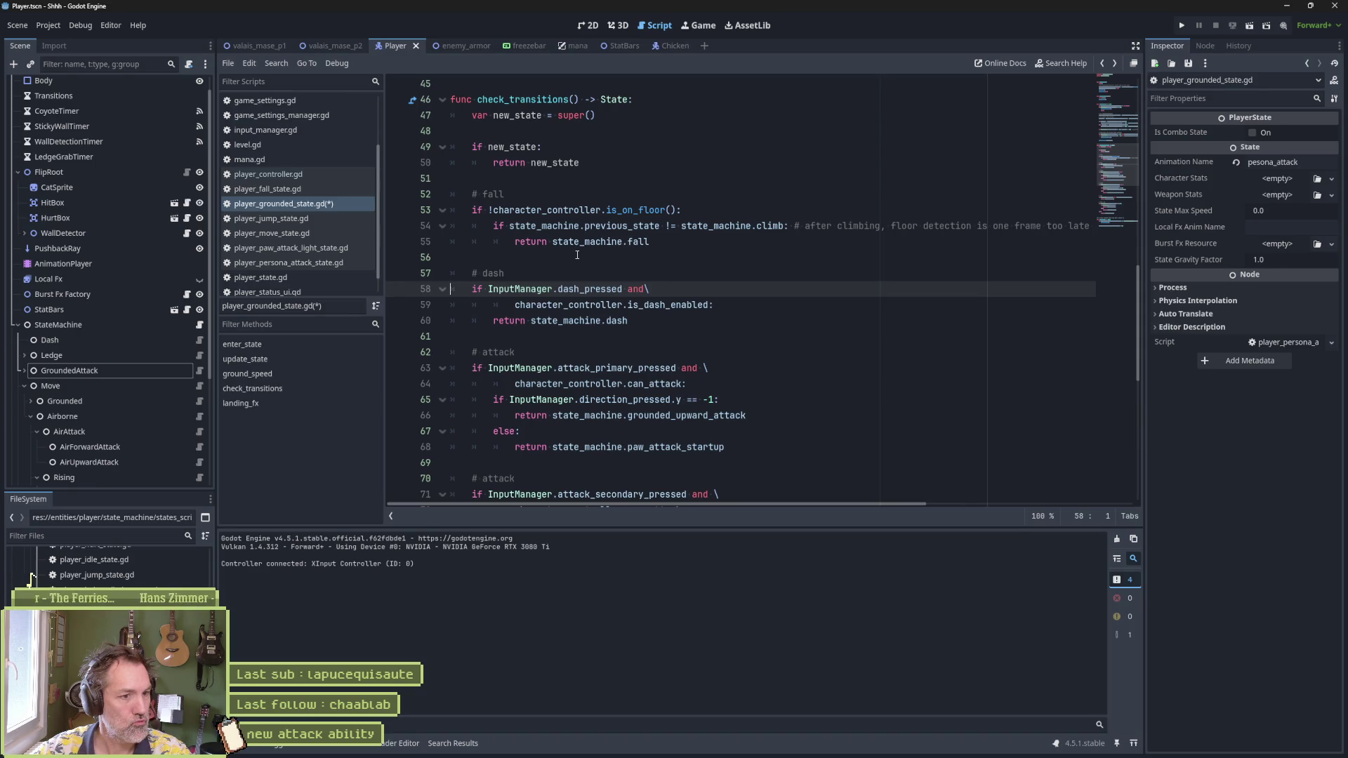
scroll(726, 334, down, 3)
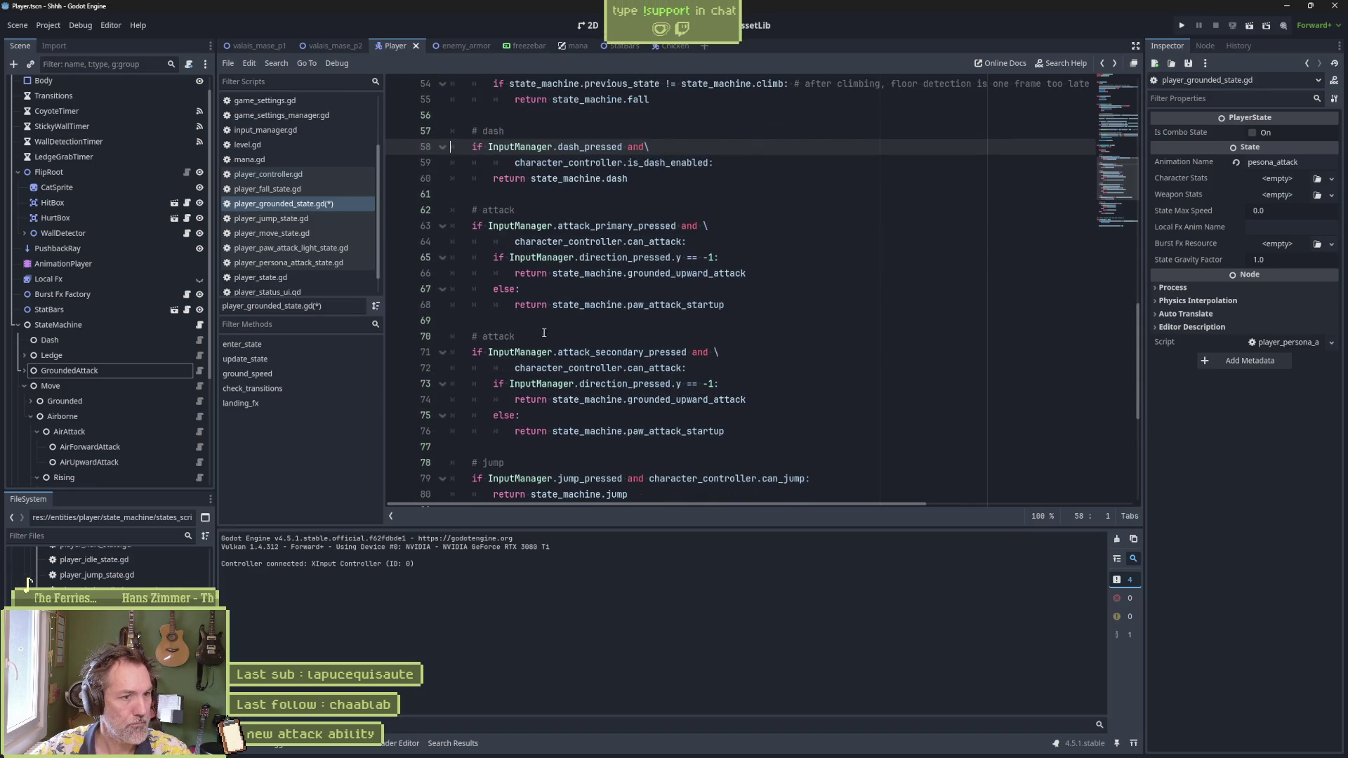
click(483, 337)
text(secondary)
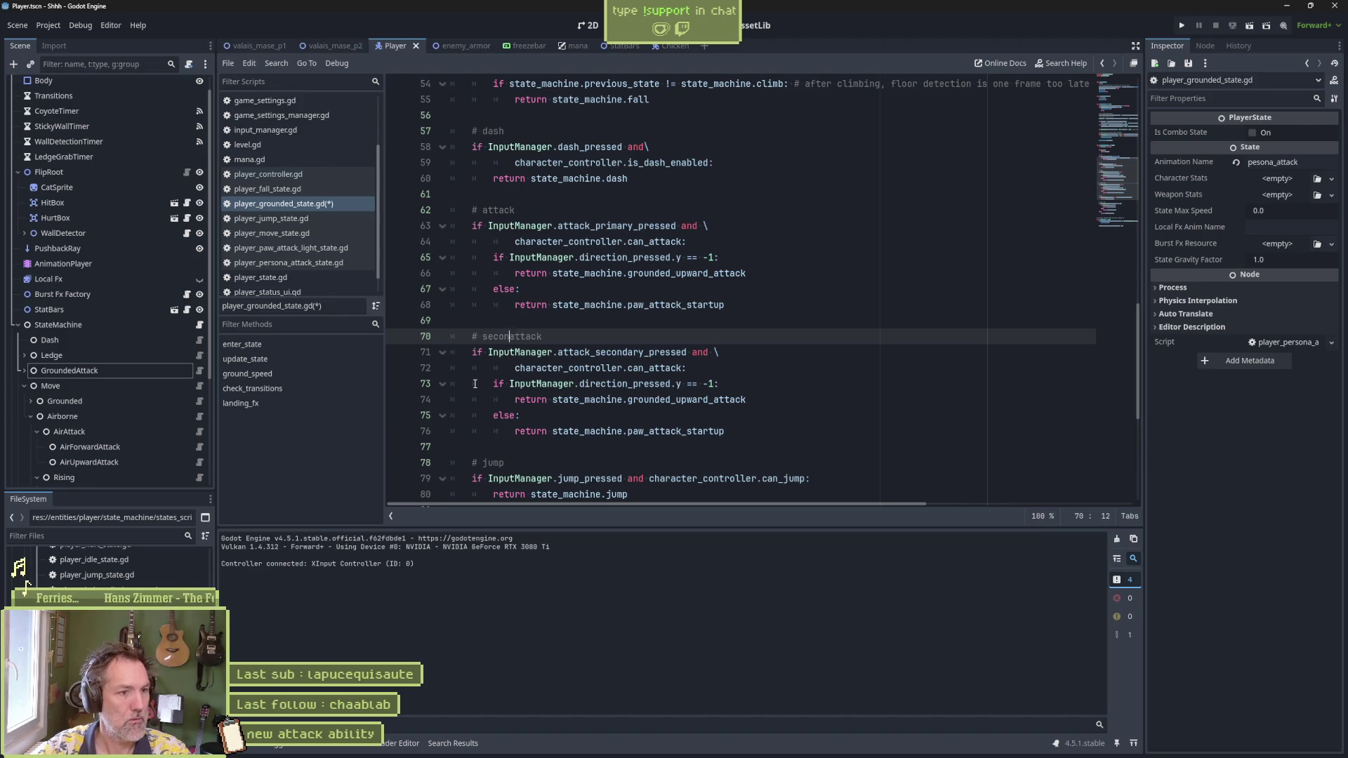
click(487, 211)
text(primary)
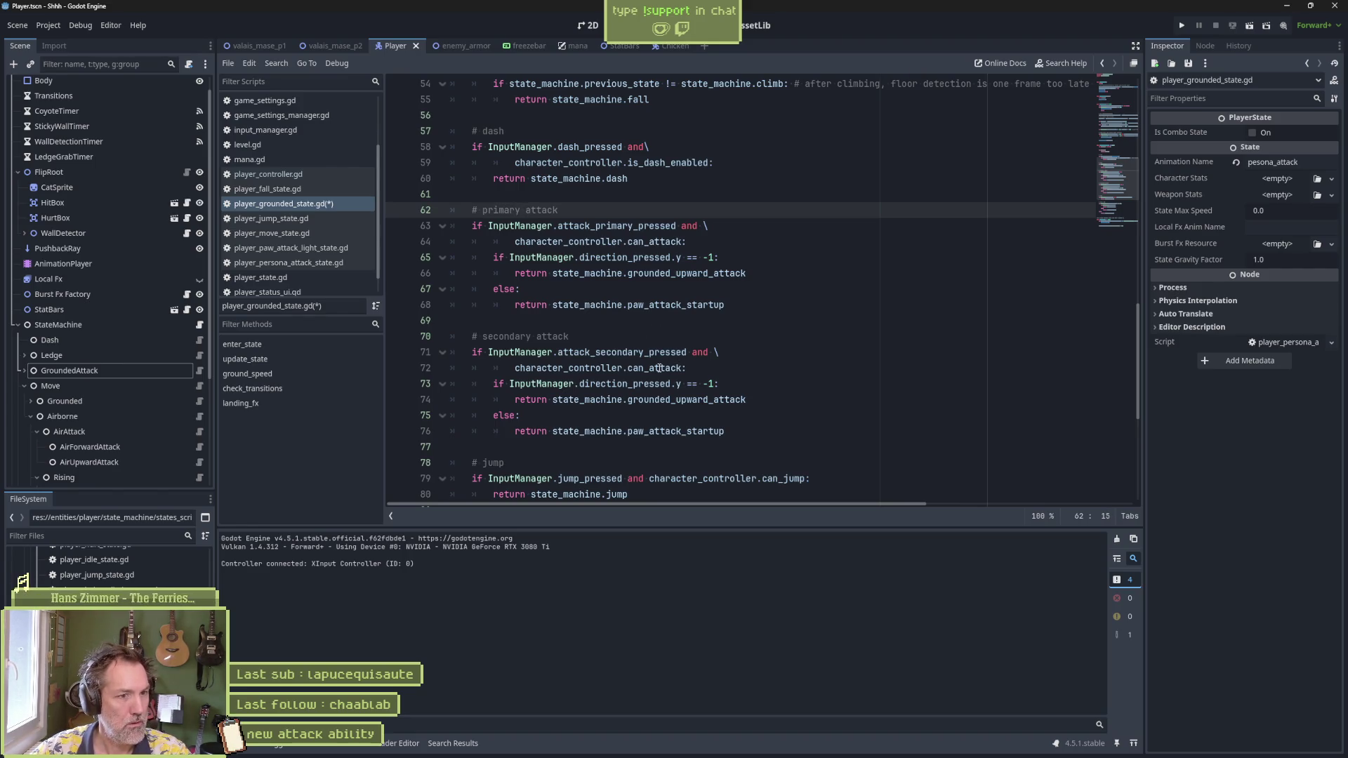
Step: Replace can_attack on line 72 with character_stats.mana_value and inspect mana_value in CharacterStats
drag(515, 369, 684, 369)
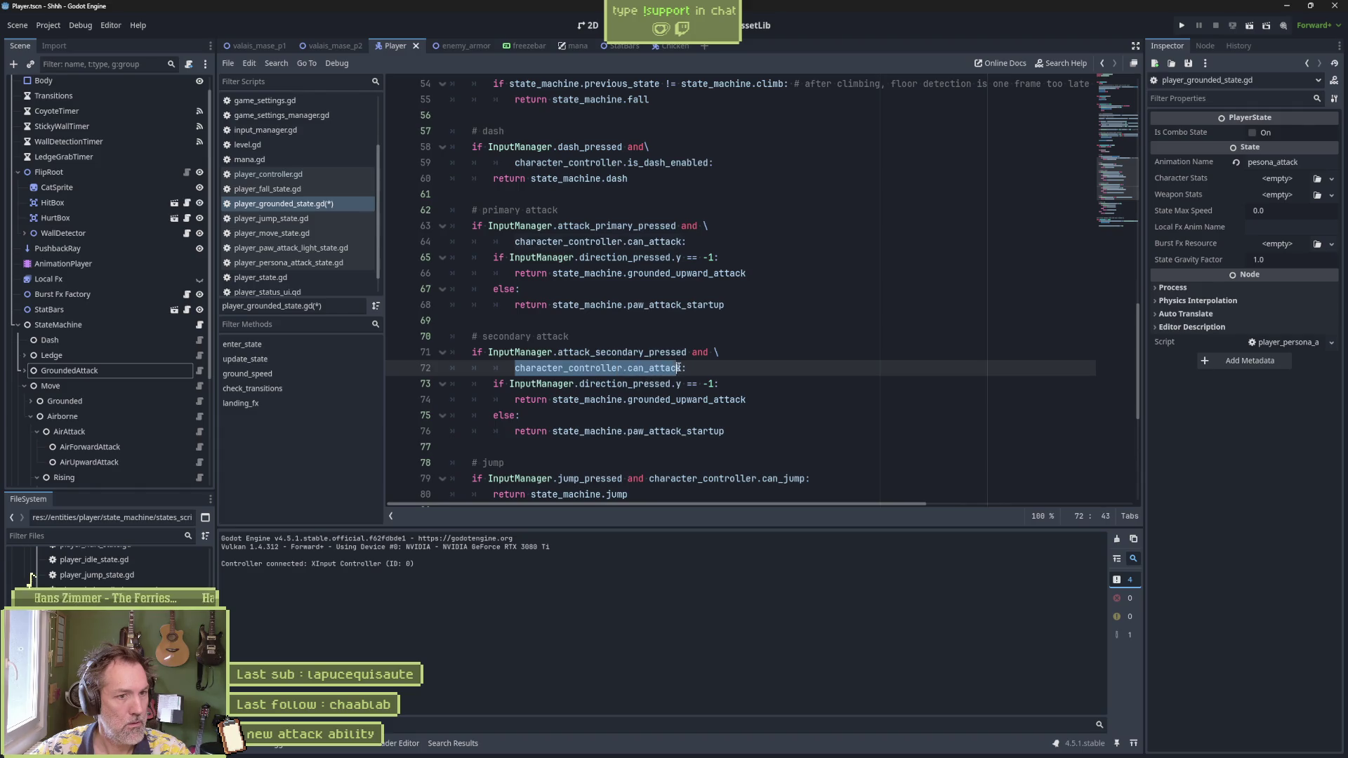
key(ctrl+v)
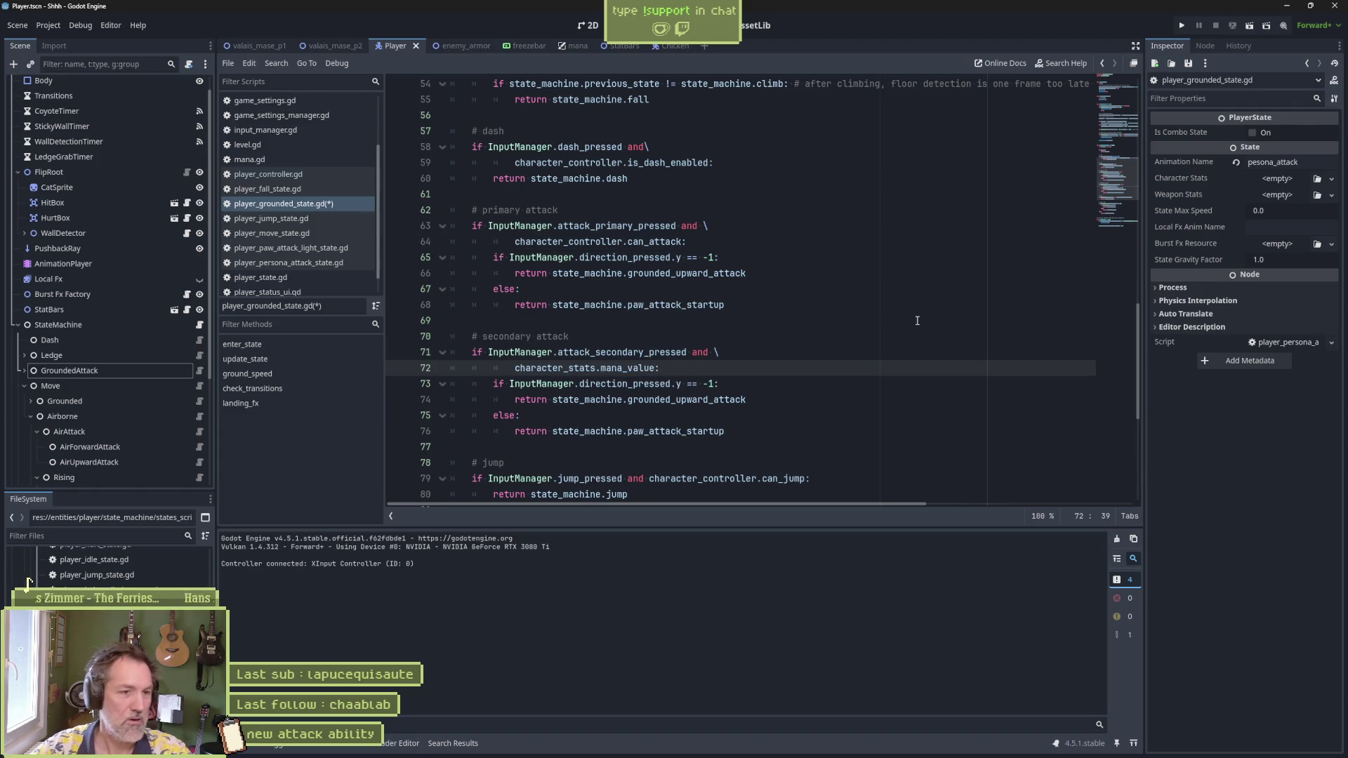
ctrl+click(577, 368)
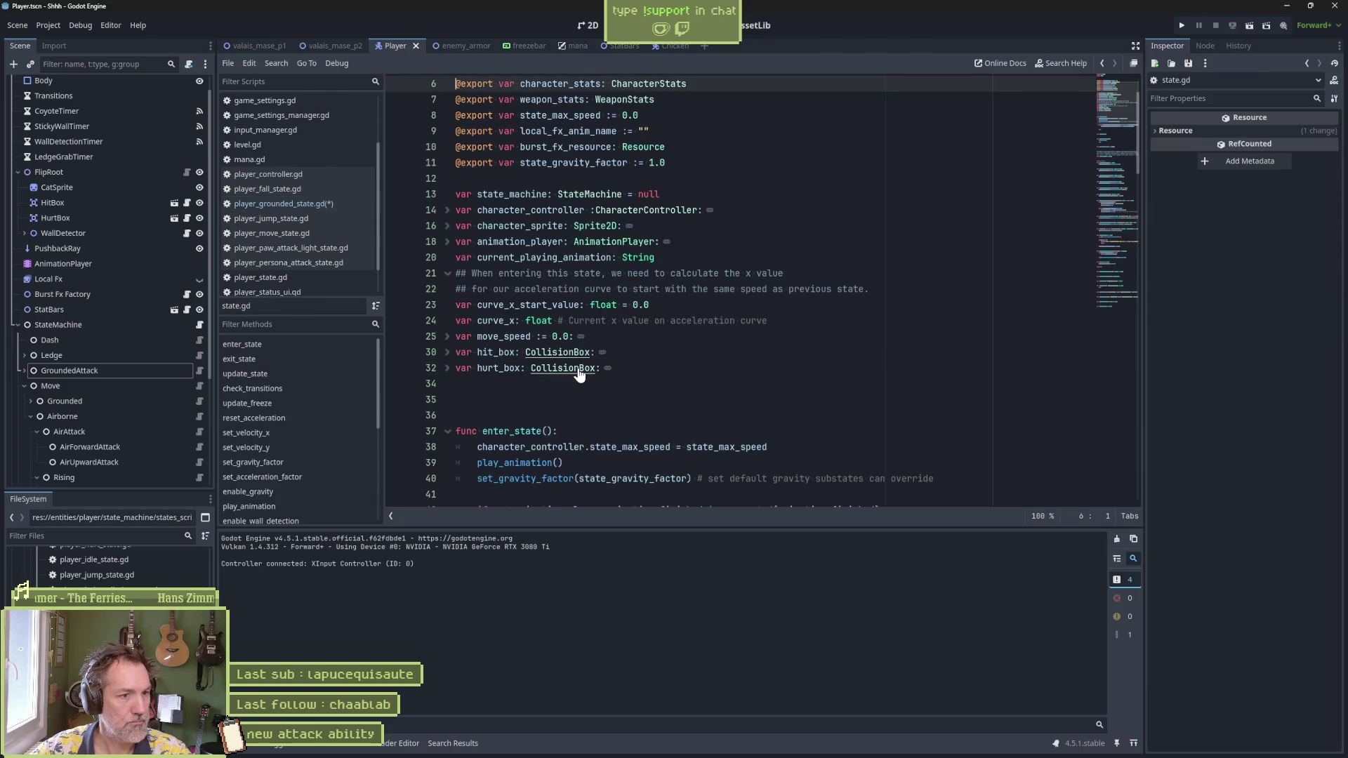
ctrl+click(656, 85)
click(541, 179)
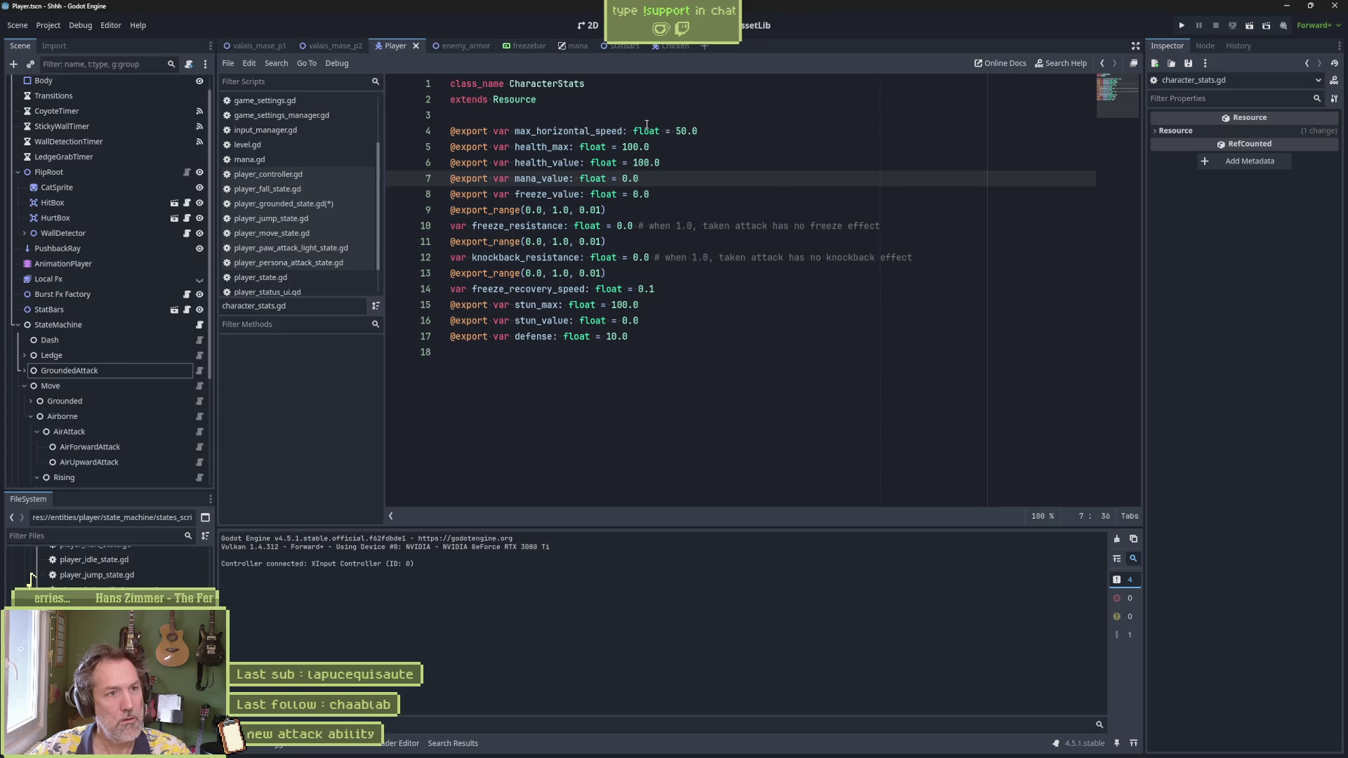
click(303, 174)
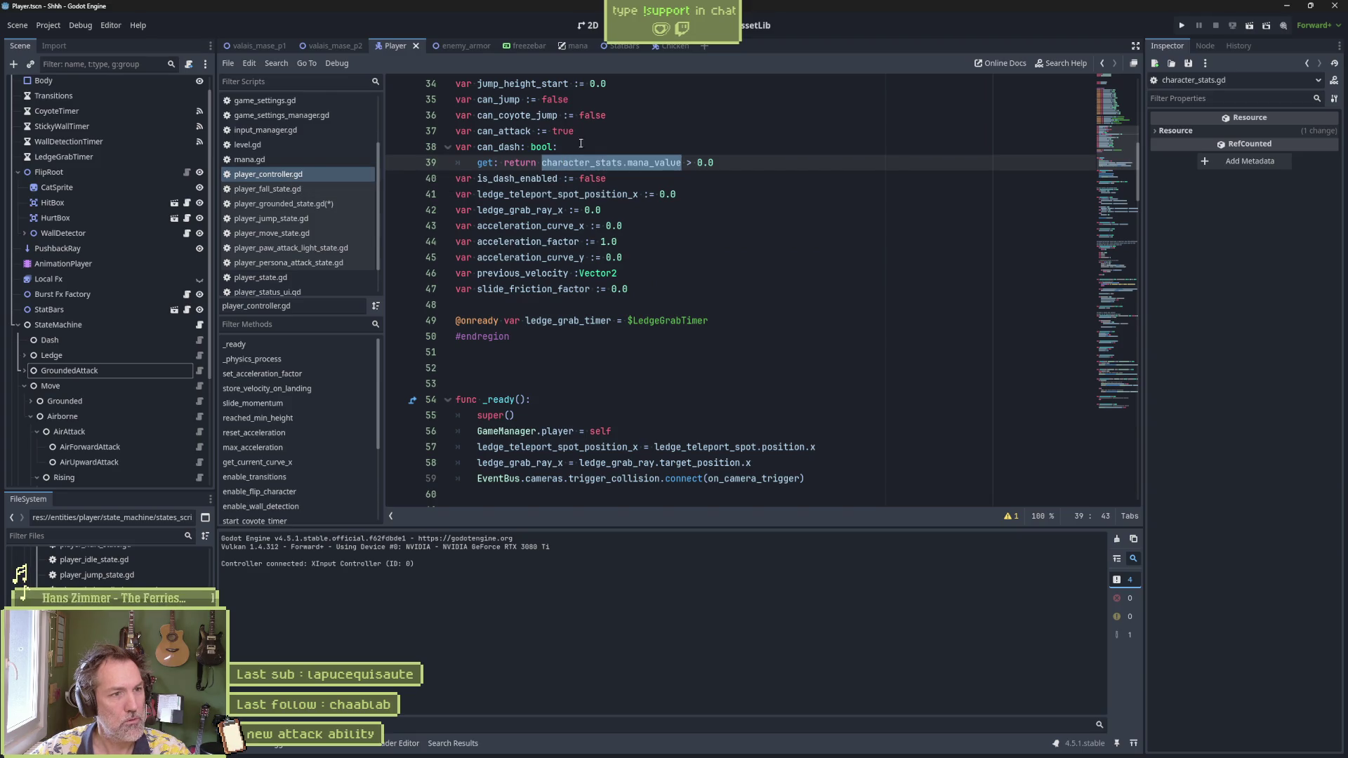
click(632, 132)
Step: Add 'var has_mana : bool:' whose getter returns character_stats.mana_value > 0.0
key(Return)
text(va)
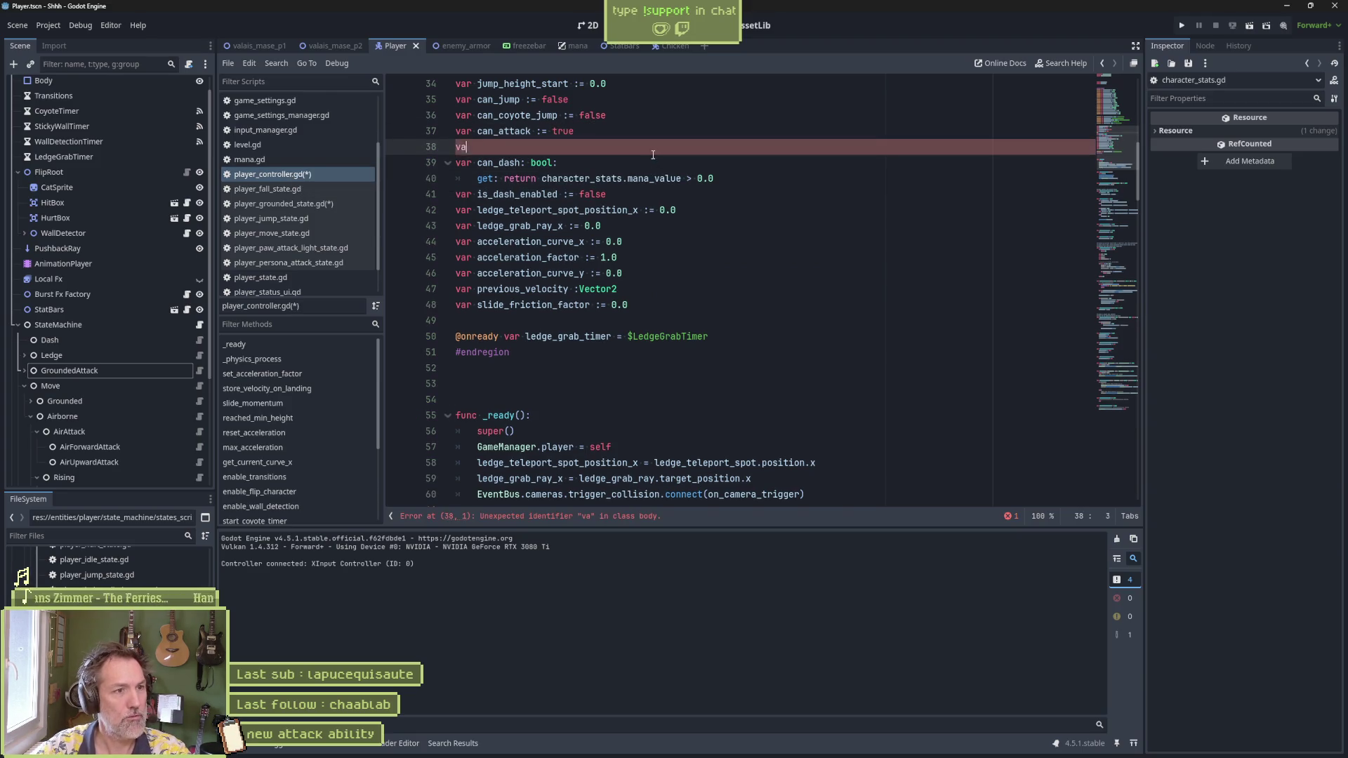
text(r can)
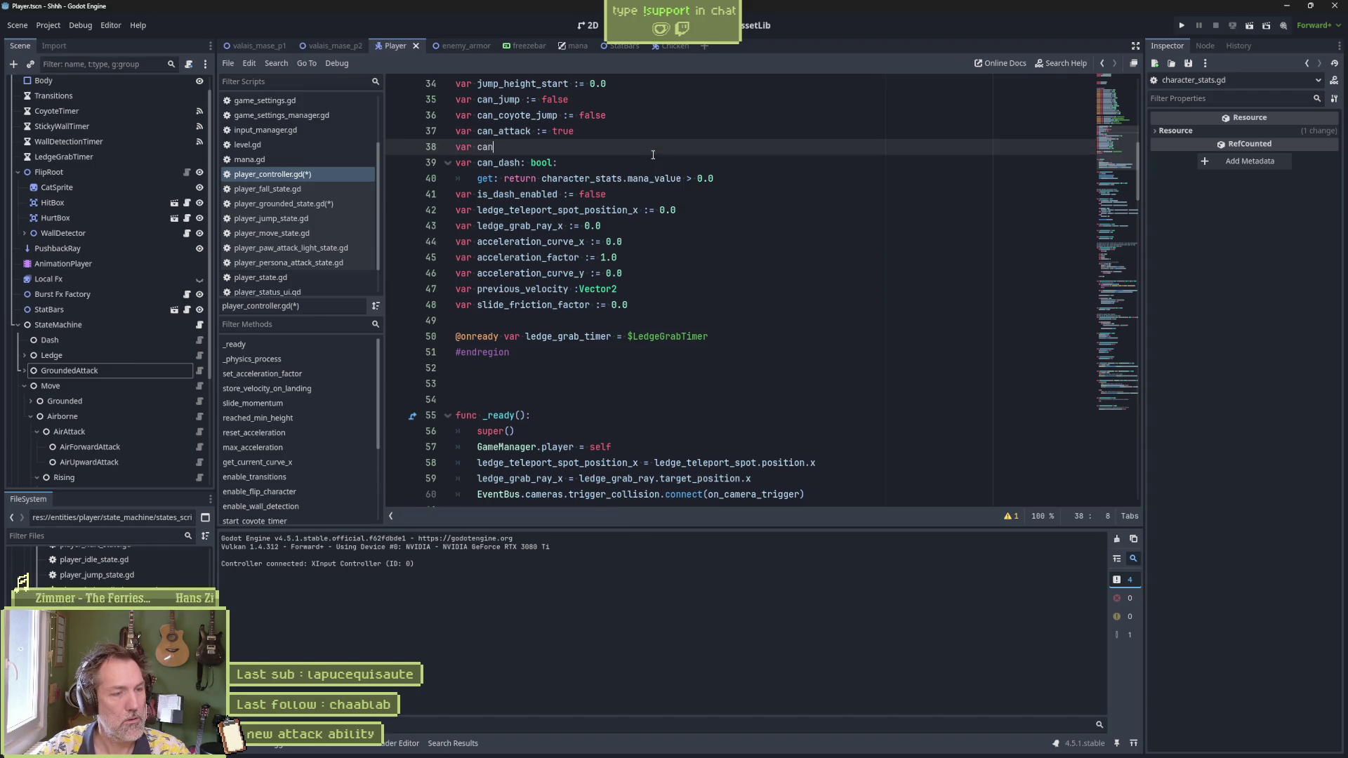
key(BackSpace)
key(BackSpace)
key(BackSpace)
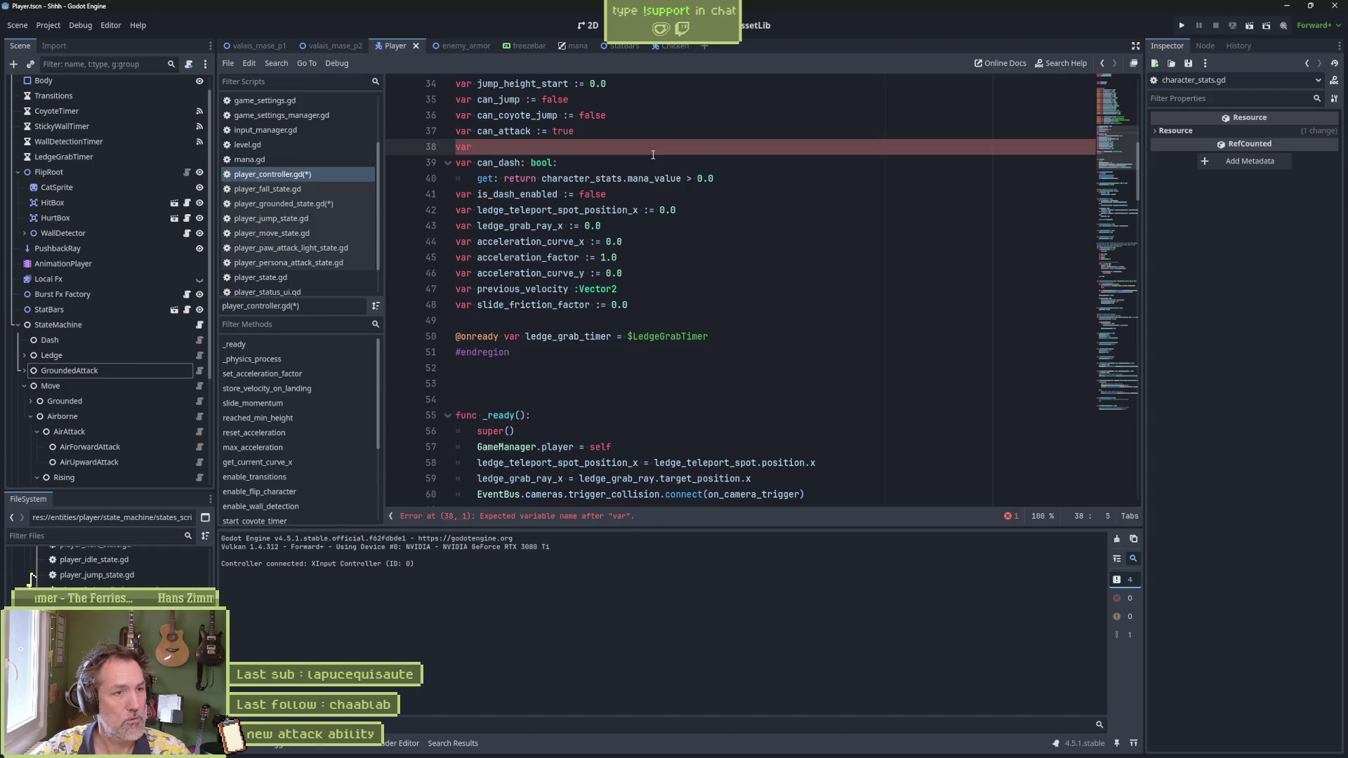
text(has_mana :)
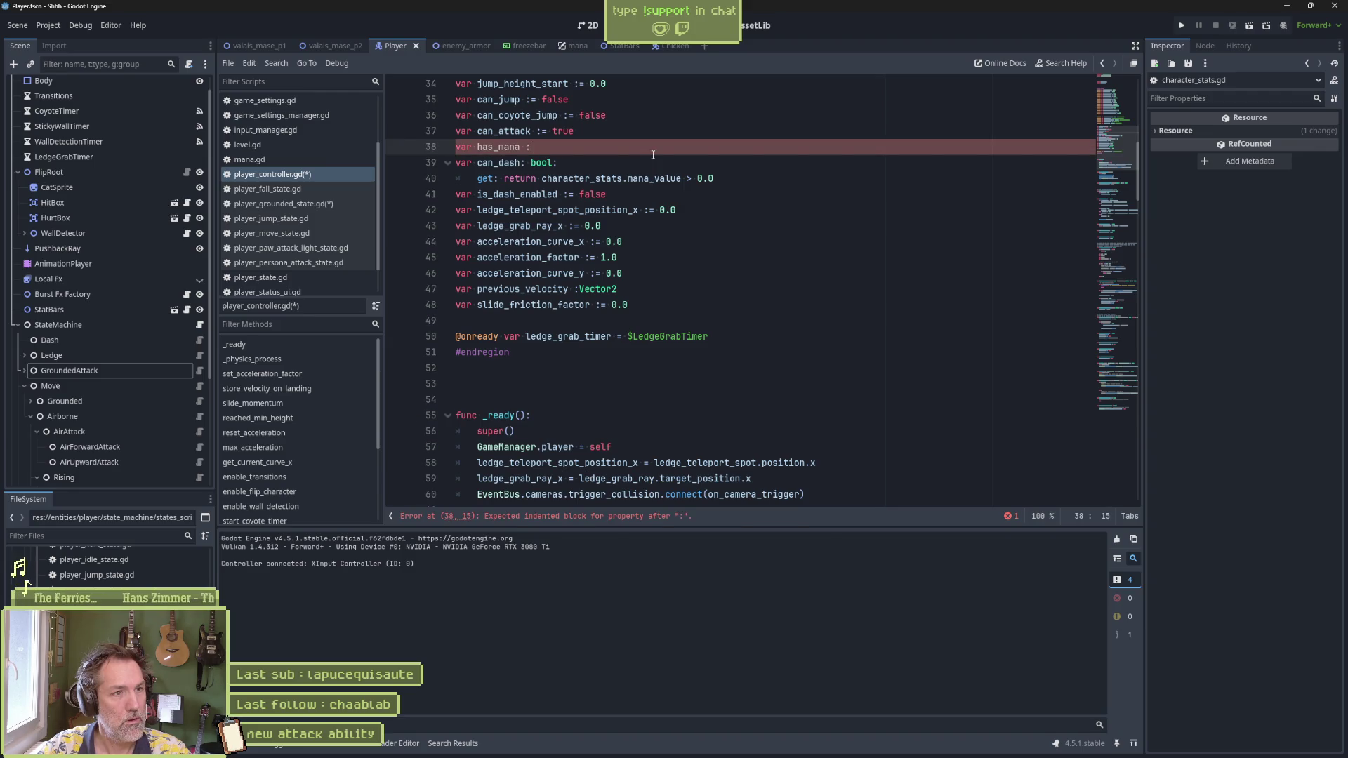
text( bool:)
key(Return)
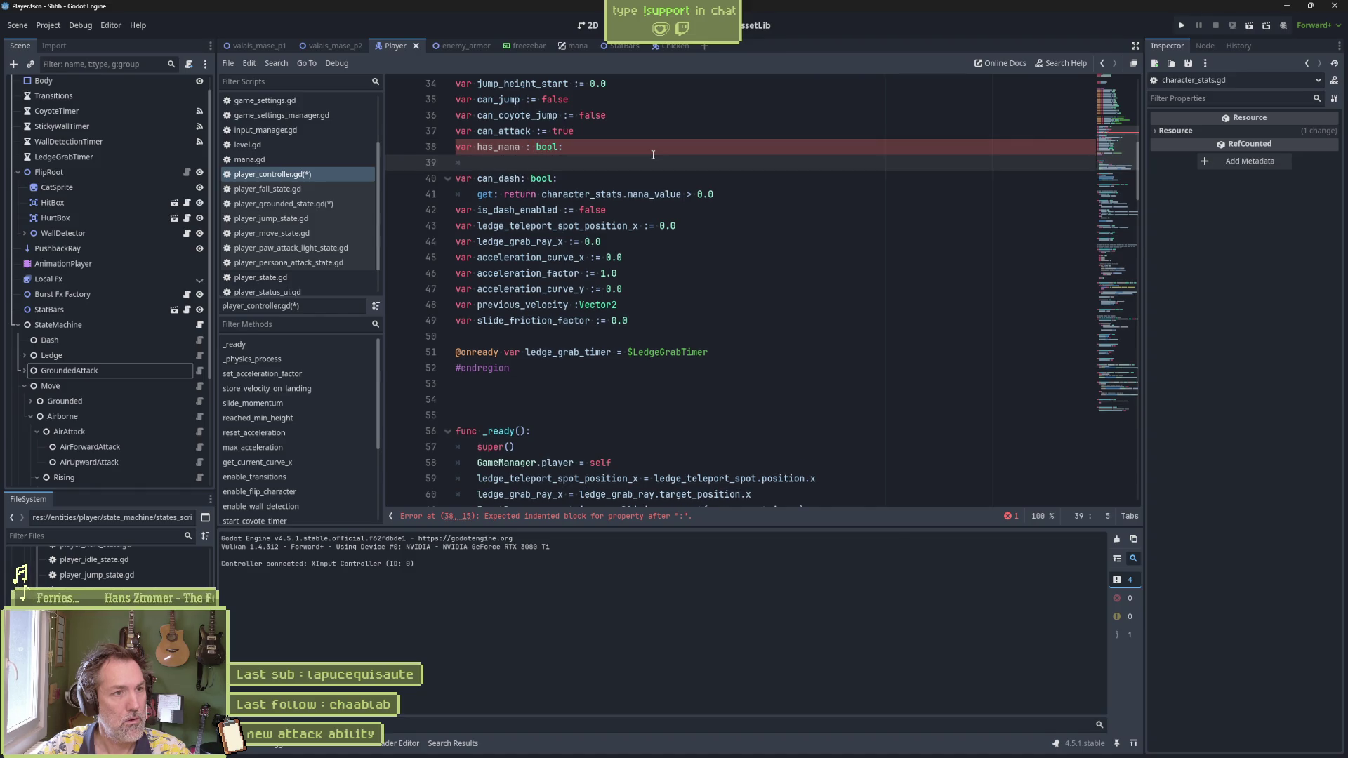
text(setget:)
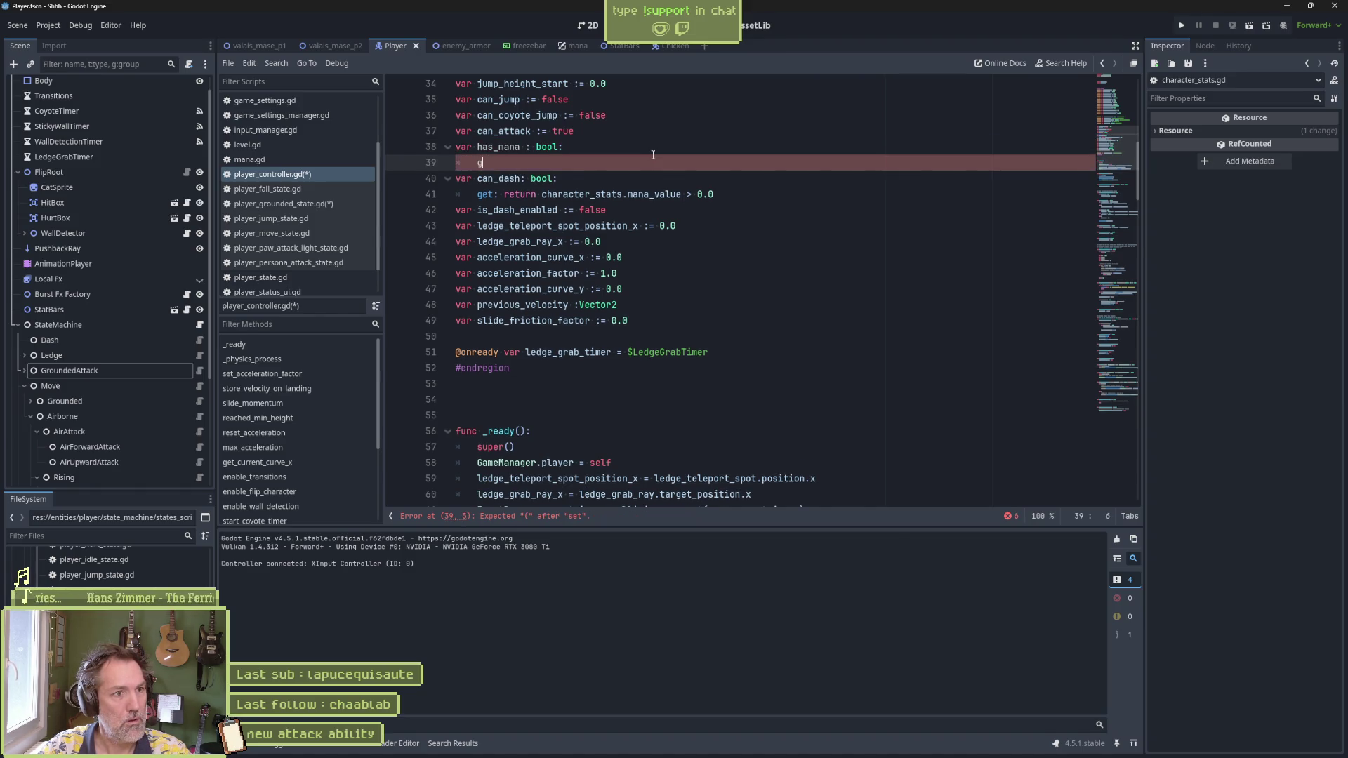
text( return)
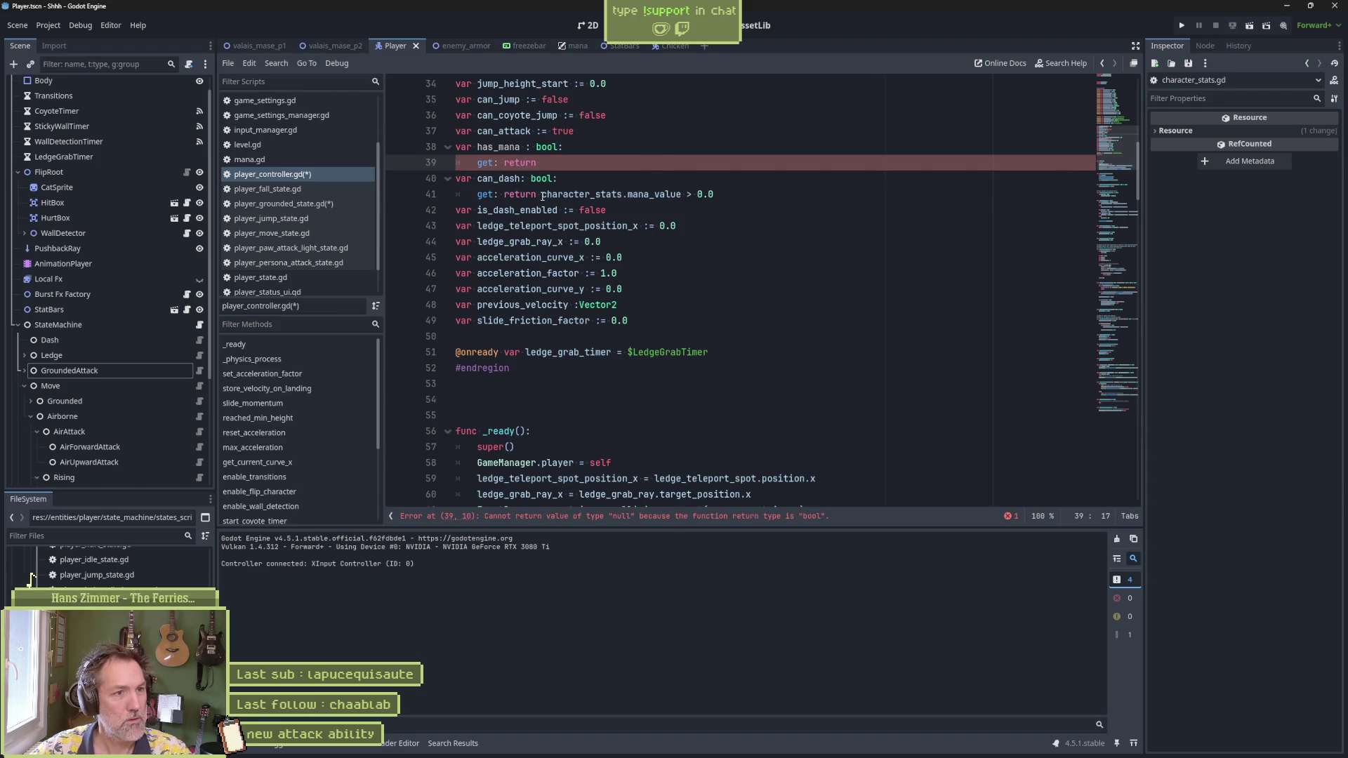
drag(541, 194, 728, 196)
key(ctrl+c)
key(Up)
key(Up)
key(ctrl+v)
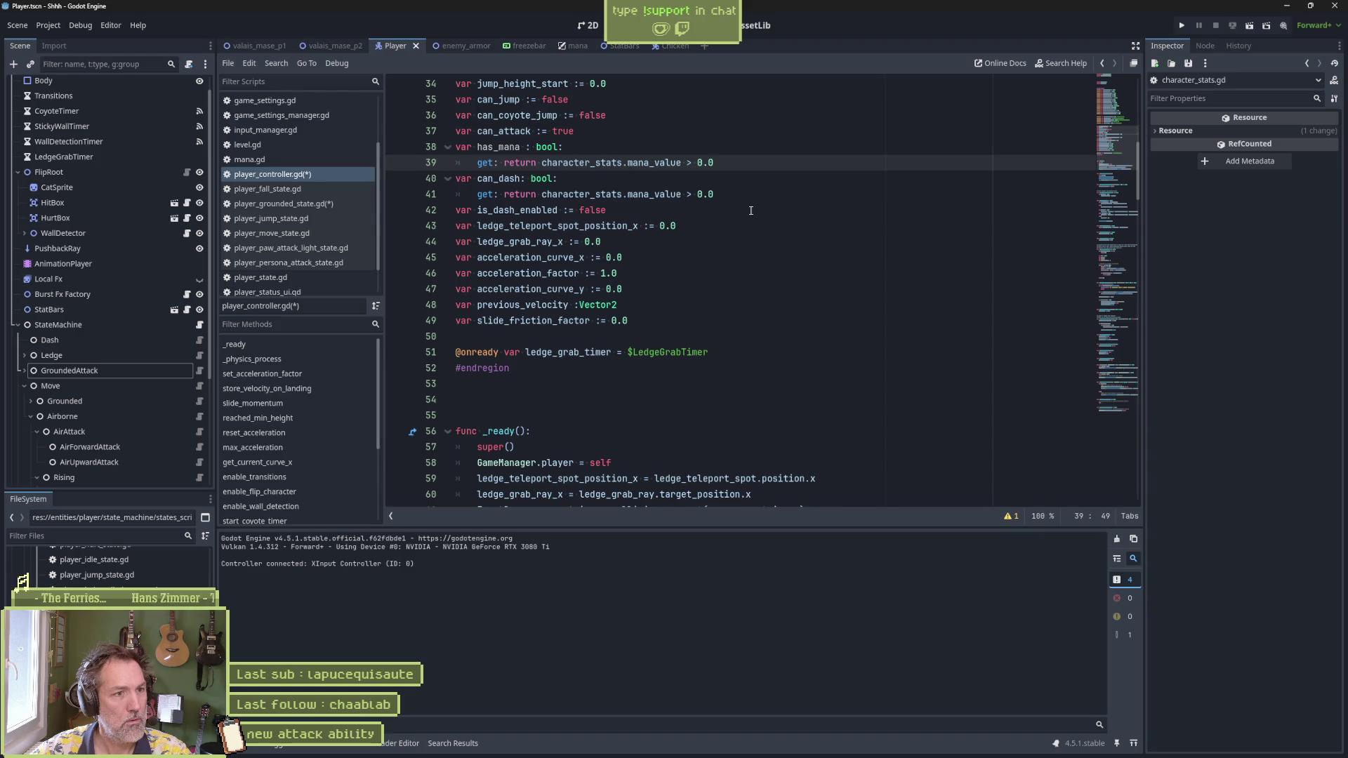
Step: Make can_dash's getter return has_mana and save player_controller.gd
double_click(499, 146)
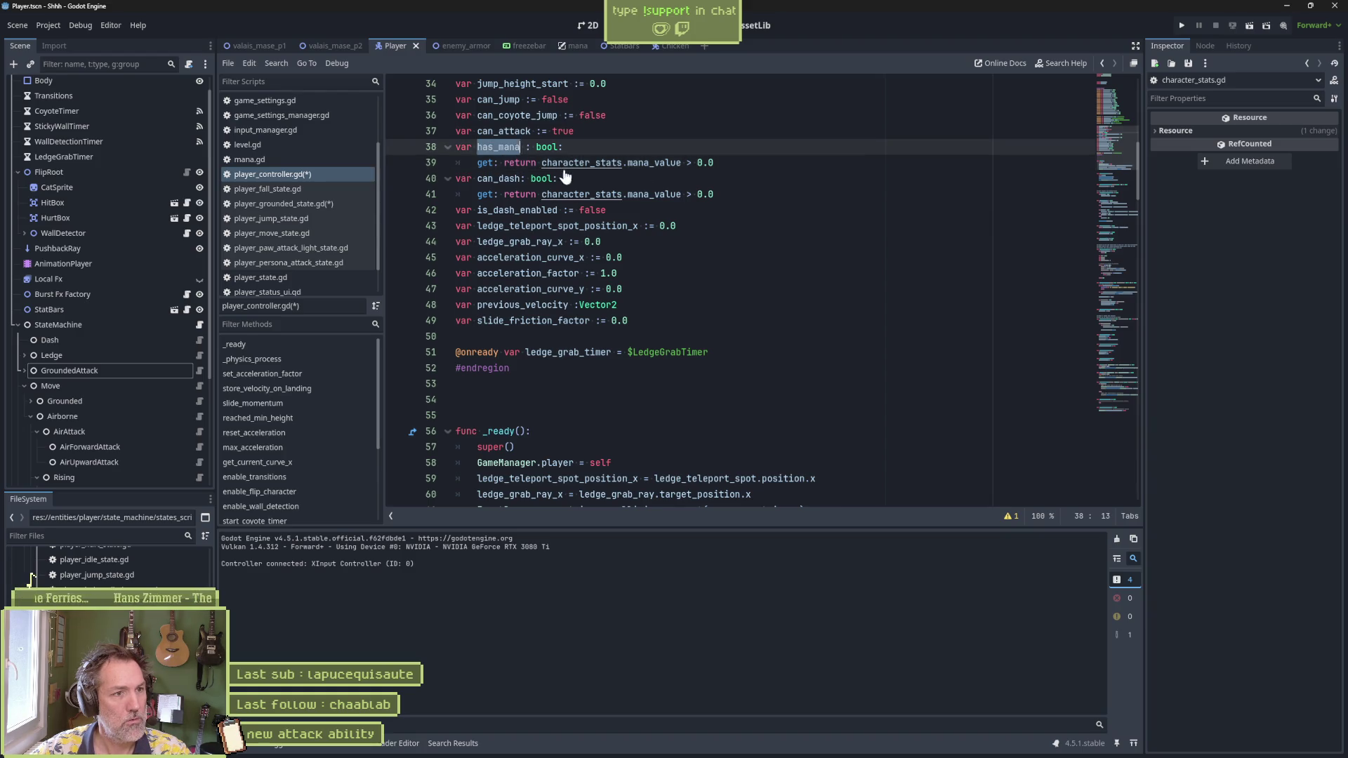
key(ctrl+c)
drag(542, 195, 714, 195)
key(ctrl+v)
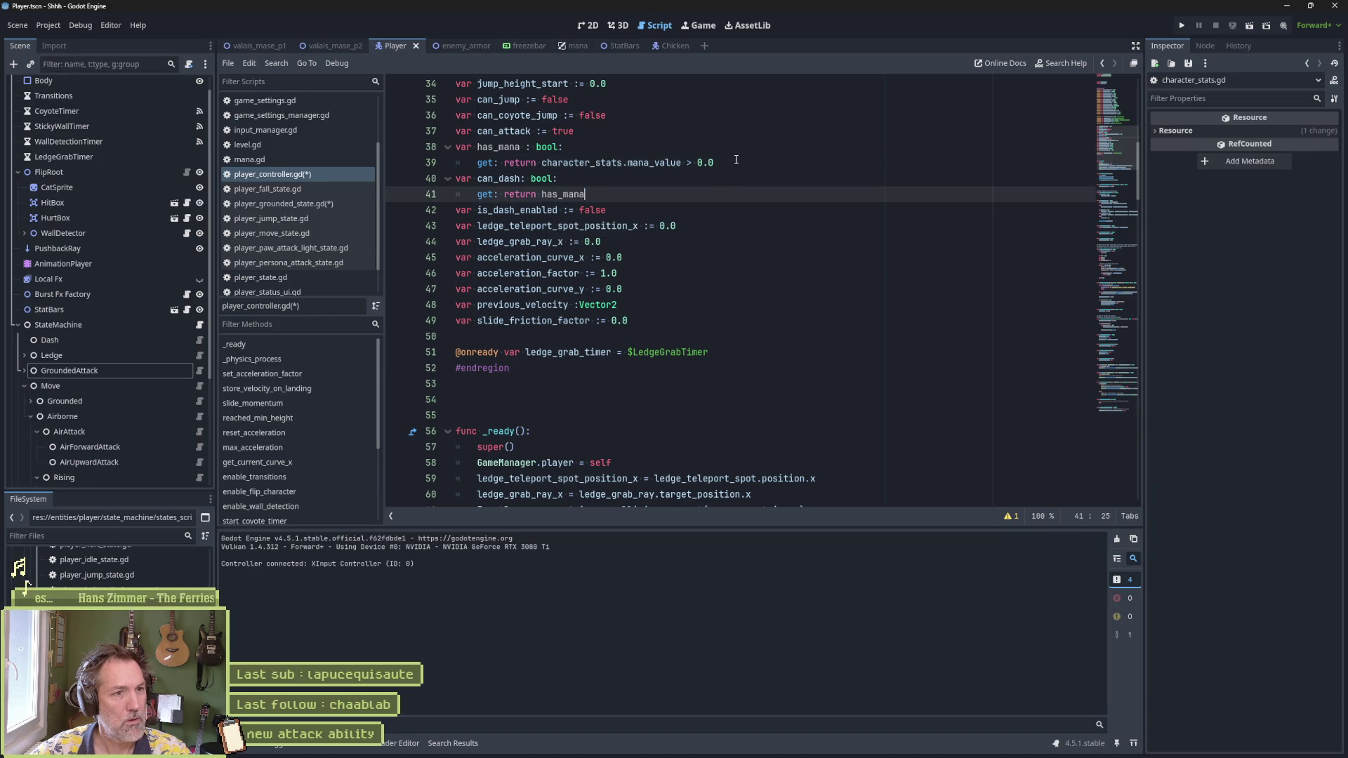
key(ctrl+s)
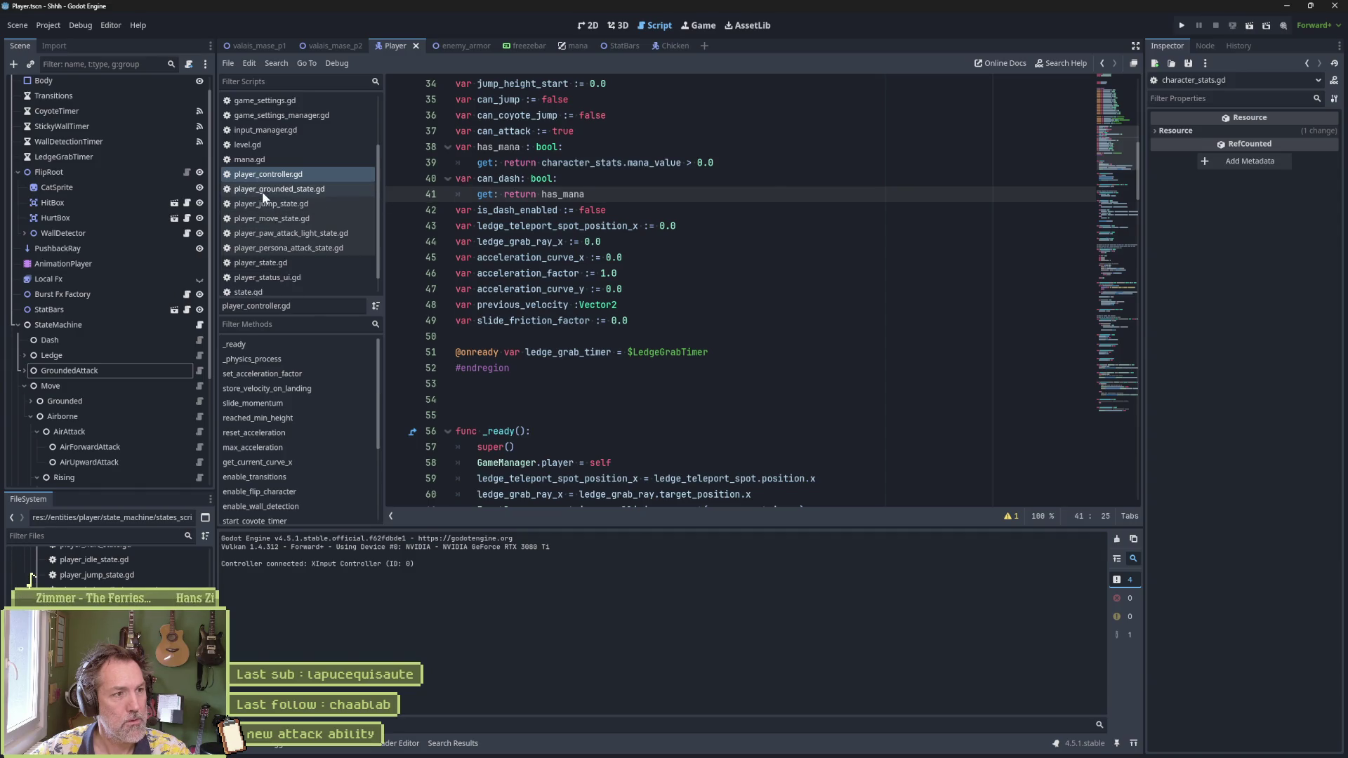
Step: Close unneeded scripts such as player_state.gd, input_manager.gd, level.gd, game_manager.gd and chicken_controller.gd
middle_click(260, 192)
middle_click(260, 192)
middle_click(260, 192)
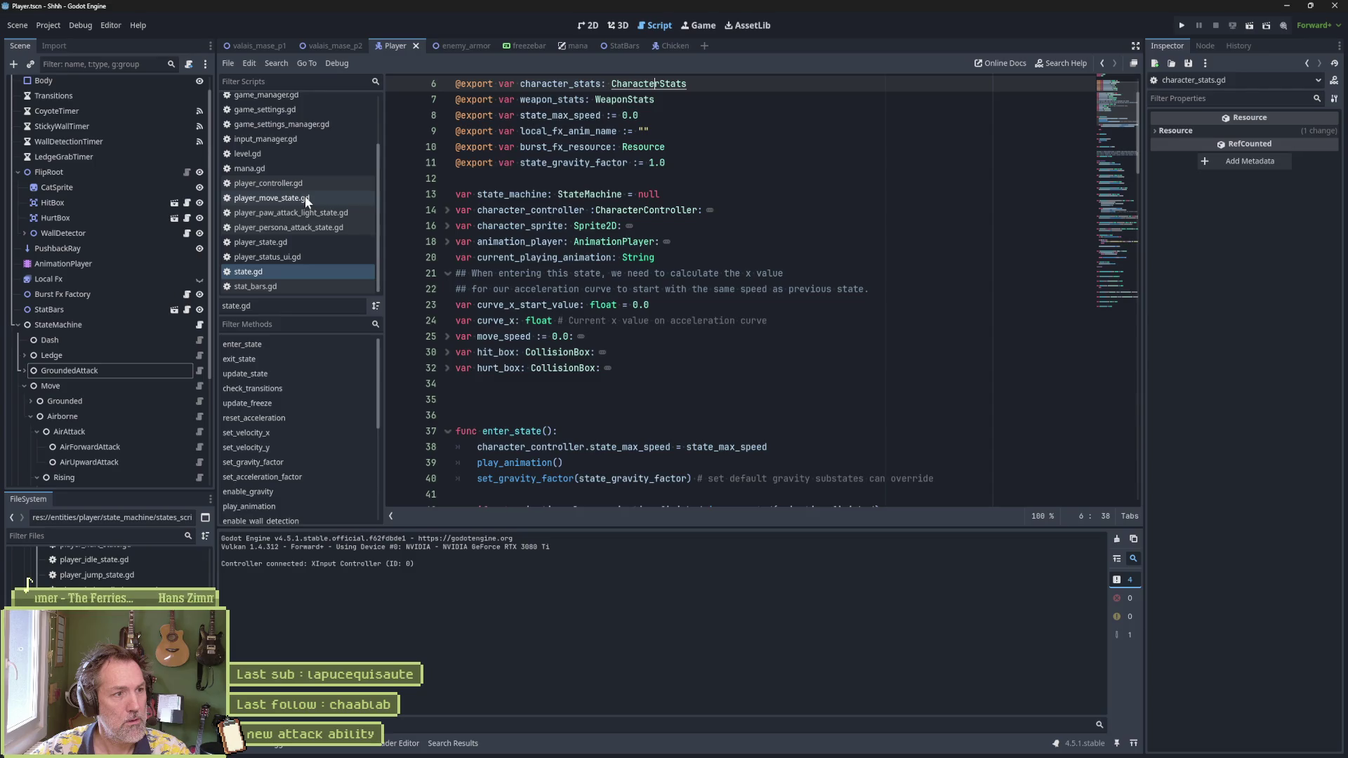
click(305, 197)
middle_click(305, 197)
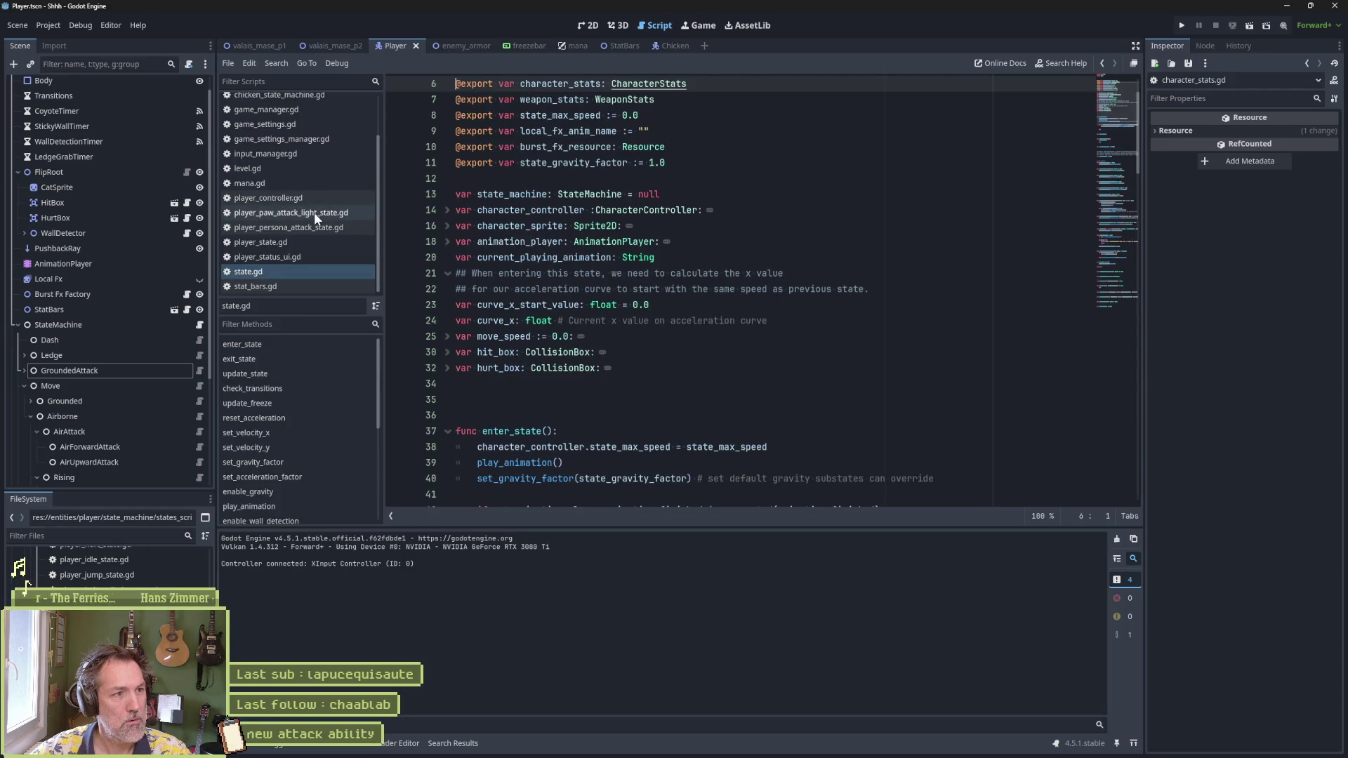
middle_click(313, 213)
middle_click(318, 226)
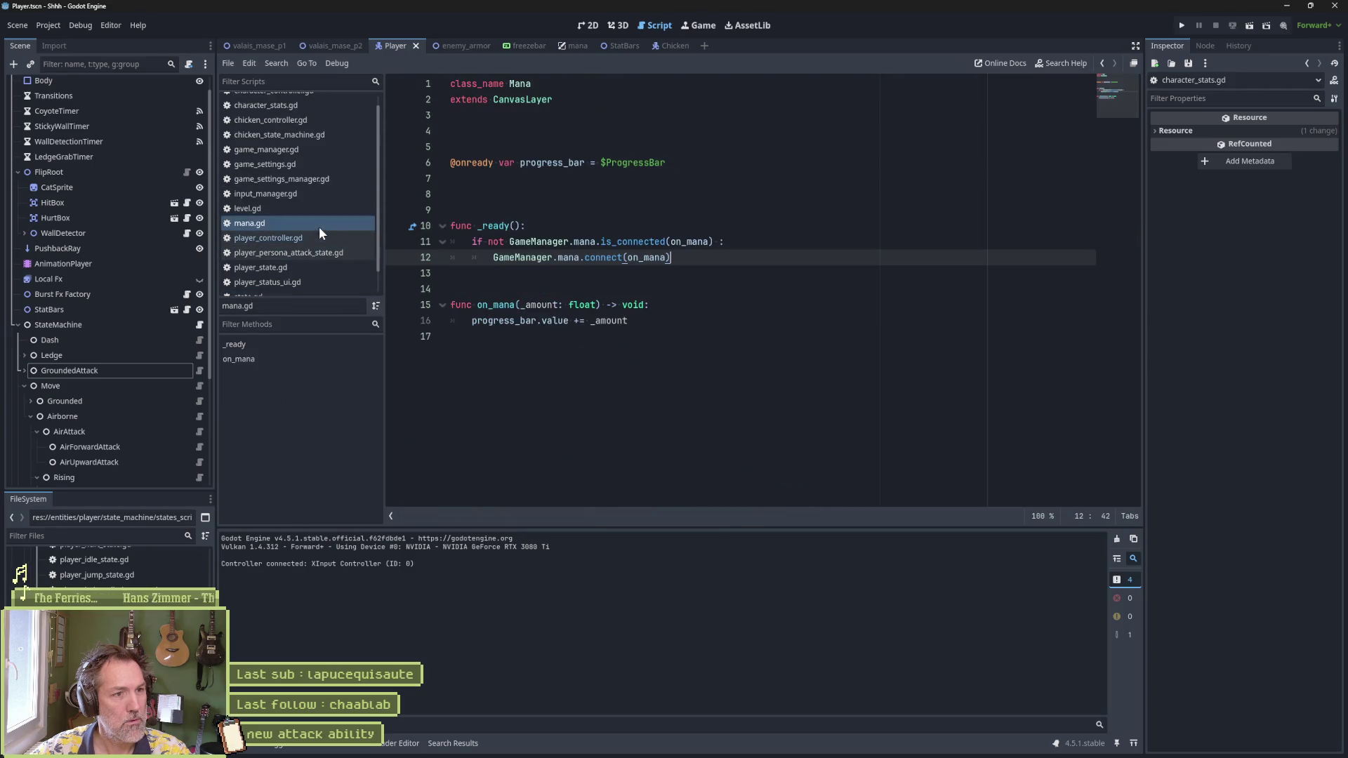
click(310, 250)
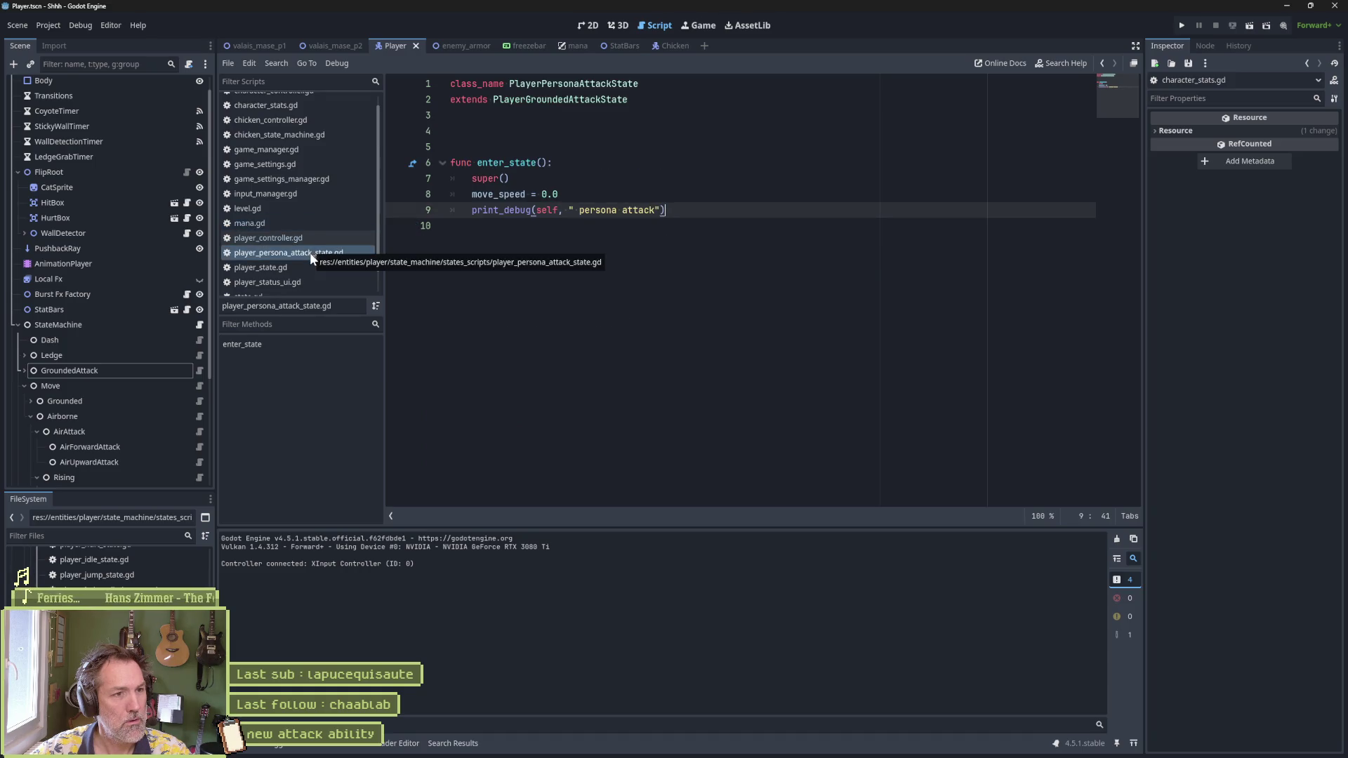
middle_click(302, 268)
middle_click(305, 268)
middle_click(307, 271)
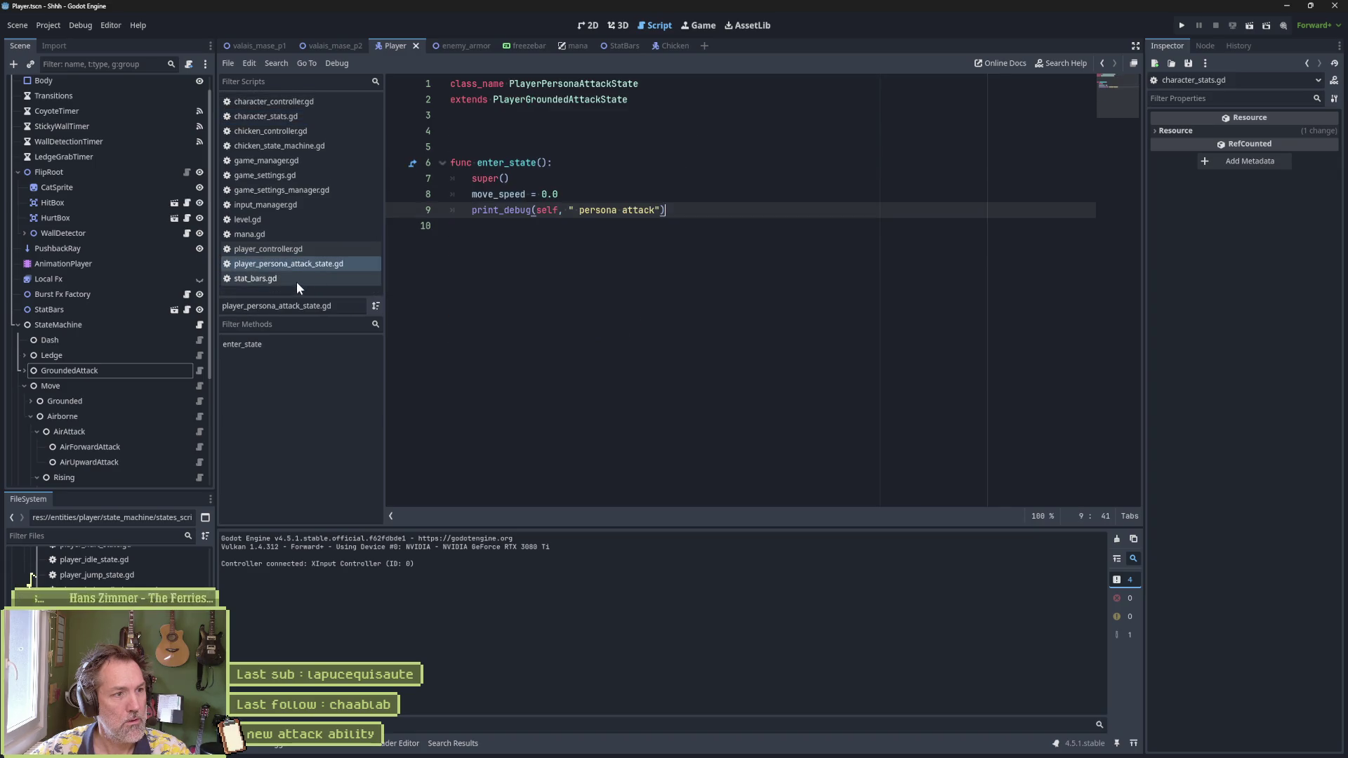
middle_click(296, 281)
middle_click(295, 232)
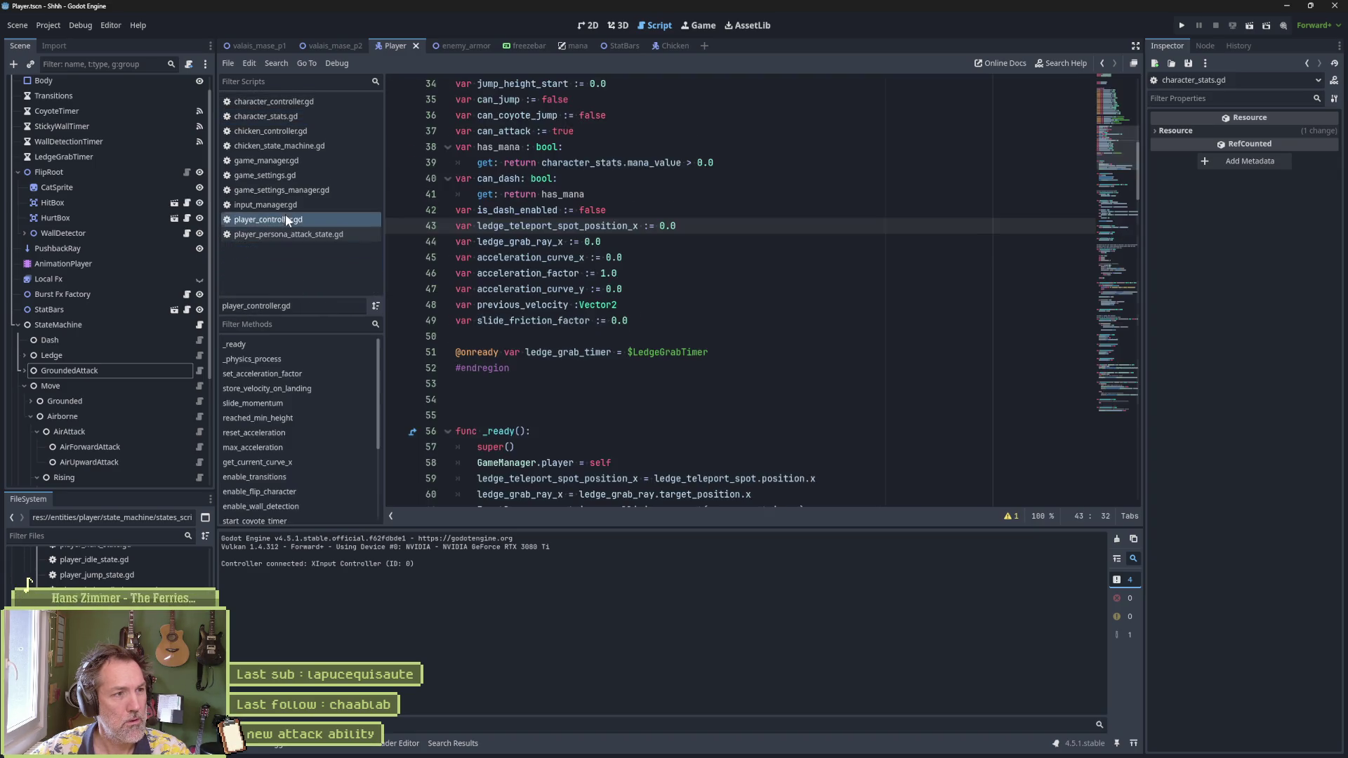
middle_click(281, 204)
middle_click(280, 204)
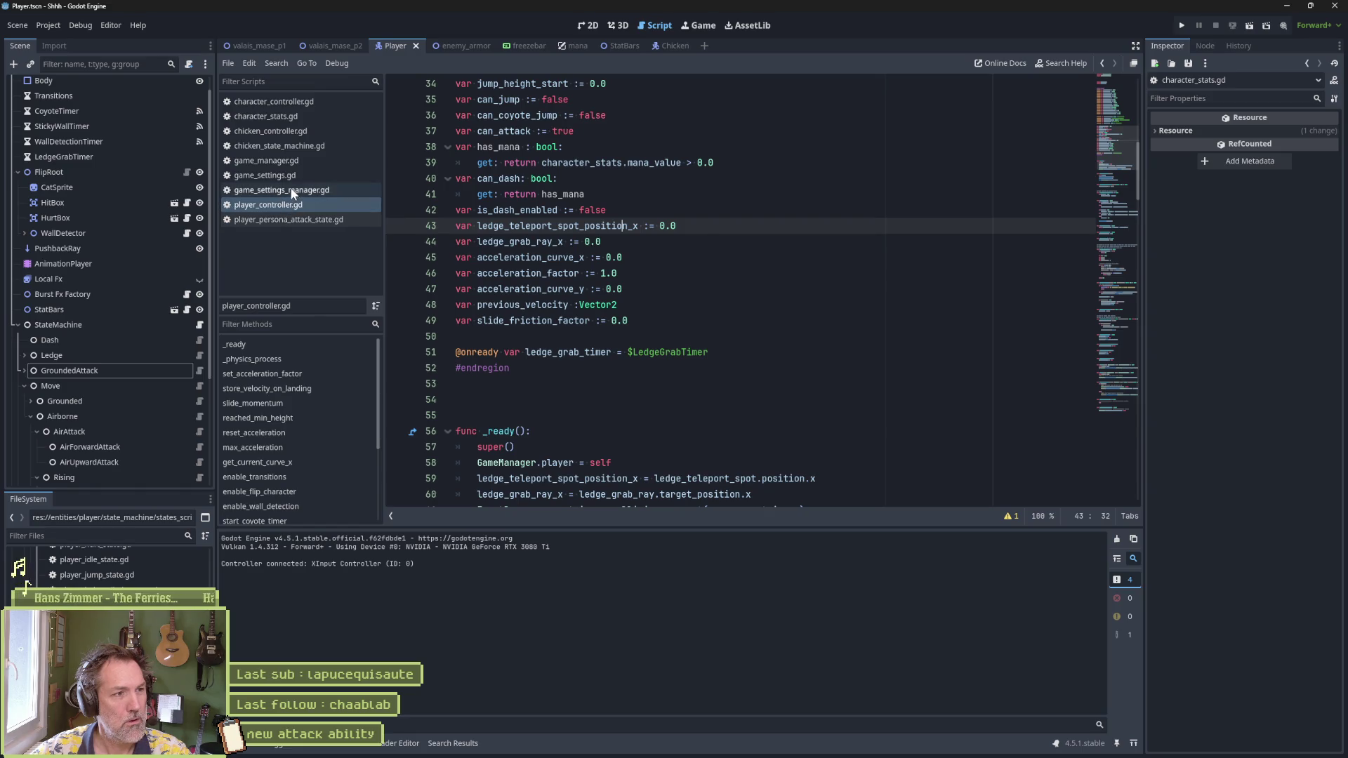
middle_click(289, 188)
middle_click(286, 175)
middle_click(286, 162)
middle_click(284, 146)
middle_click(289, 131)
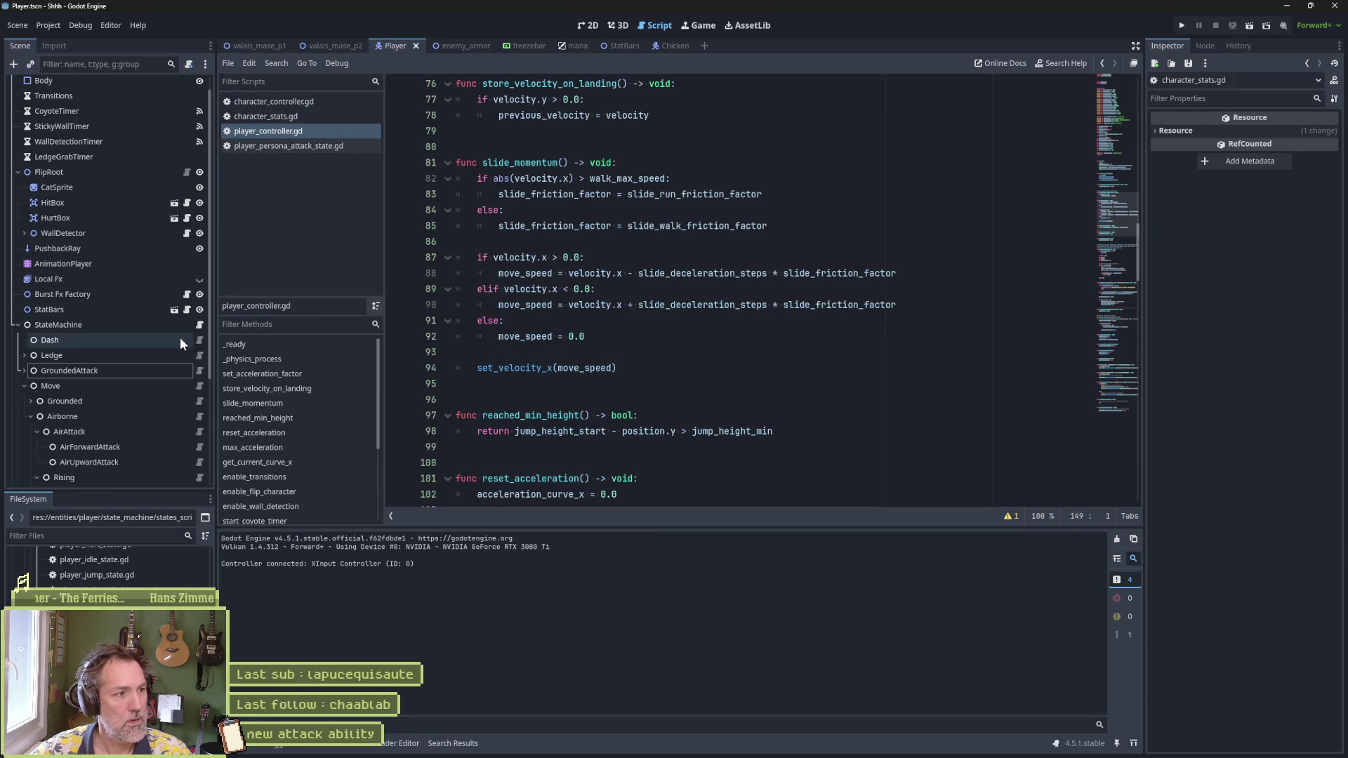
Step: Close player_move_state.gd again and bring player_grounded_state.gd back up
click(200, 386)
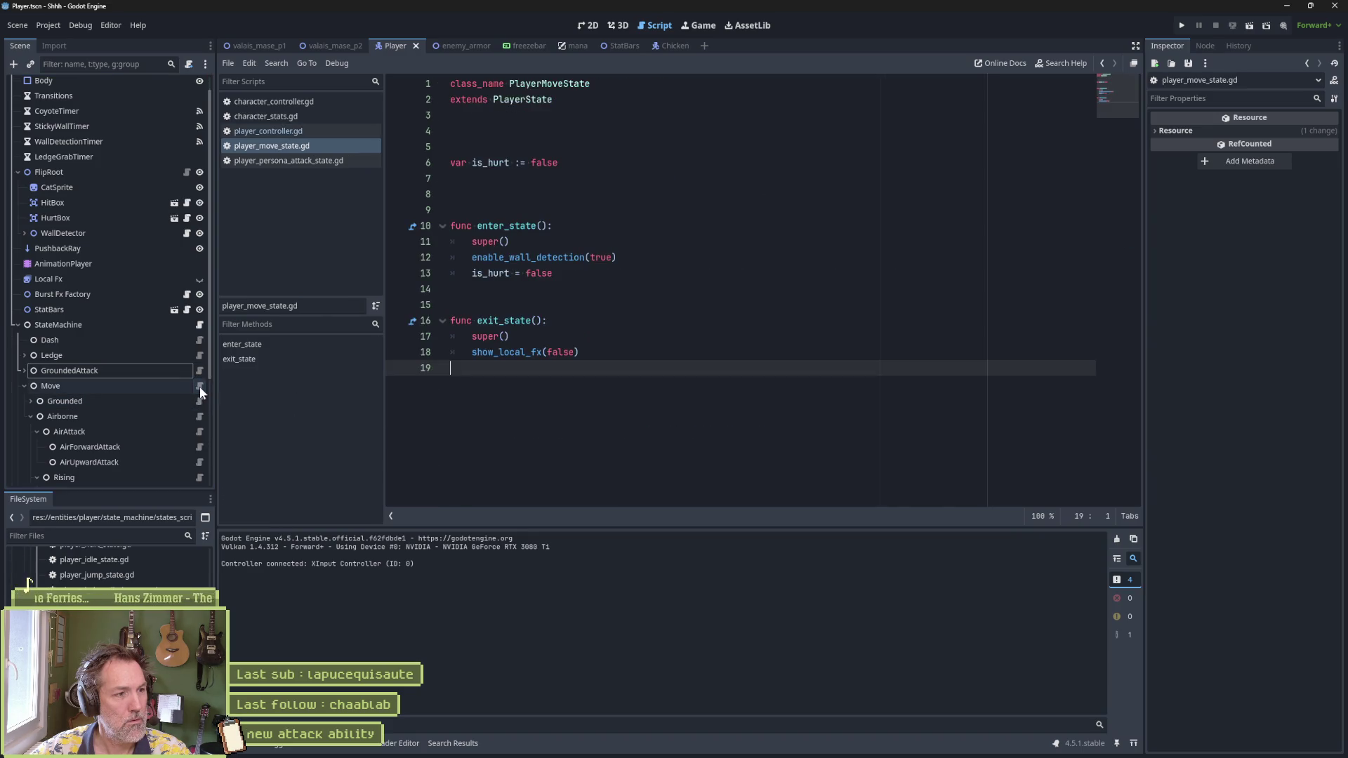
middle_click(260, 145)
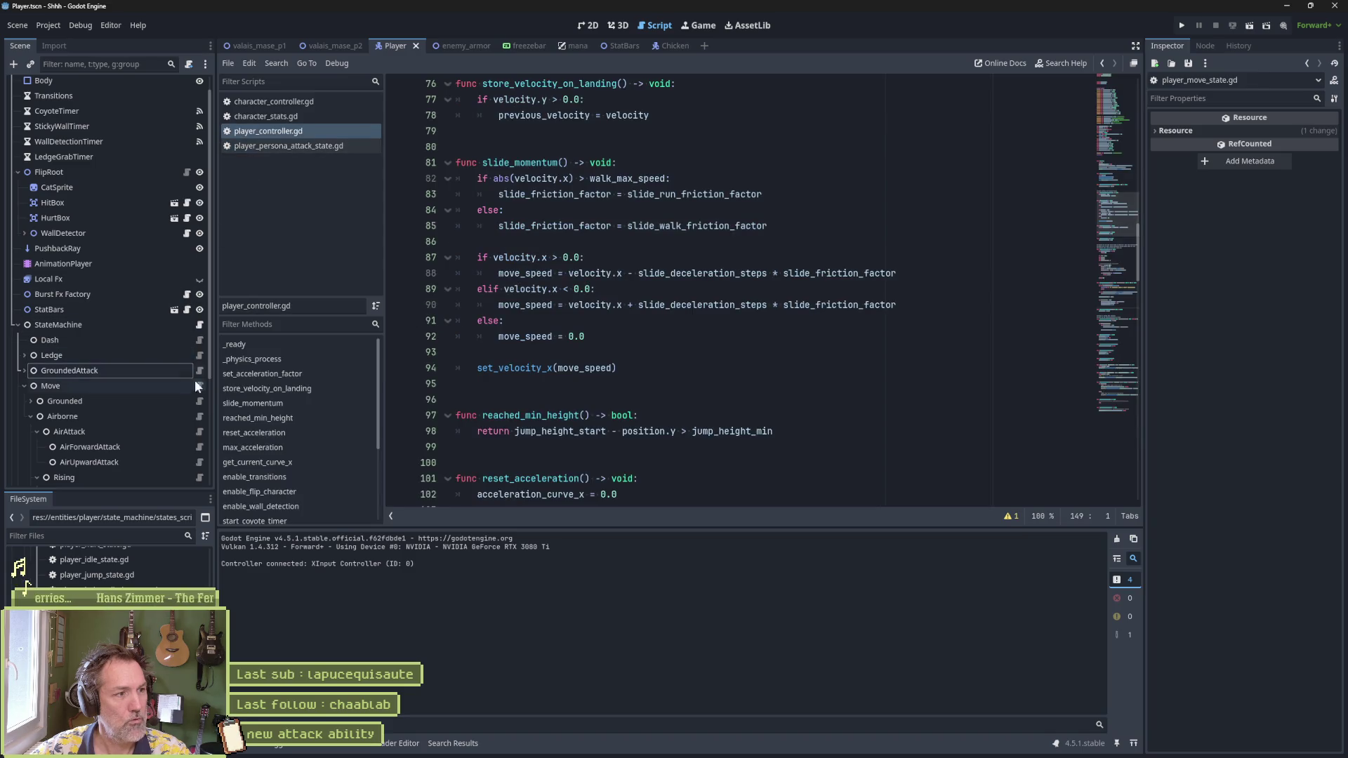
click(199, 401)
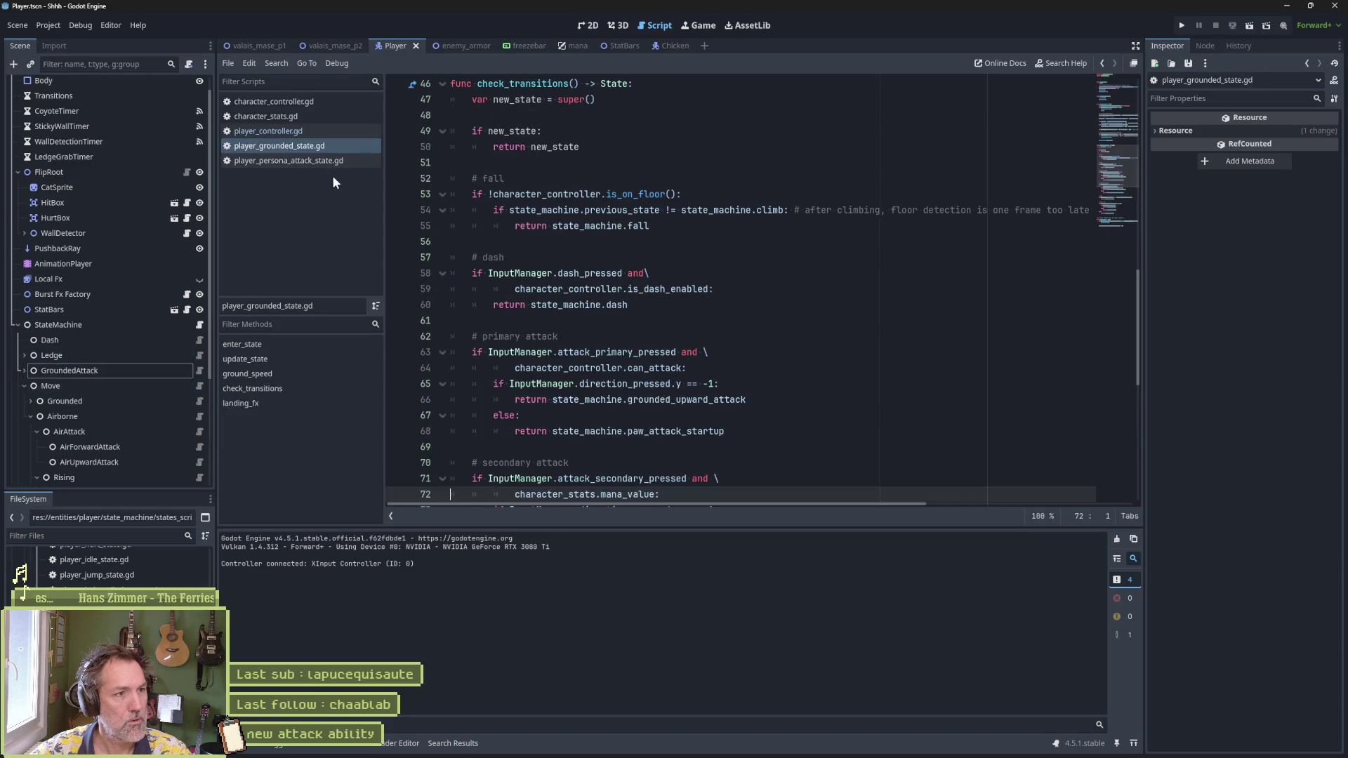
Step: Replace the secondary attack condition on line 72 with character_controller.has_mana
scroll(533, 396, down, 3)
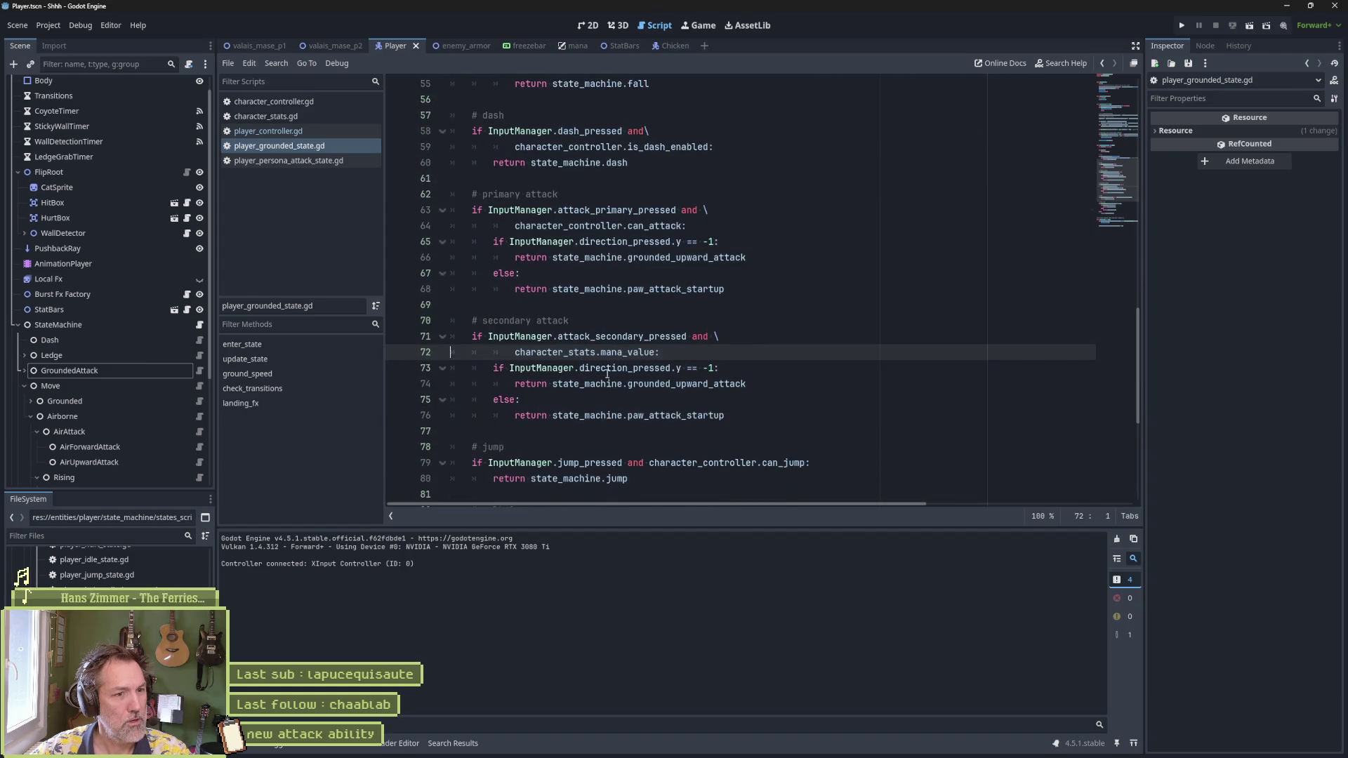
drag(516, 351, 656, 353)
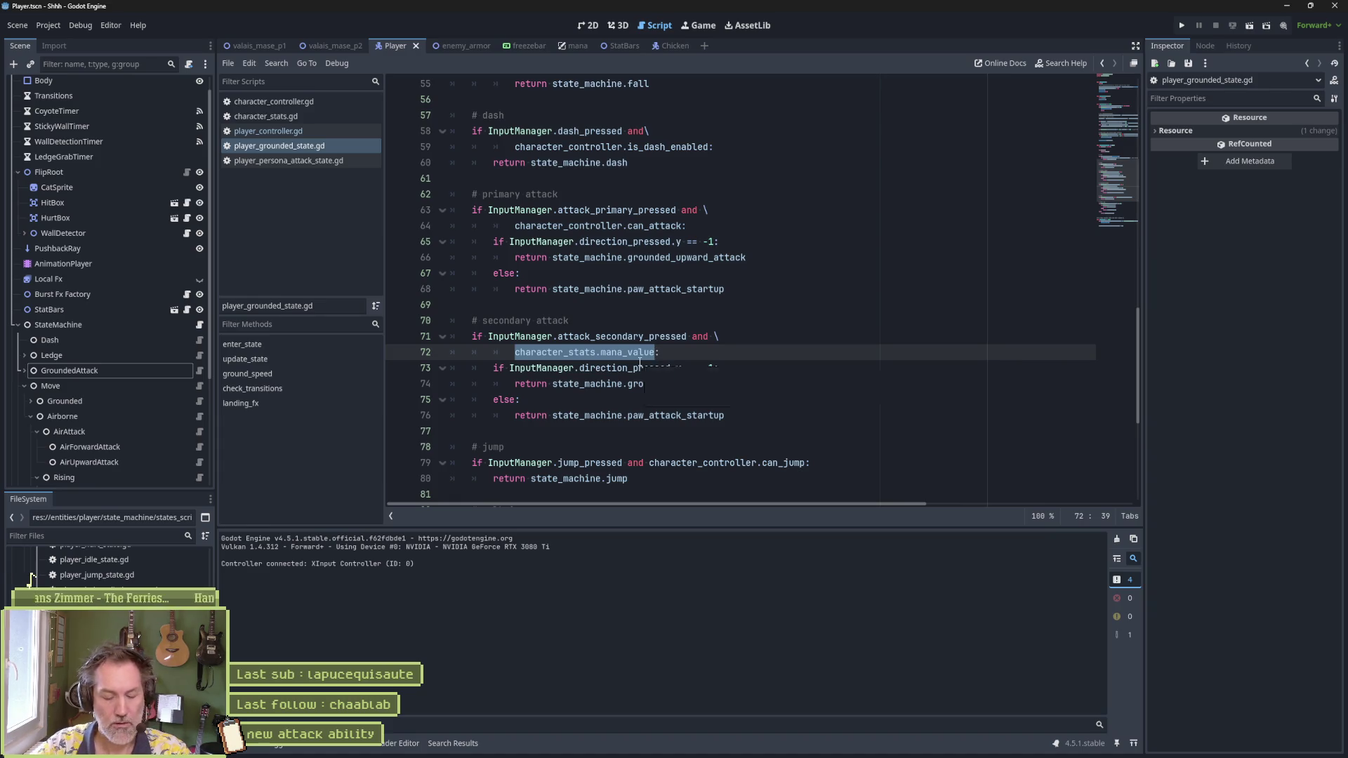
text(cha:)
key(Return)
text(.has)
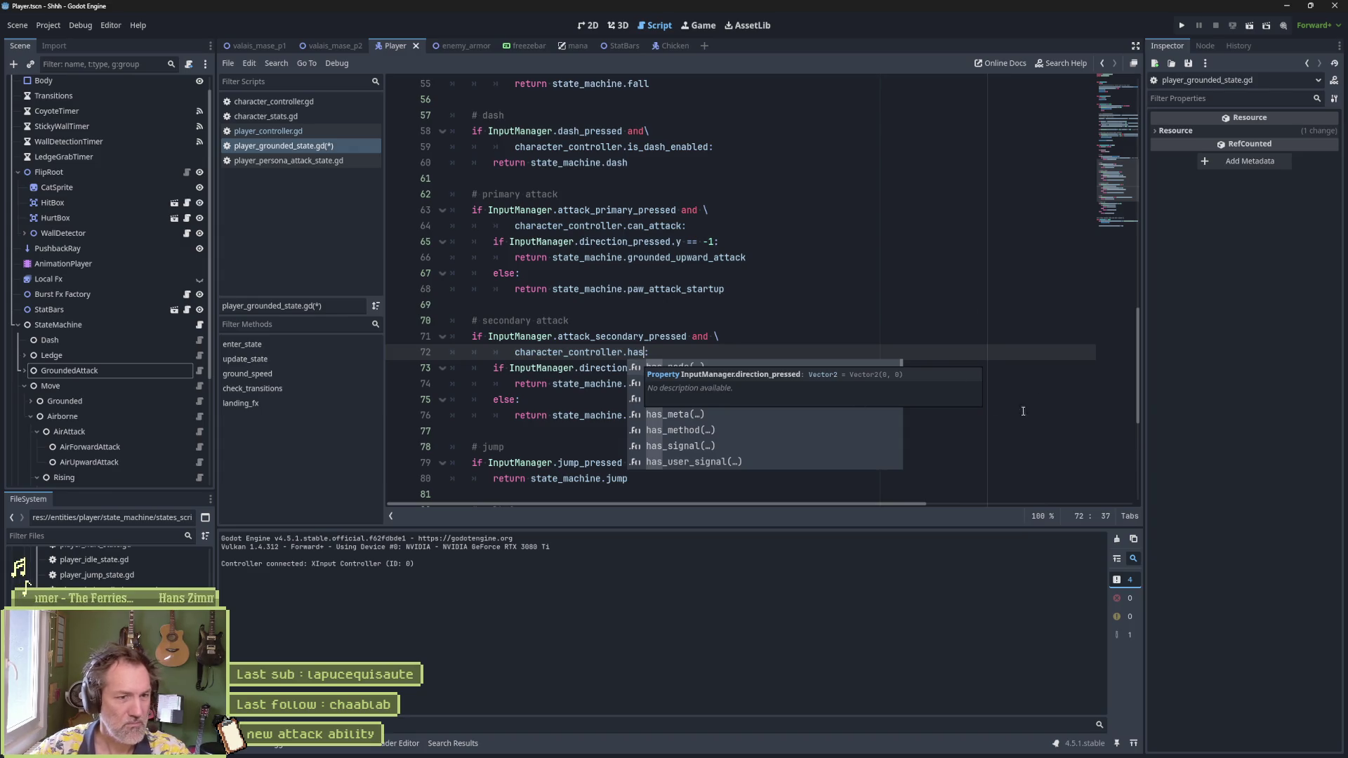
text(_m)
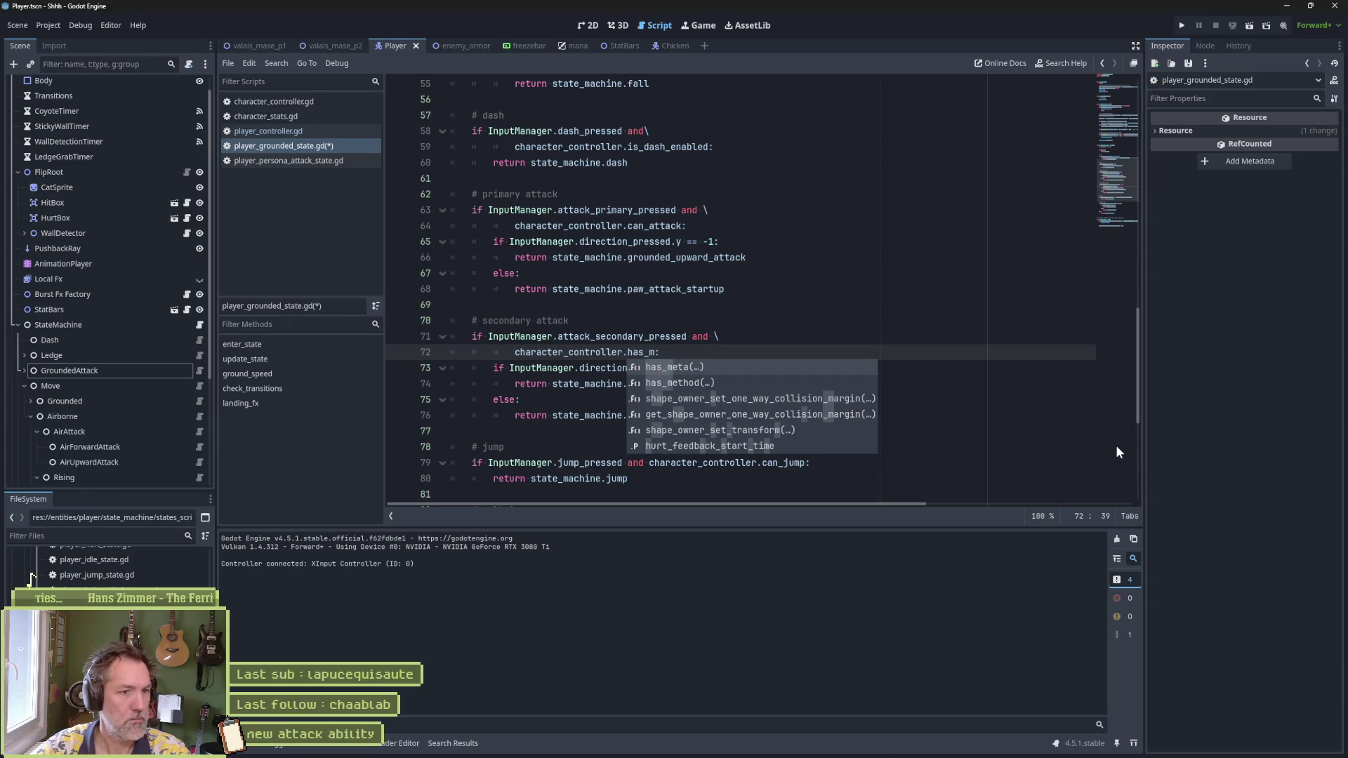
text(ana)
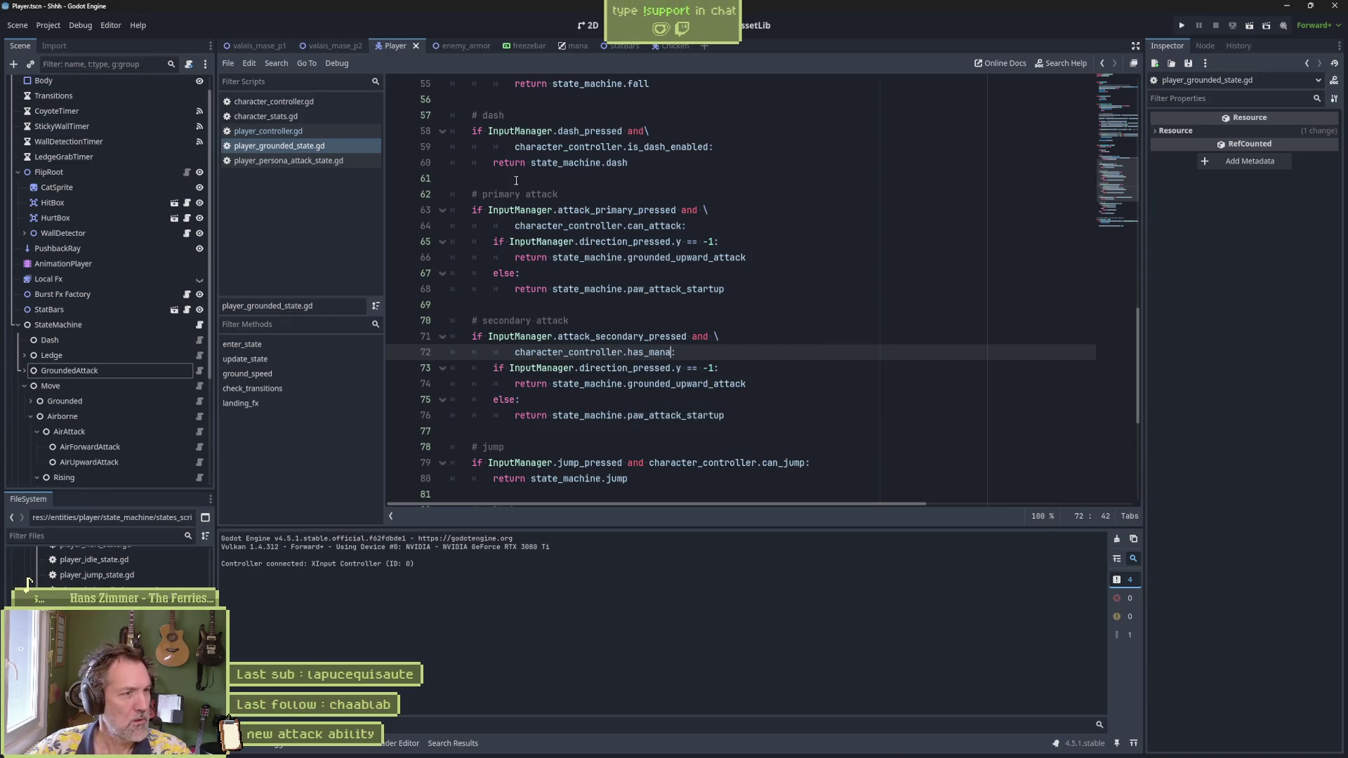
Step: Check the has_mana declaration in player_controller.gd, then return to the grounded state script
click(302, 102)
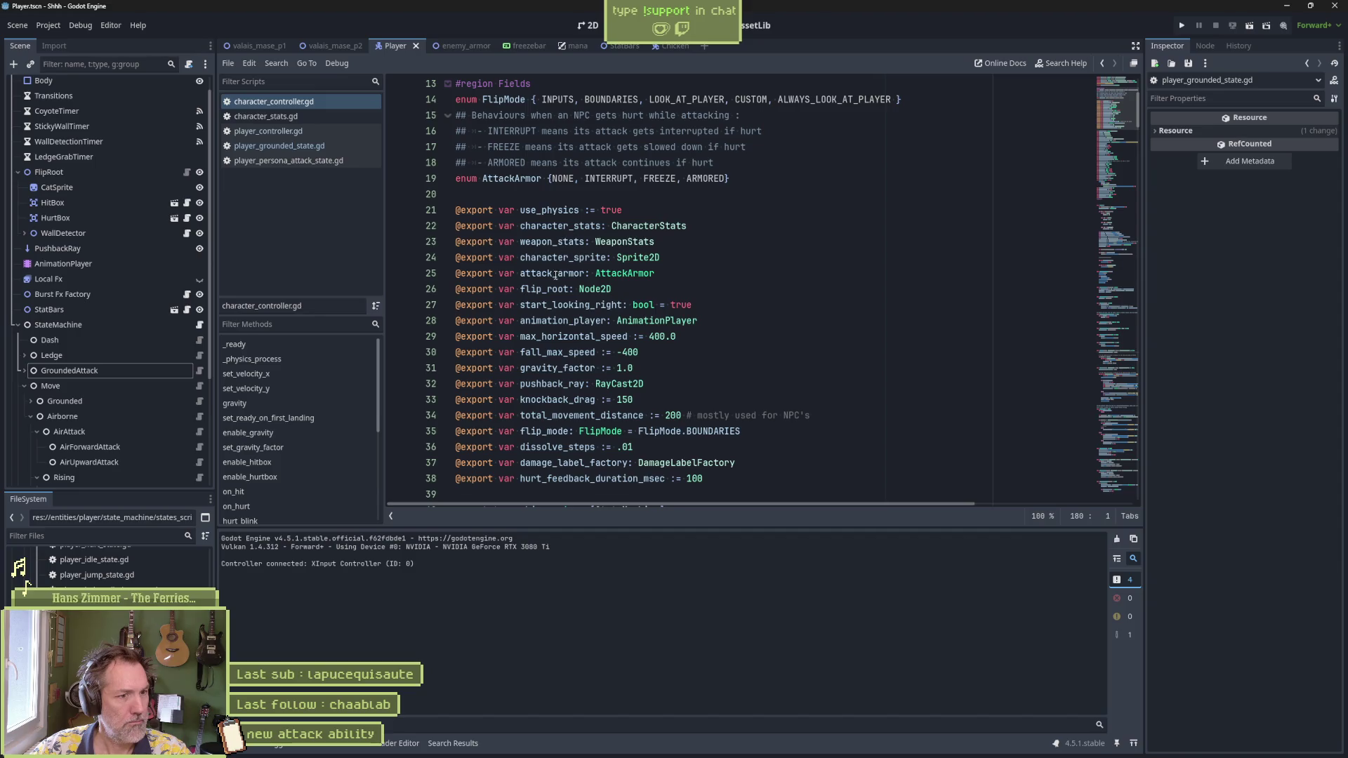
click(295, 131)
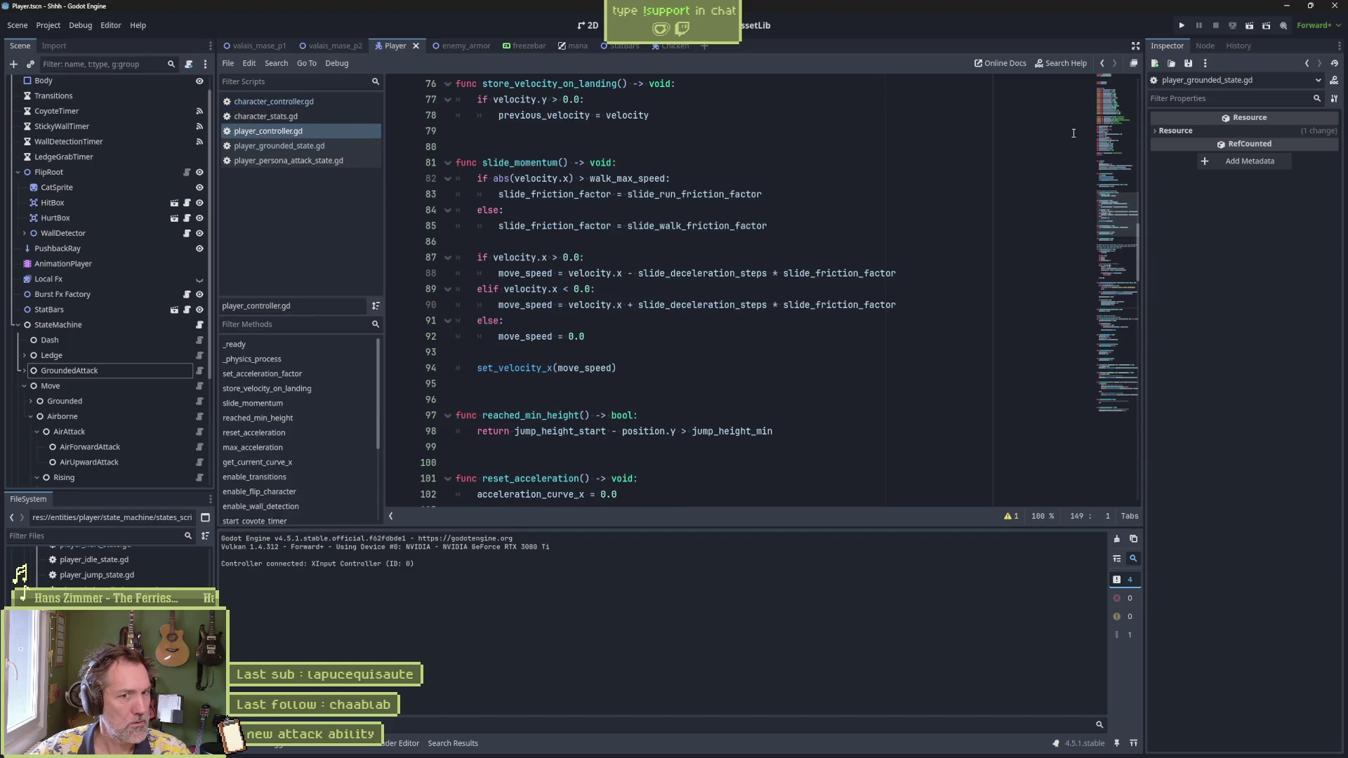
click(1103, 139)
scroll(669, 367, down, 2)
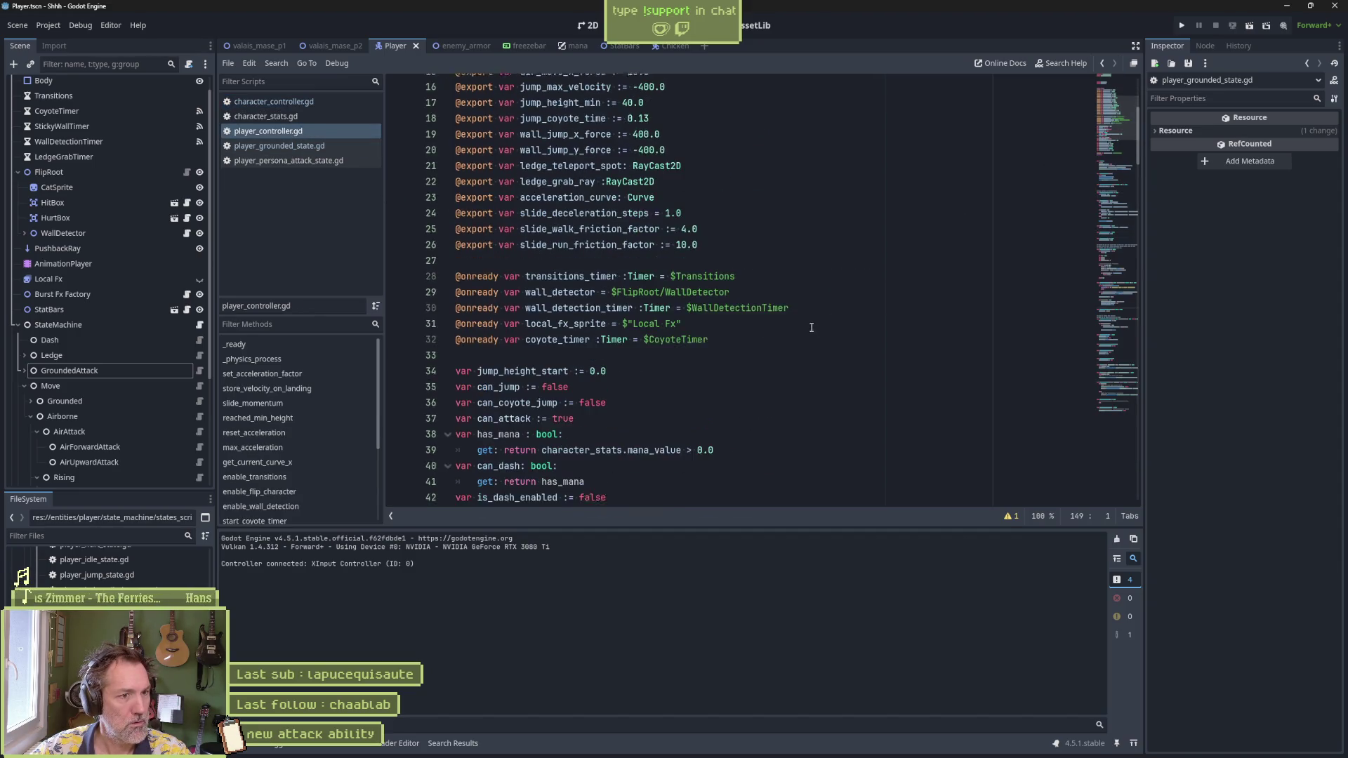
scroll(669, 367, down, 2)
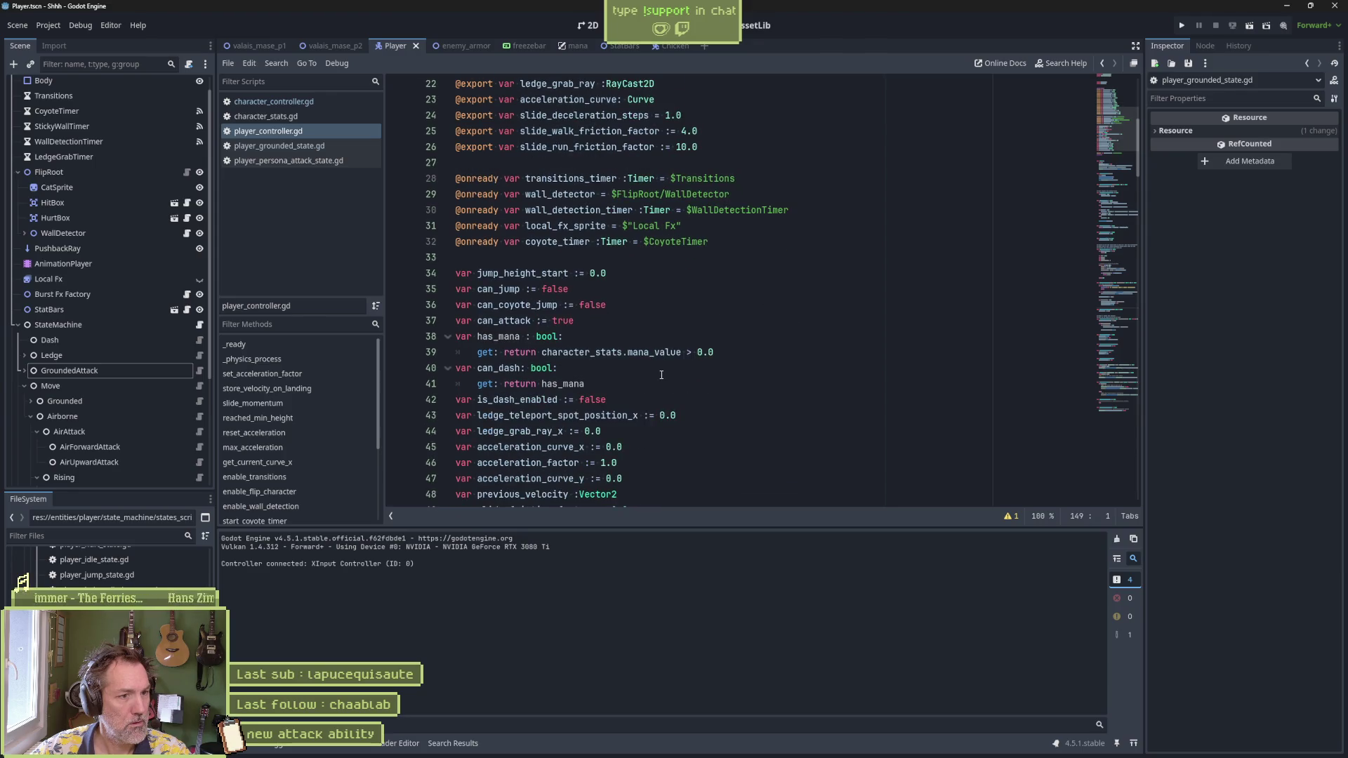
click(285, 103)
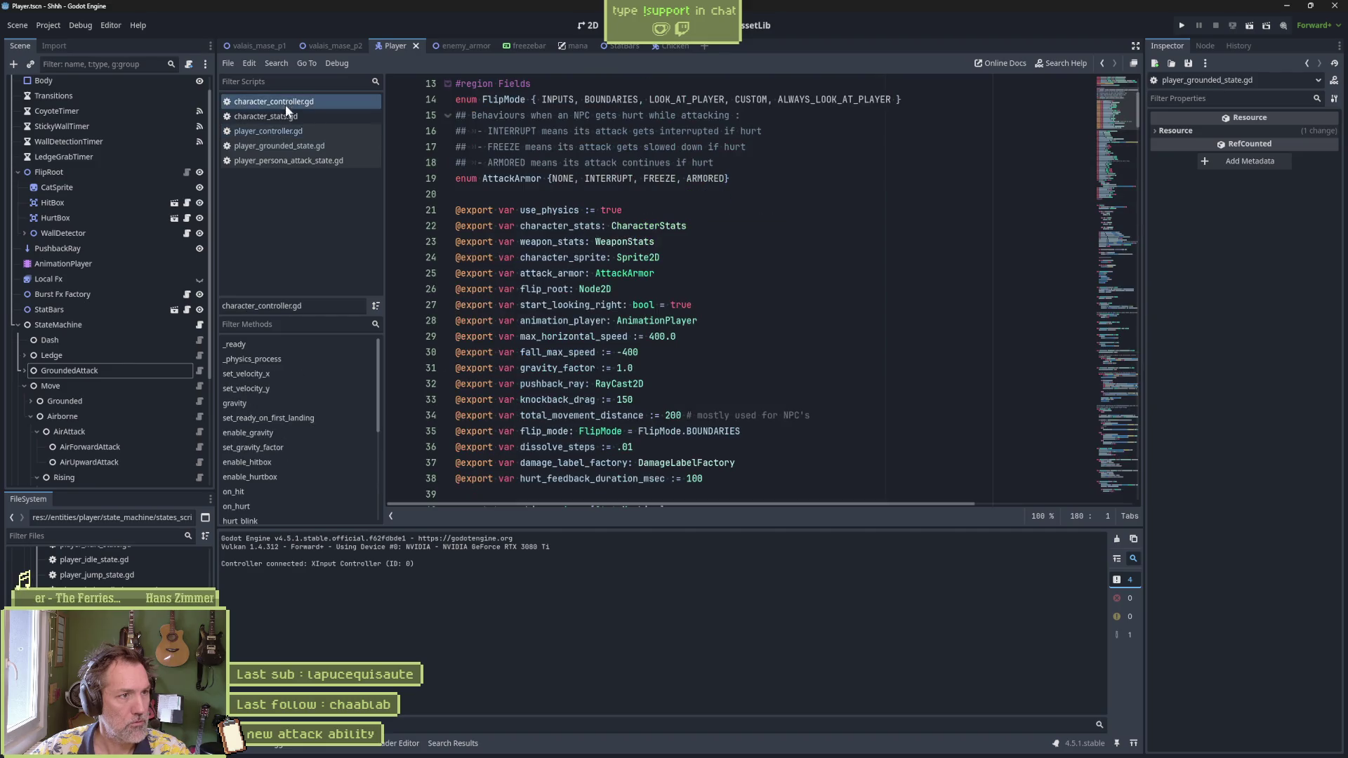
click(292, 157)
click(310, 145)
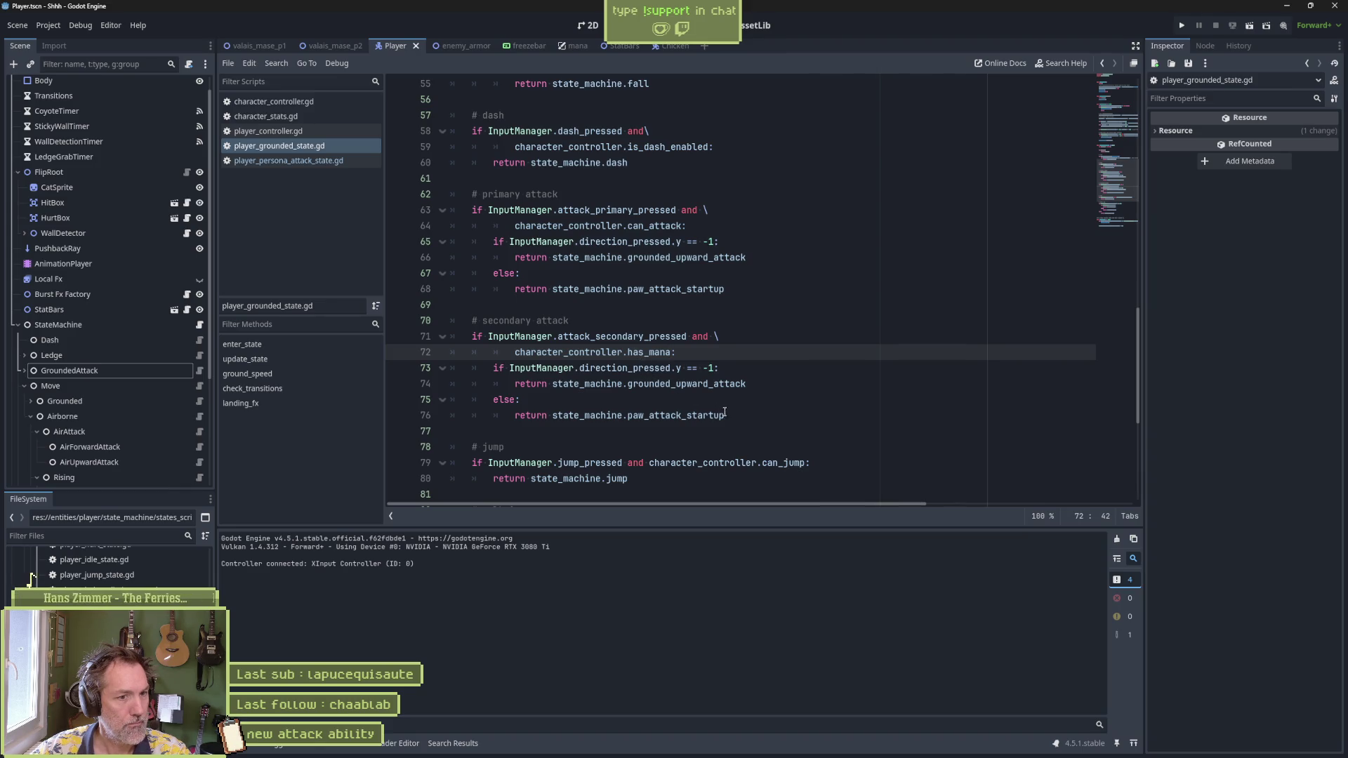
Step: Delete the nested direction check so the block returns paw_attack_startup directly, and save
drag(725, 400, 721, 361)
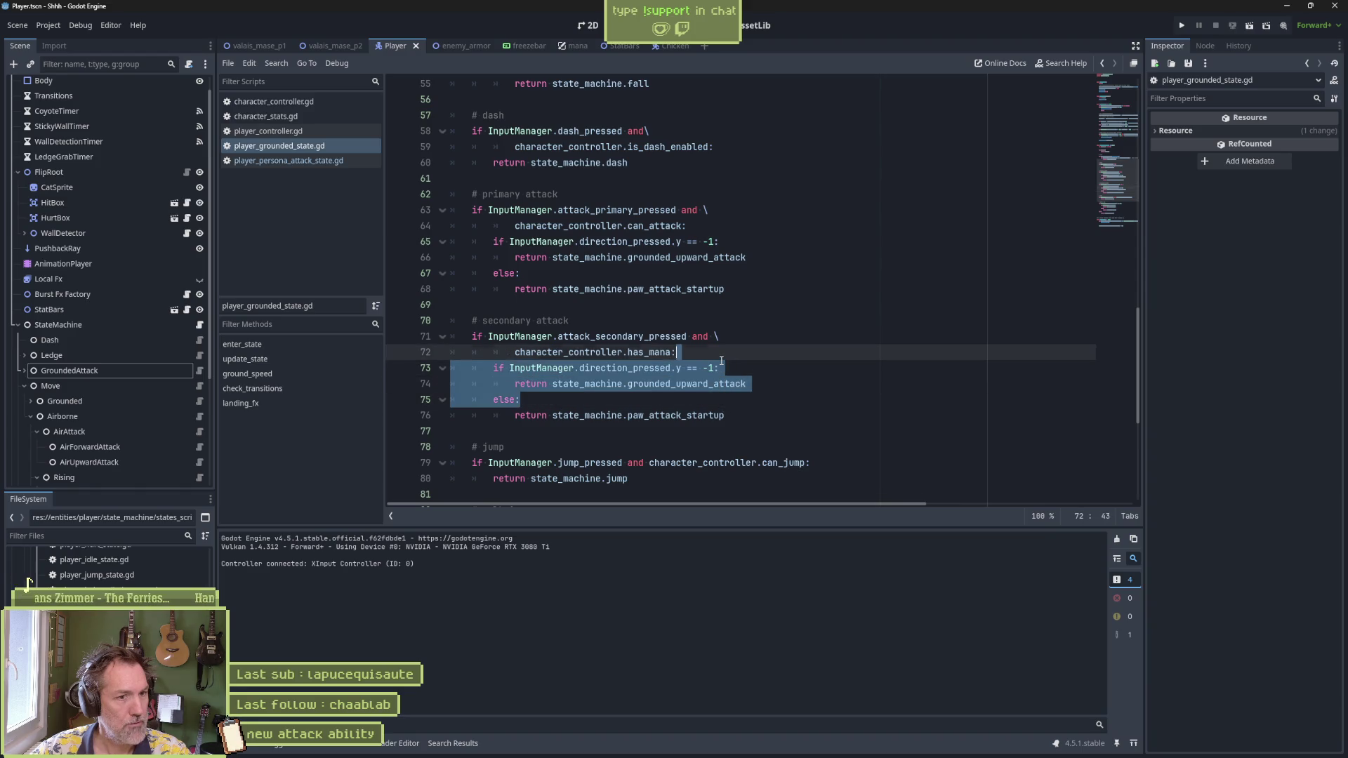
key(BackSpace)
click(708, 368)
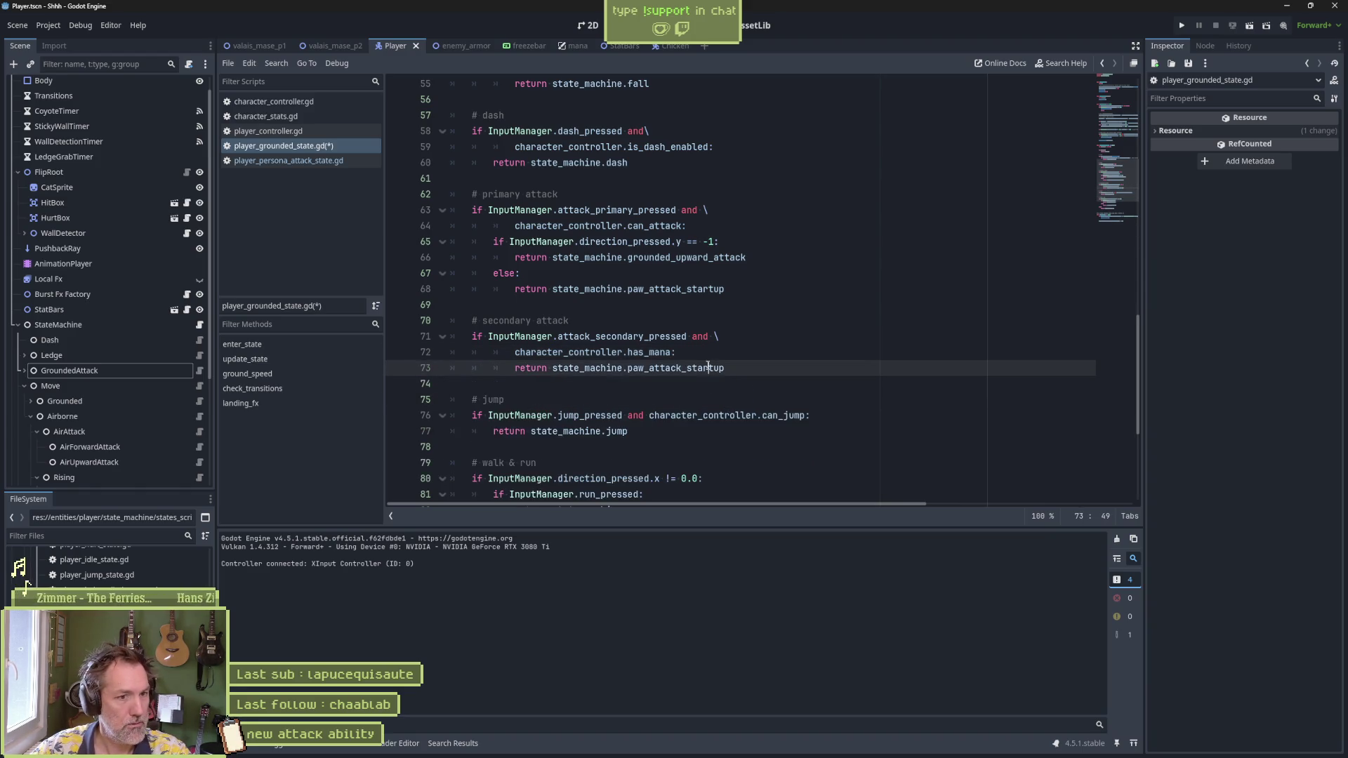
click(681, 368)
key(ctrl+s)
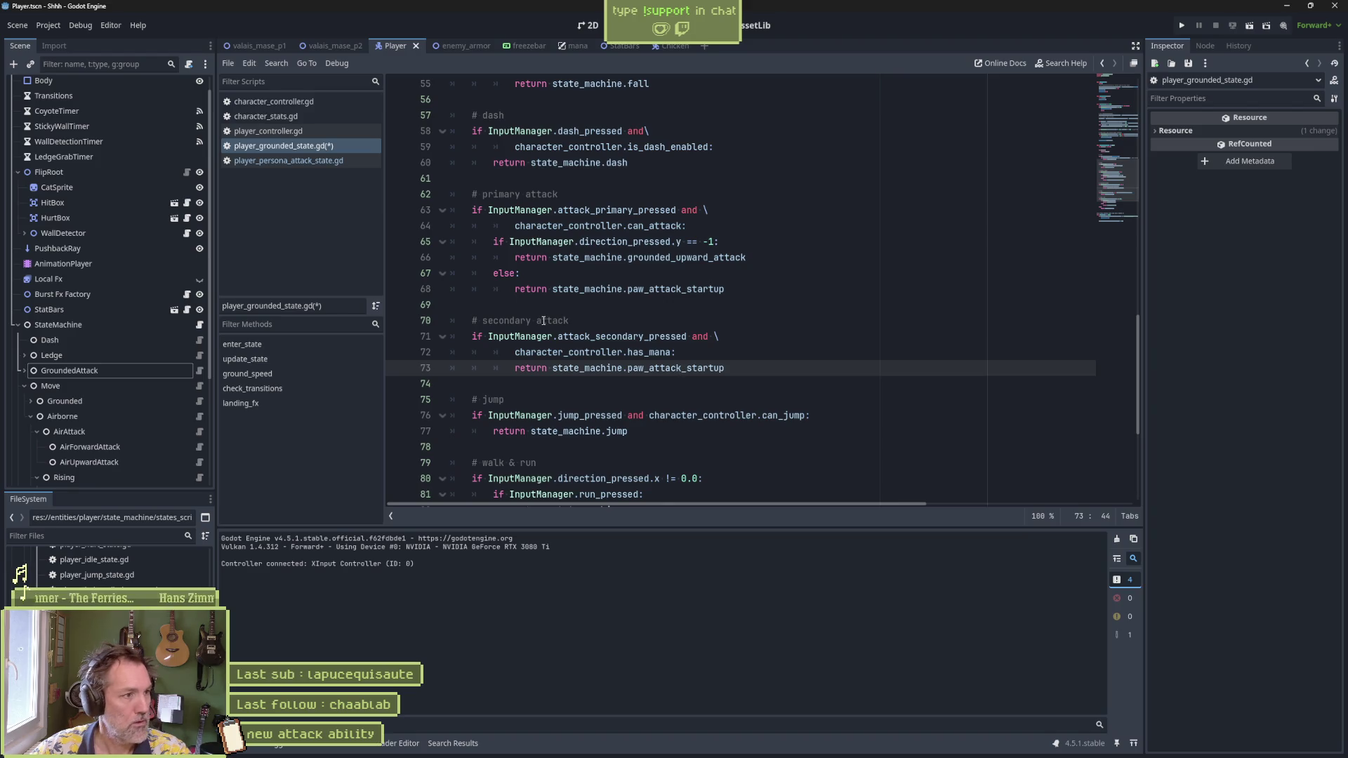
click(200, 327)
scroll(619, 371, down, 5)
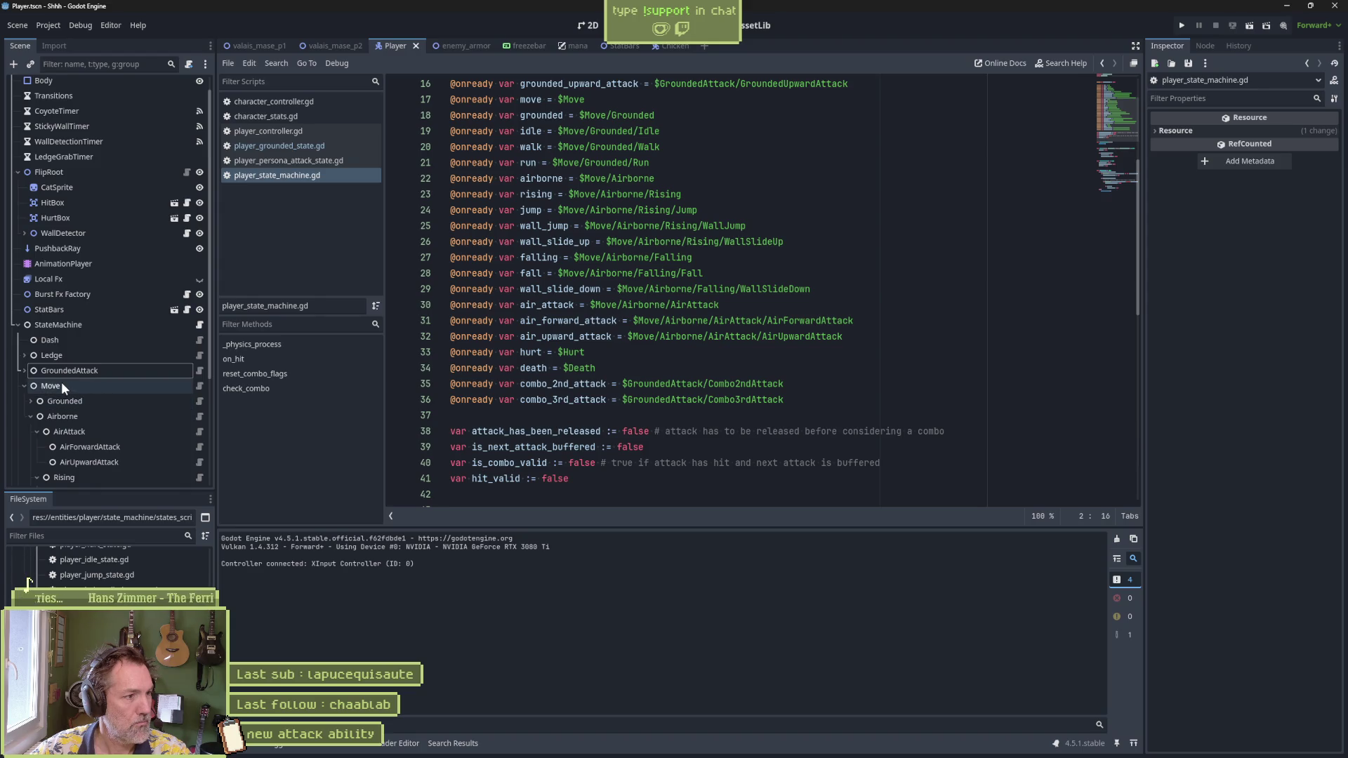
click(25, 370)
drag(91, 475, 463, 415)
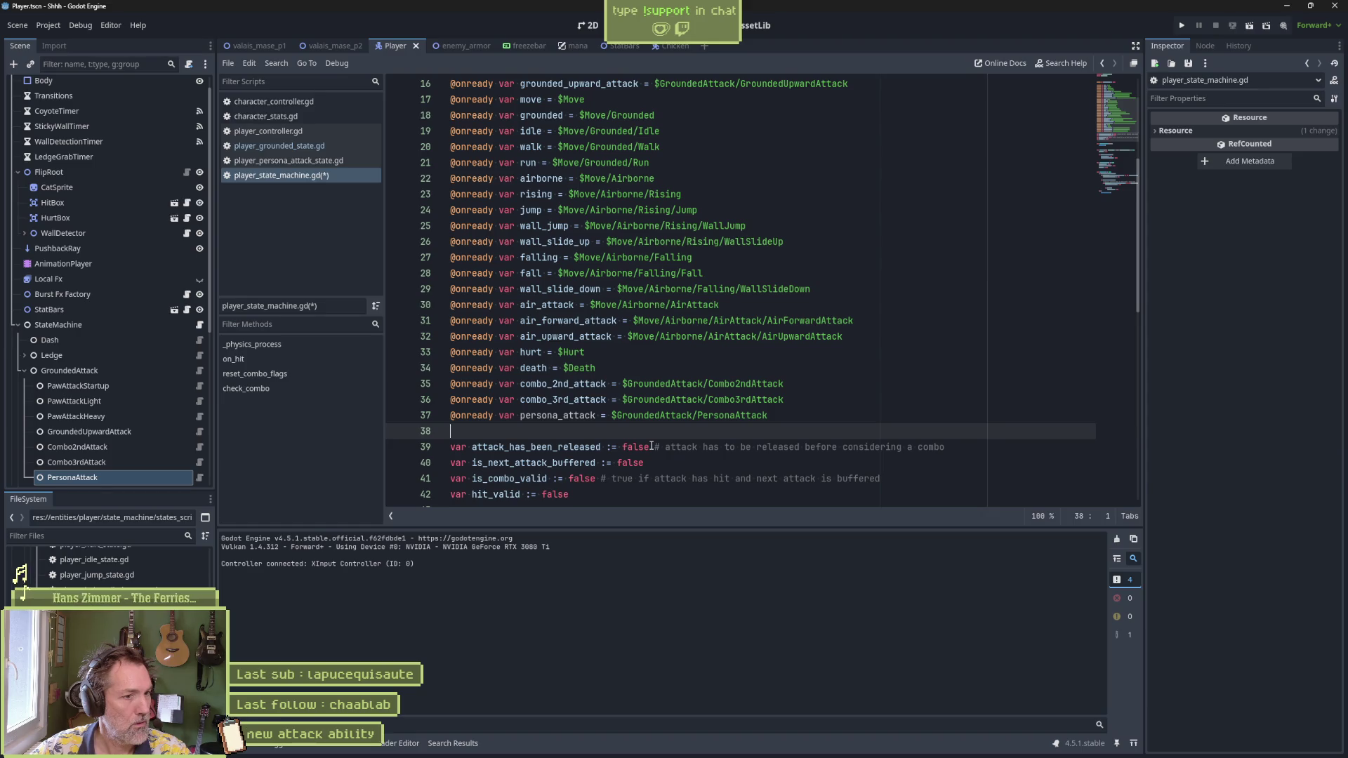
key(ctrl+w)
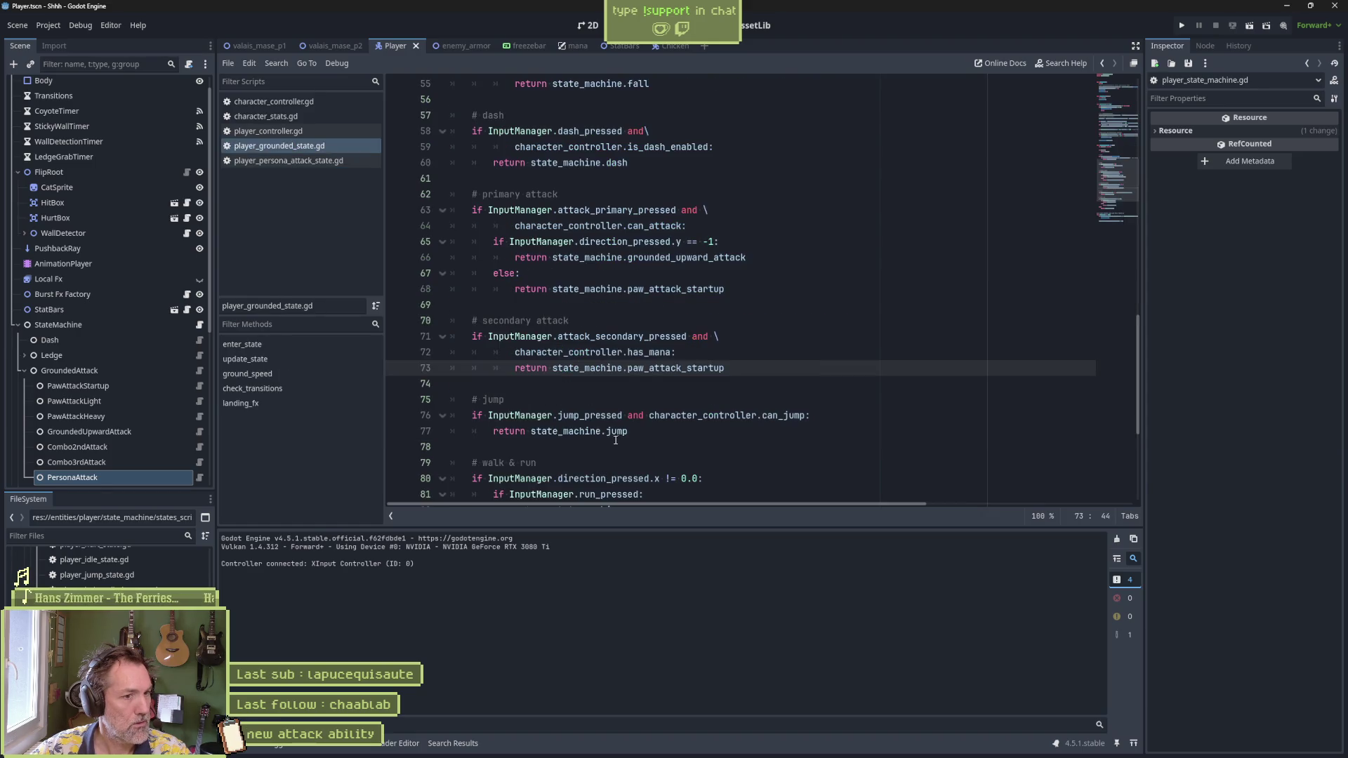
Step: Make the secondary attack return persona_attack, save, and run the enemy_armor scene
double_click(711, 368)
text(p)
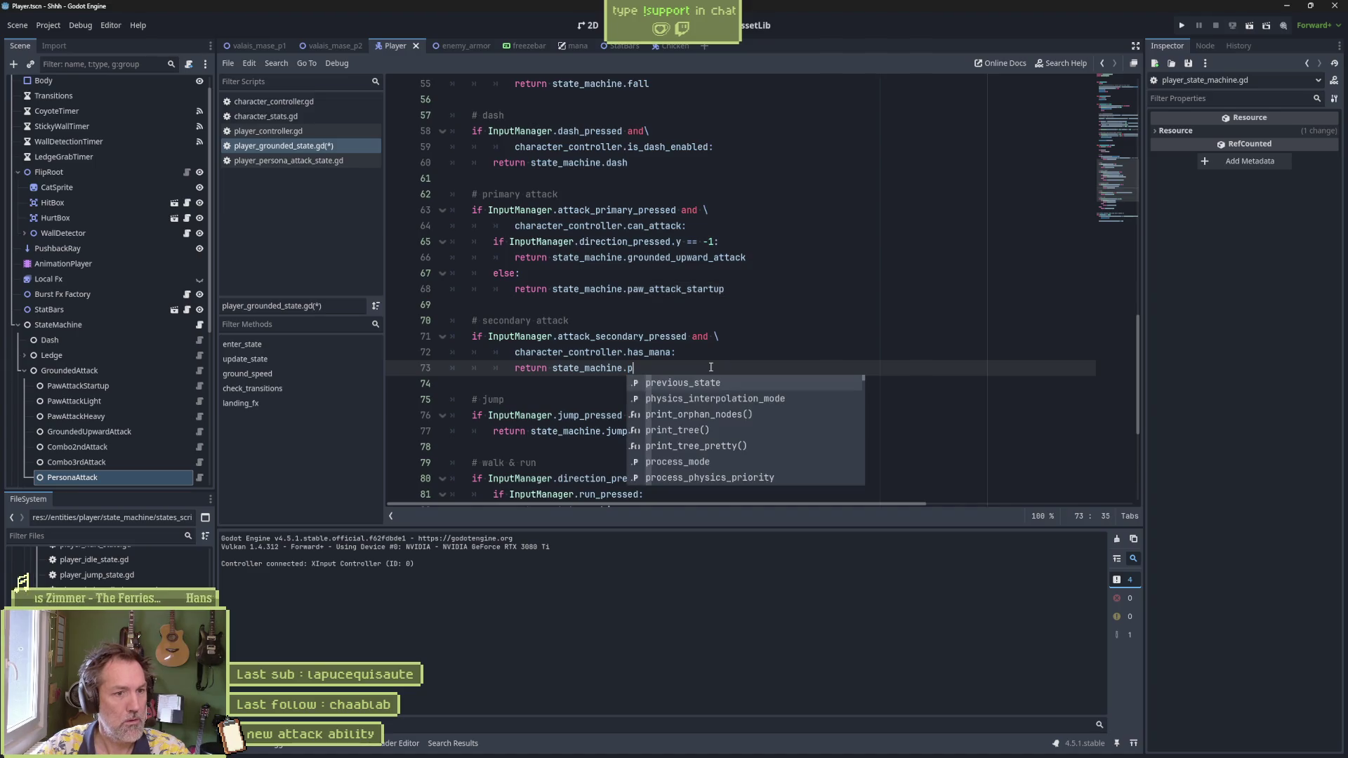
text(ersona_)
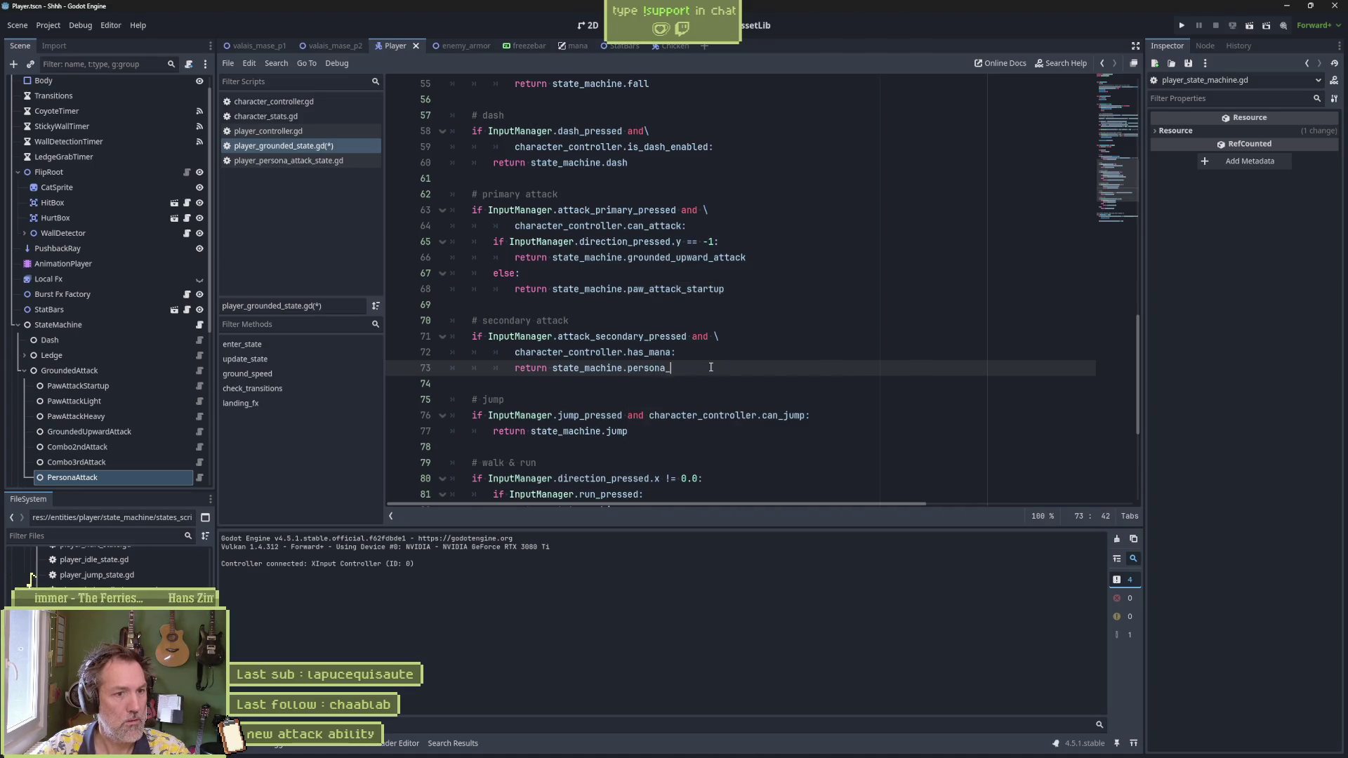
text(attack)
key(ctrl+s)
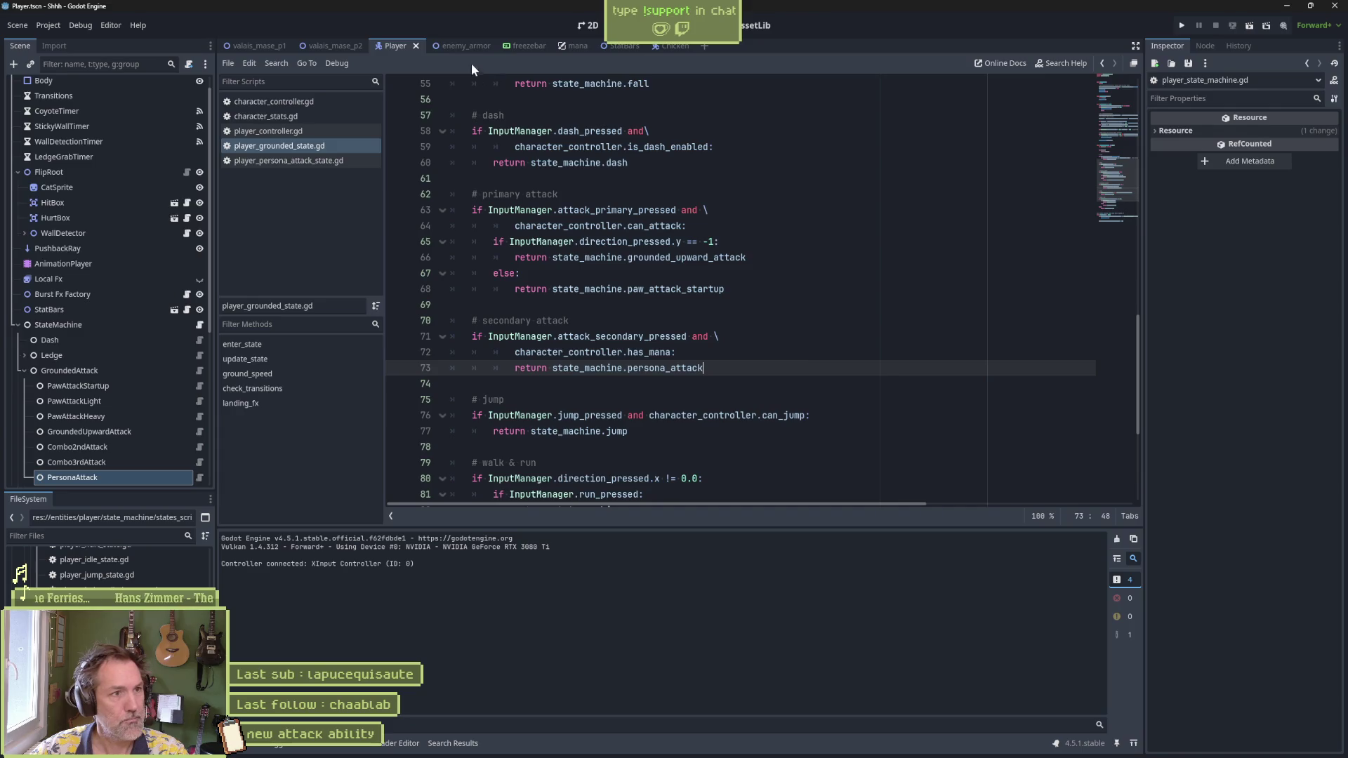
click(462, 46)
key(F6)
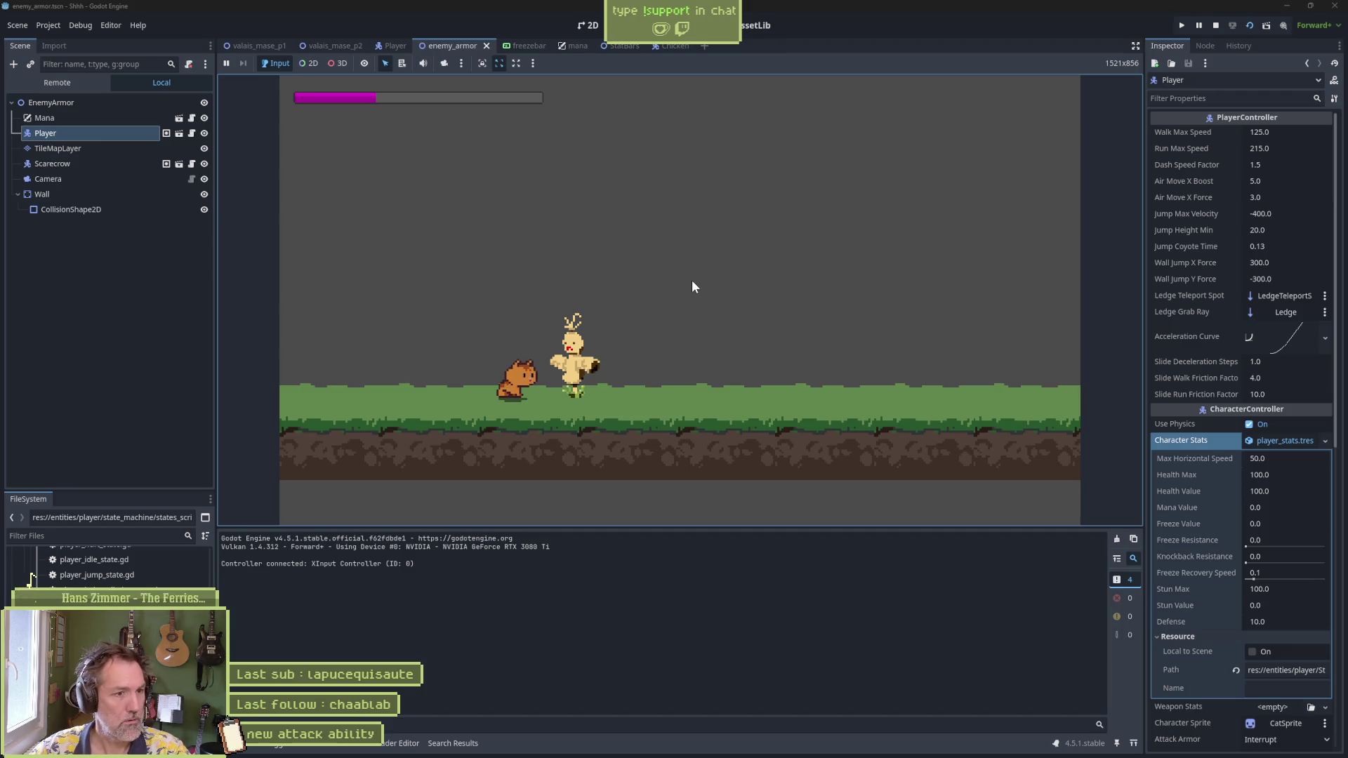
Step: Make the cat jump and attack beside the scarecrow, then stop the game
key(space)
key(j)
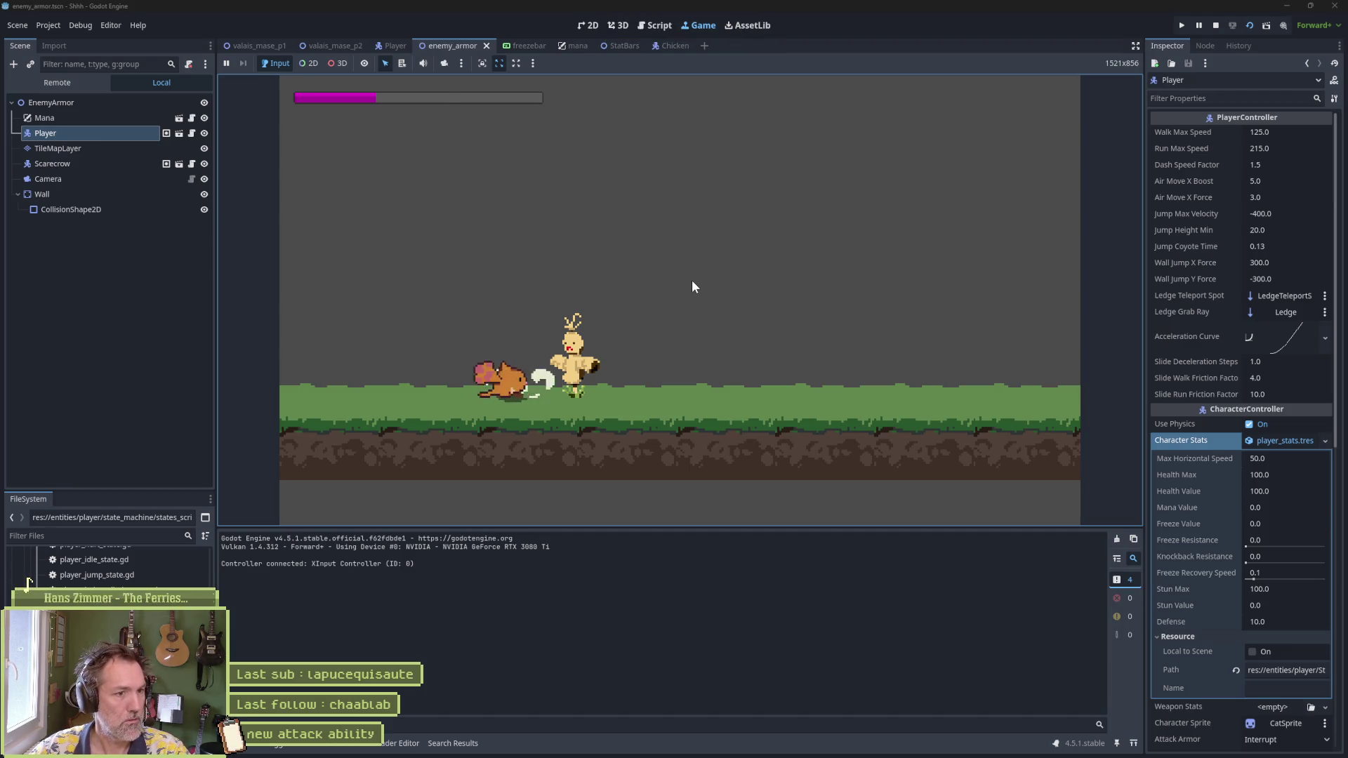
click(1213, 26)
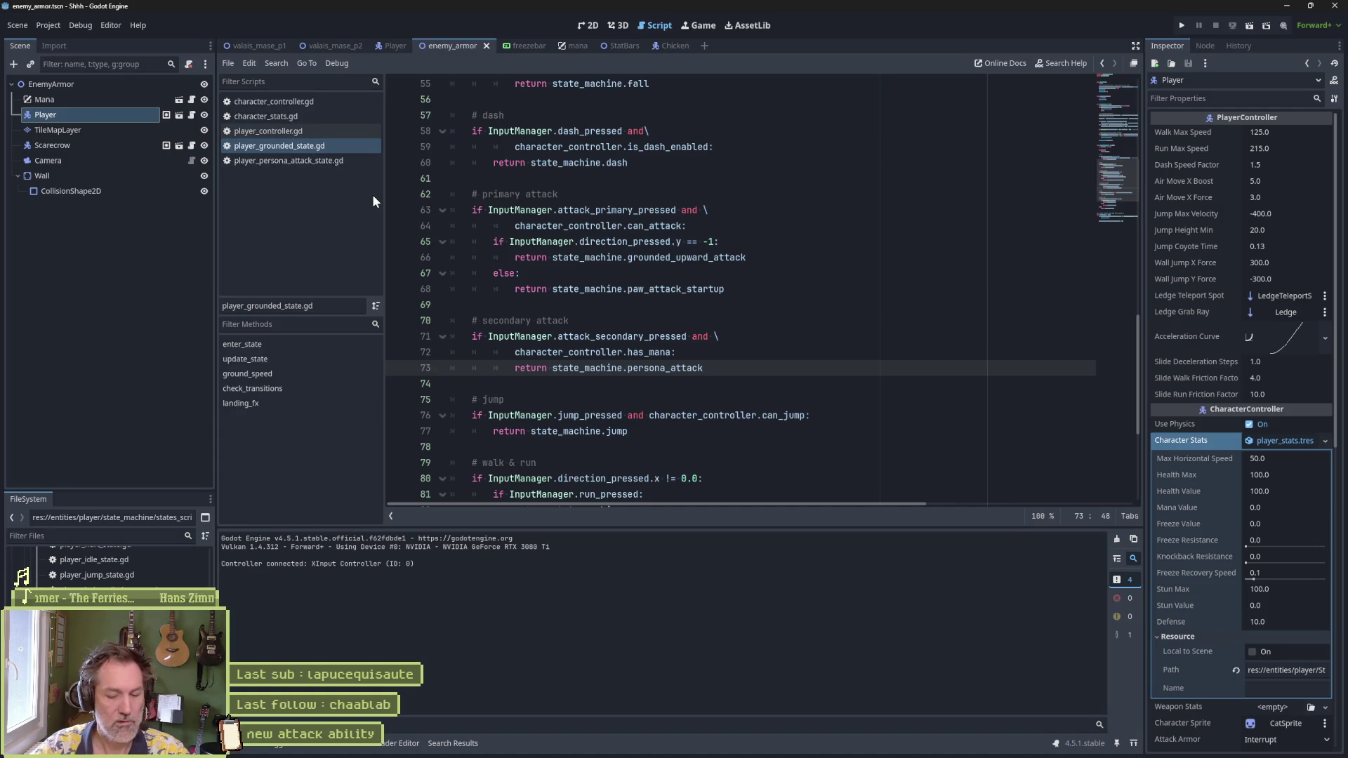
Step: Open input_manager.gd and set a breakpoint on the attack_secondary press check at line 99
key(shift+alt+o)
text(intpu)
key(BackSpace)
key(BackSpace)
key(BackSpace)
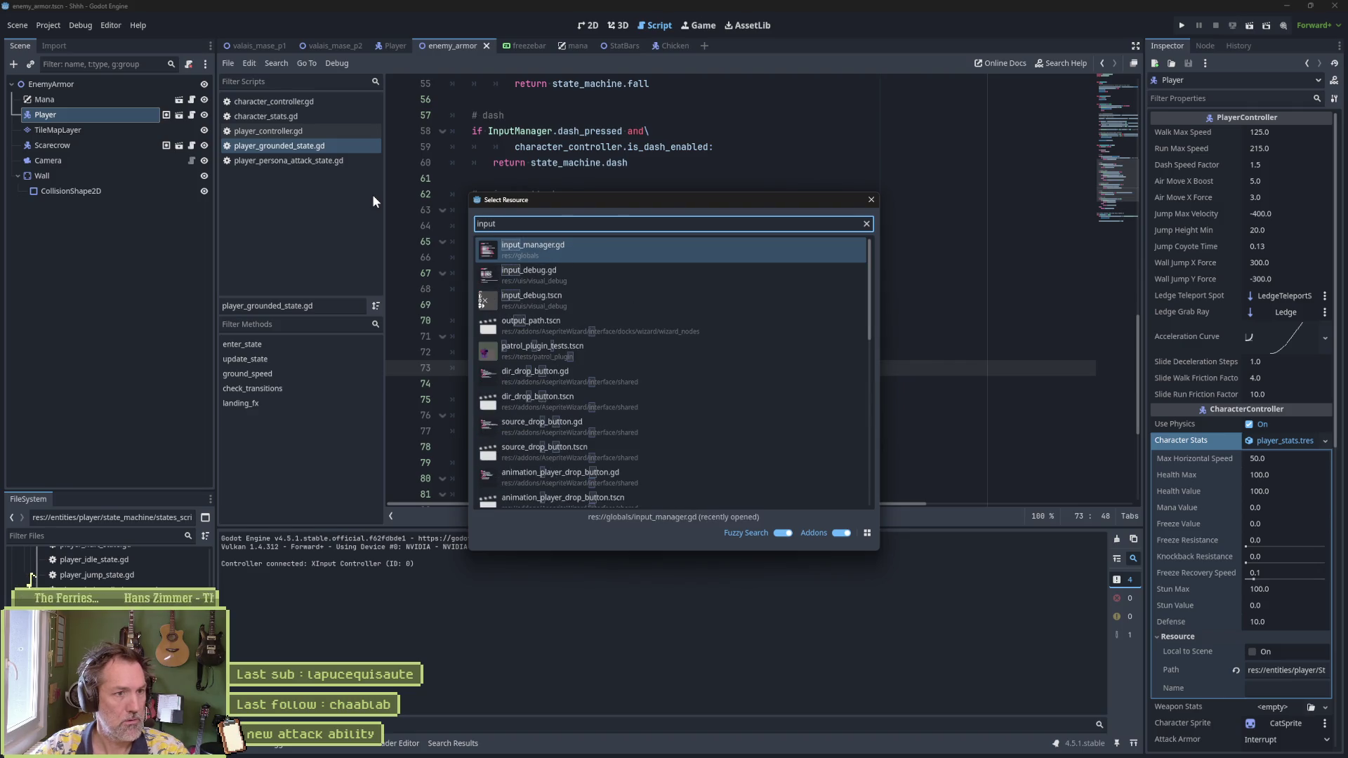
key(Return)
scroll(534, 397, down, 1)
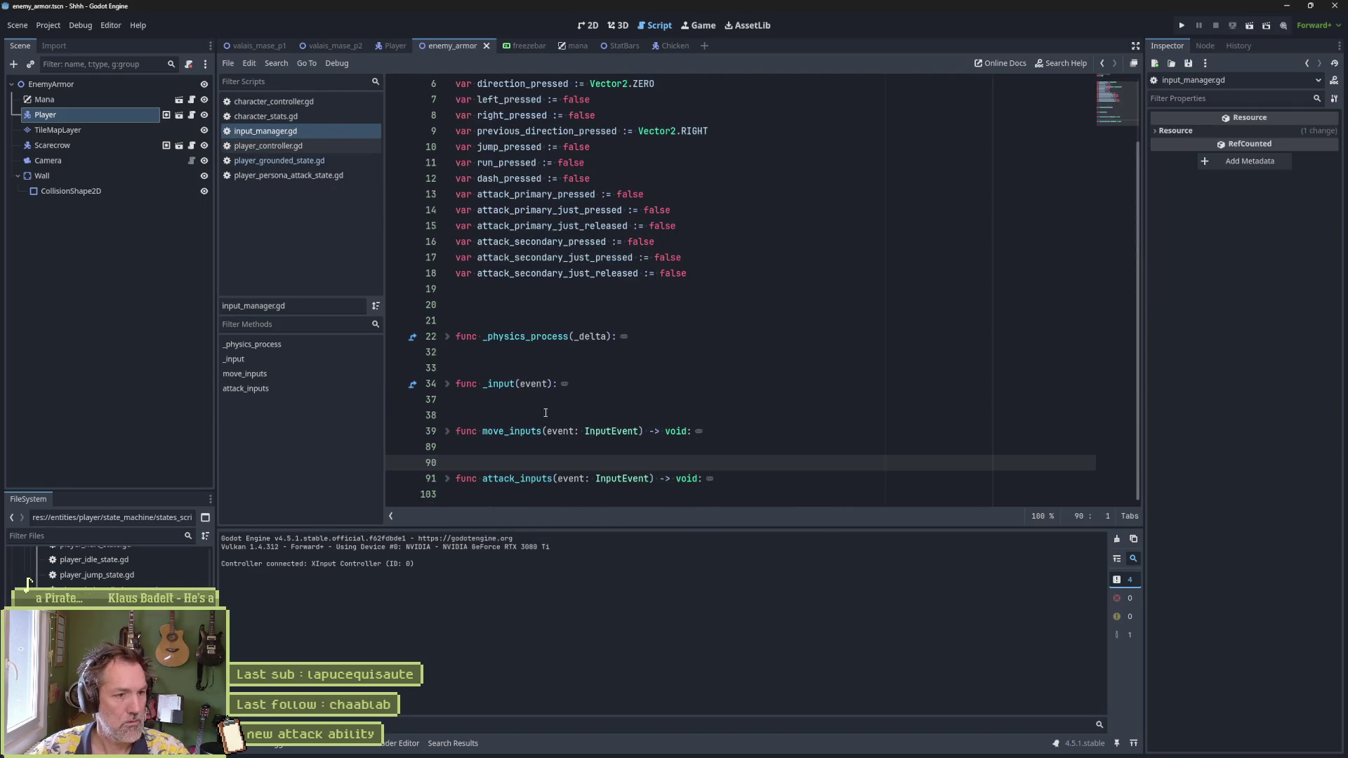
scroll(694, 448, down, 1)
scroll(694, 448, down, 3)
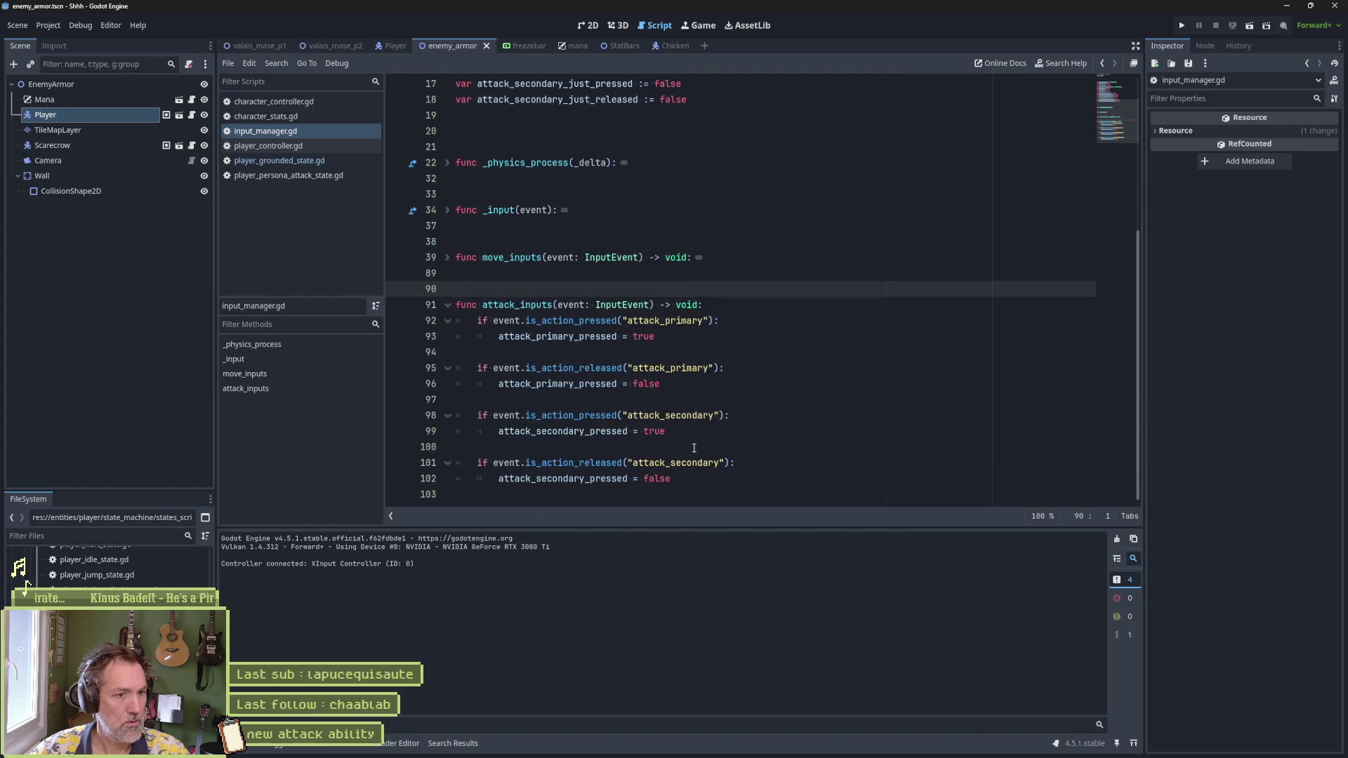
click(754, 422)
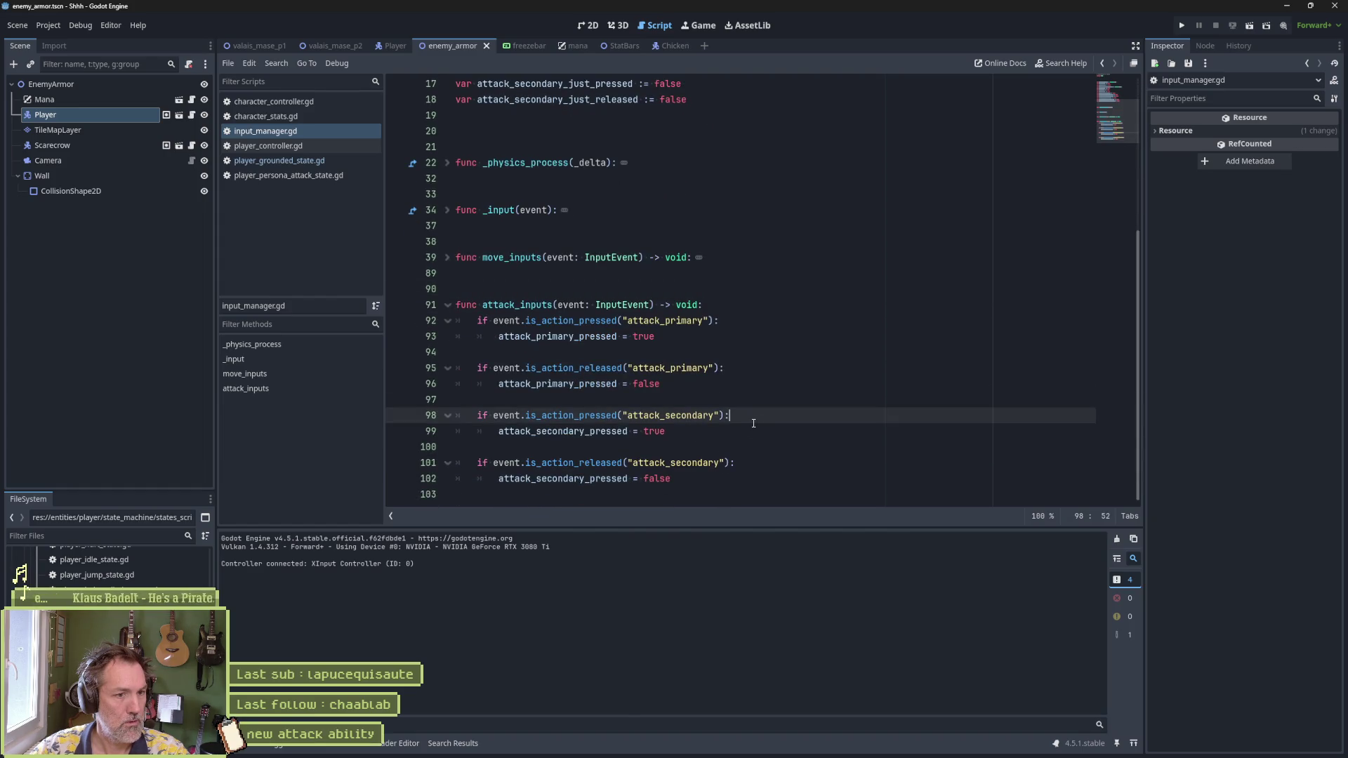
click(396, 434)
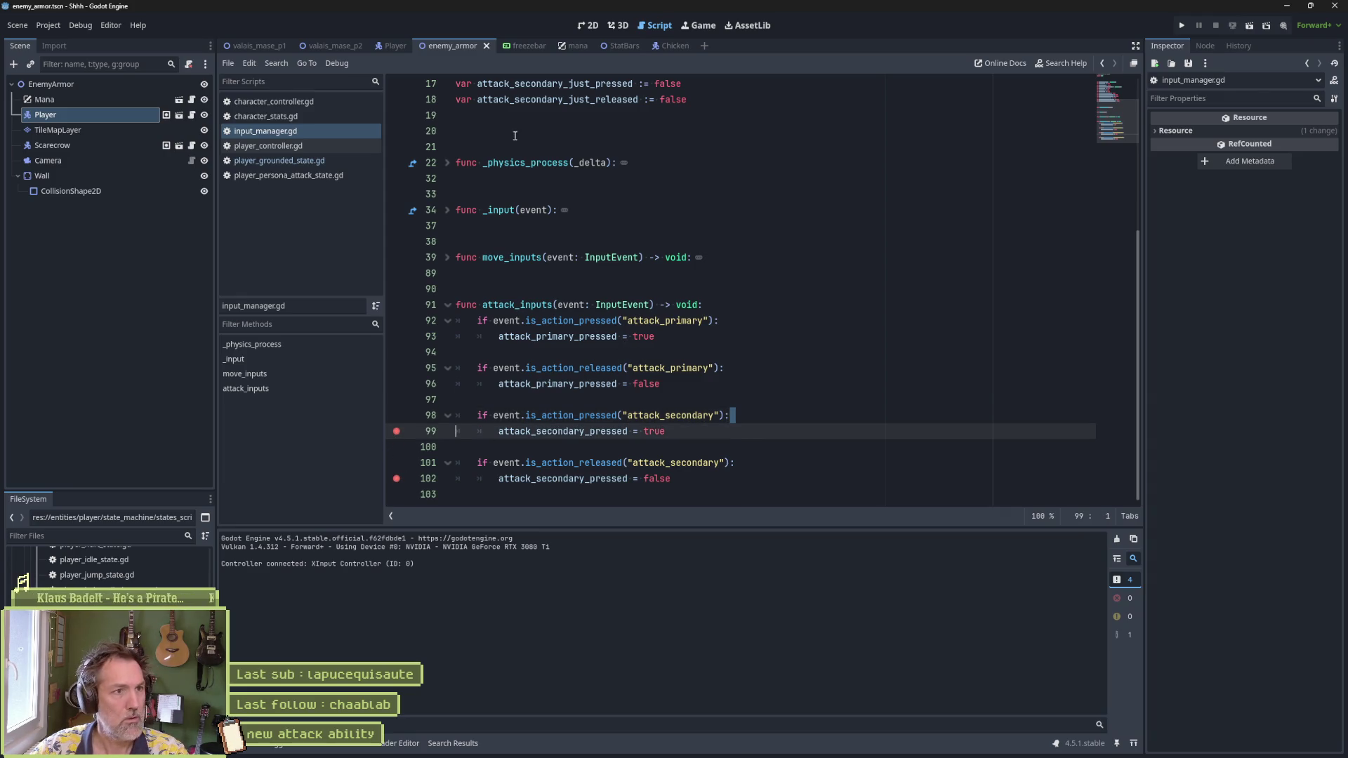
Step: Run the scene, trigger the secondary attack, stop debugging, and clear breakpoints on lines 99 and 102
key(F6)
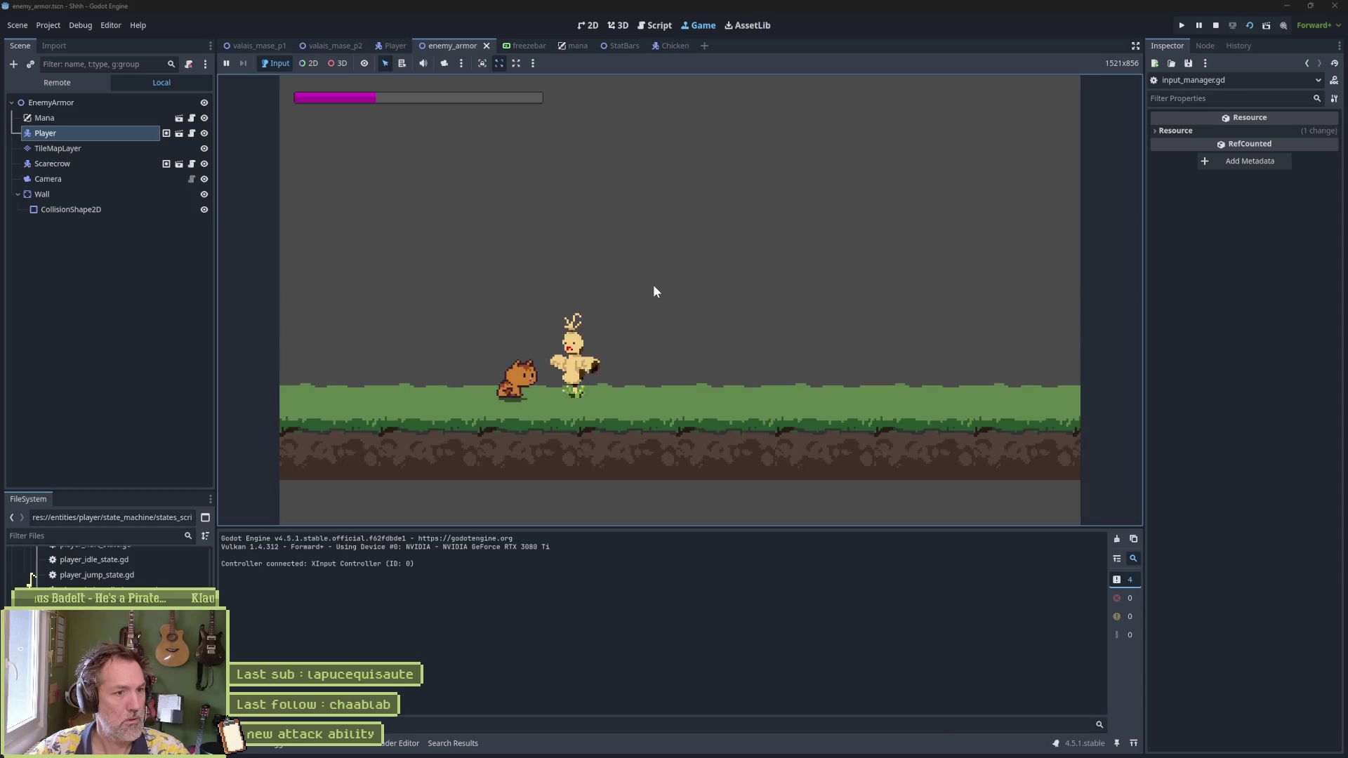
right_click(653, 291)
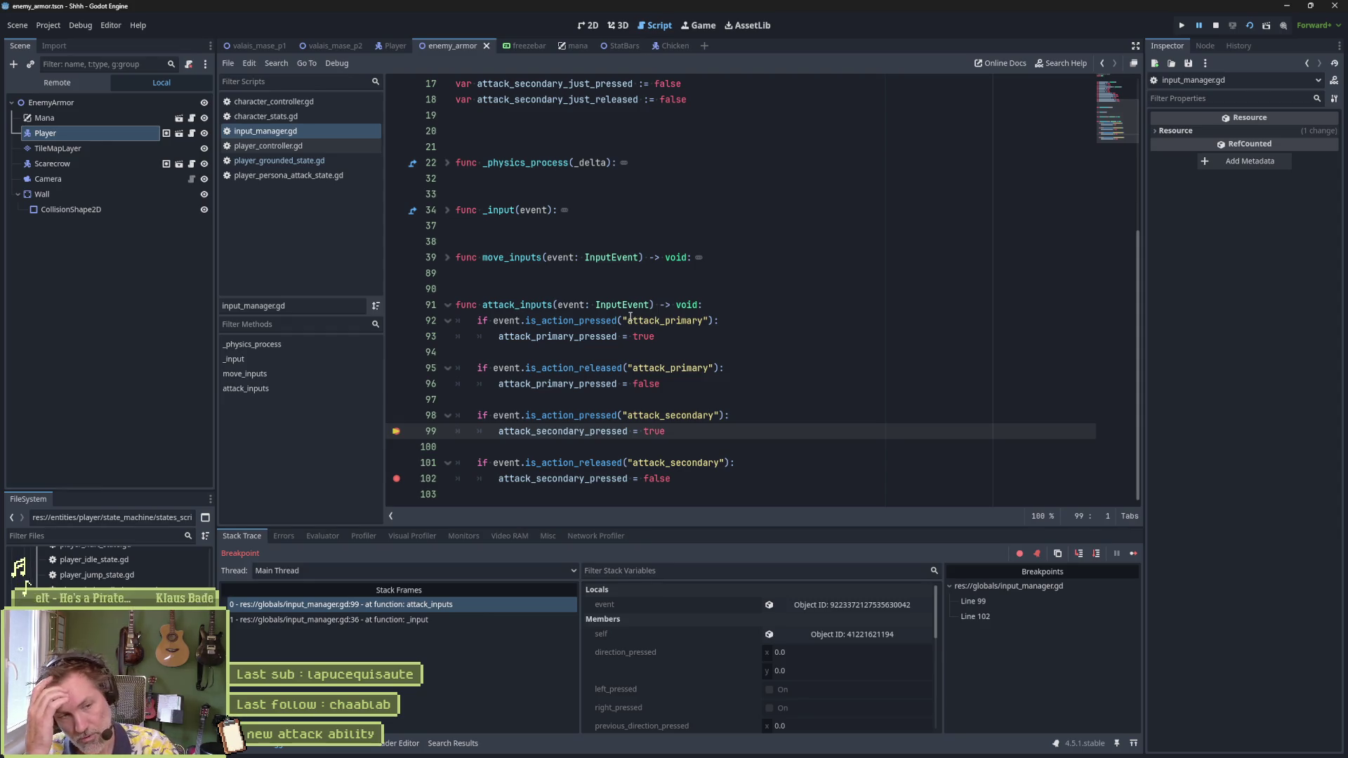
key(F8)
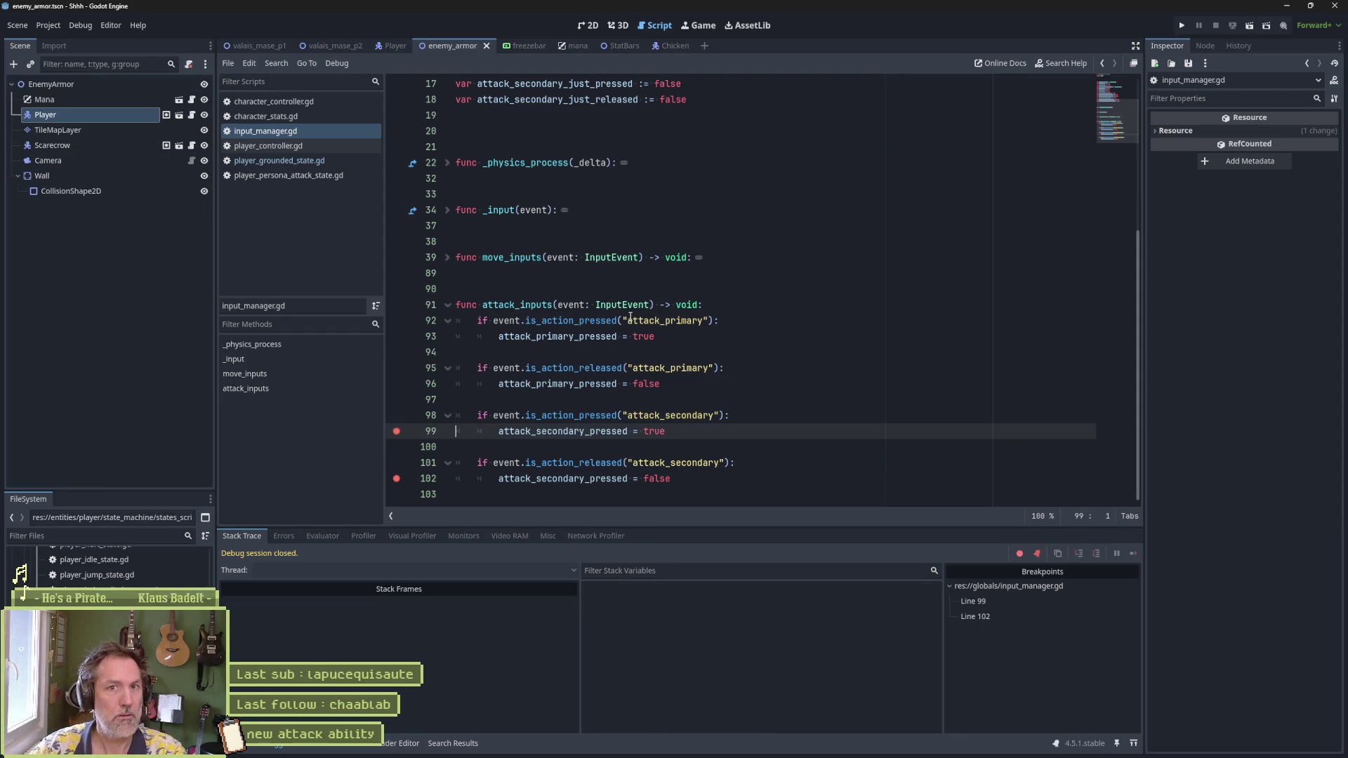
click(396, 431)
click(398, 479)
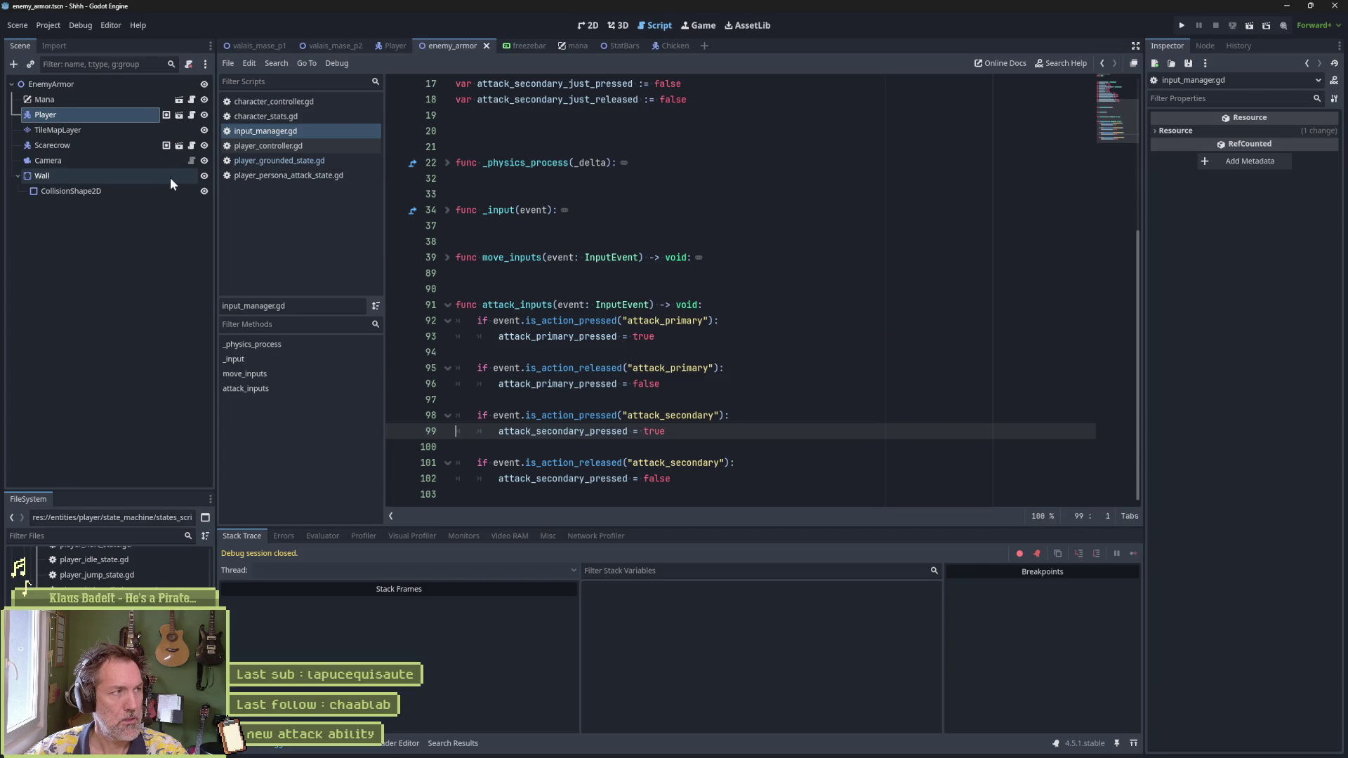
Step: Make the Player scene's Debugers node visible and expand it, then view the scene in 2D
click(390, 45)
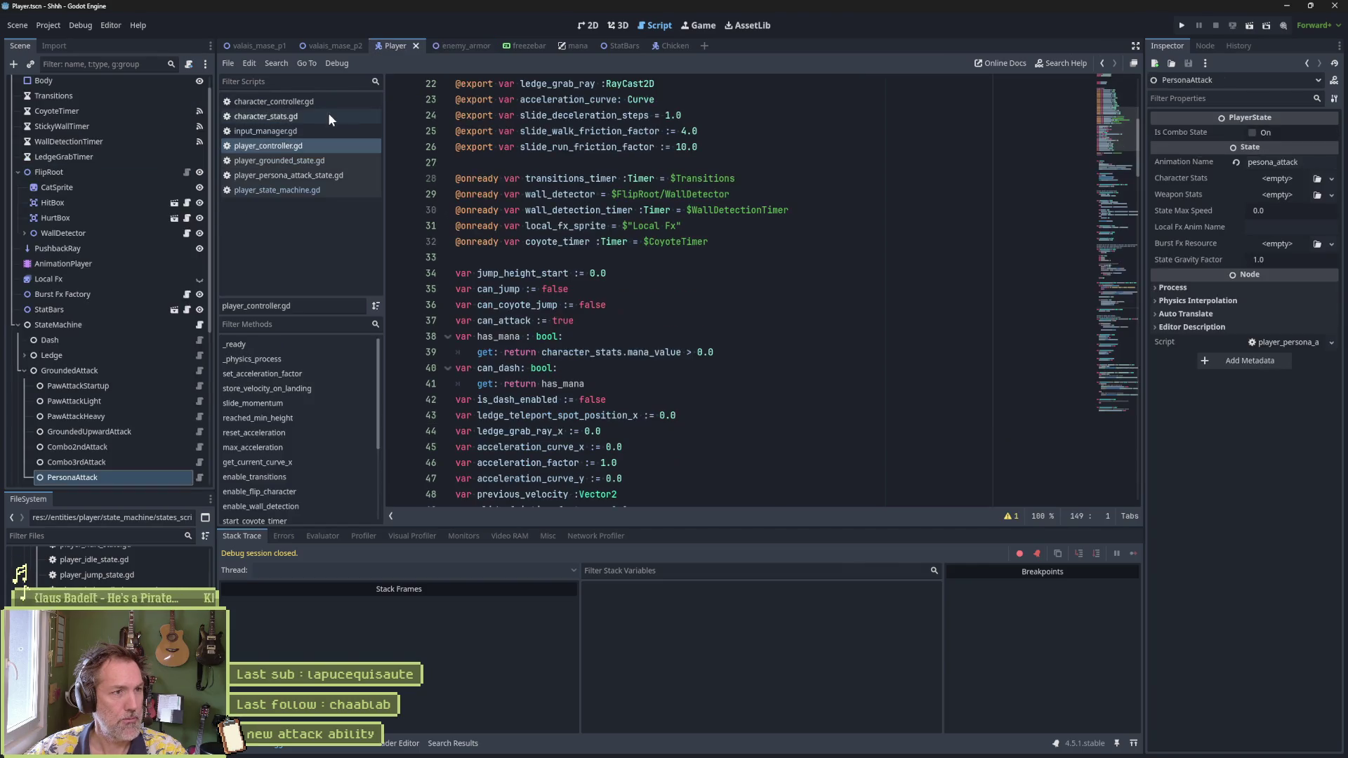
scroll(148, 379, down, 5)
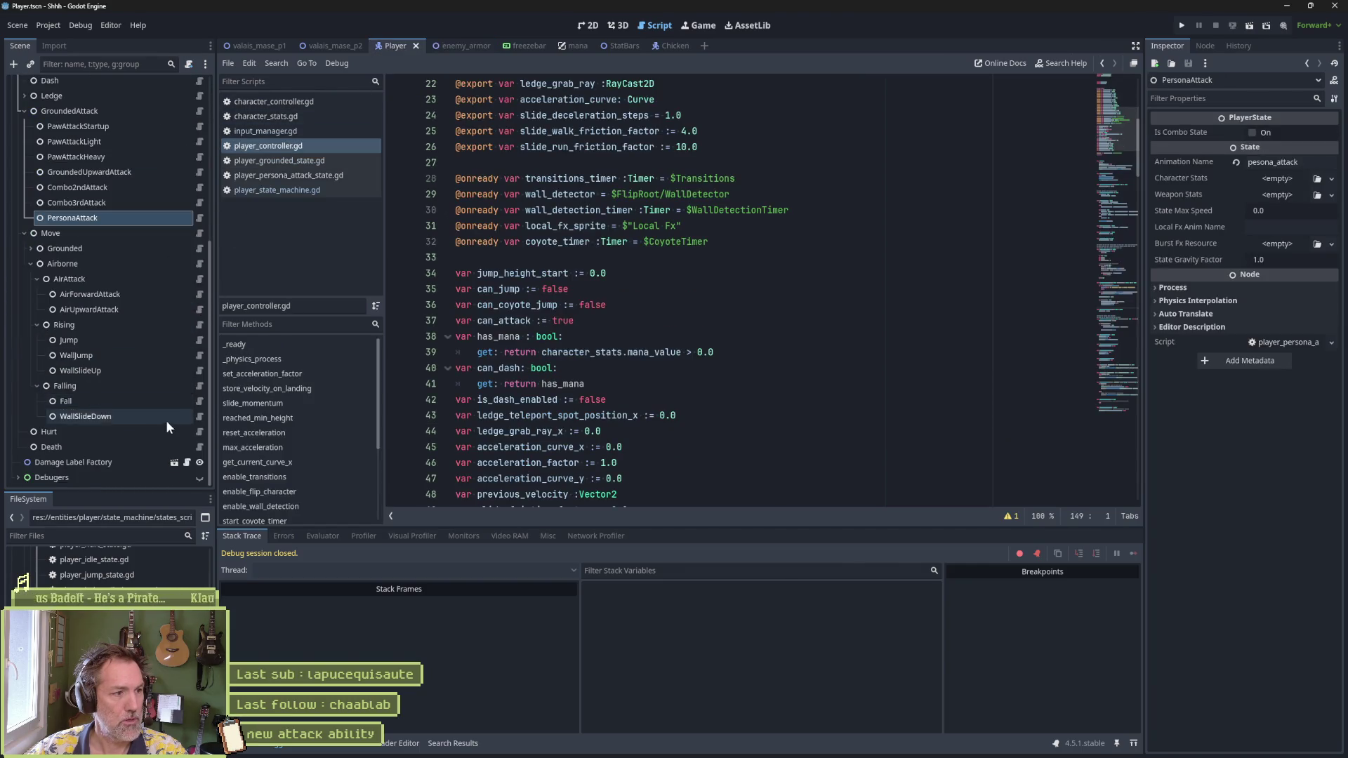
click(198, 477)
click(19, 477)
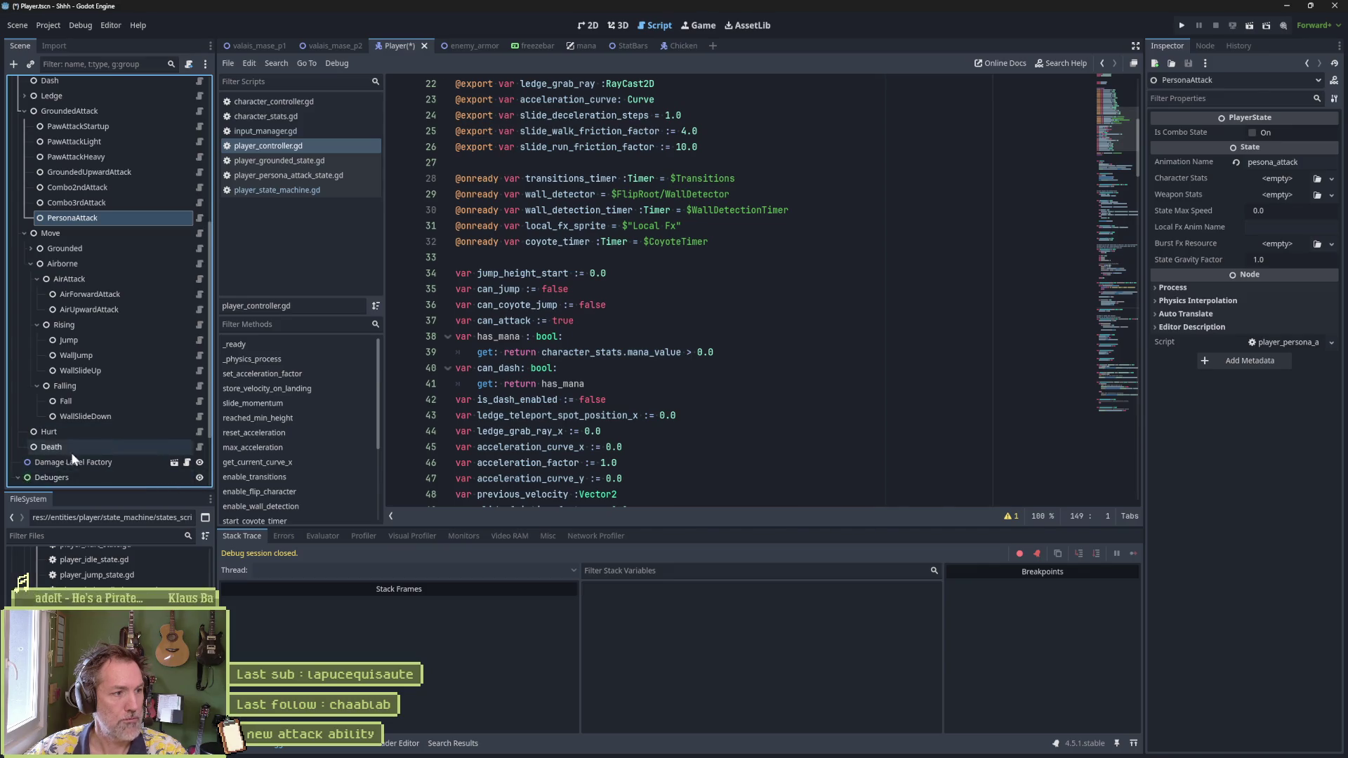
scroll(191, 428, down, 2)
scroll(154, 394, up, 5)
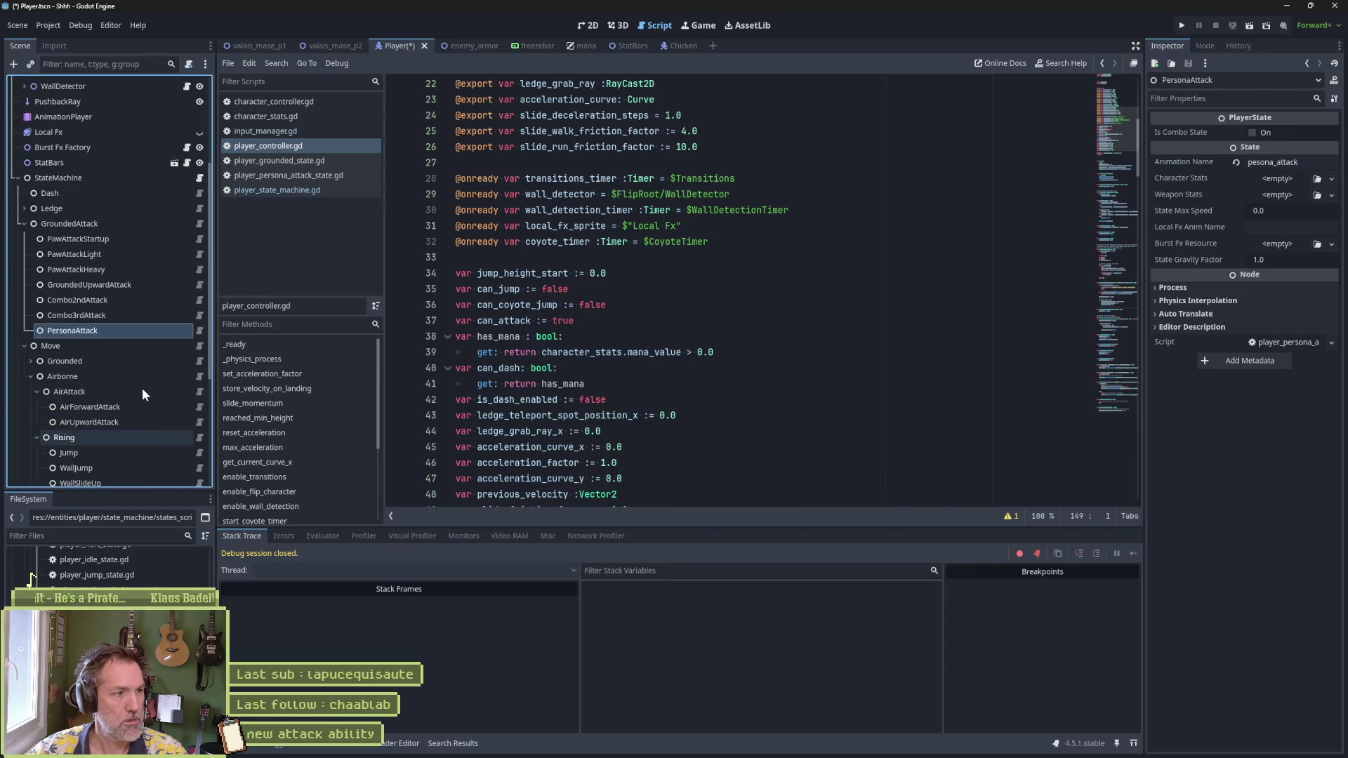
click(588, 25)
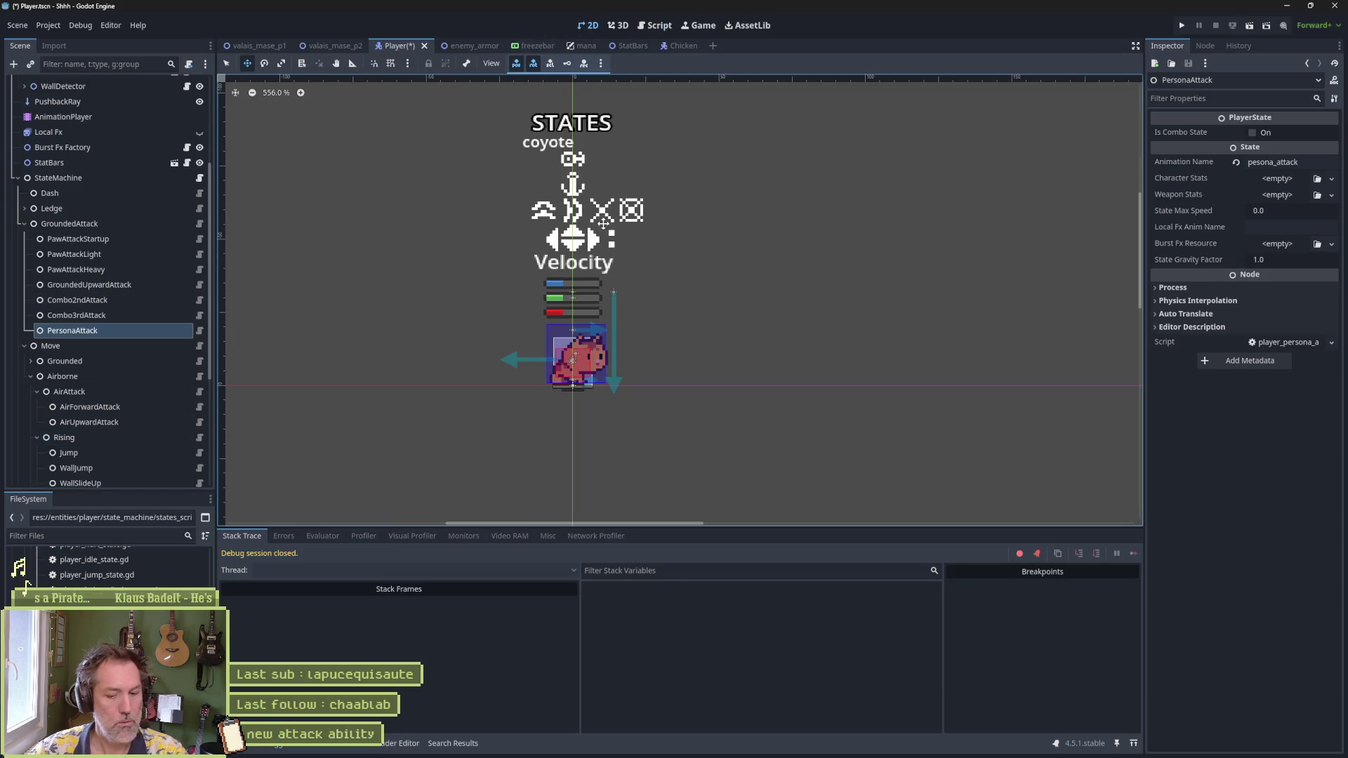
Step: Test-run the enemy_armor scene, stop it, and return to the Player scene's scripts
click(466, 46)
key(F6)
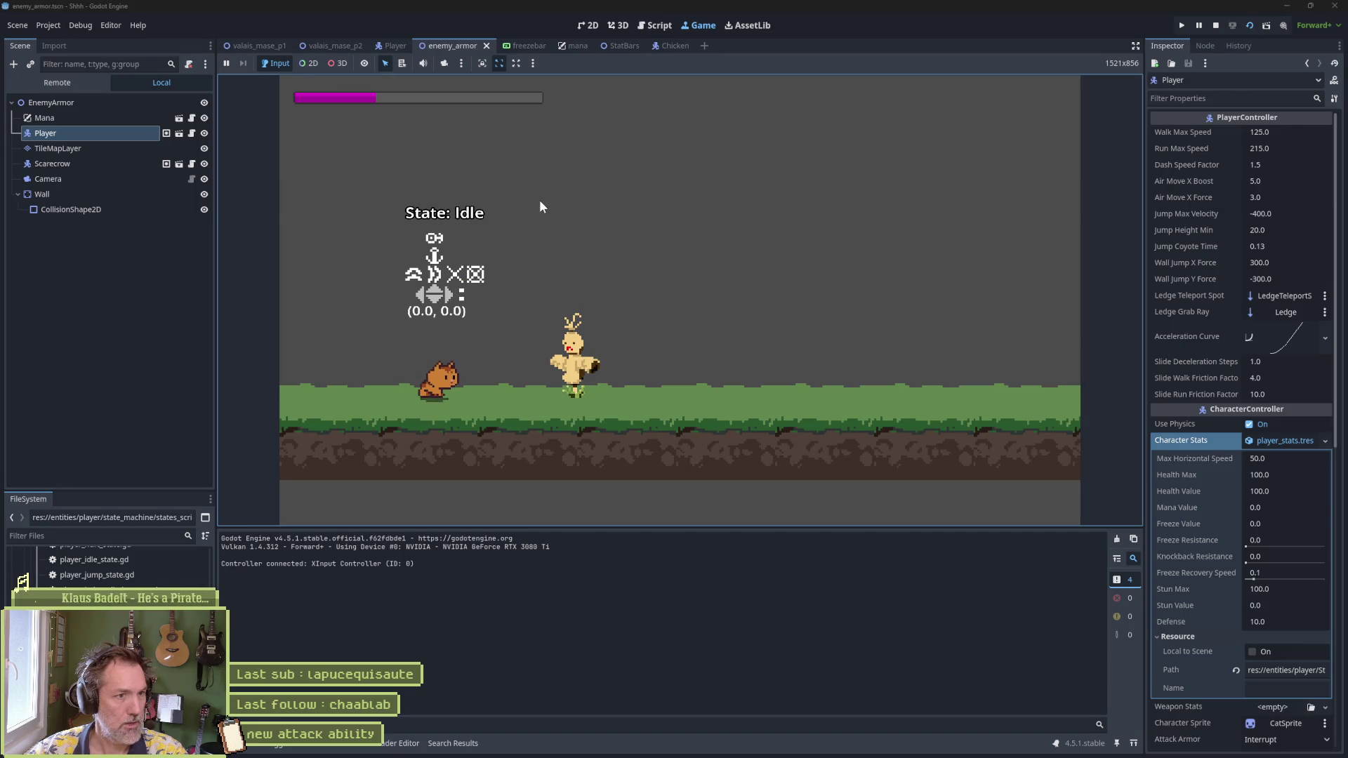
key(F8)
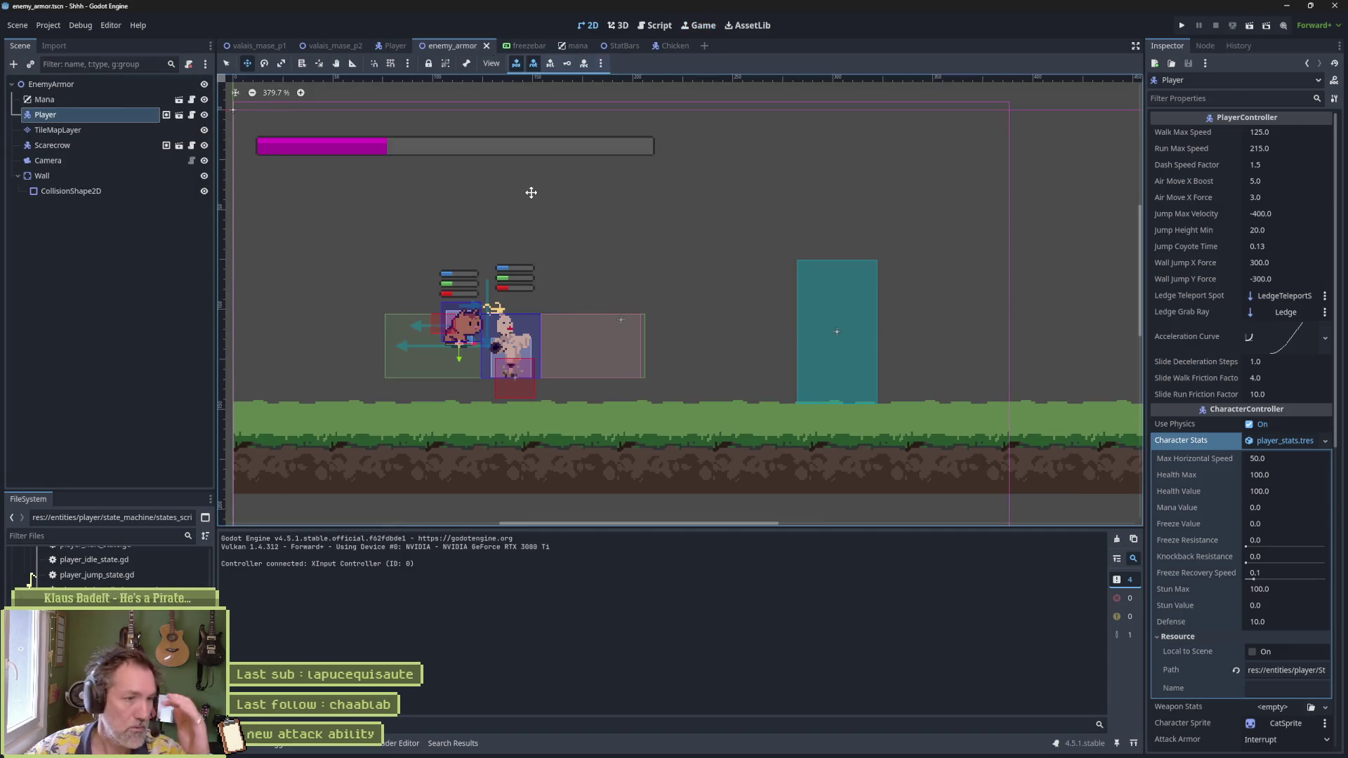
click(390, 44)
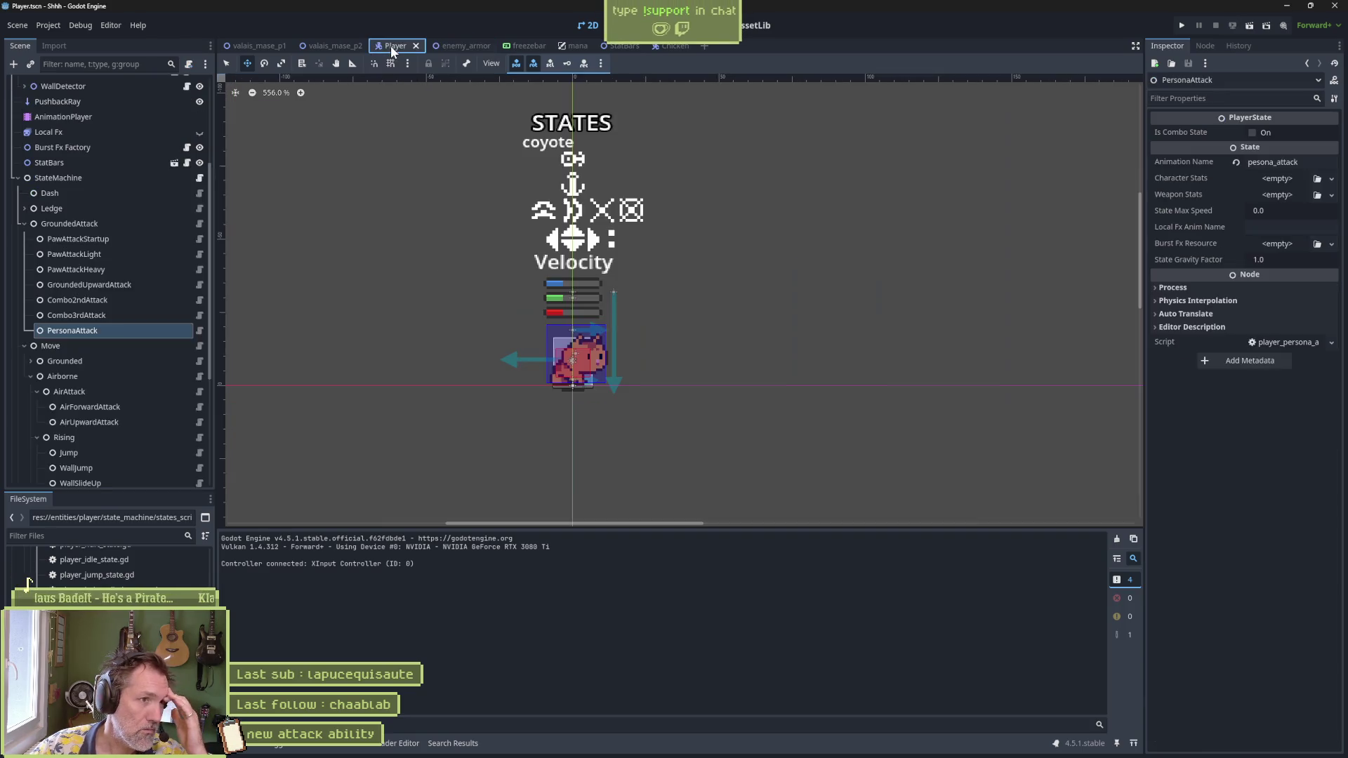
scroll(140, 171, up, 5)
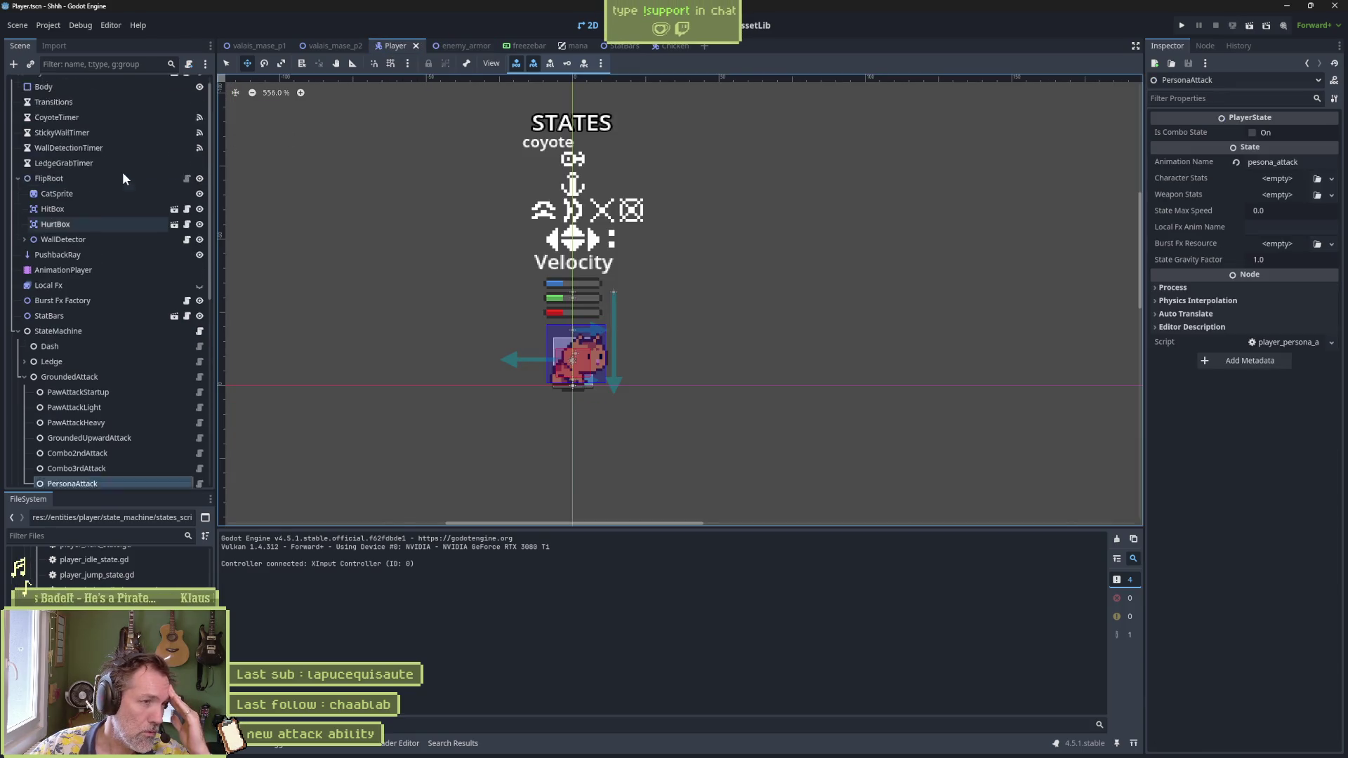
click(671, 25)
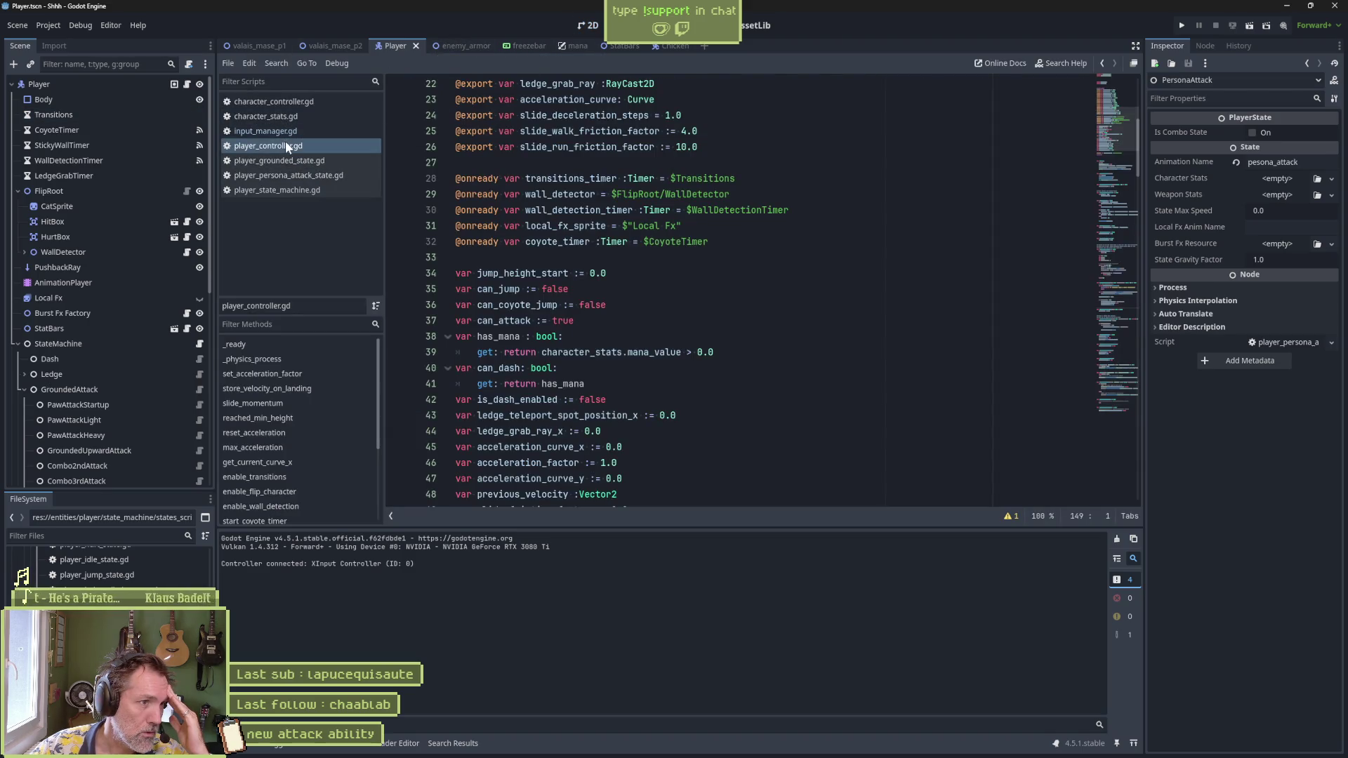
Step: Review input_manager.gd, player_grounded_attack_state.gd and player_grounded_state.gd
click(304, 144)
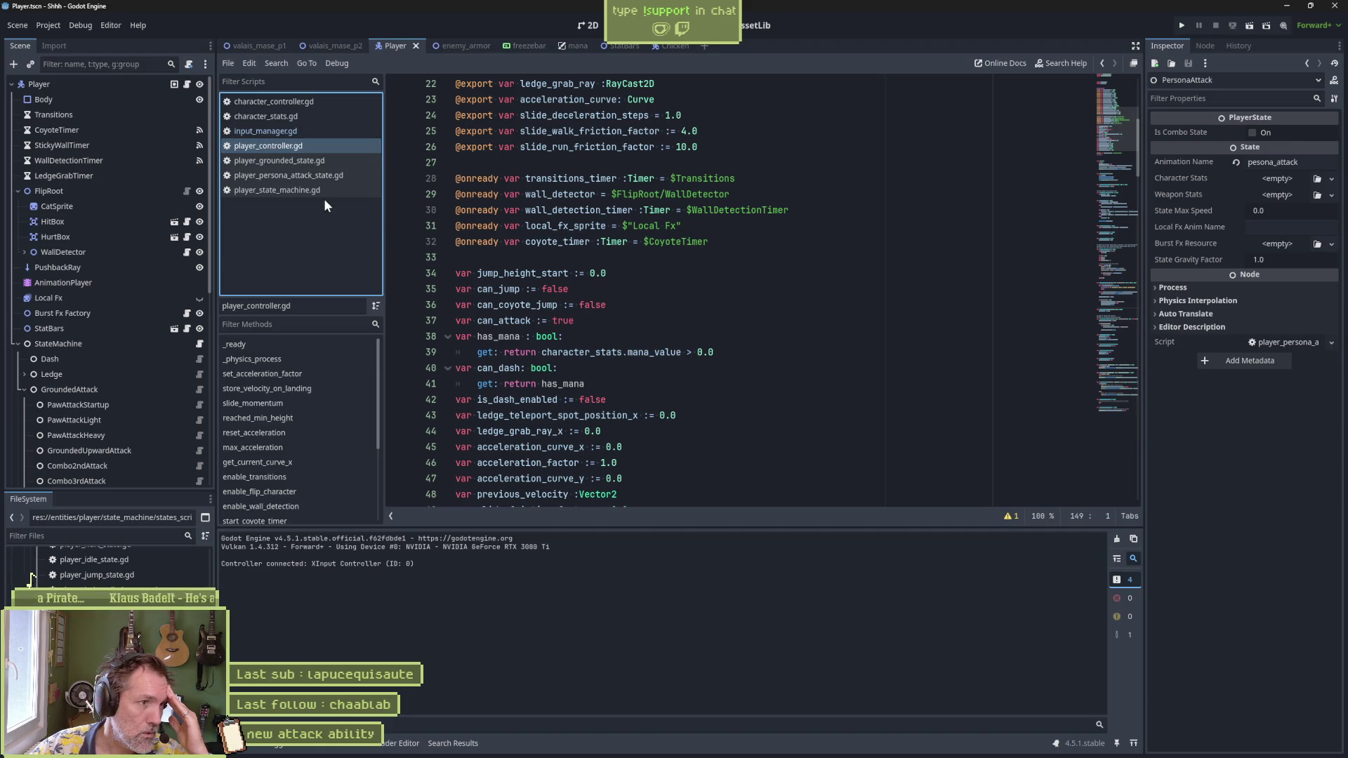
click(276, 131)
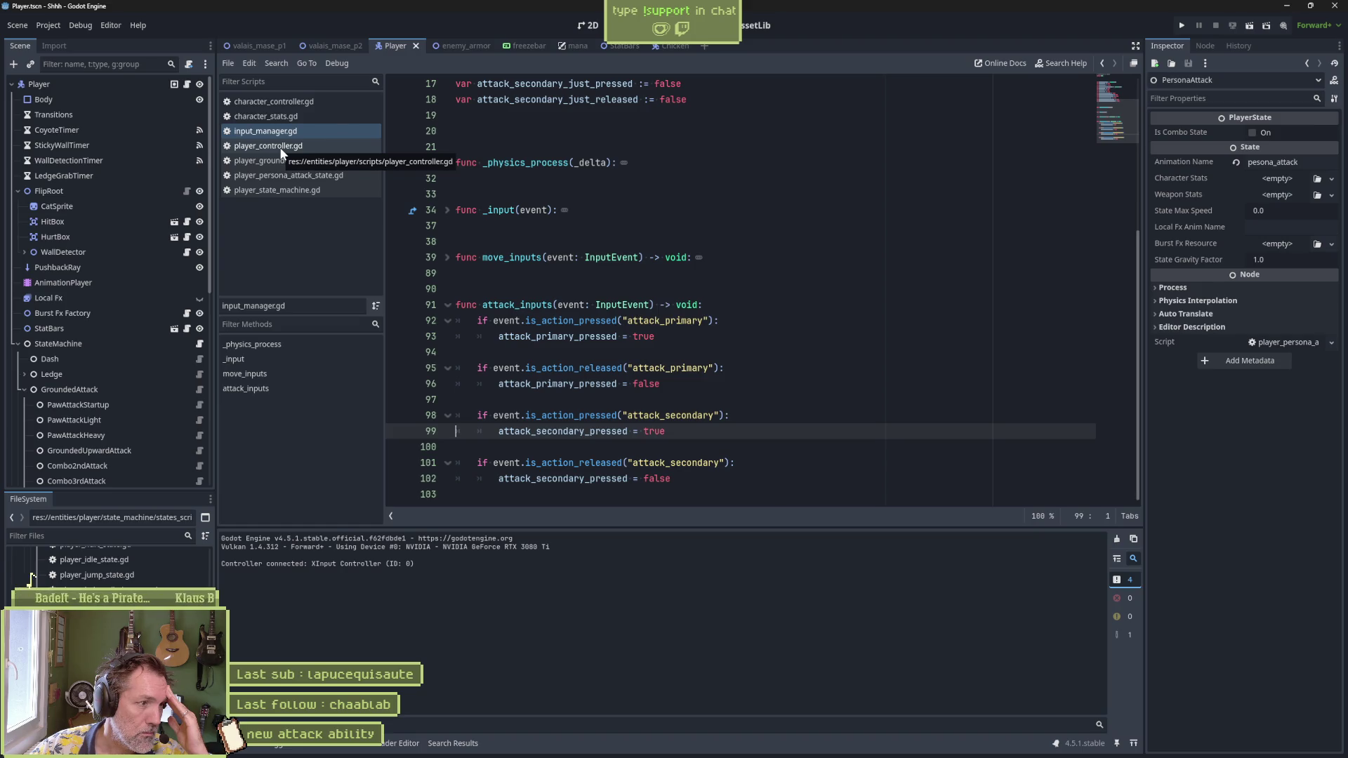
click(199, 389)
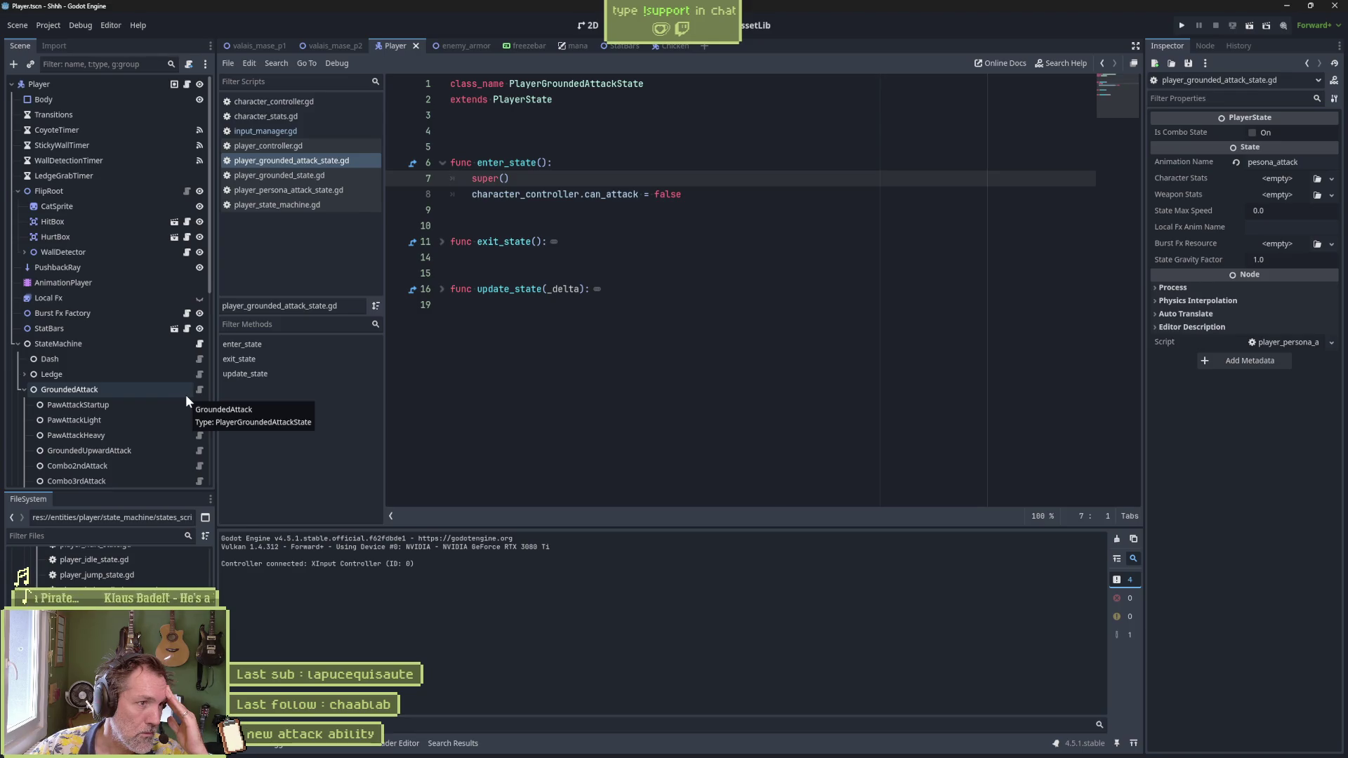
click(335, 175)
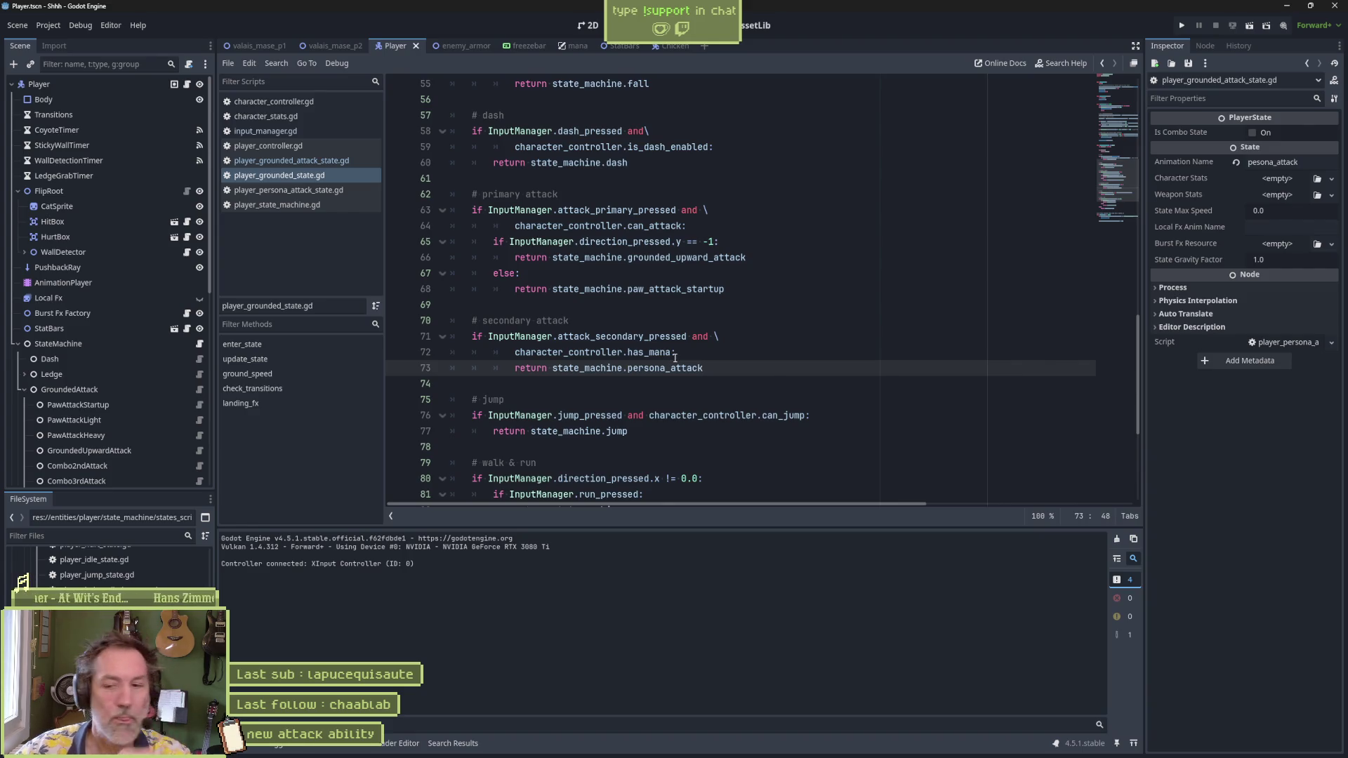
Step: Play-test enemy_armor walking the cat toward the scarecrow, then stop and breakpoint line 71
click(461, 46)
key(F6)
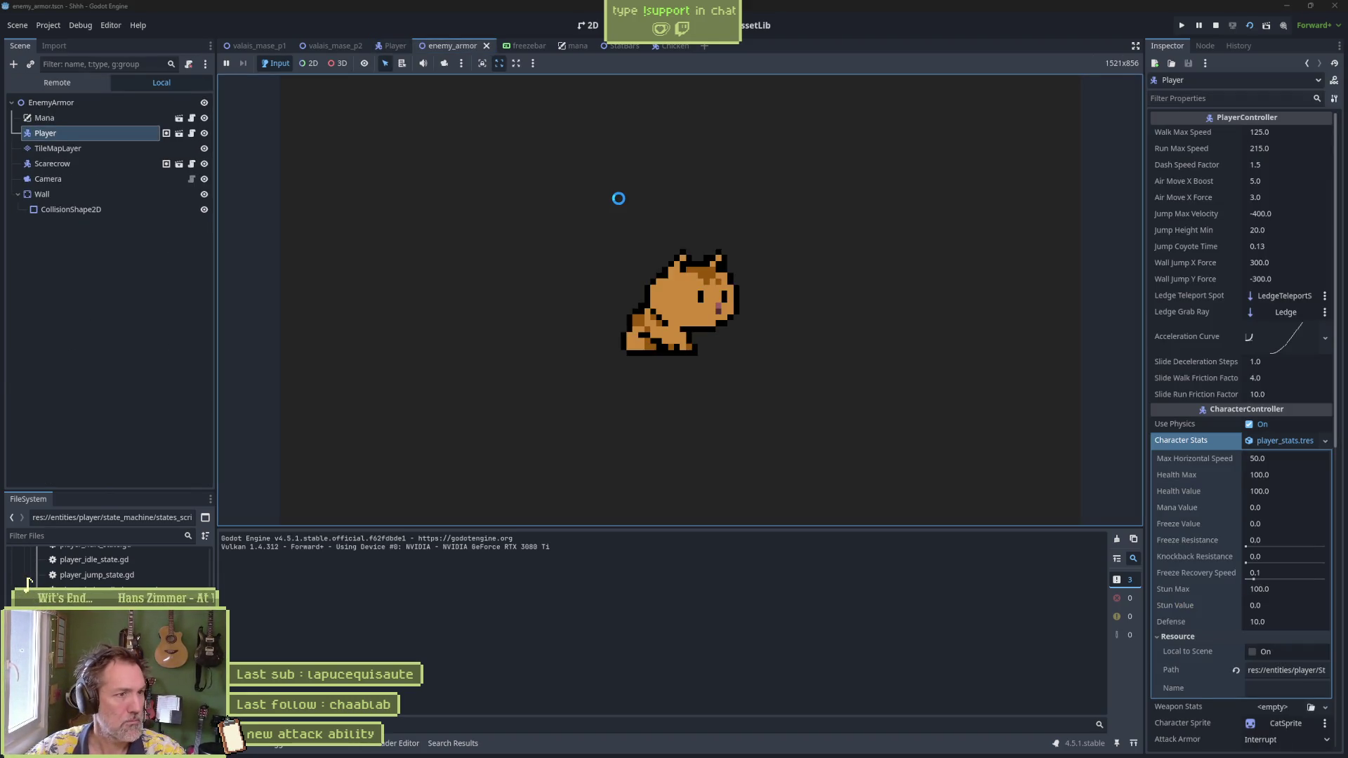
key(Right)
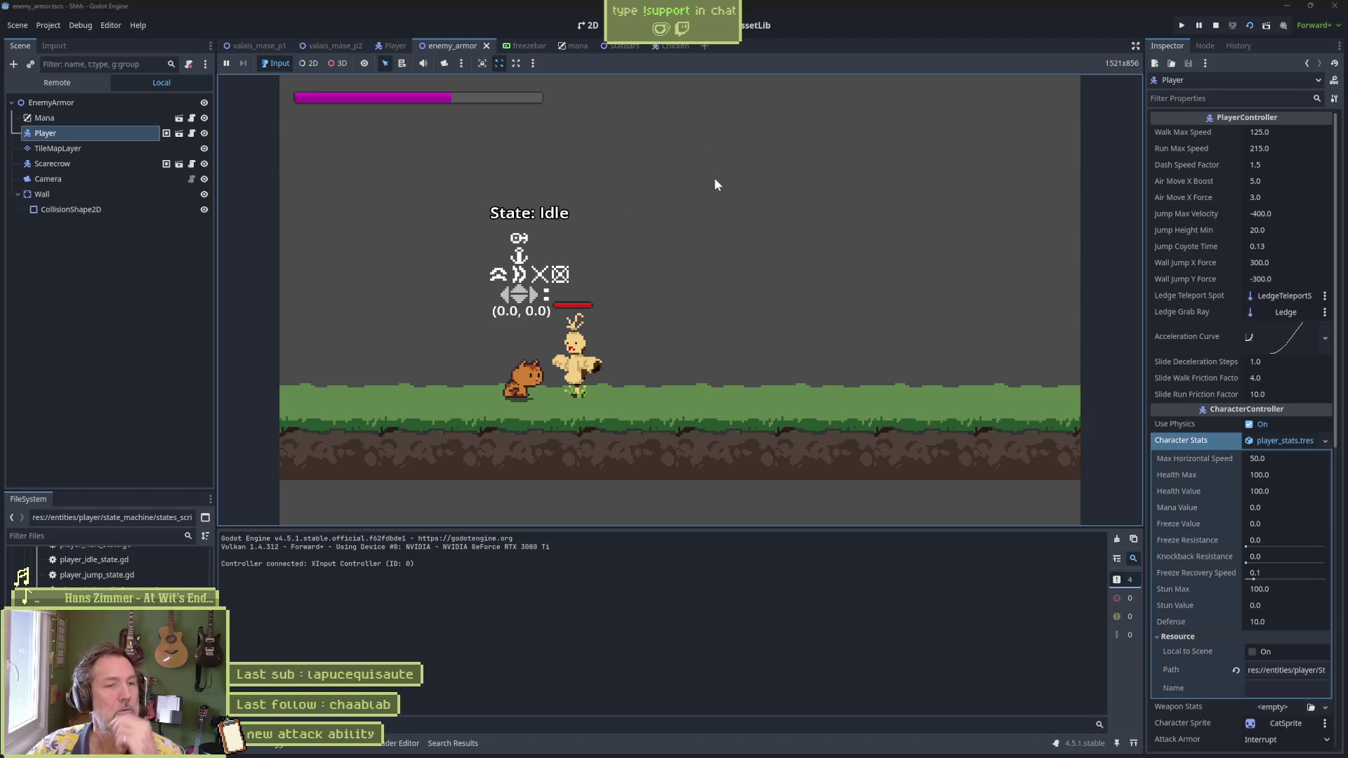
click(1214, 30)
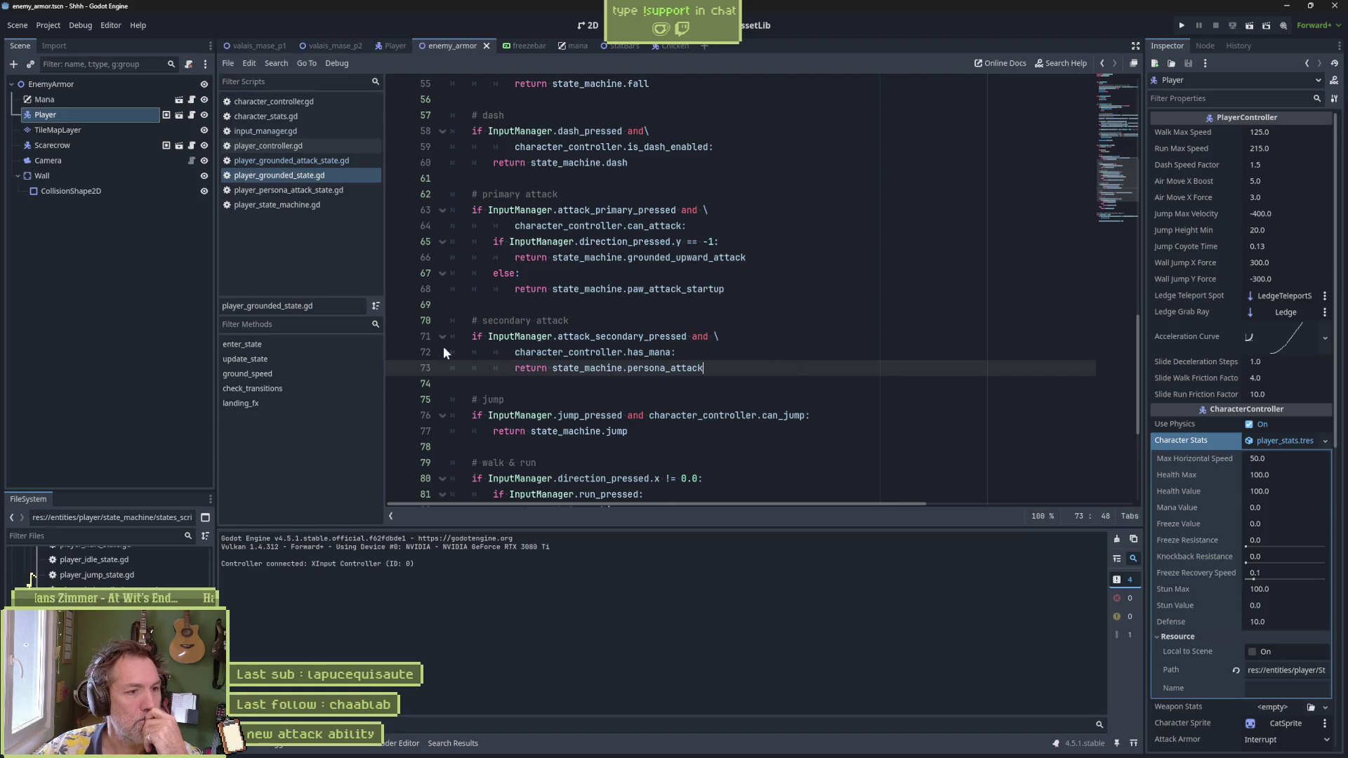
click(407, 337)
Step: Run with the line 71 breakpoint, remove a stray 'v', and rerun until it pauses there
key(F5)
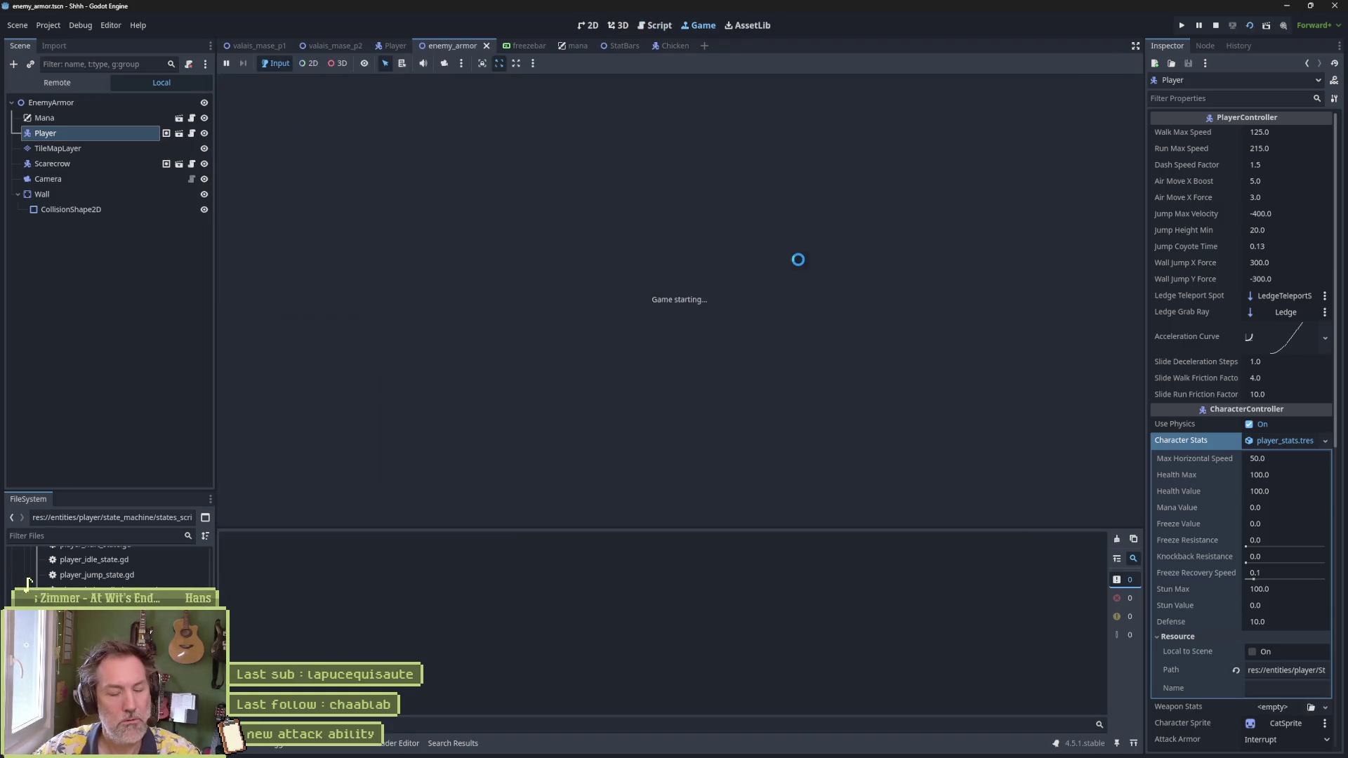
text(v)
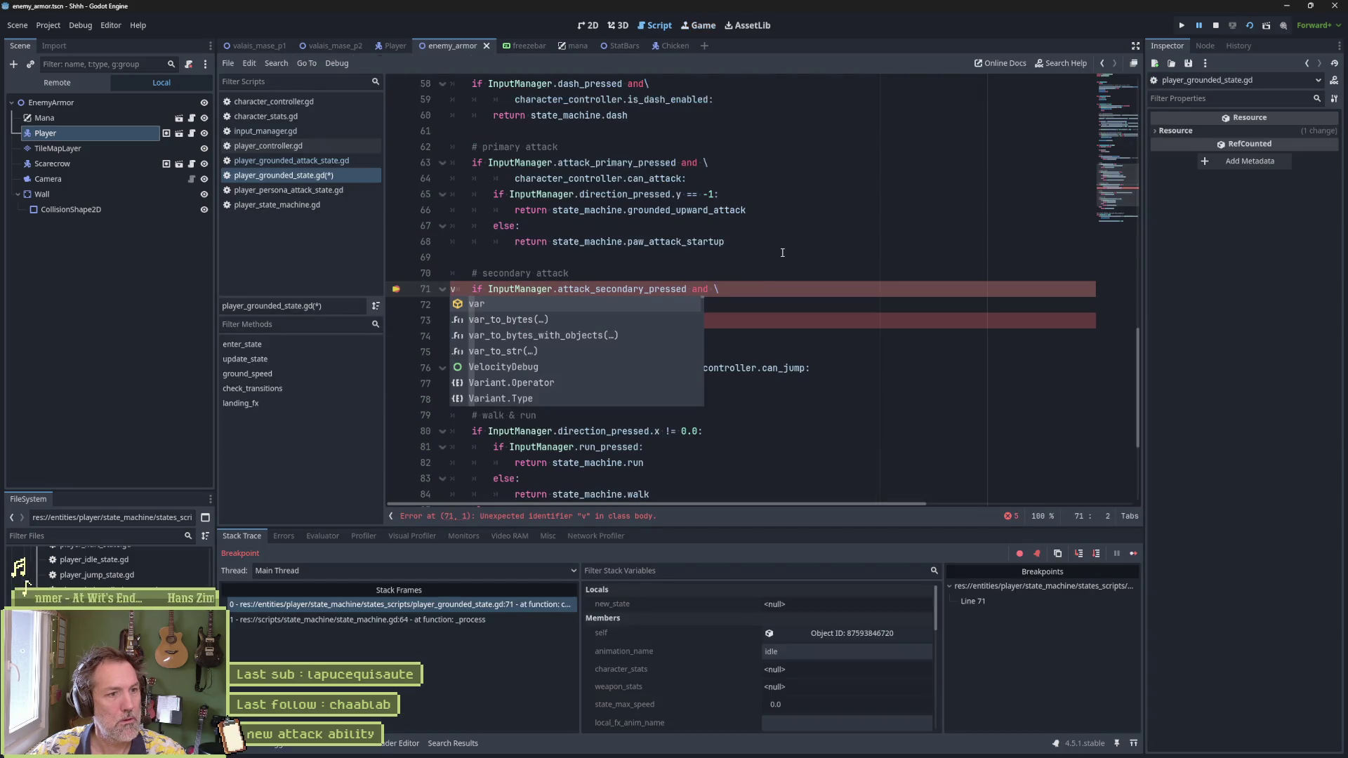
key(BackSpace)
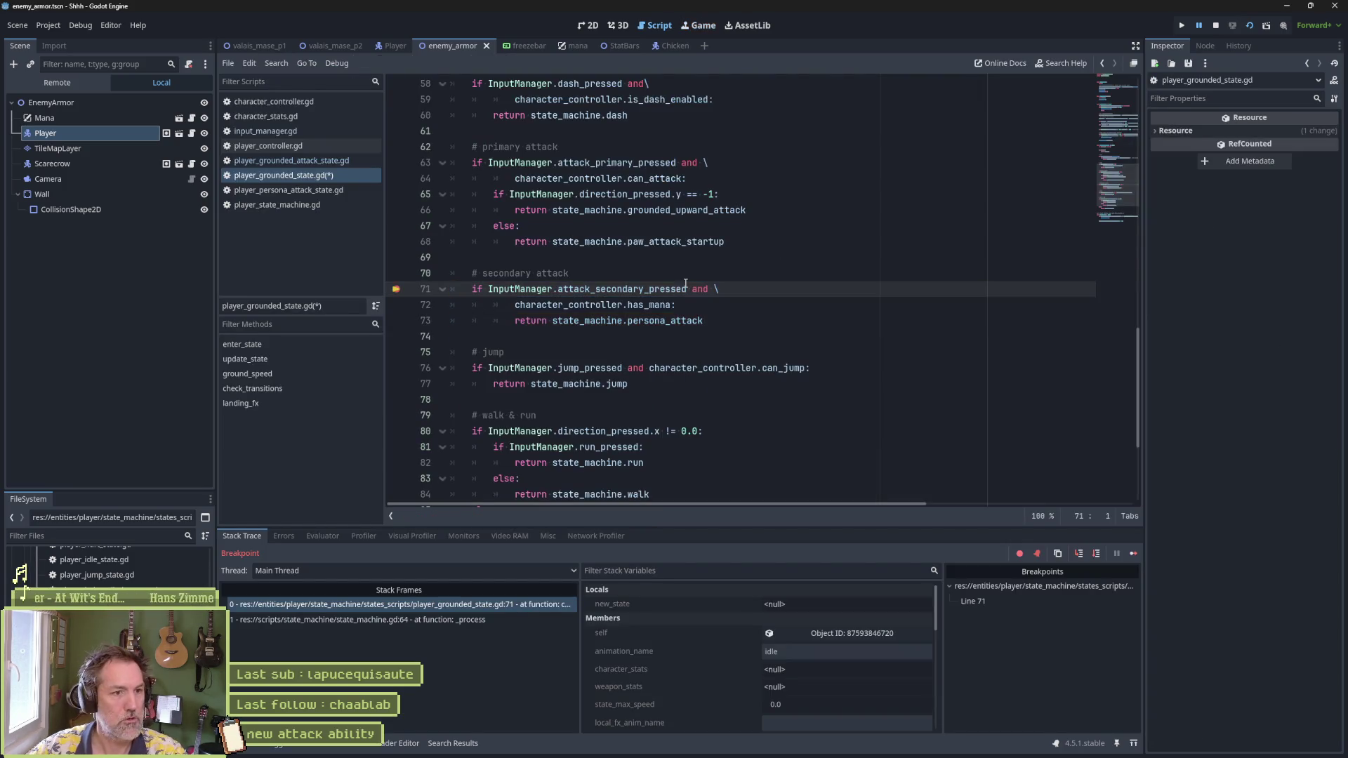
click(1212, 27)
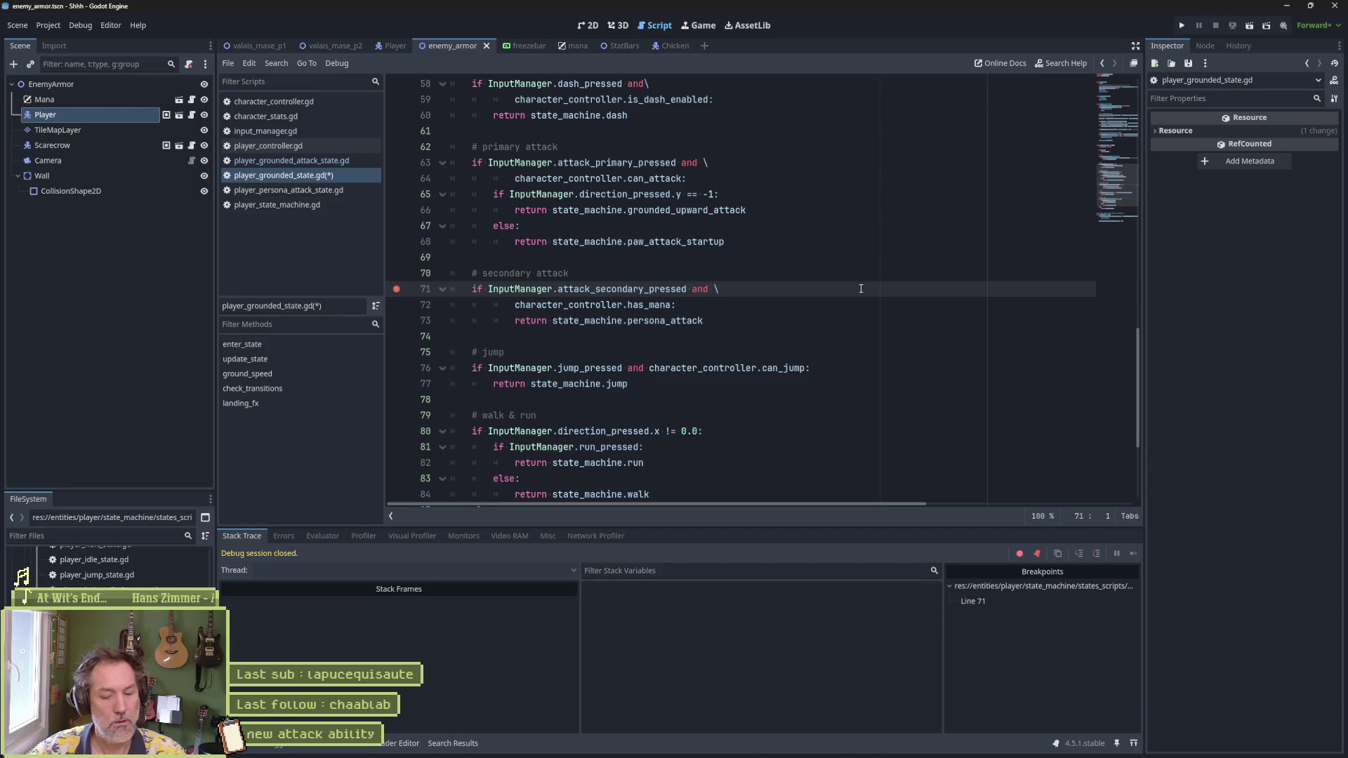
key(F5)
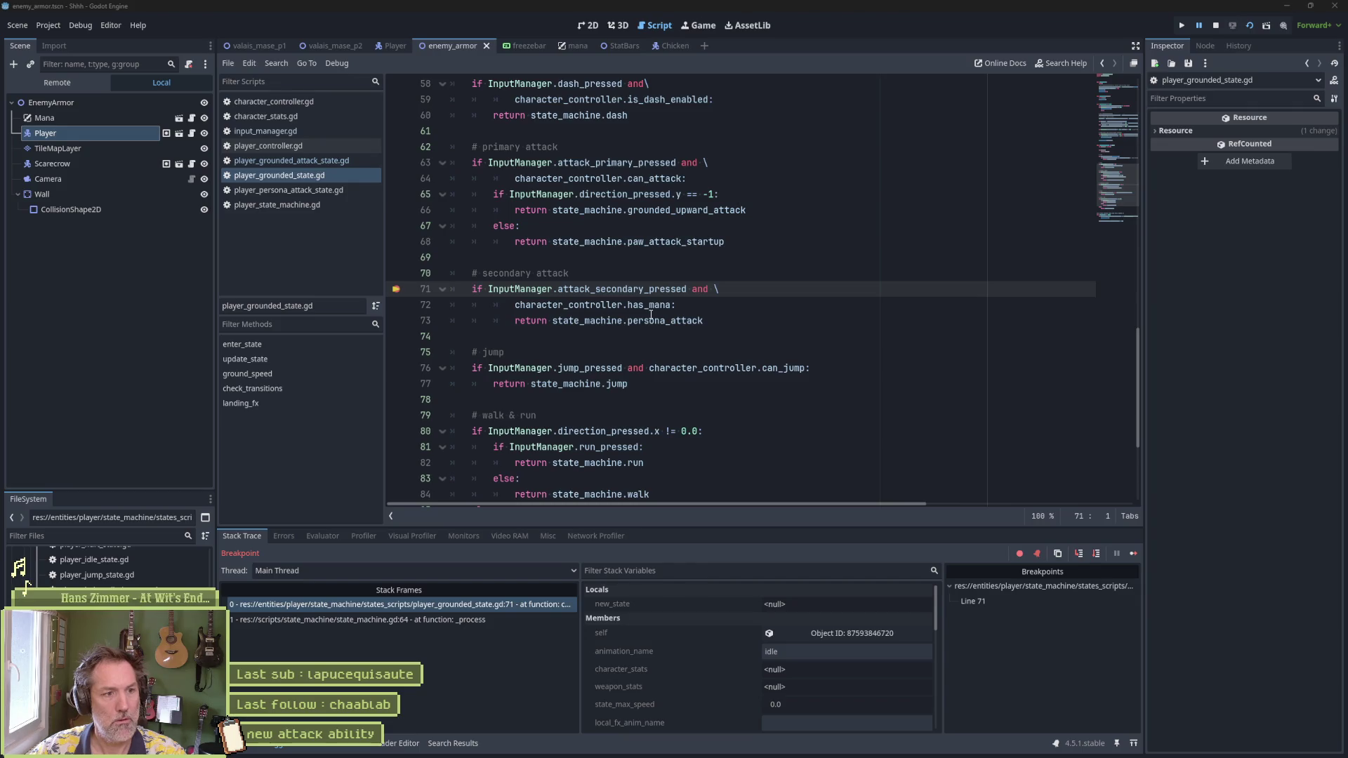
mouse_move(514, 293)
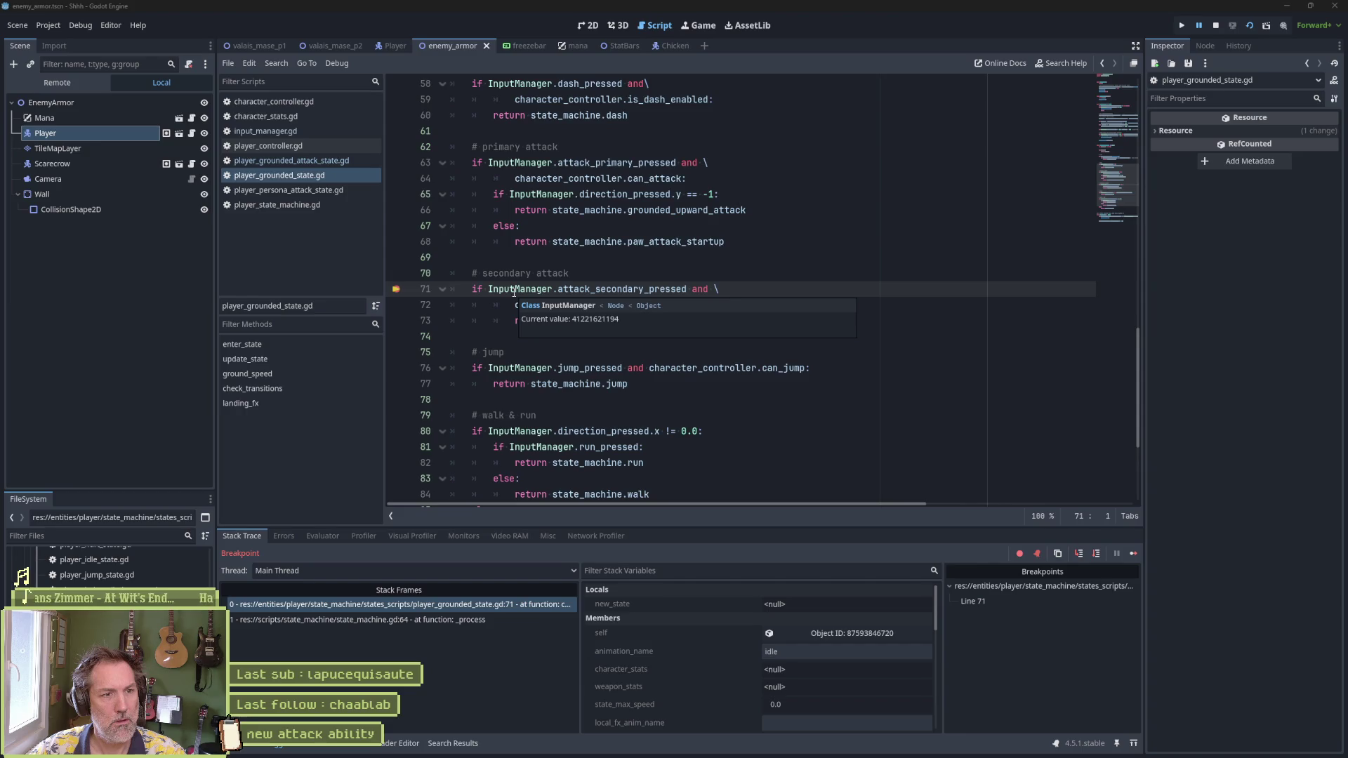
Step: Stop the game and add a print_debug 'released' message after the release check, copied from line 99
key(F8)
click(646, 294)
text(int)
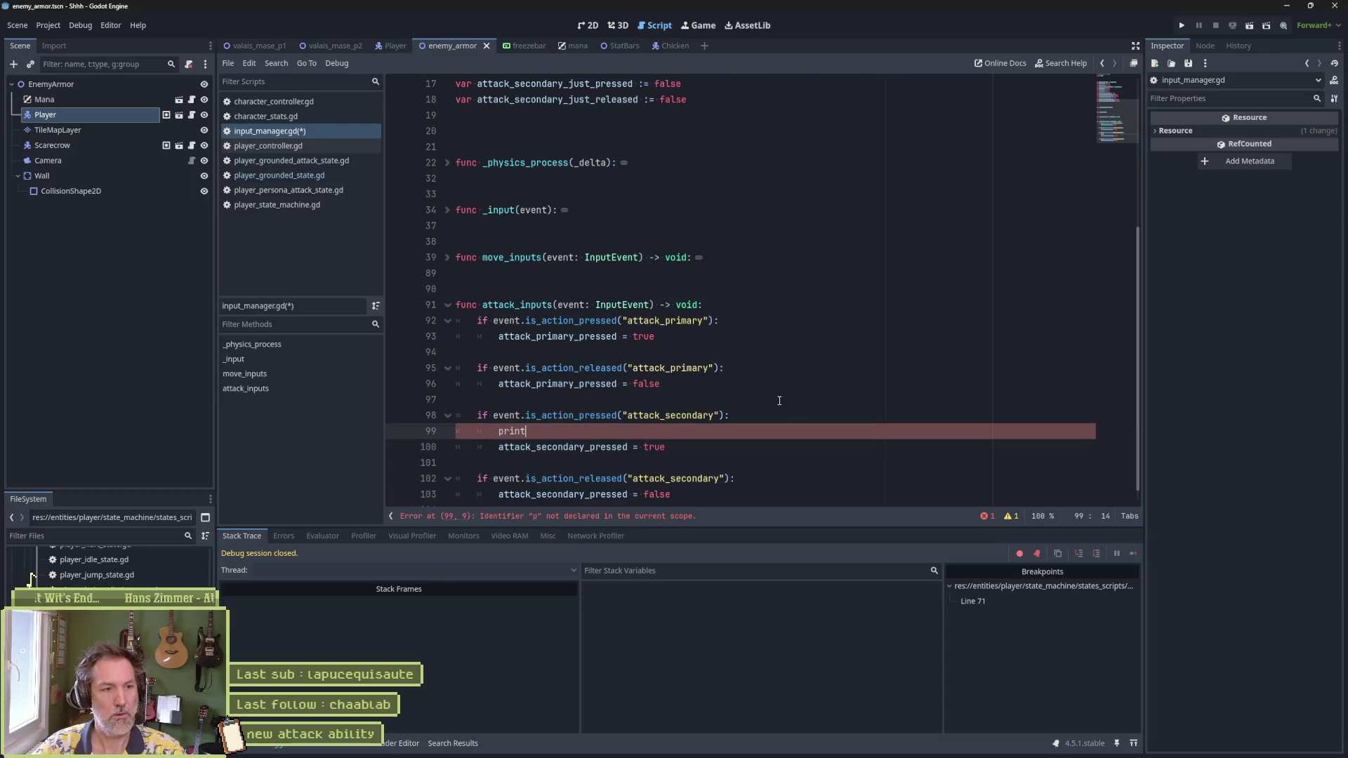
text(bug(sefl,)
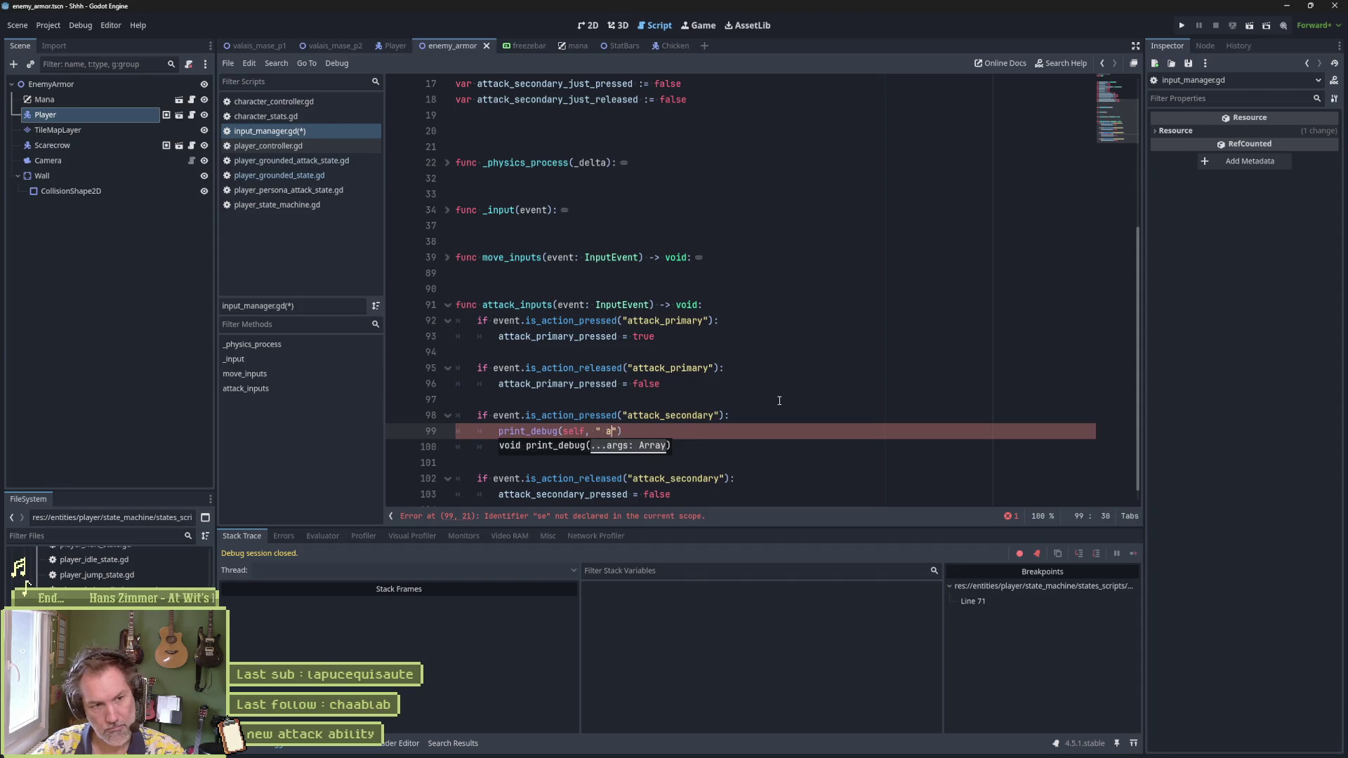
text( secondary pressed)
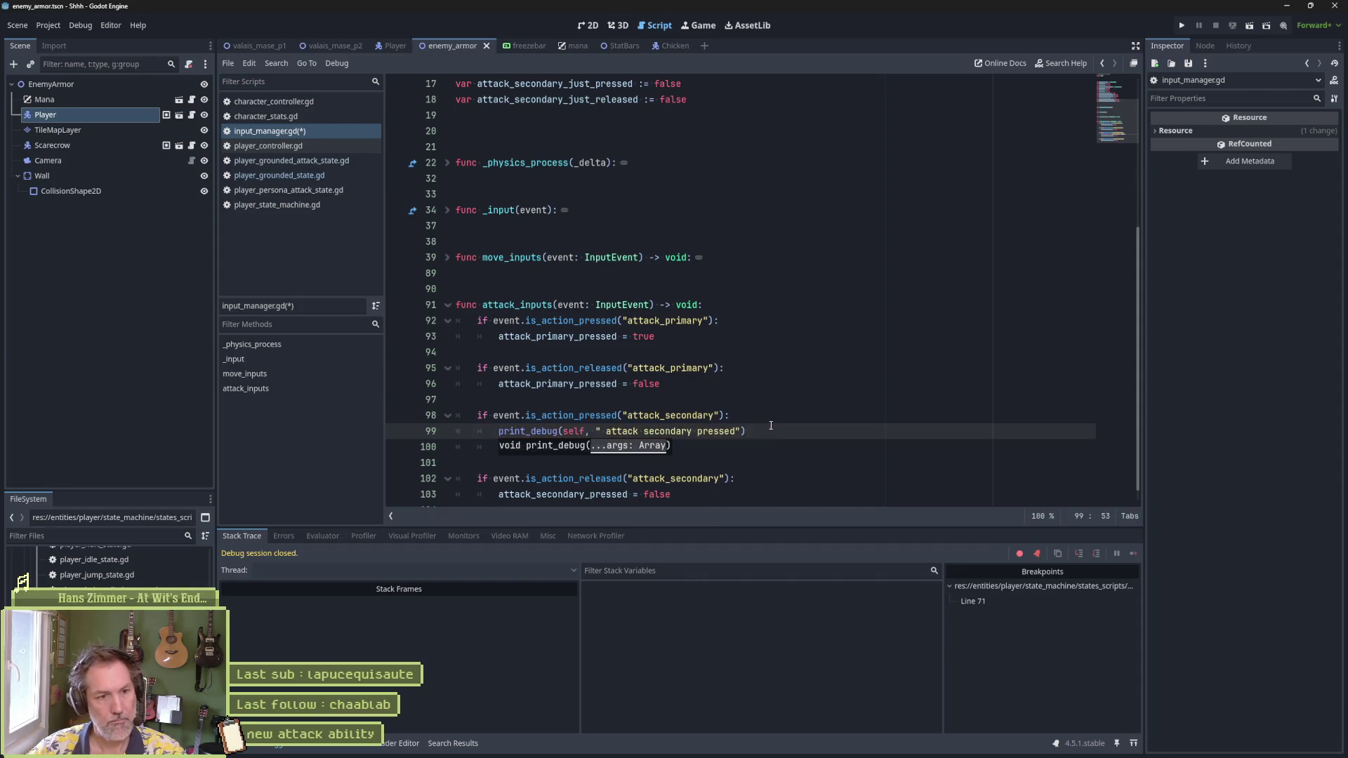
drag(772, 431, 770, 416)
key(ctrl+c)
click(761, 472)
key(ctrl+v)
click(682, 478)
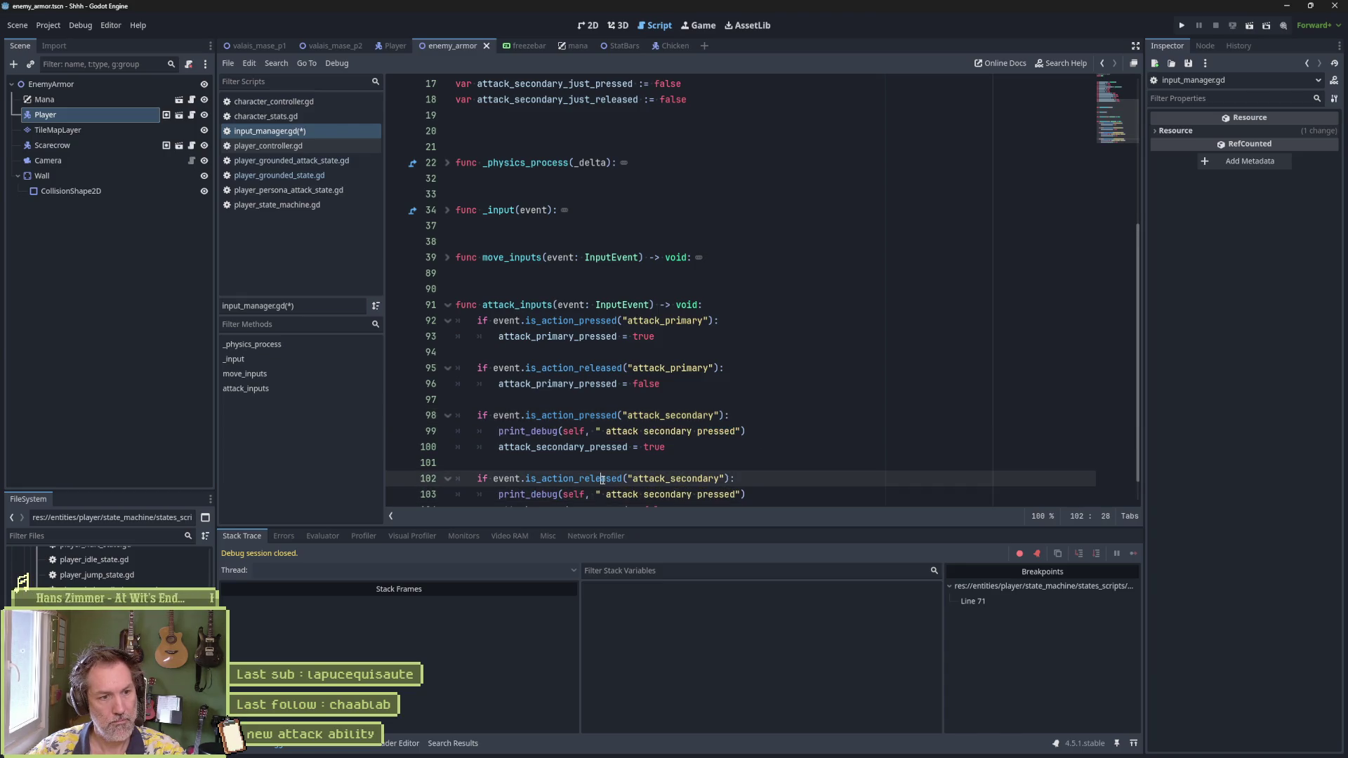
double_click(603, 478)
double_click(707, 494)
text(released)
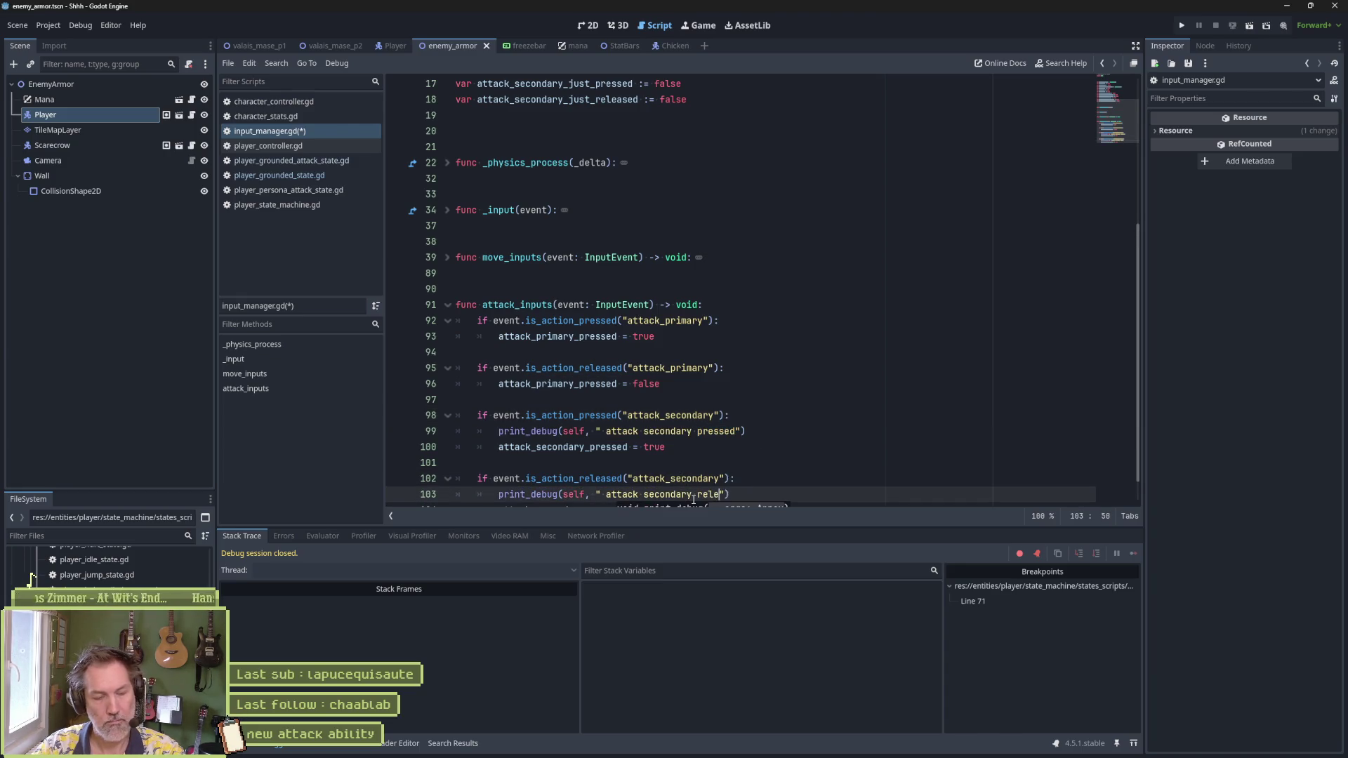
Step: Run the game, clear the line 71 breakpoint, resume, and stop after the debug prints log
key(F5)
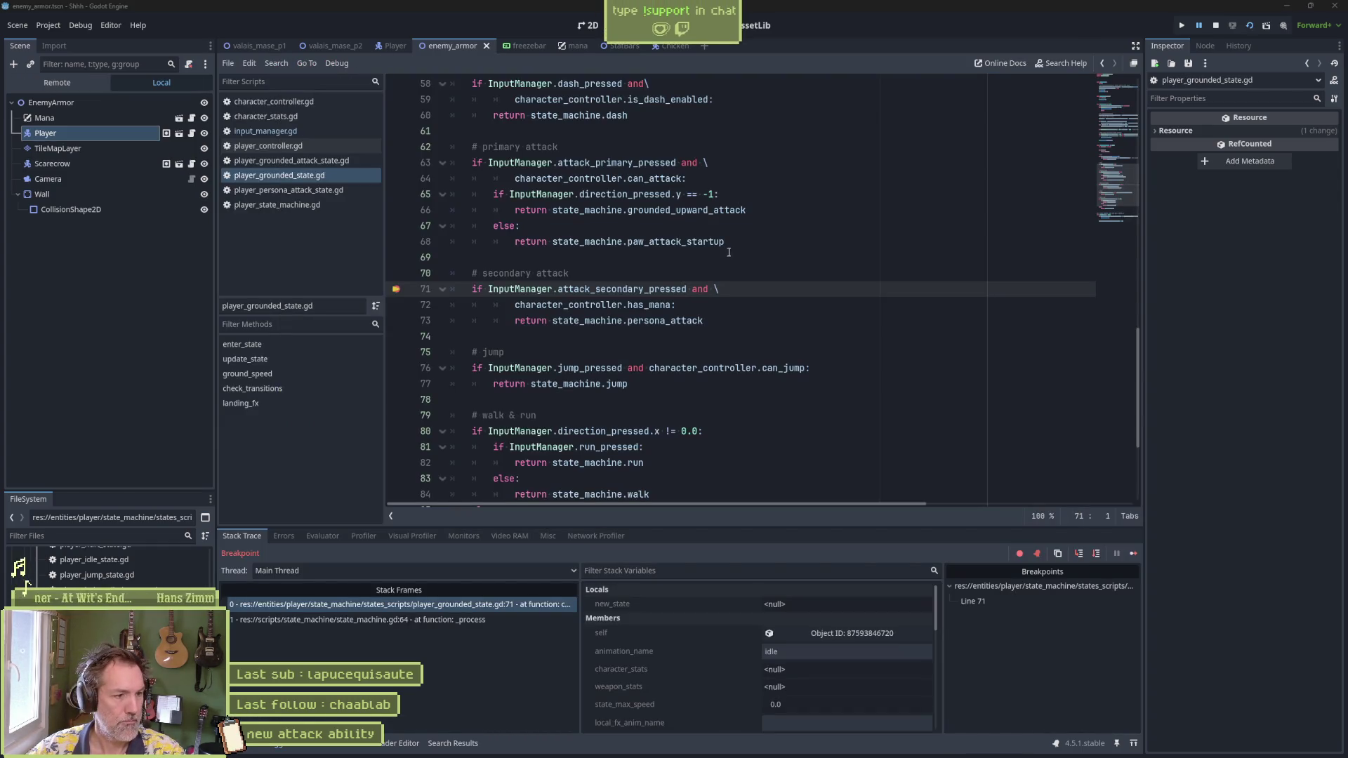
click(396, 290)
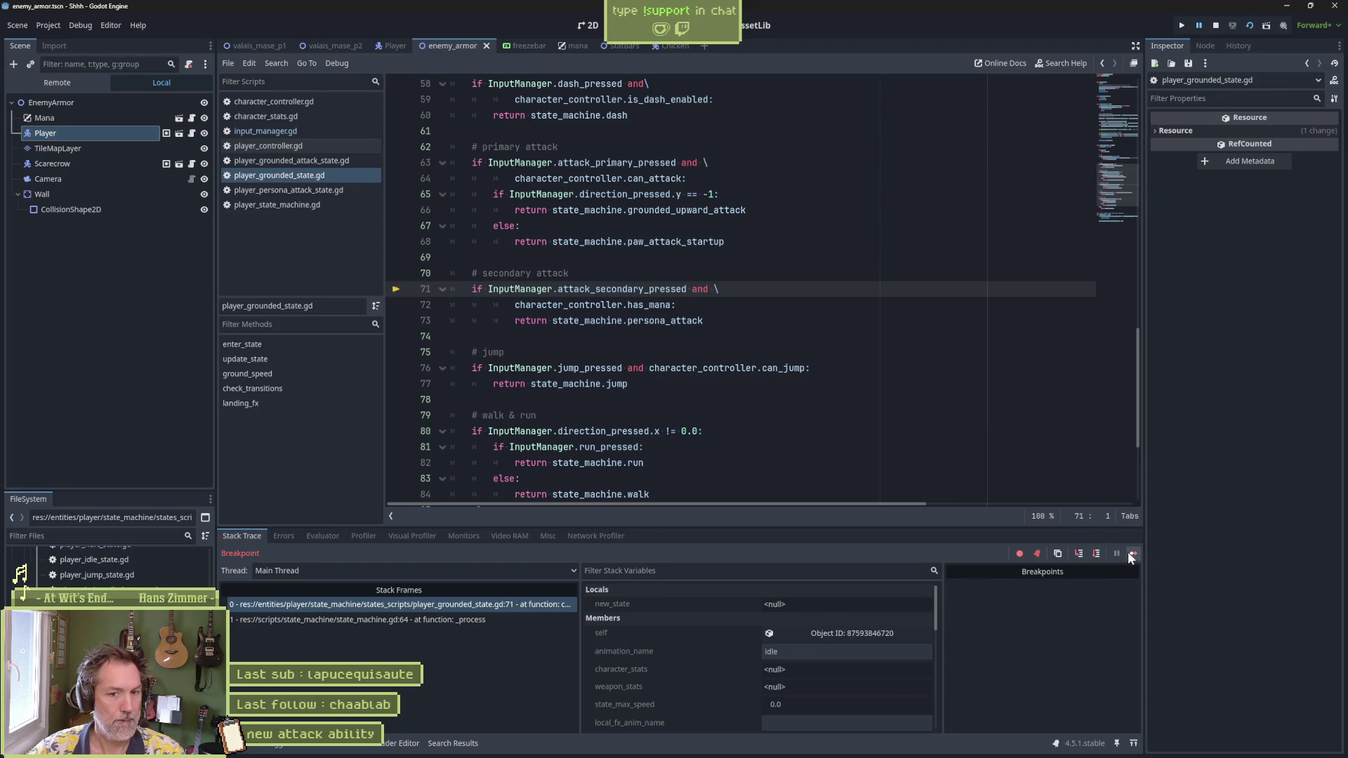
click(1130, 553)
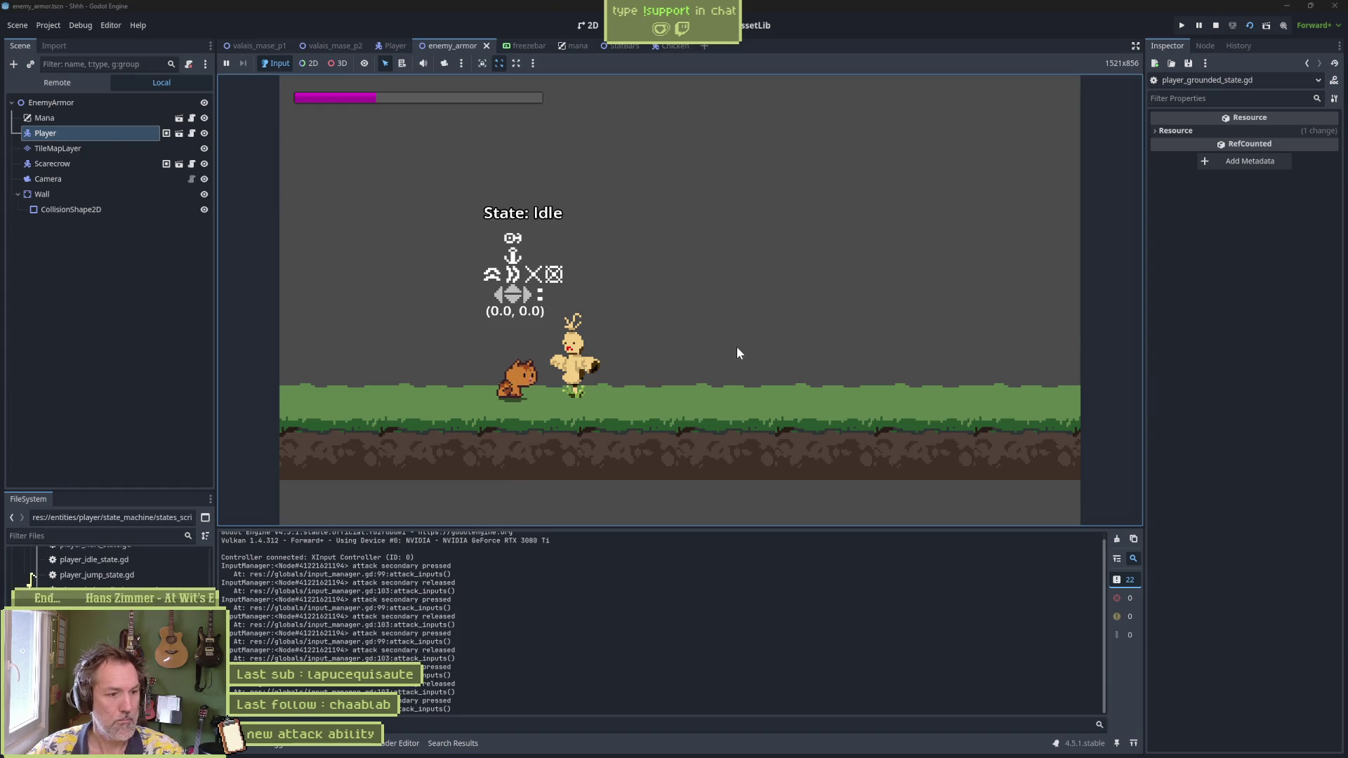
click(1215, 27)
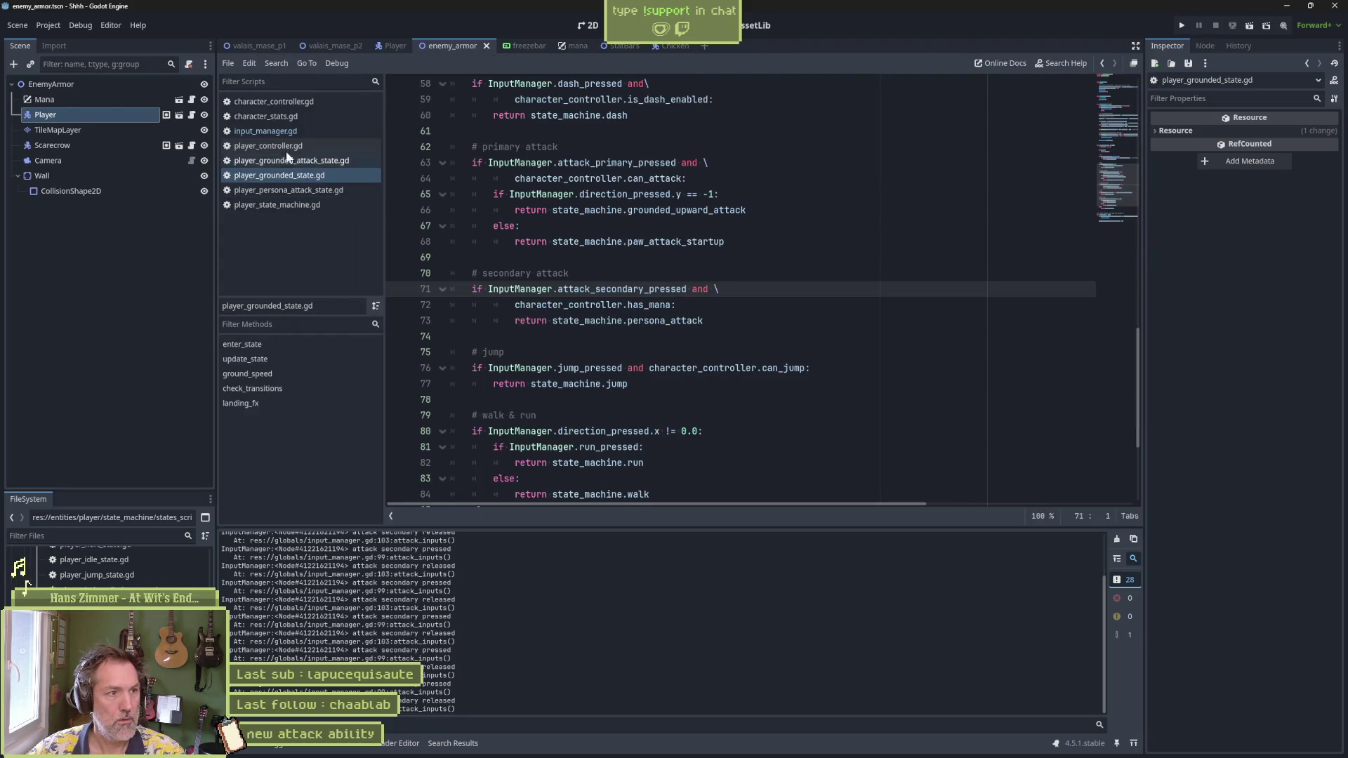
Step: Delete the pressed and released print_debug lines from input_manager.gd and save it
click(277, 131)
scroll(776, 340, down, 1)
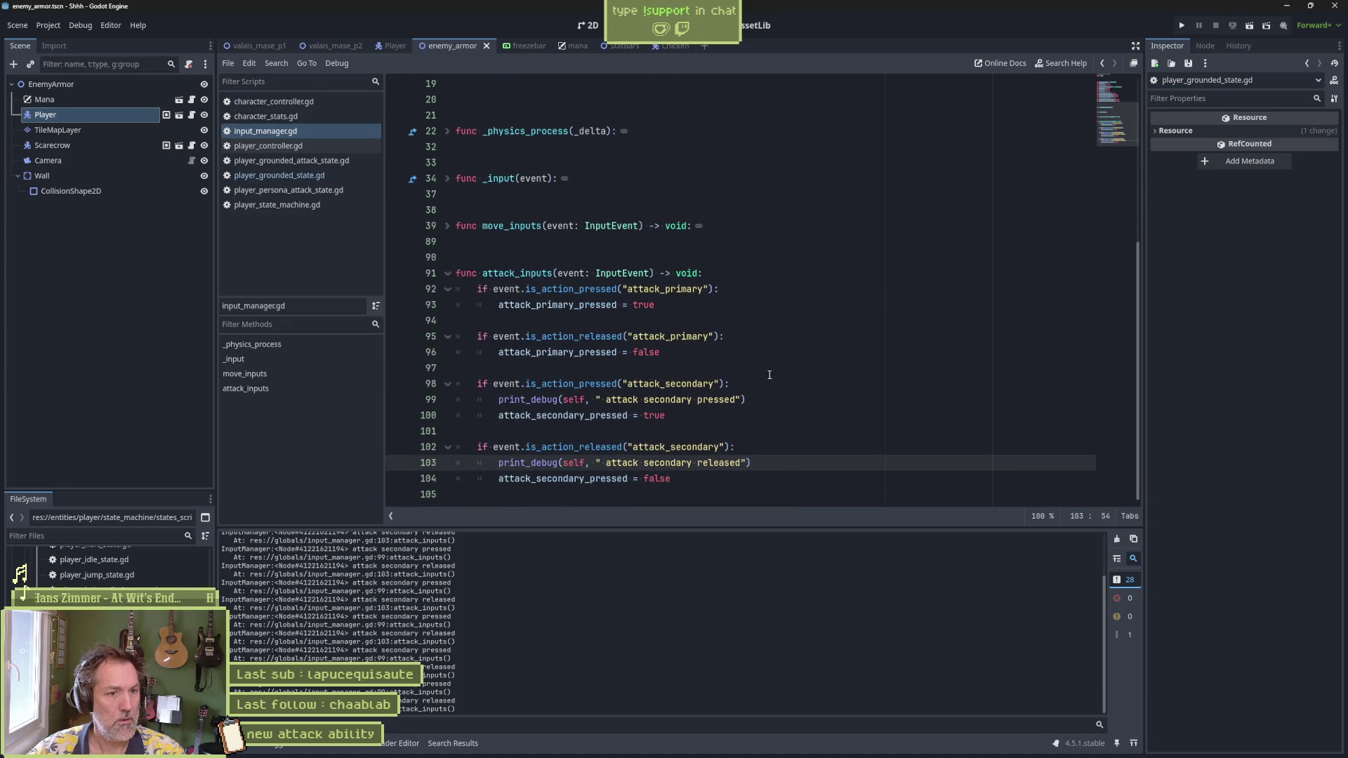
click(777, 399)
key(ctrl+shift+k)
click(774, 447)
key(ctrl+shift+k)
key(ctrl+s)
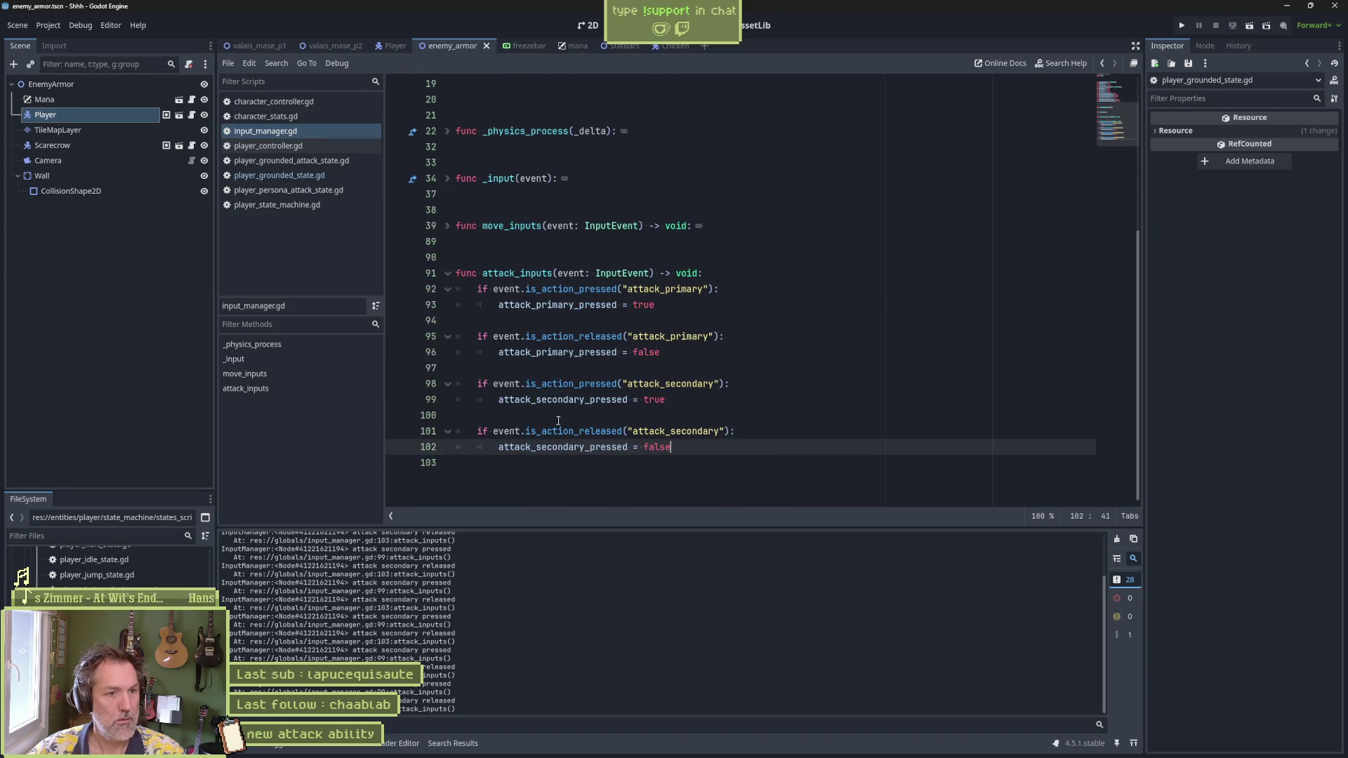
Step: Find all uses of attack_secondary_pressed and split line 71's condition after it with ':'
double_click(562, 399)
key(ctrl+shift+f)
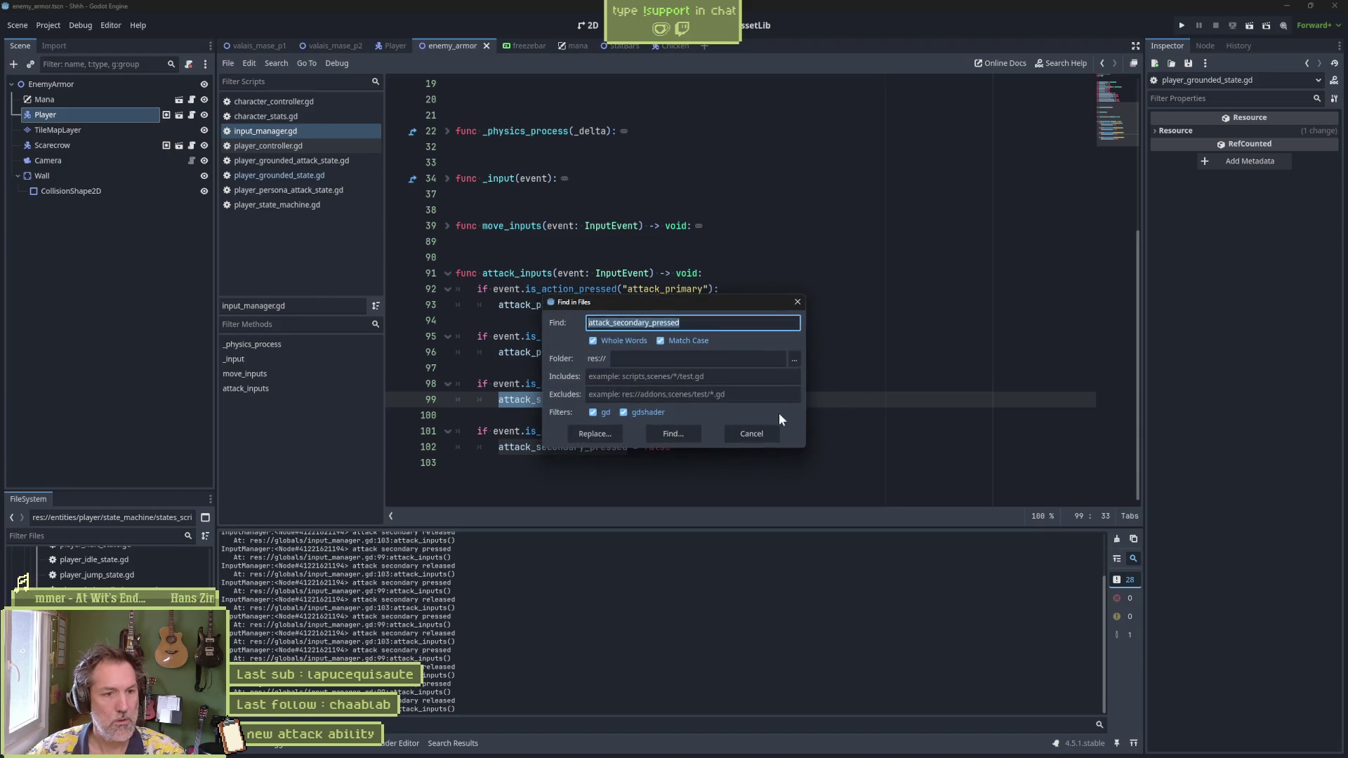
key(Return)
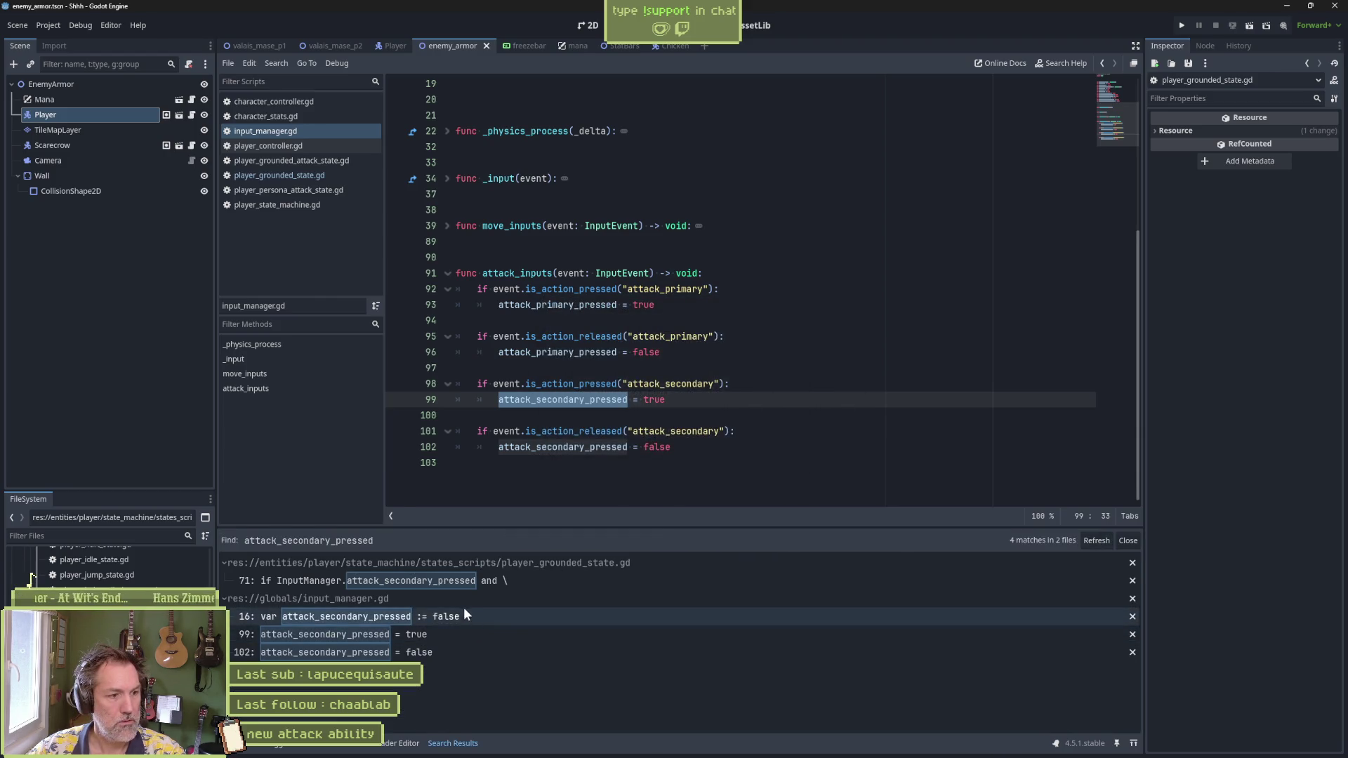
click(535, 583)
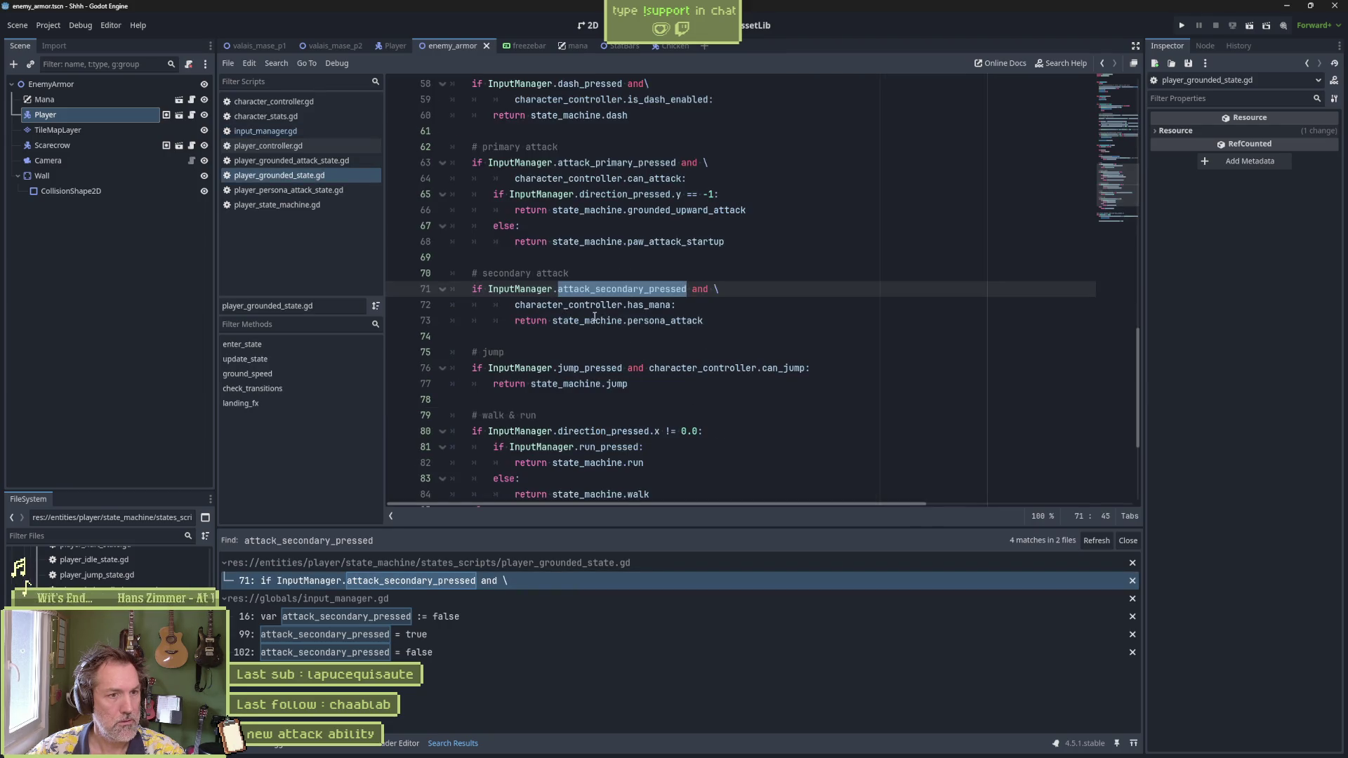
key(Right)
text(:)
key(Return)
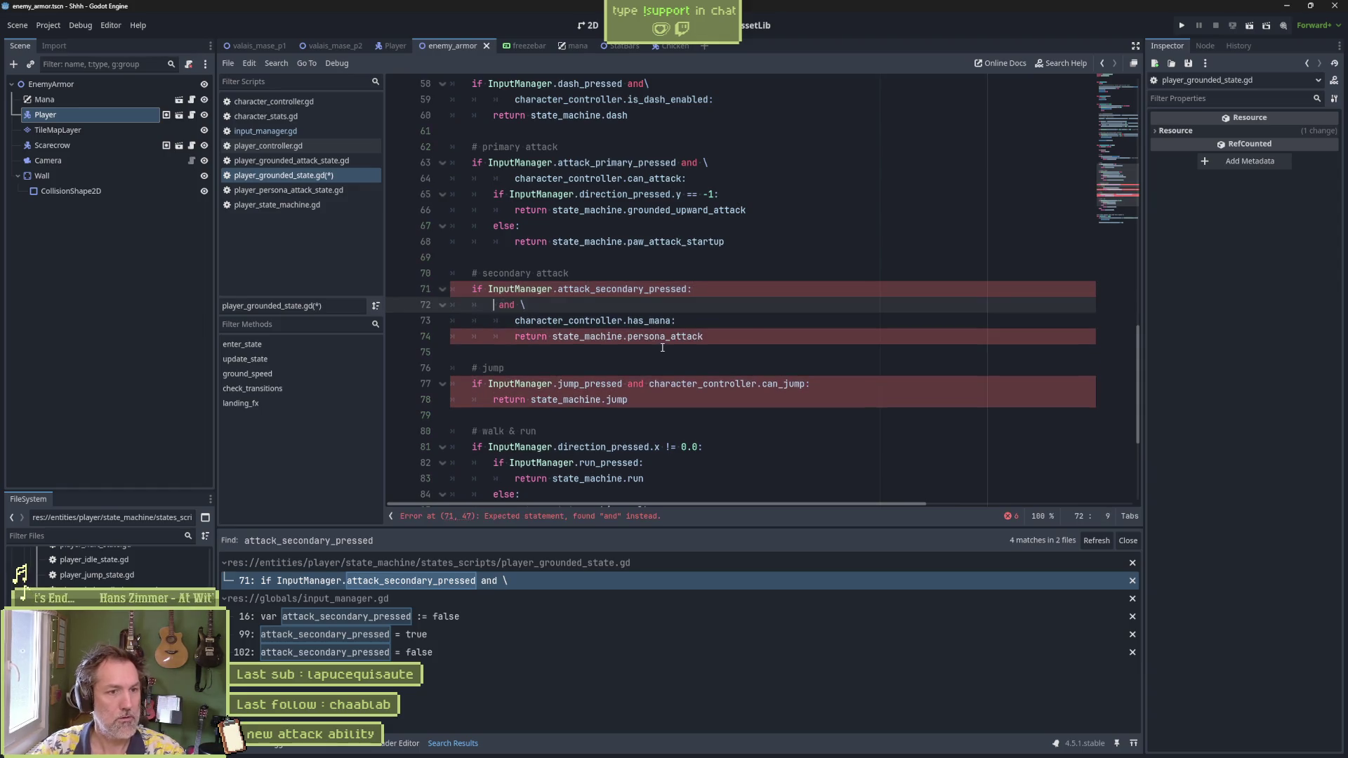
Step: Turn line 72 into 'if character_controller.has_mana:' and save player_grounded_state.gd
text(if)
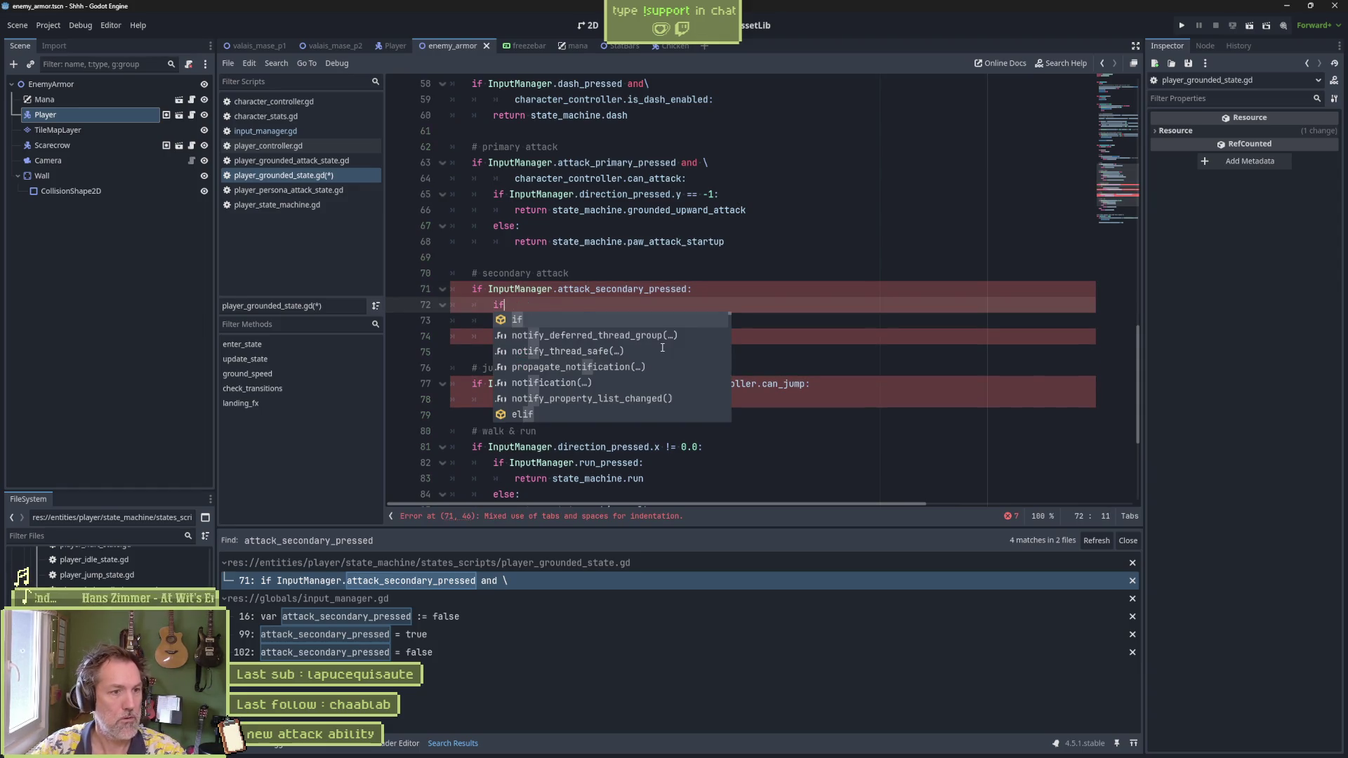
key(Delete)
key(Delete)
key(Delete)
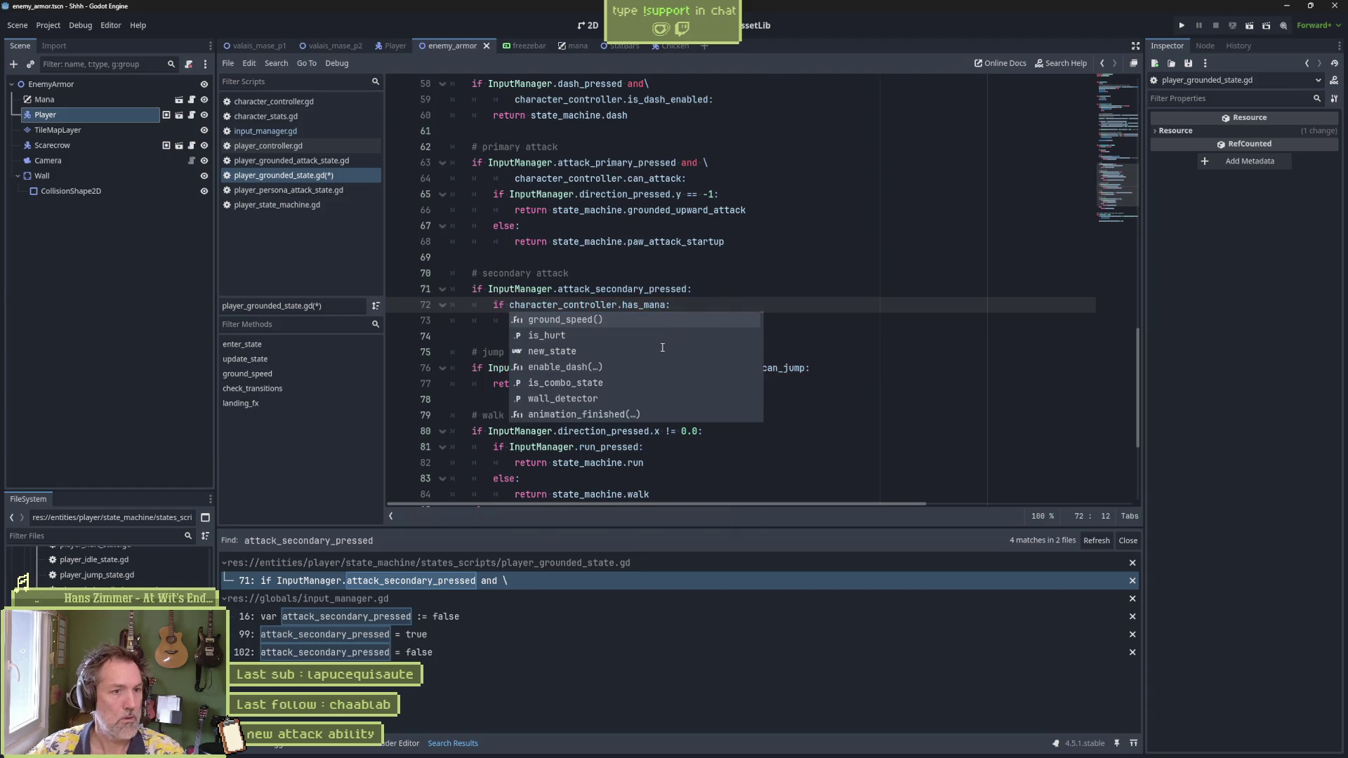
click(730, 300)
key(ctrl+s)
Step: Break on line 72 during a secondary attack, evaluate character_controller.has_mana, then stop the game
click(397, 305)
key(F6)
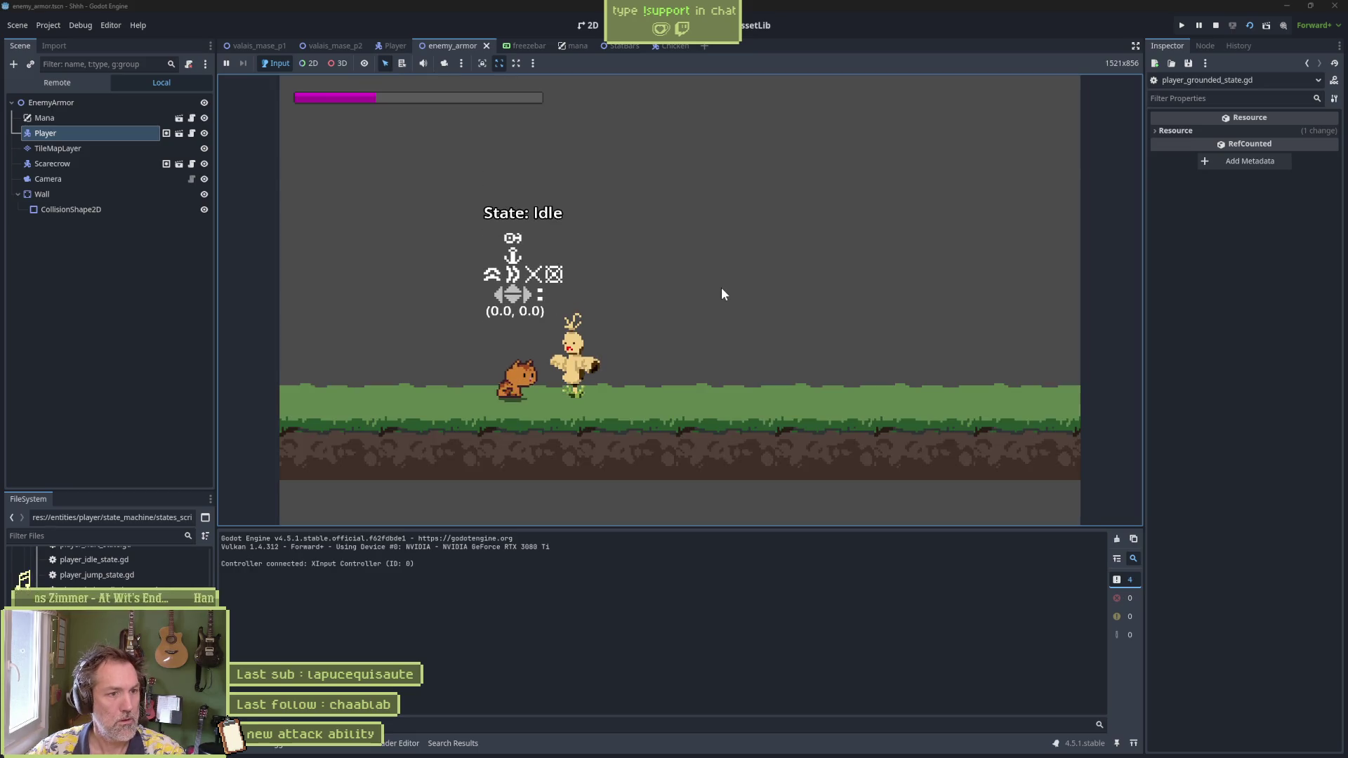
right_click(722, 288)
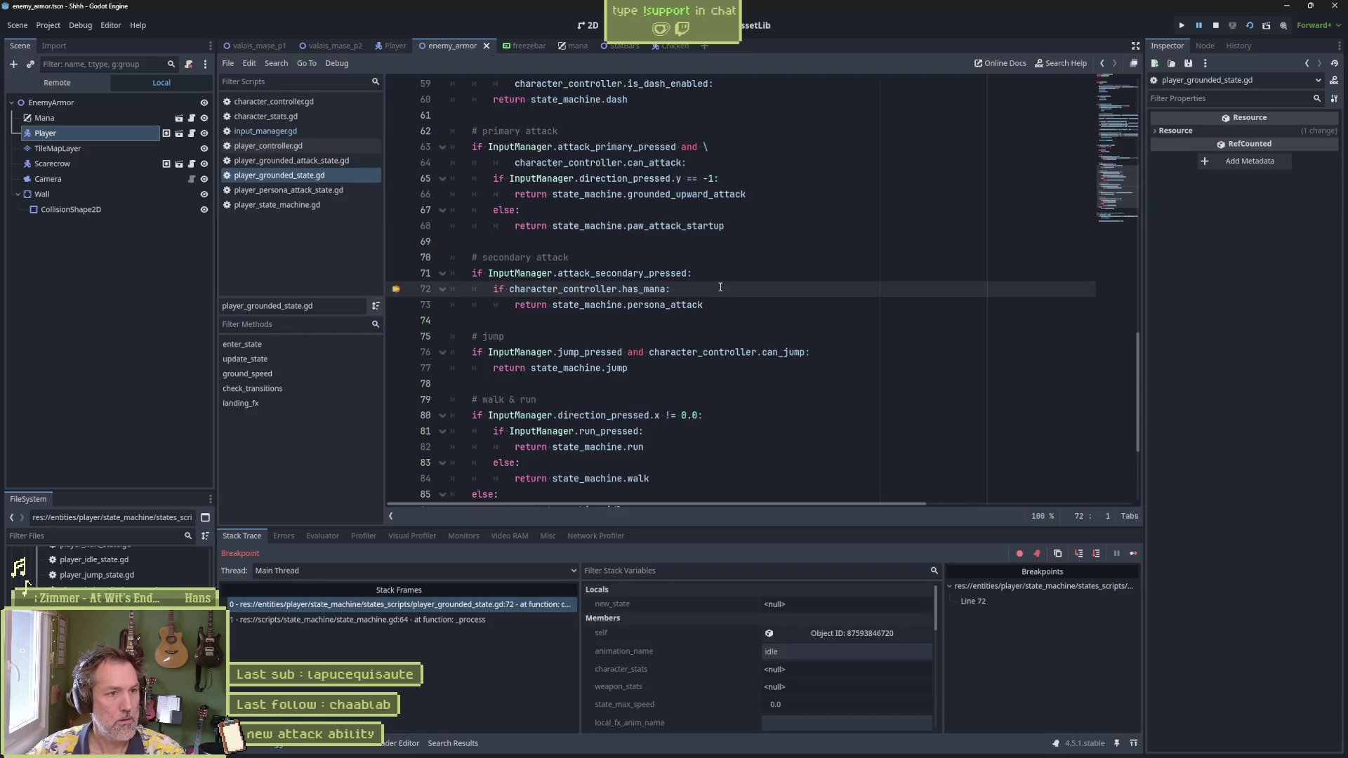
click(654, 288)
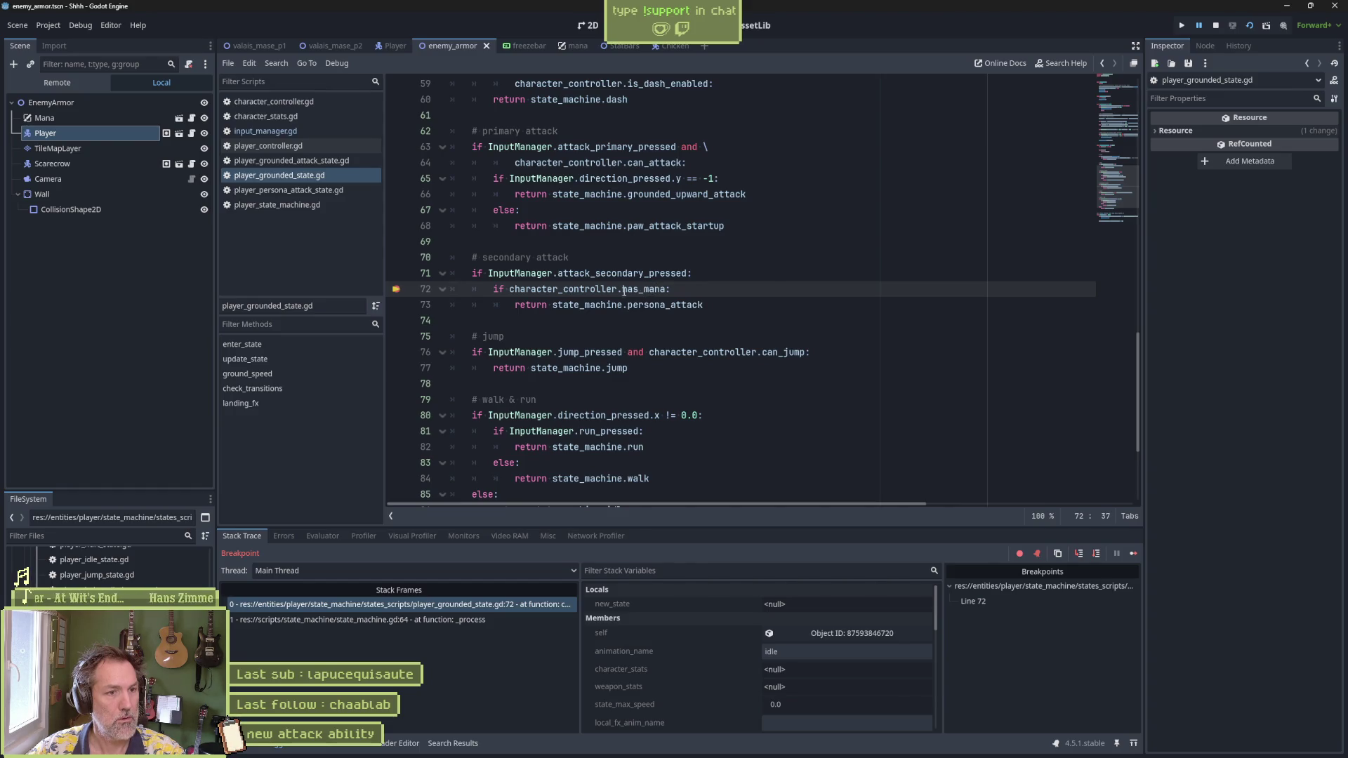
drag(511, 294, 666, 291)
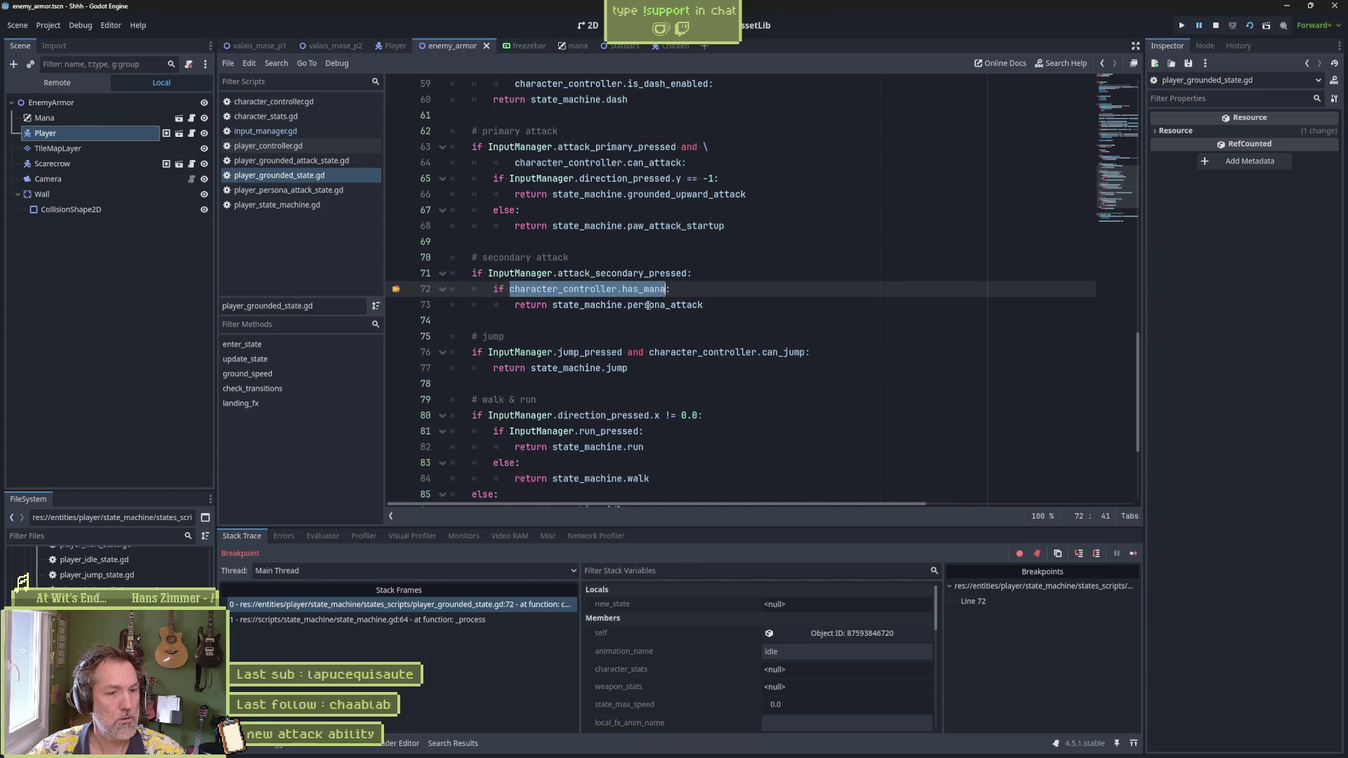
click(323, 536)
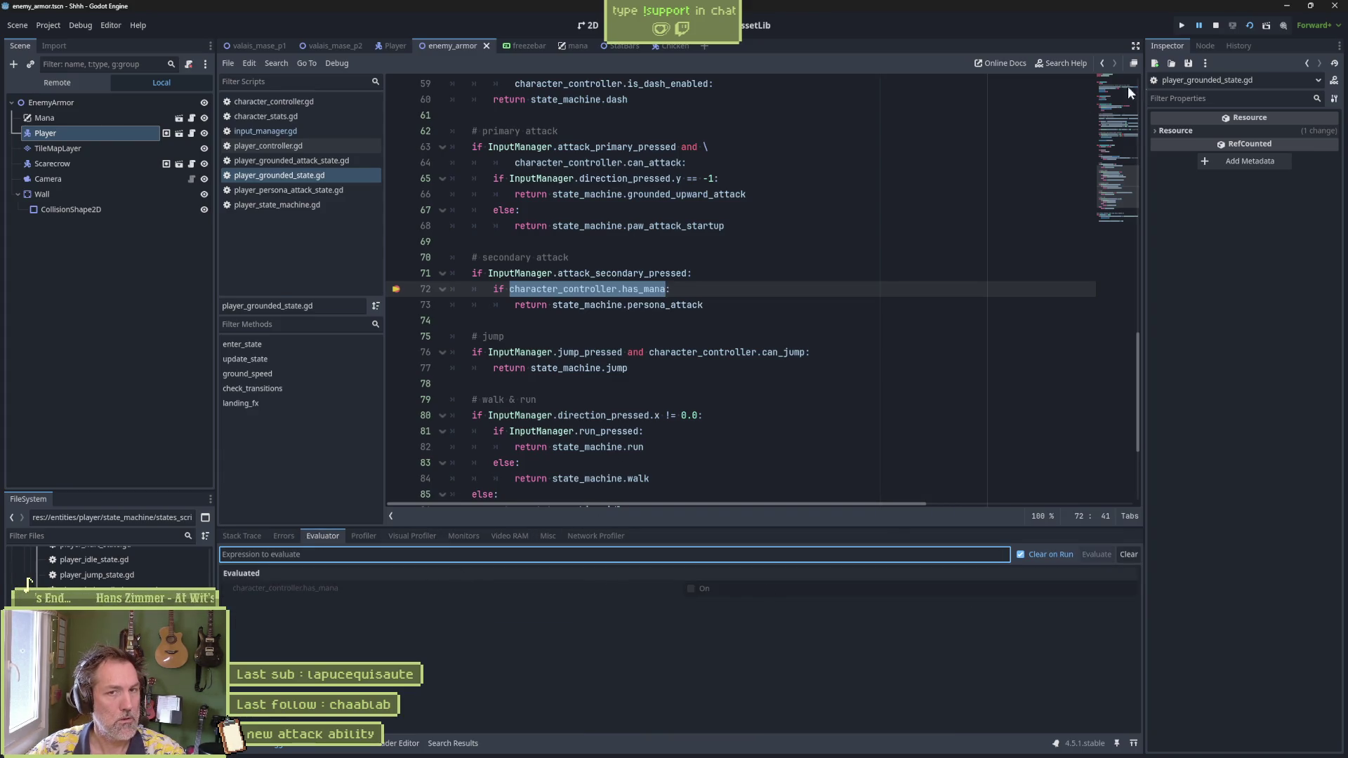
click(1218, 26)
click(715, 288)
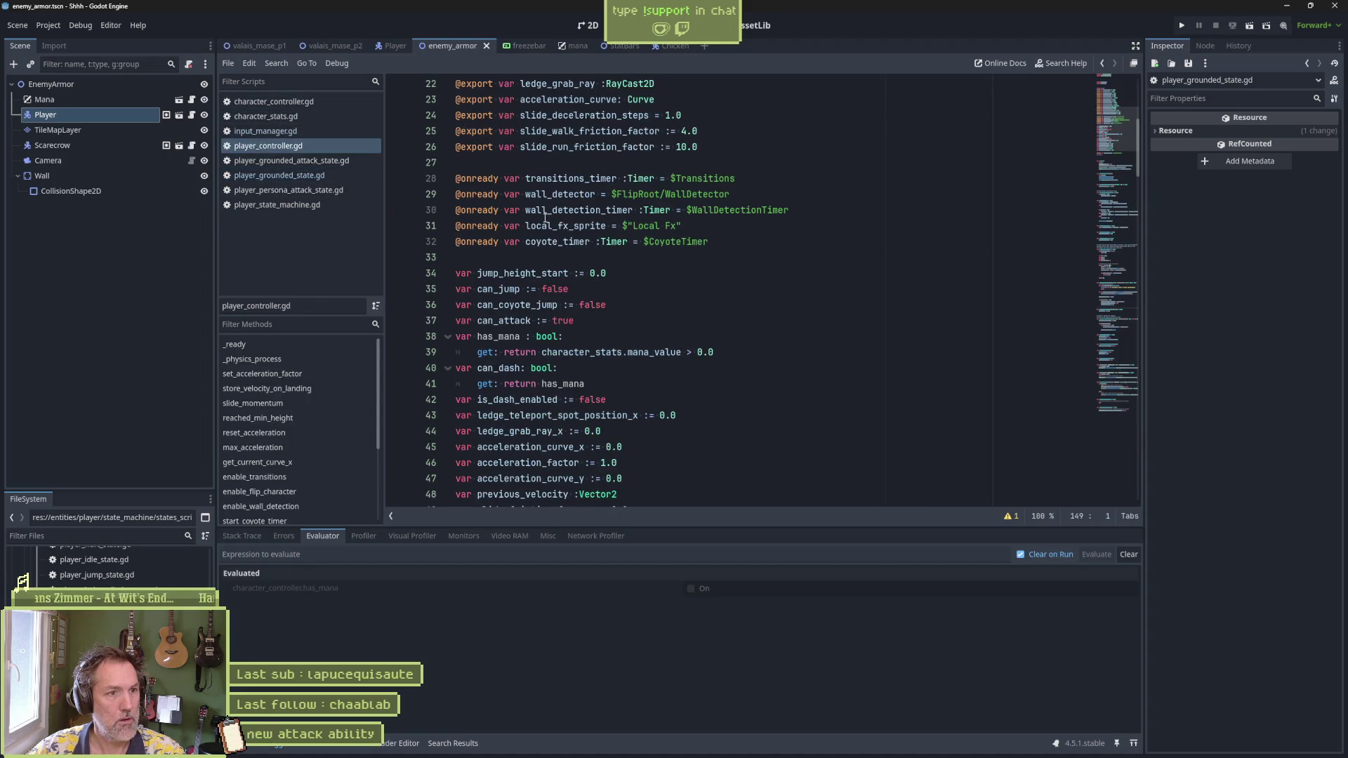
double_click(498, 336)
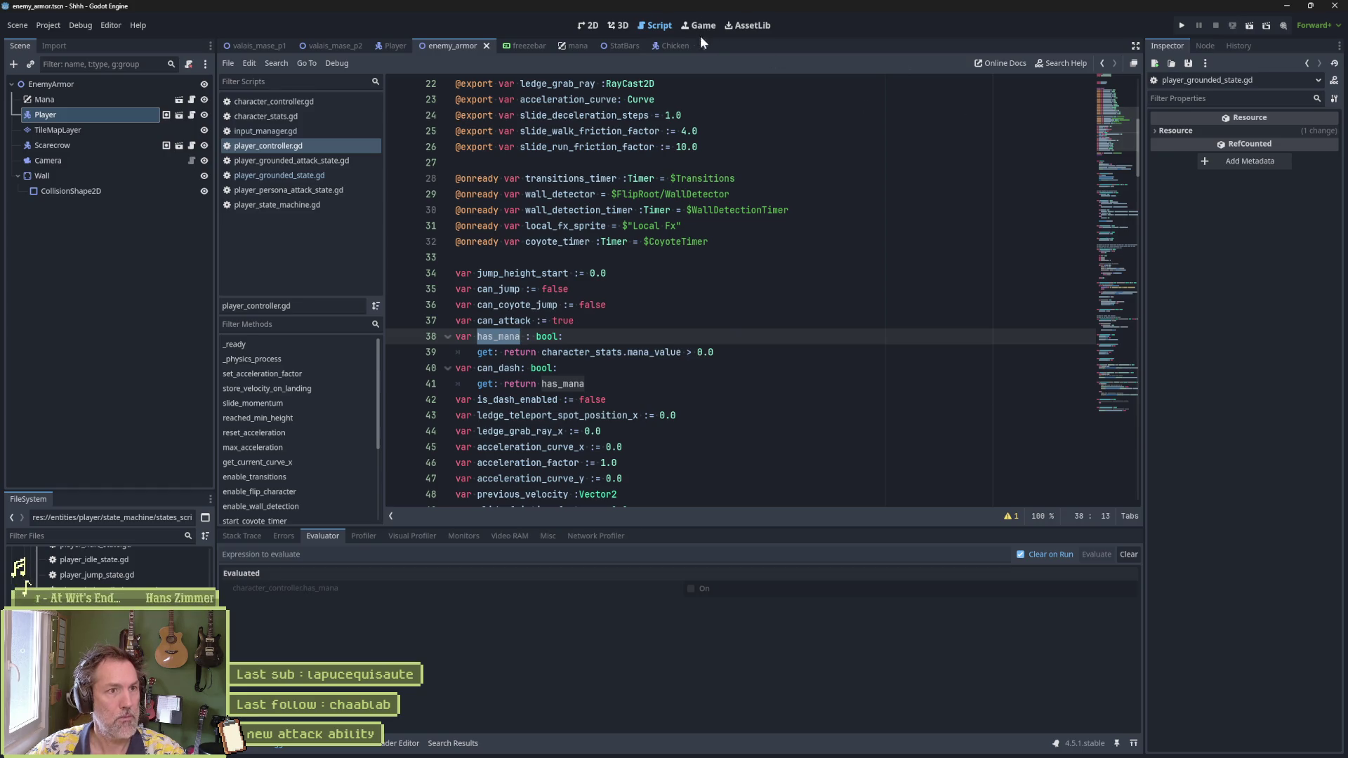
key(F6)
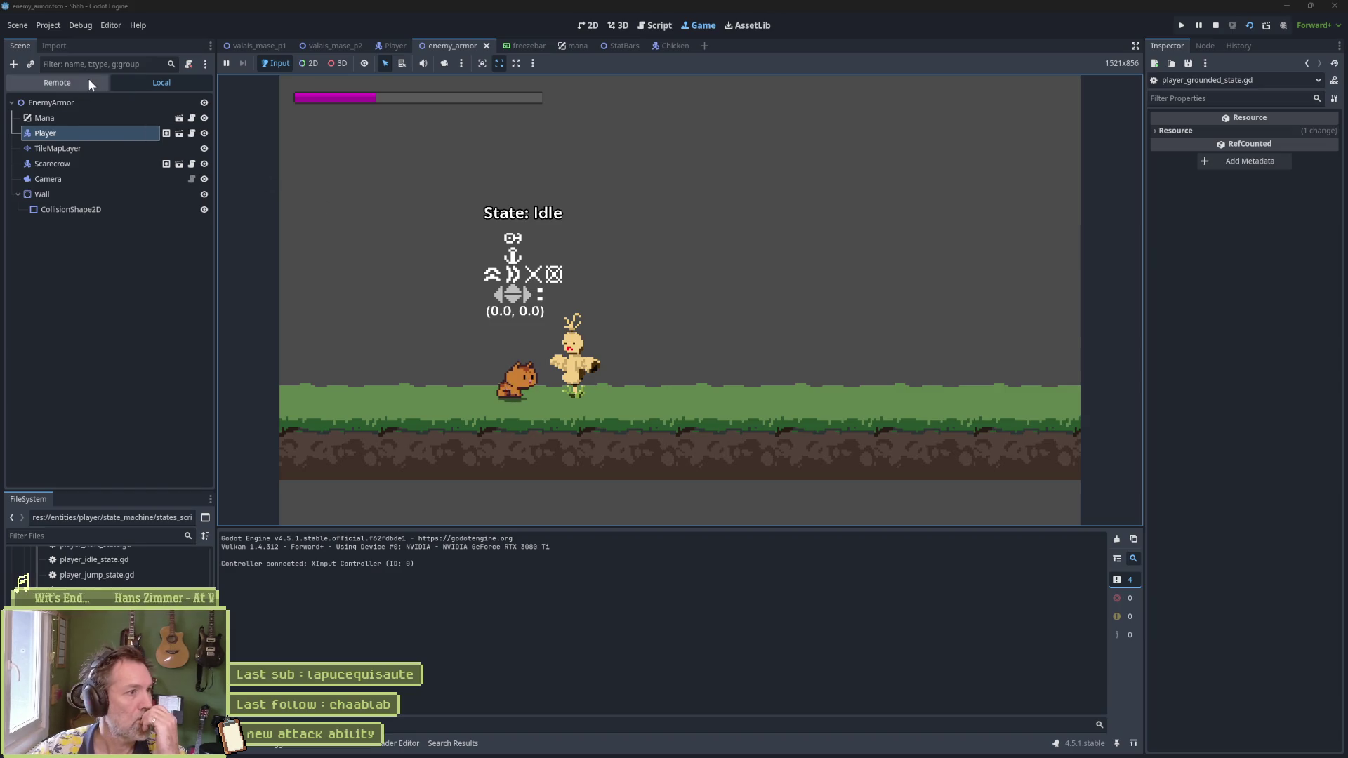
click(78, 82)
click(18, 179)
double_click(49, 209)
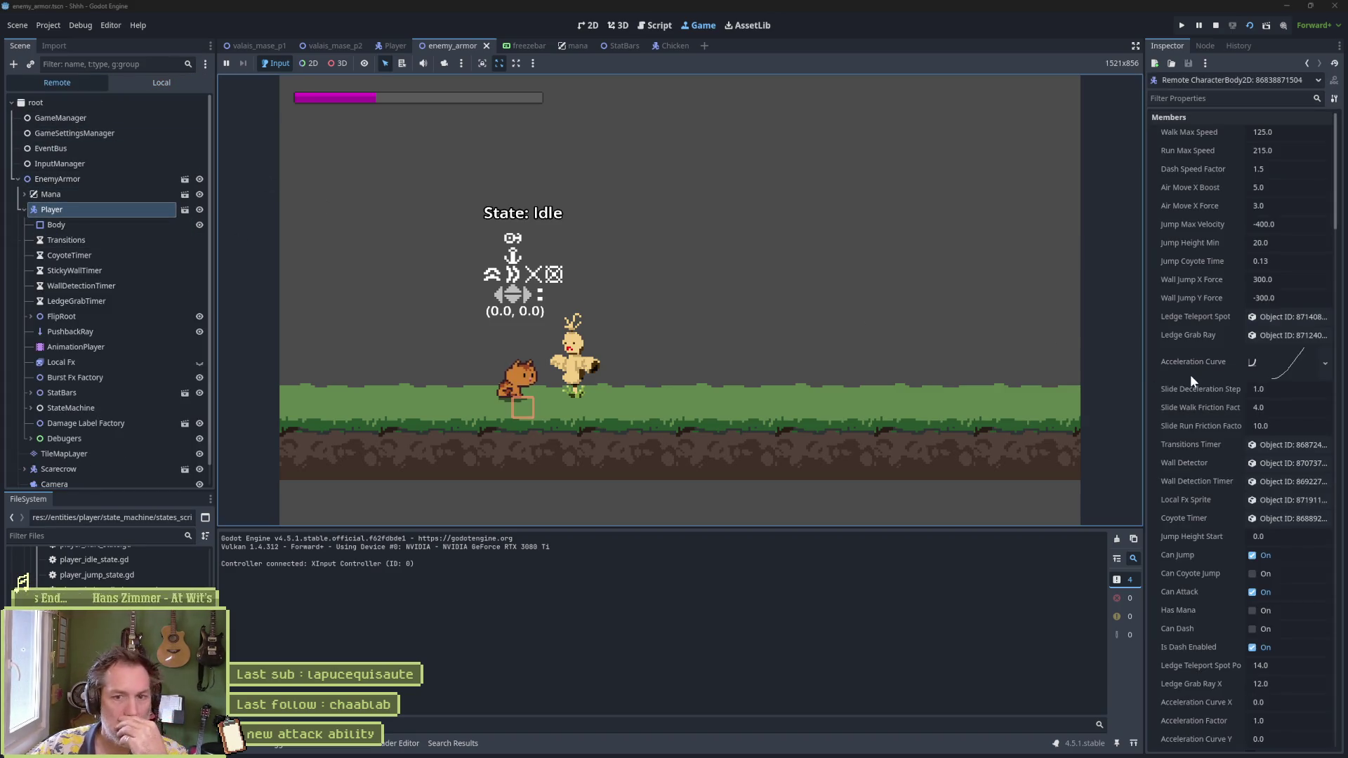
scroll(1220, 369, down, 8)
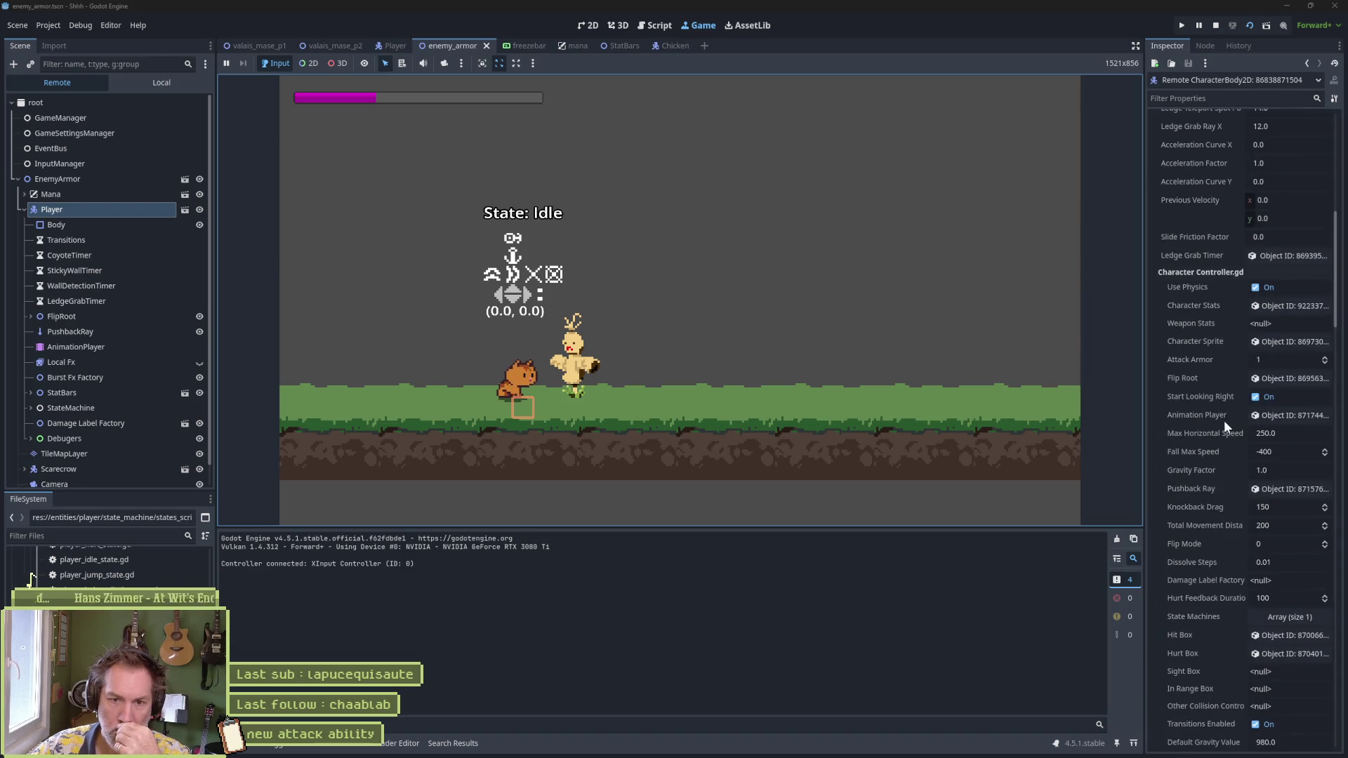
click(1274, 306)
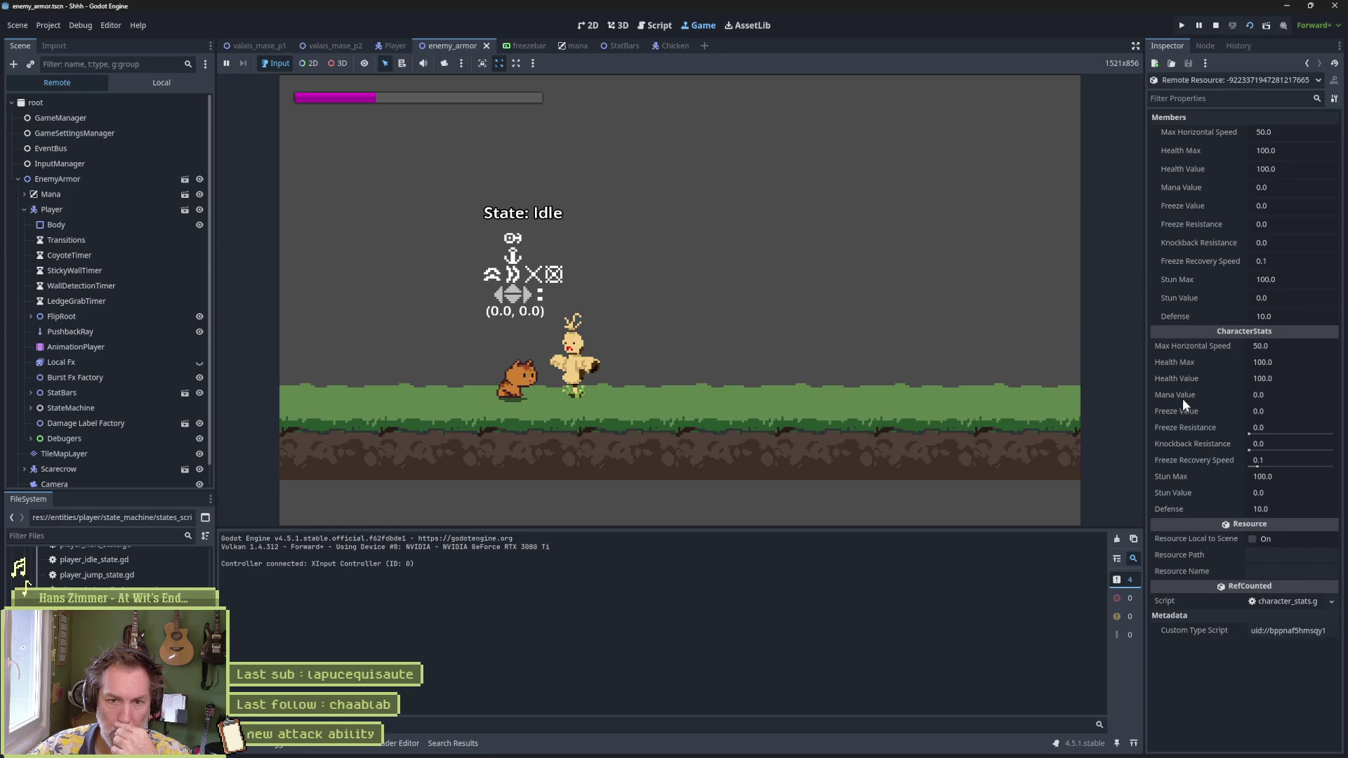
click(806, 397)
click(806, 397)
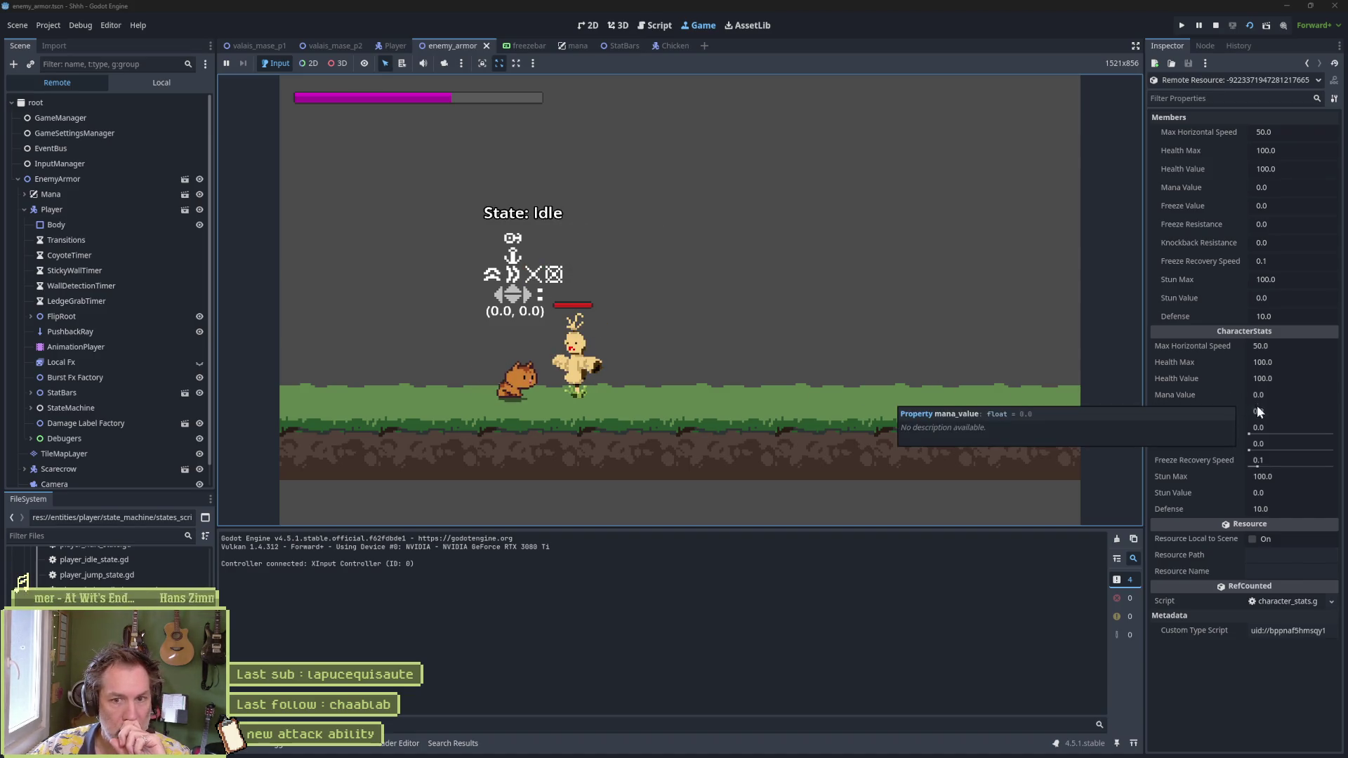
click(158, 83)
click(93, 83)
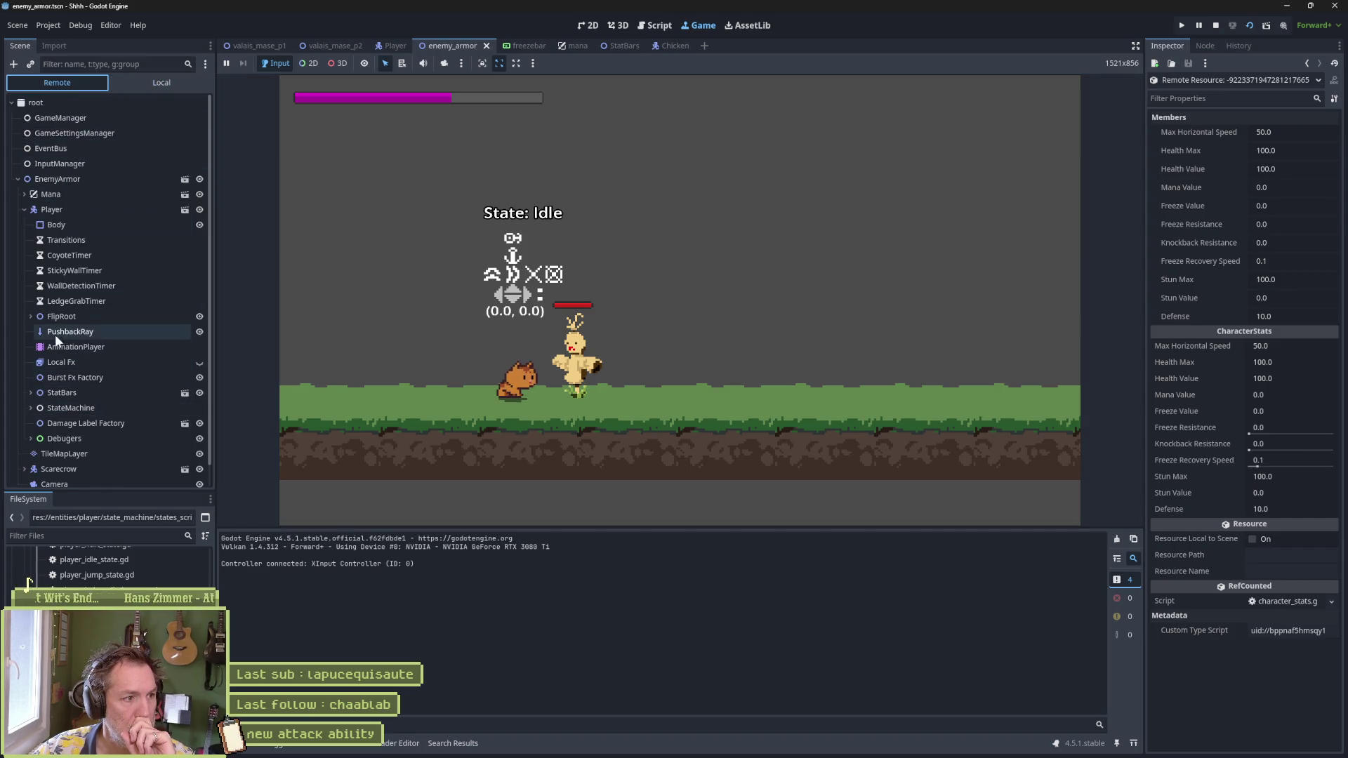
click(59, 178)
click(87, 209)
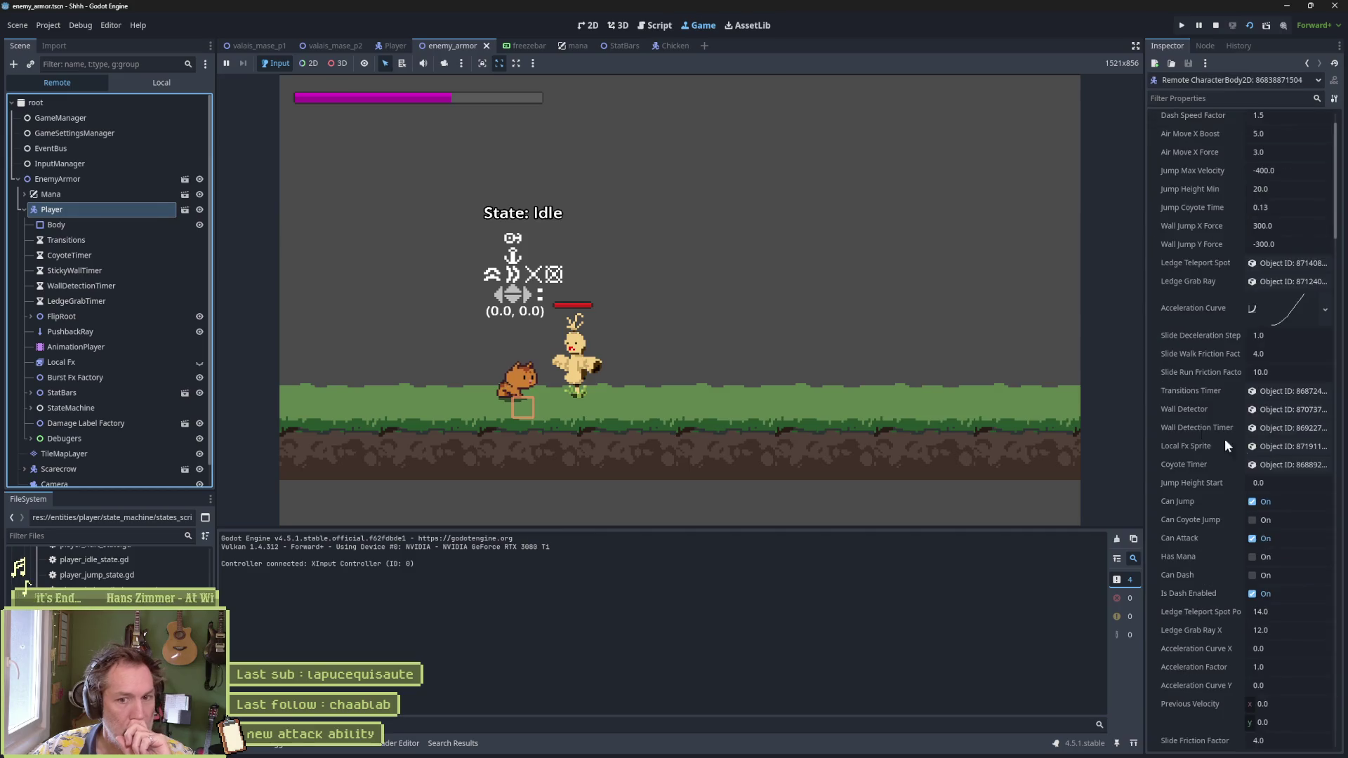
click(1291, 492)
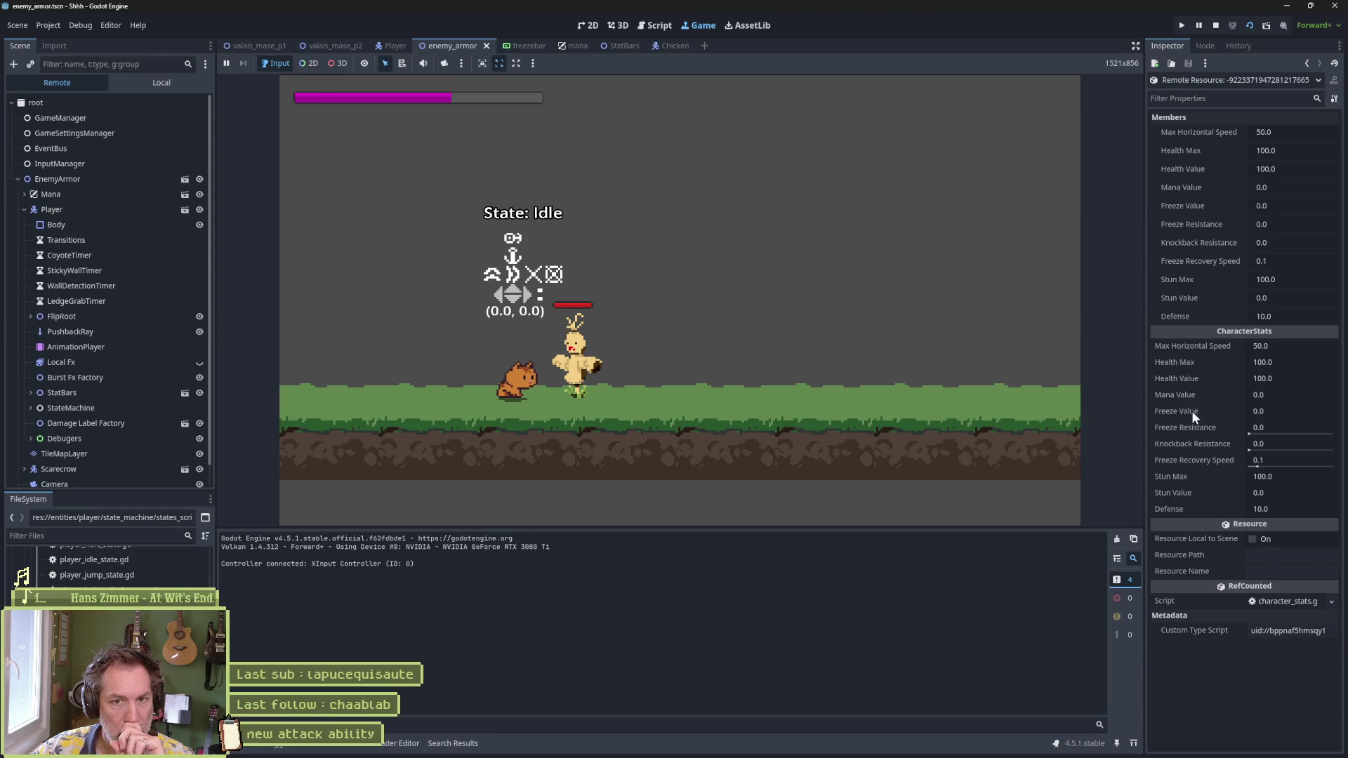
click(1307, 63)
scroll(1249, 504, up, 5)
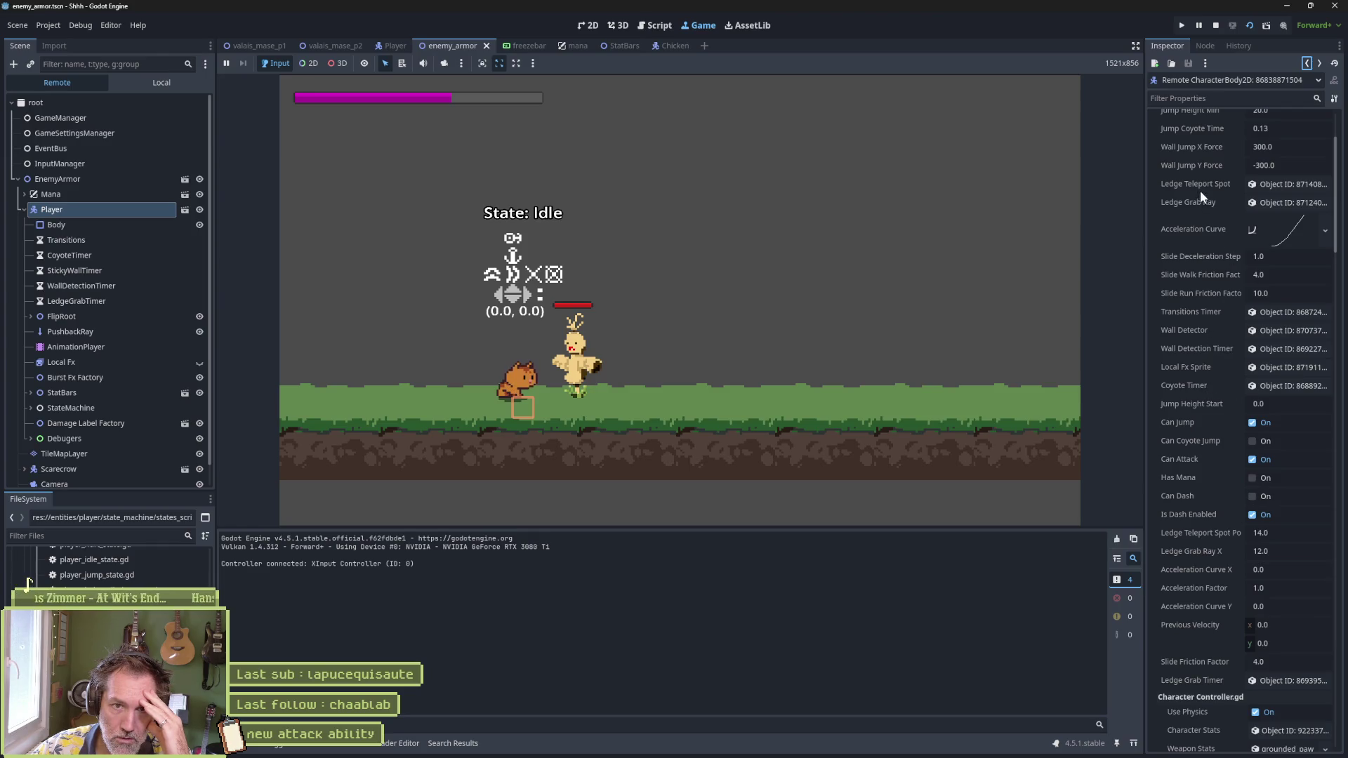
scroll(1219, 214, down, 3)
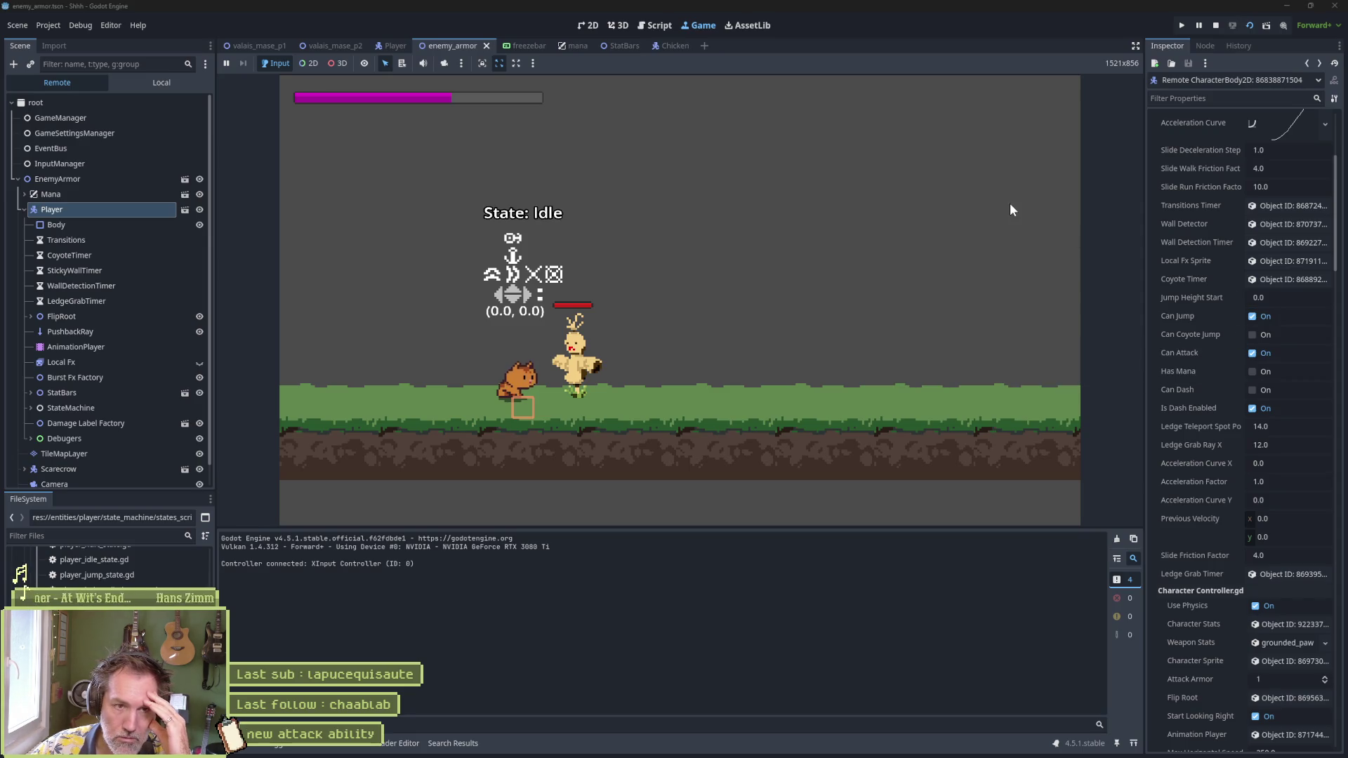
click(1215, 26)
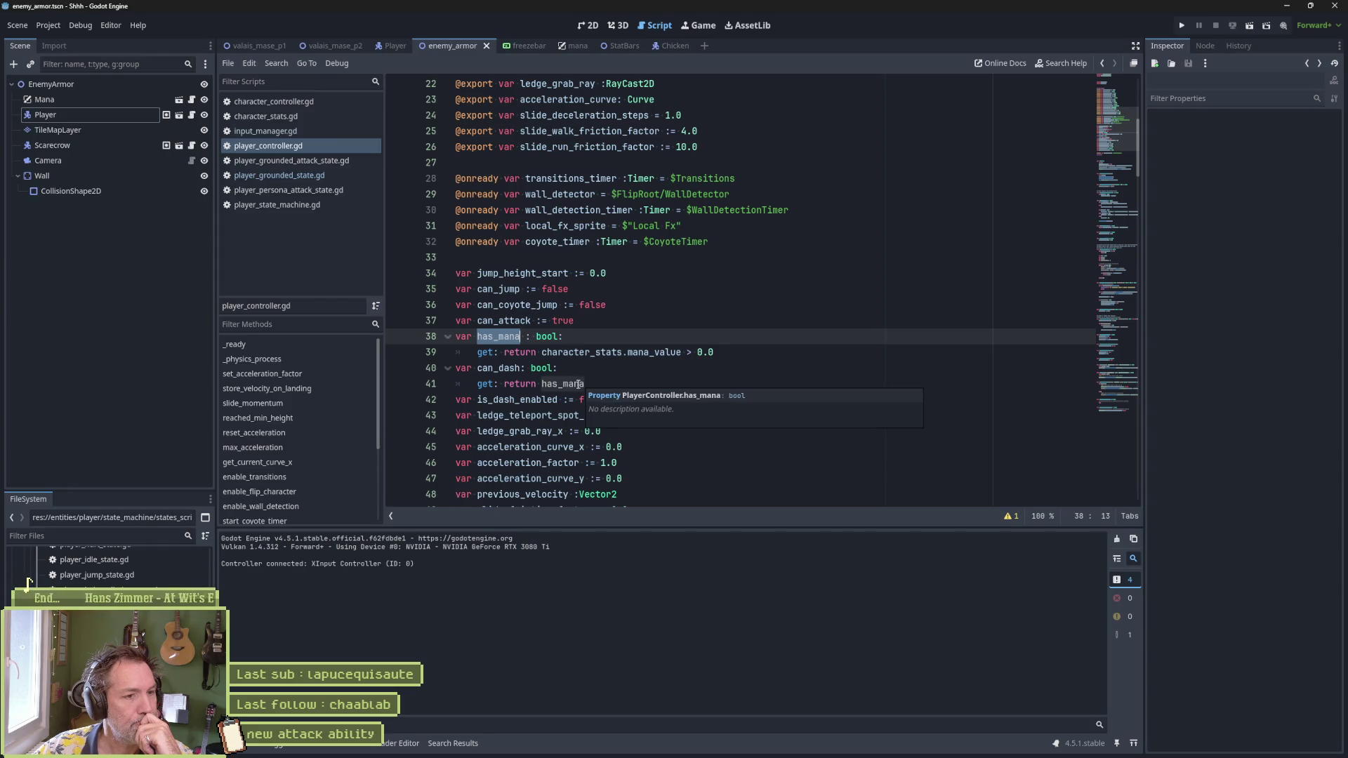
Step: Search the project for mana_value, open game_manager.gd's persist_mana, and run until line 112's breakpoint
mouse_move(574, 385)
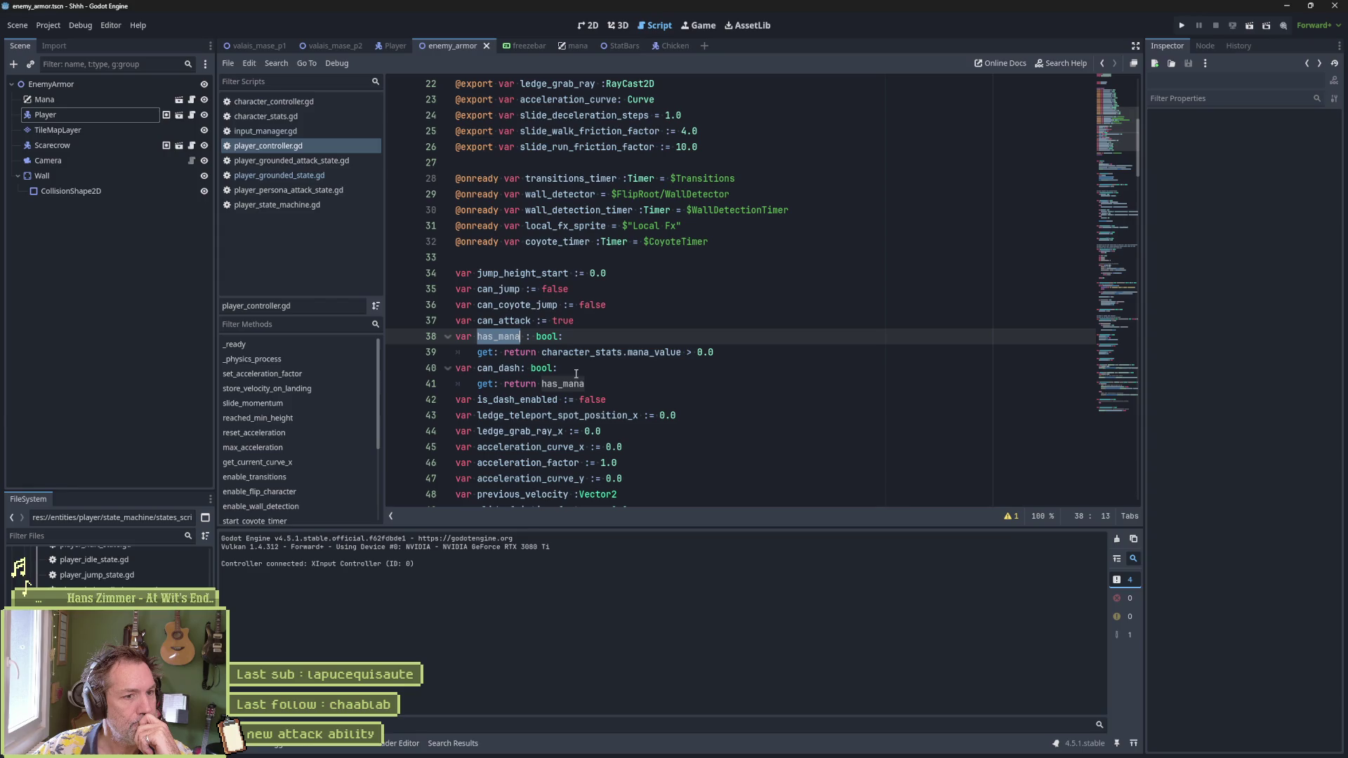
double_click(635, 353)
key(ctrl+shift+f)
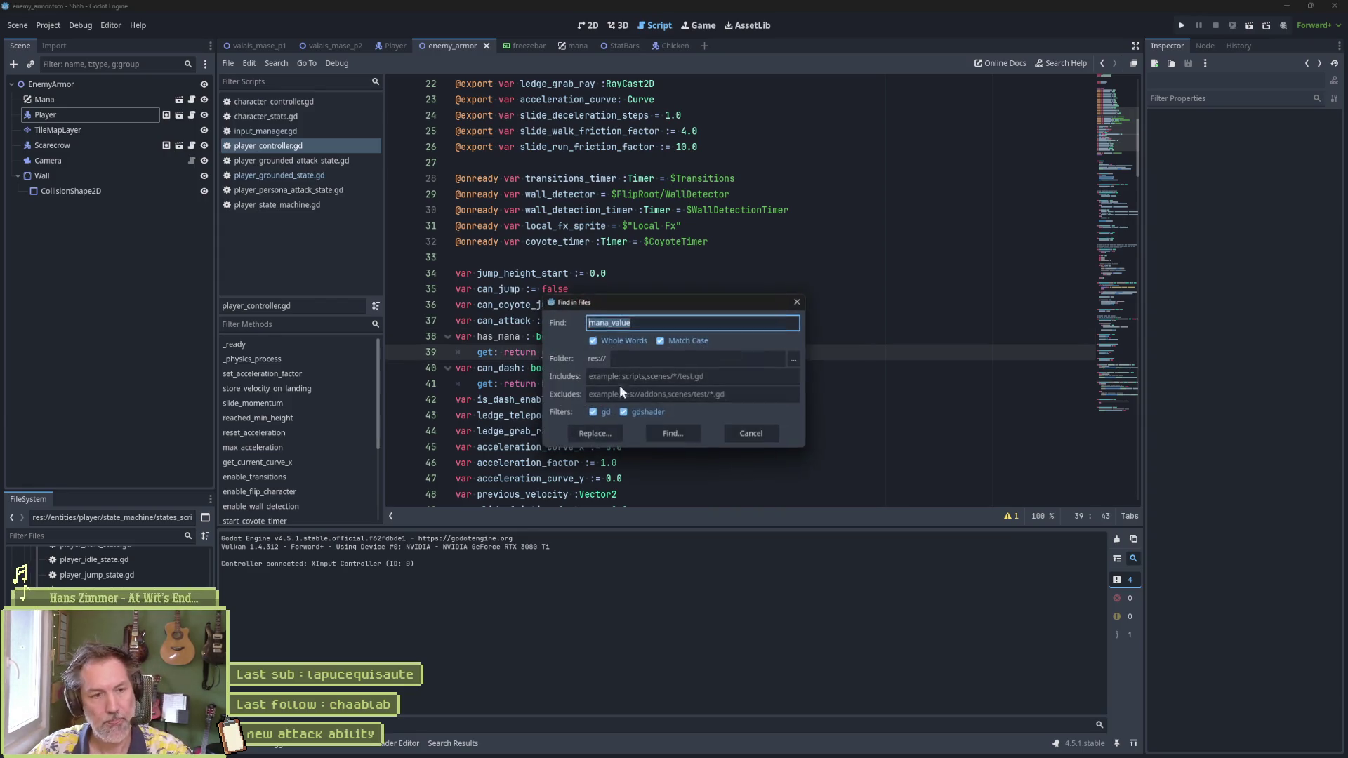
click(672, 434)
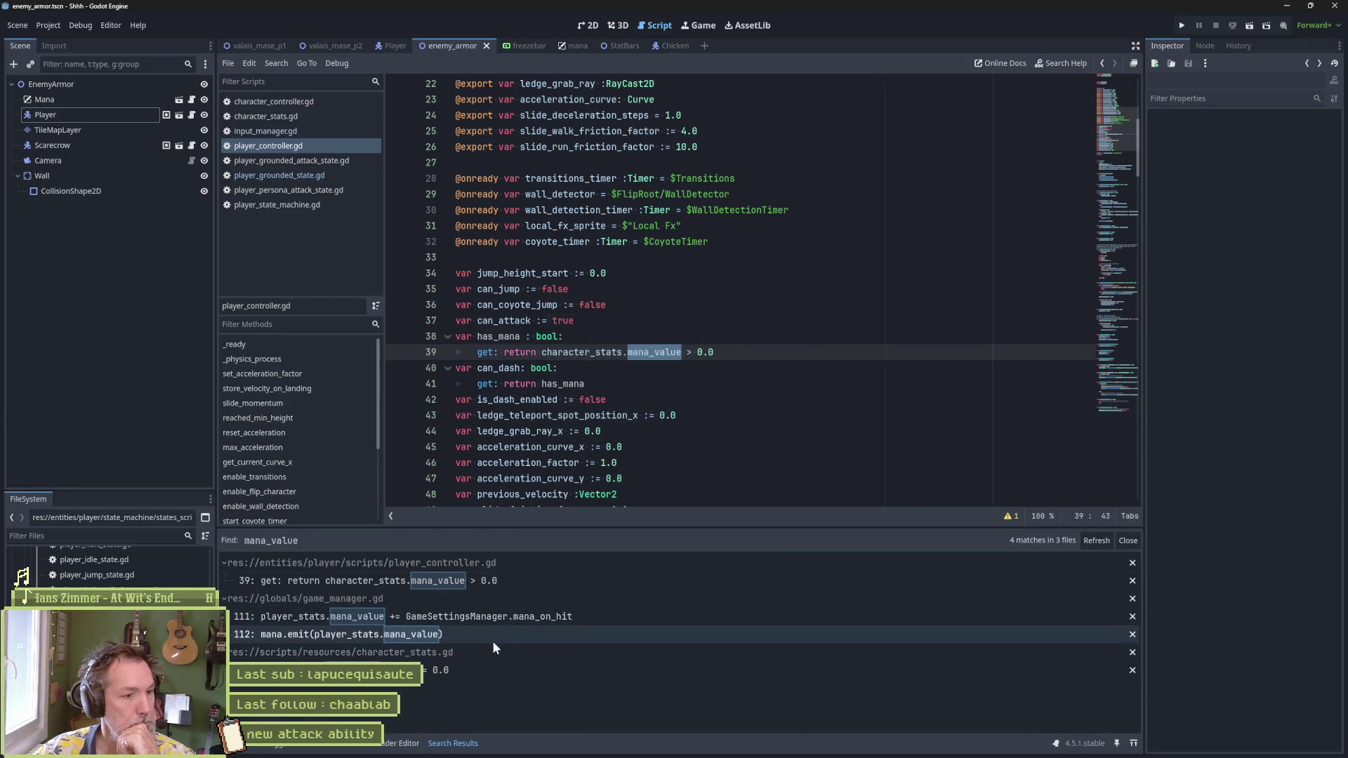
click(454, 618)
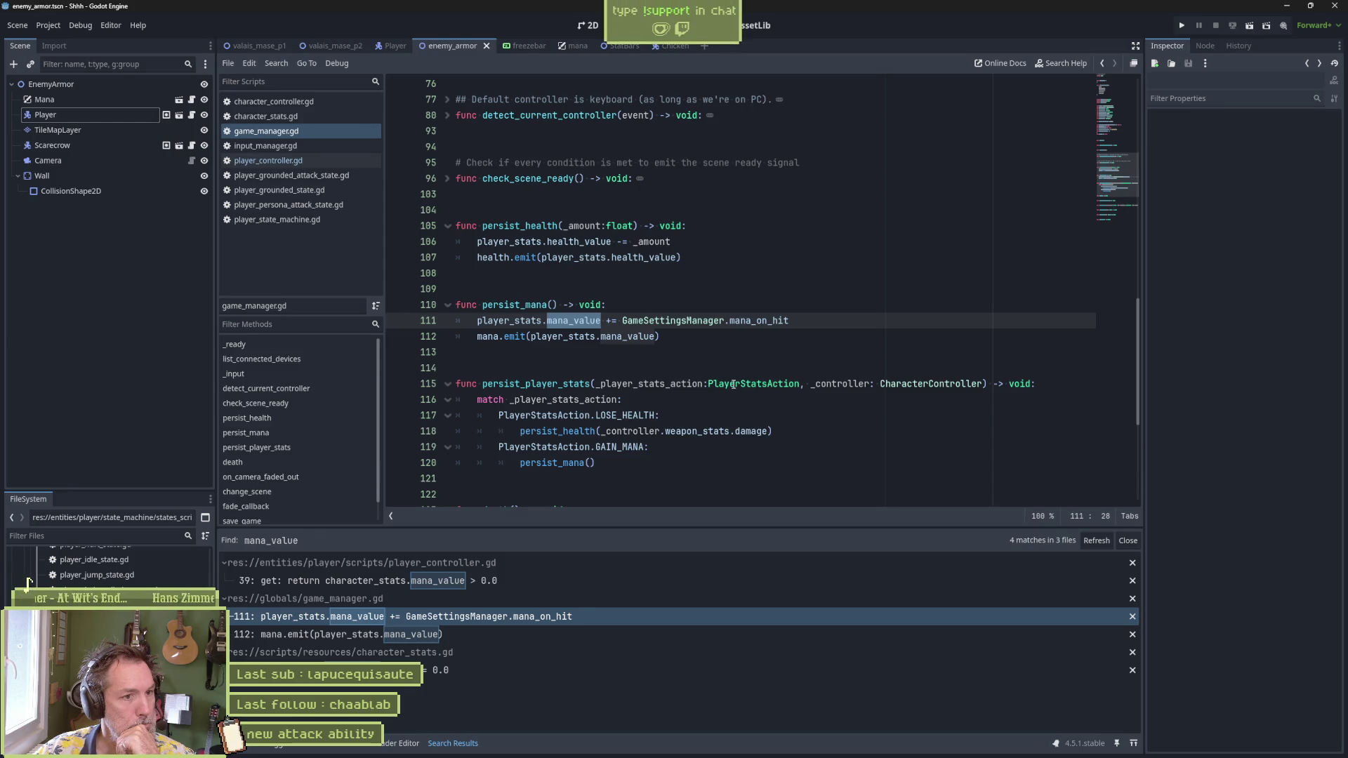
mouse_move(733, 384)
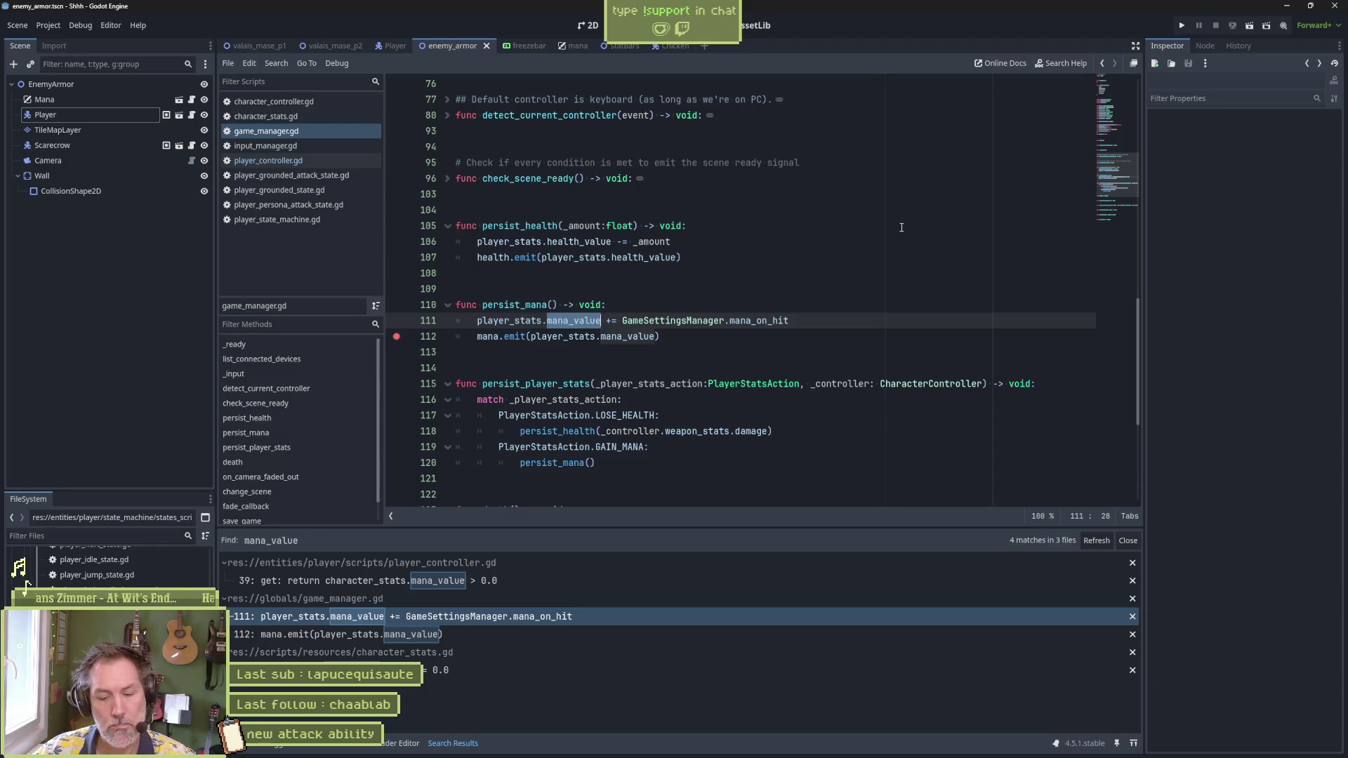
key(F6)
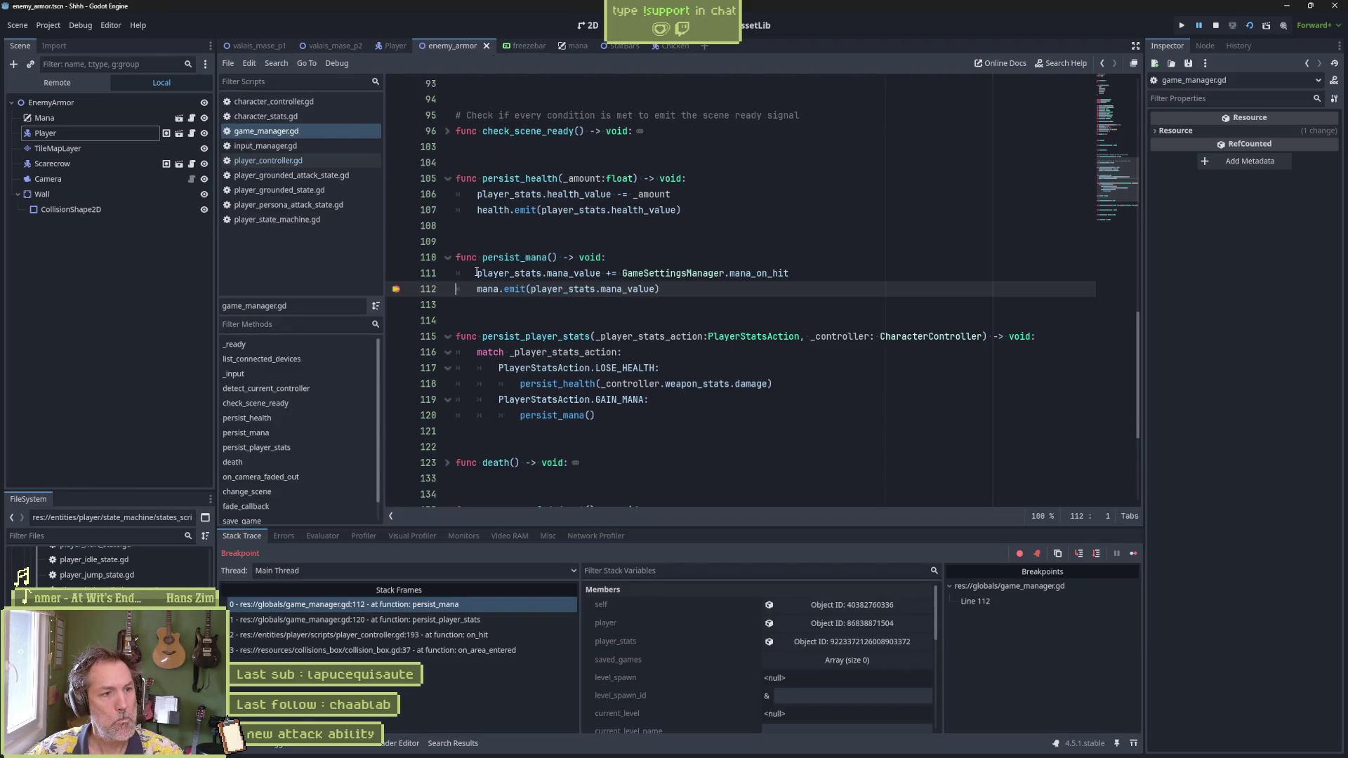
Step: Evaluate player_stats.mana_value in the Evaluator while paused, confirming it reads 30.0
drag(477, 273, 601, 273)
key(ctrl+c)
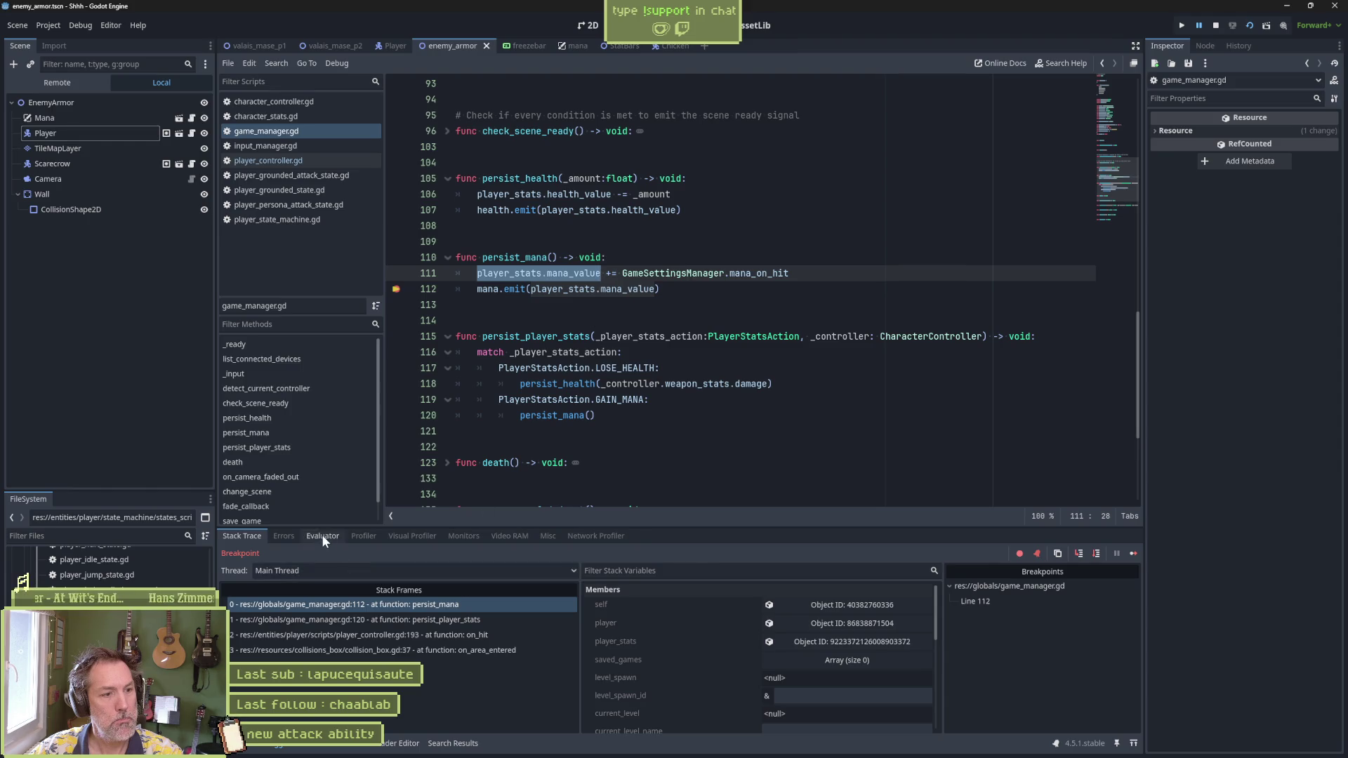
click(323, 536)
key(ctrl+v)
key(Return)
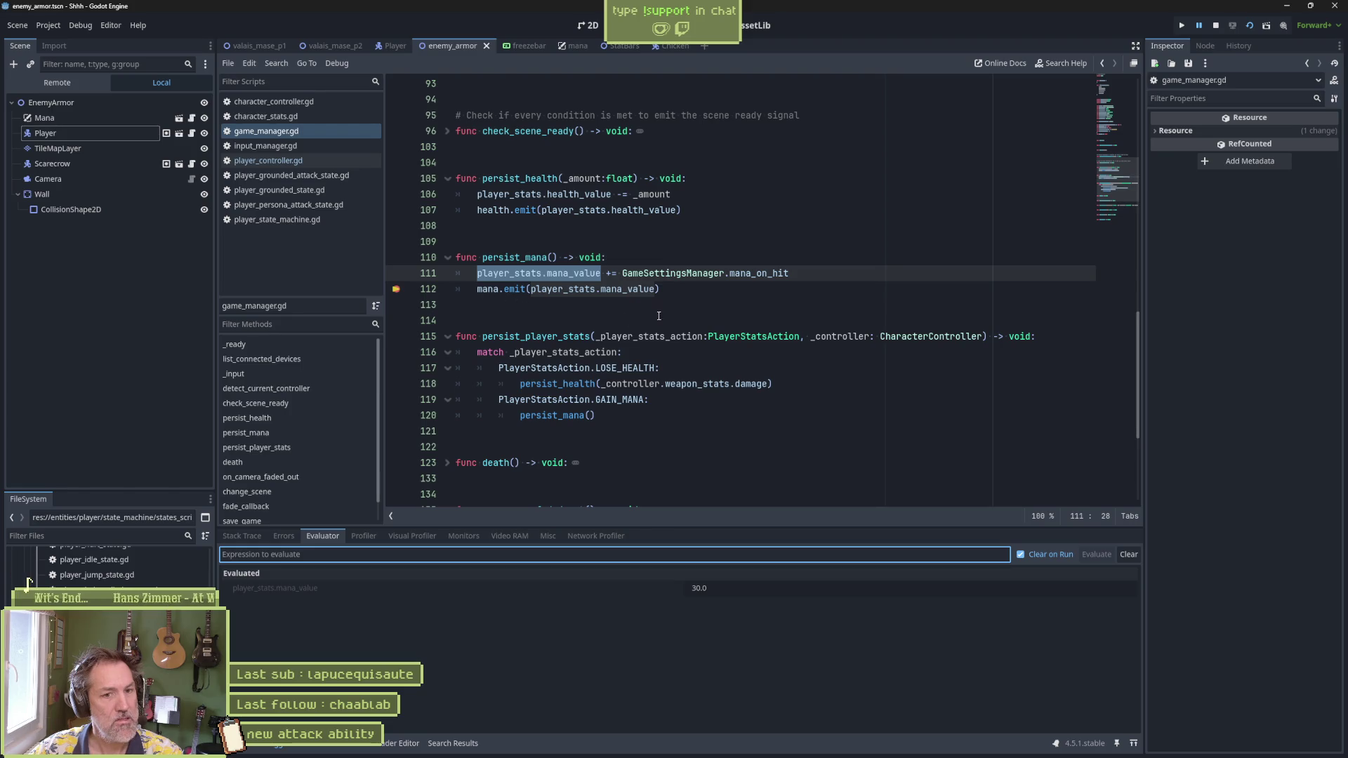
Step: Search the project for the mana signal and open mana.gd's on_mana progress bar update
click(396, 289)
double_click(488, 289)
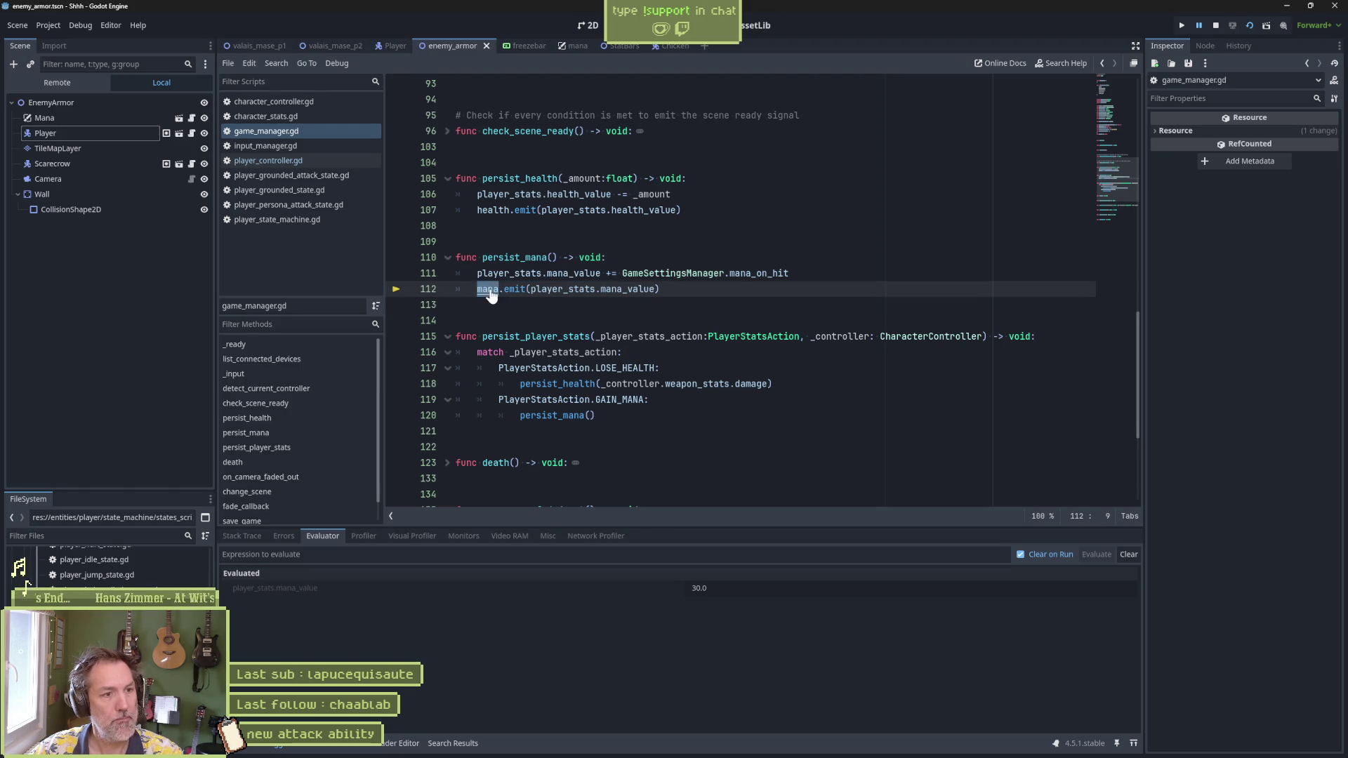
key(ctrl+shift+f)
click(685, 441)
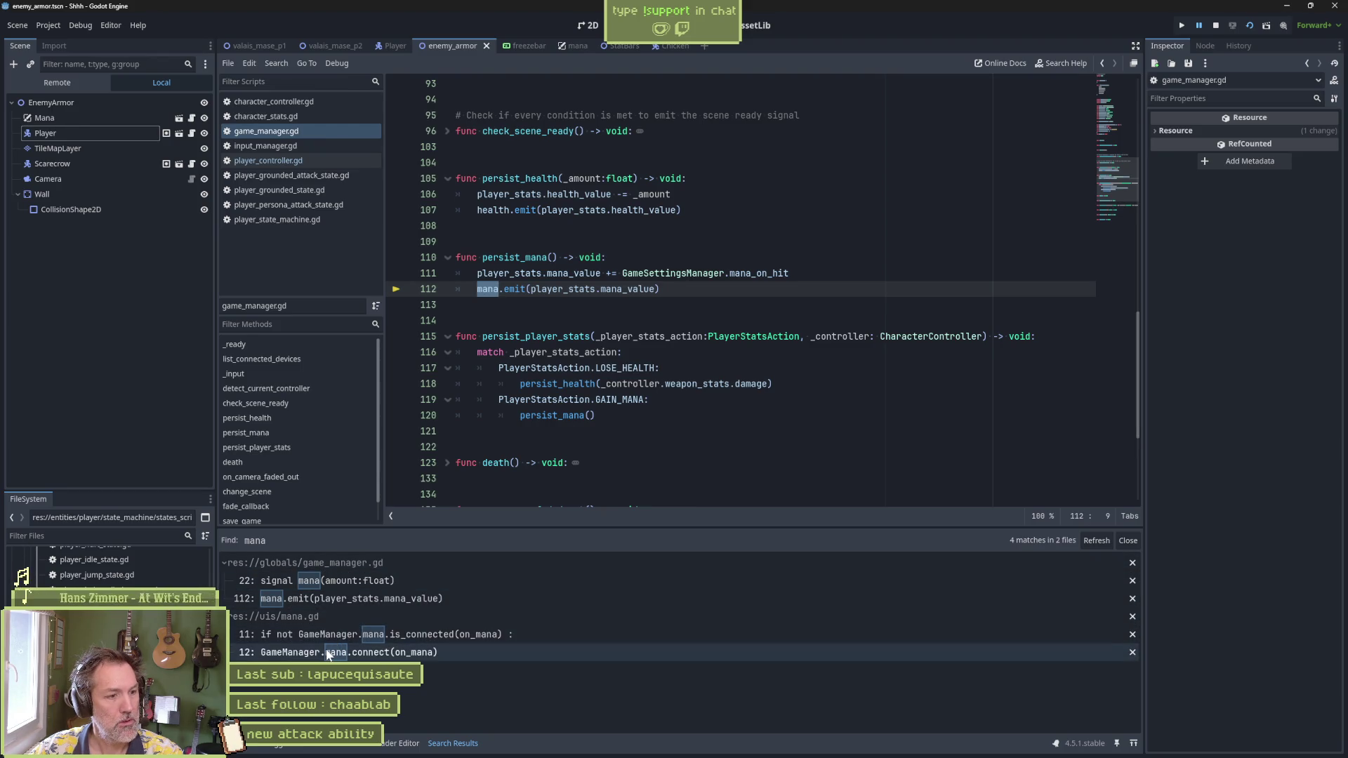
click(393, 653)
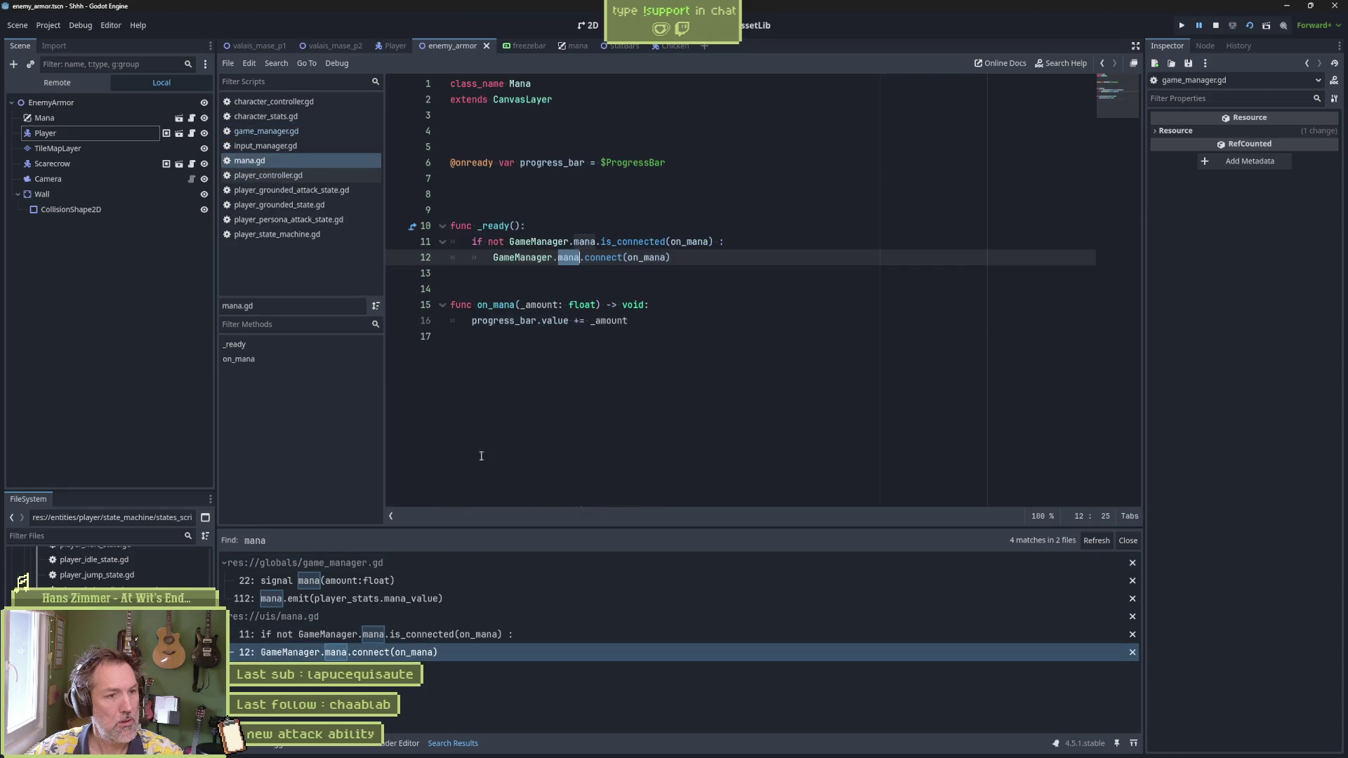
click(496, 335)
drag(504, 334, 406, 316)
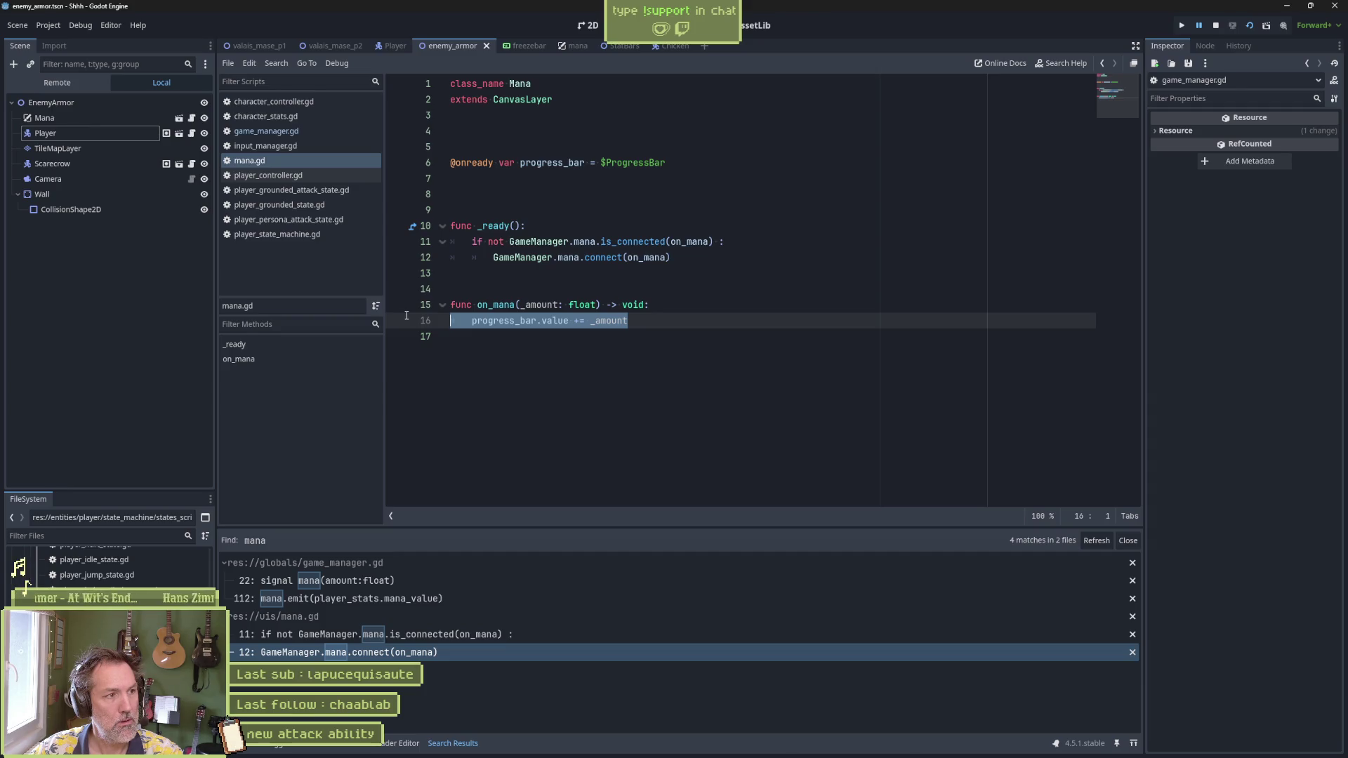
Step: Inspect the live GameManager's Player Stats resource in the Remote tree, then return to the output log
click(60, 82)
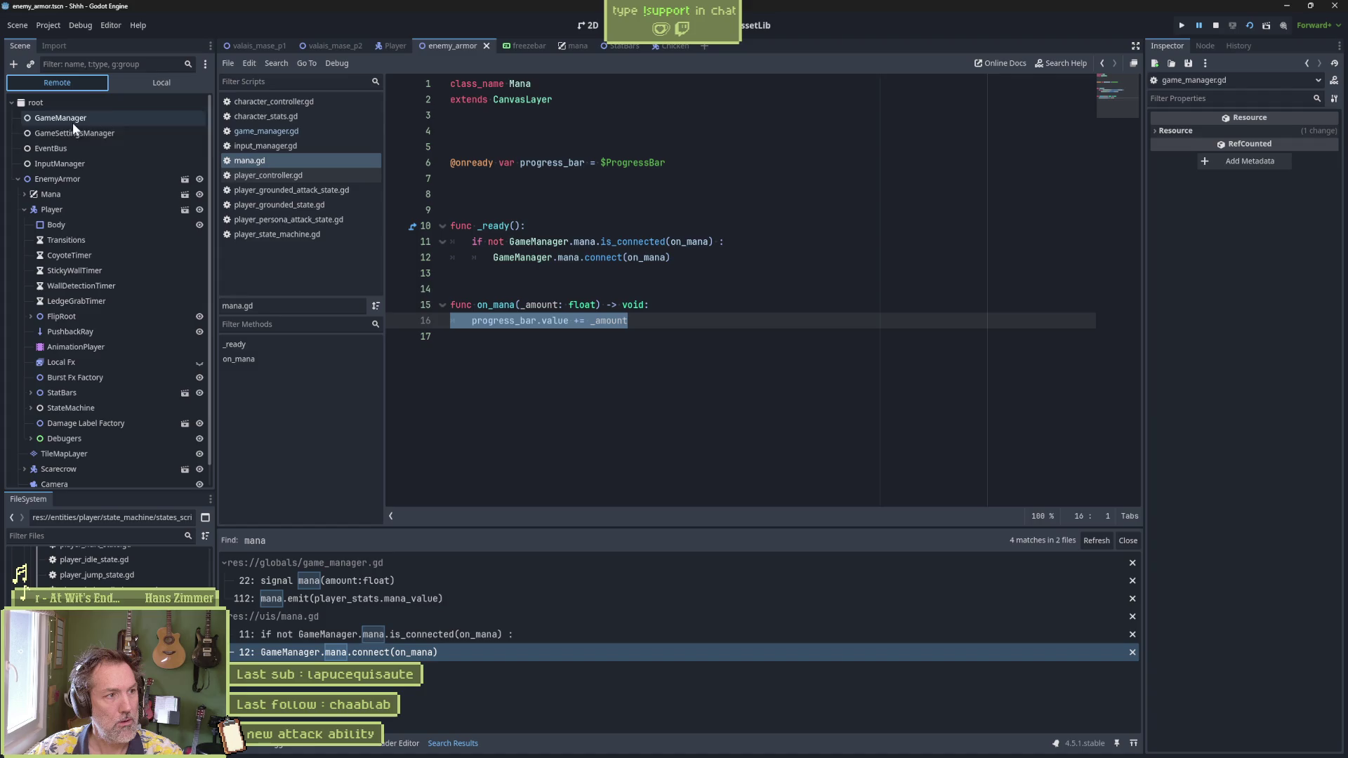
click(73, 132)
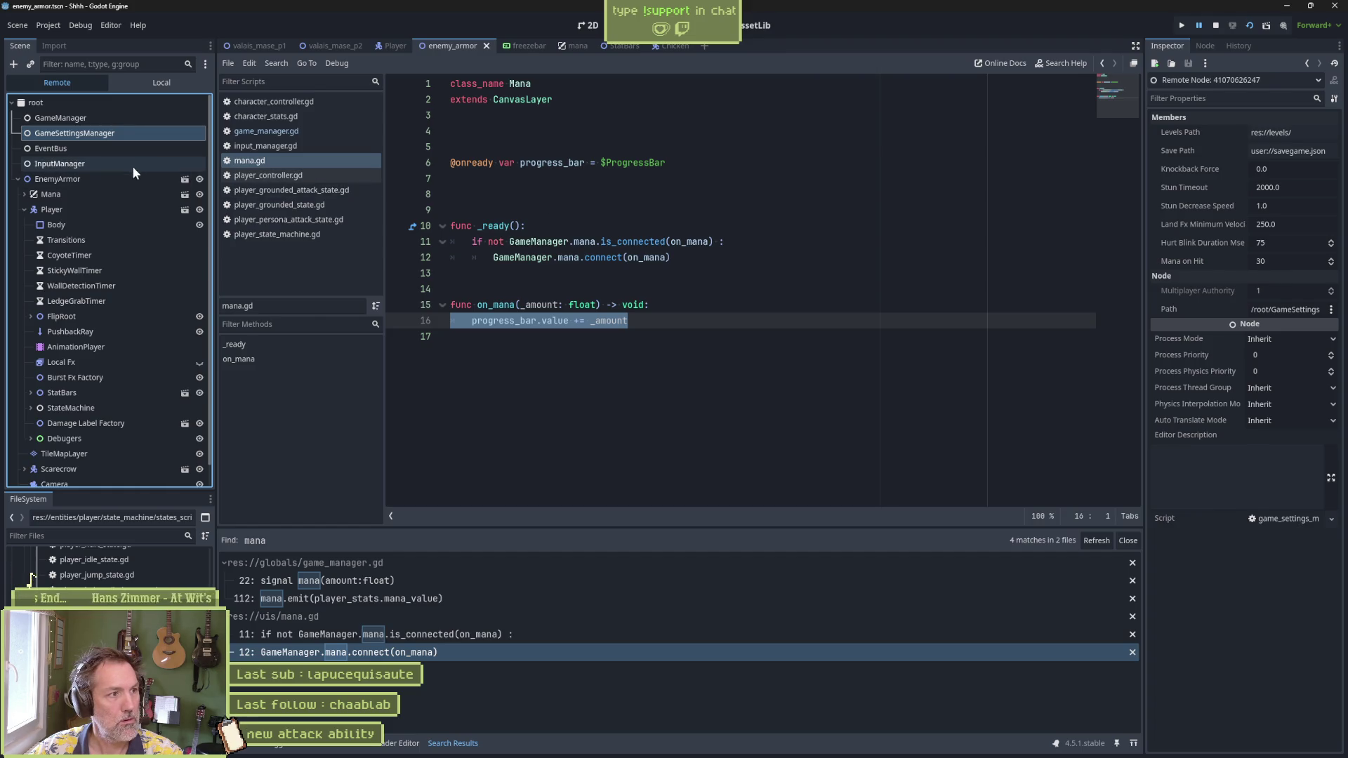
click(83, 121)
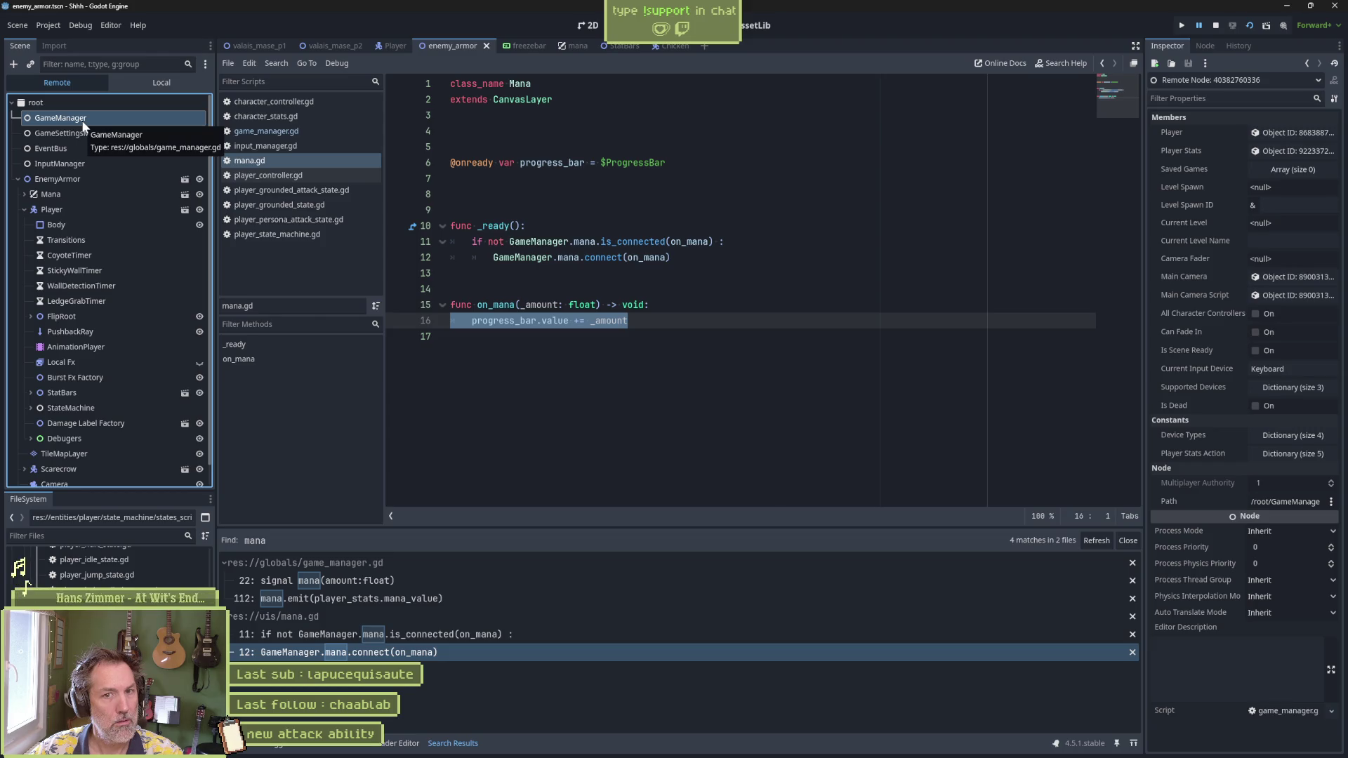
click(1286, 152)
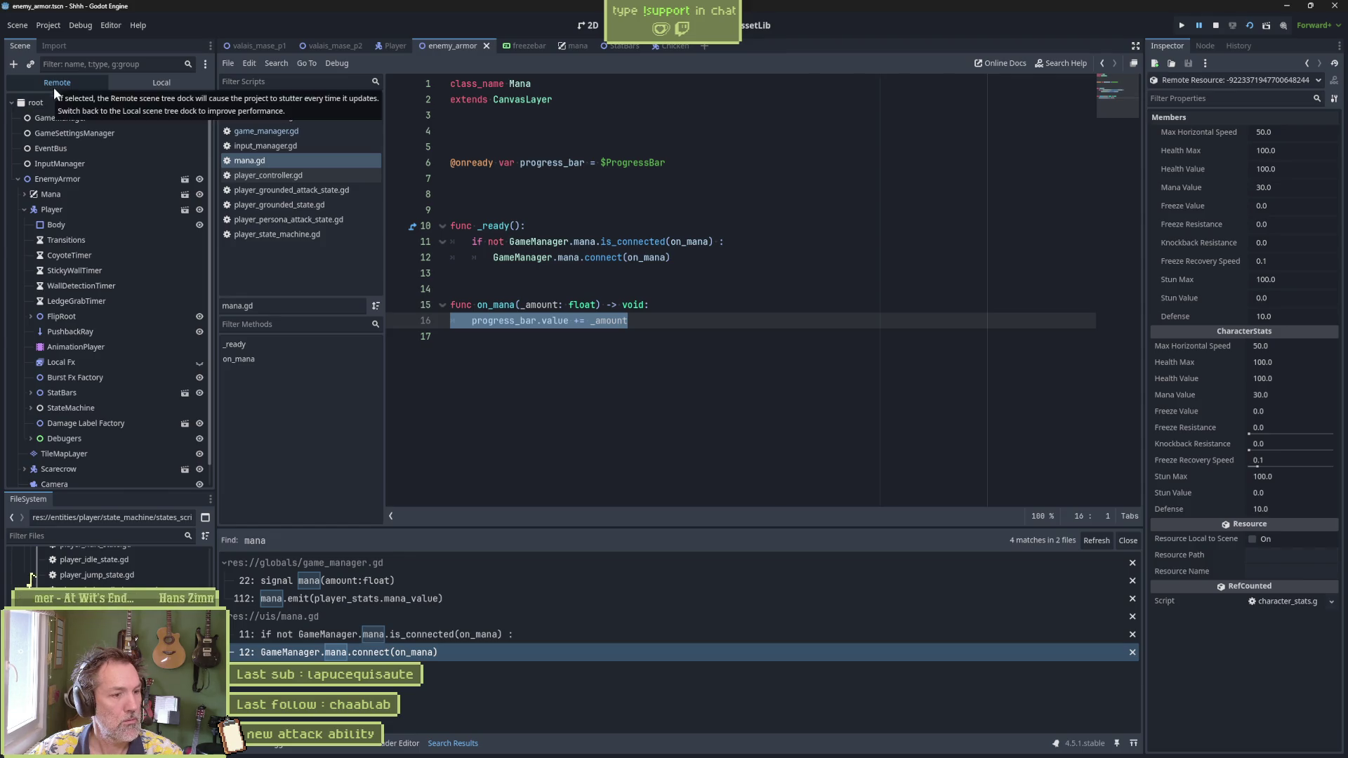
key(F5)
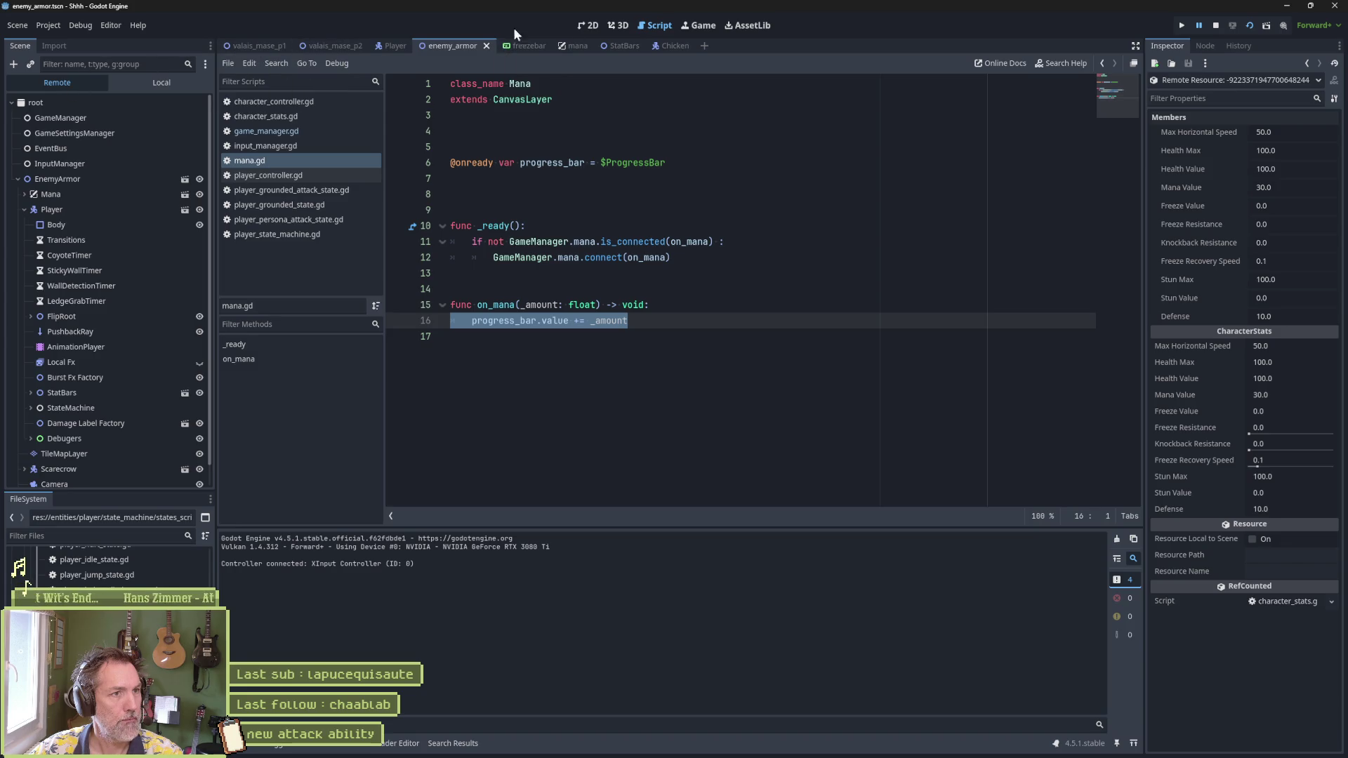
Step: Switch to the Game view and continue the paused game from the Debugger's Stack Trace
click(702, 25)
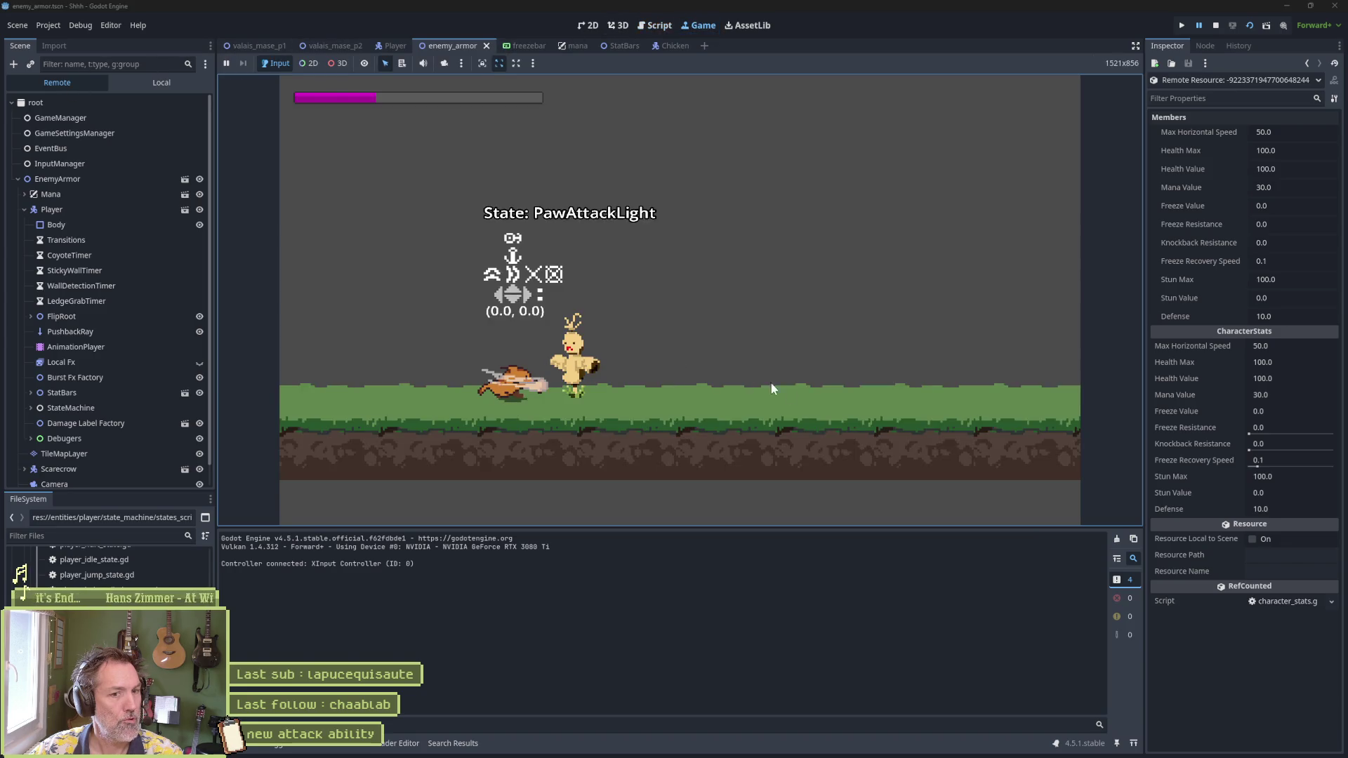
click(281, 746)
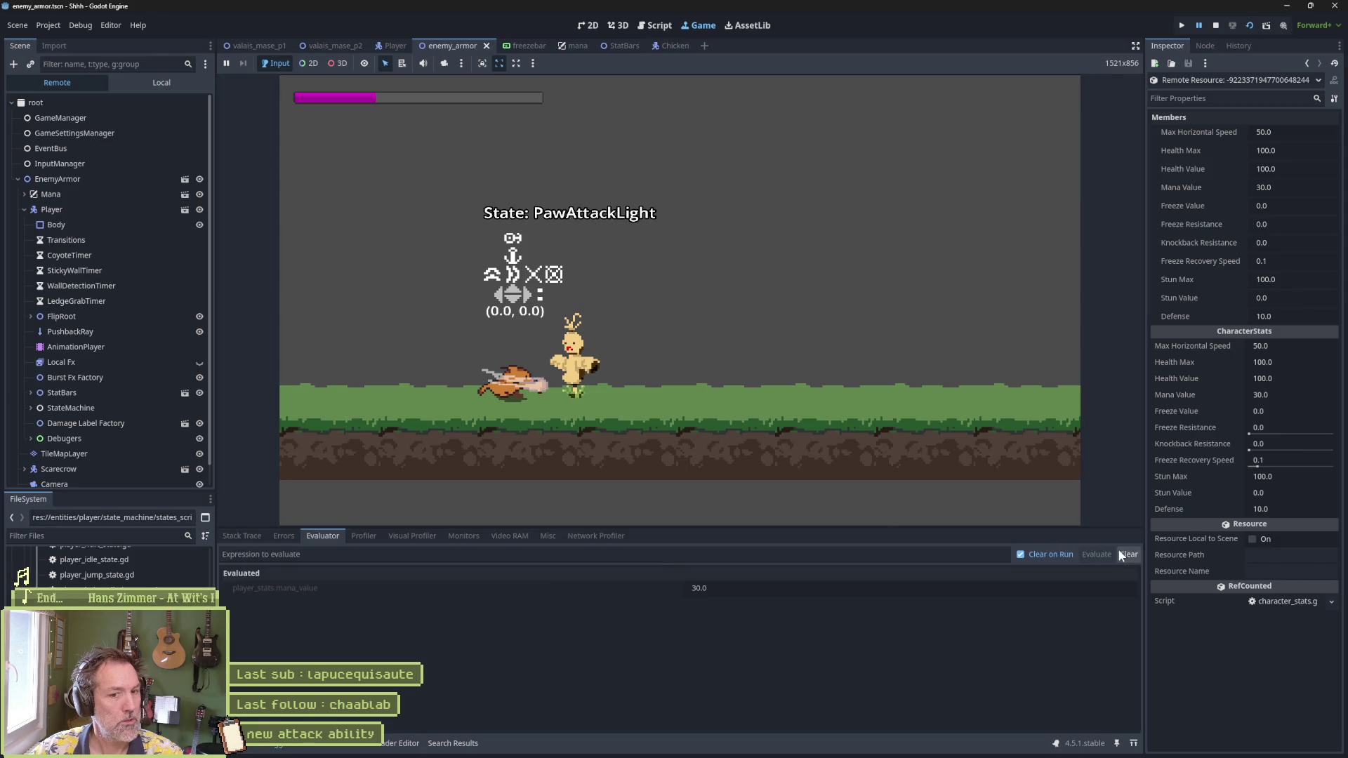
click(250, 537)
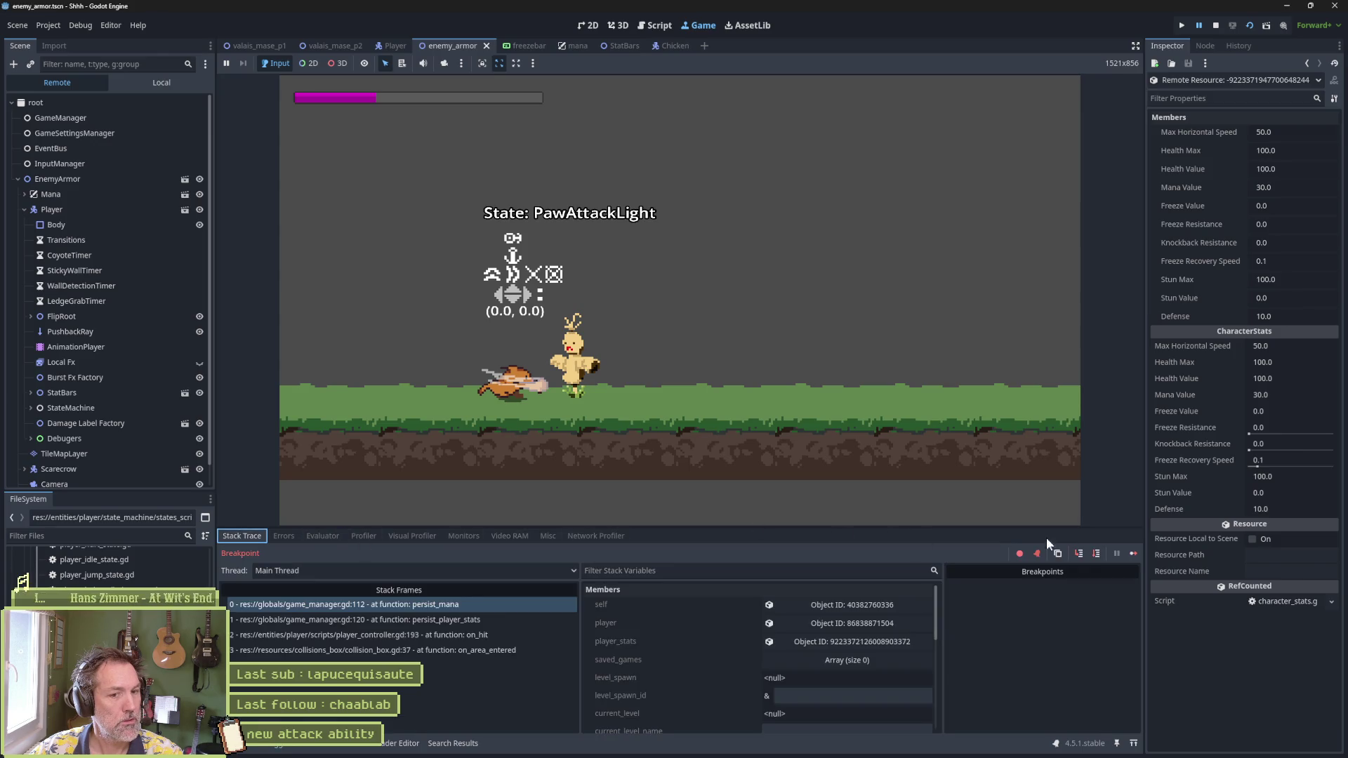
click(1133, 555)
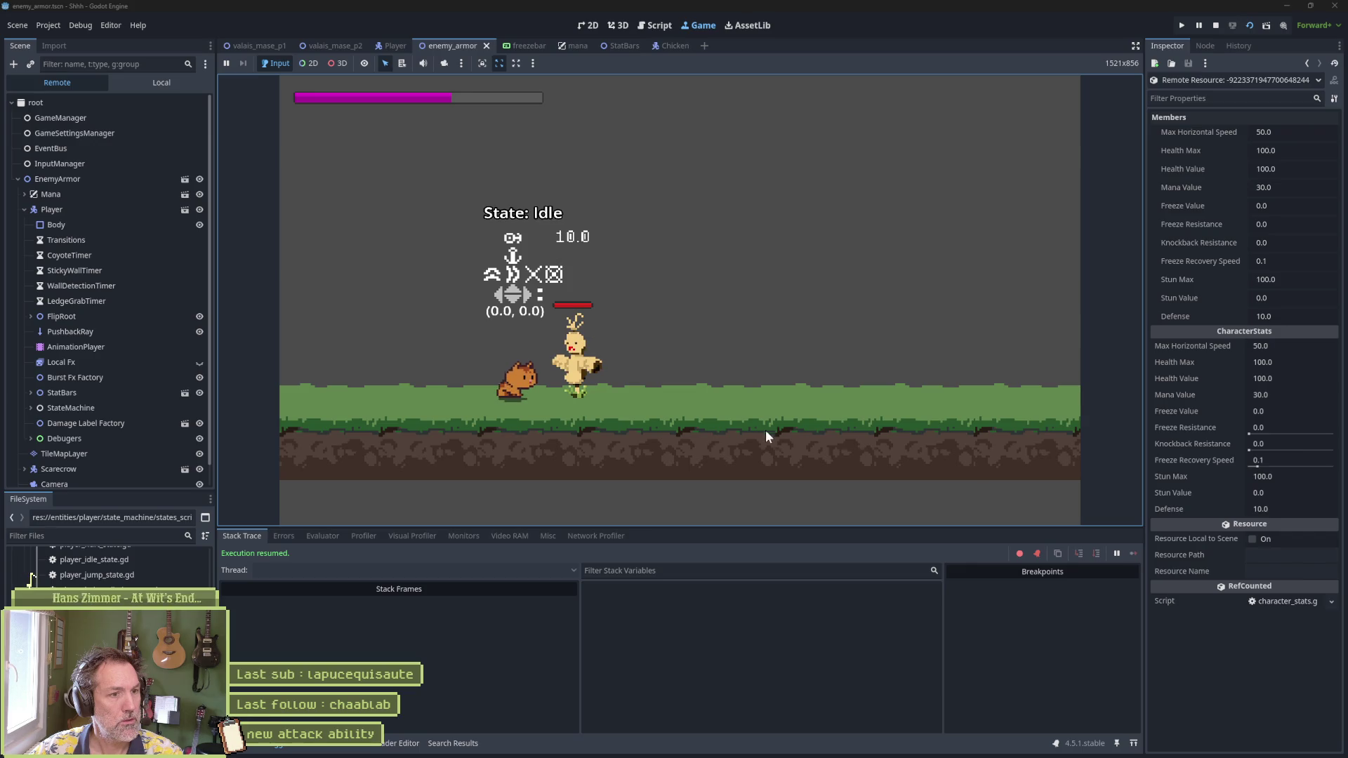
click(242, 744)
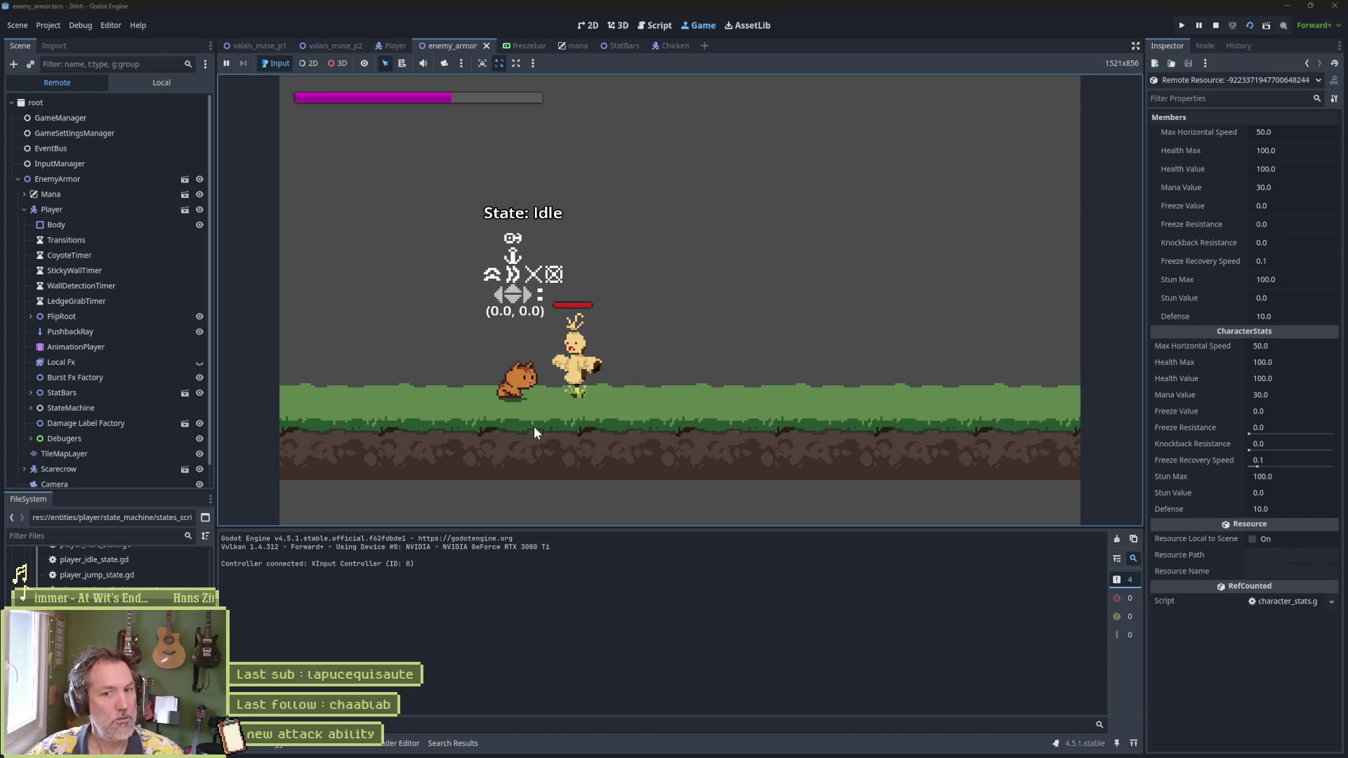
Step: Open the live Player's Character Stats resource, showing Mana Value 0.0 and Has Mana off
click(126, 210)
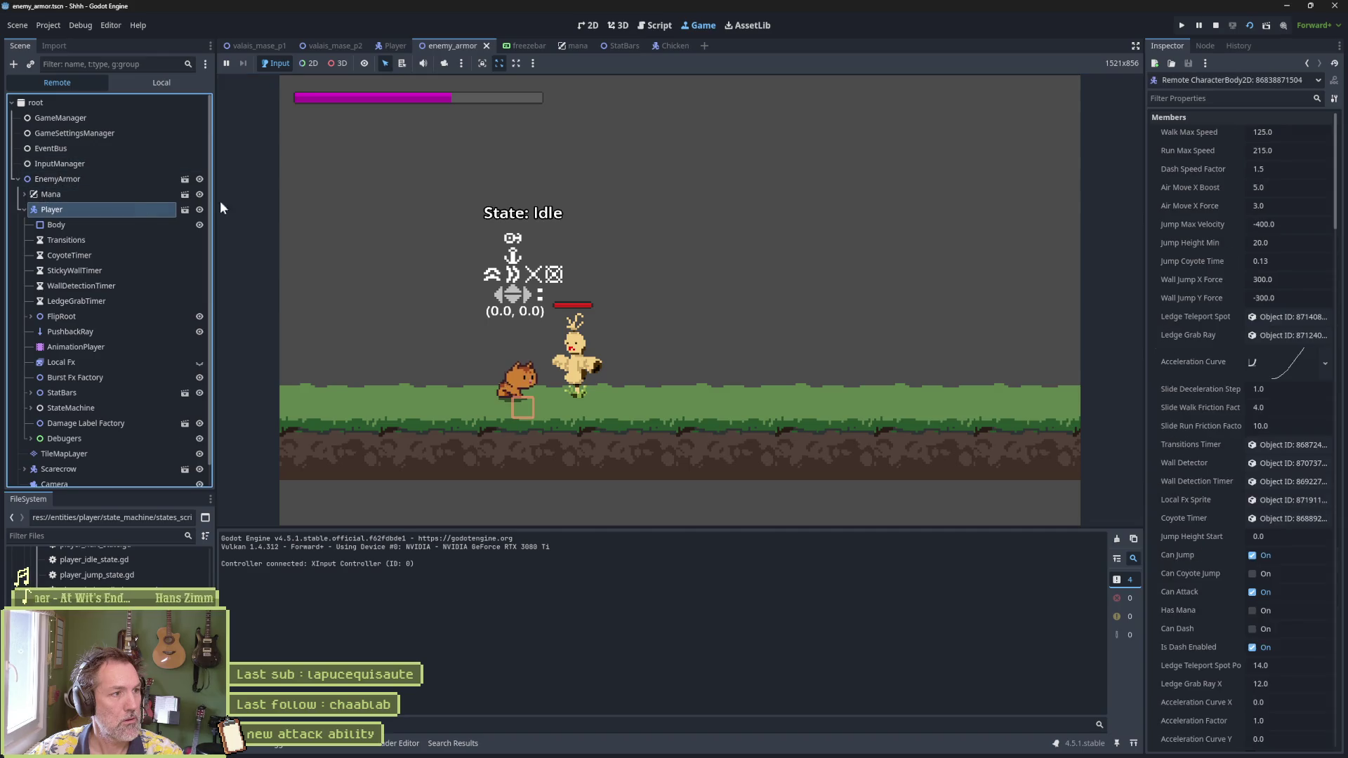
scroll(1223, 453, down, 2)
scroll(1229, 457, down, 8)
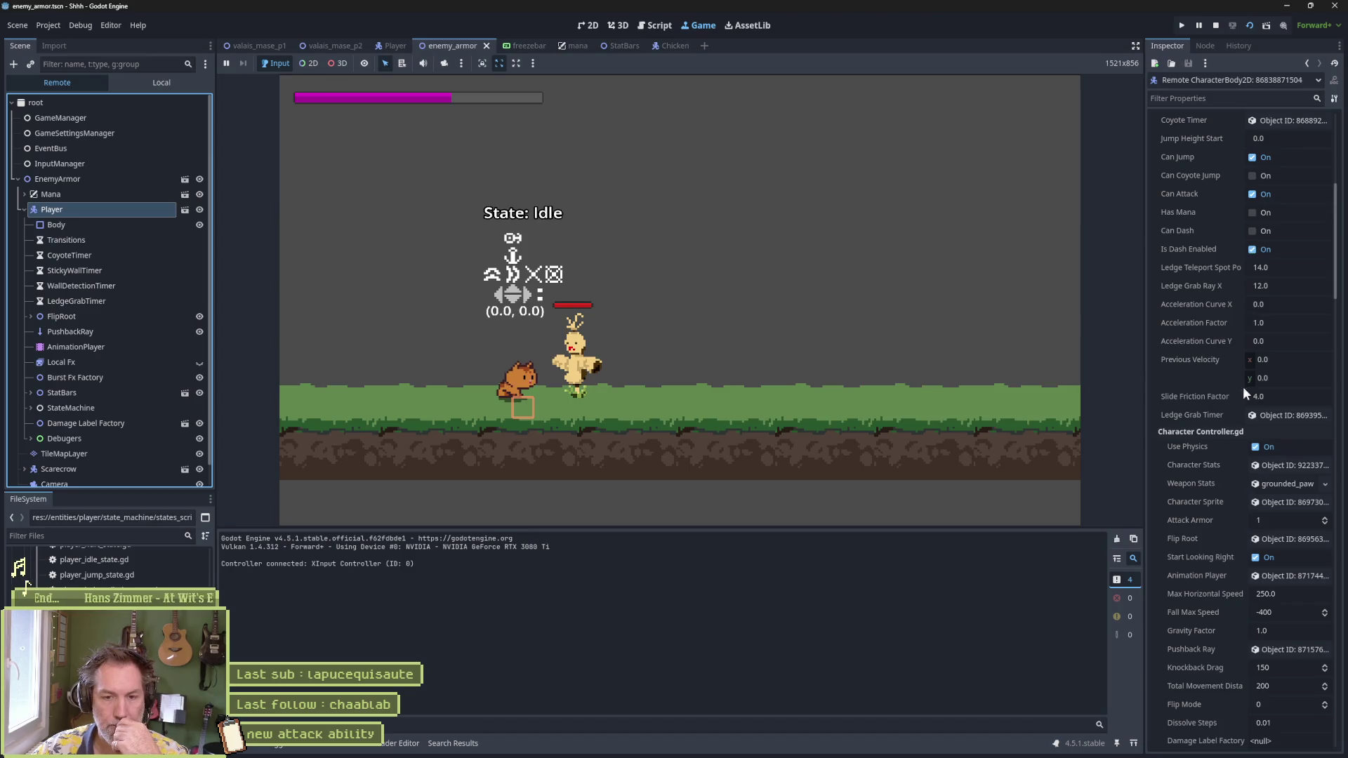
click(1292, 465)
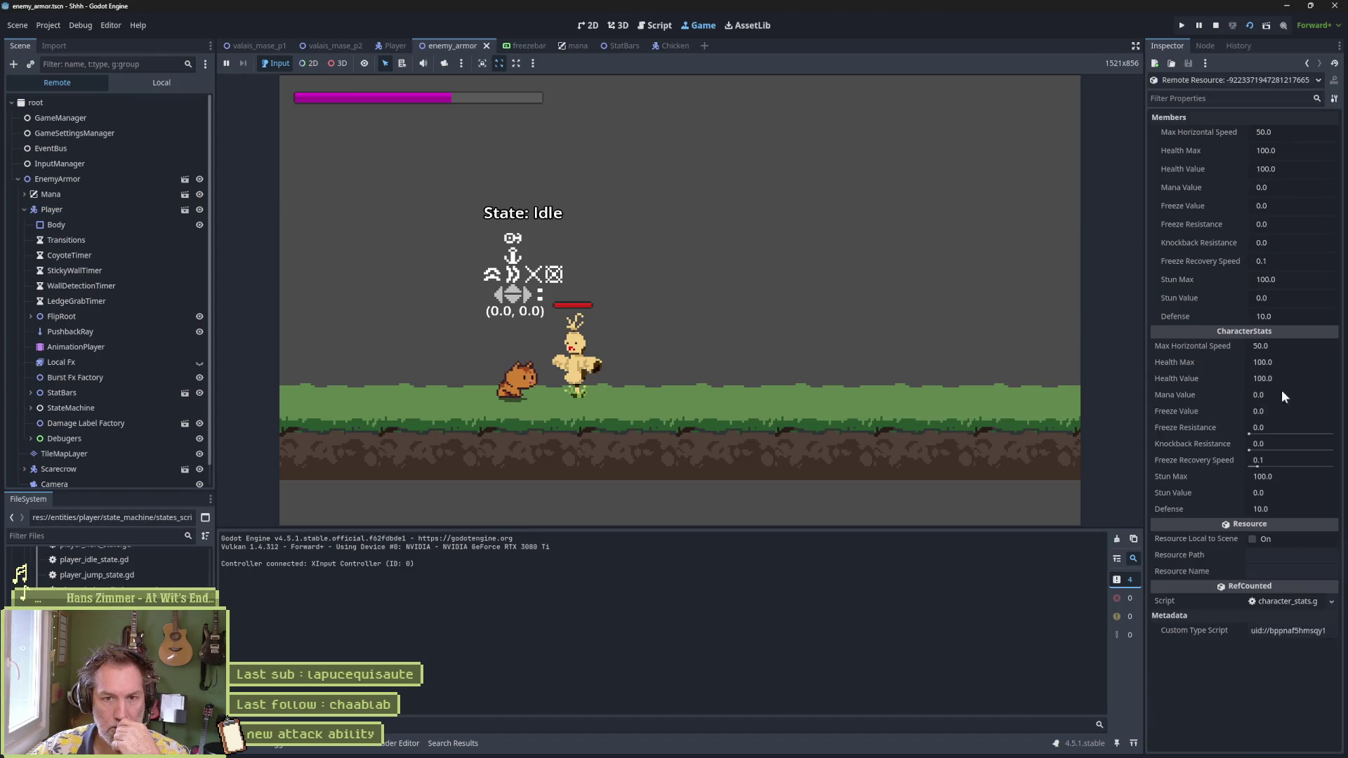
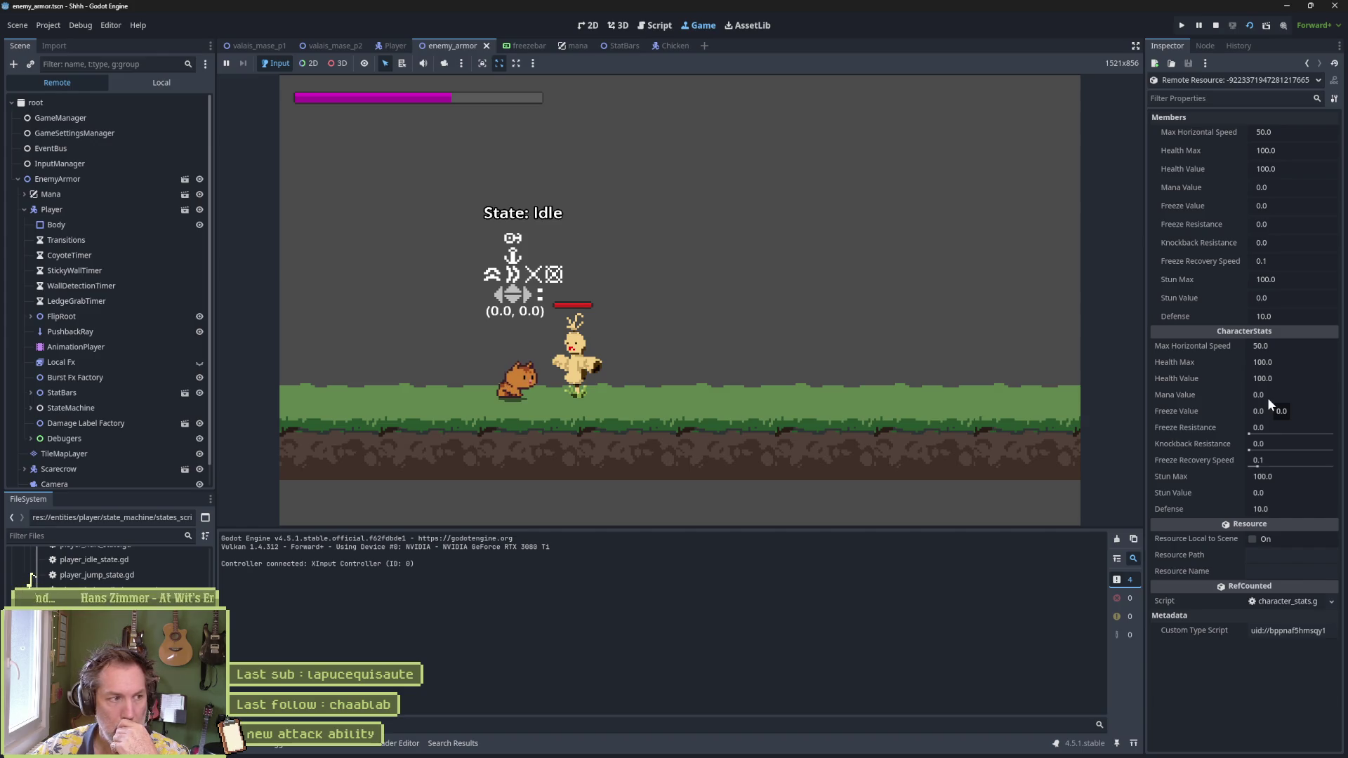
Step: Stop the running game, select GameManager, and close the mana.gd script
click(1215, 25)
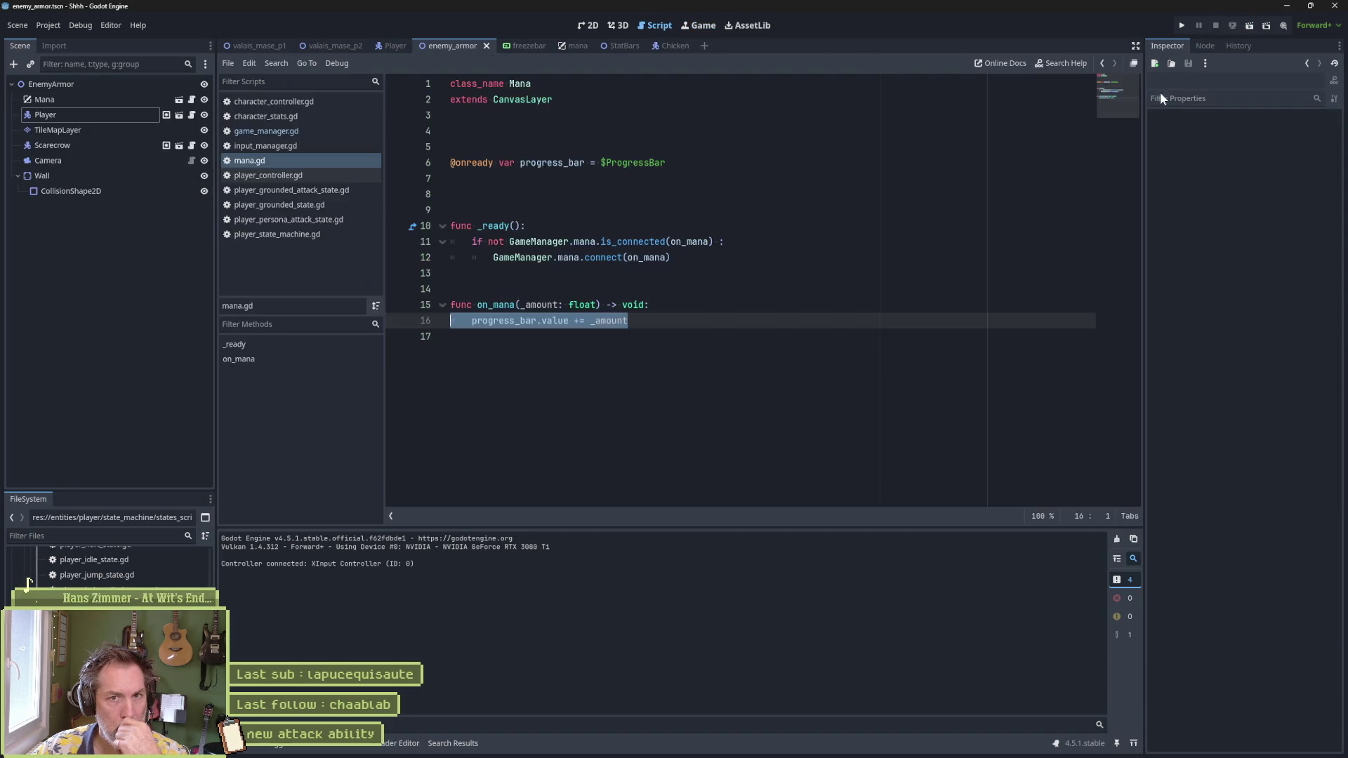
double_click(519, 258)
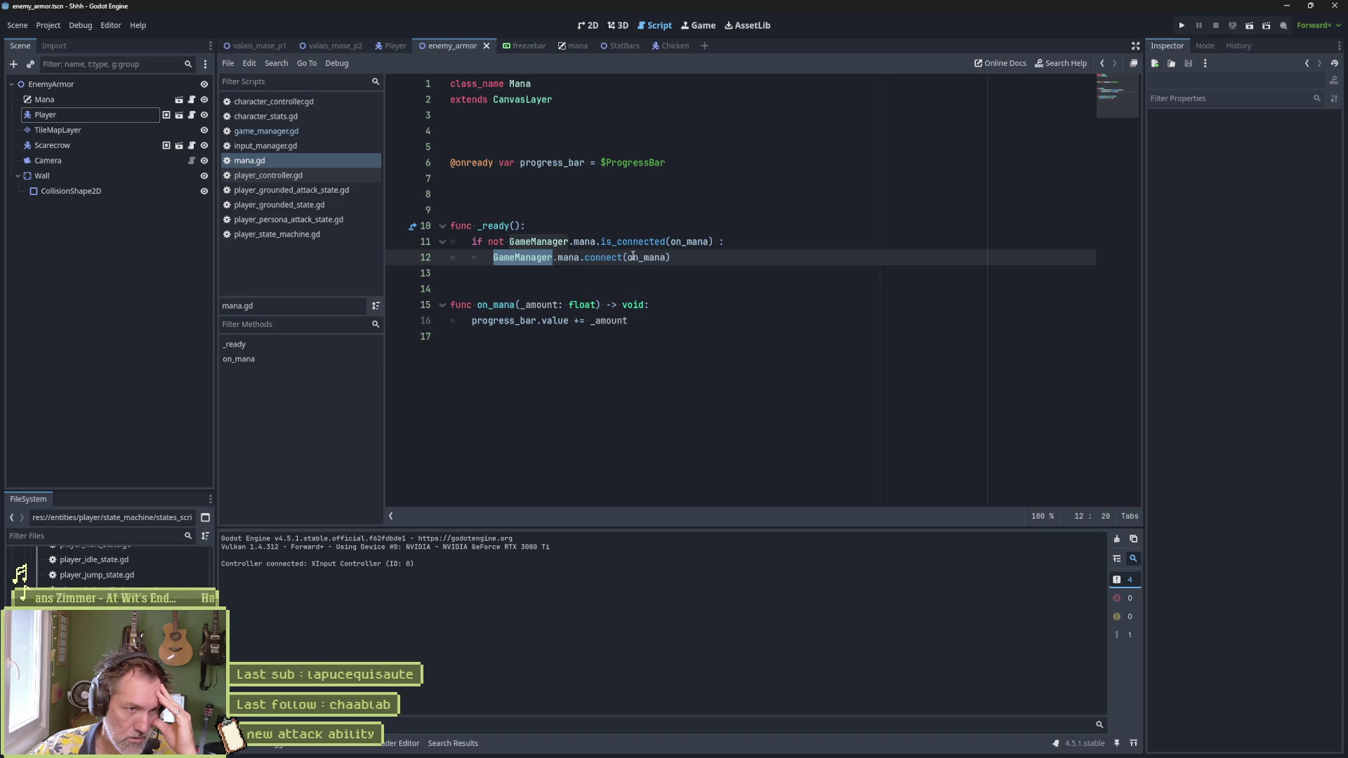
middle_click(260, 160)
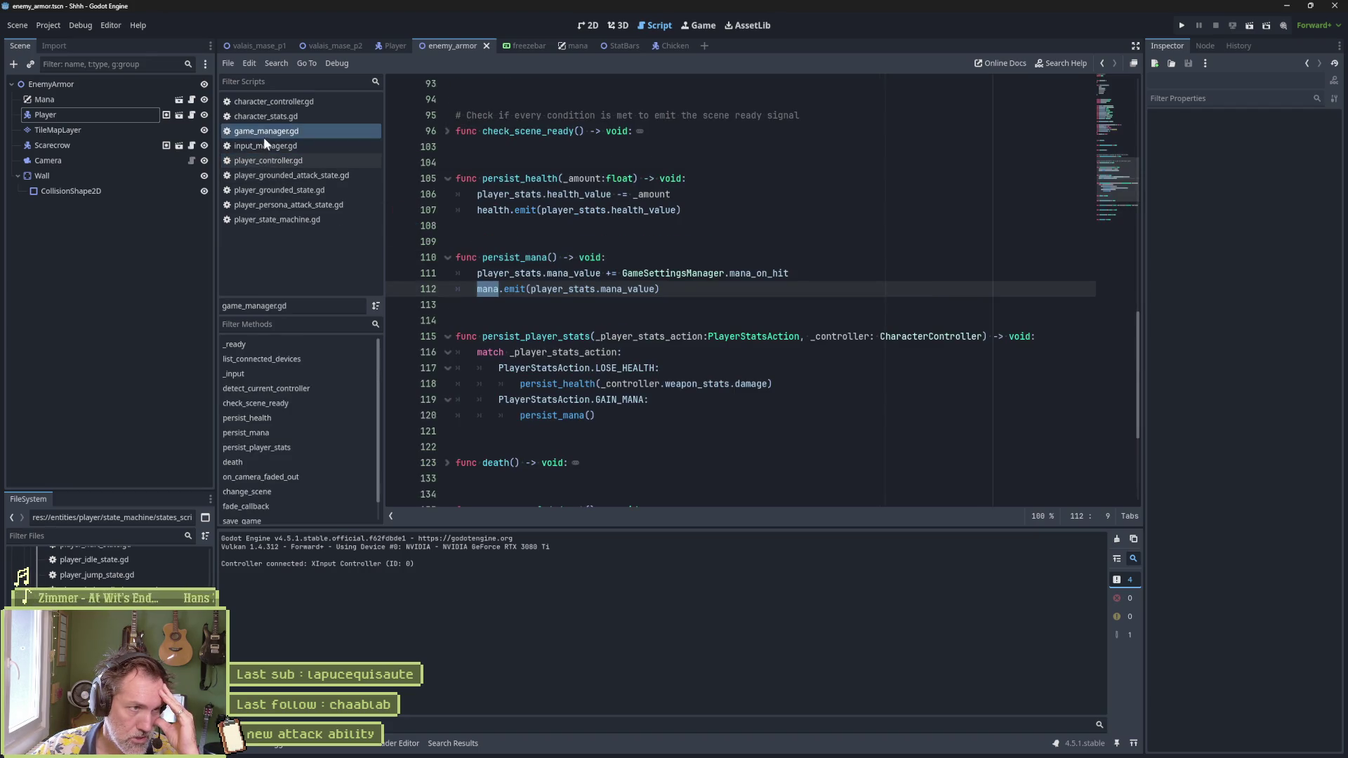
Step: Open player_controller.gd, list the 'mana' search results, and pick the line 112 match
click(287, 161)
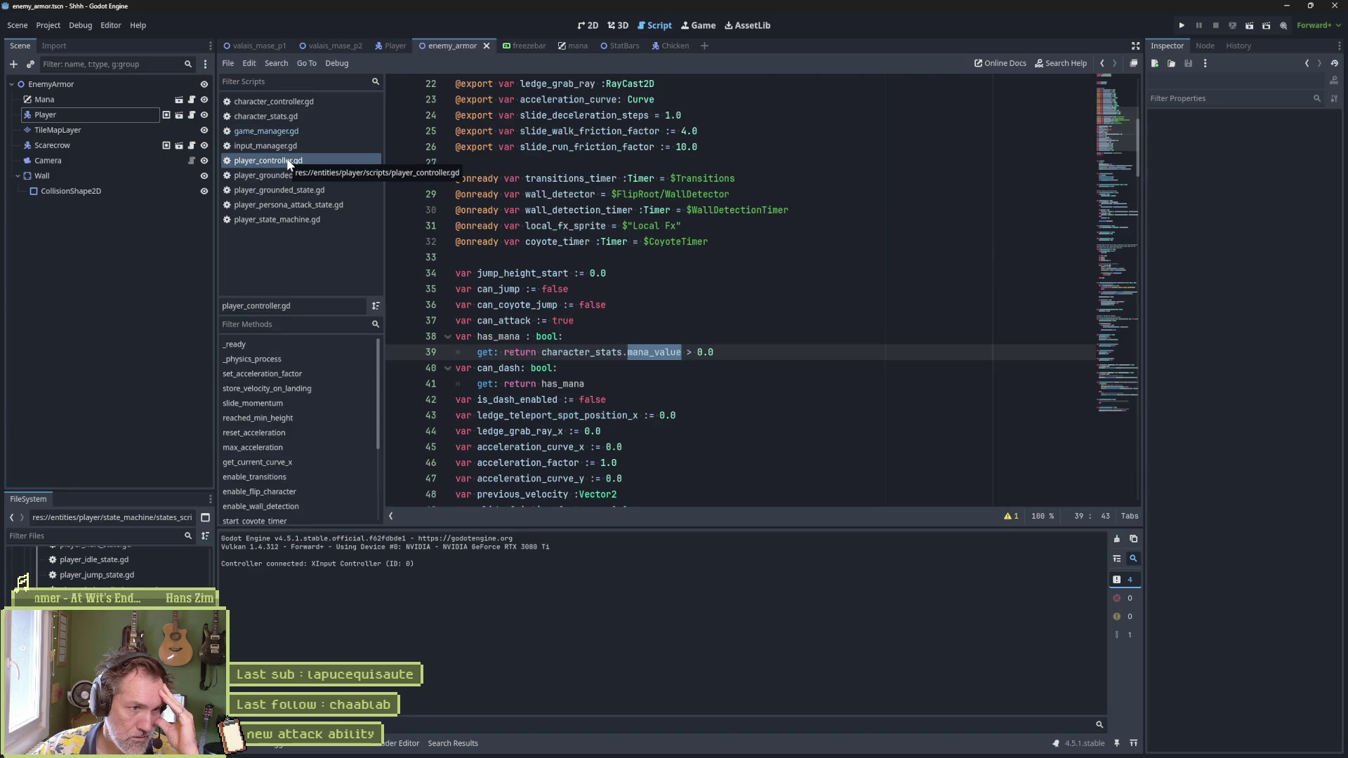
click(452, 744)
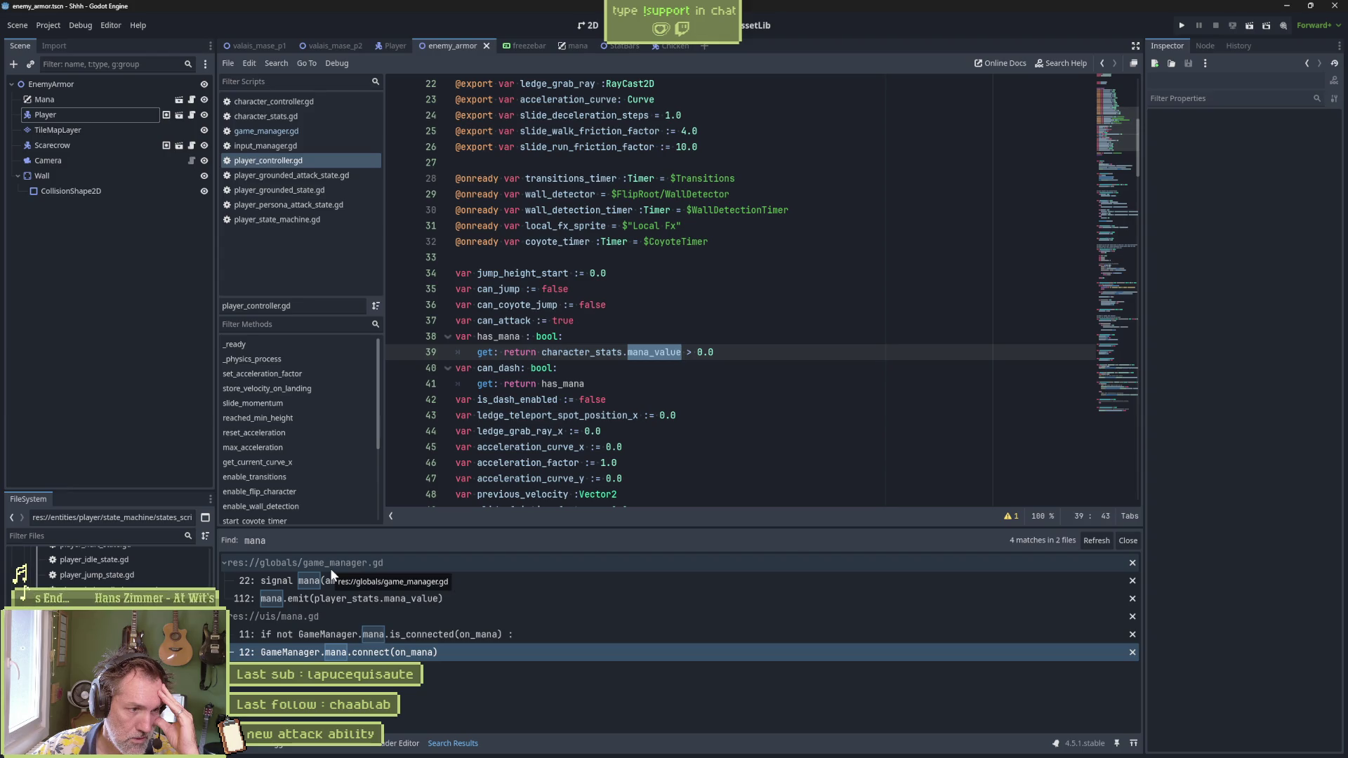
click(331, 599)
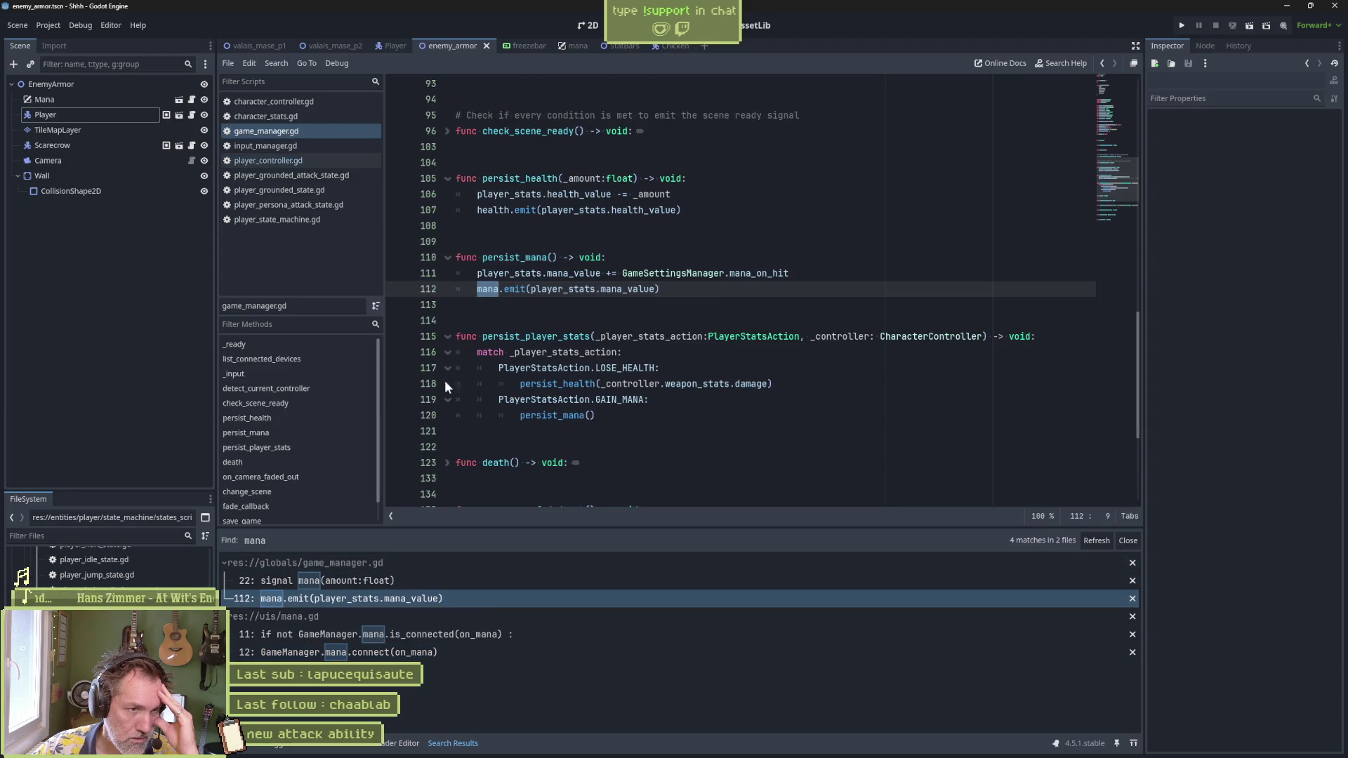
Step: Review game_manager.gd's top and unfold _ready to see CharacterStats.new() on line 62
double_click(509, 273)
mouse_move(640, 278)
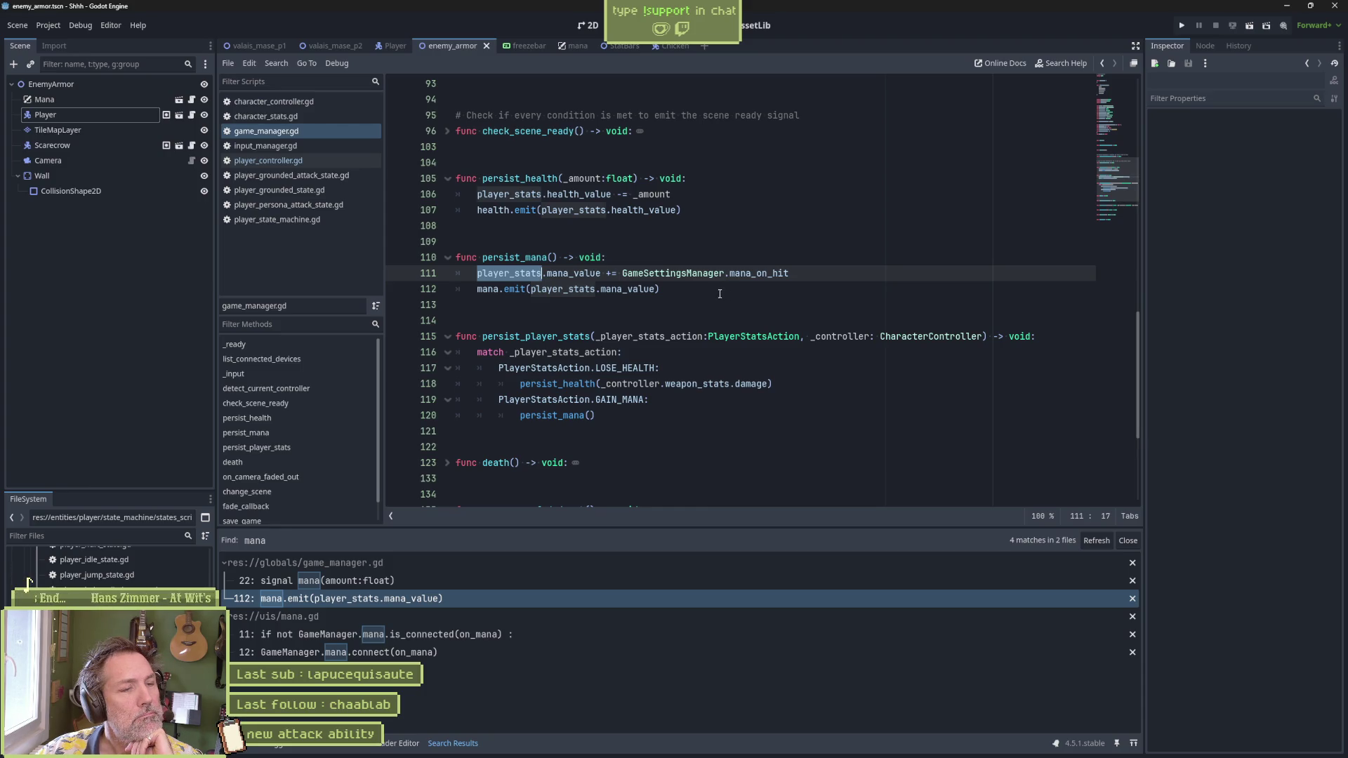
click(1107, 110)
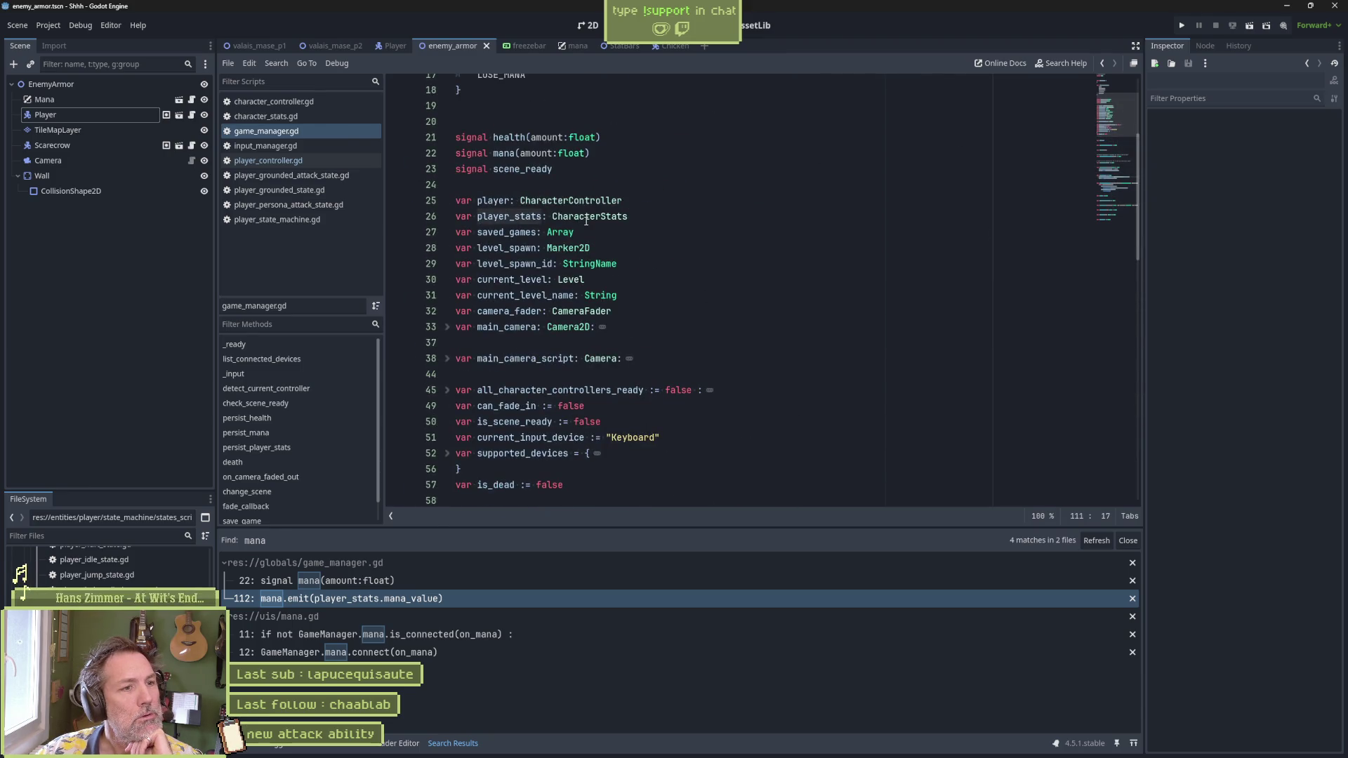
scroll(586, 221, down, 4)
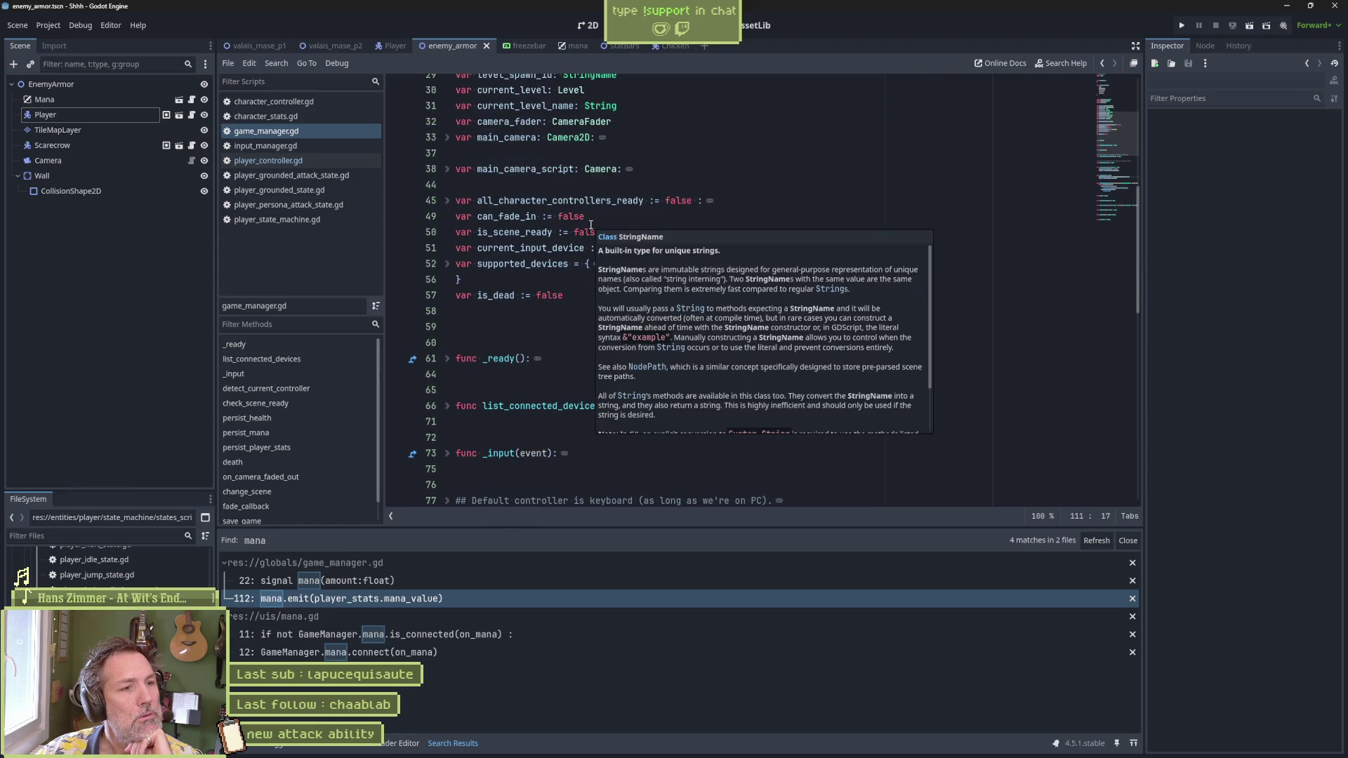
scroll(591, 224, down, 3)
click(448, 216)
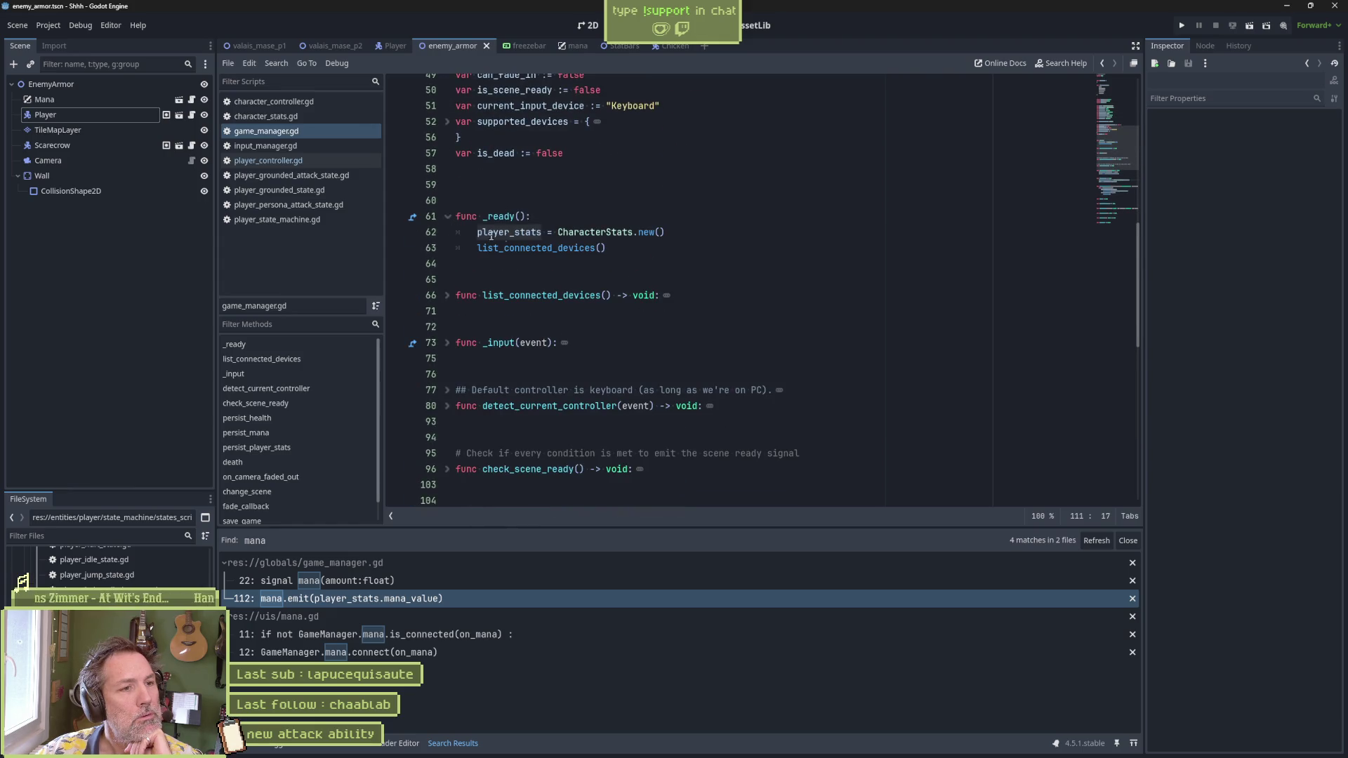
drag(664, 233, 552, 236)
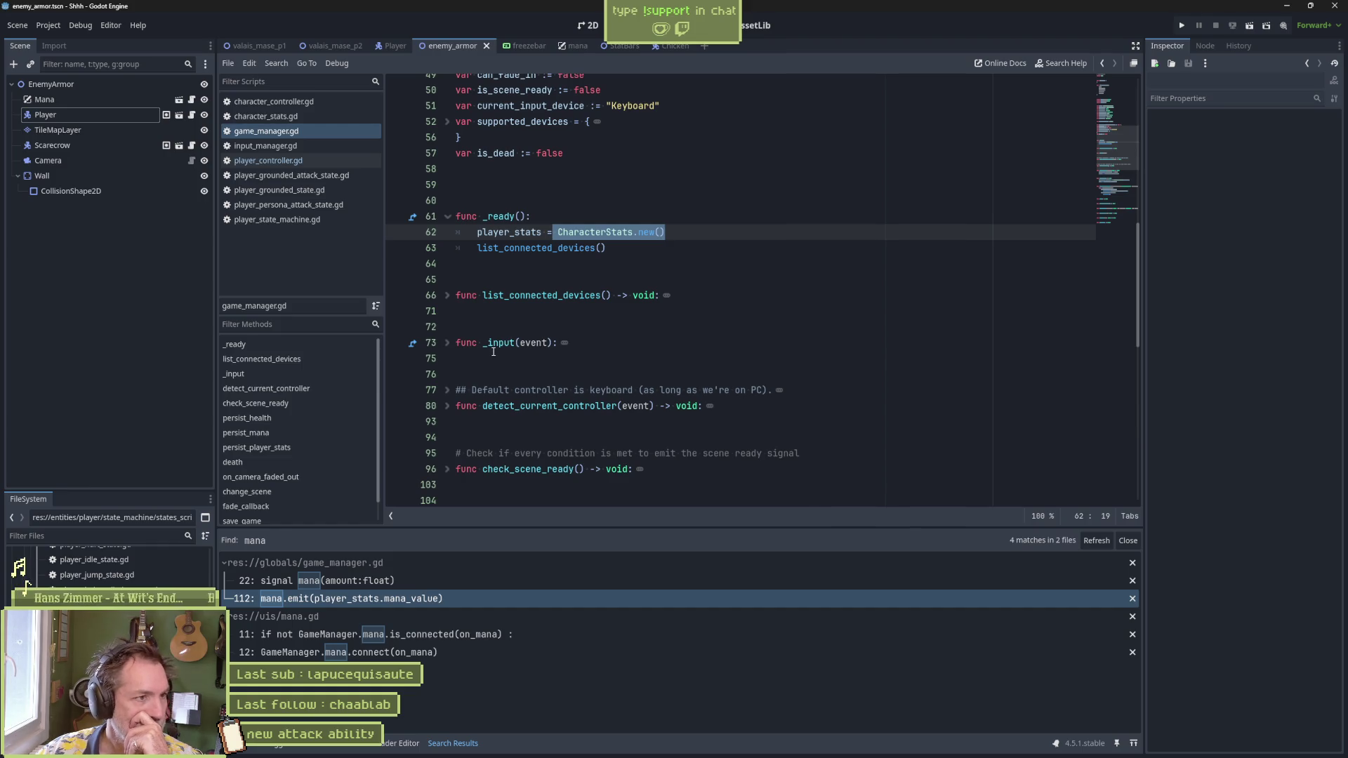
Step: Unfold _input and select the mana_value increment and mana emit on lines 111-112
shift+click(457, 344)
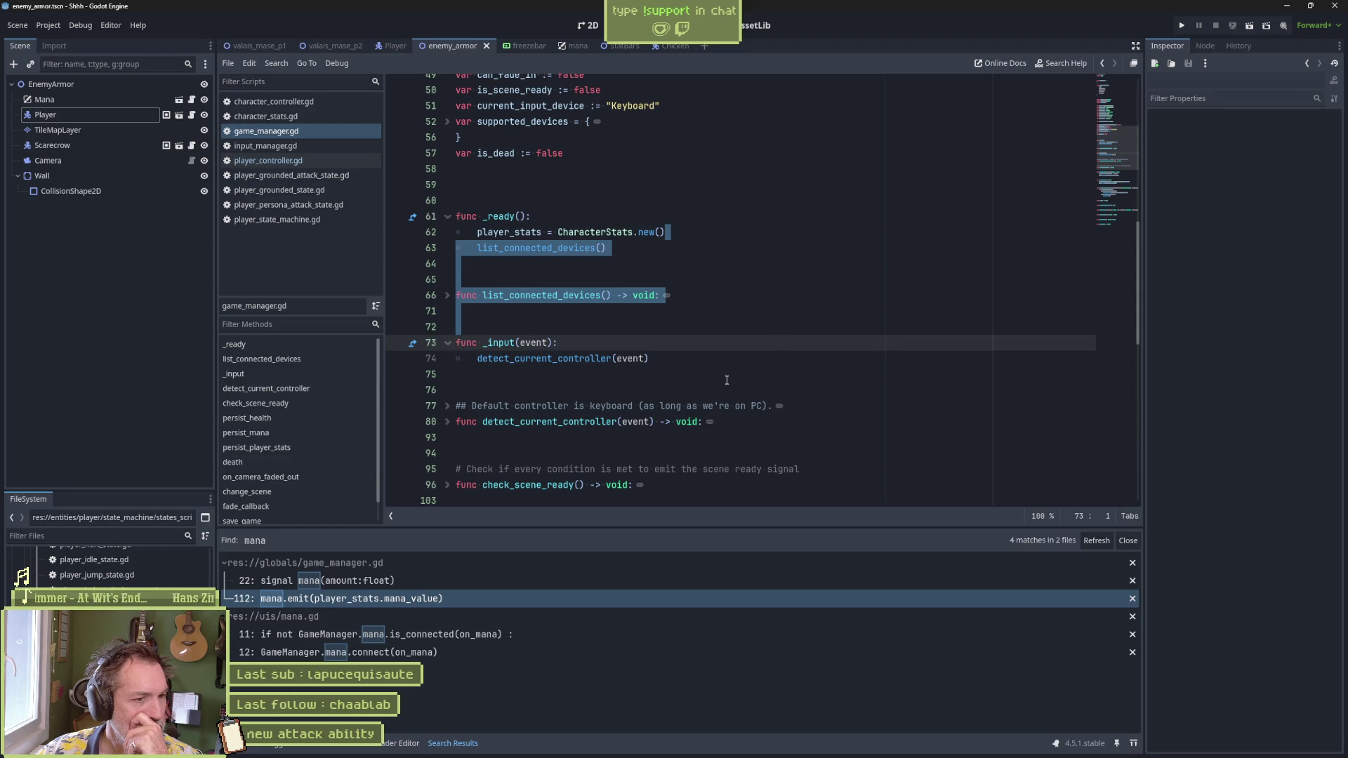
scroll(725, 385, down, 1)
scroll(725, 384, down, 2)
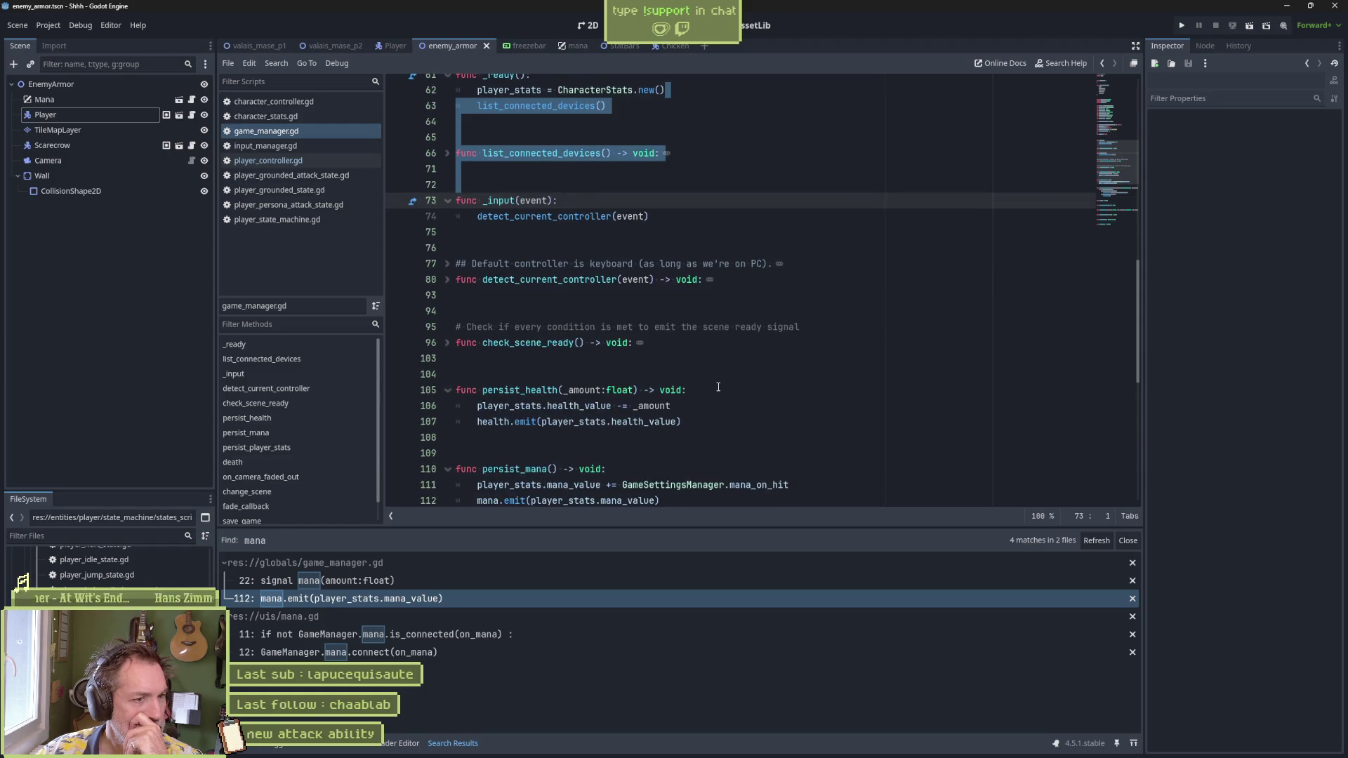
scroll(718, 387, down, 3)
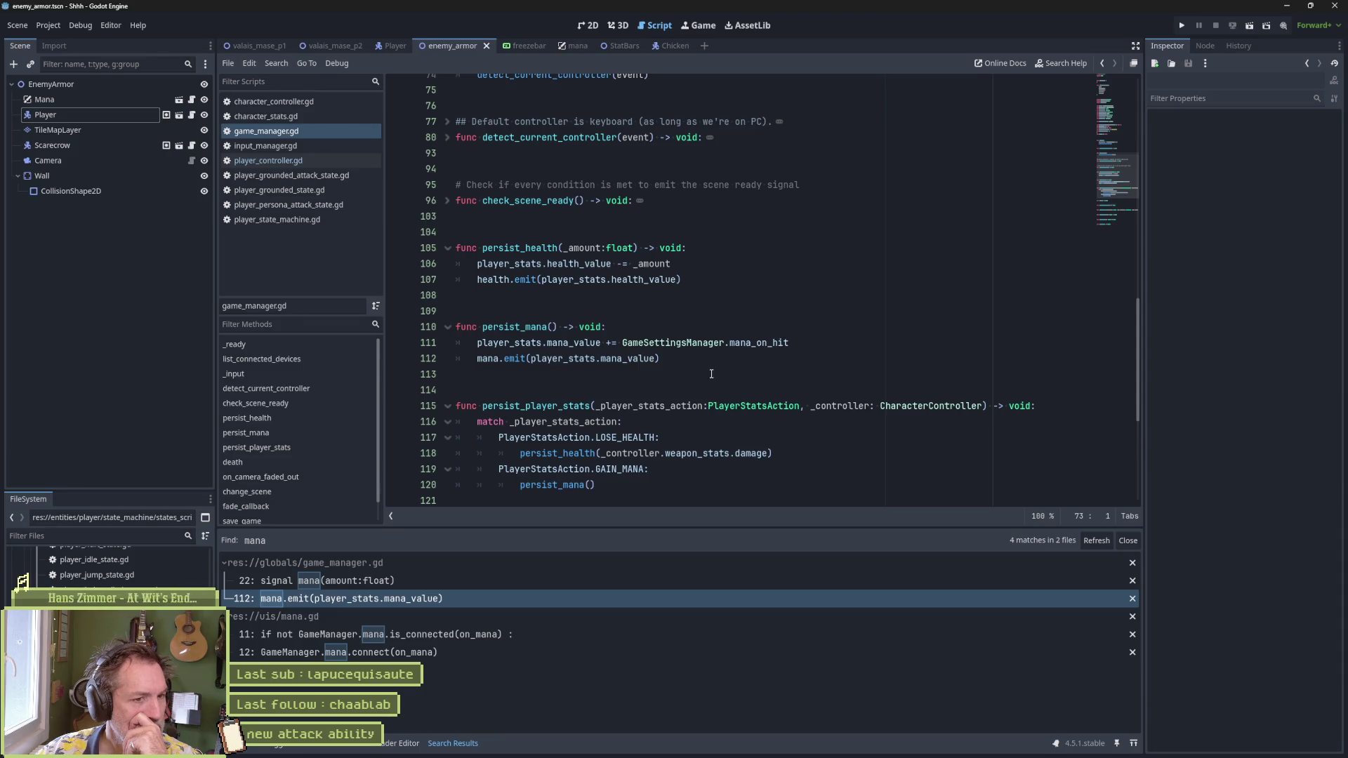
drag(477, 343, 769, 344)
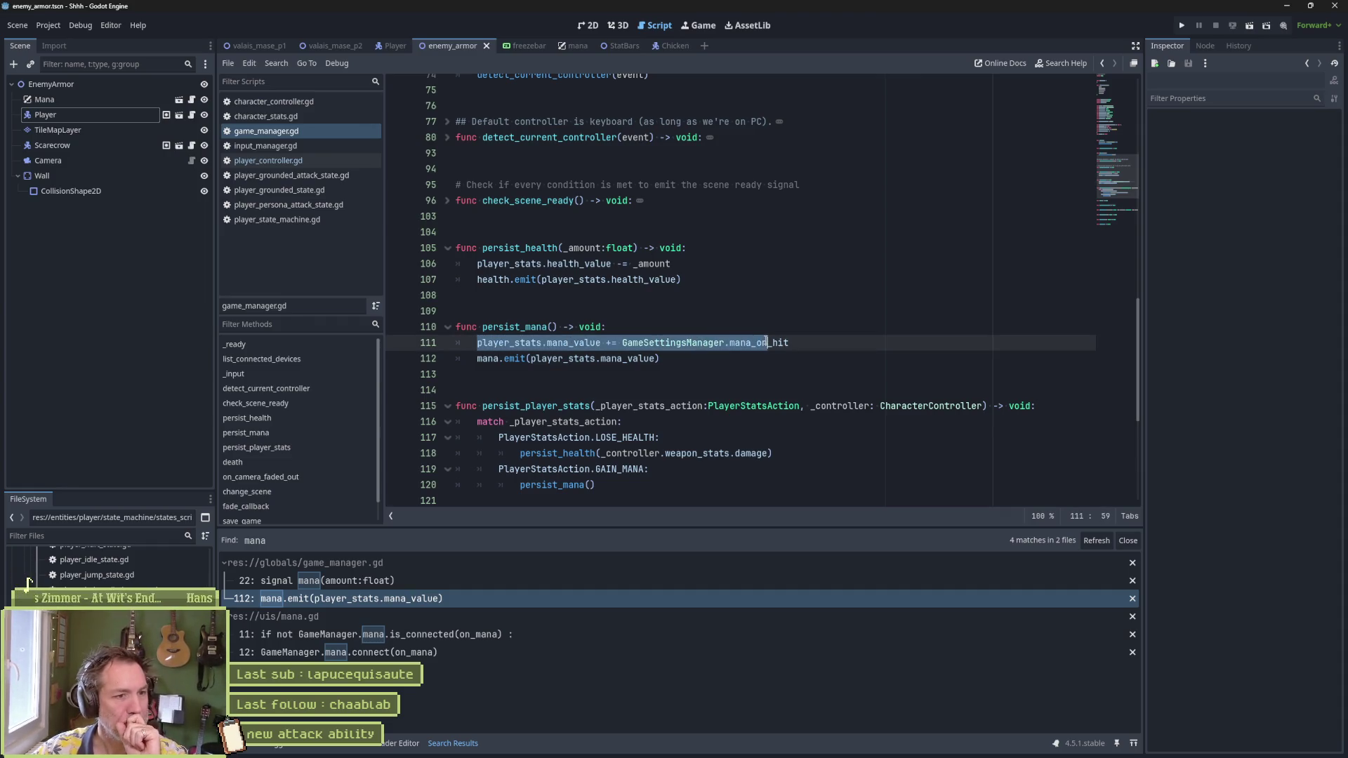
double_click(563, 343)
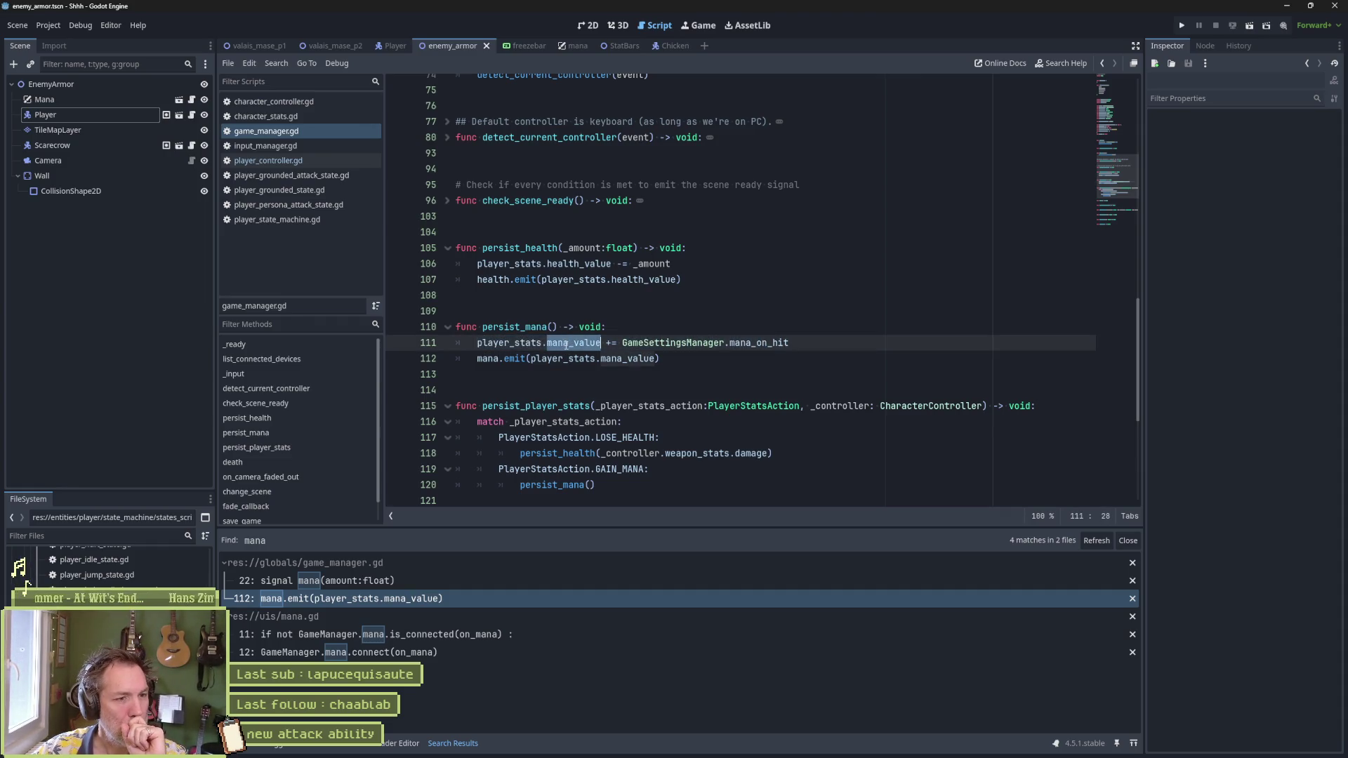
drag(477, 359, 662, 358)
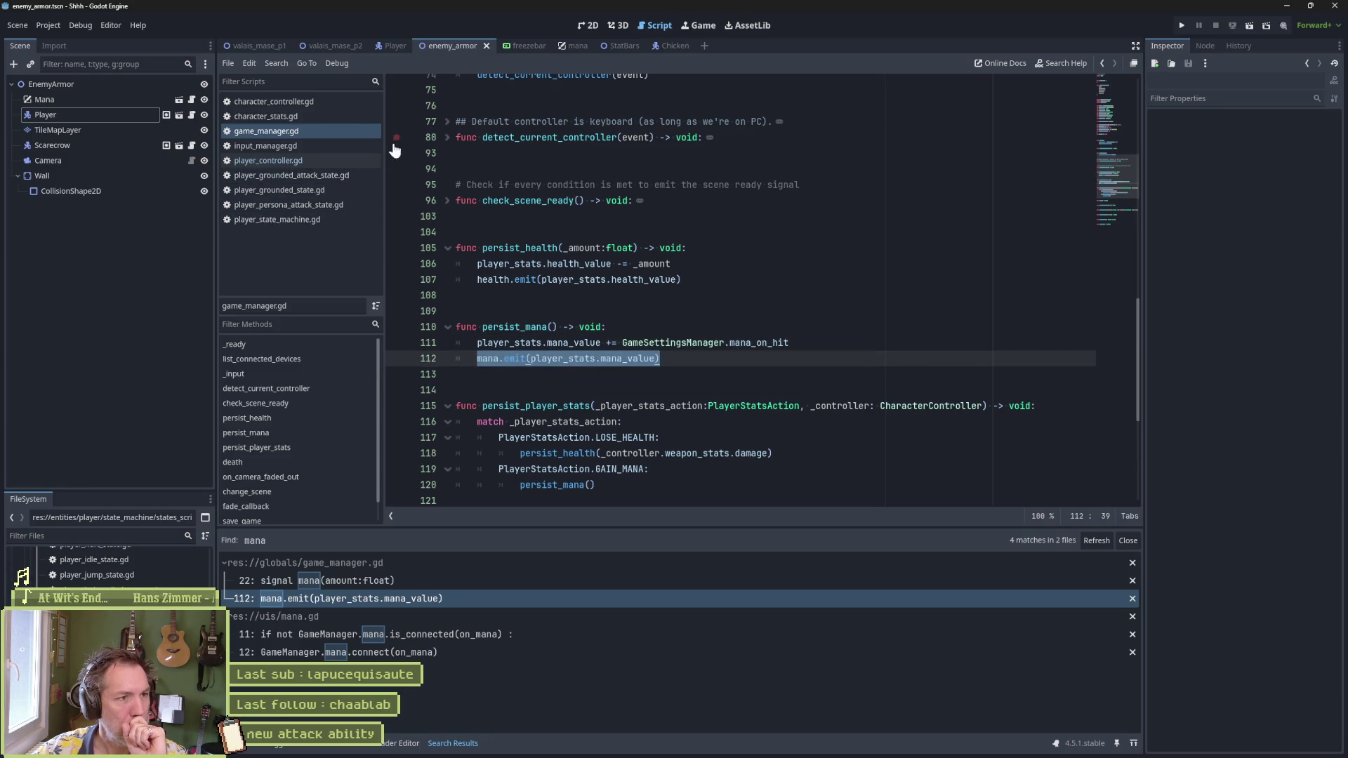
Step: Back in player_controller.gd, inspect the has_mana condition on character_stats at line 39
click(305, 162)
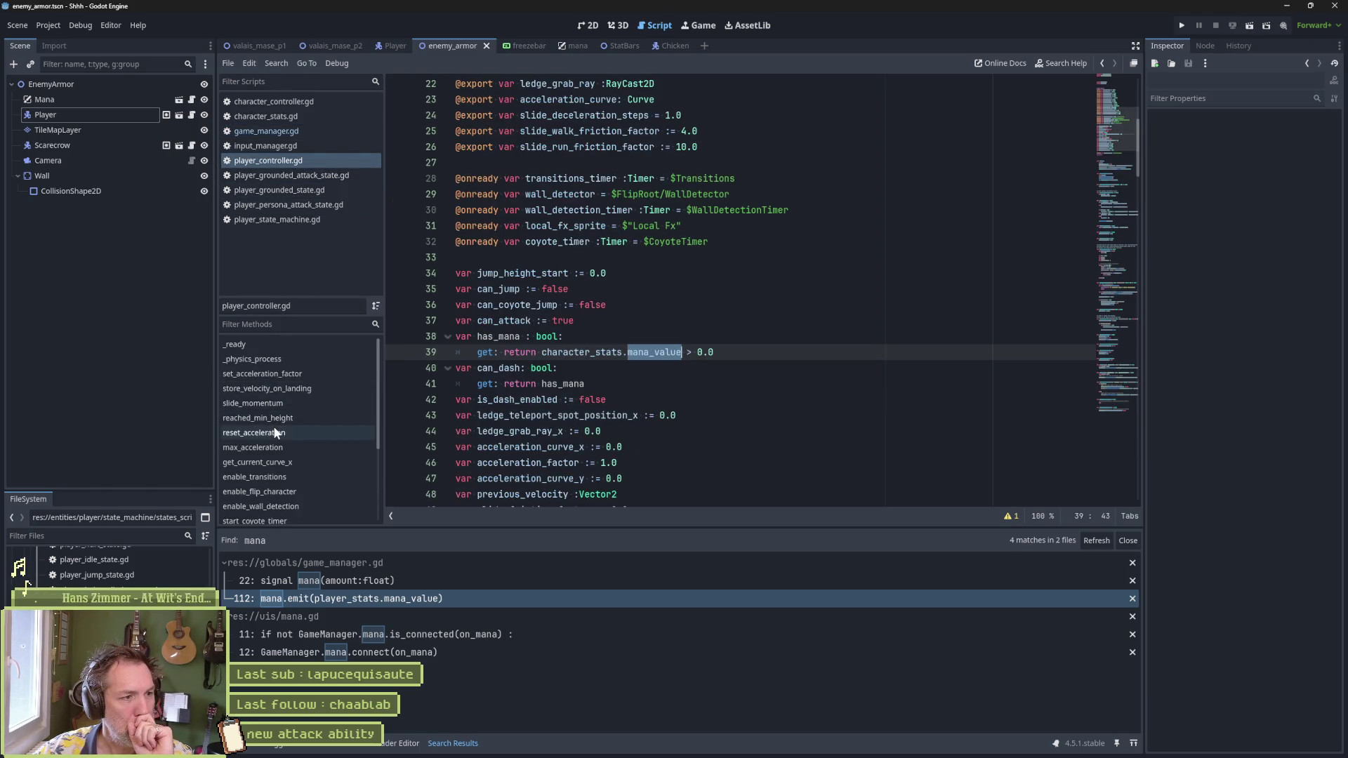
drag(542, 351, 723, 349)
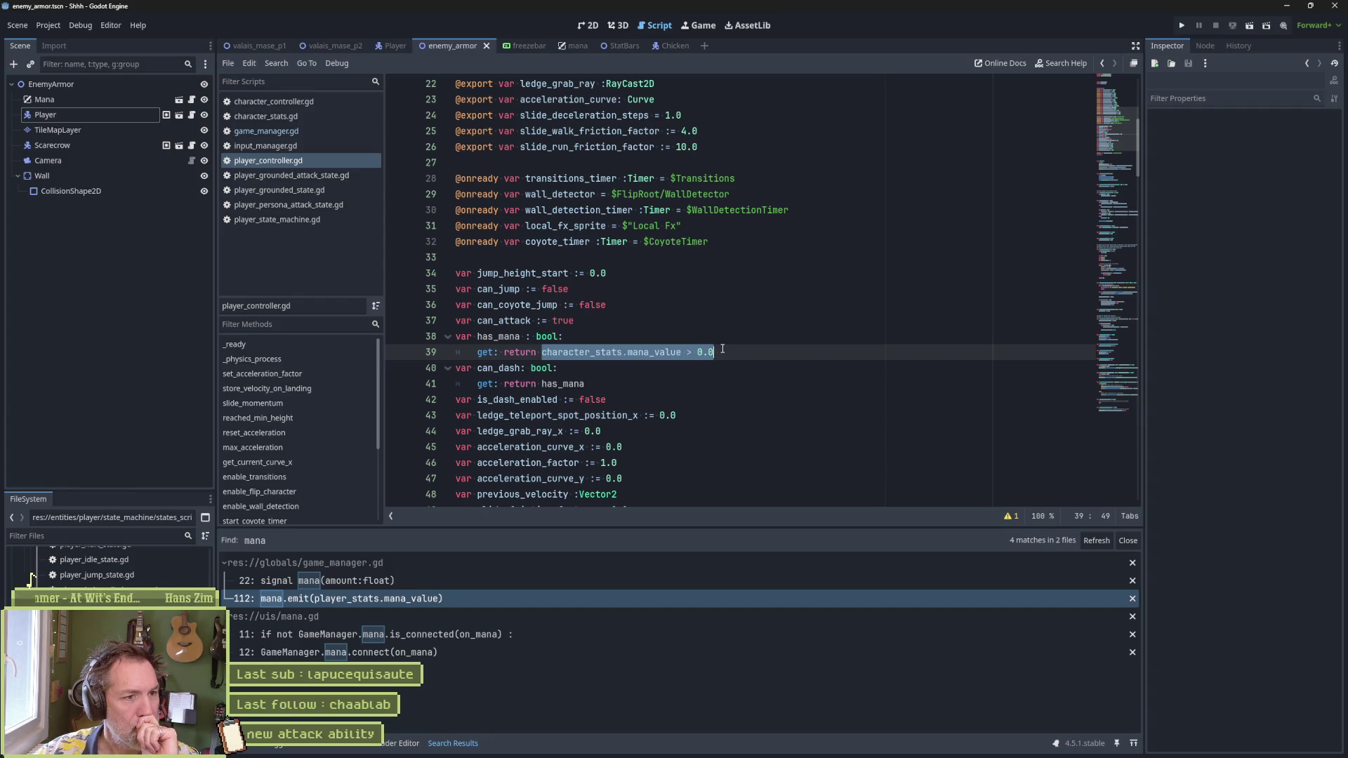
double_click(561, 354)
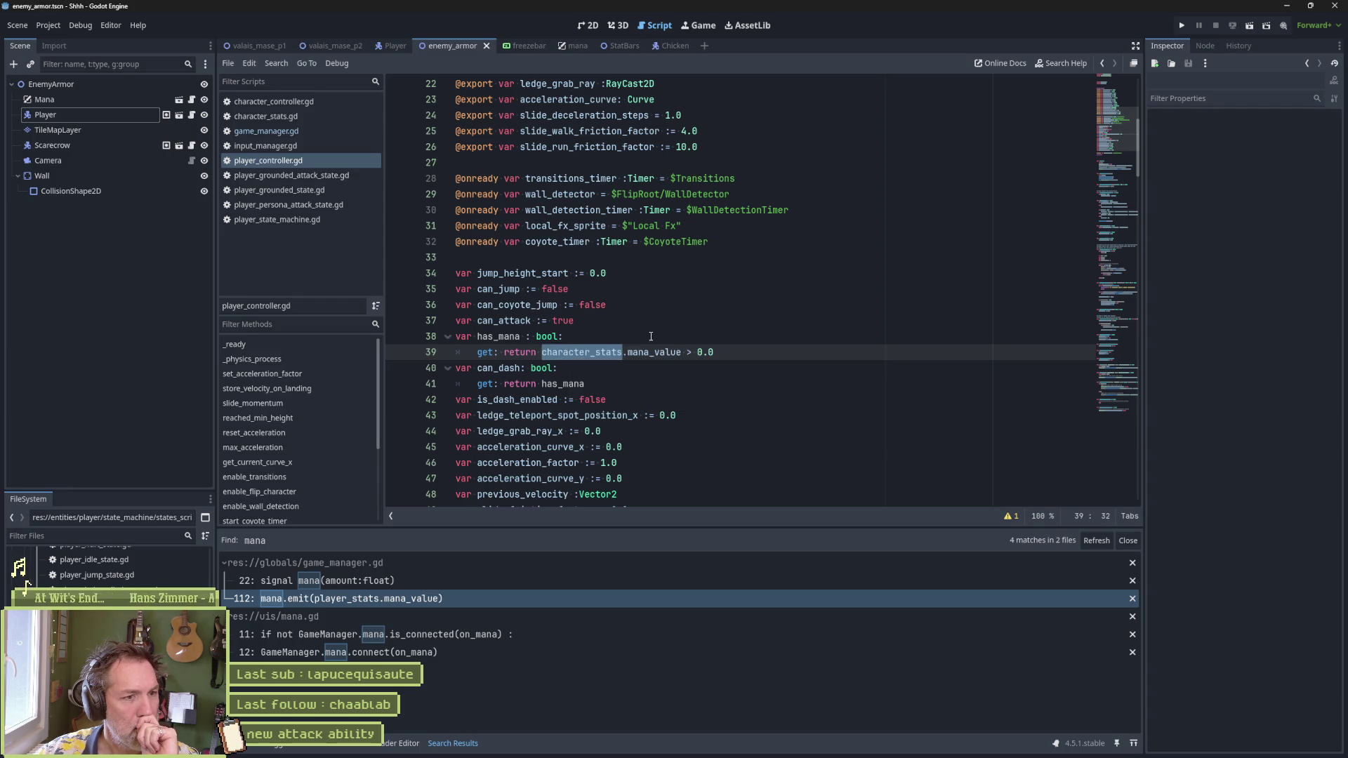
scroll(651, 337, up, 6)
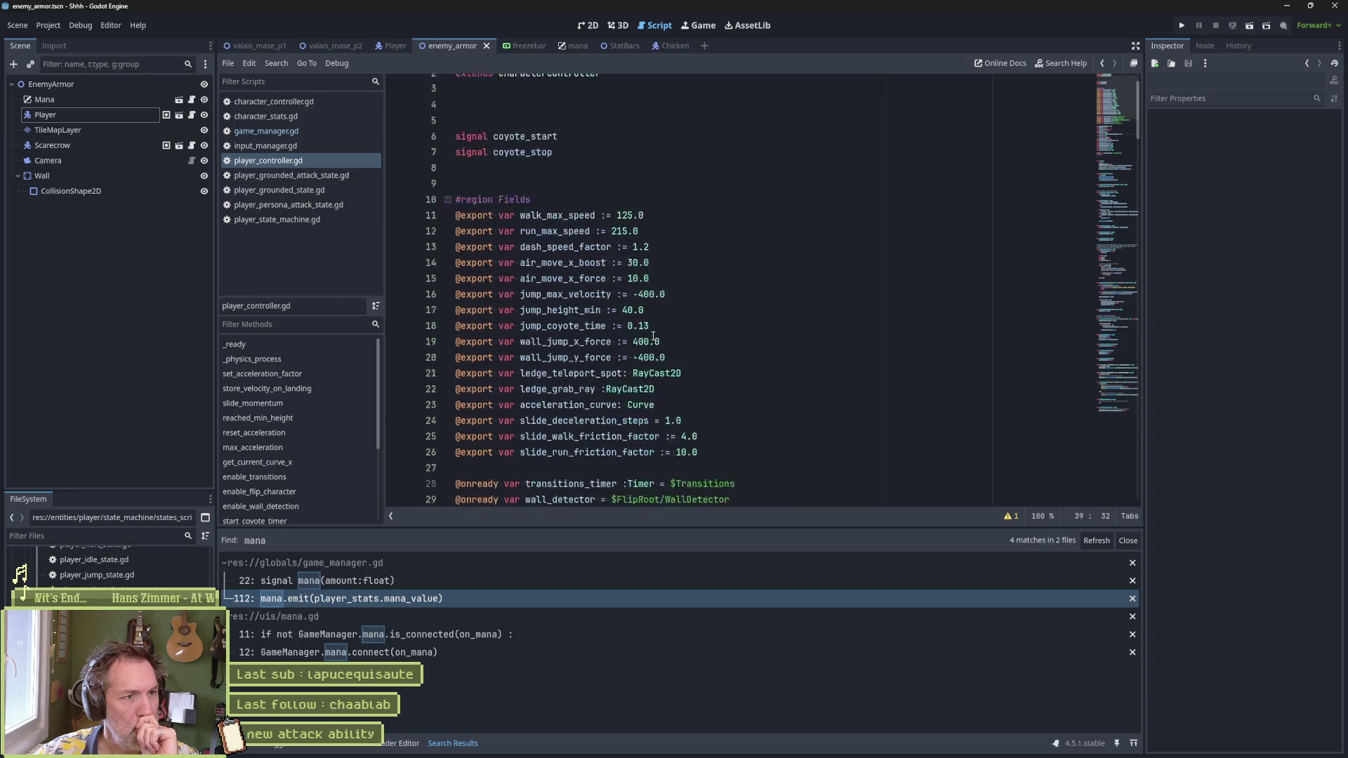
scroll(652, 336, down, 5)
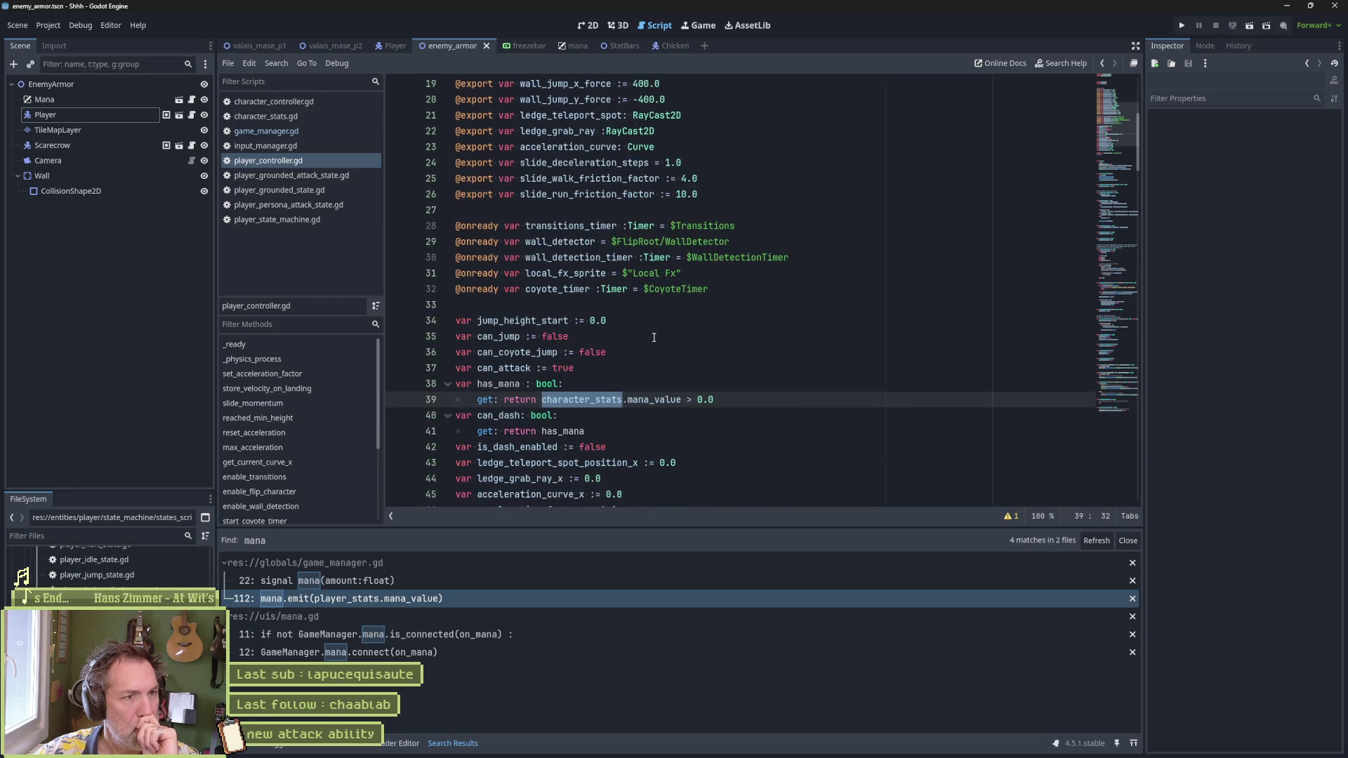
scroll(653, 337, down, 6)
scroll(761, 406, down, 4)
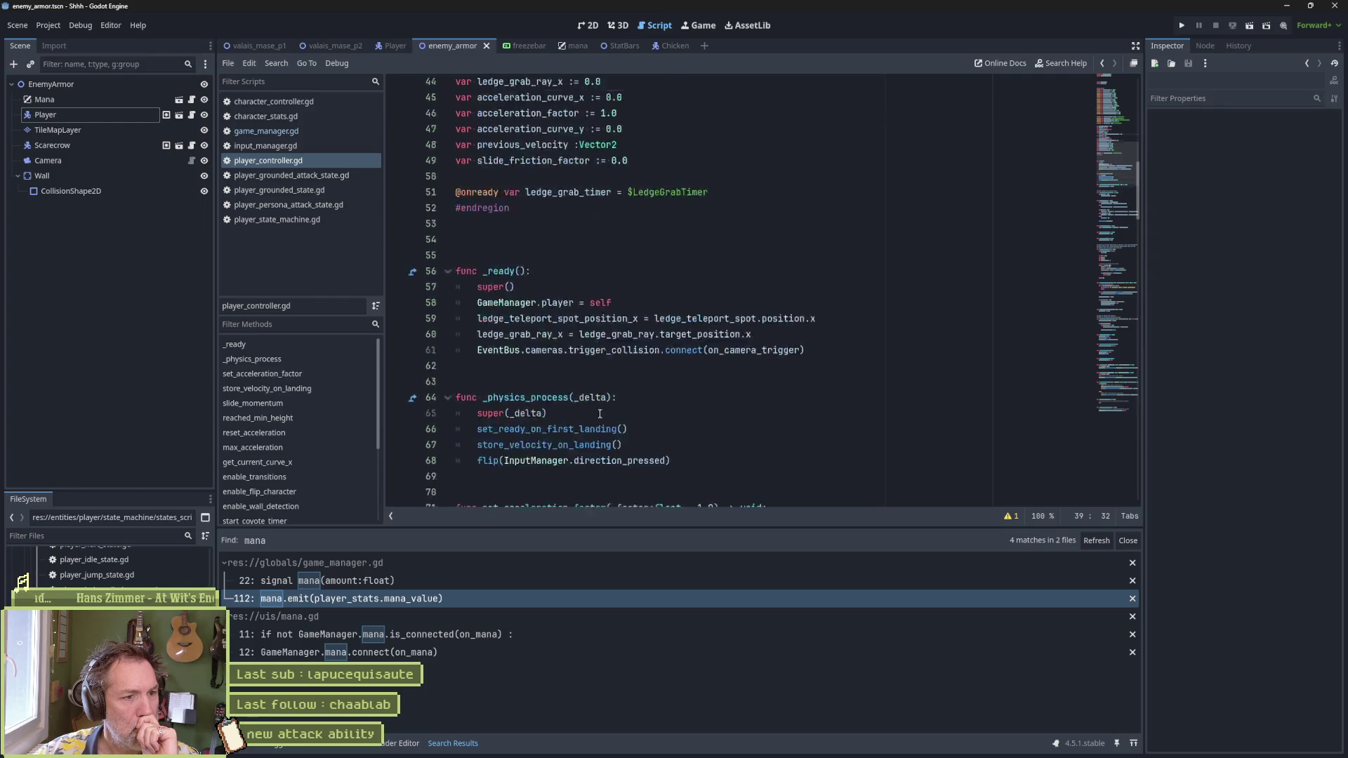
scroll(761, 406, down, 4)
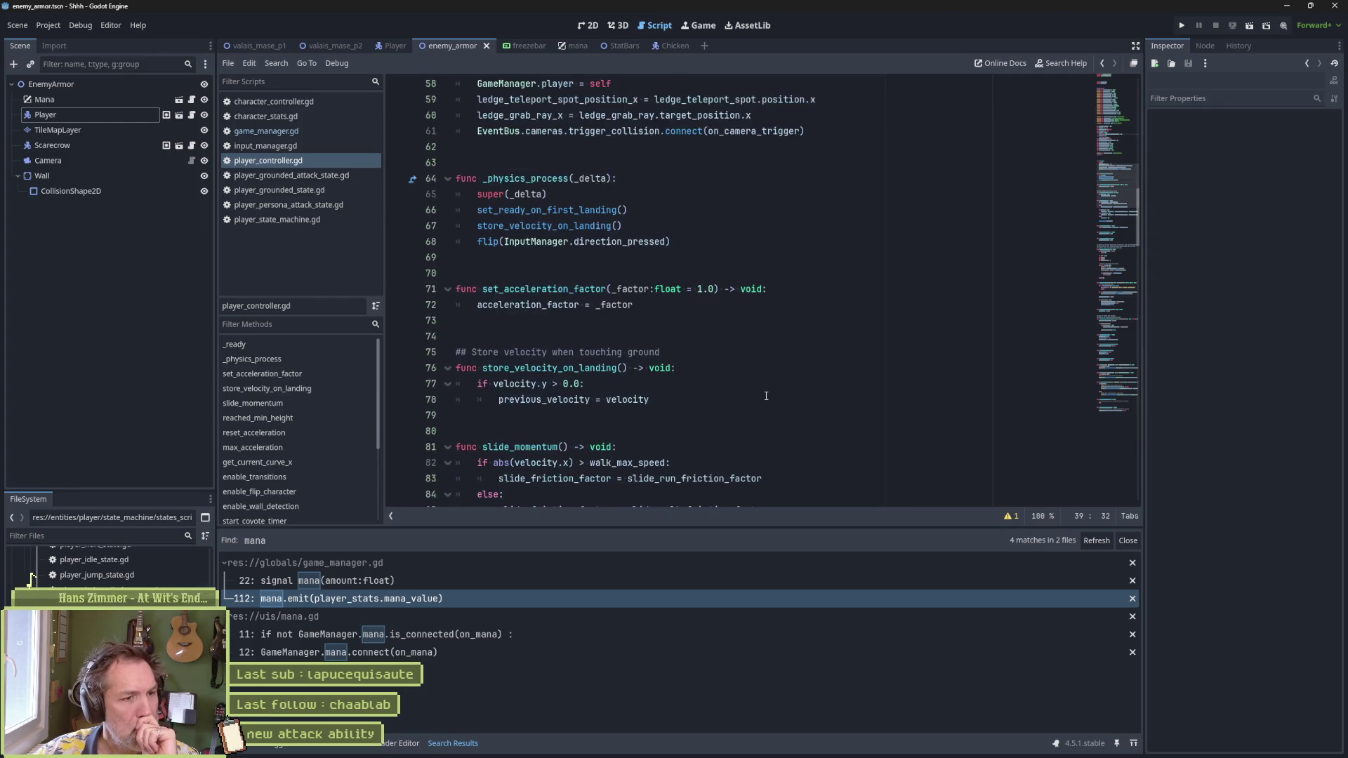
scroll(760, 379, up, 5)
scroll(760, 379, up, 12)
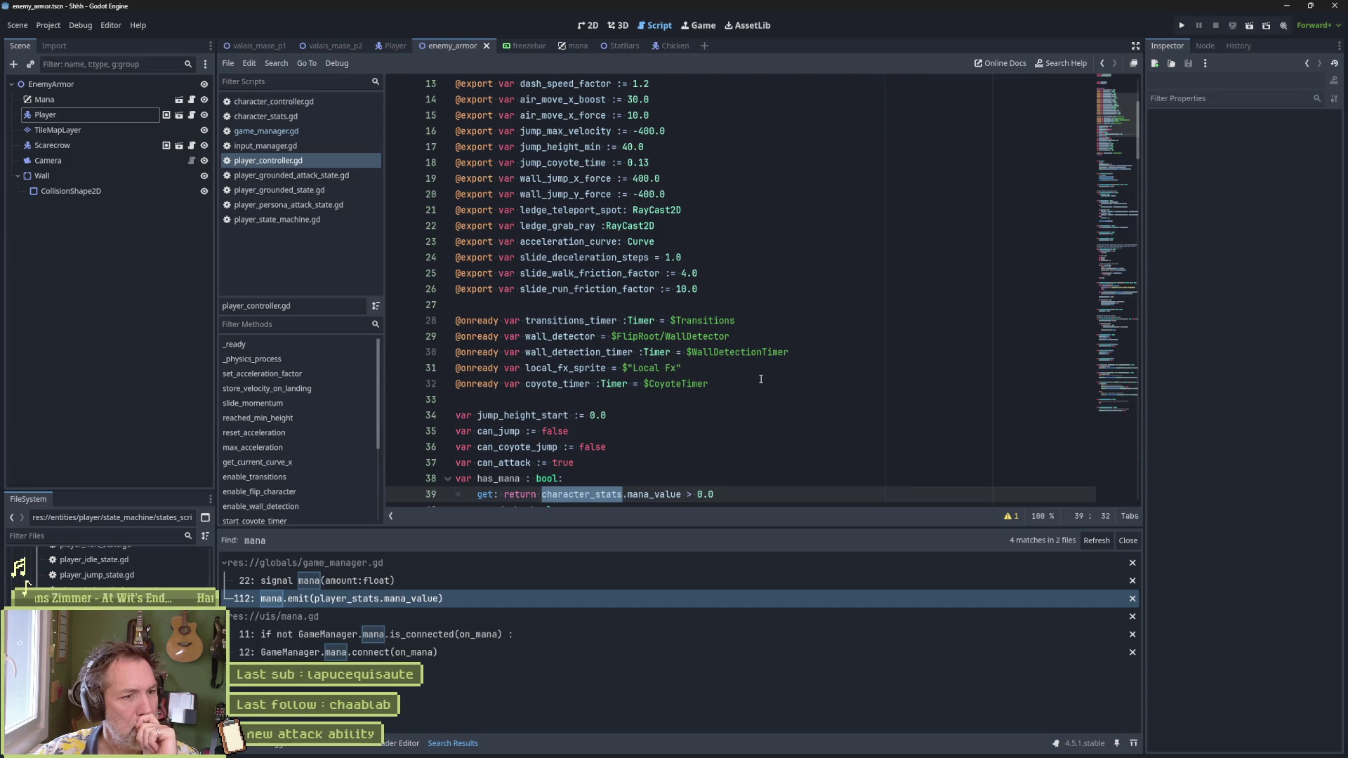
scroll(760, 379, up, 2)
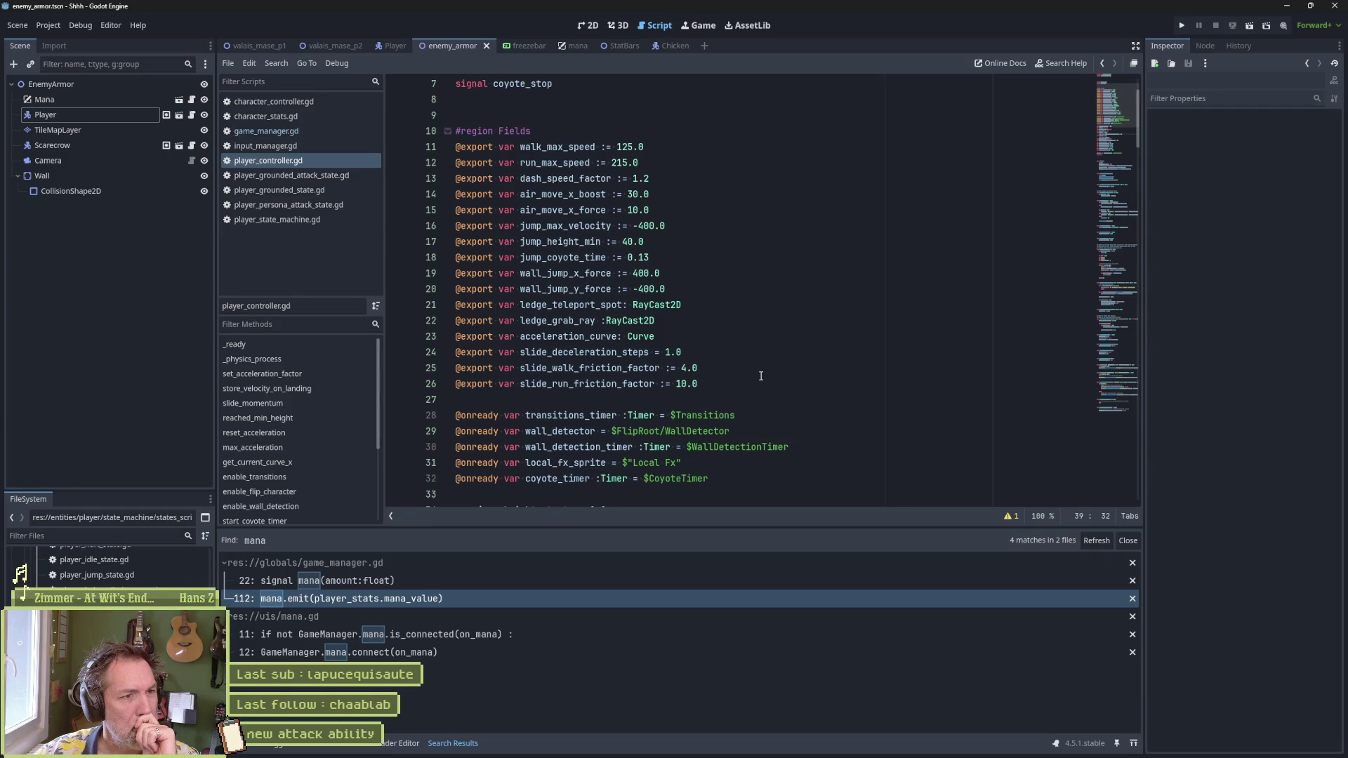
scroll(761, 376, up, 2)
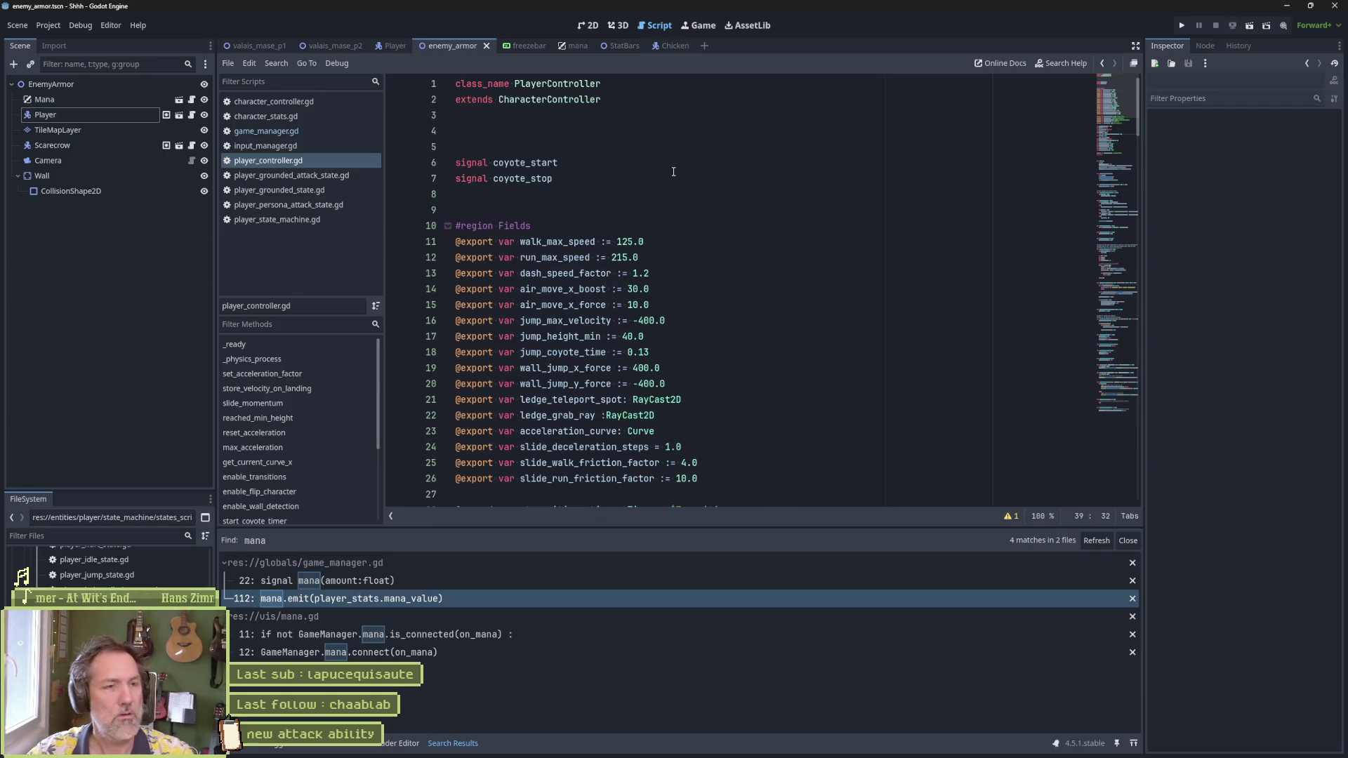
Step: Trace character_stats into CharacterController, open character_stats.gd, and run the scene with F6
ctrl+click(569, 100)
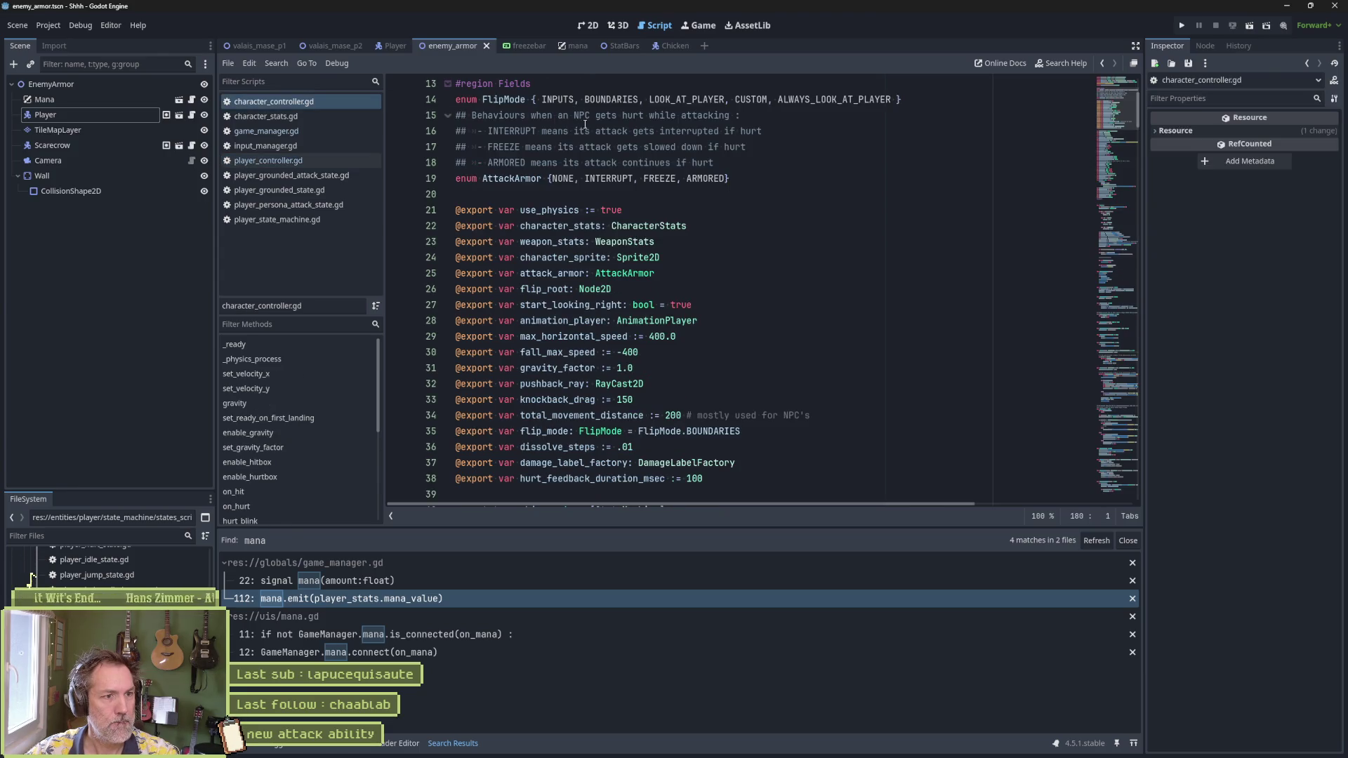
double_click(561, 225)
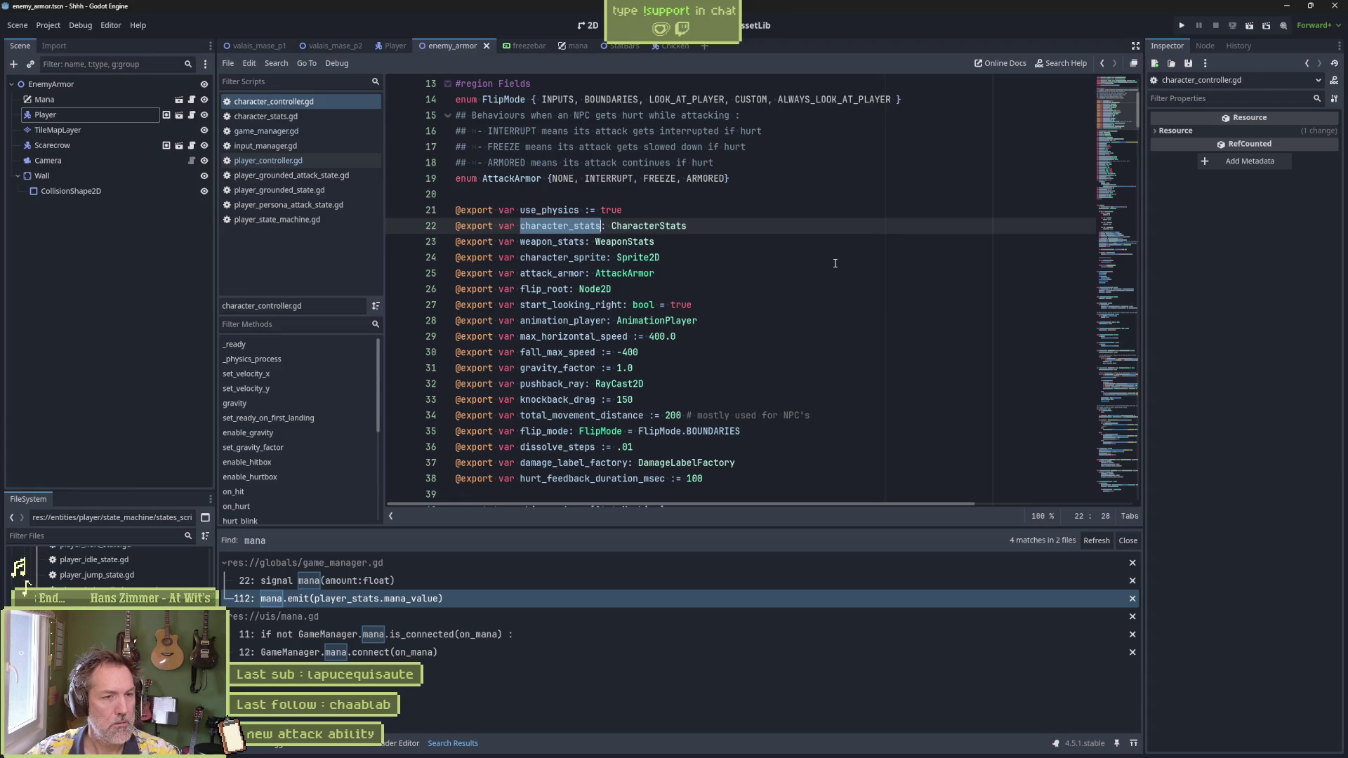
scroll(836, 316, down, 8)
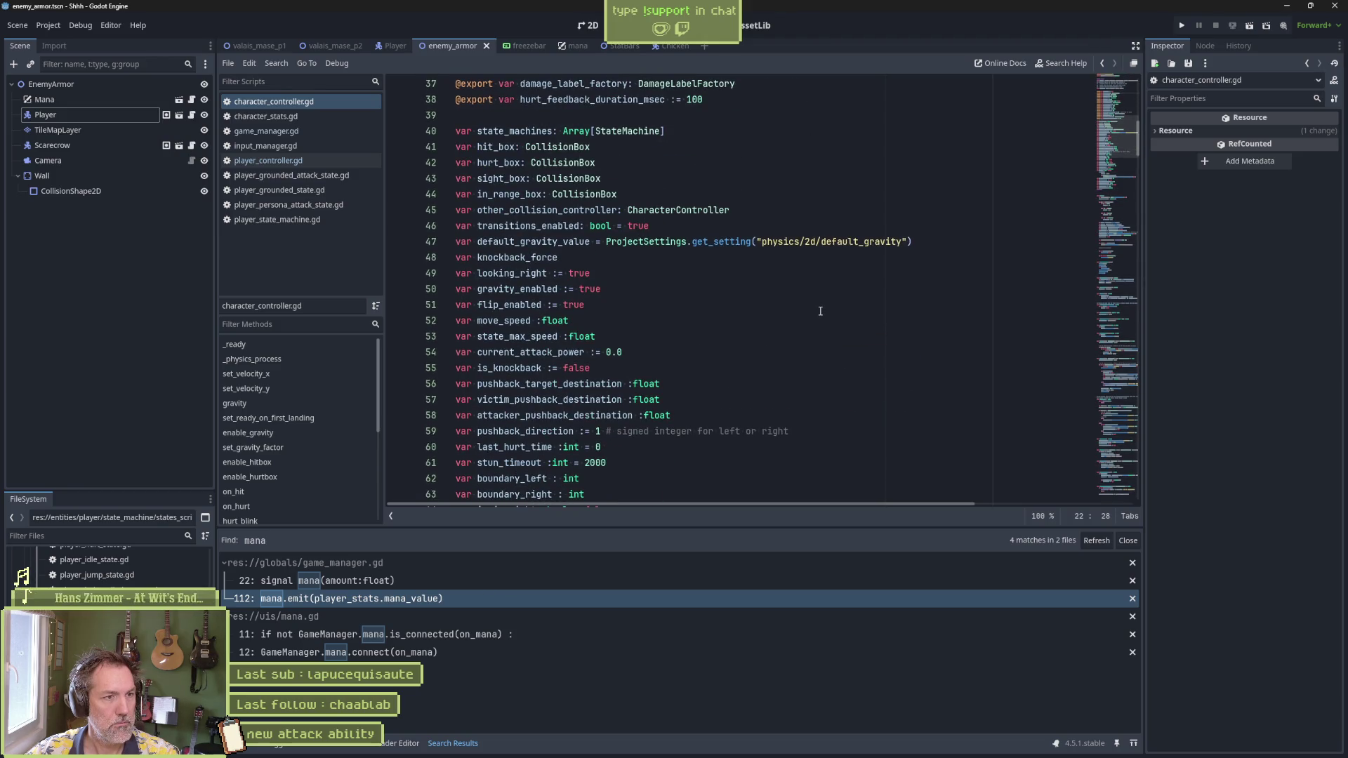
scroll(820, 310, down, 4)
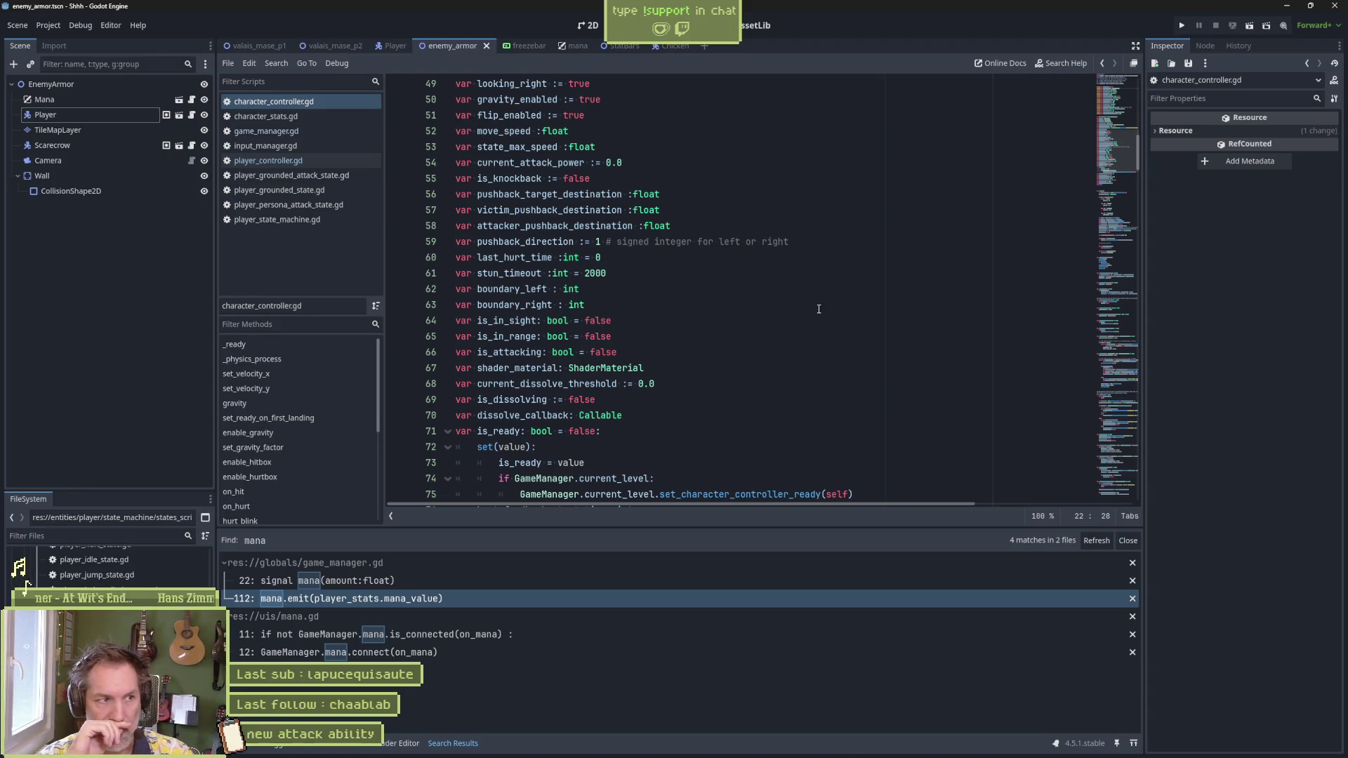
click(292, 116)
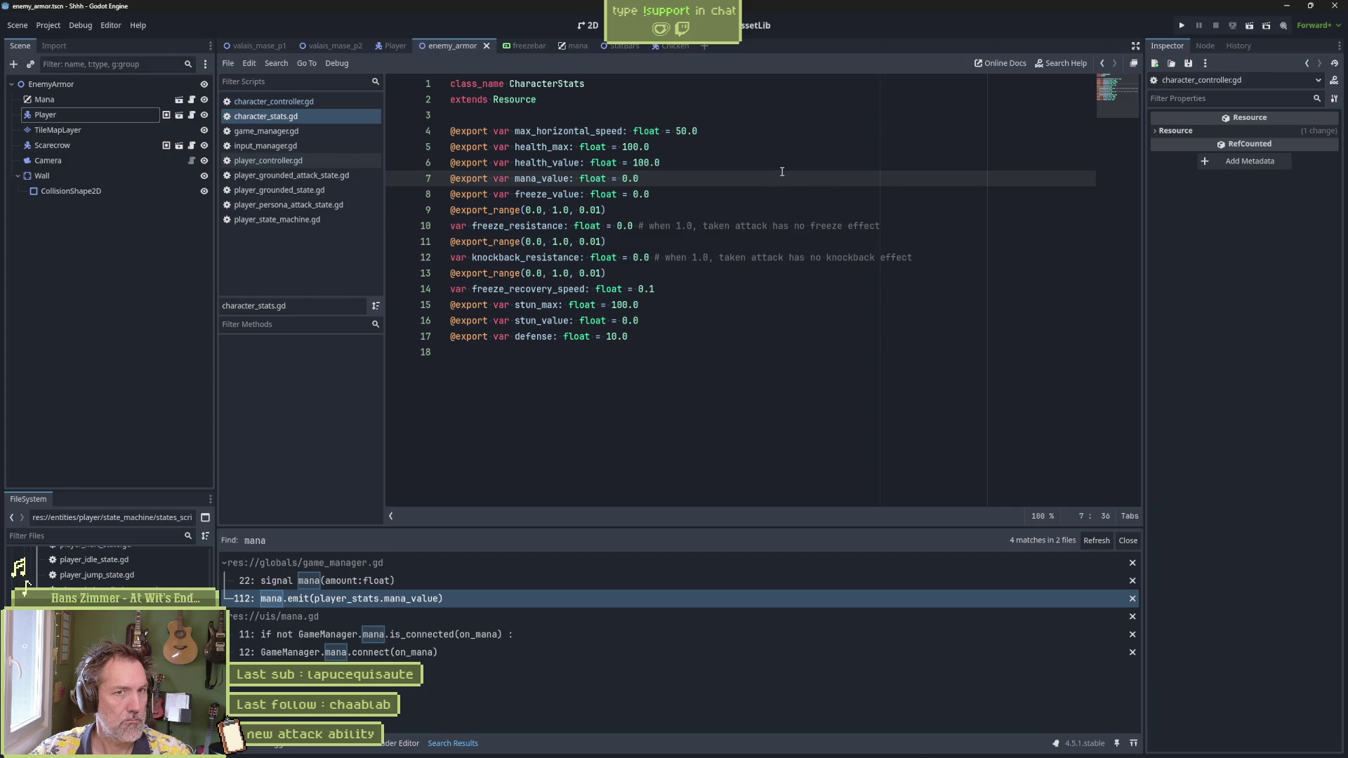
key(F6)
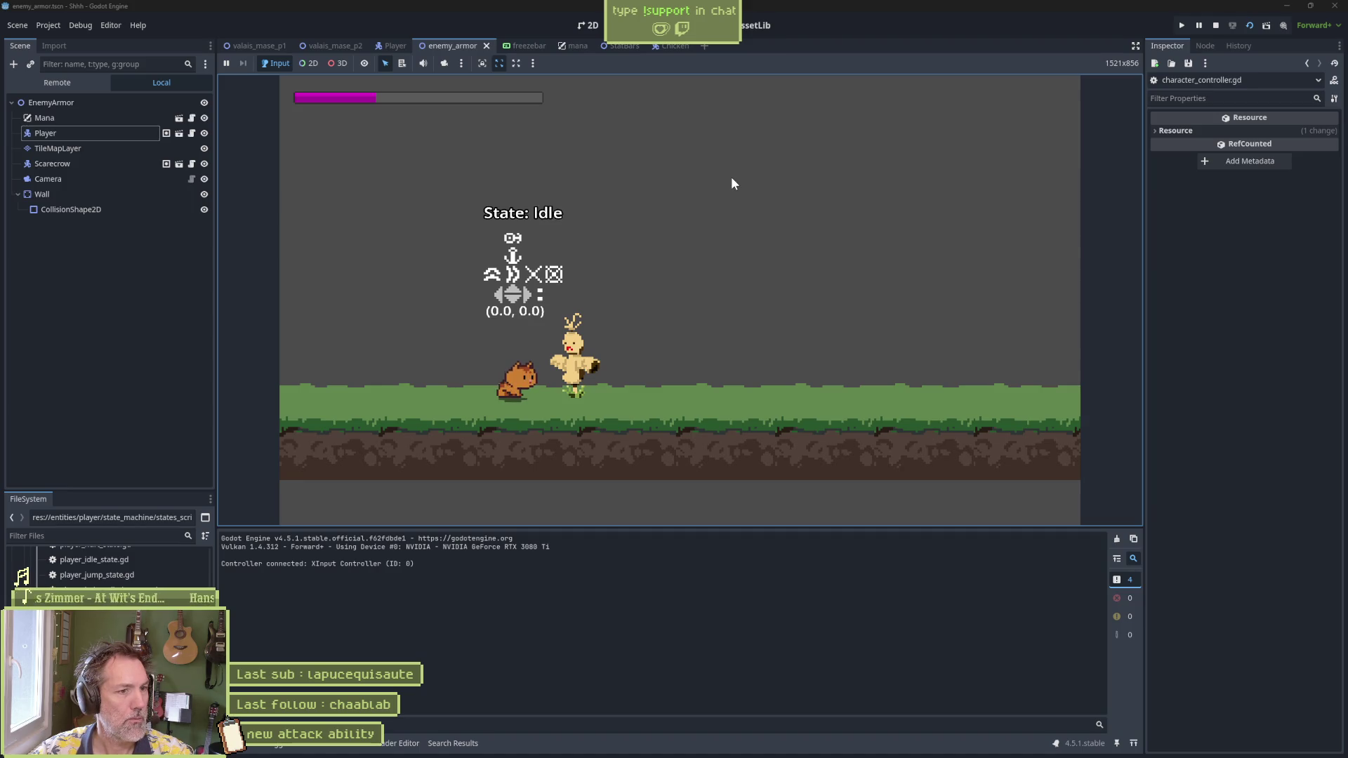
Step: Open the live Player's Character Stats in the Remote tree and paw-attack the scarecrow several times
click(57, 82)
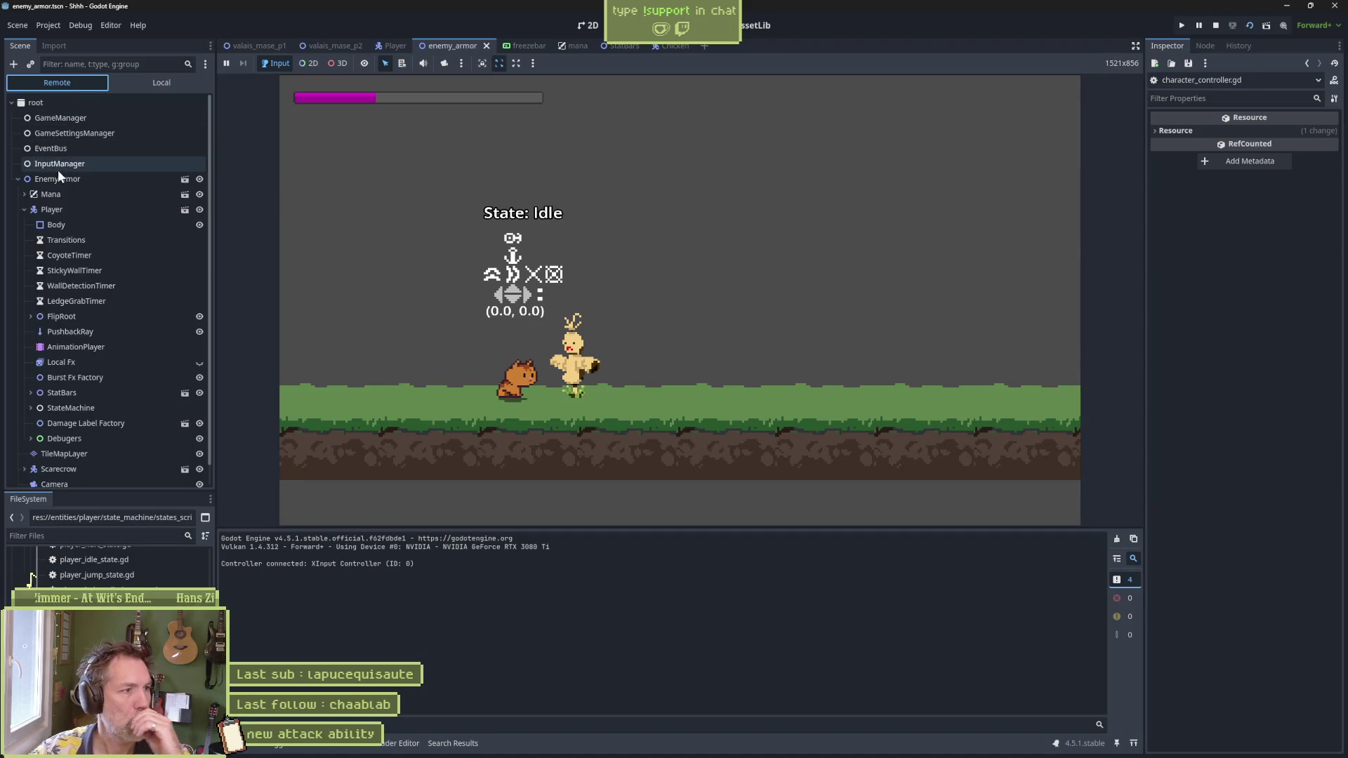
click(52, 209)
scroll(1211, 353, down, 5)
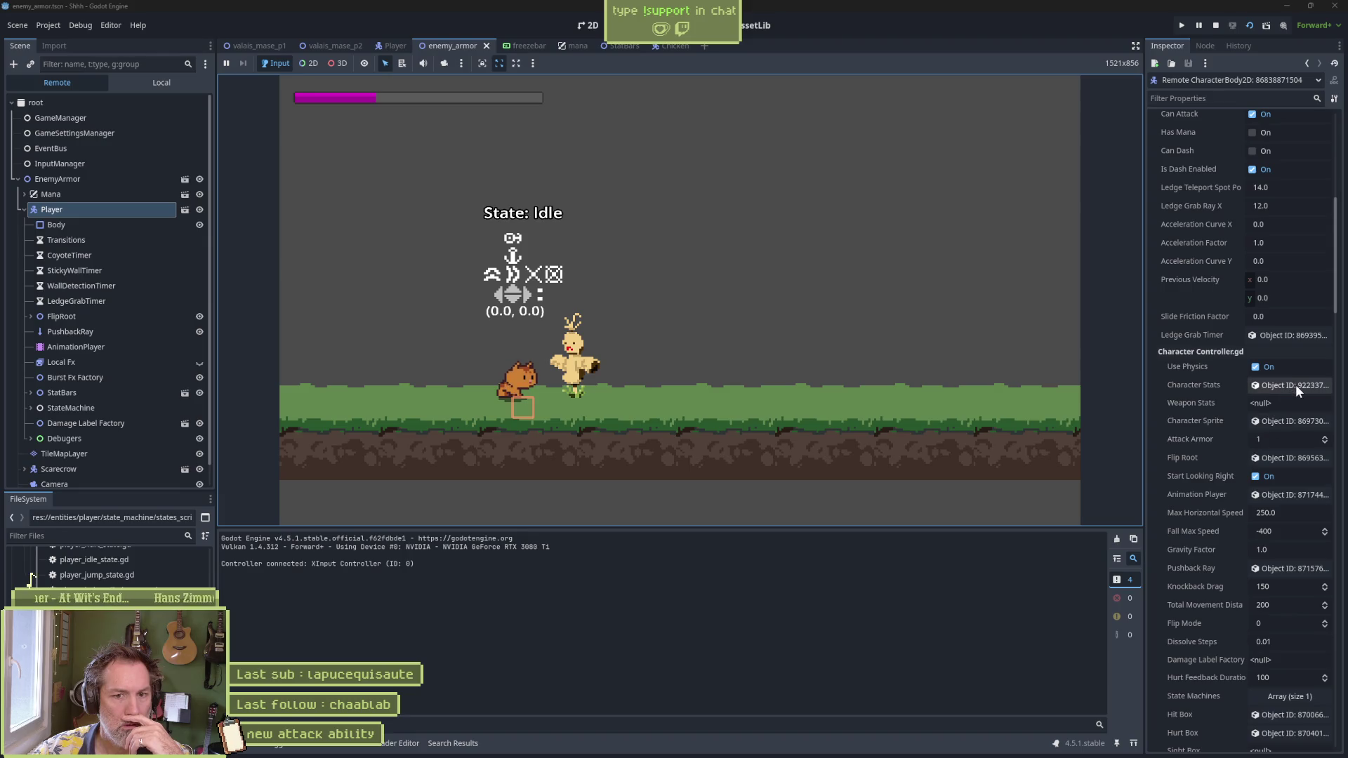
click(1295, 385)
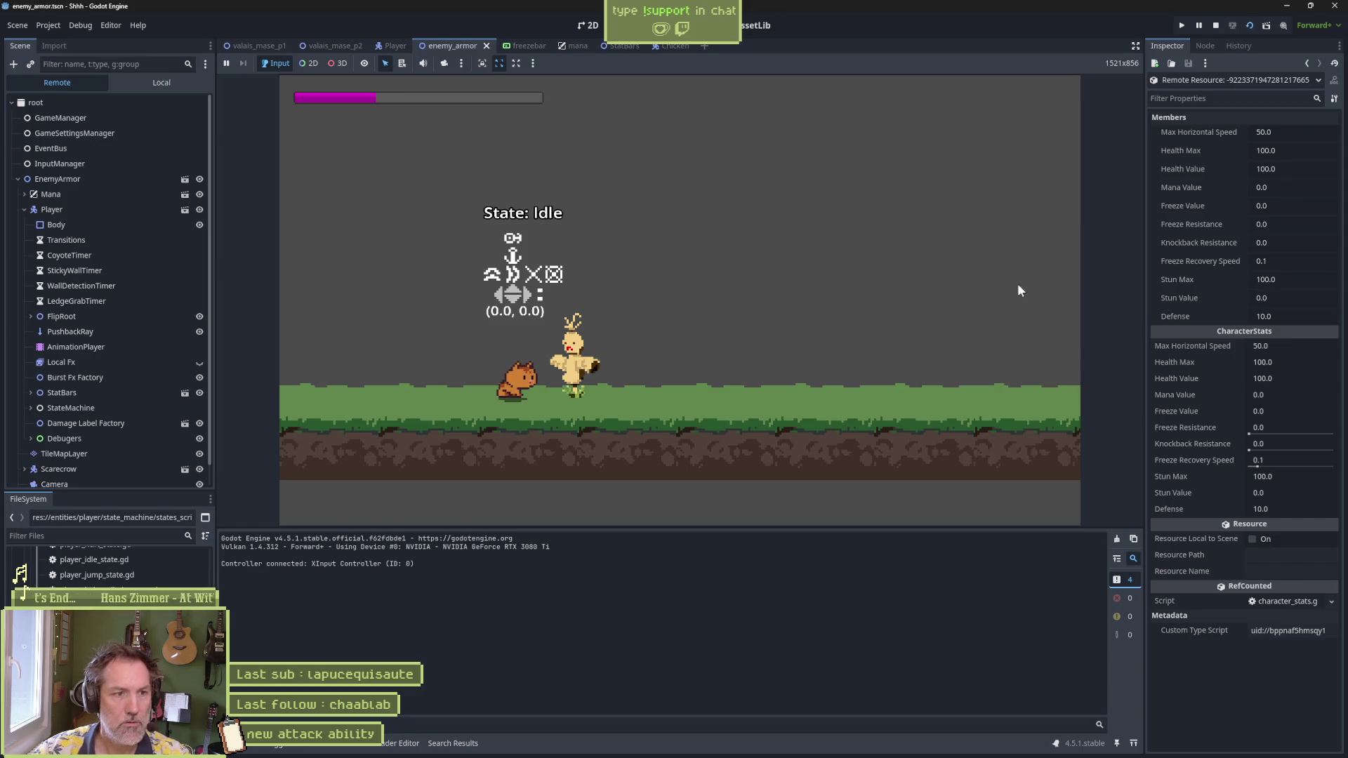
key(x)
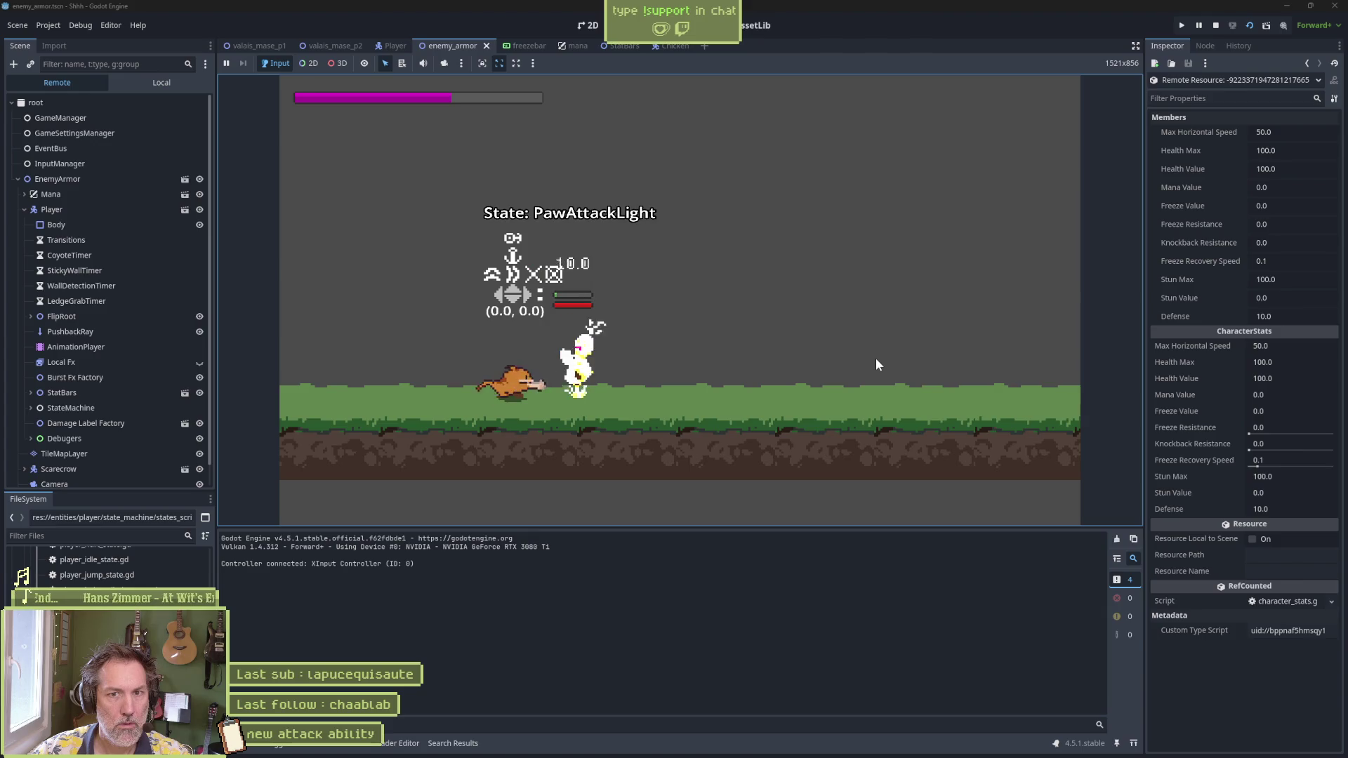
key(x)
key(Right)
key(x)
key(x)
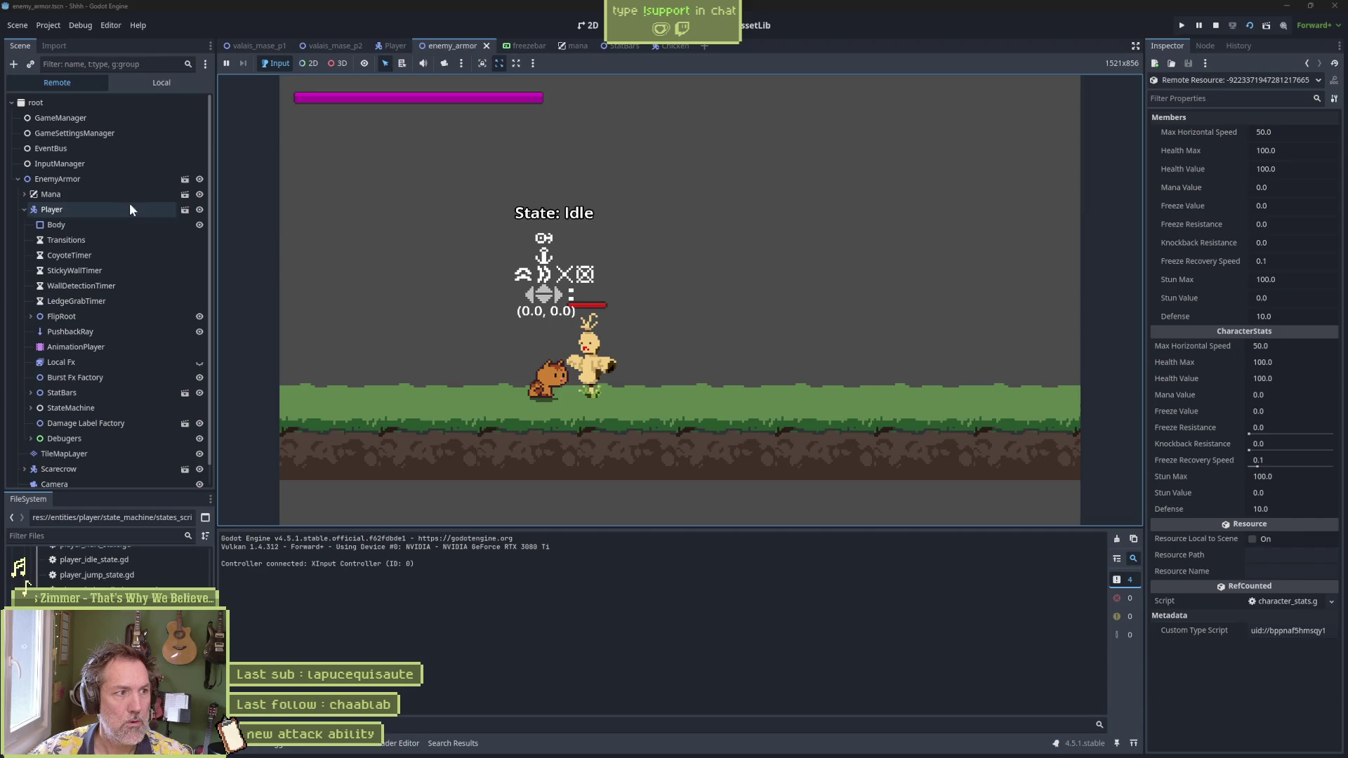
Step: Recheck the Player's character stats and scroll through its live properties, Mana Value still 0.0
click(1307, 63)
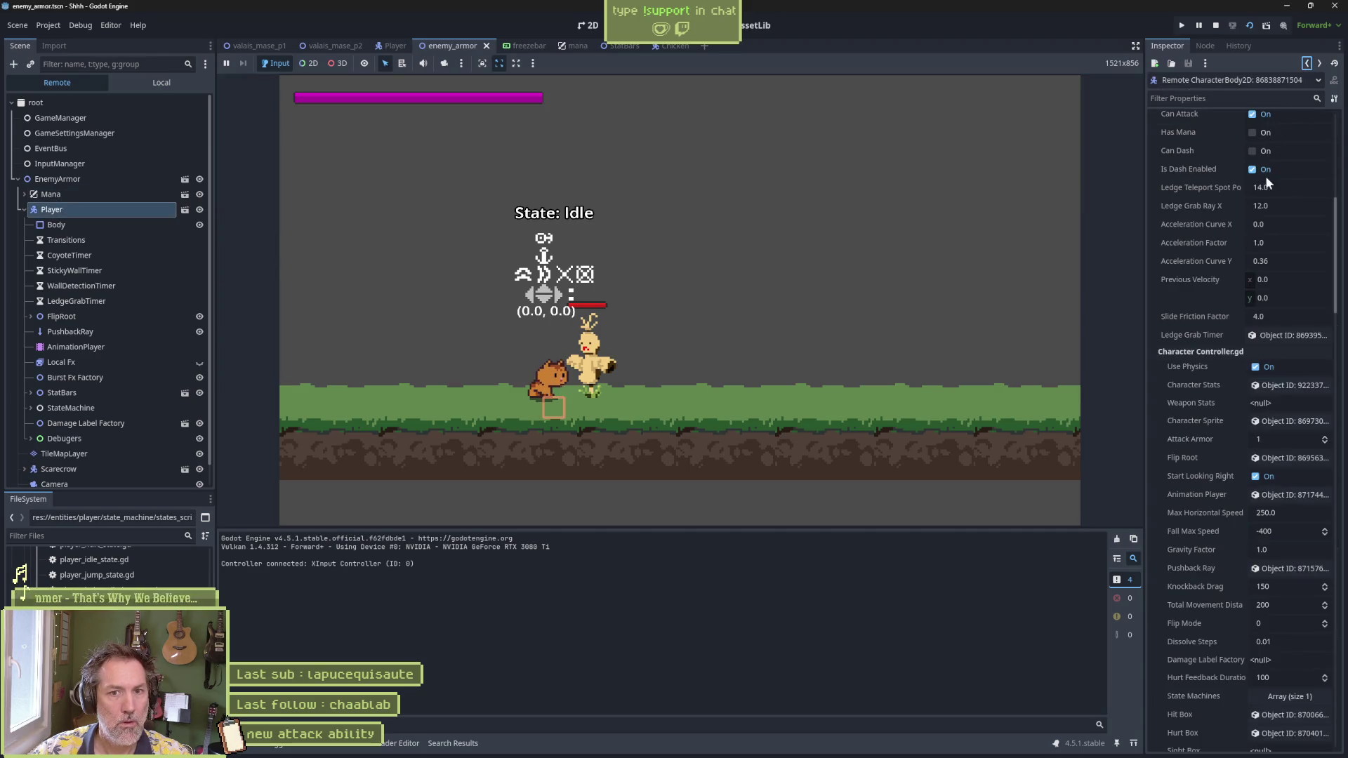
click(1290, 386)
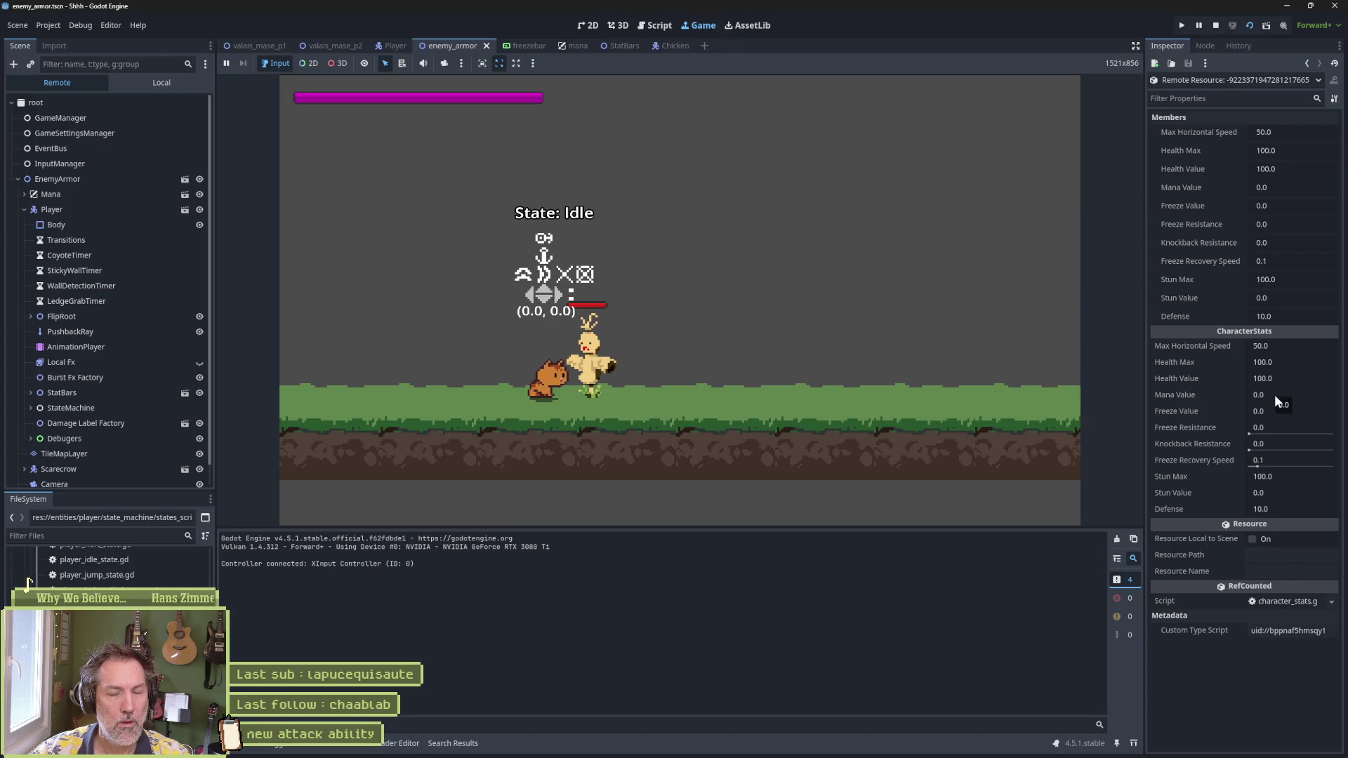
click(1308, 63)
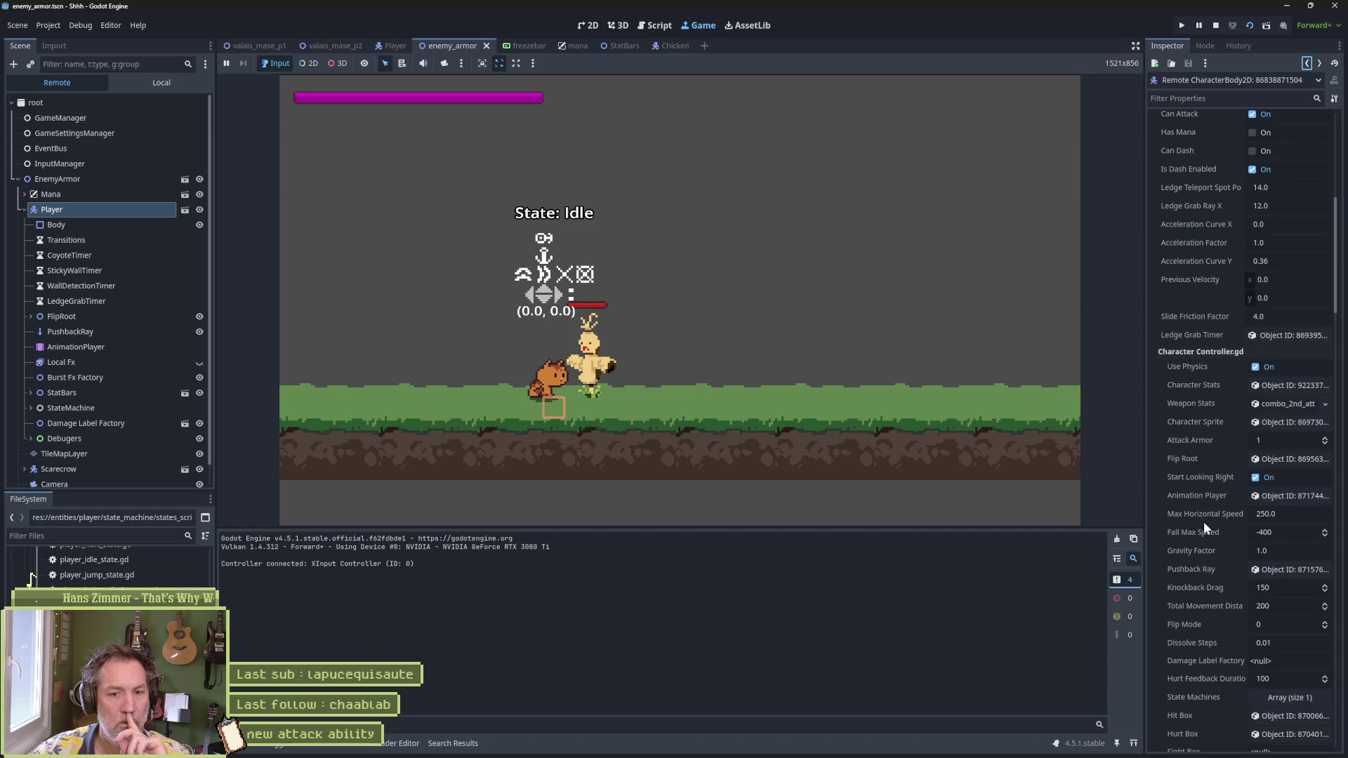
scroll(1206, 542, down, 3)
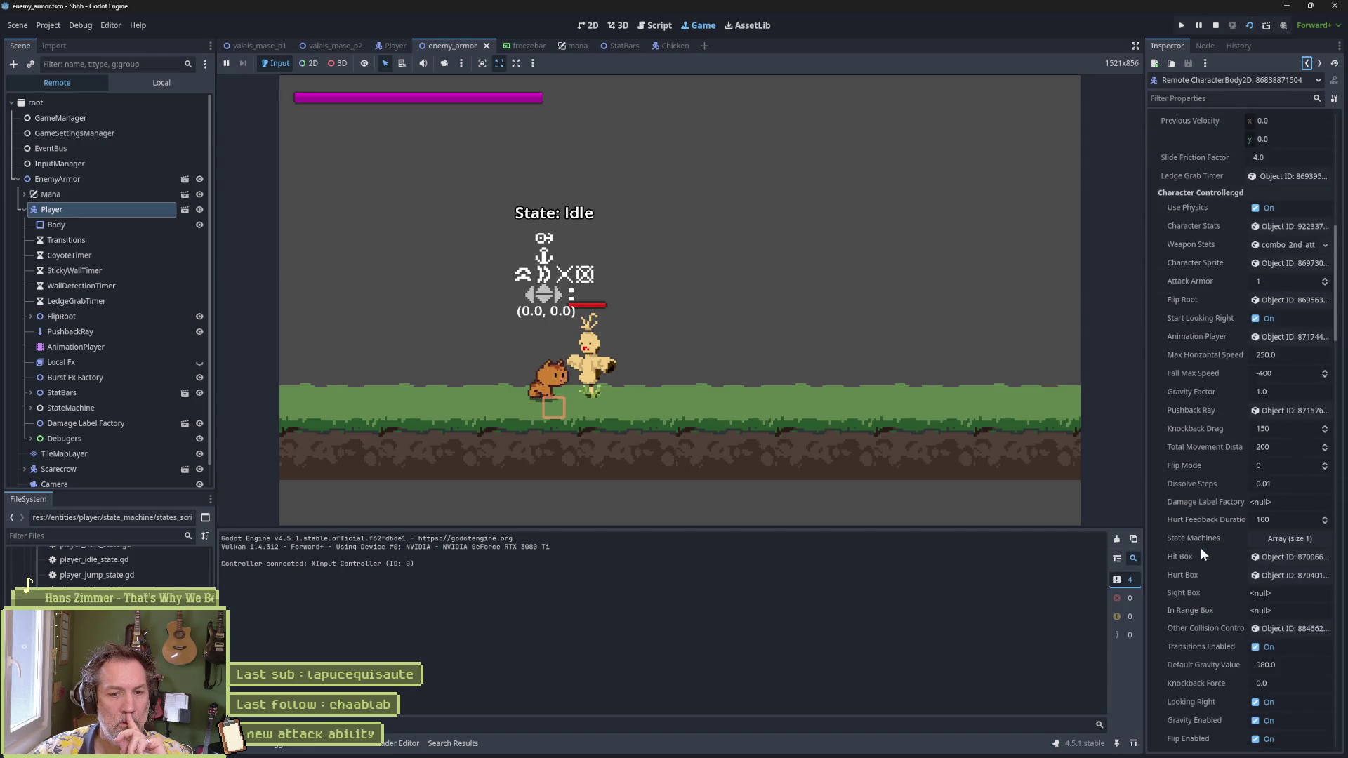
scroll(1200, 546, down, 10)
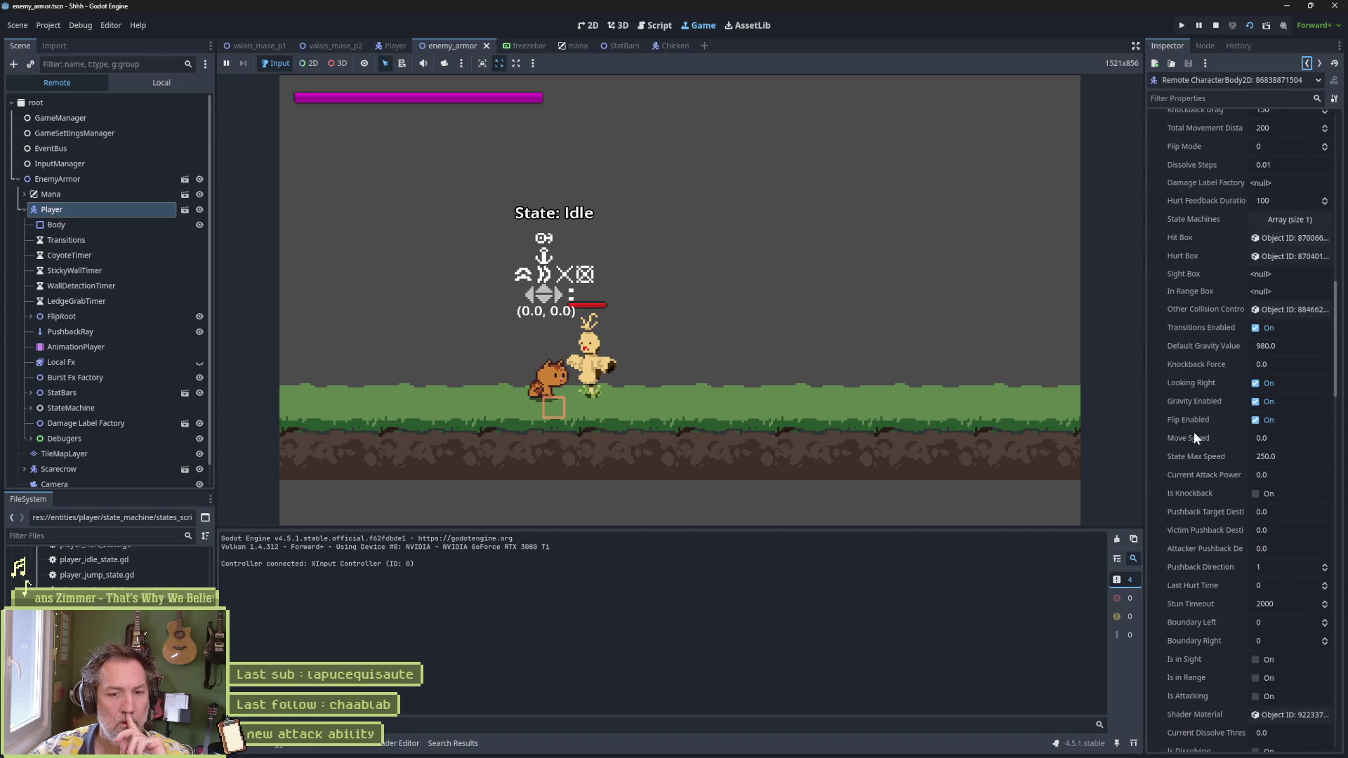
scroll(1203, 428, down, 3)
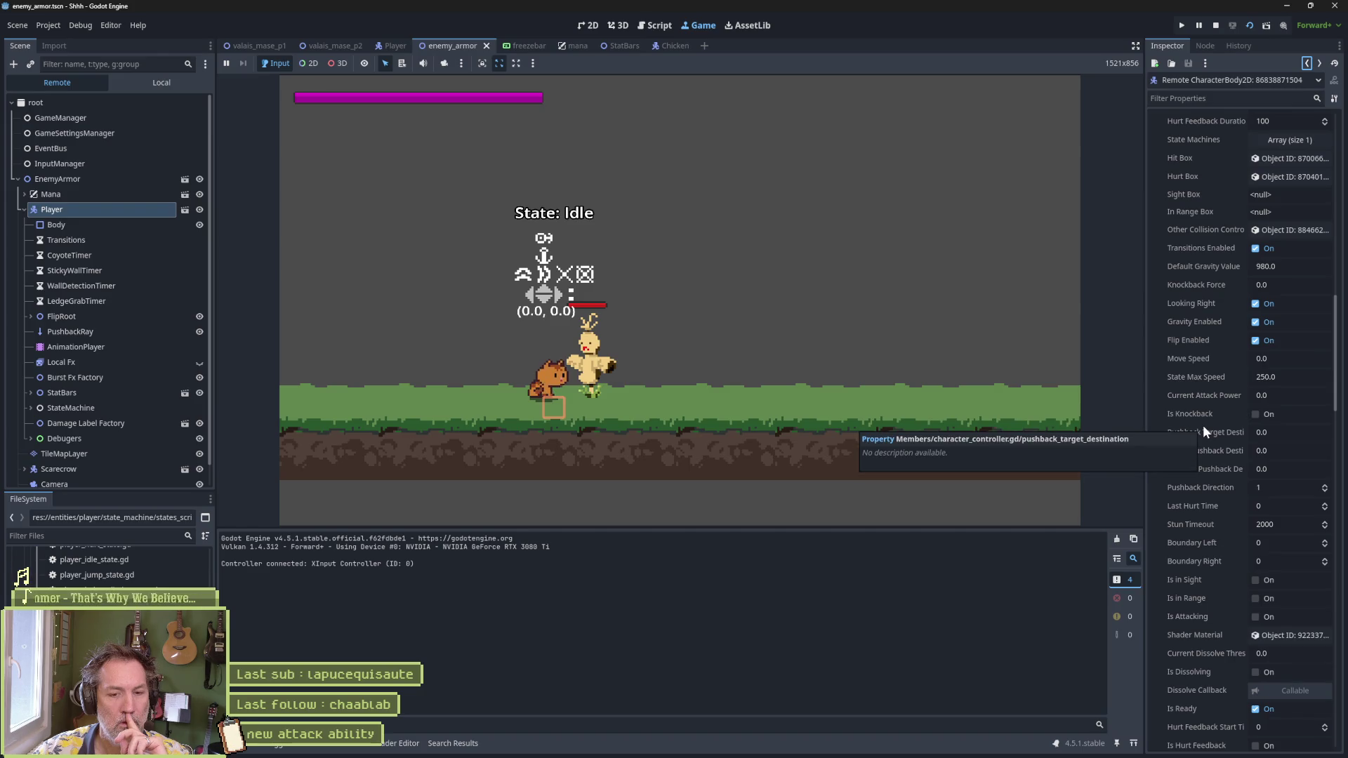
scroll(1202, 425, down, 5)
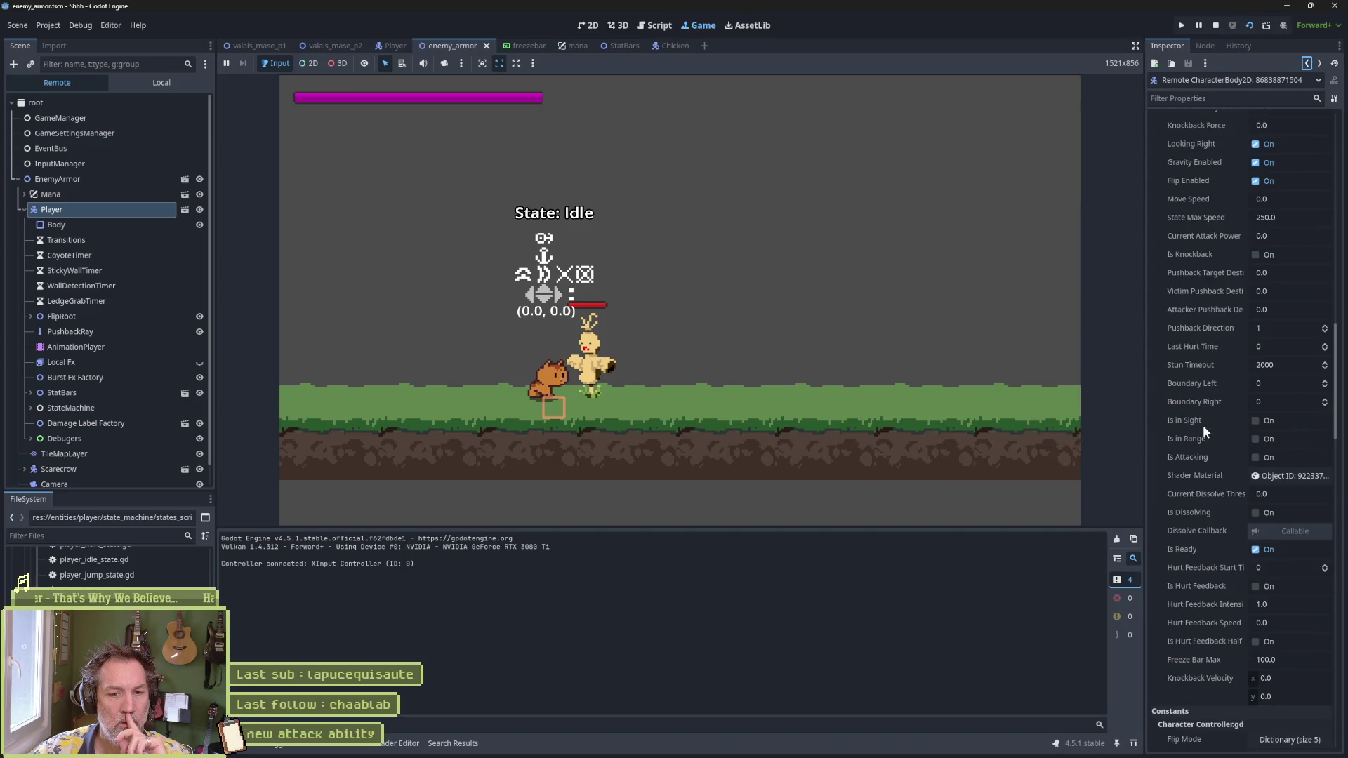
scroll(1203, 424, down, 3)
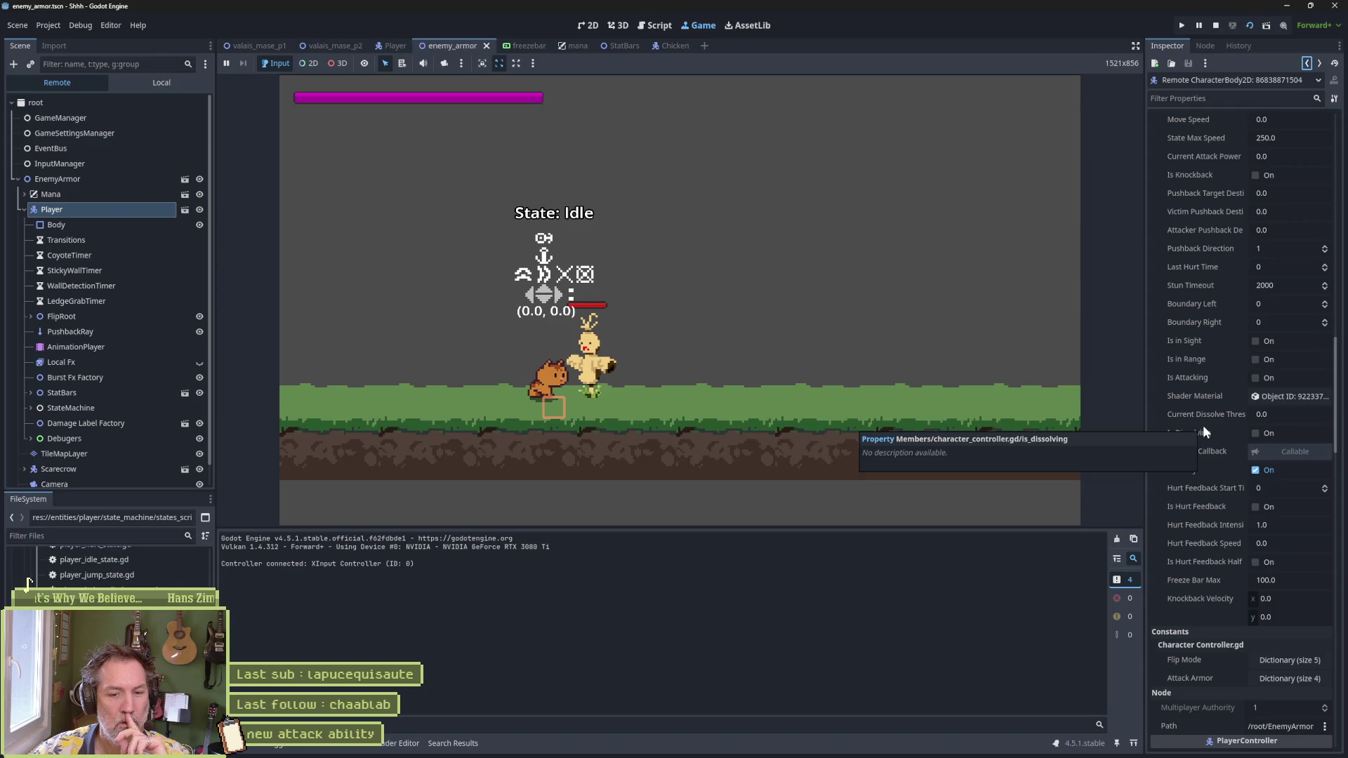
scroll(1204, 424, down, 10)
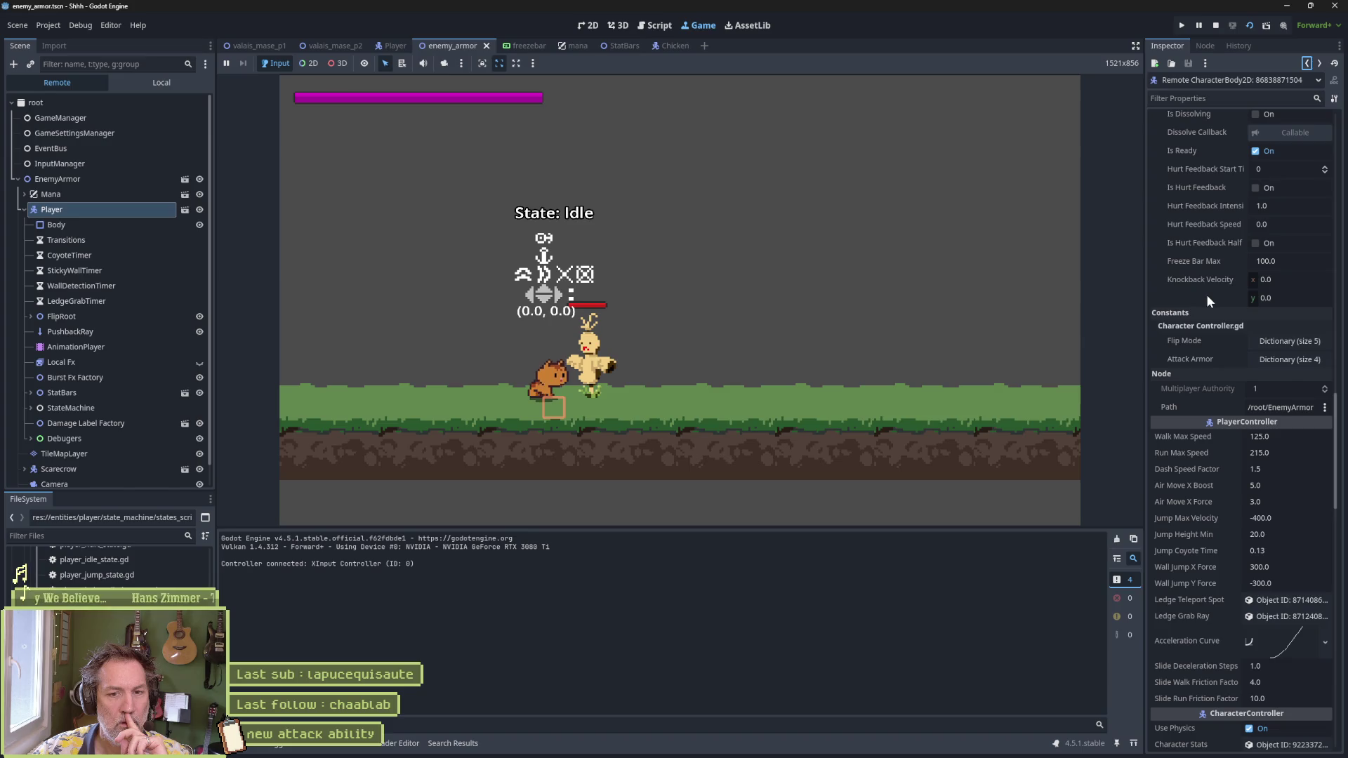
mouse_move(1206, 293)
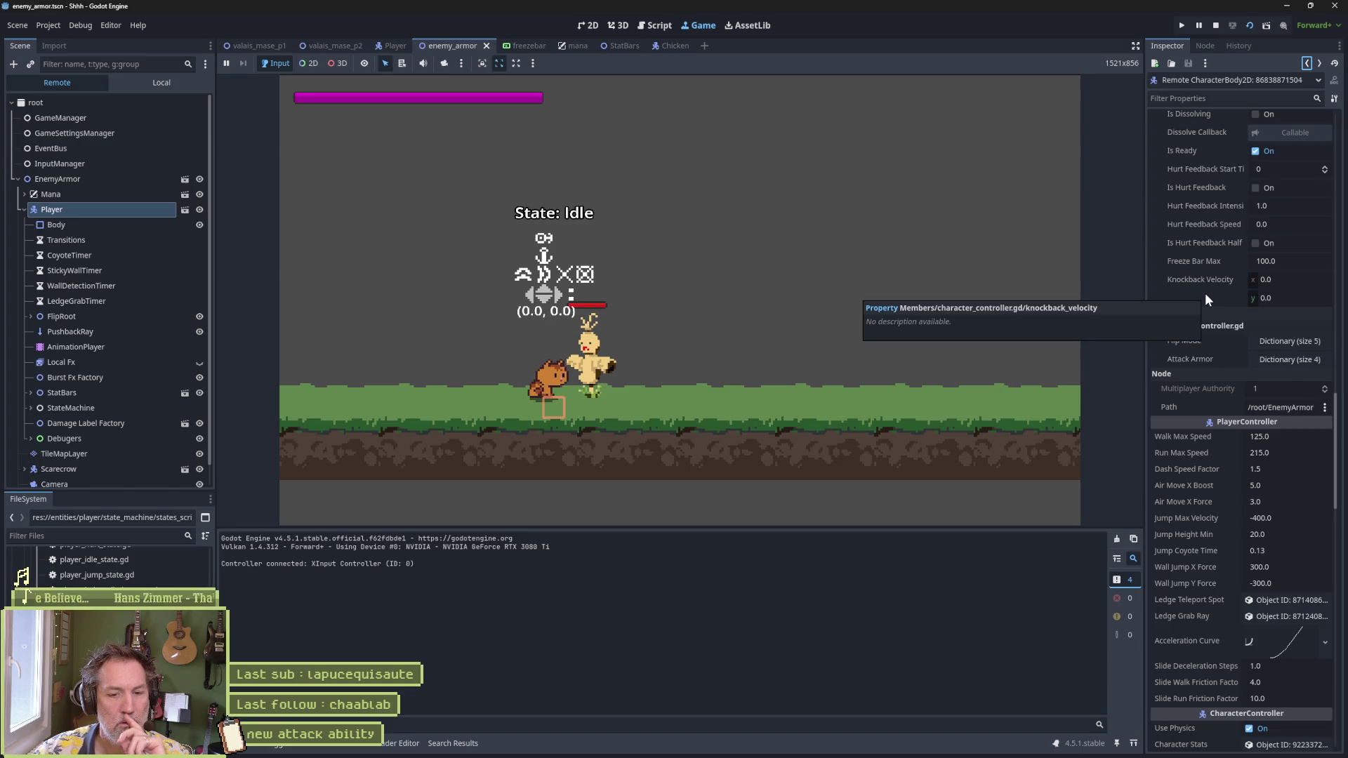
scroll(1205, 293, down, 7)
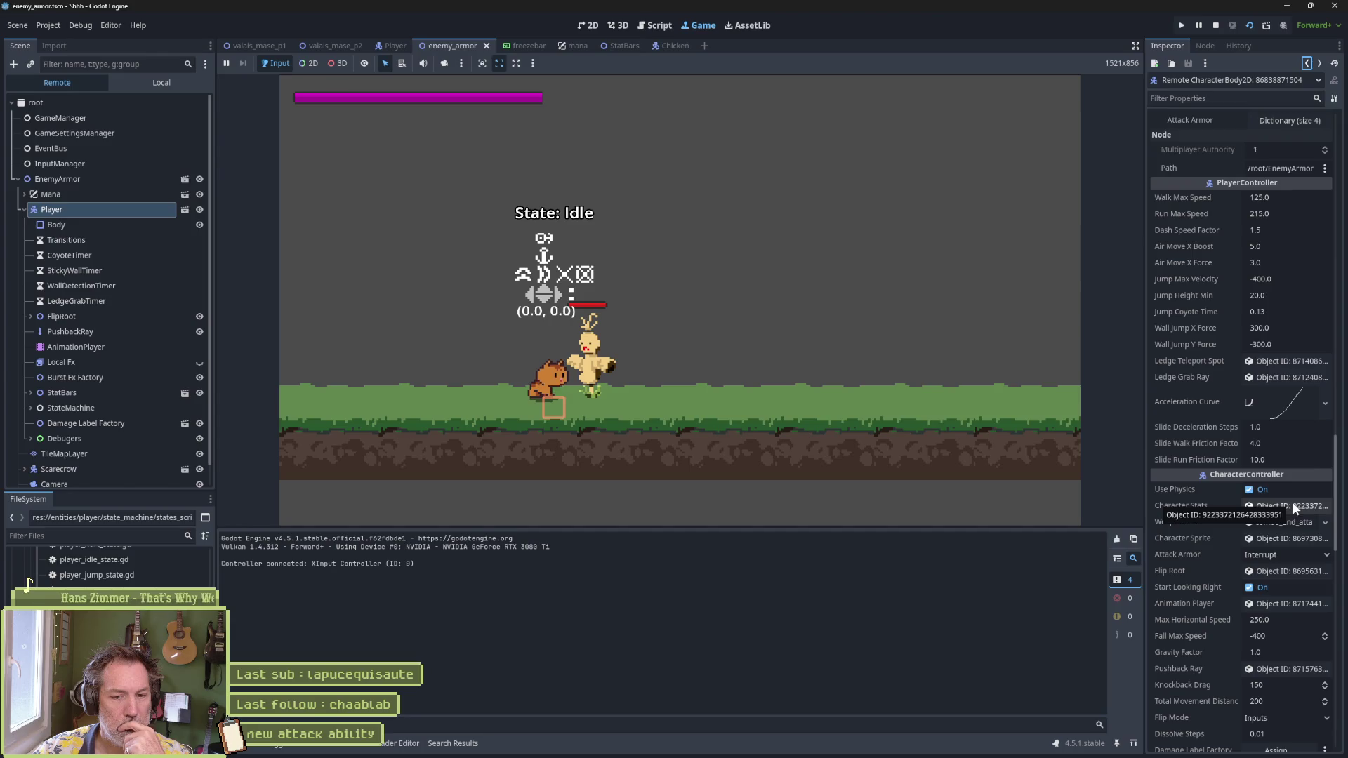
scroll(1229, 510, down, 3)
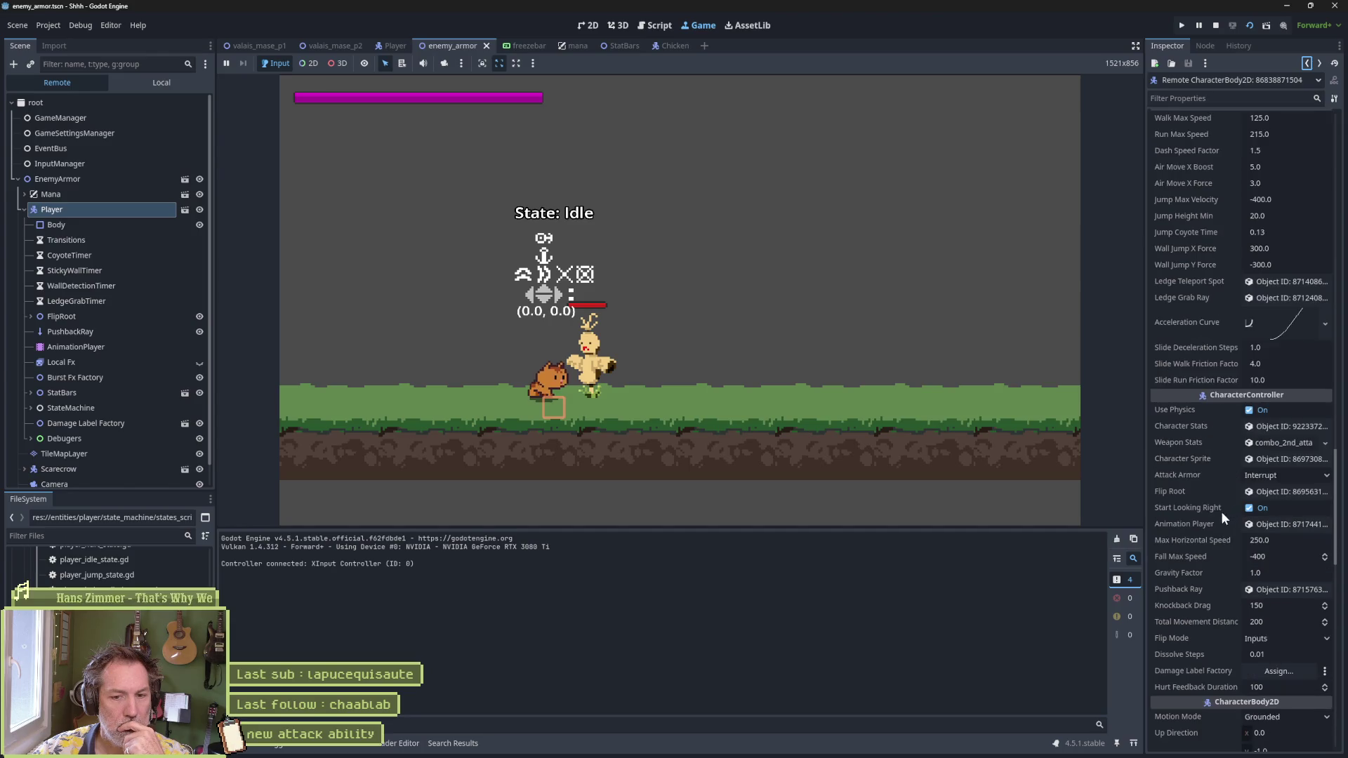
Step: Reopen the live stats, confirm Has Mana is off, then stop the game with F8
click(1277, 427)
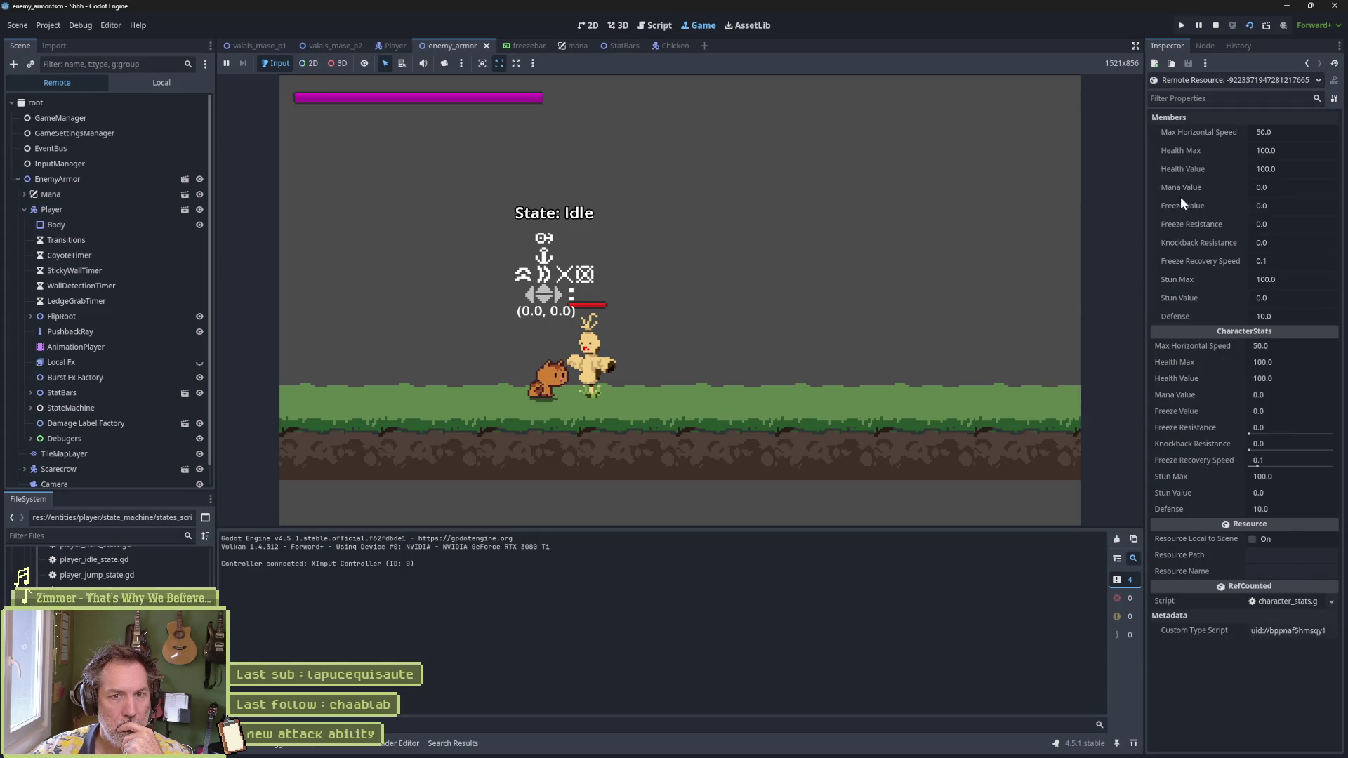
click(1306, 64)
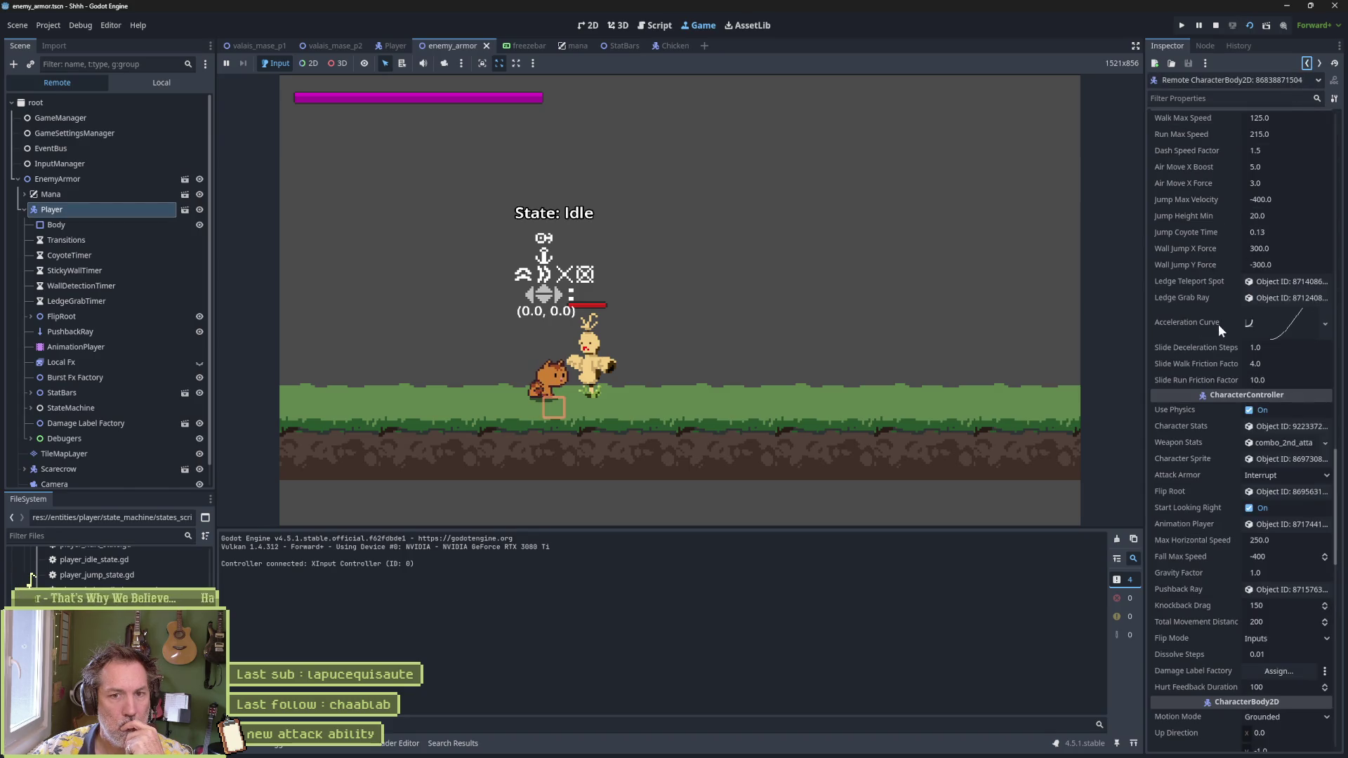
scroll(1222, 437, down, 5)
scroll(1222, 437, down, 5)
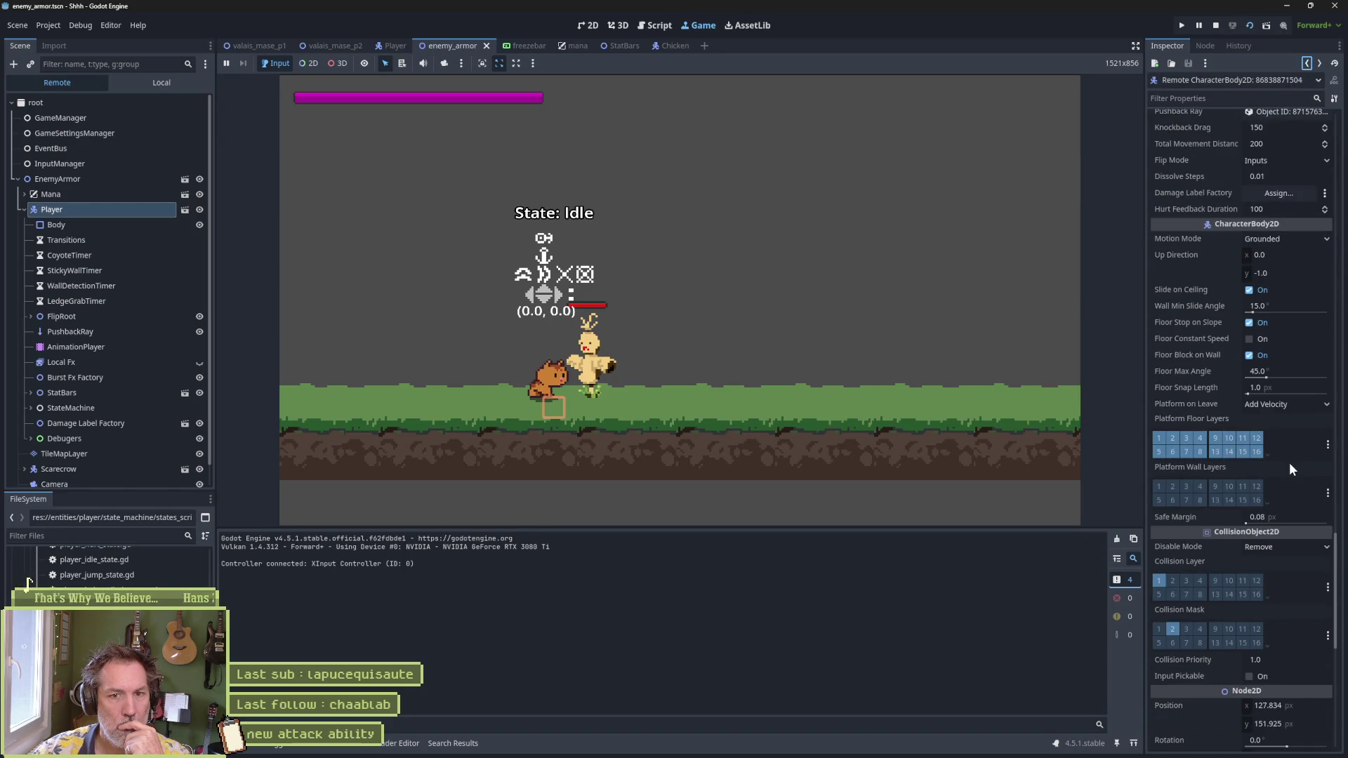
scroll(1290, 465, down, 10)
scroll(1278, 460, up, 15)
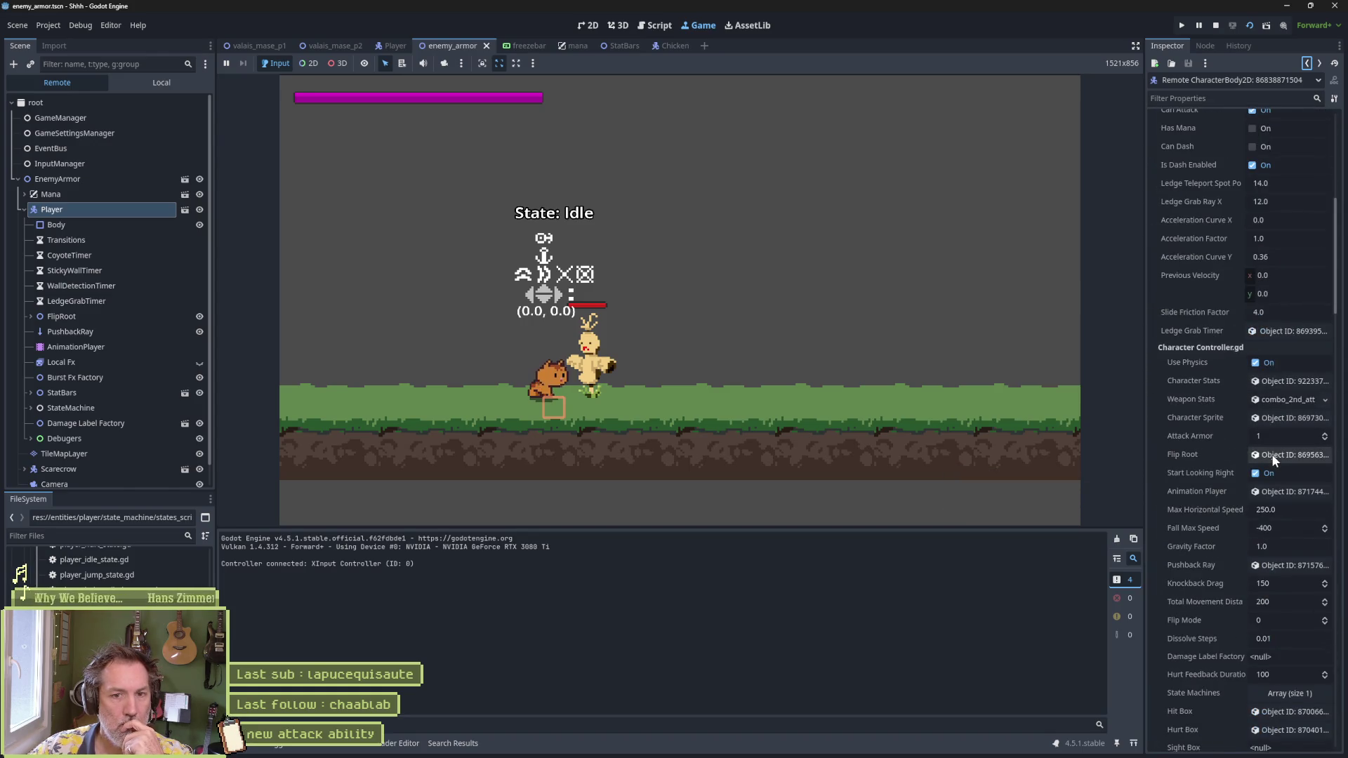
scroll(1271, 454, up, 10)
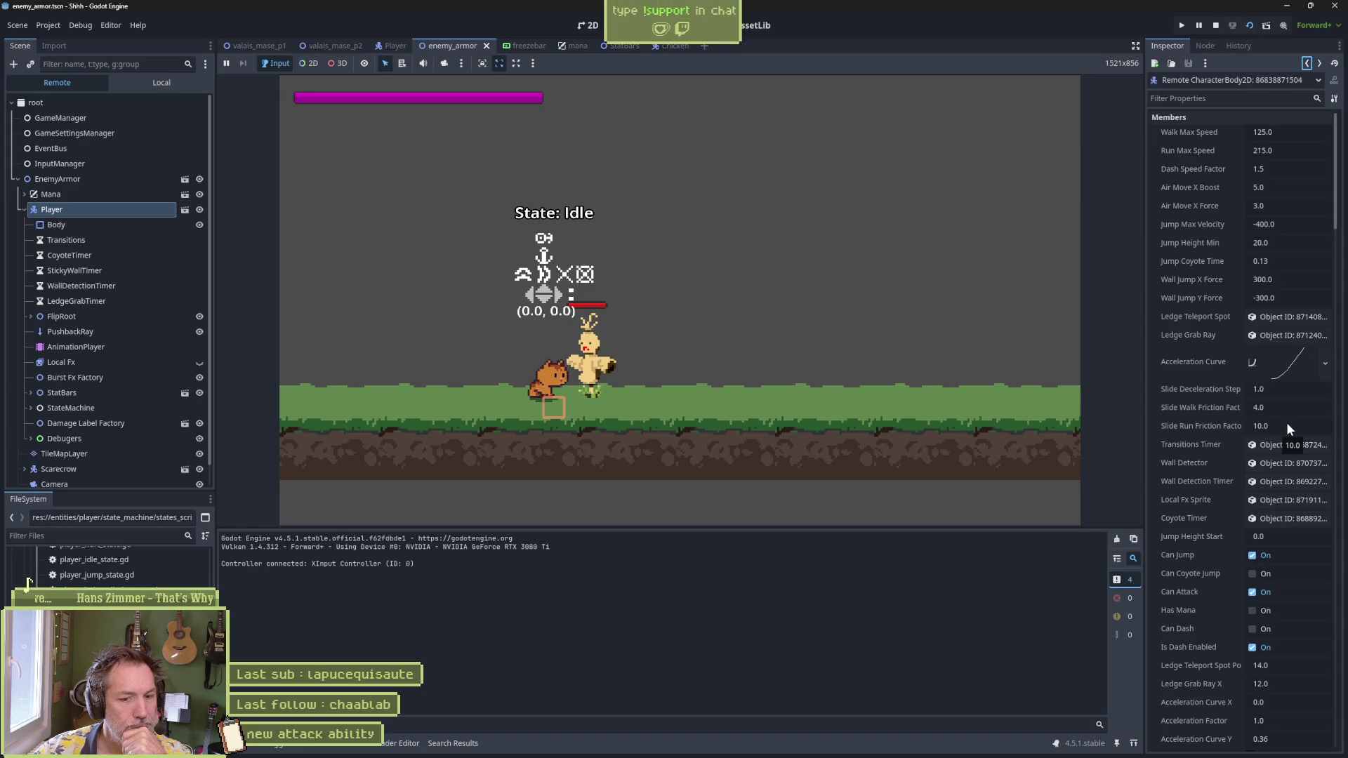
click(937, 217)
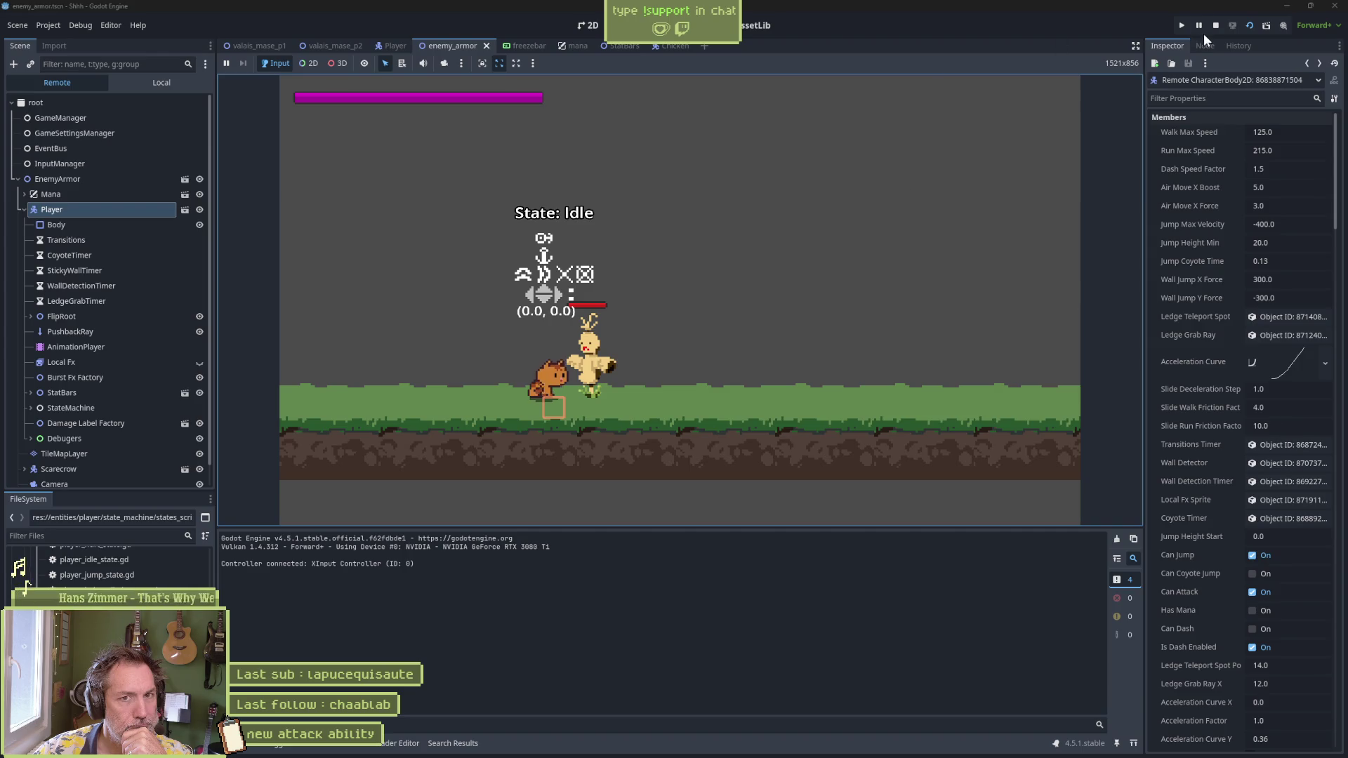
key(F8)
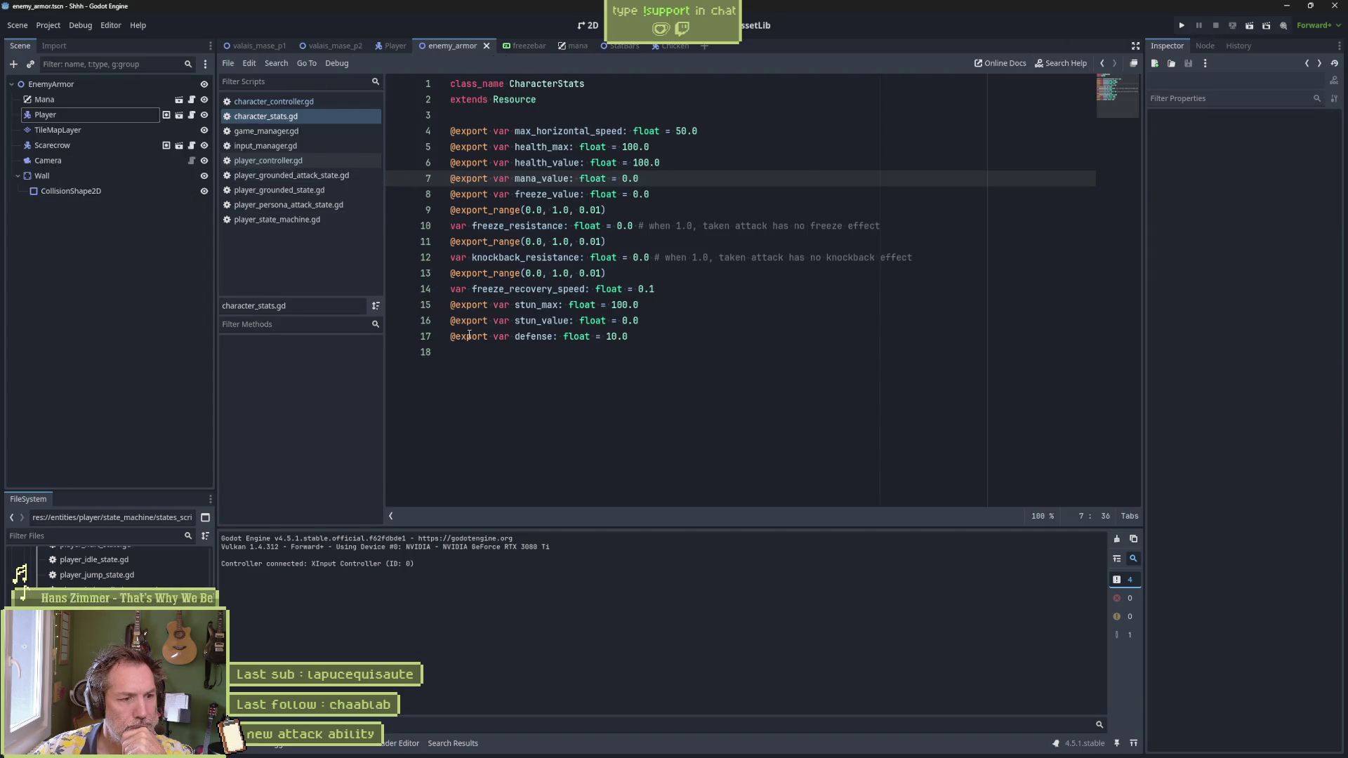
Step: From the mana results, follow player_grounded_state.gd's character_controller through state.gd into character_controller.gd
click(453, 743)
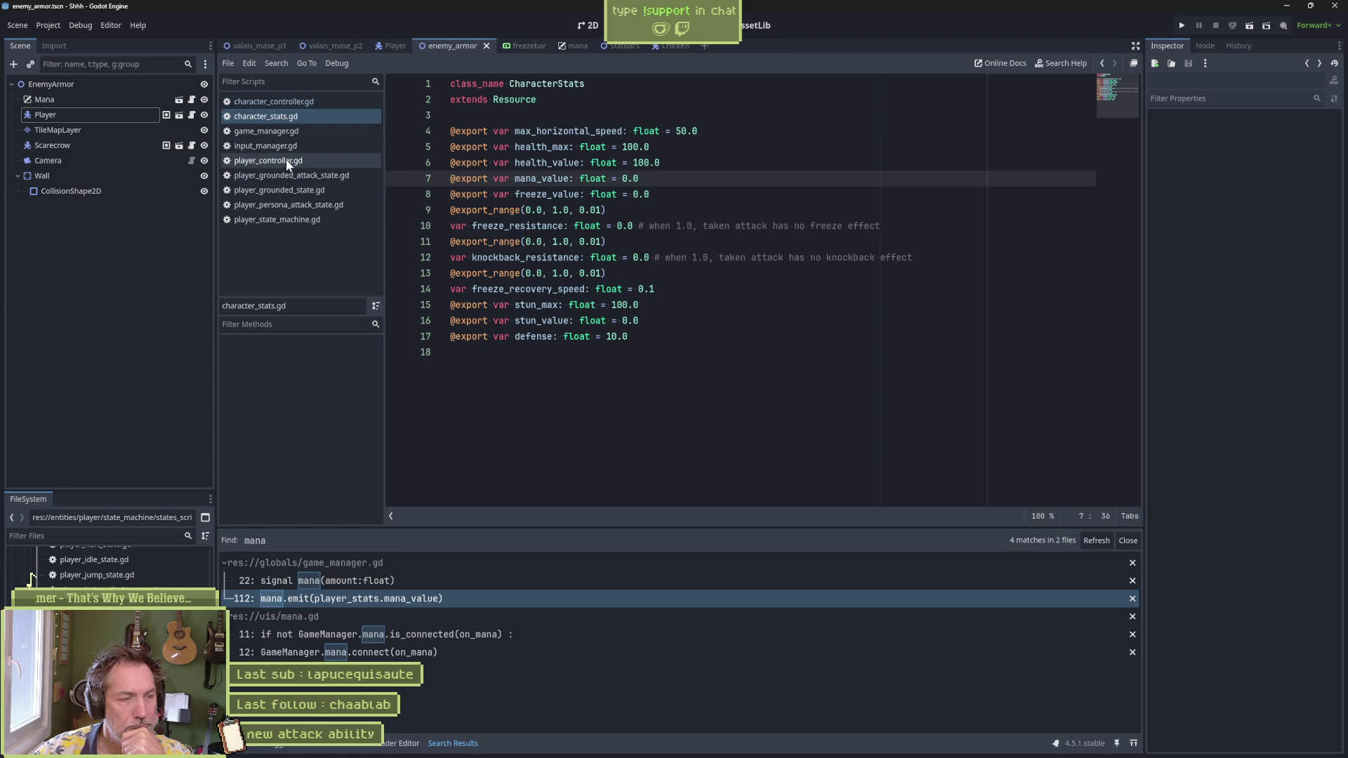
click(302, 192)
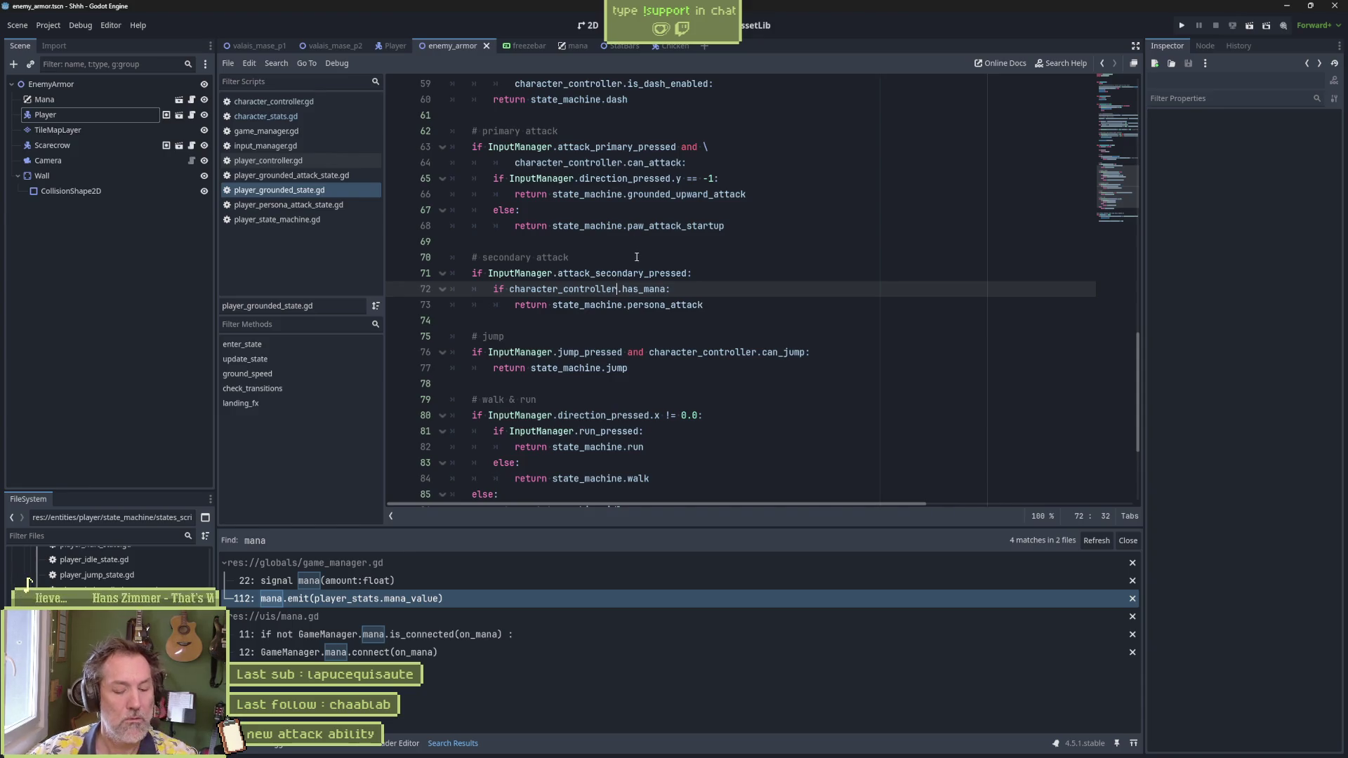
ctrl+click(602, 288)
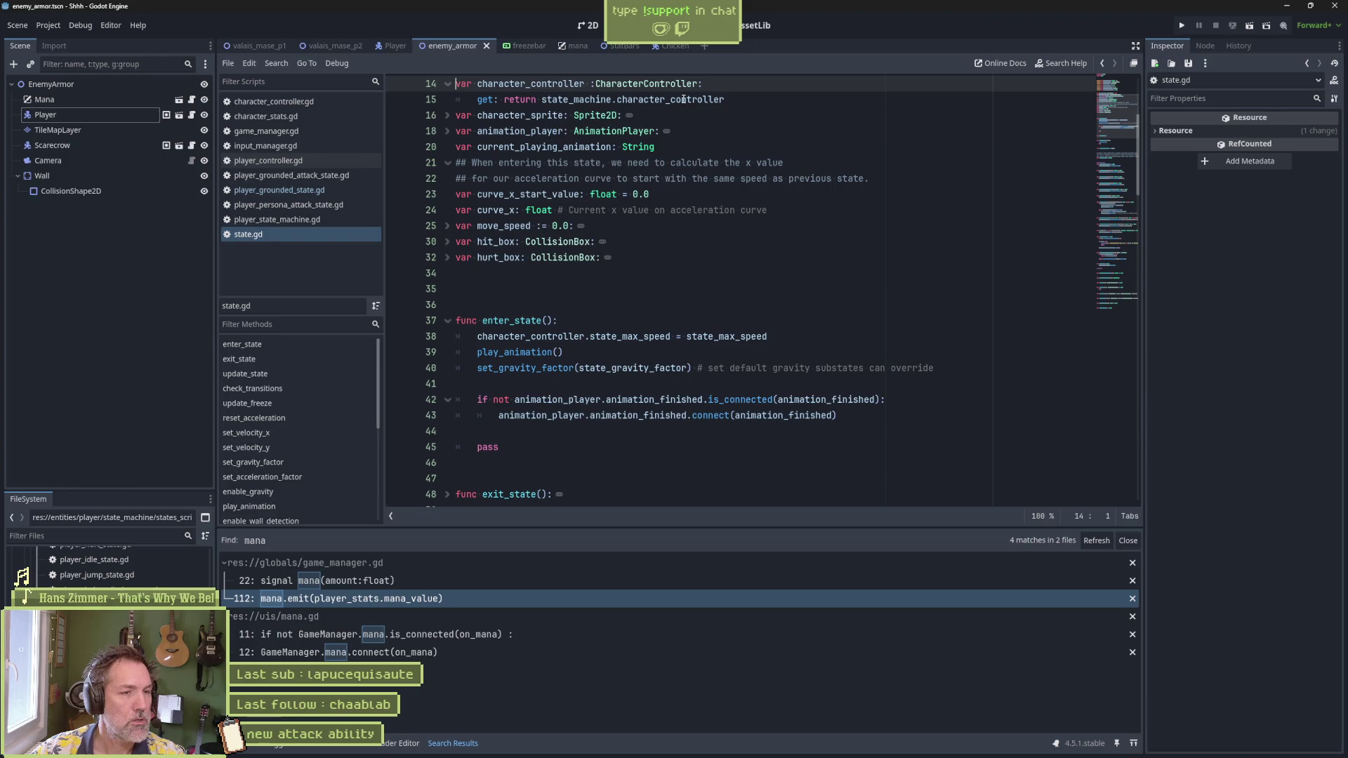
mouse_move(683, 100)
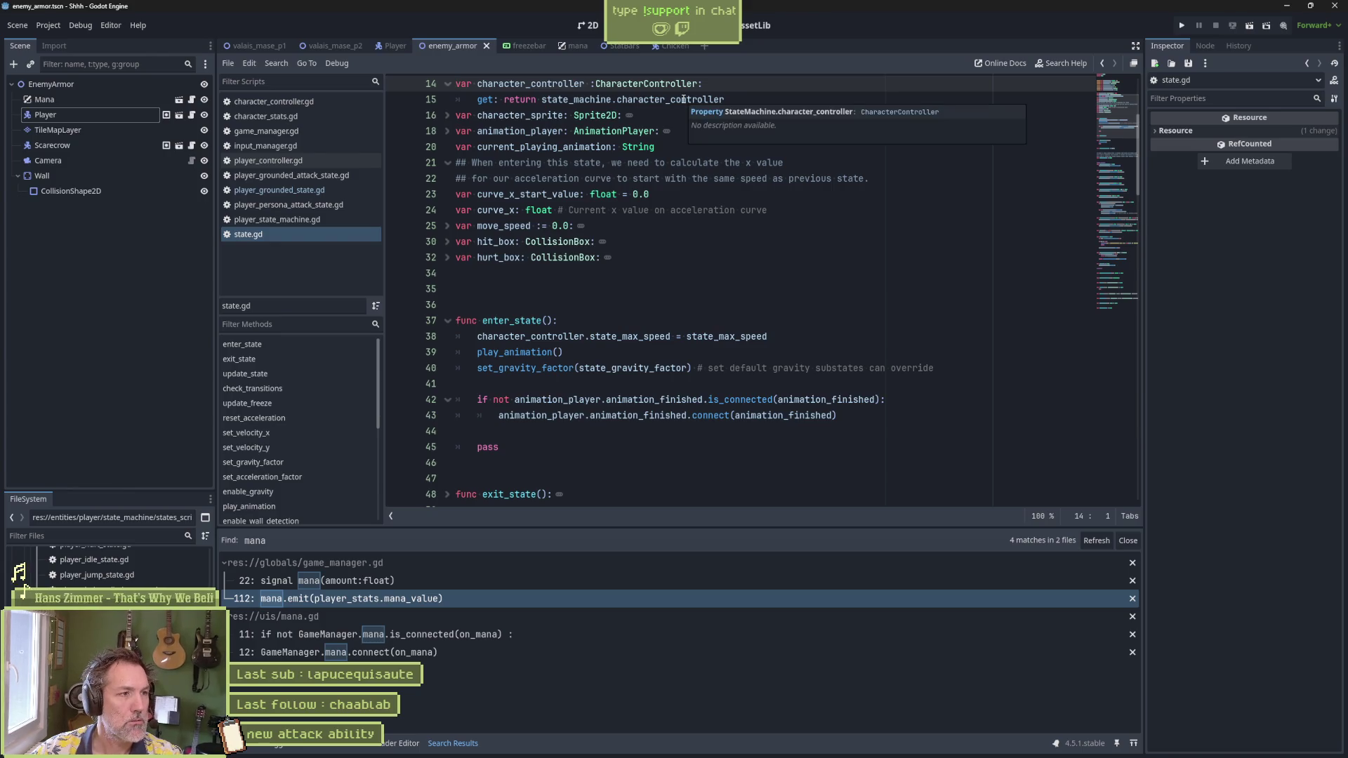
scroll(667, 115, up, 1)
ctrl+click(656, 131)
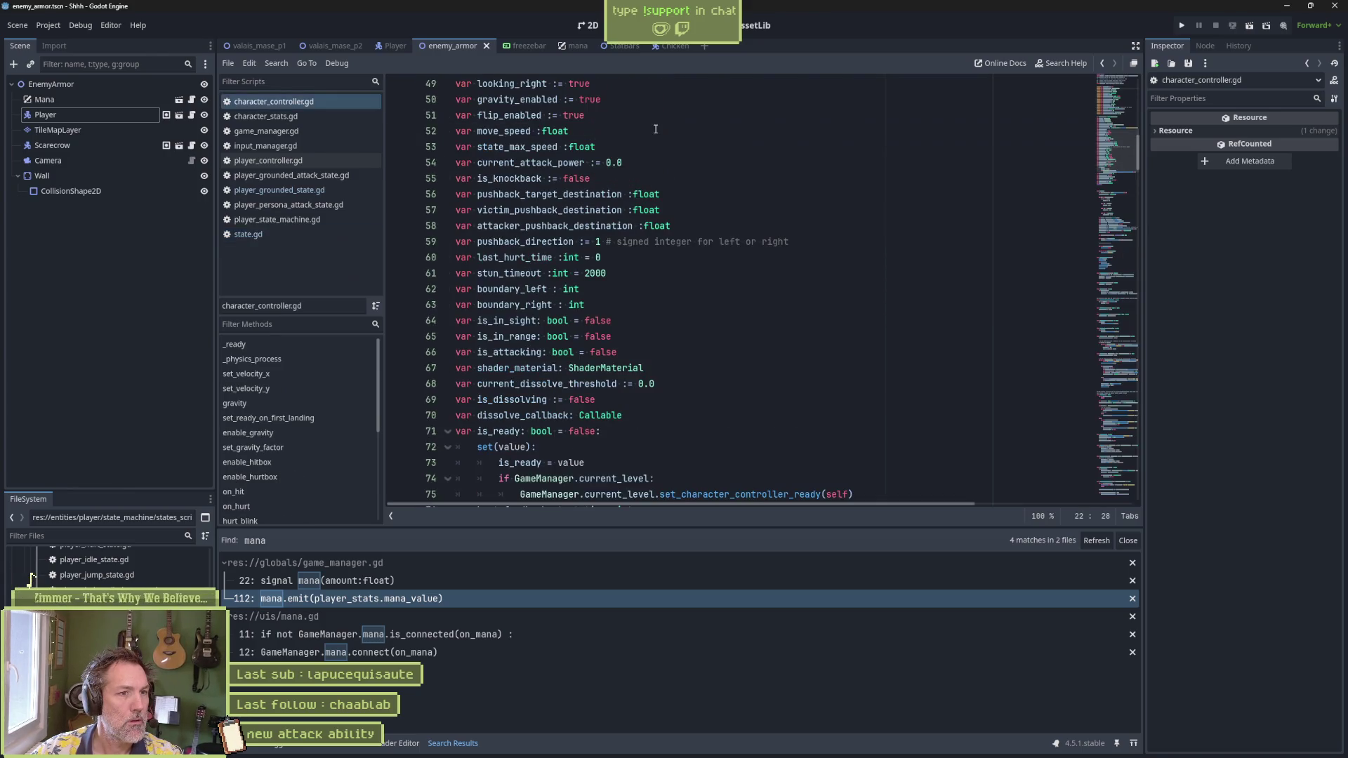
Step: In the Player scene, review state.gd's state_machine uses, then open player_state_machine.gd from the StateMachine node
click(112, 115)
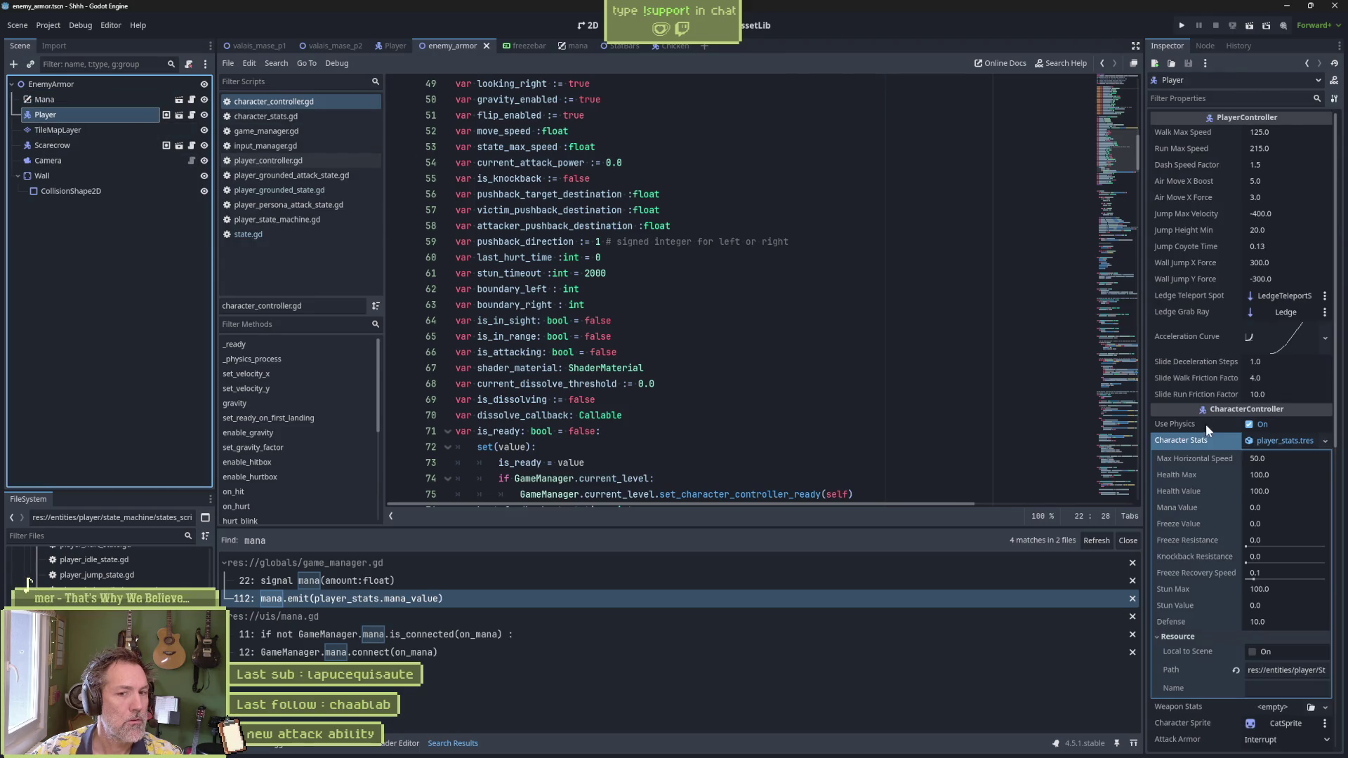
click(379, 44)
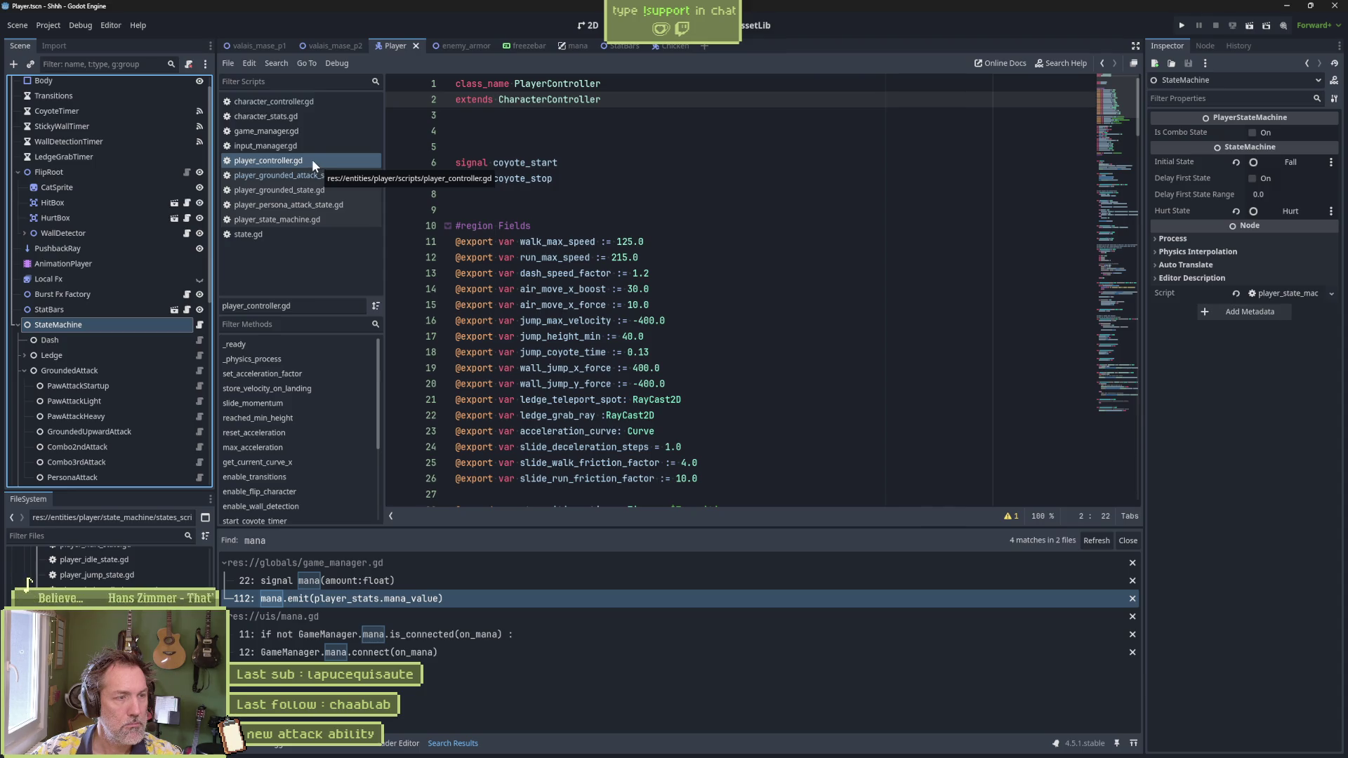
click(273, 236)
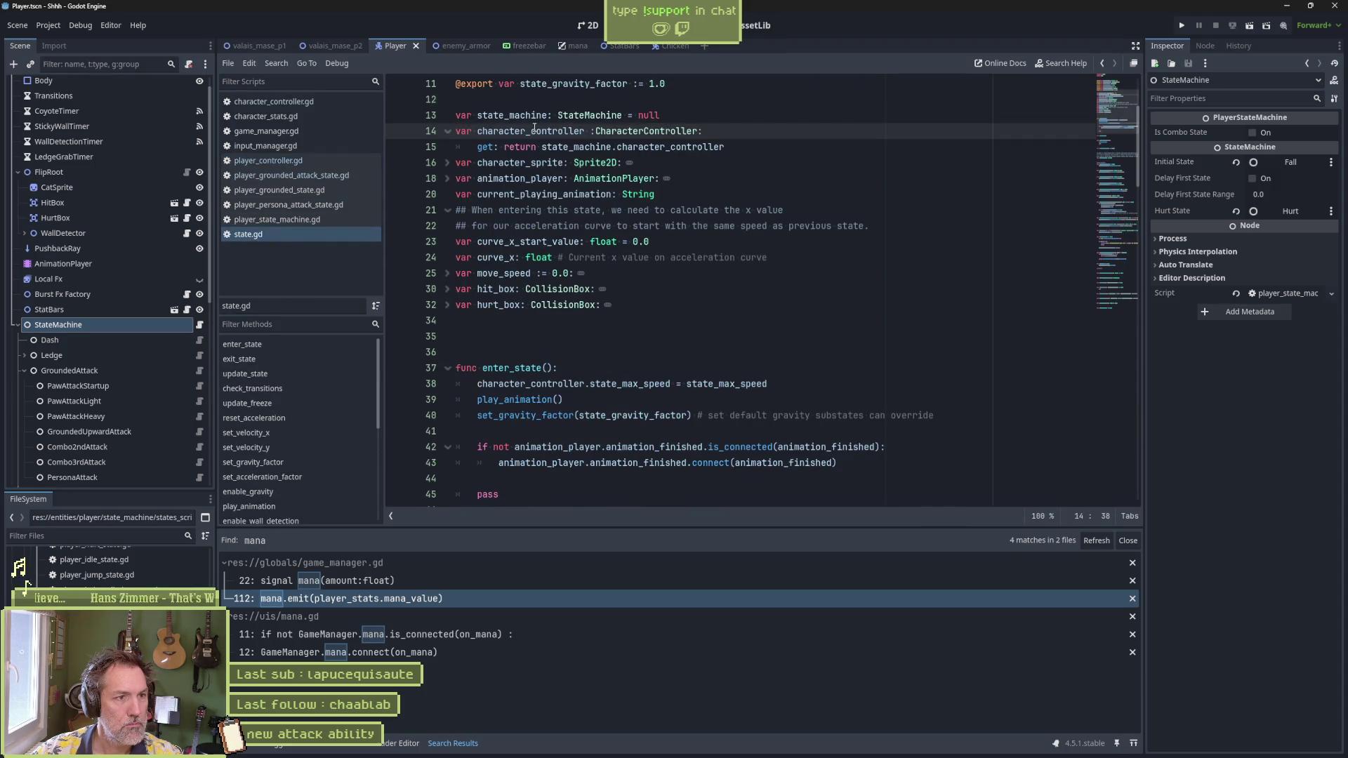
click(605, 148)
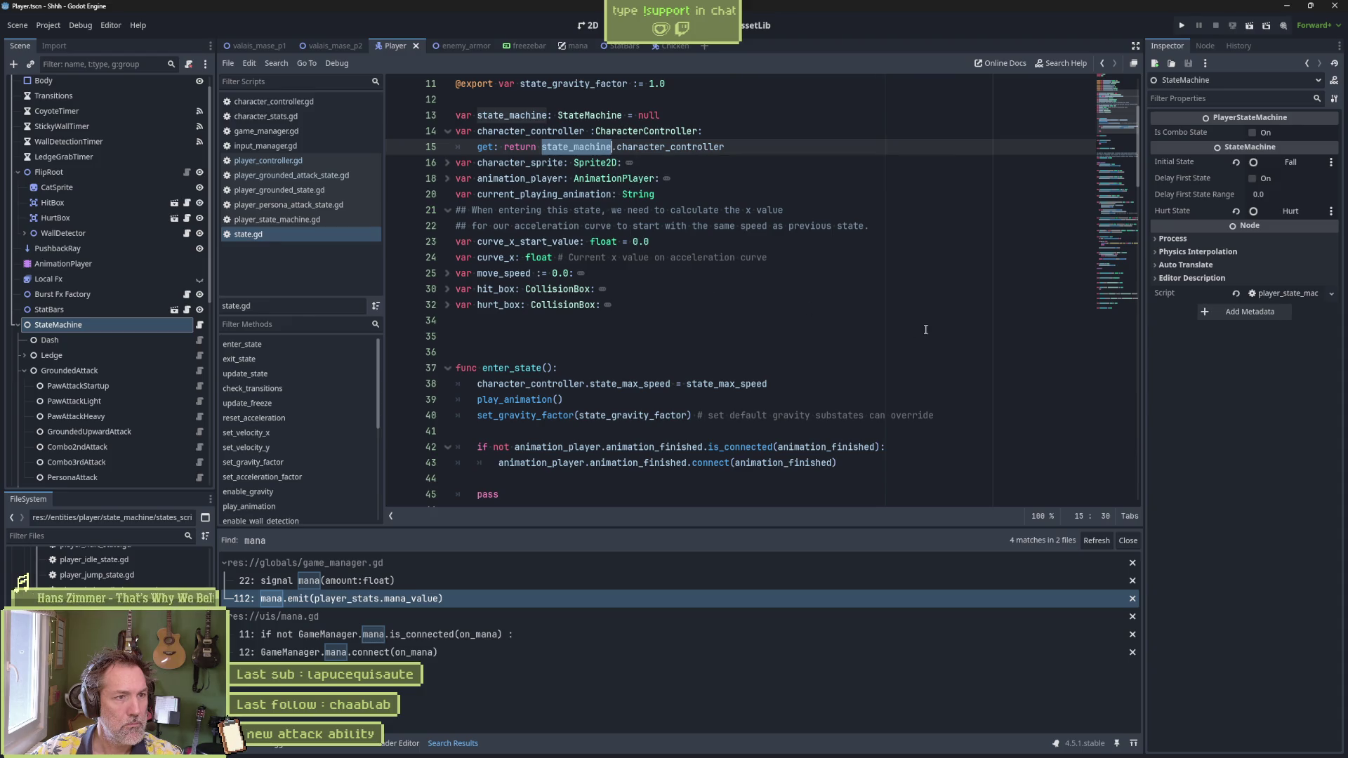
scroll(832, 286, up, 3)
scroll(832, 286, up, 1)
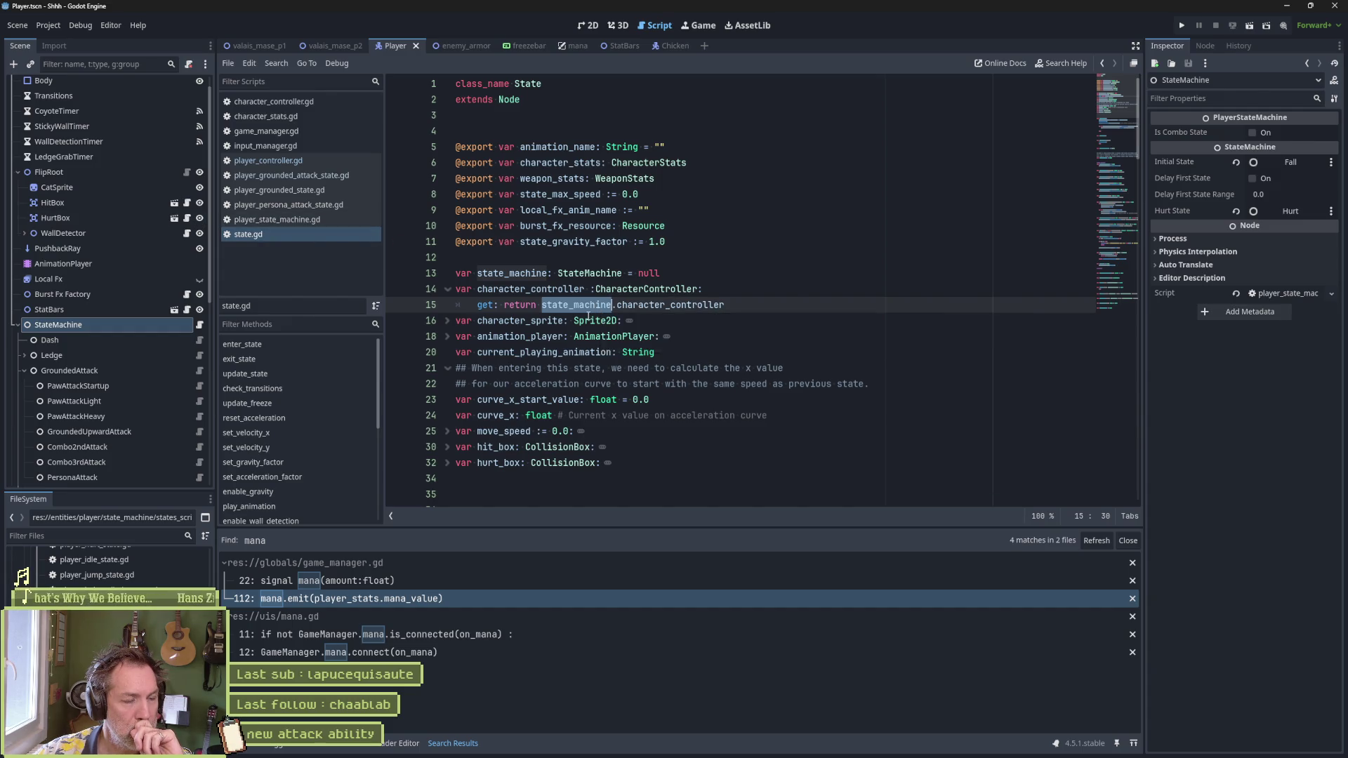
mouse_move(588, 316)
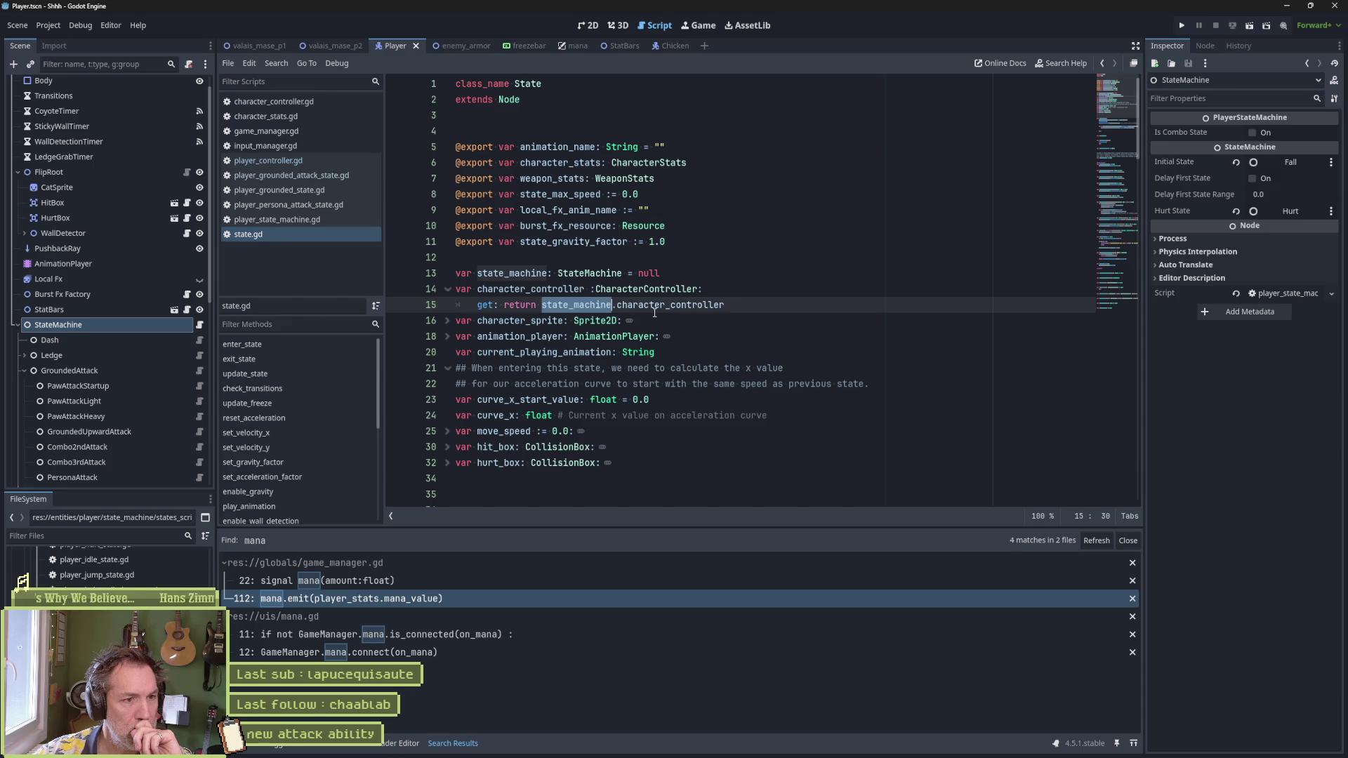
click(200, 324)
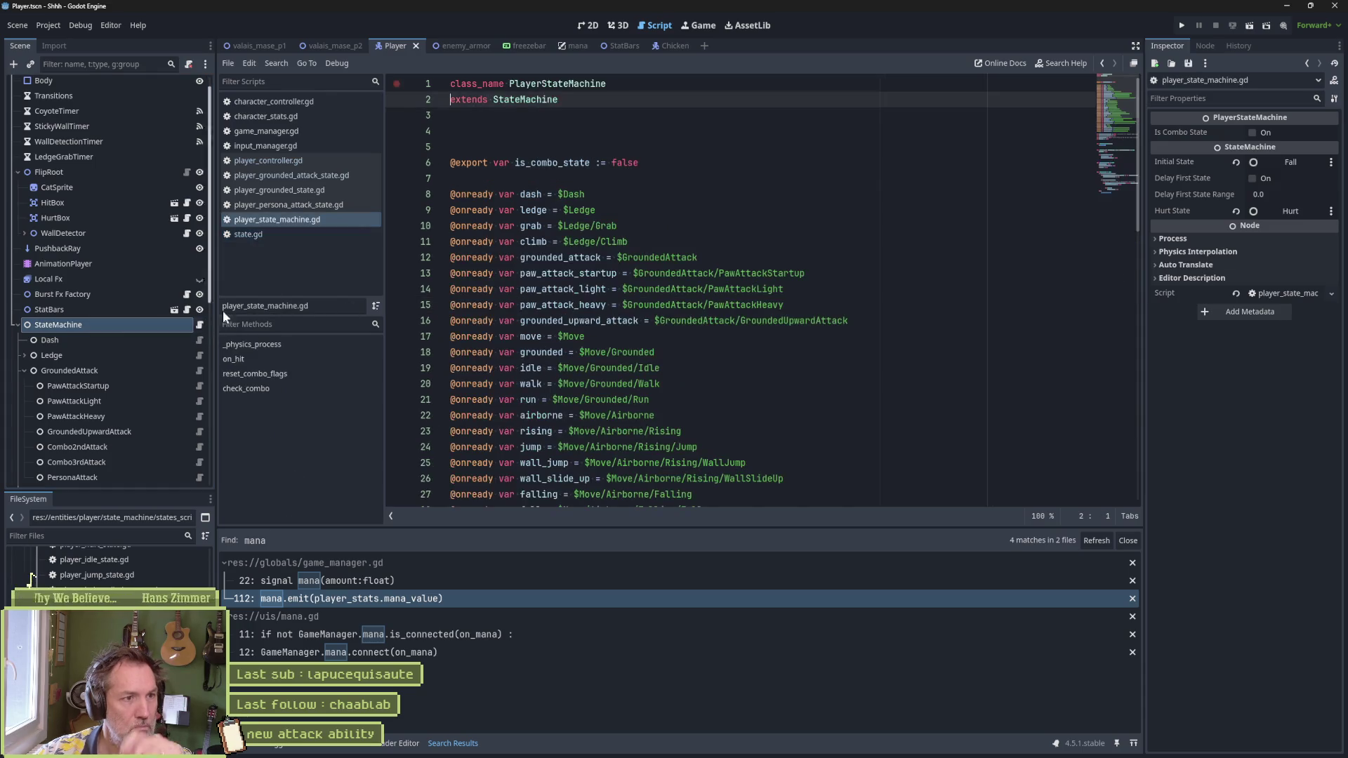
Step: Jump to parent state_machine.gd, highlight character_controller, and unfold its _ready function
ctrl+click(525, 99)
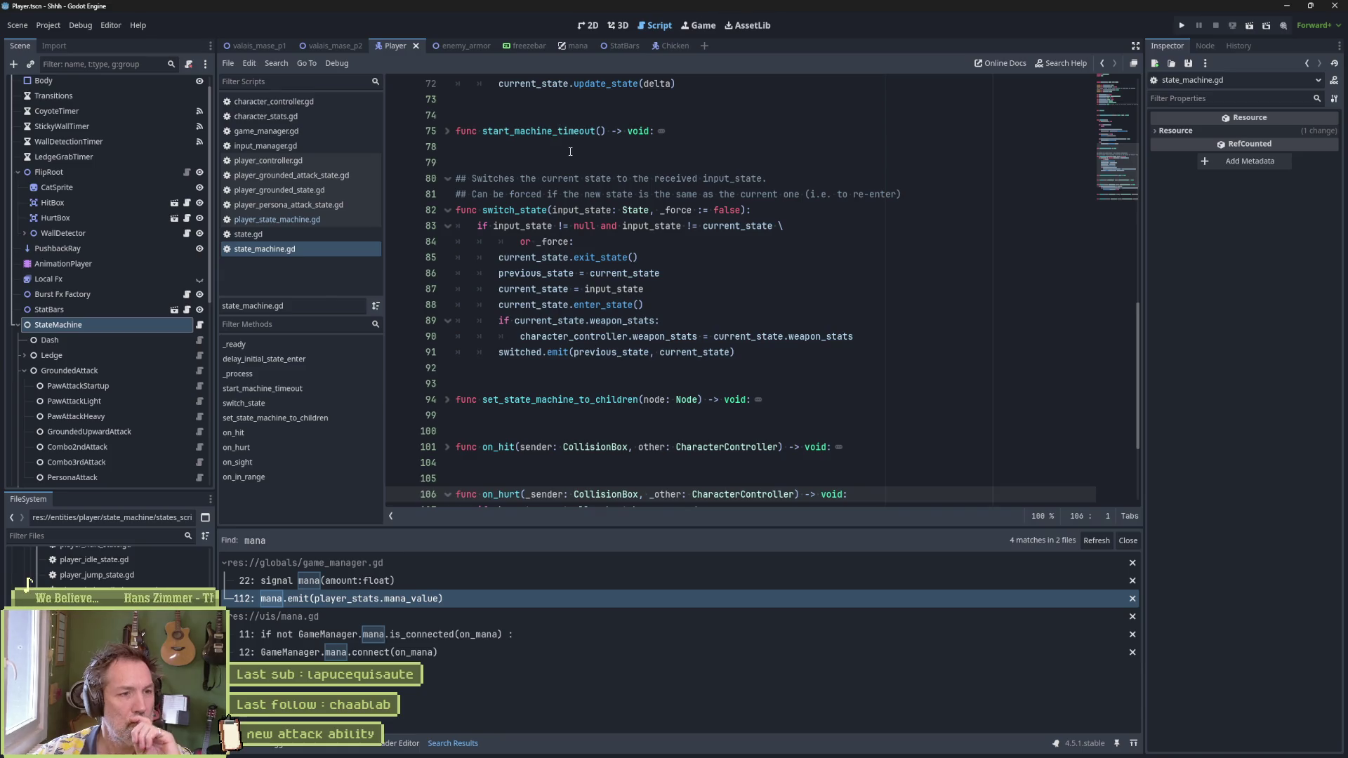
click(1115, 107)
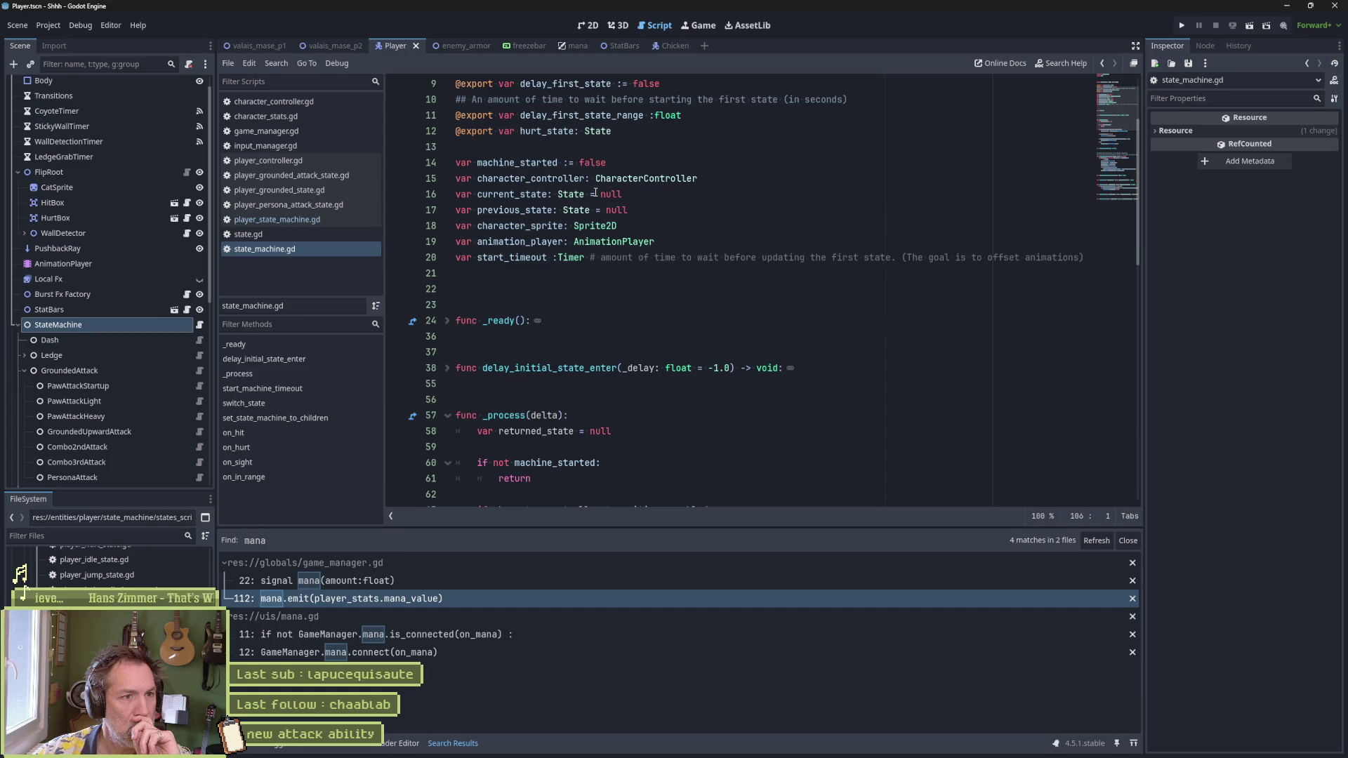
double_click(527, 179)
click(447, 321)
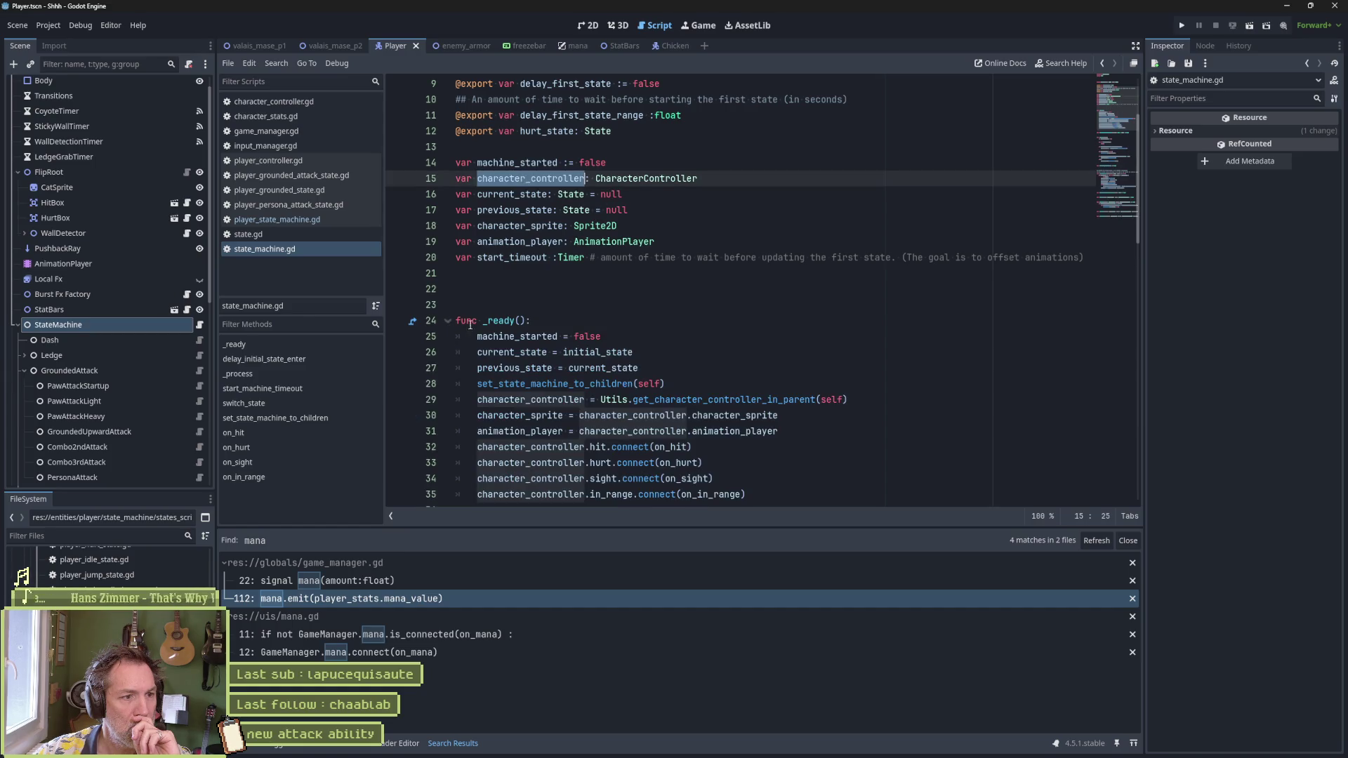
scroll(899, 325, down, 2)
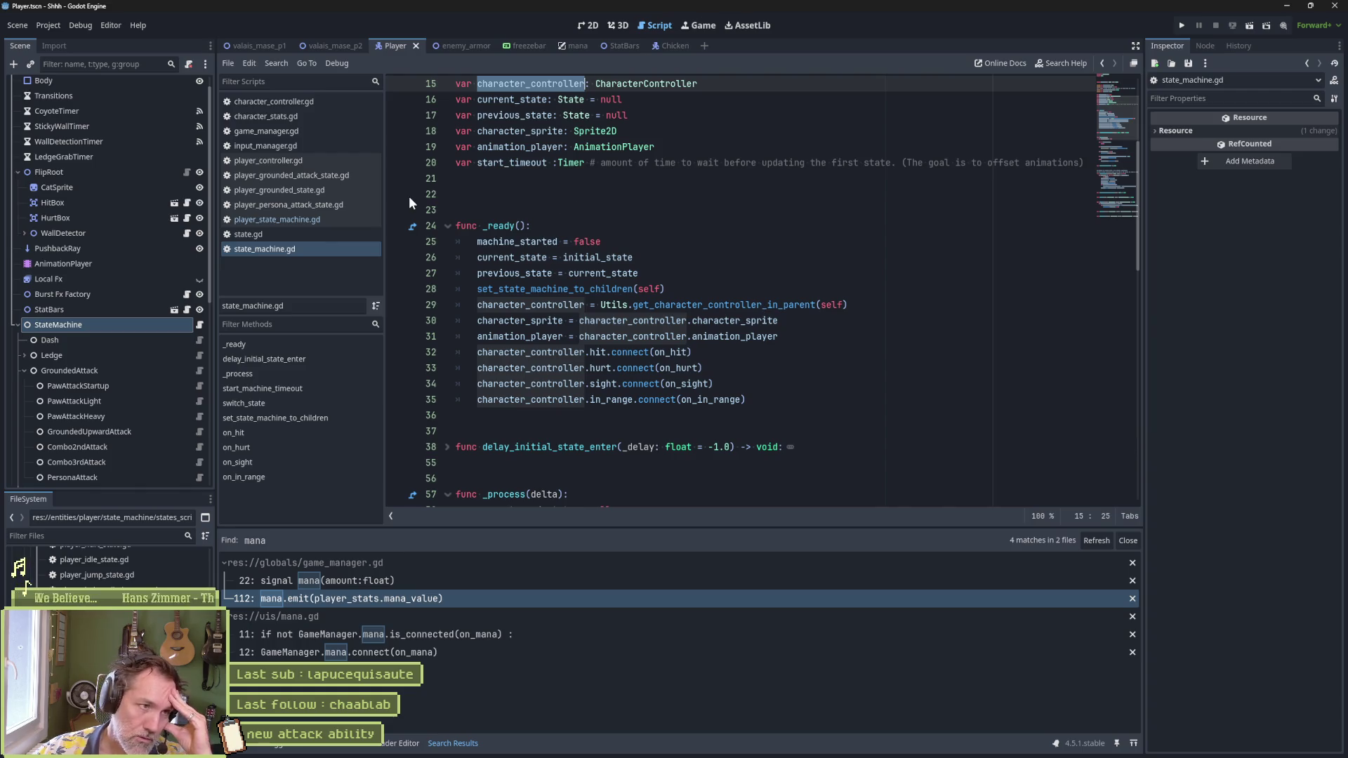
Step: Browse player_controller.gd, player_grounded_attack_state.gd and player_grounded_state.gd
click(289, 157)
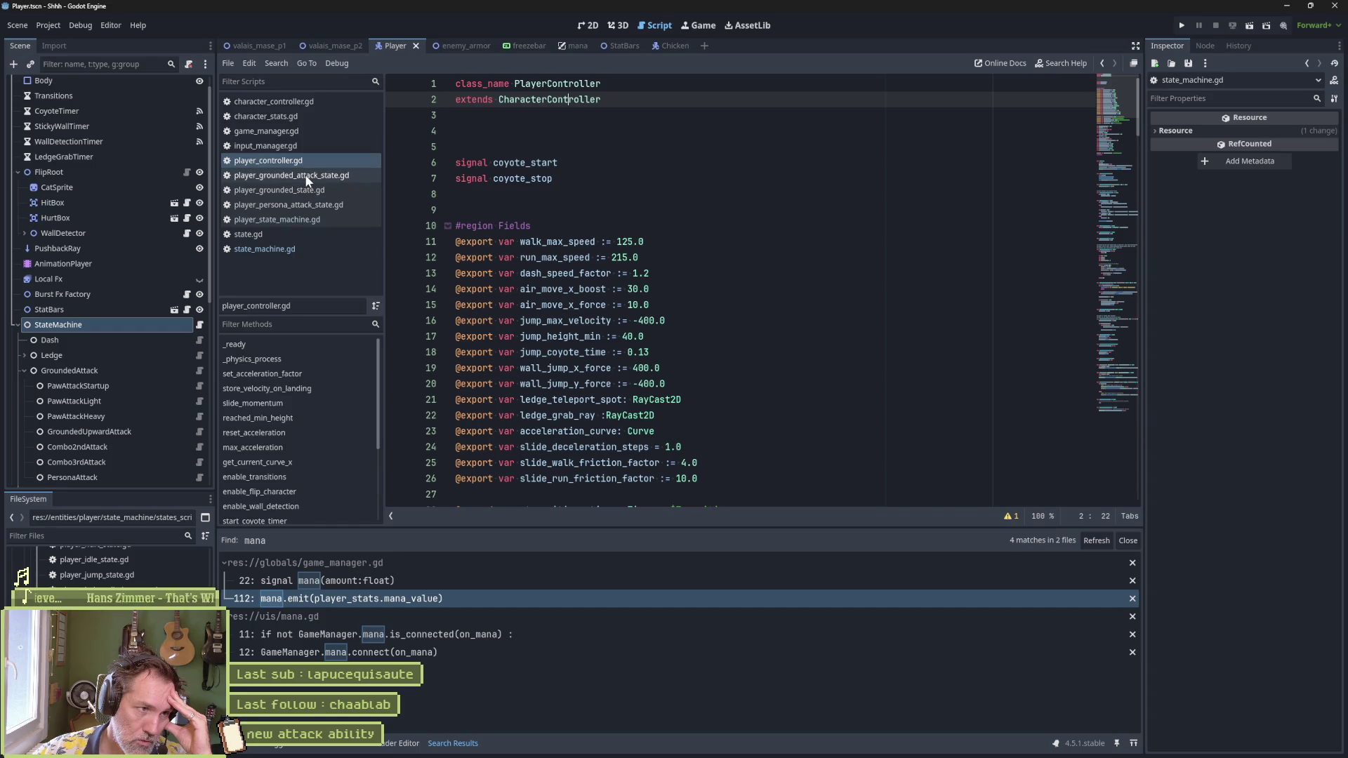
click(305, 177)
click(306, 191)
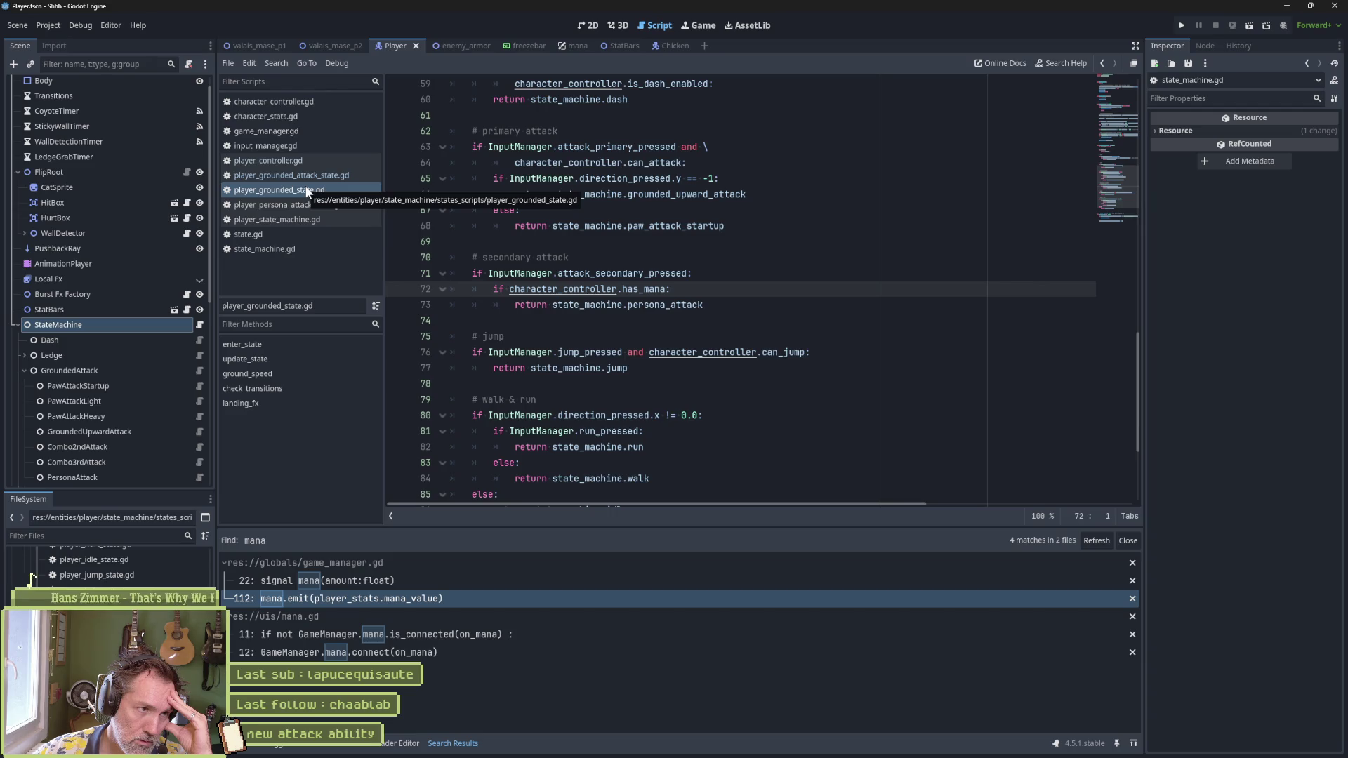
Step: Peek at update_state, close player_grounded_attack_state.gd, and open the PawAttackLight state's script
click(288, 175)
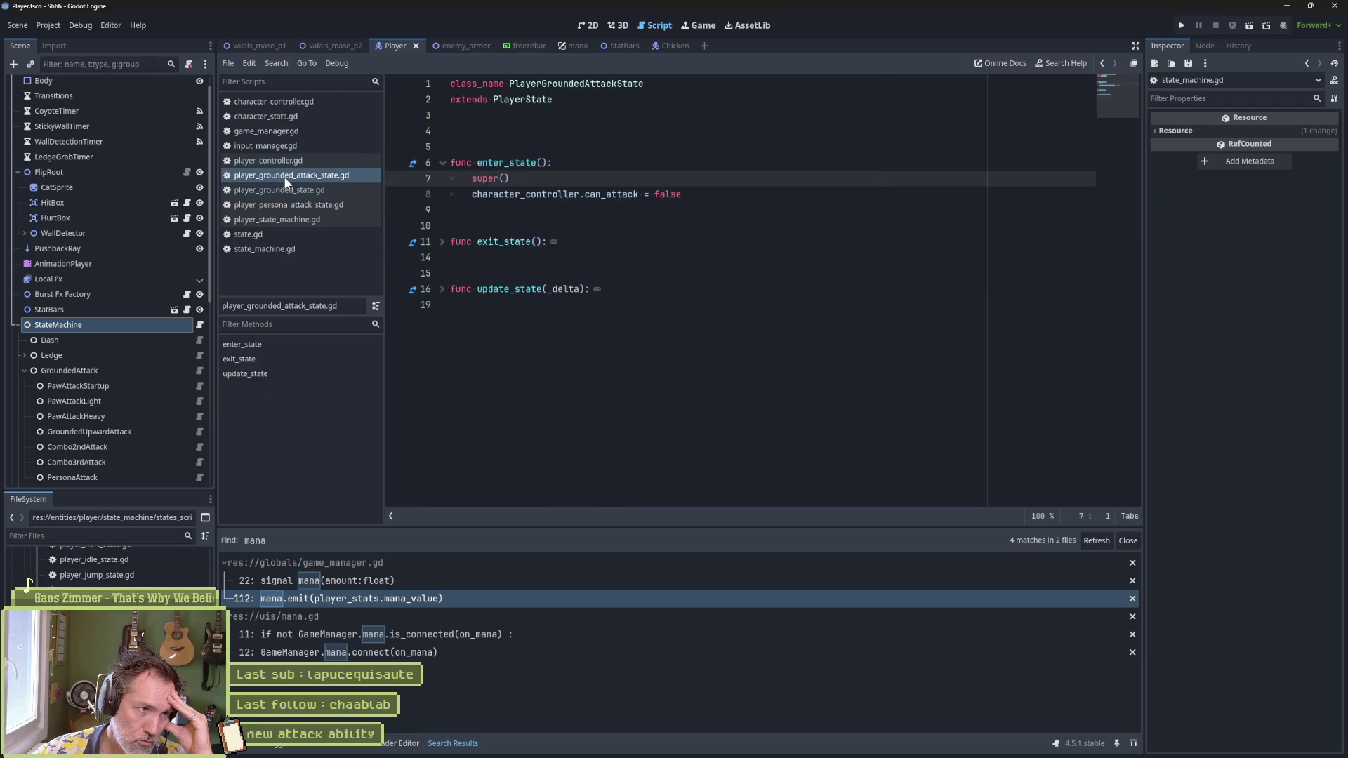
click(443, 290)
click(447, 290)
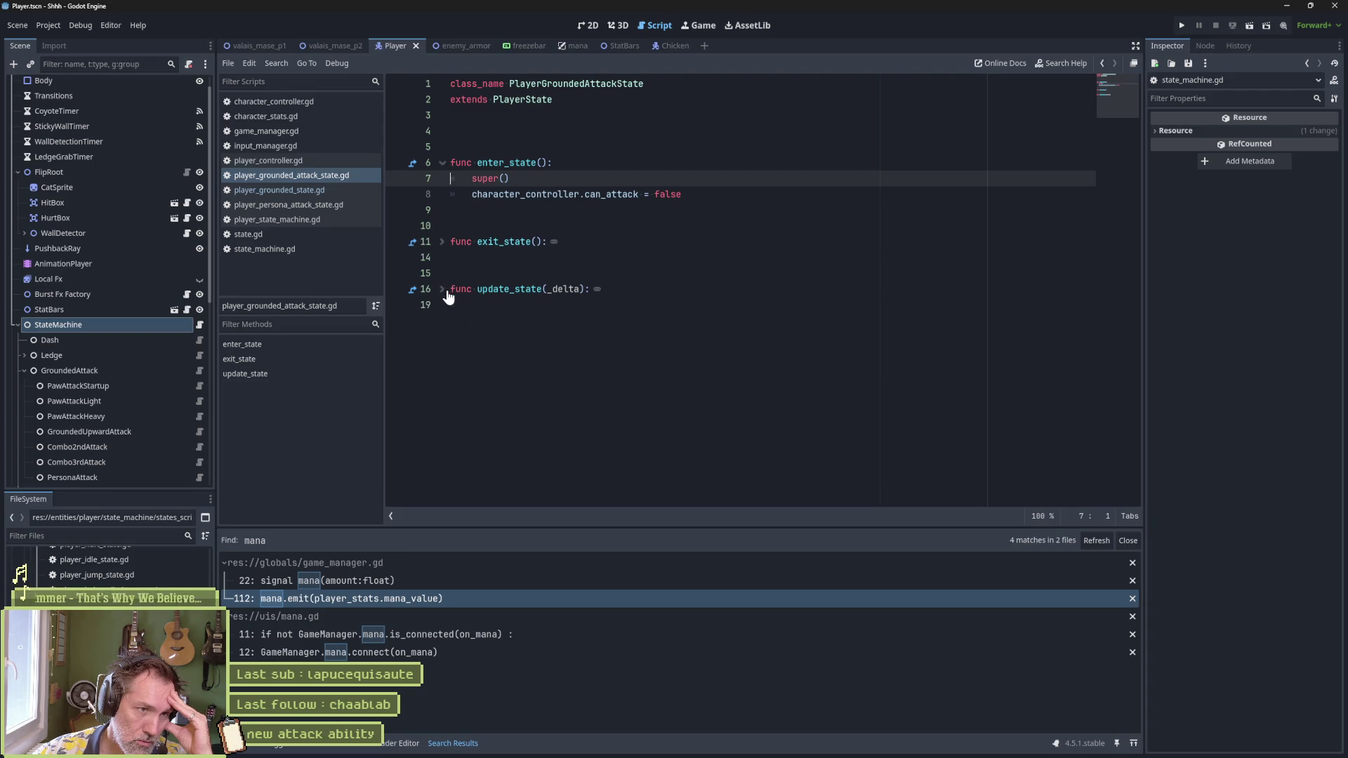
middle_click(318, 177)
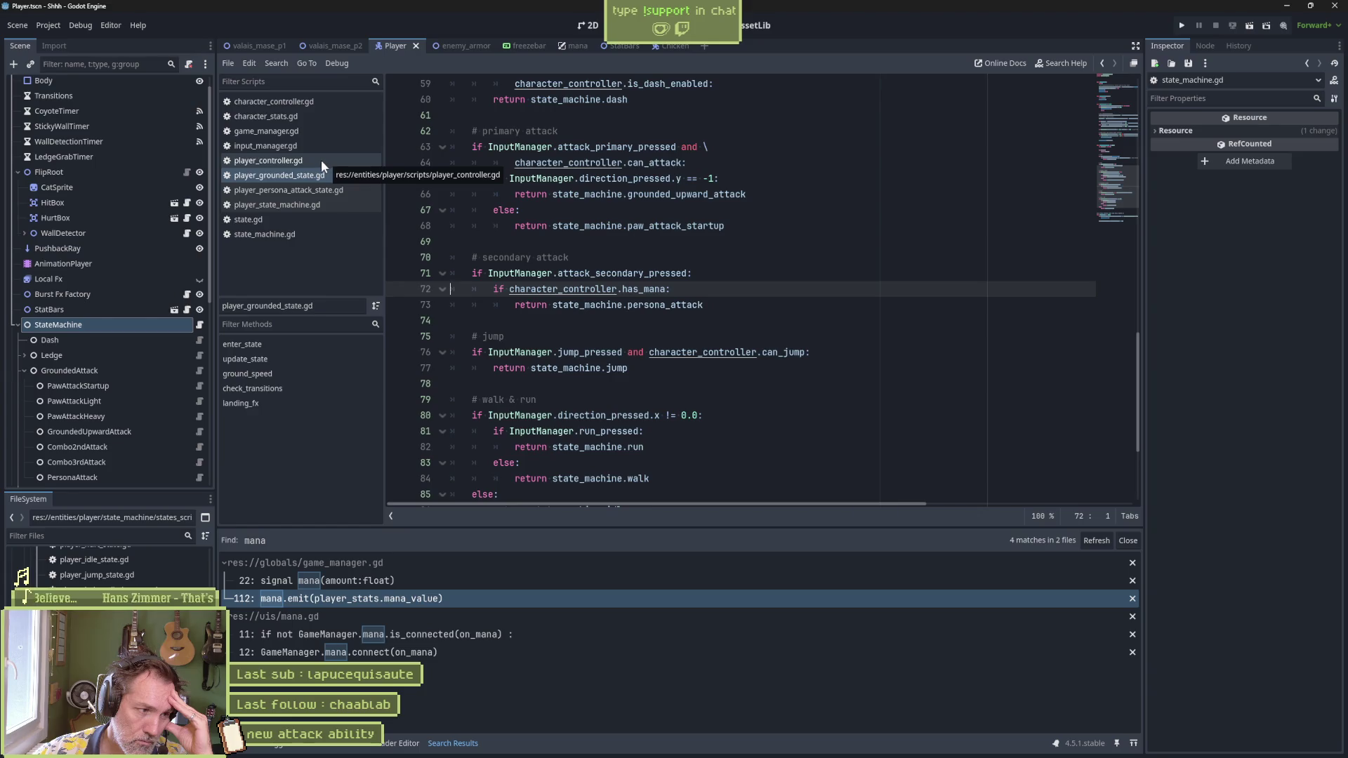
click(200, 400)
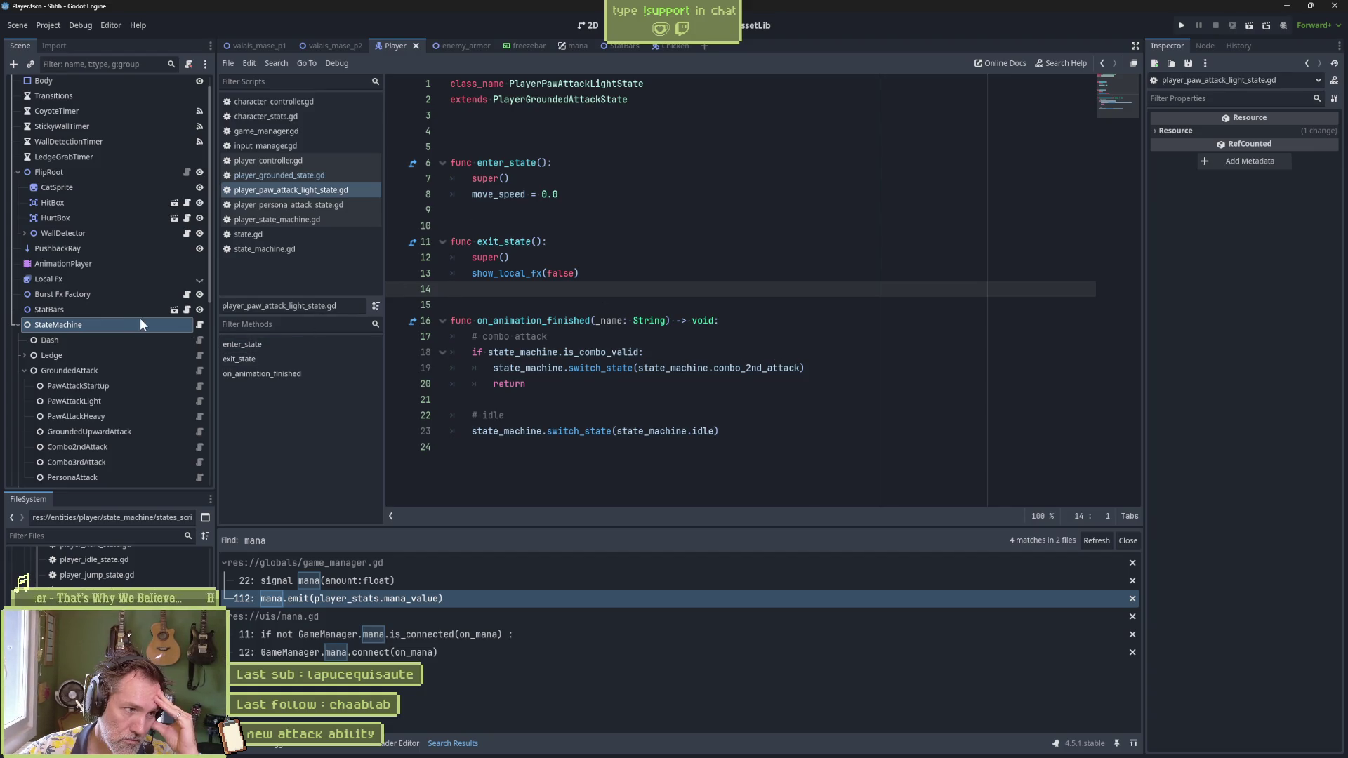
Step: Open GroundedAttack's script, review the base on_hit in state.gd, then close state.gd
click(199, 370)
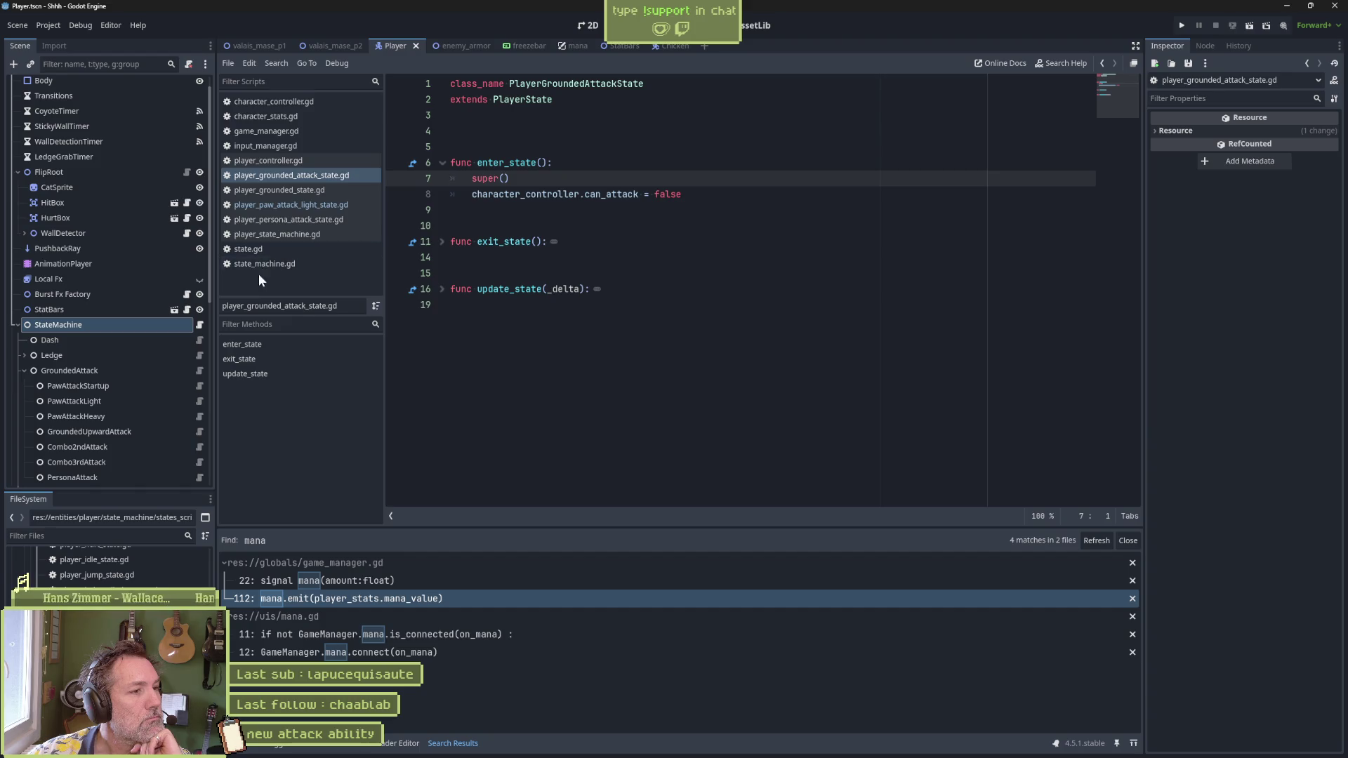
click(280, 250)
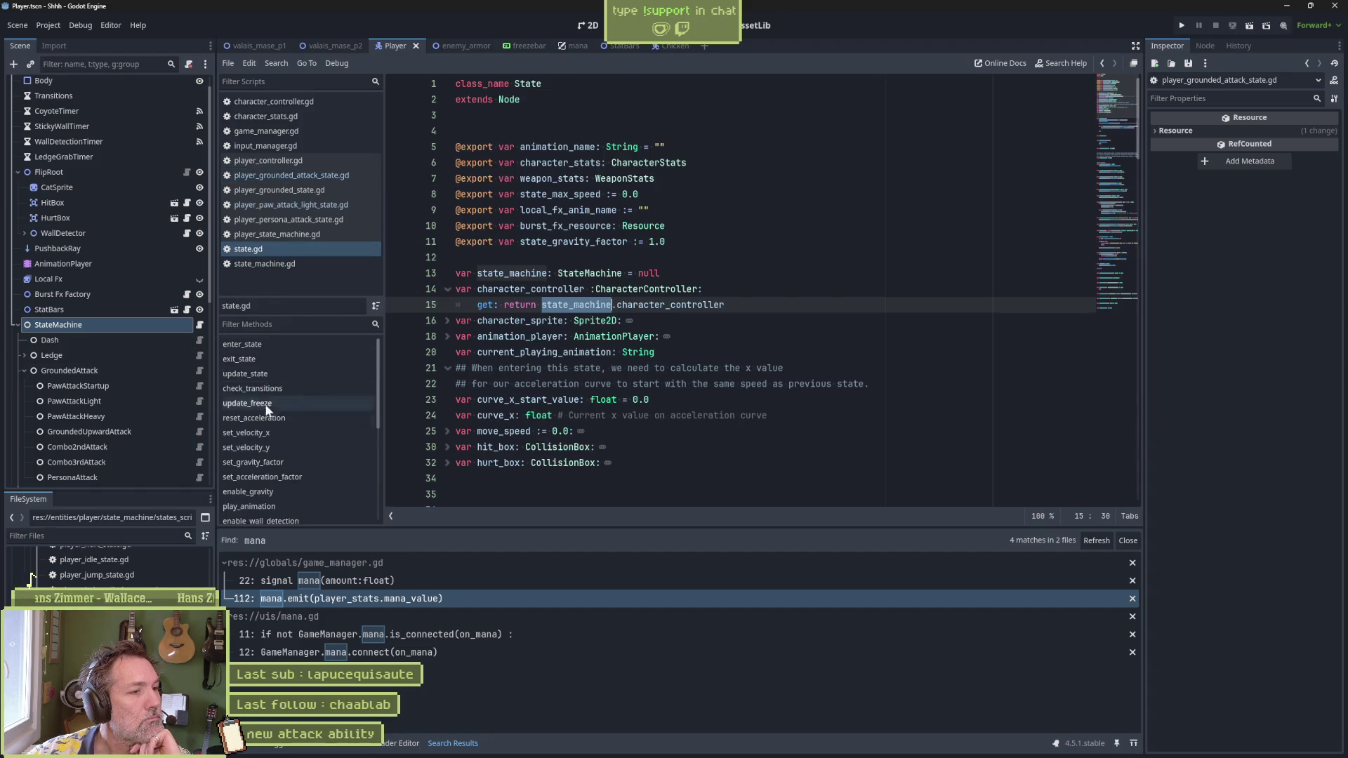
scroll(271, 447, down, 2)
scroll(266, 455, down, 2)
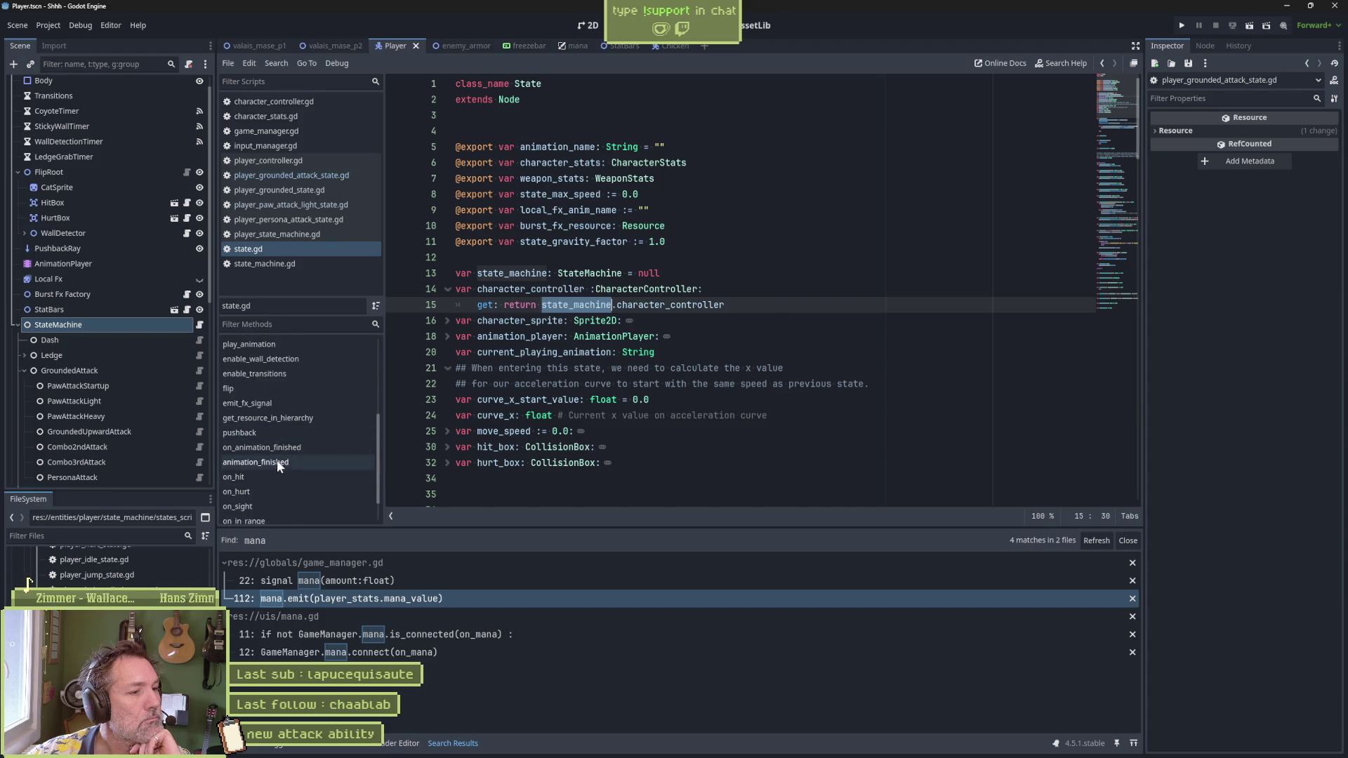
click(275, 472)
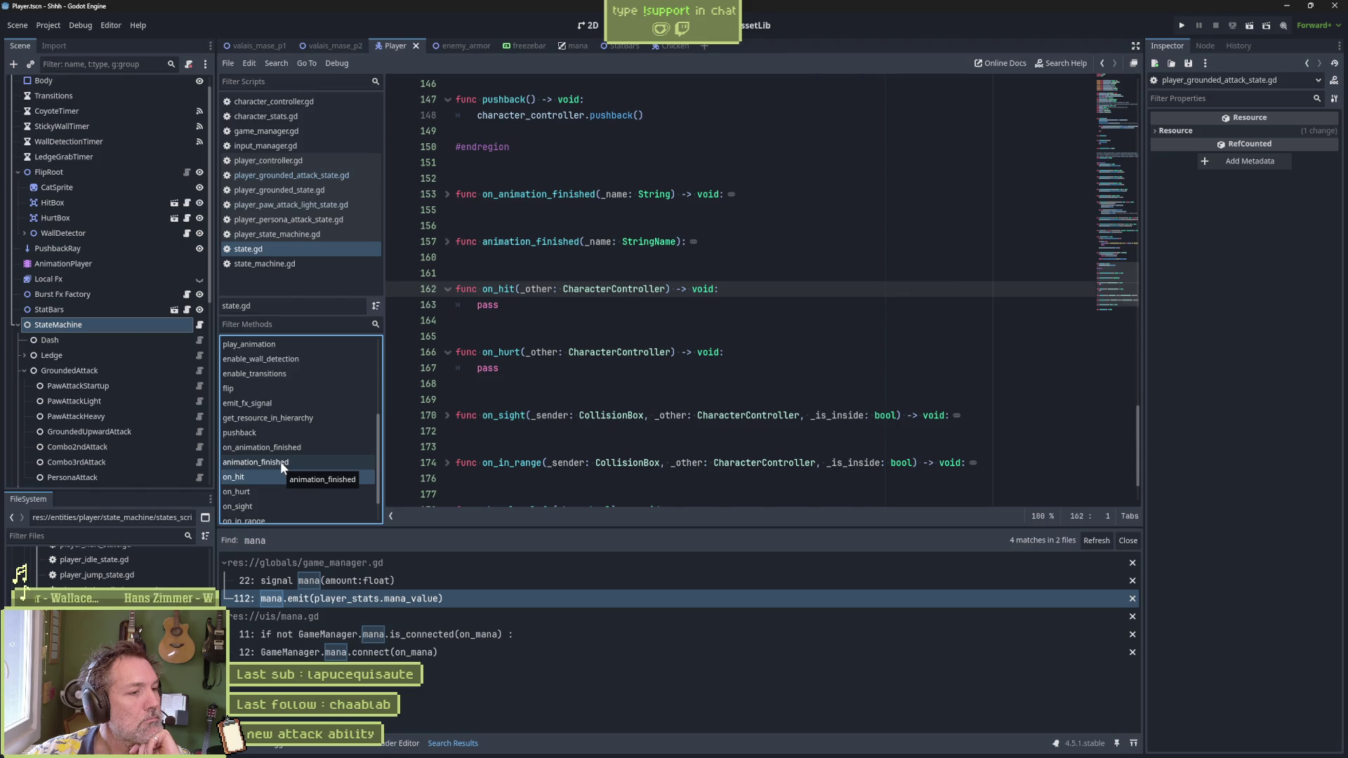
scroll(702, 403, down, 2)
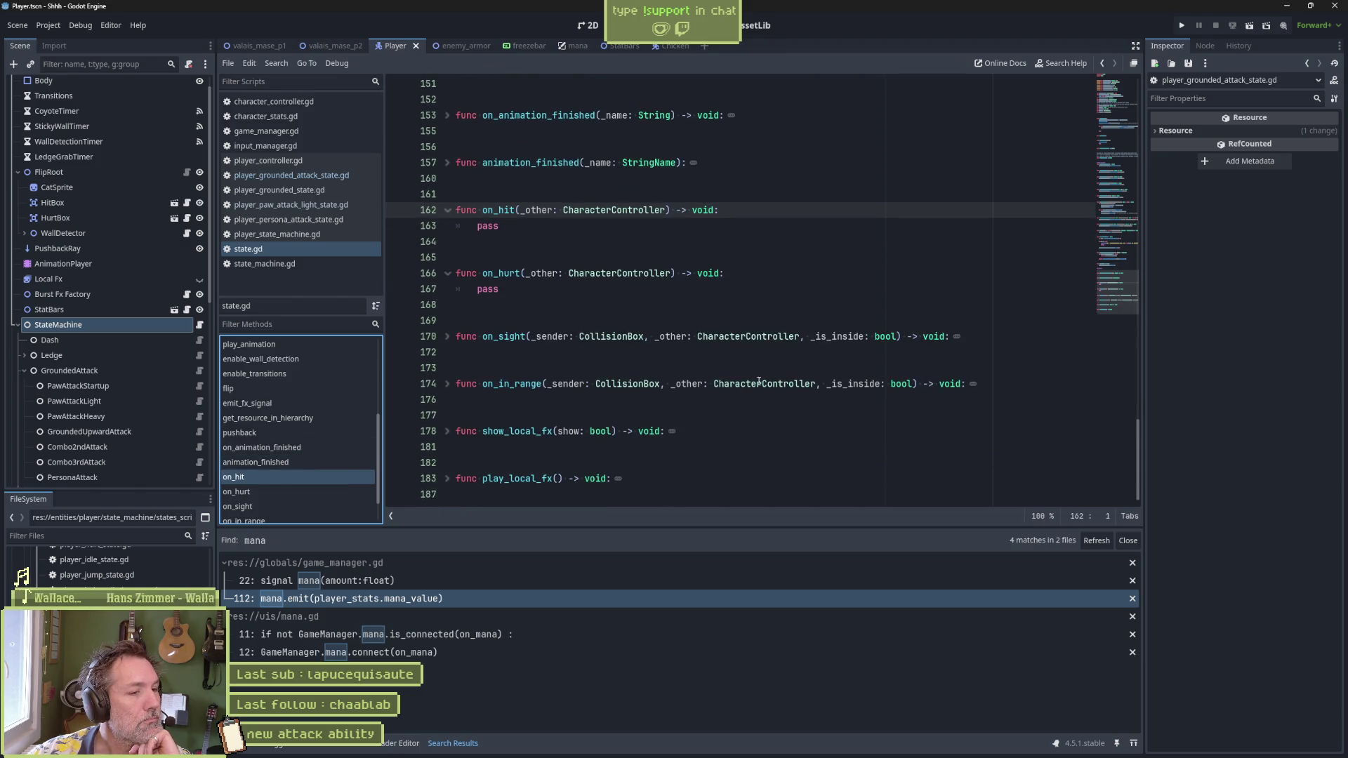
scroll(1118, 258, up, 20)
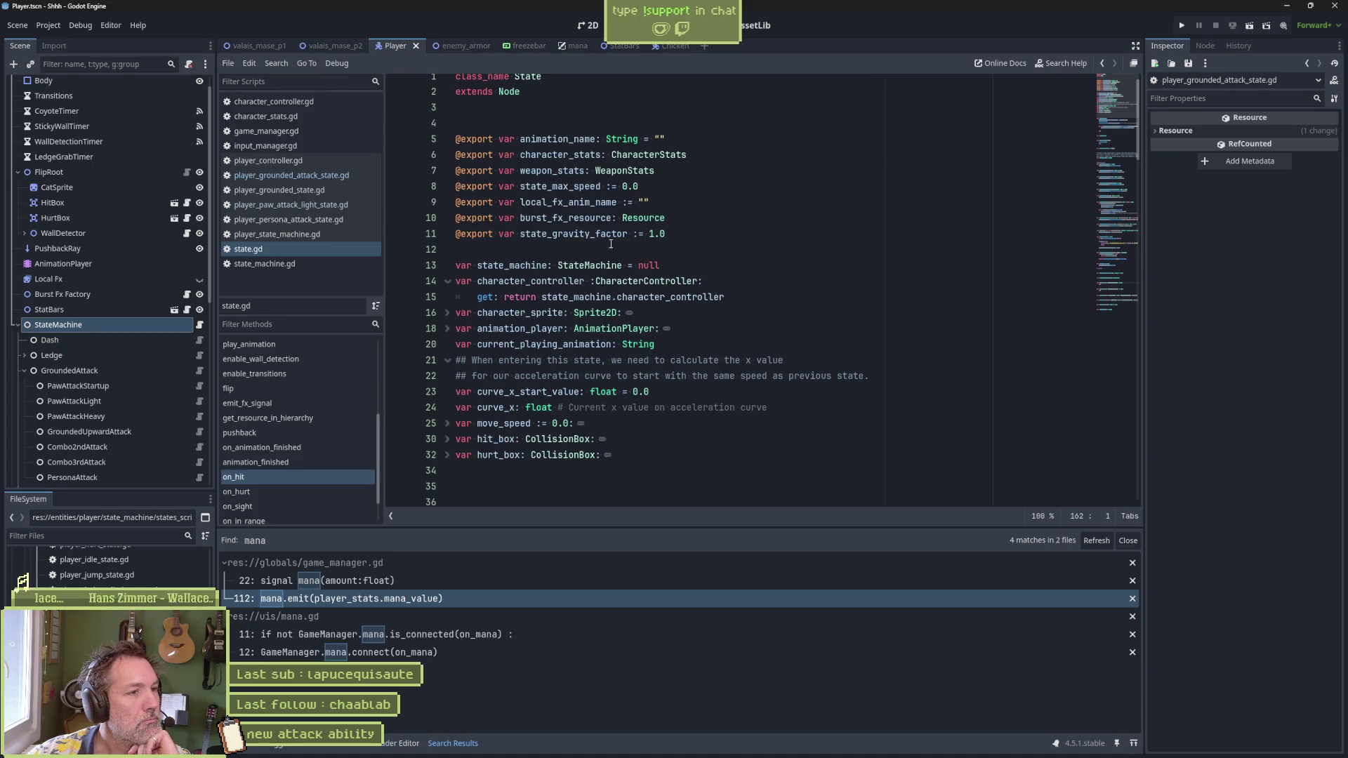
middle_click(280, 250)
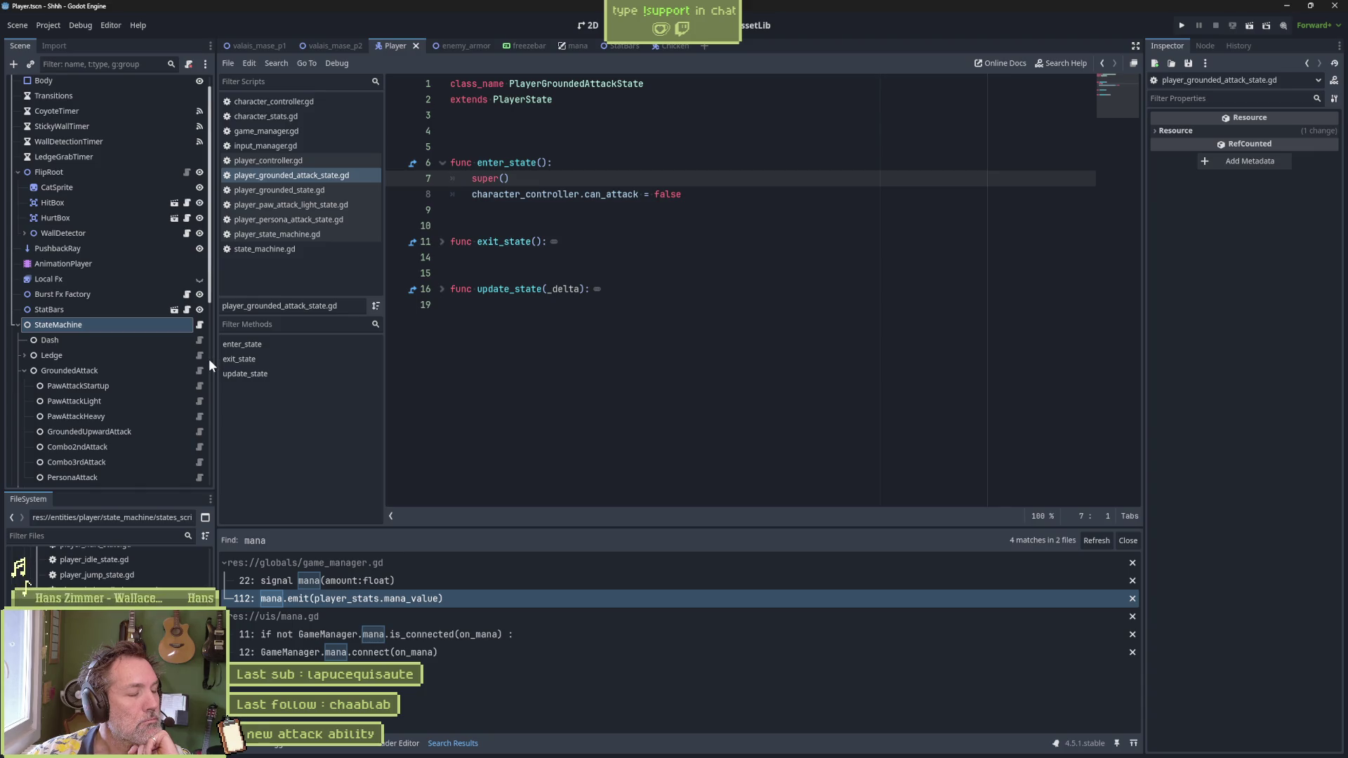
Step: Scroll through character_controller.gd, then switch to player_controller.gd
click(302, 104)
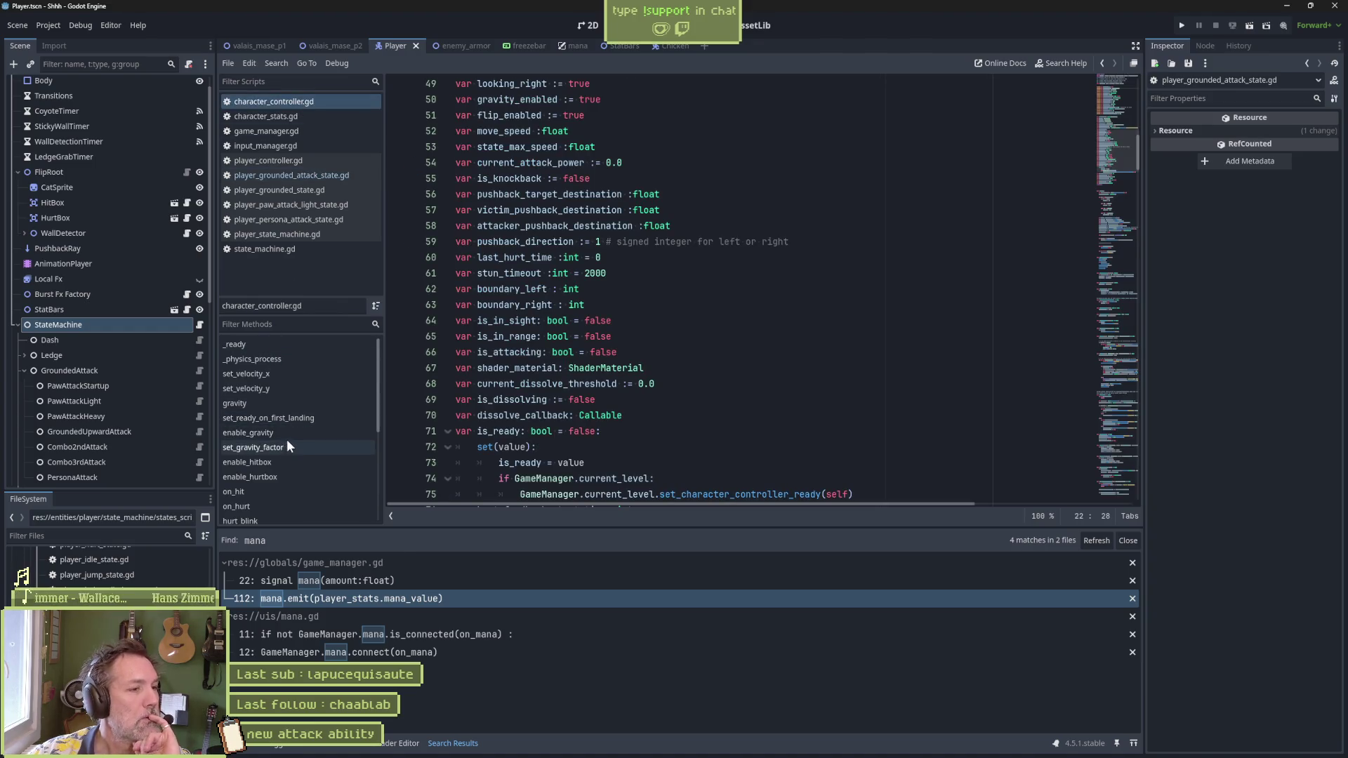
scroll(289, 469, down, 2)
scroll(289, 469, down, 2)
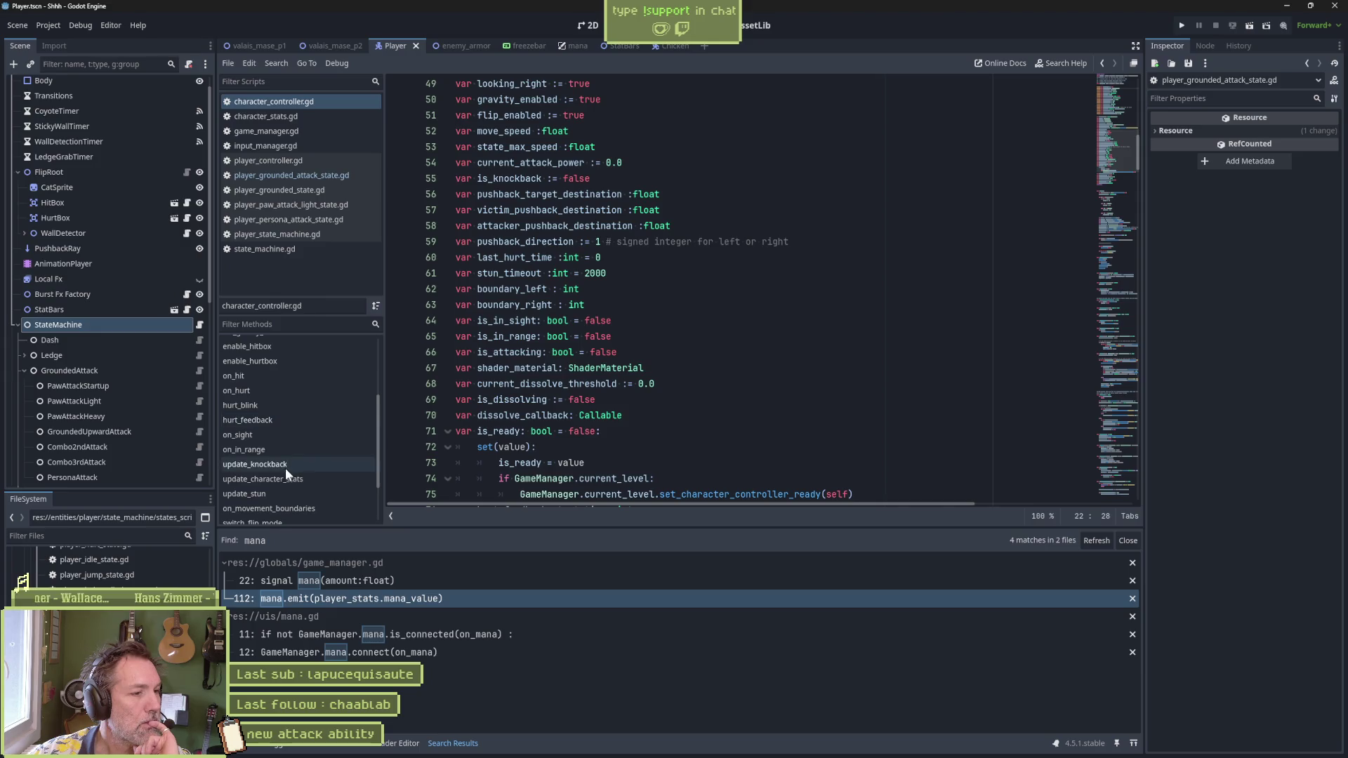
scroll(285, 468, down, 2)
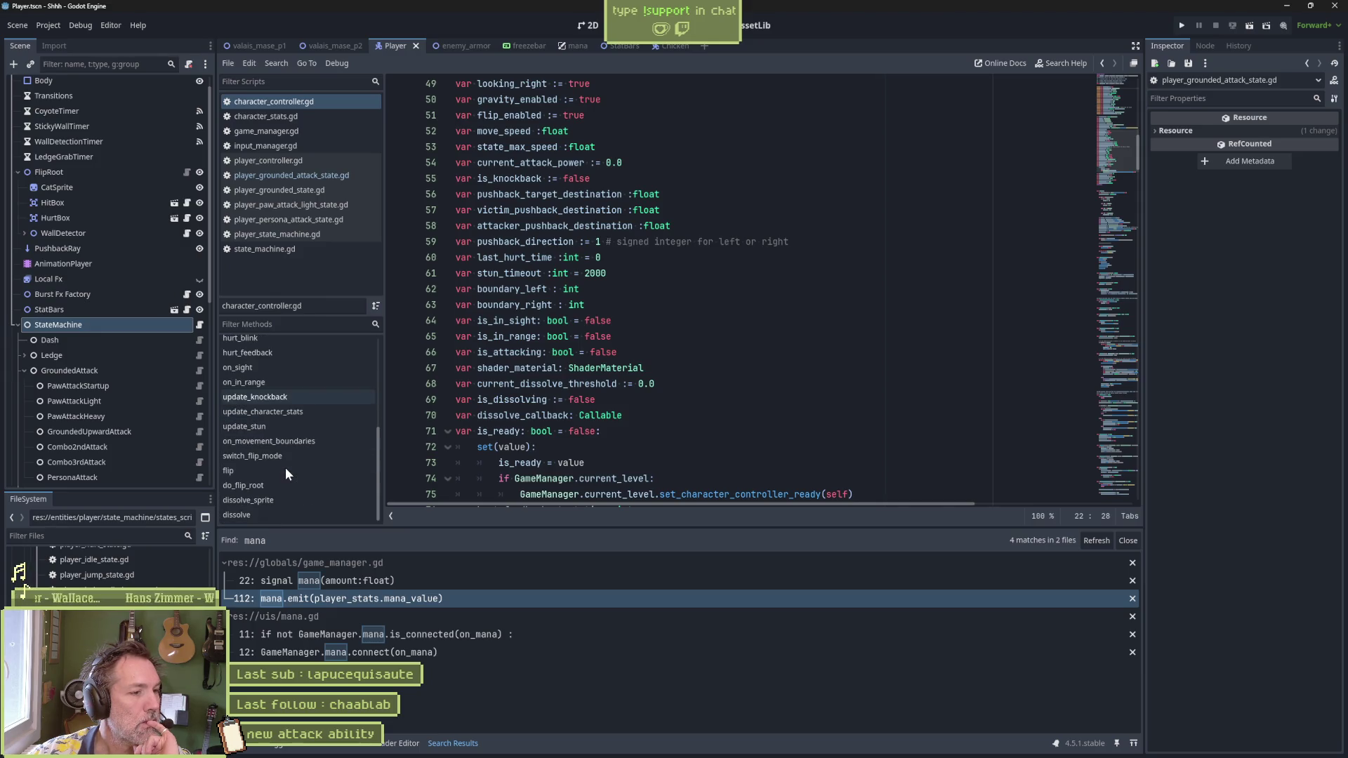
click(293, 160)
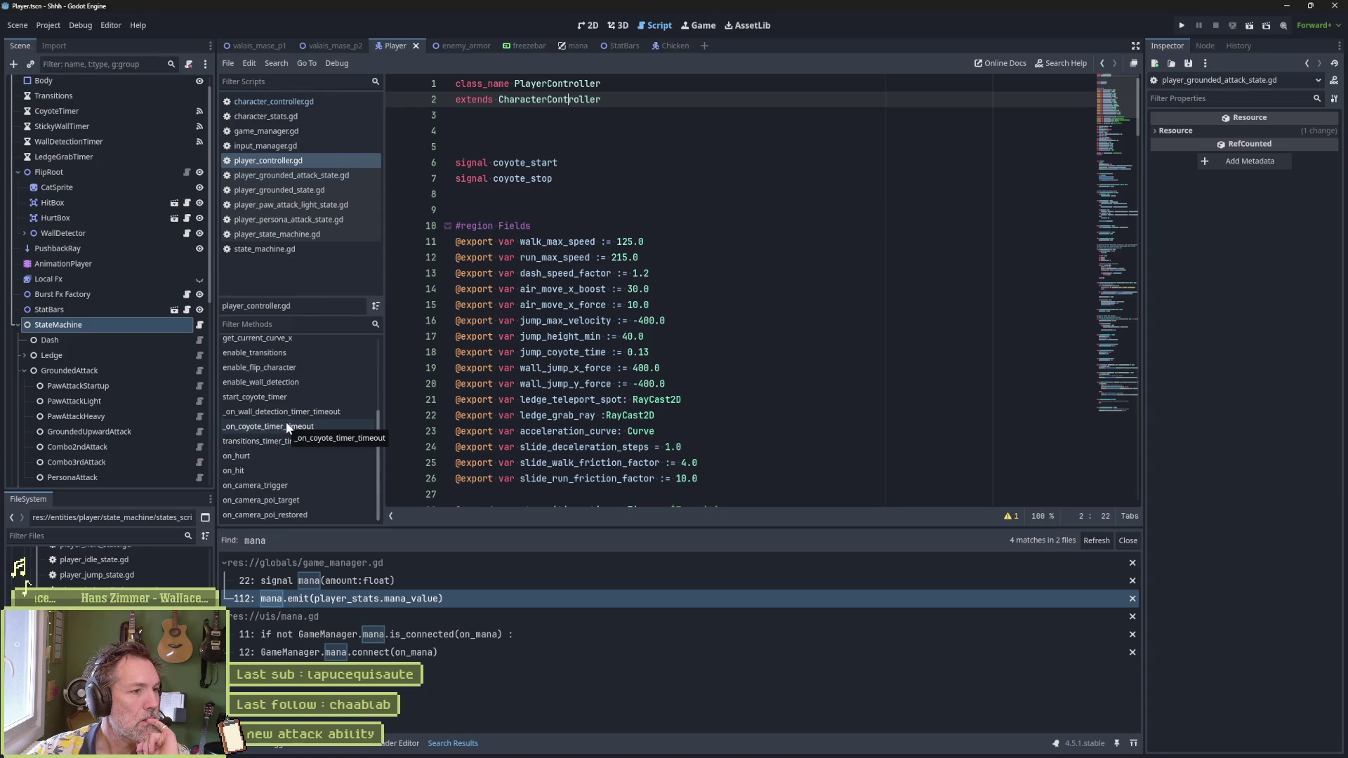
Step: Delete on_hit's weapon-damage TODO line, then jump to persist_player_stats in game_manager.gd
scroll(285, 422, up, 5)
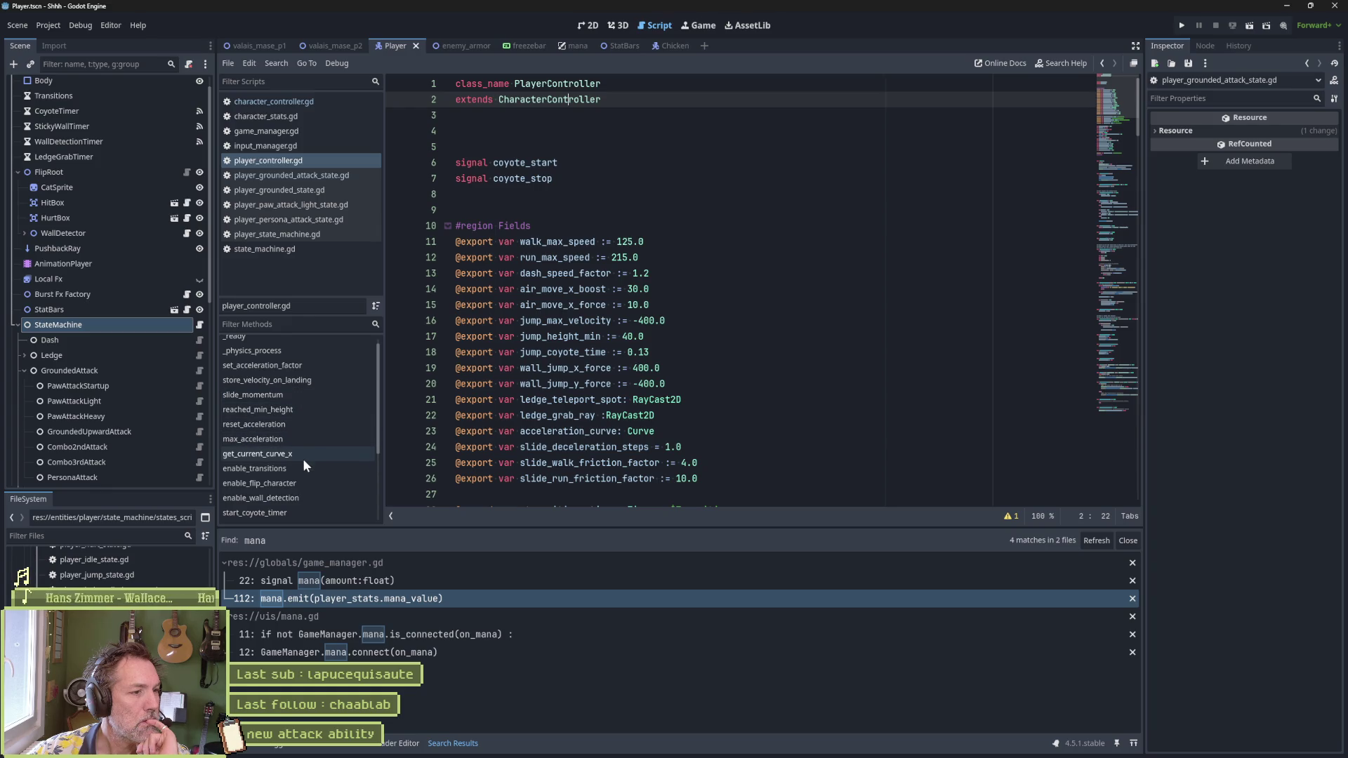
click(302, 512)
scroll(302, 495, down, 5)
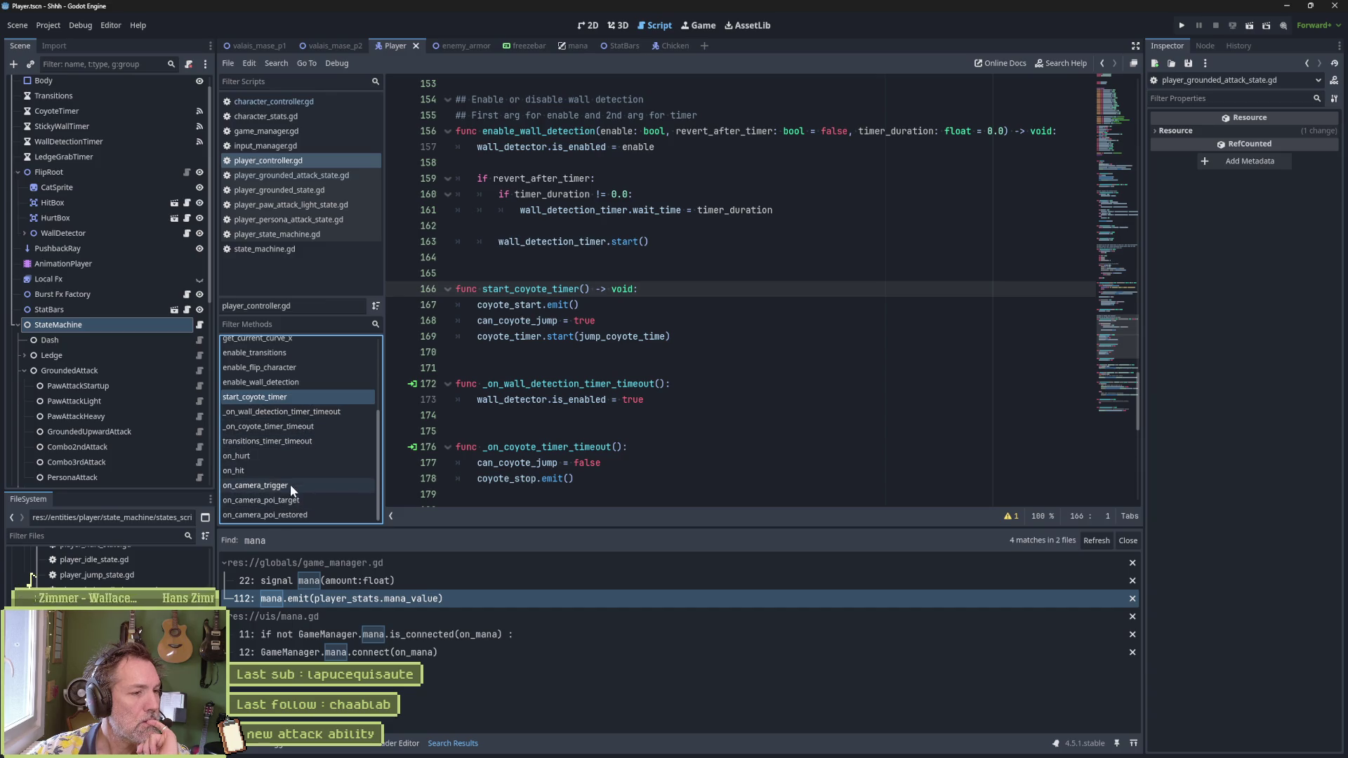
click(281, 471)
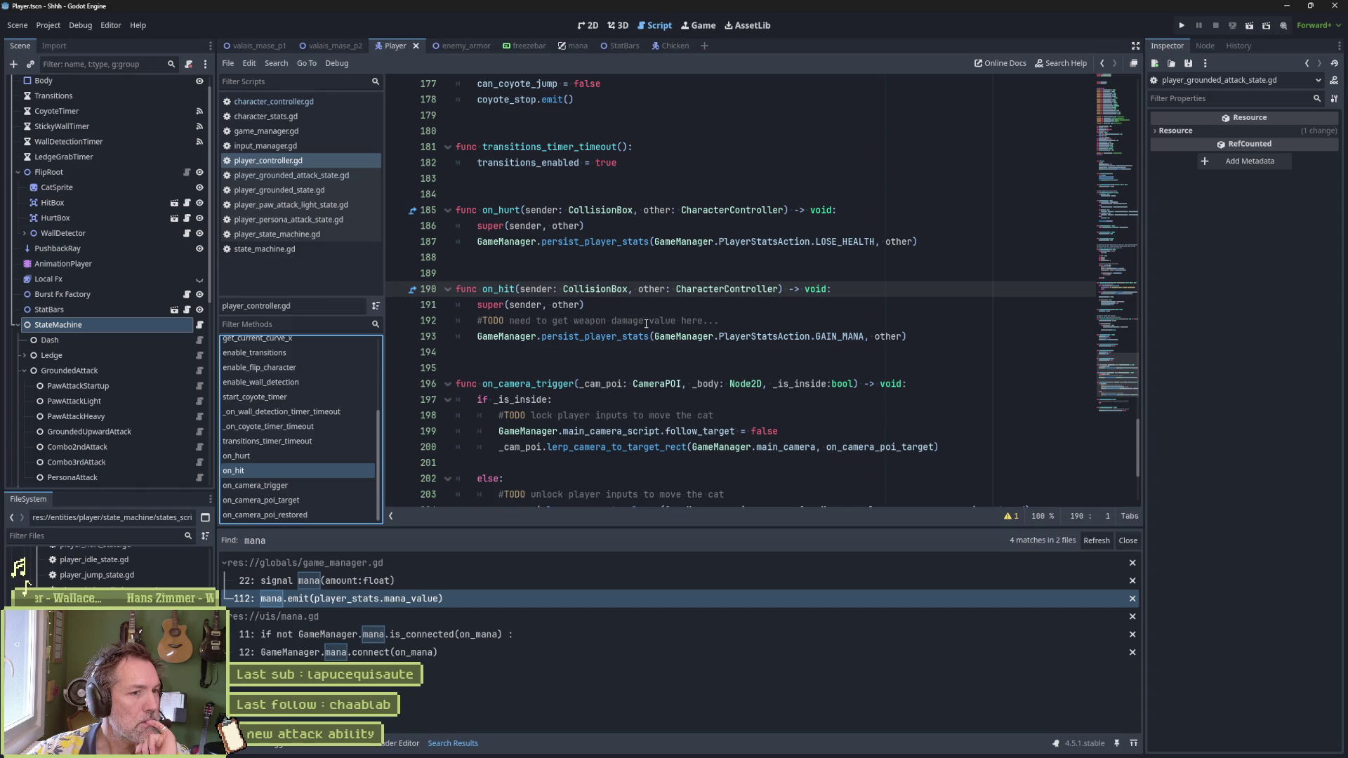
click(731, 320)
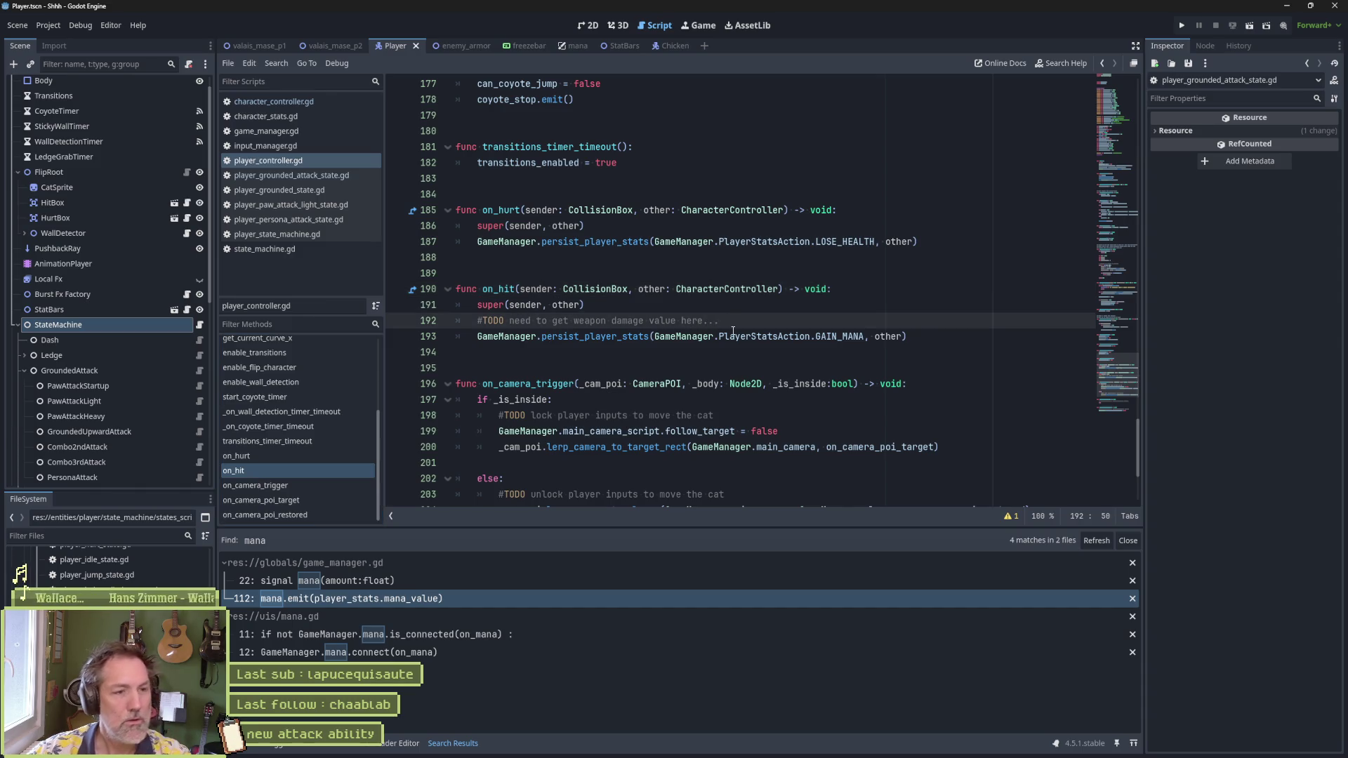
key(ctrl+shift+k)
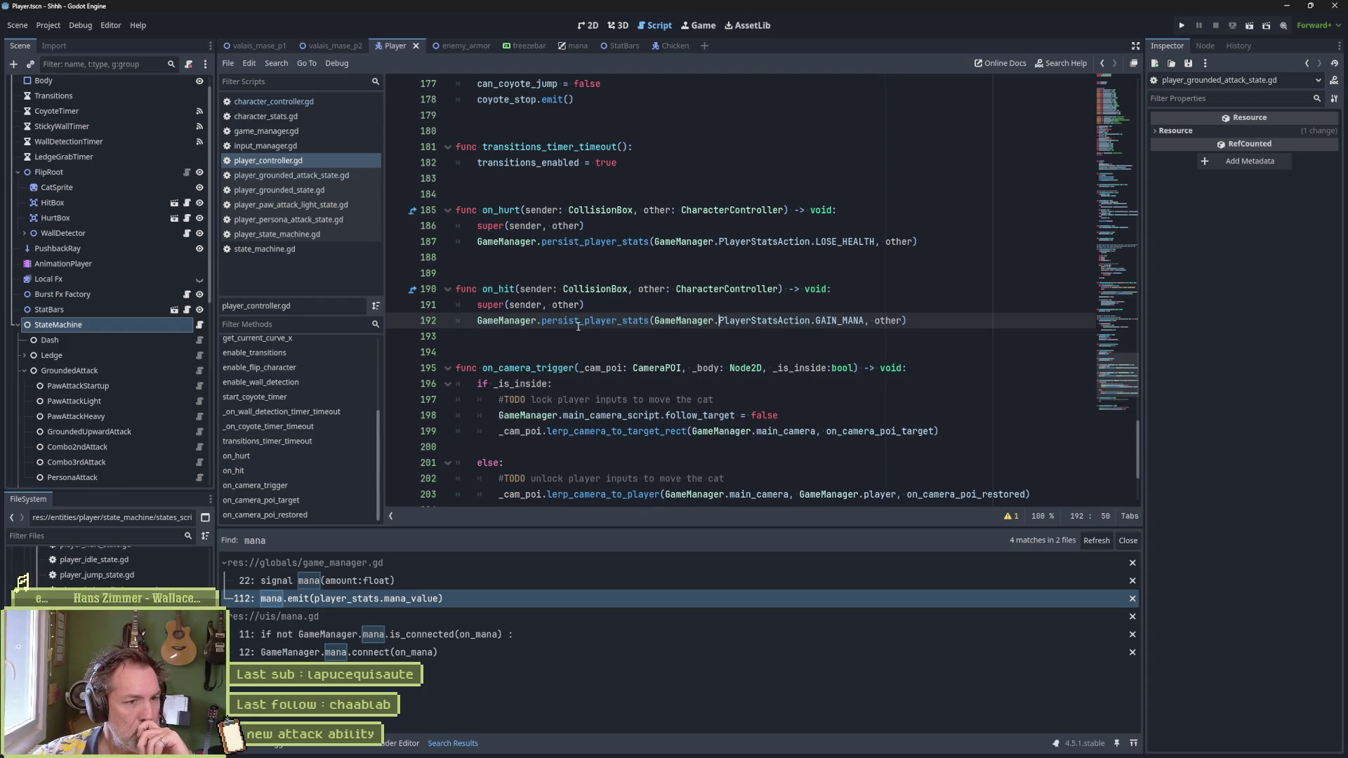
click(622, 321)
ctrl+click(624, 322)
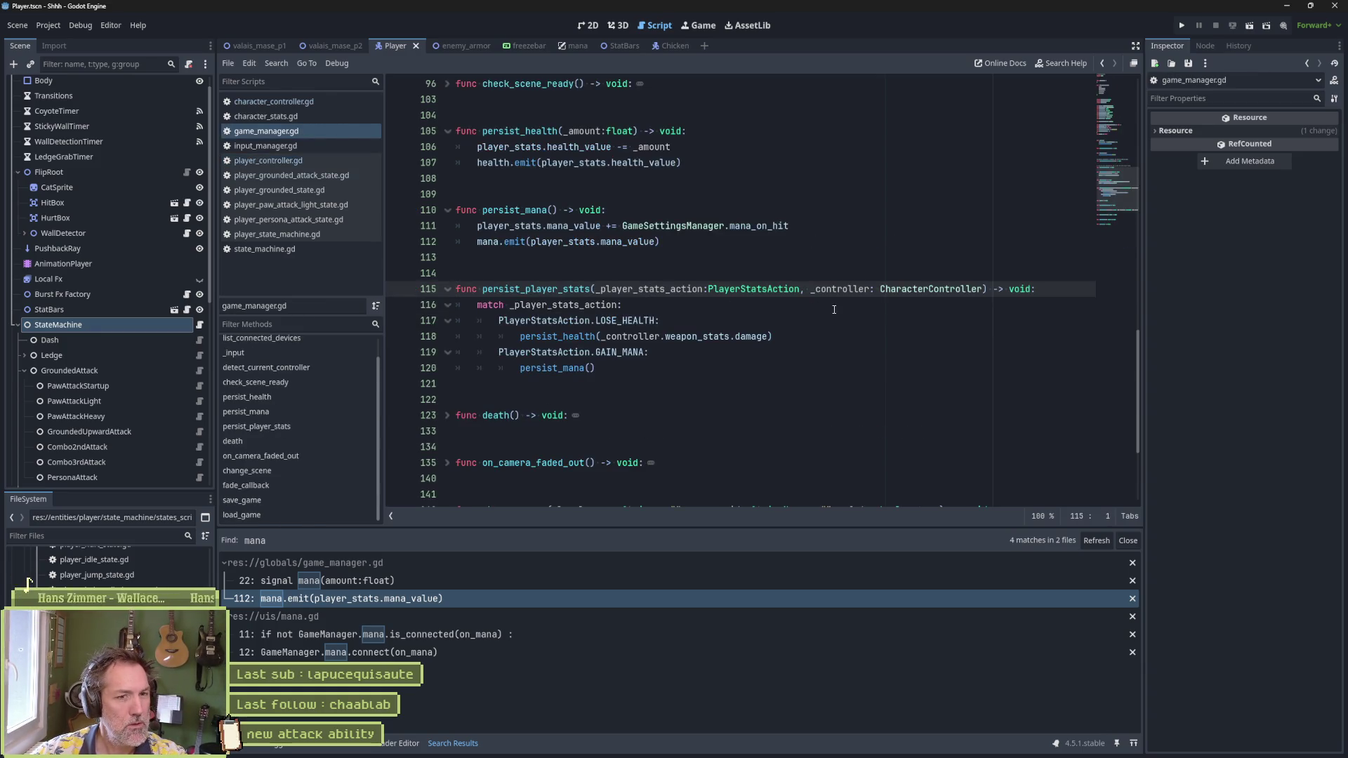
scroll(852, 314, up, 3)
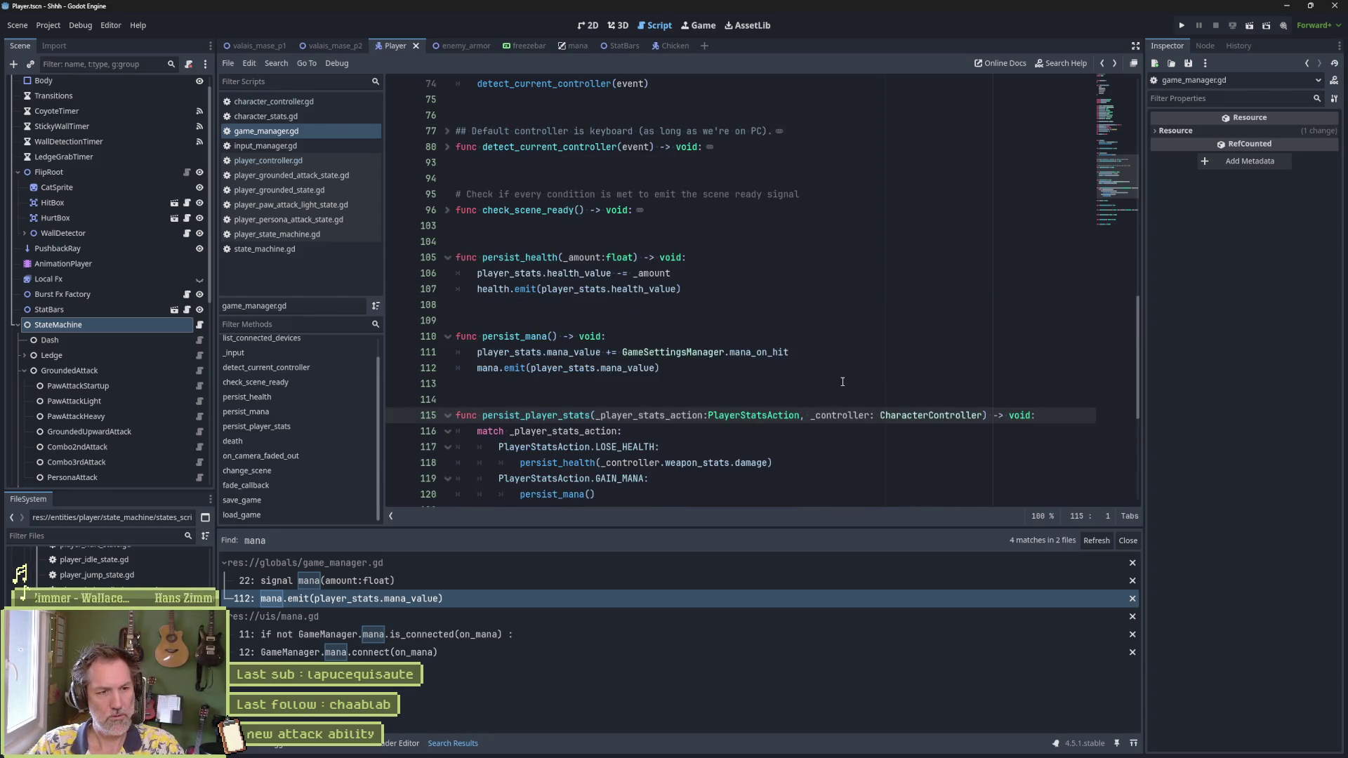
scroll(782, 468, down, 1)
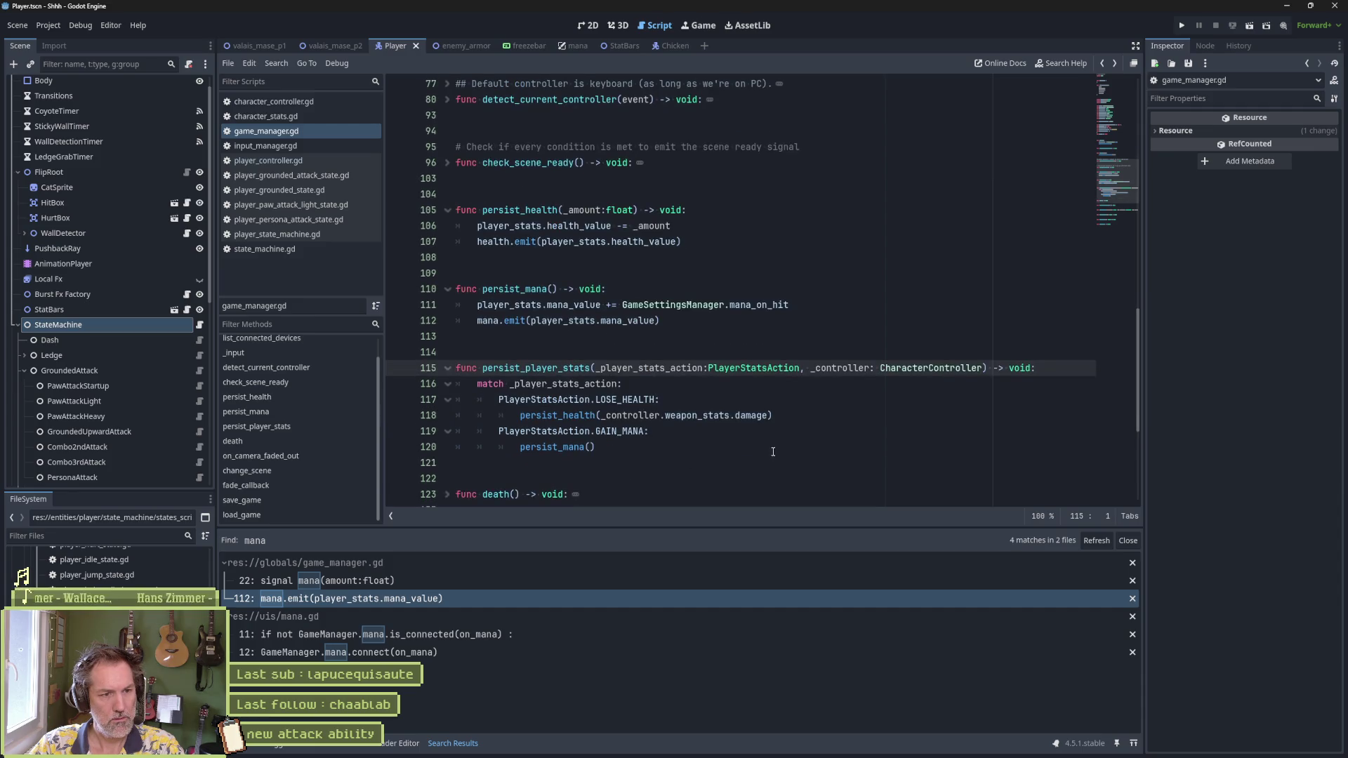
mouse_move(618, 400)
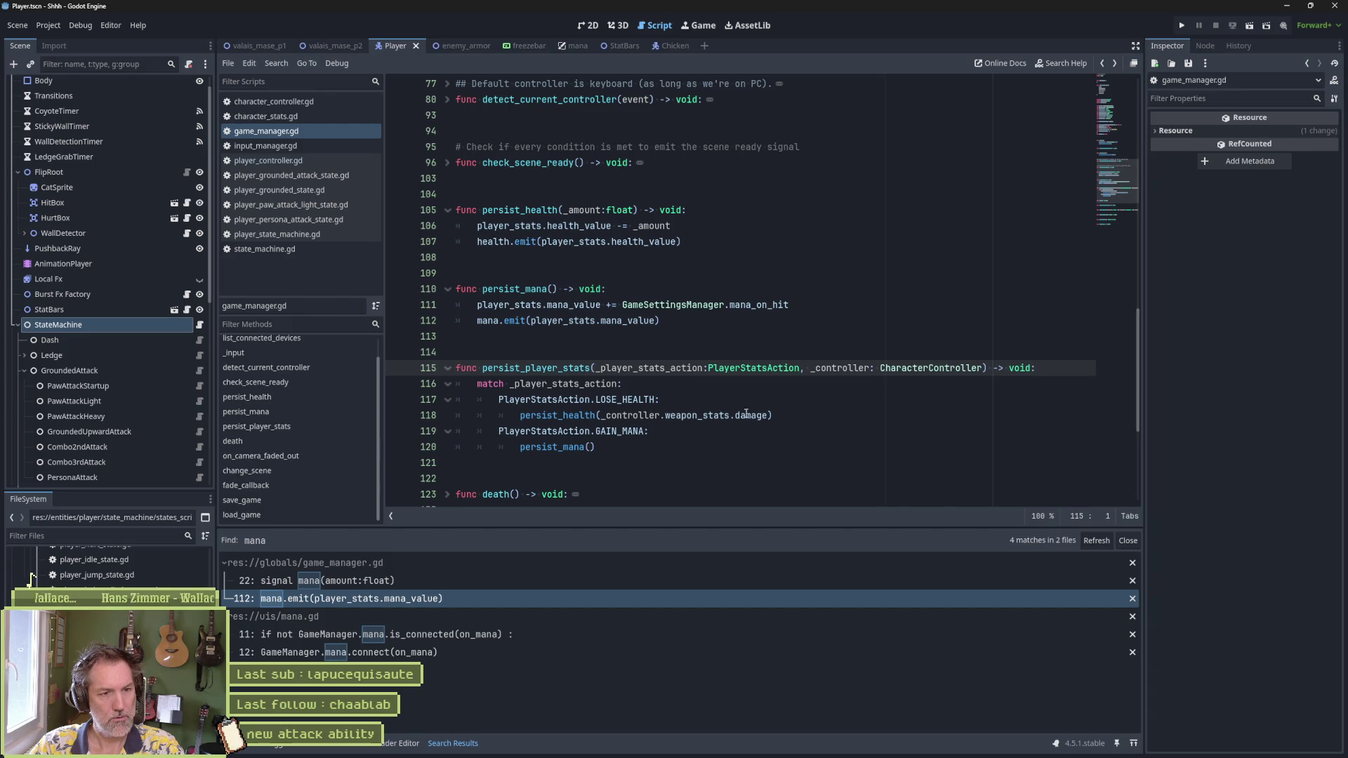
mouse_move(757, 415)
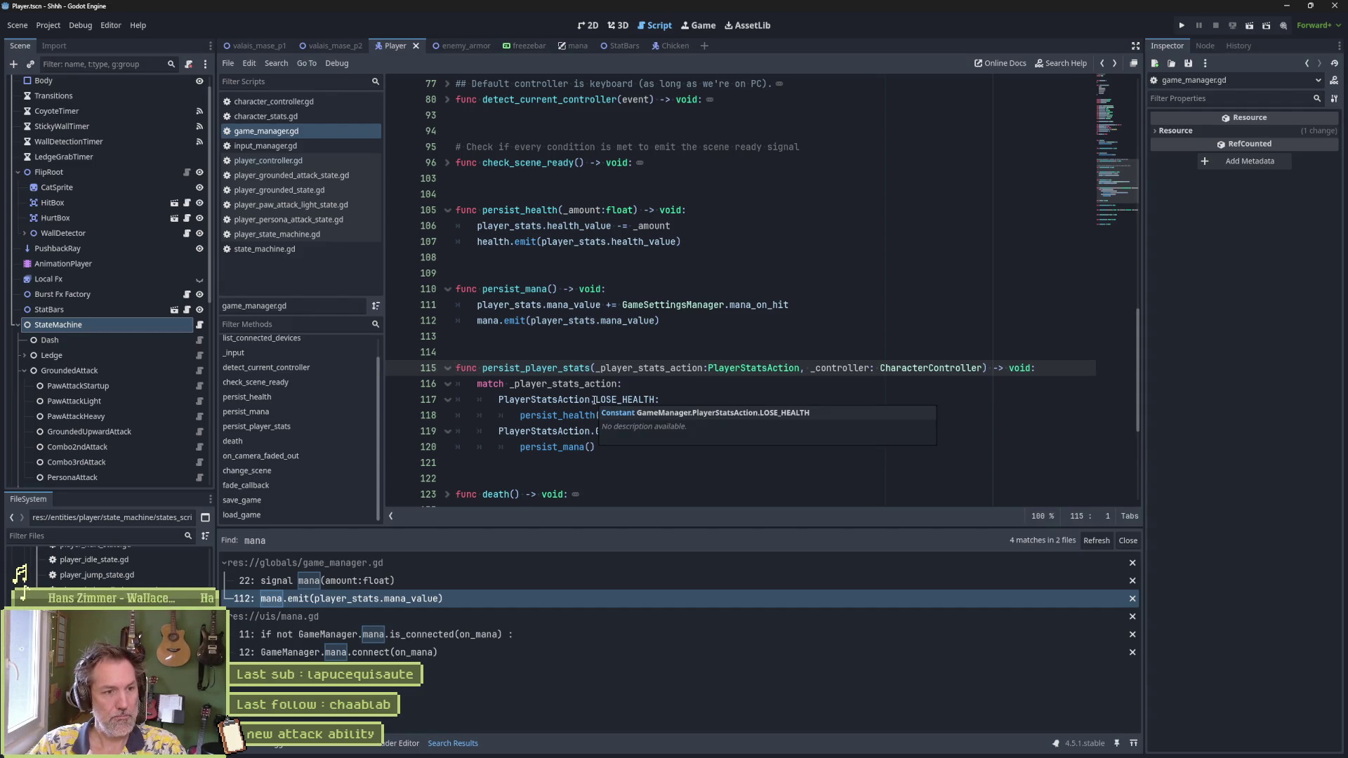
click(574, 447)
mouse_move(574, 446)
drag(520, 305, 734, 306)
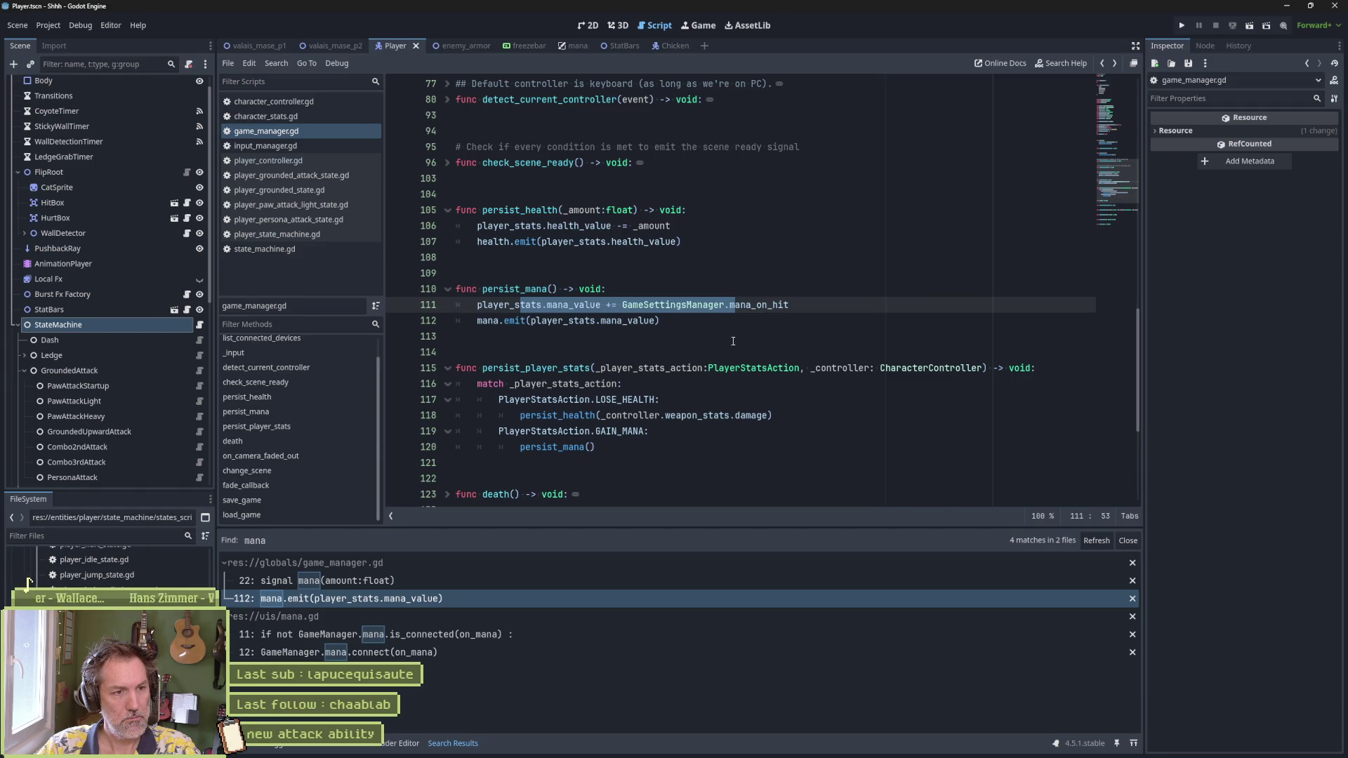
double_click(520, 309)
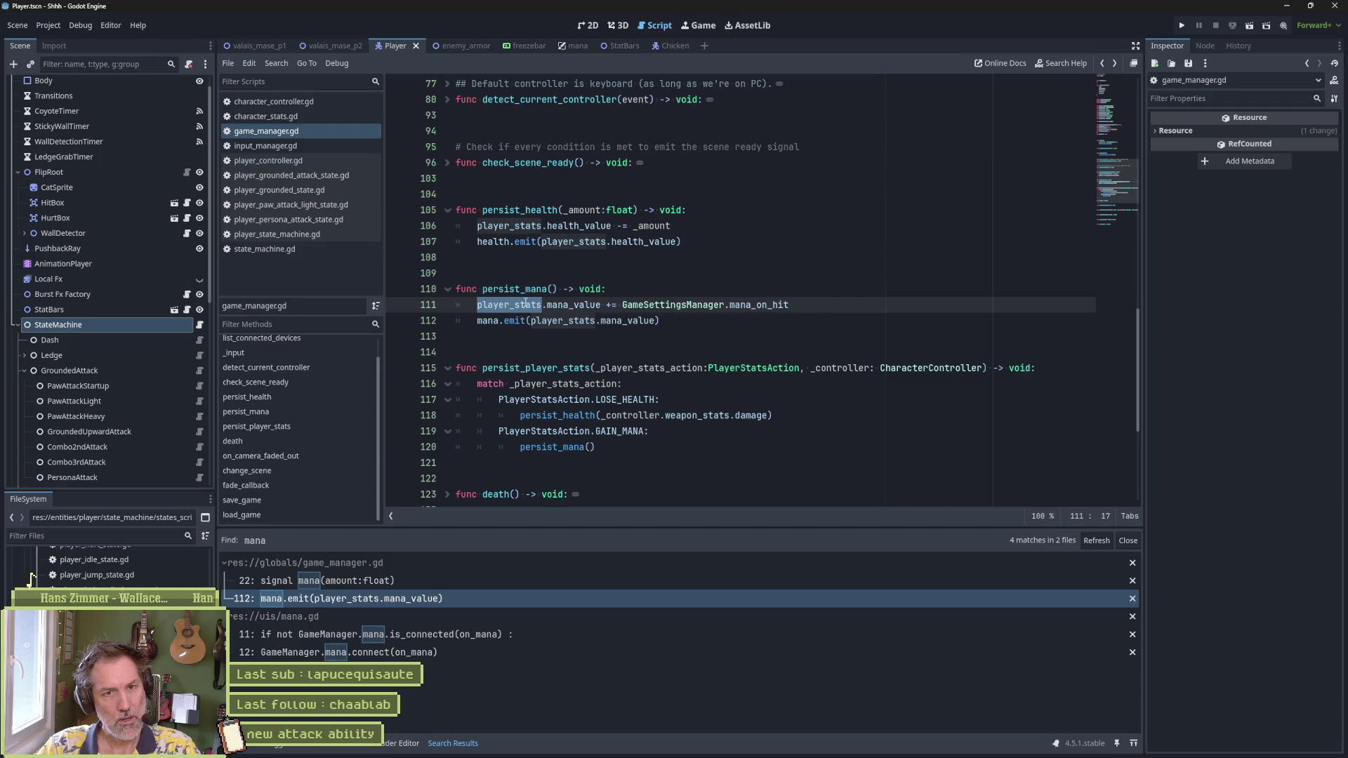
click(1184, 25)
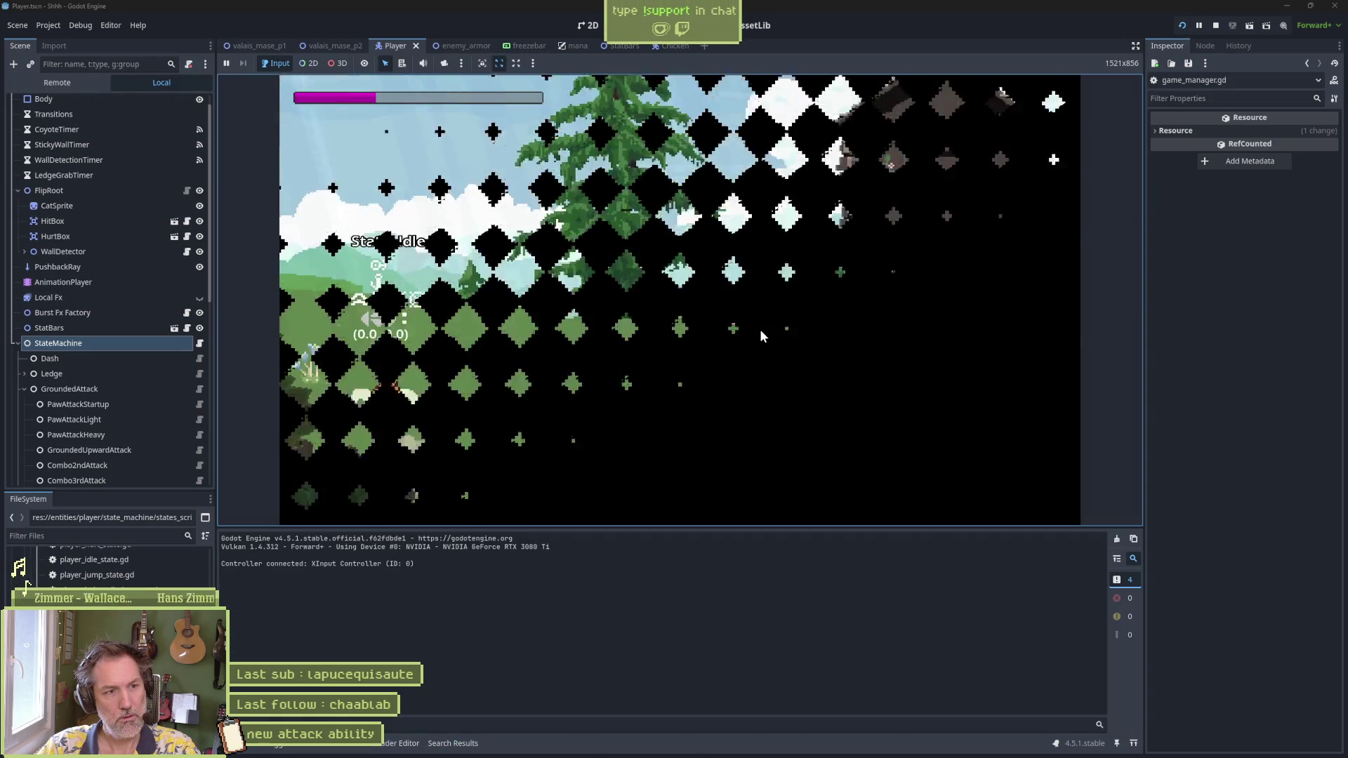
Step: Stop the game, run the enemy_armor scene with F6 and inspect the live GameManager remotely
key(F8)
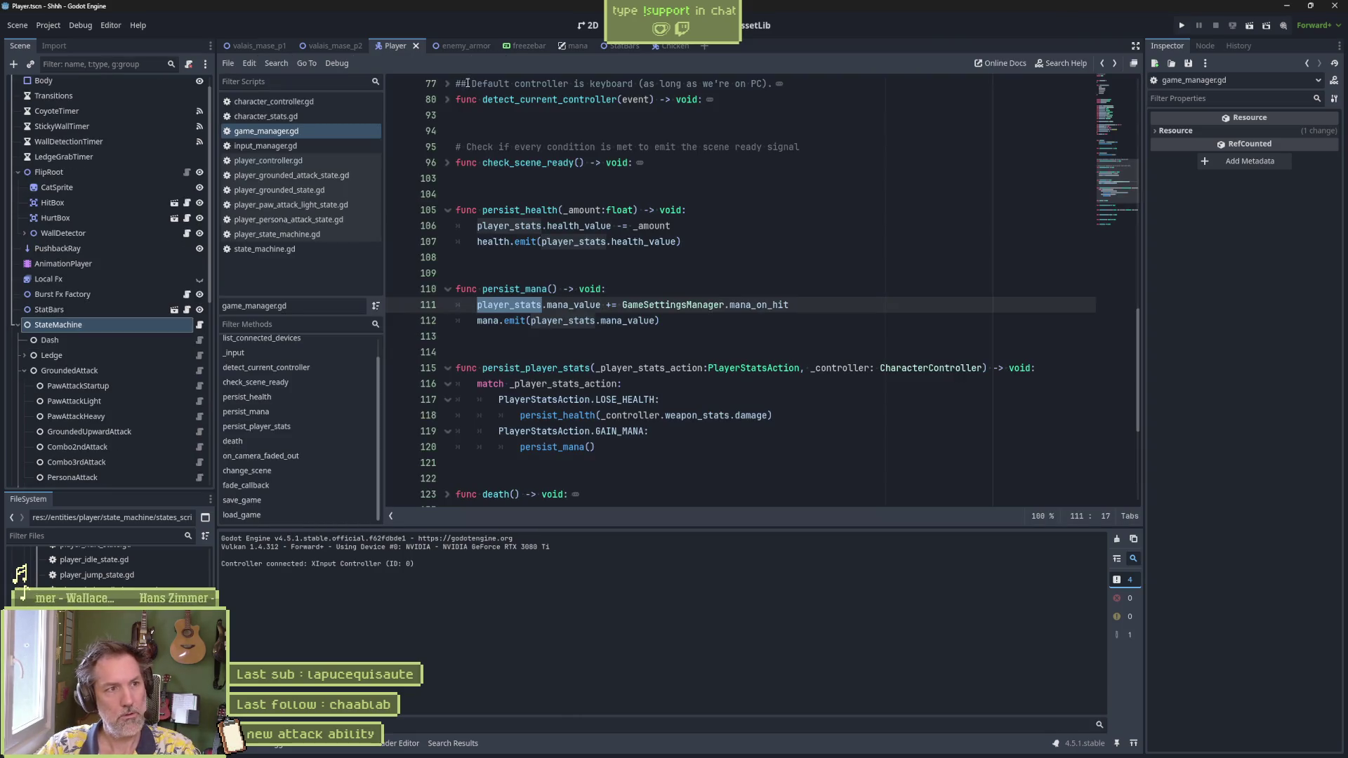
click(460, 47)
key(F6)
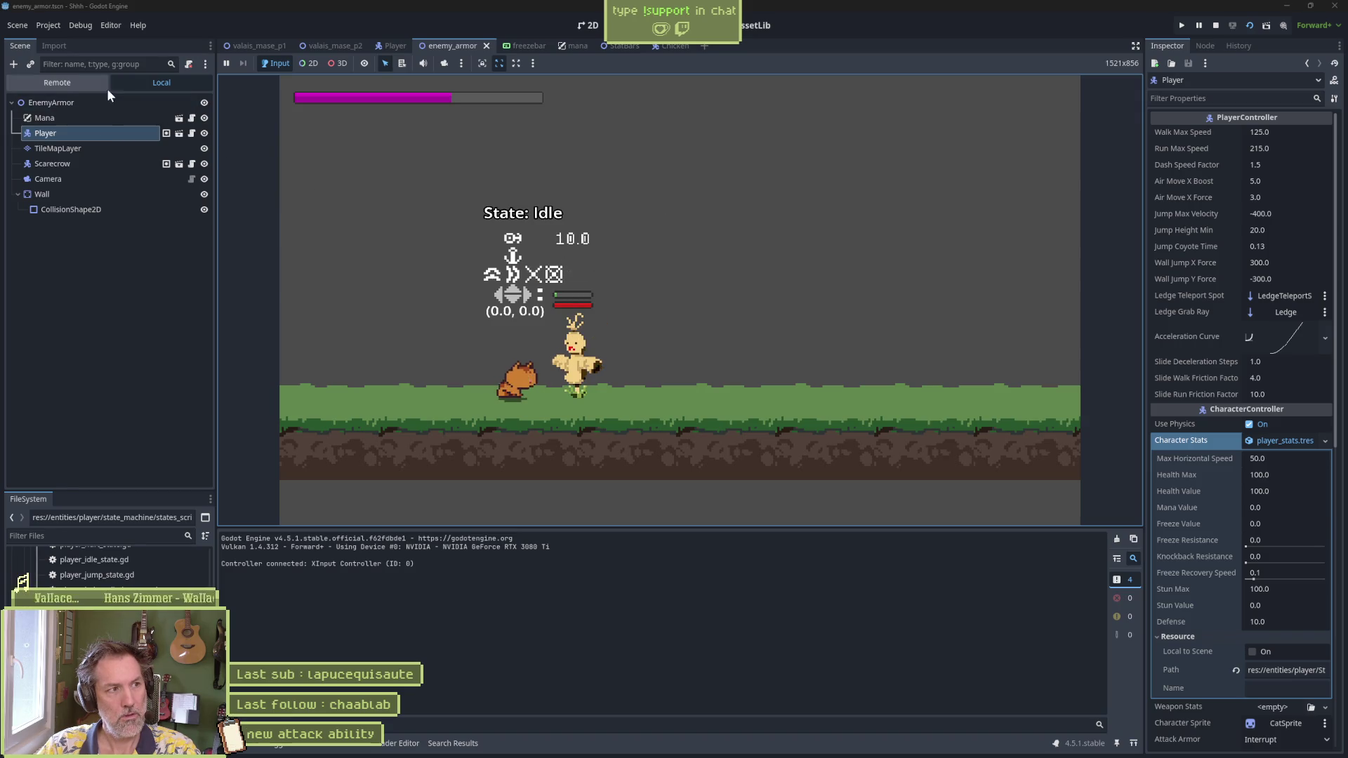
click(104, 85)
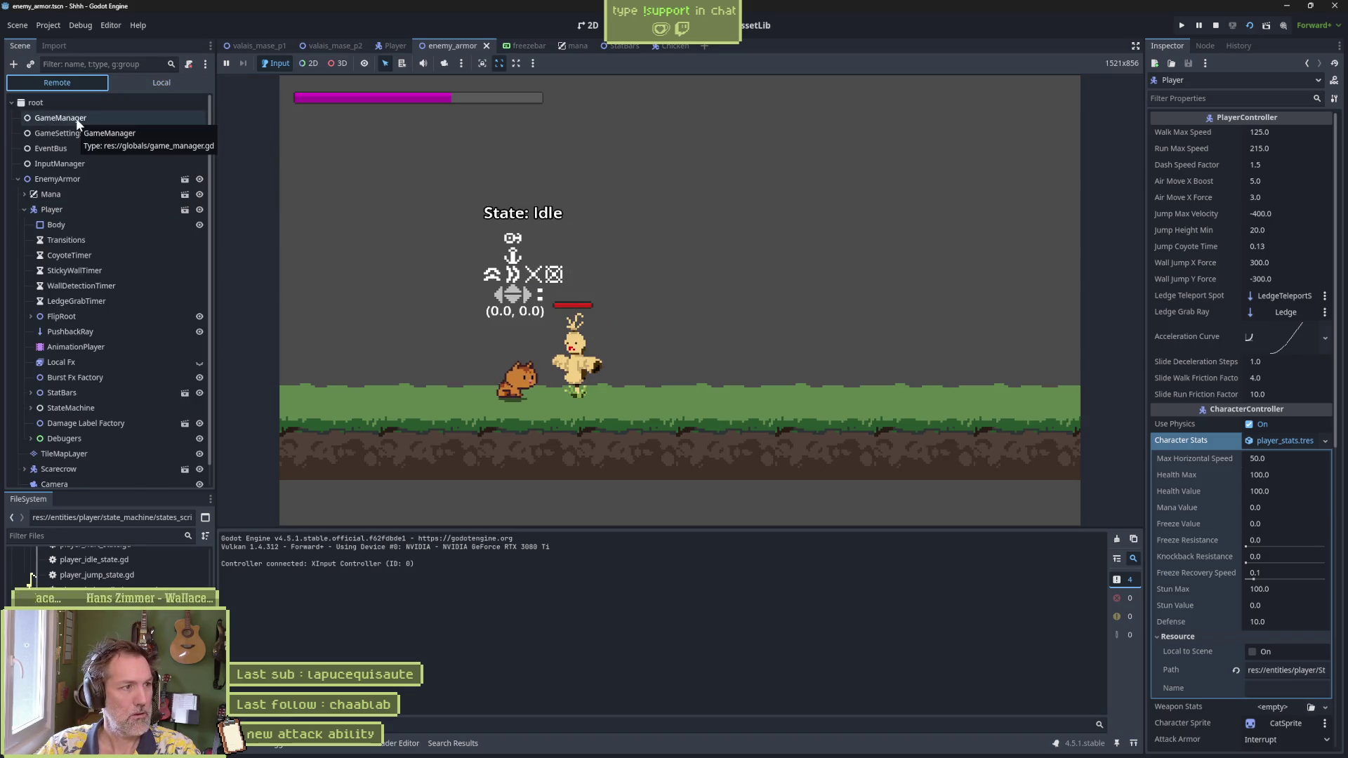
click(76, 120)
click(929, 276)
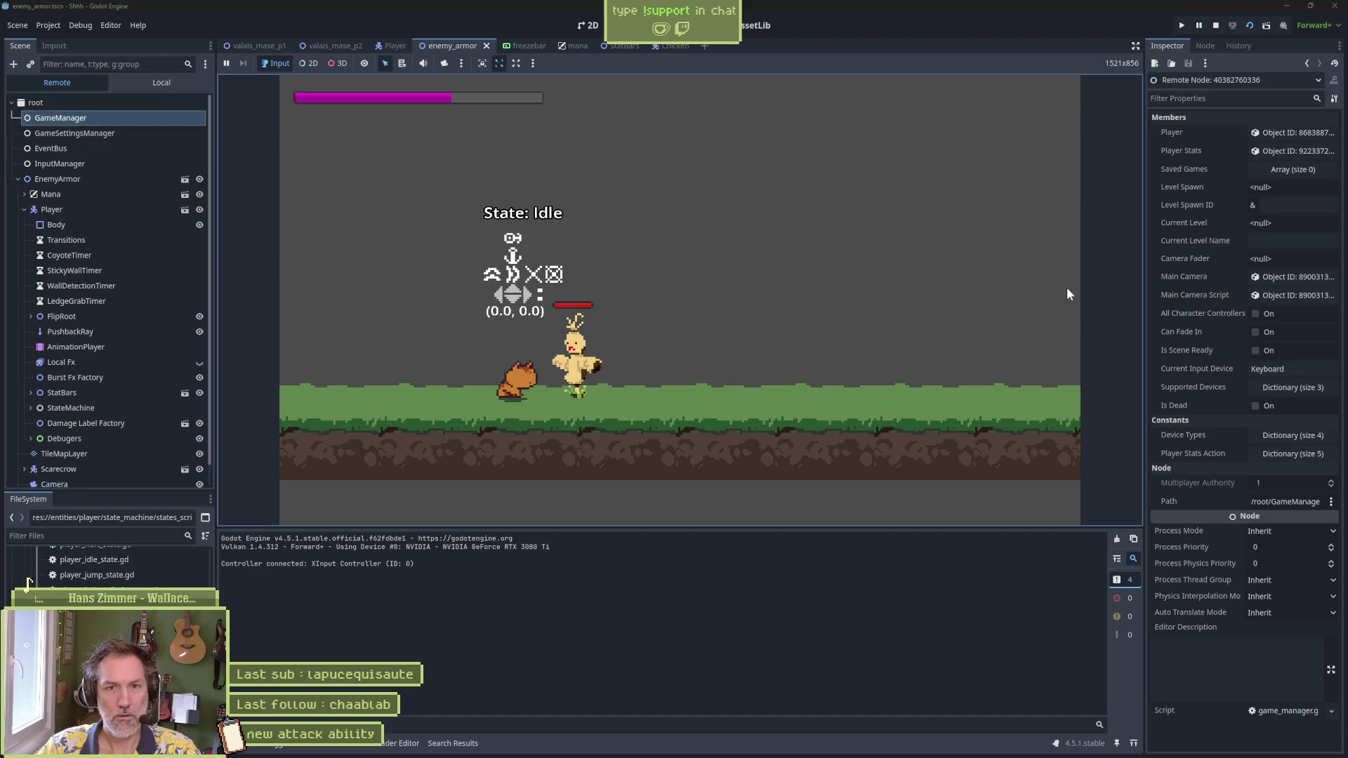
Step: Check the live player stats and the Player's character stats, stop the game, and select persist_player_stats
click(1283, 150)
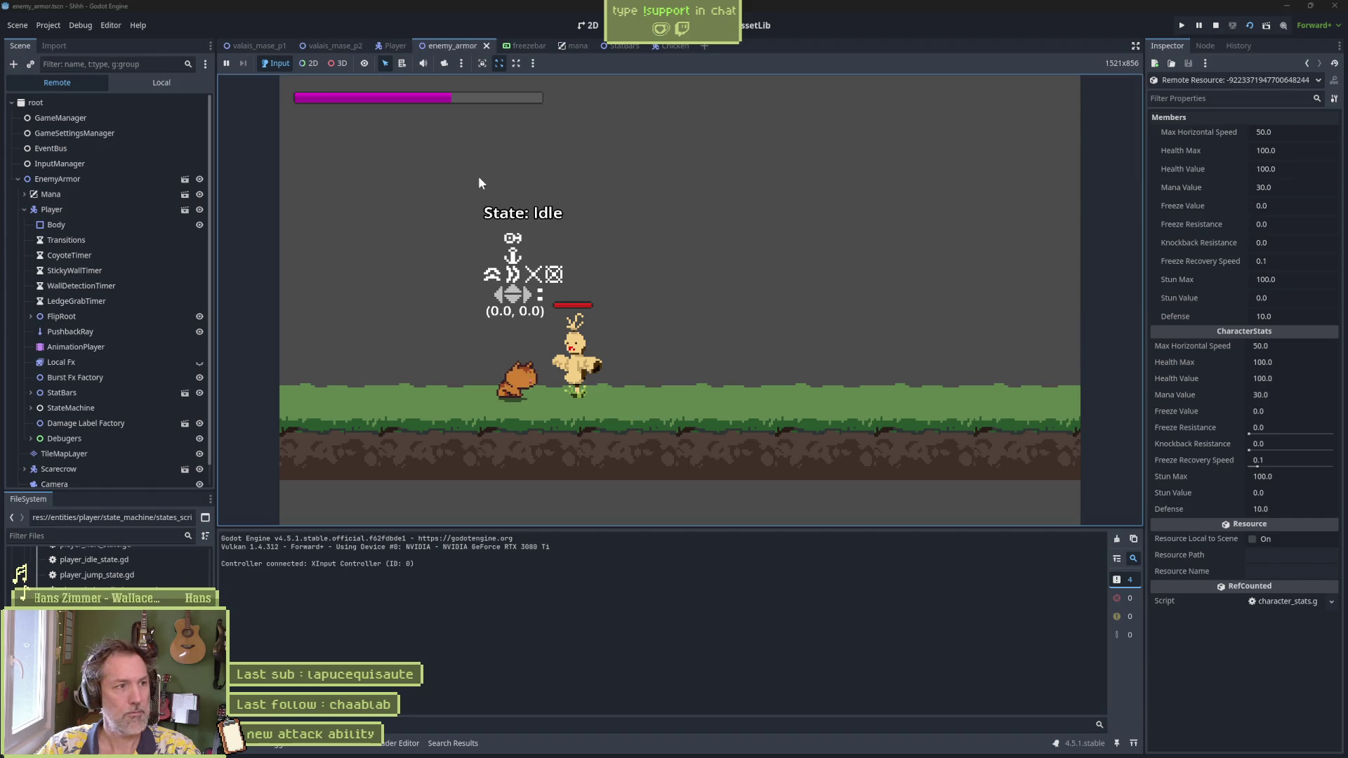
click(113, 214)
scroll(1213, 446, down, 10)
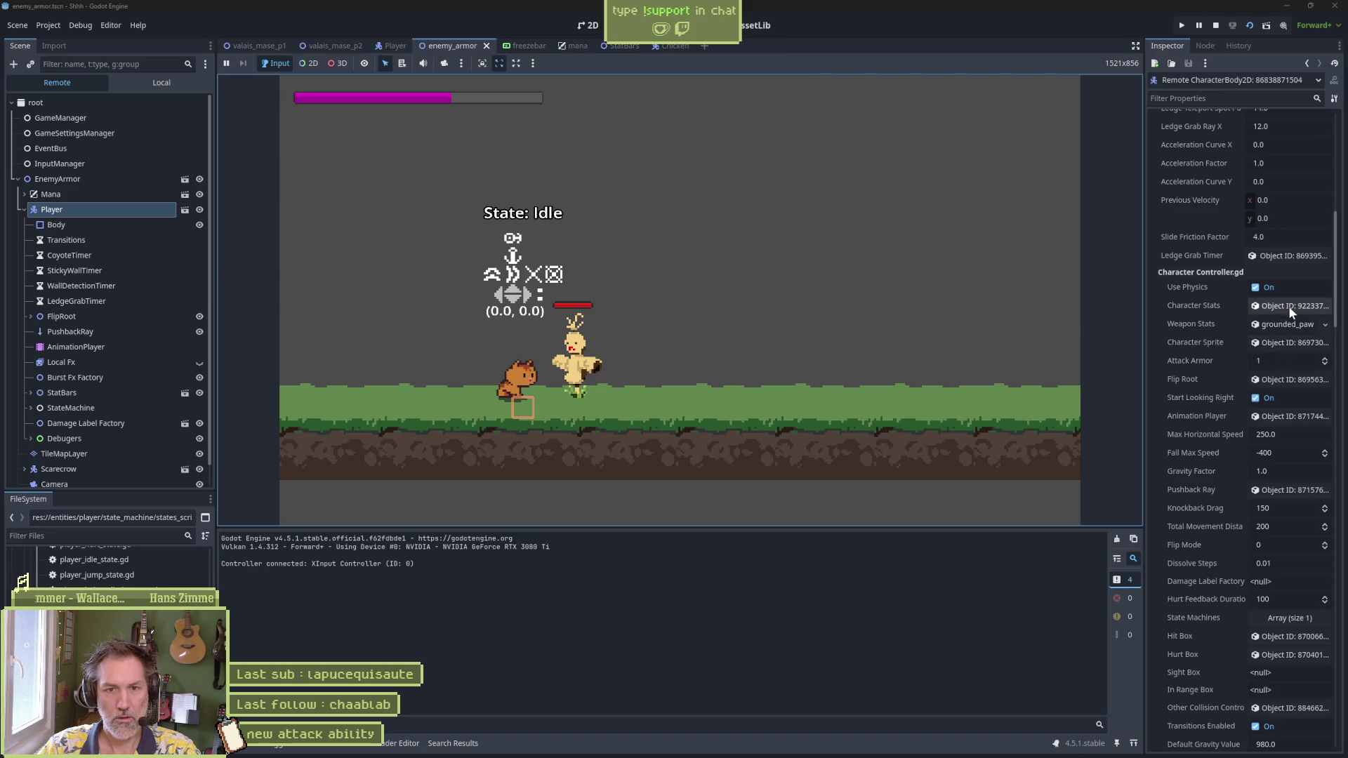
click(1289, 306)
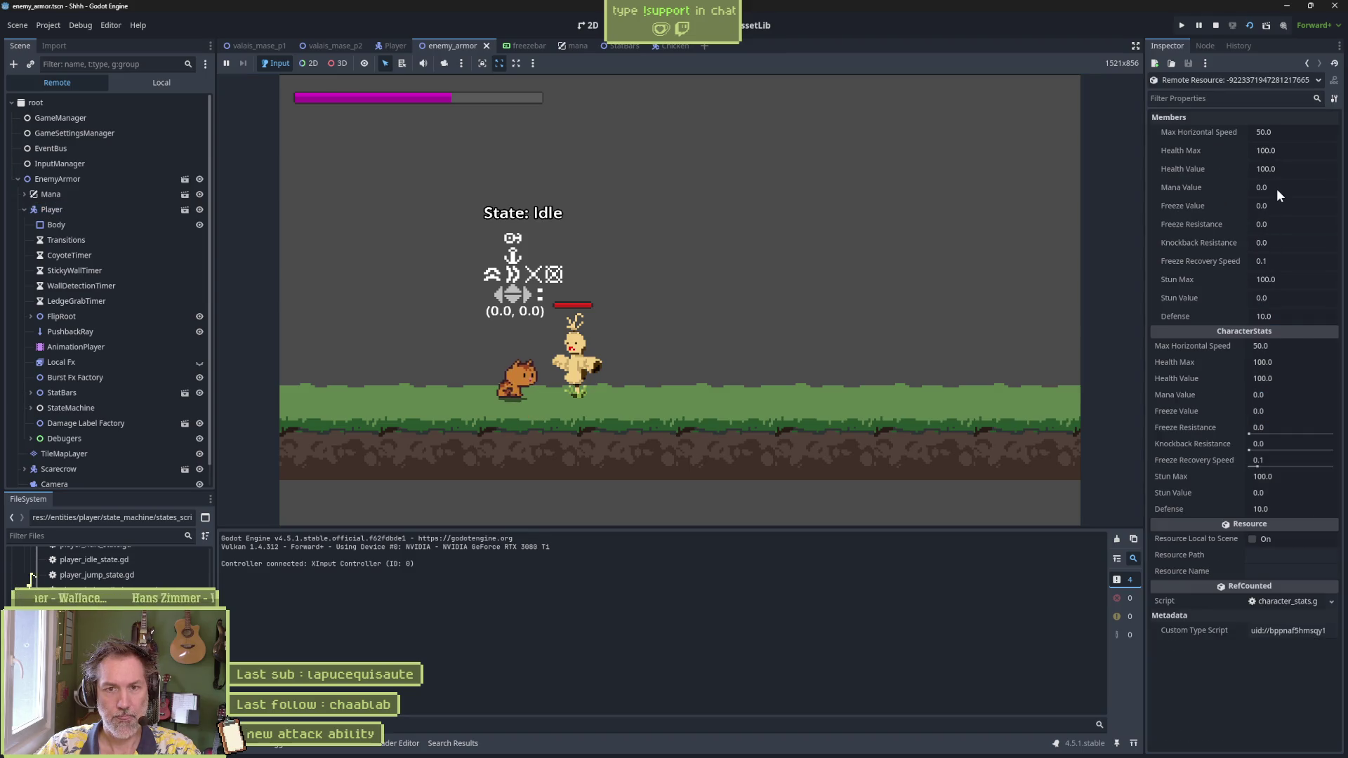
click(691, 285)
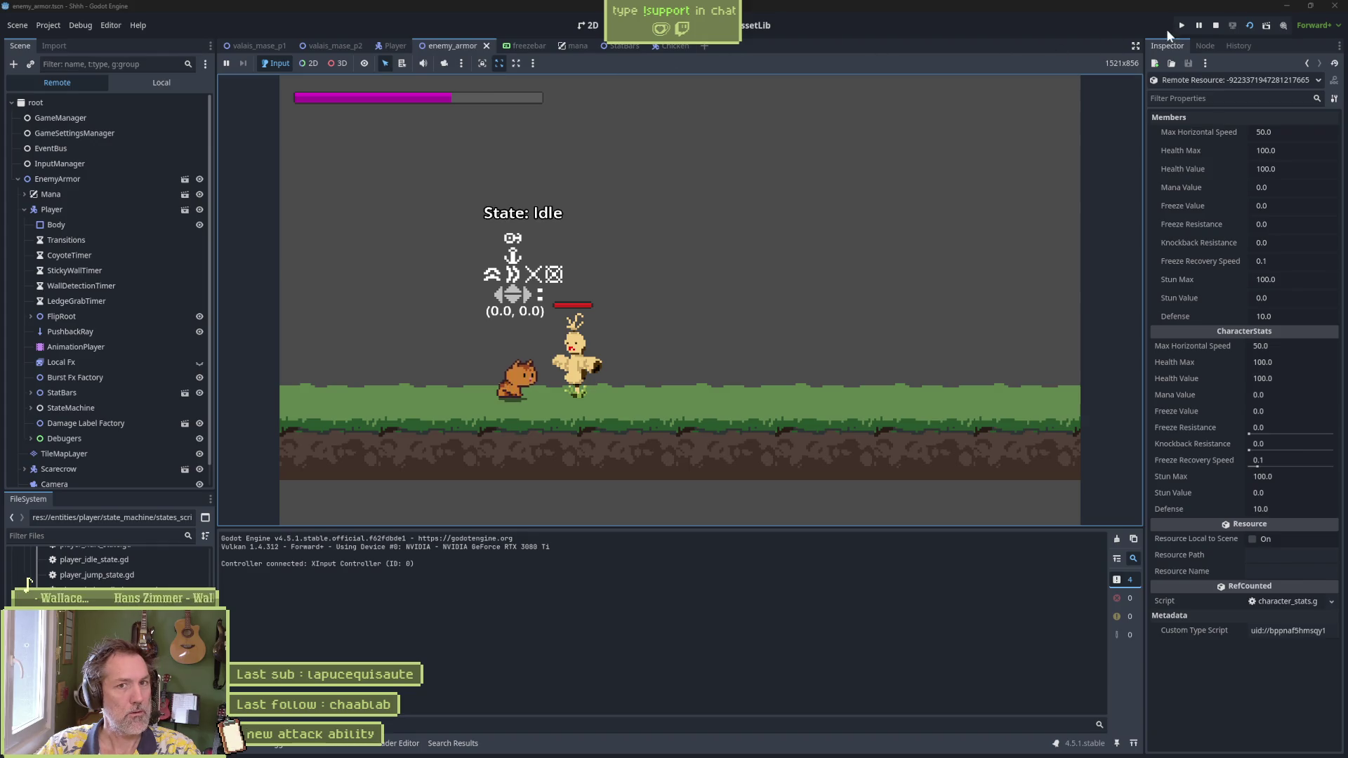
click(1211, 28)
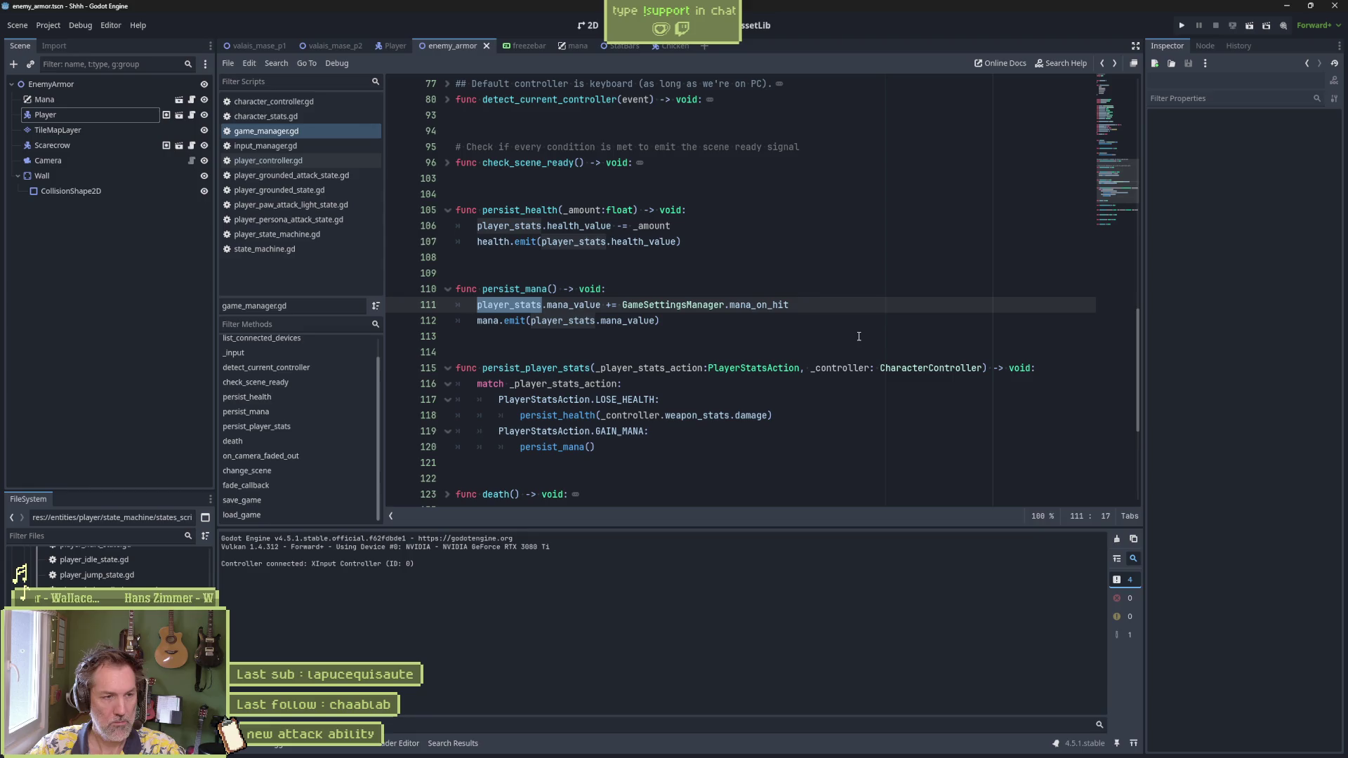
double_click(550, 370)
Step: Search the project for persist_player_stats and jump to the LOSE_HEALTH call in player_controller.gd
key(ctrl+shift+f)
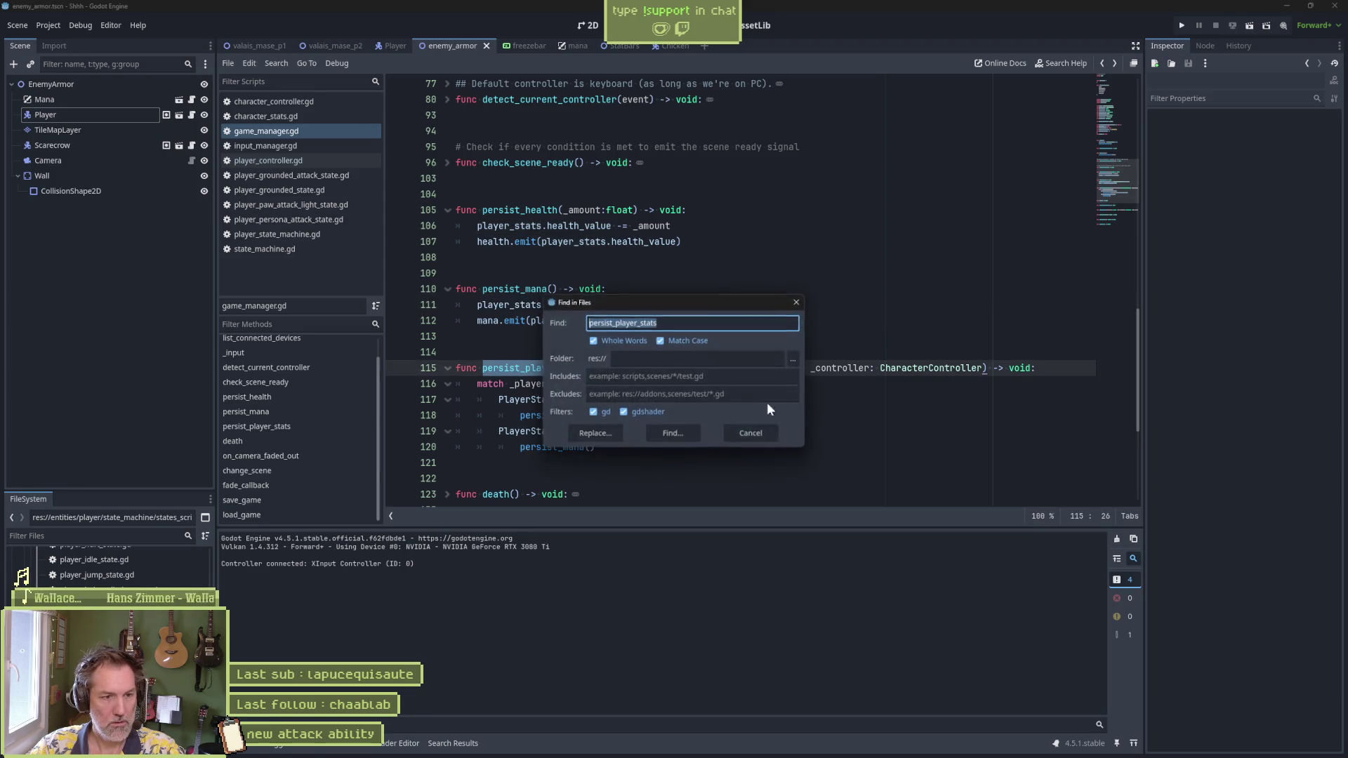
click(688, 436)
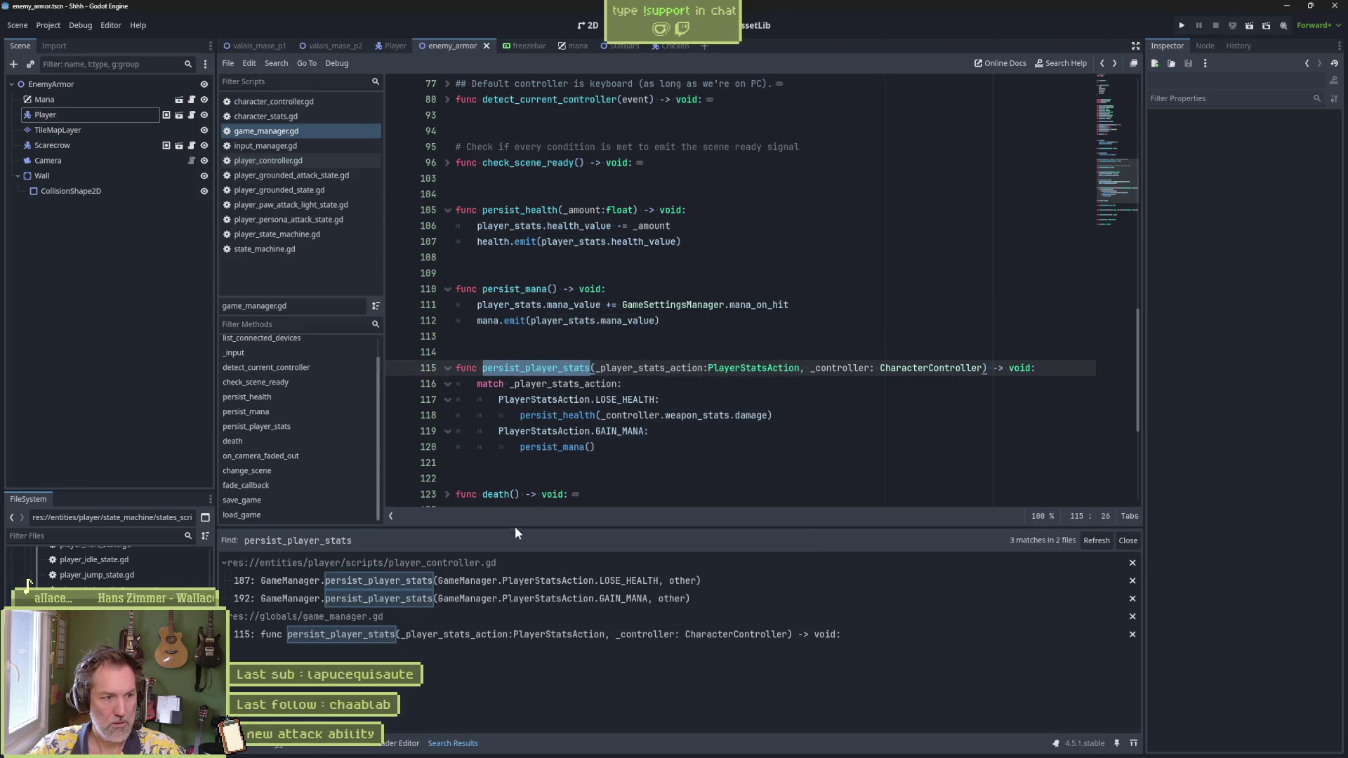
click(555, 582)
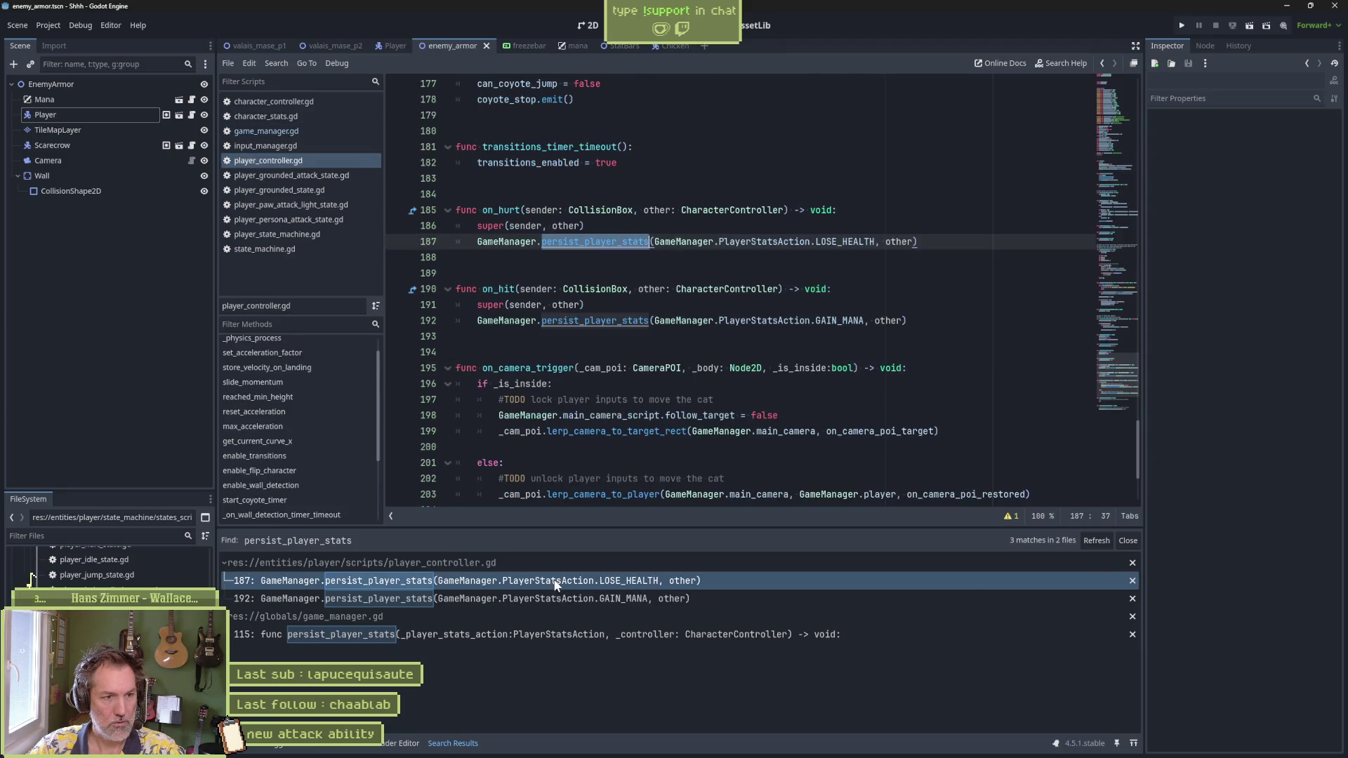
Step: Draft a character_stats.mana_value += line after line 186, then delete it from on_hurt
click(647, 224)
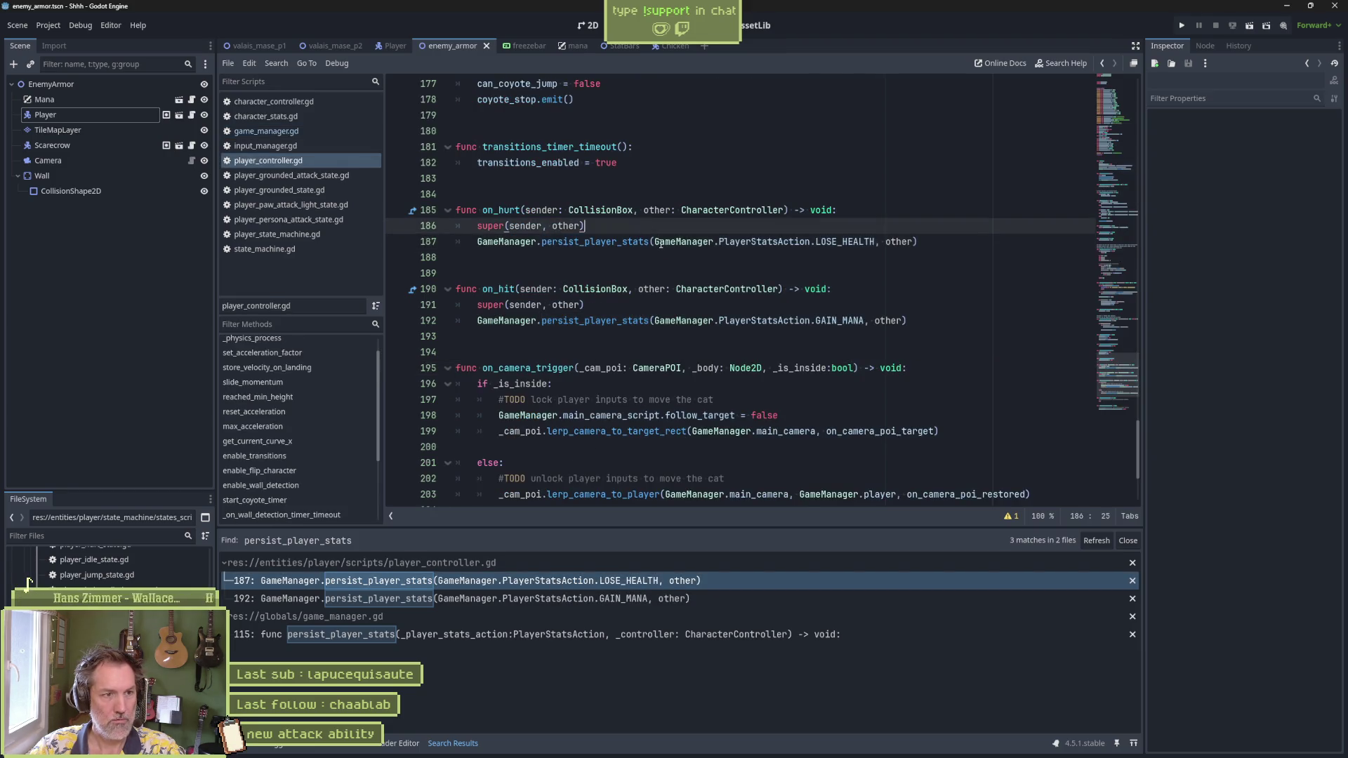
key(Return)
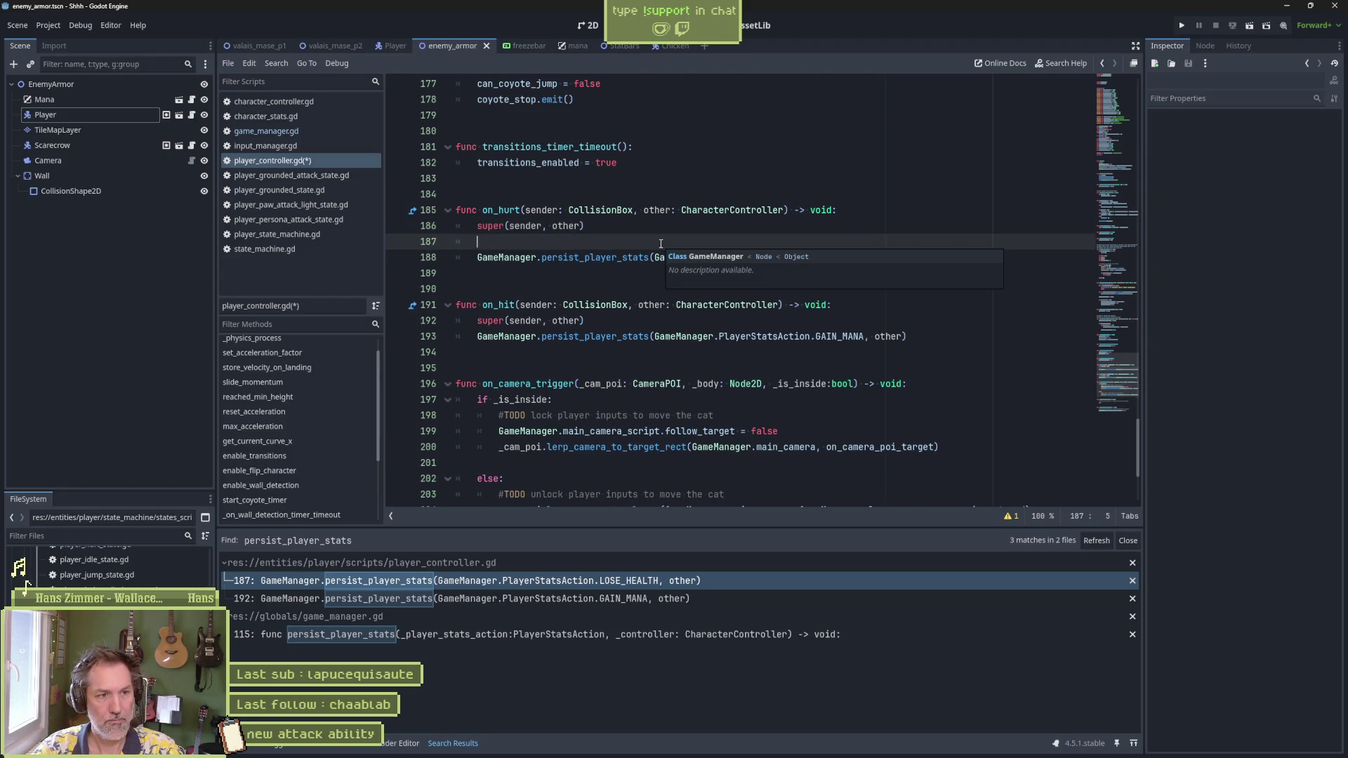
text(chara)
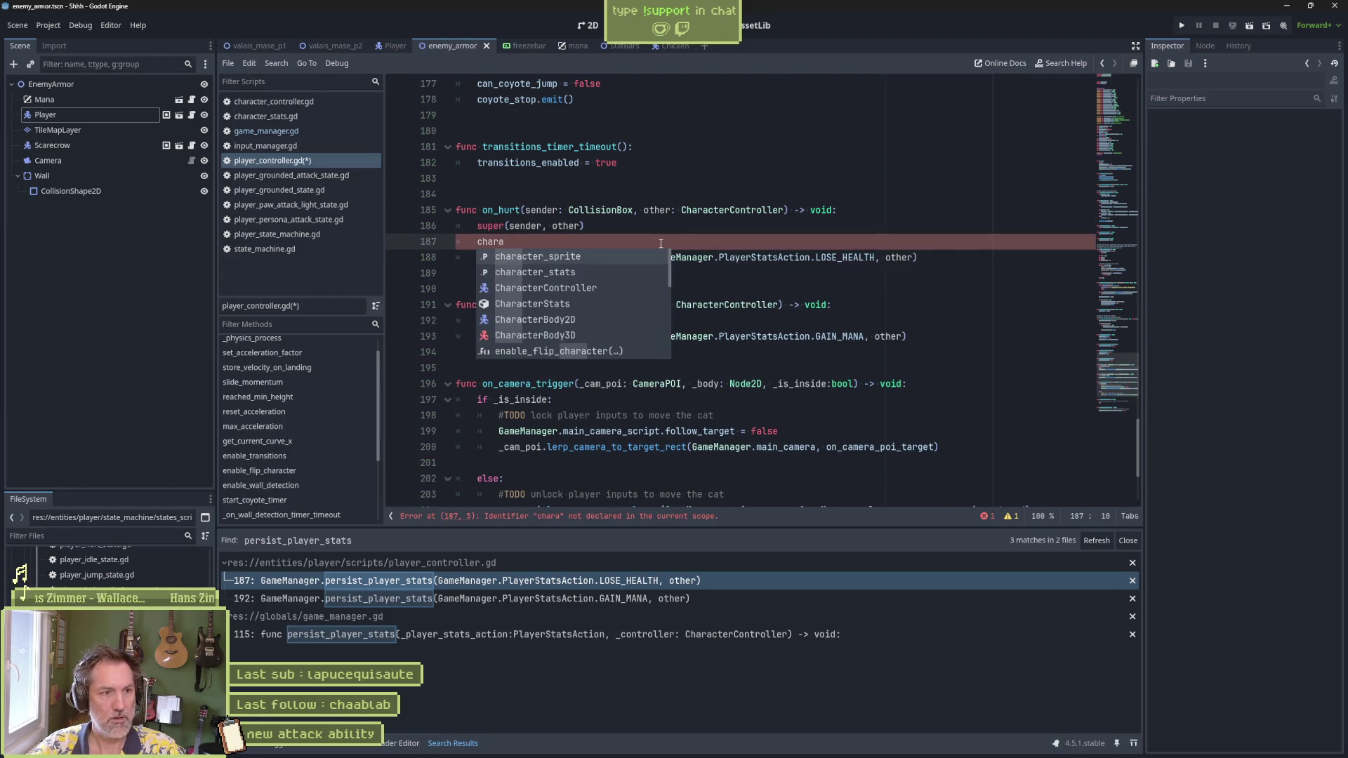
key(Return)
text(.ma)
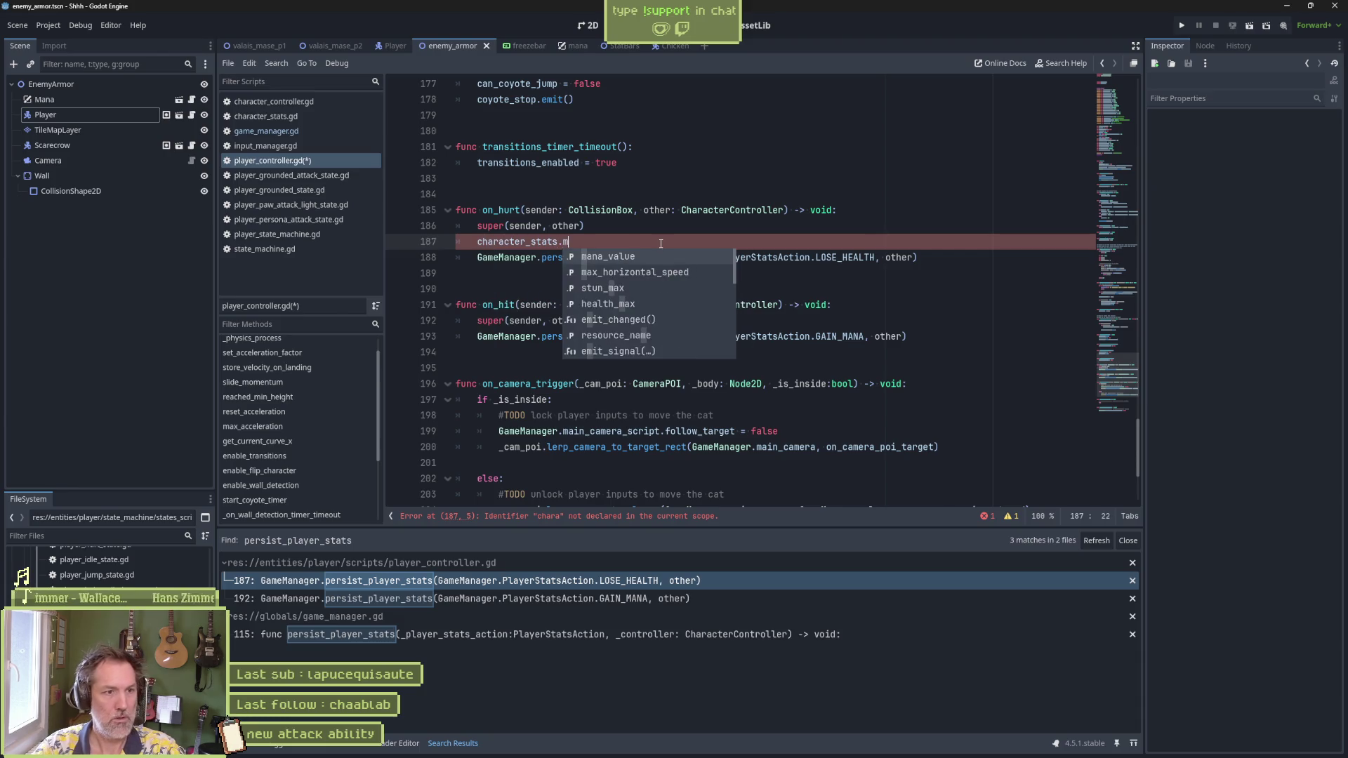
key(Return)
text(+-=)
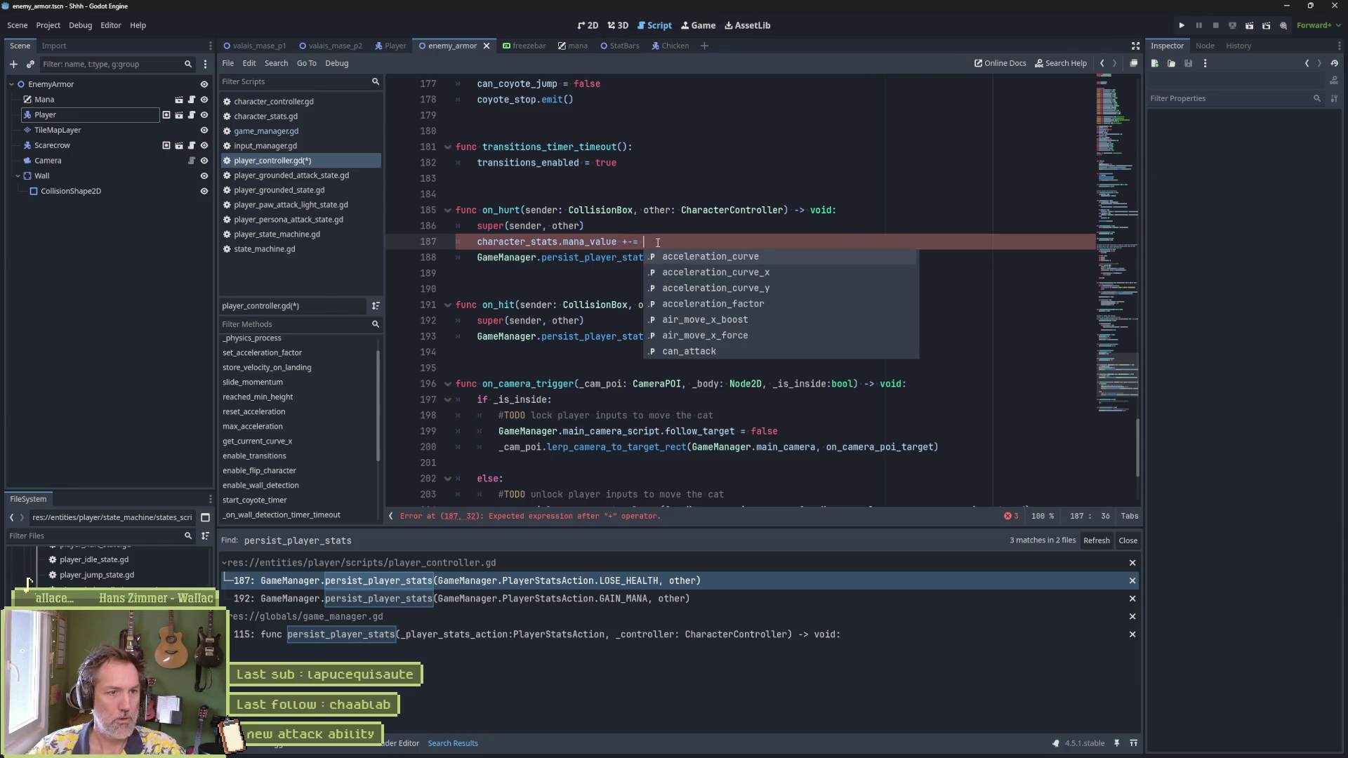
key(BackSpace)
key(Left)
key(BackSpace)
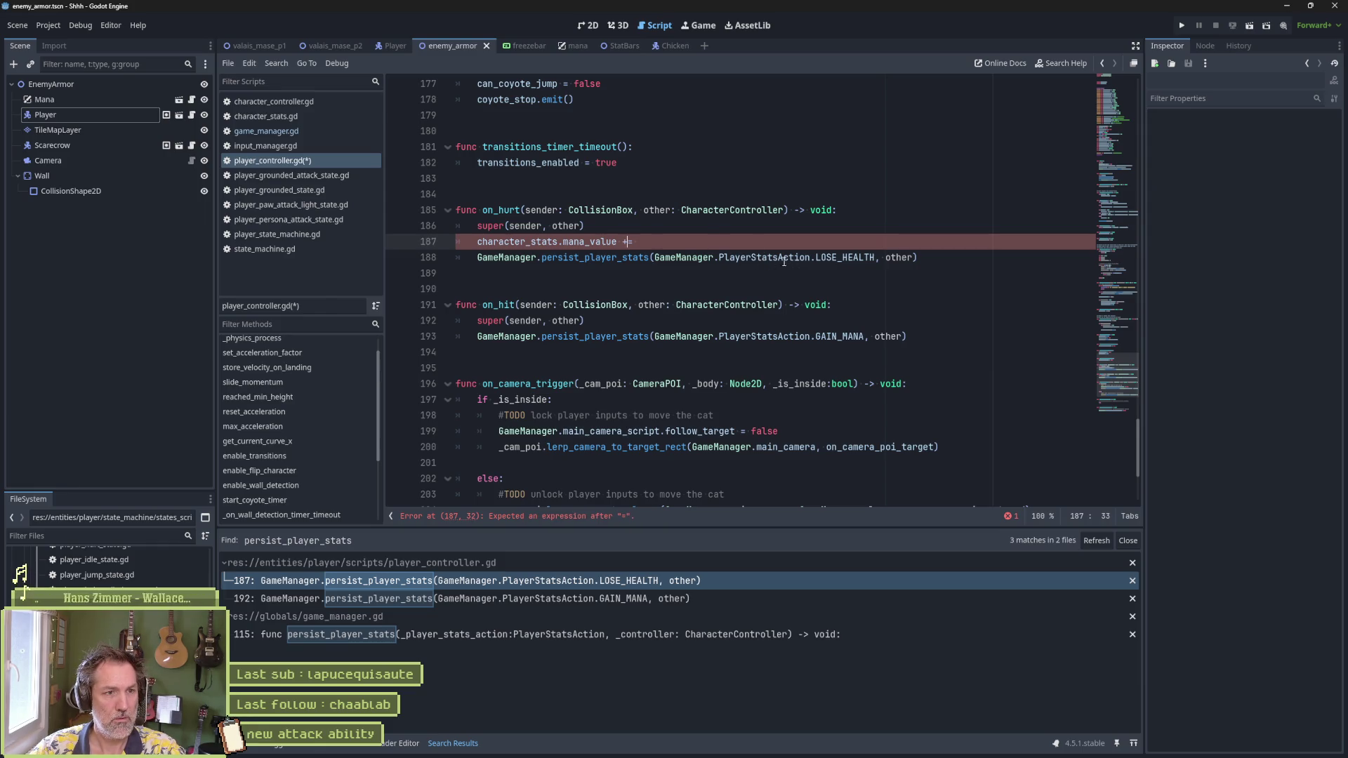
key(ctrl+shift+k)
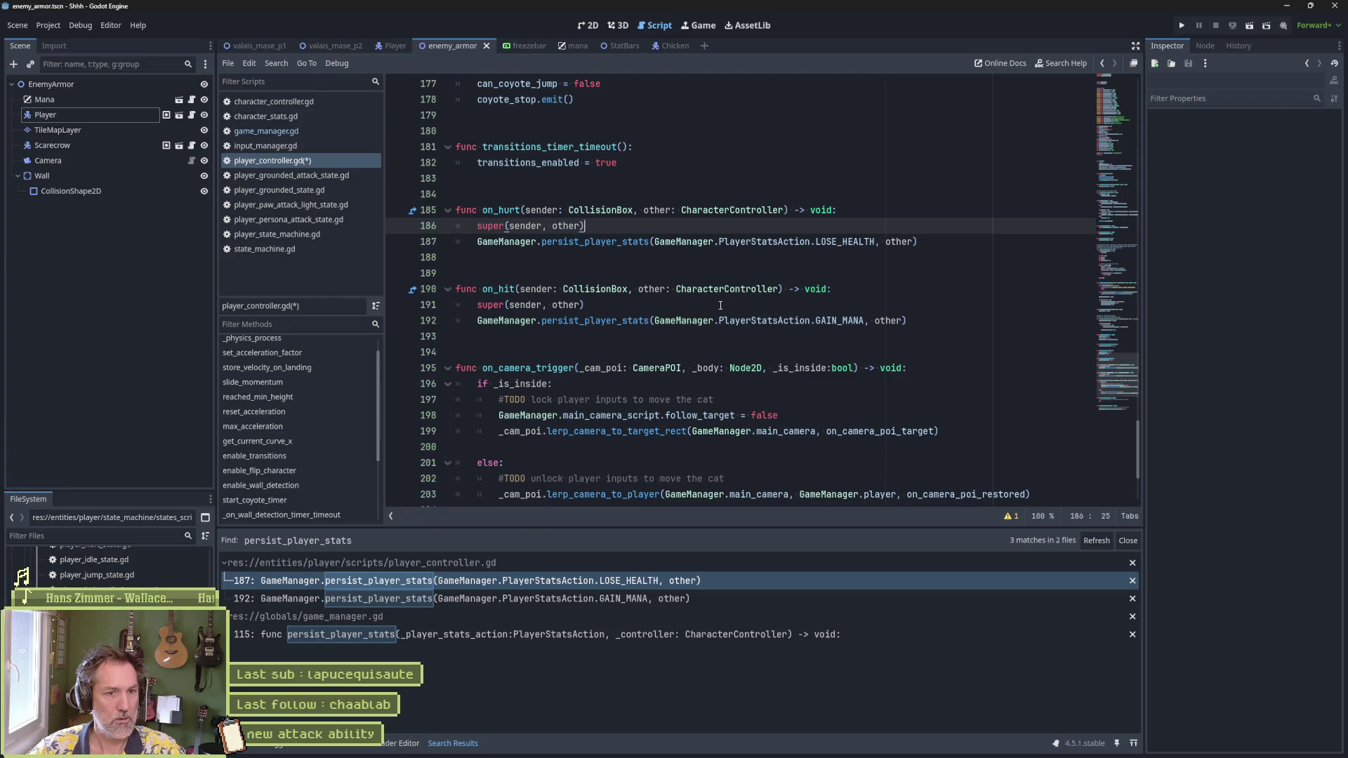
Step: Add character_stats.mana_value += GameSettingsManager.mana_on_hit inside on_hit and save player_controller.gd
click(739, 306)
key(Return)
text(character_stats.mana_value +=)
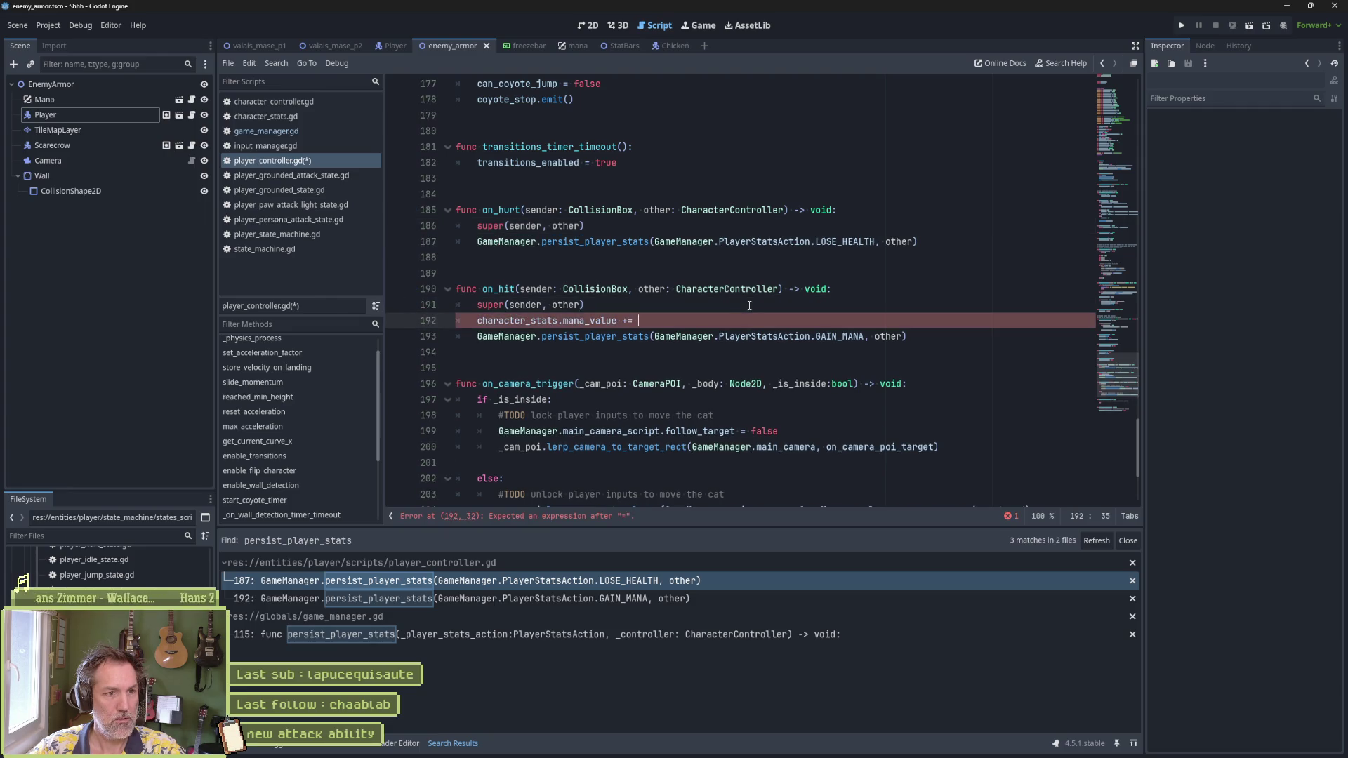
text(Ga)
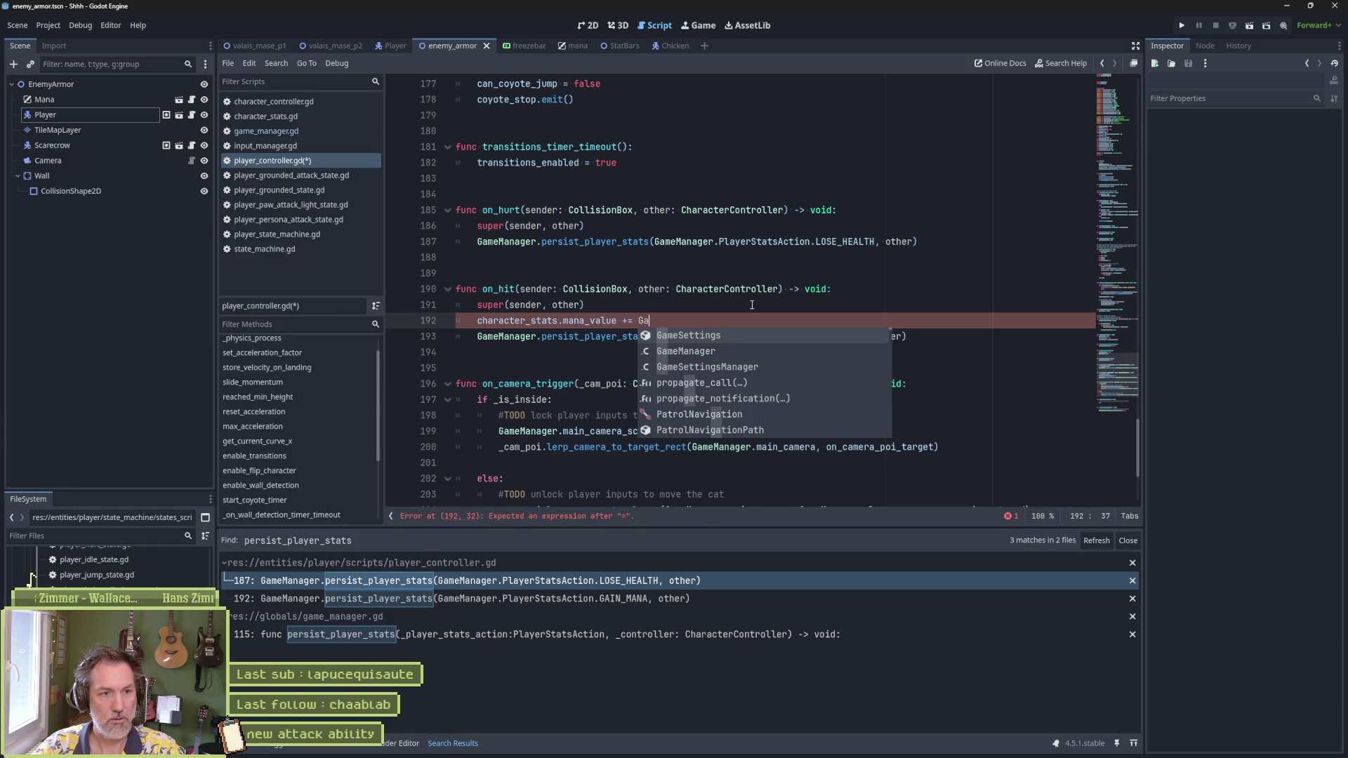
key(Return)
text(.)
key(Escape)
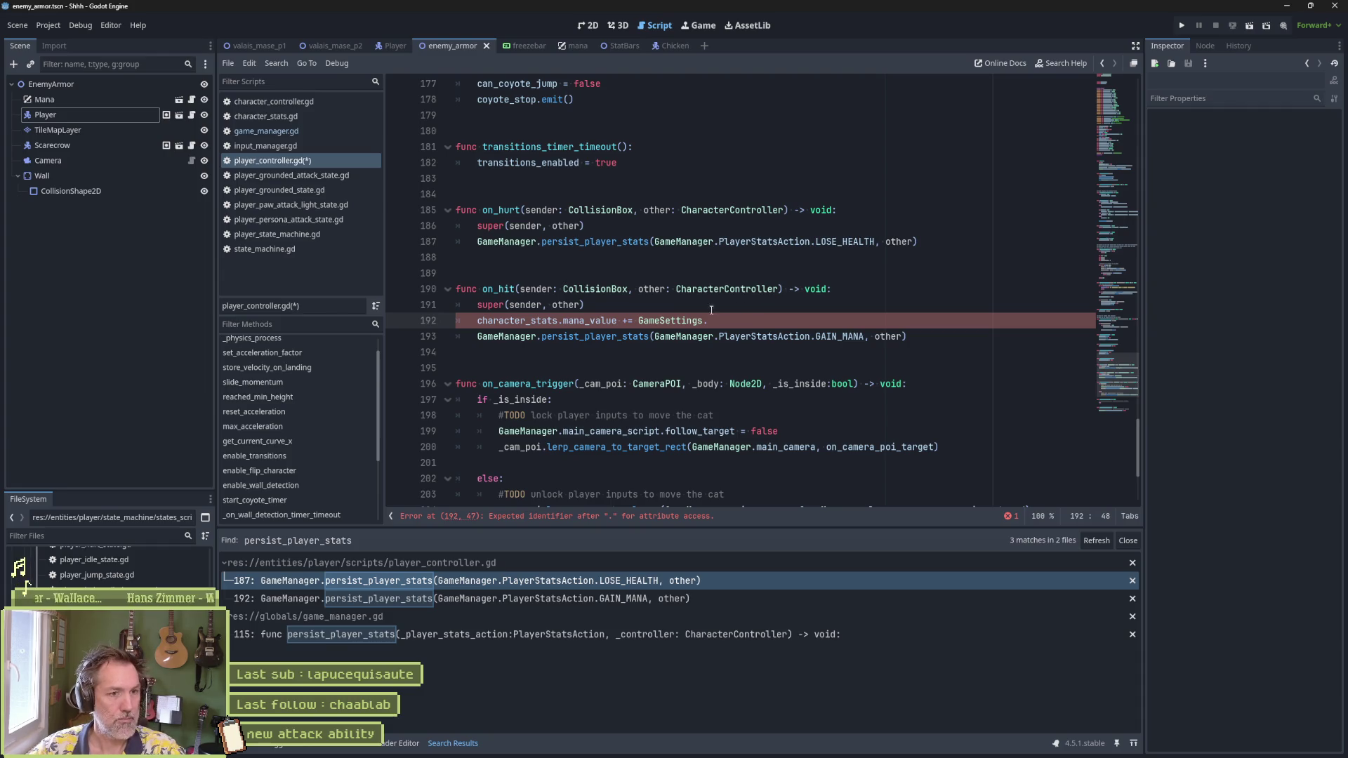
key(BackSpace)
text(Mana)
key(Return)
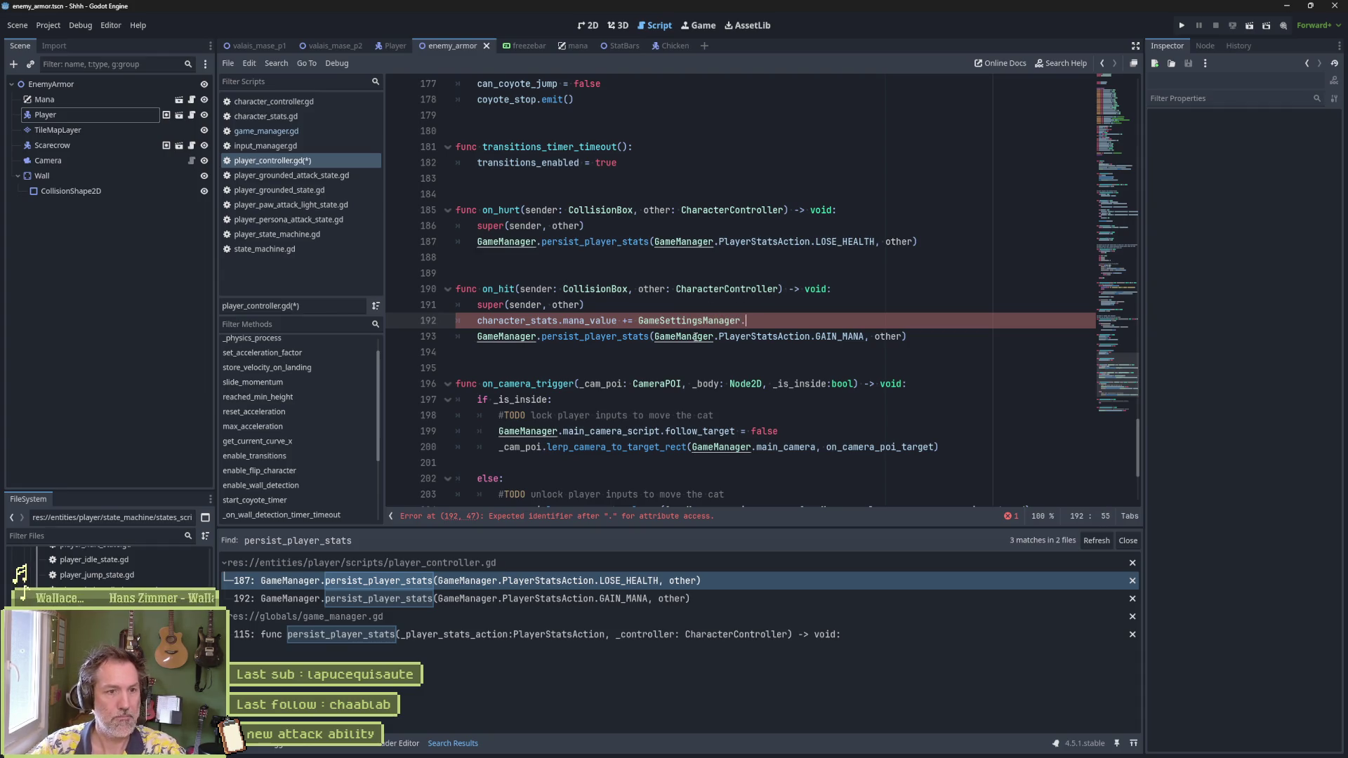
text(.man)
key(Return)
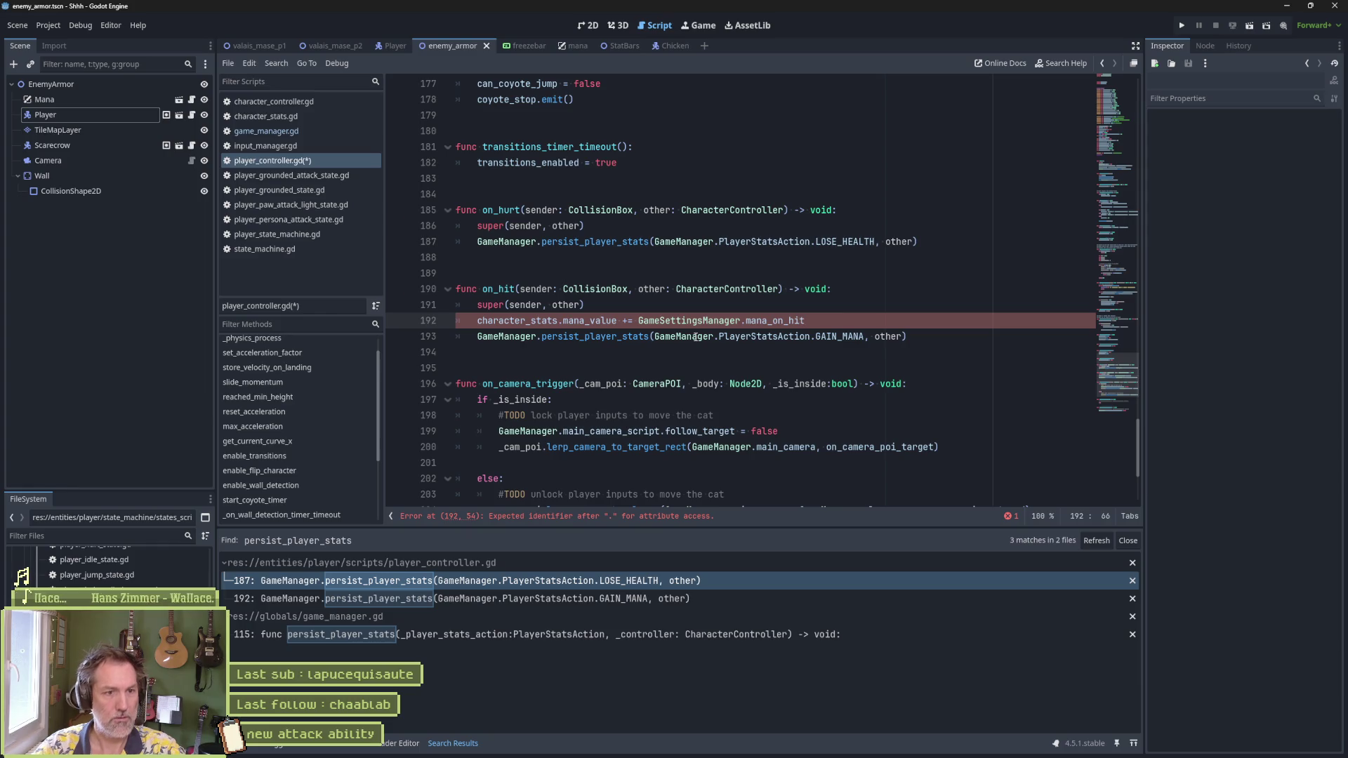
key(ctrl+s)
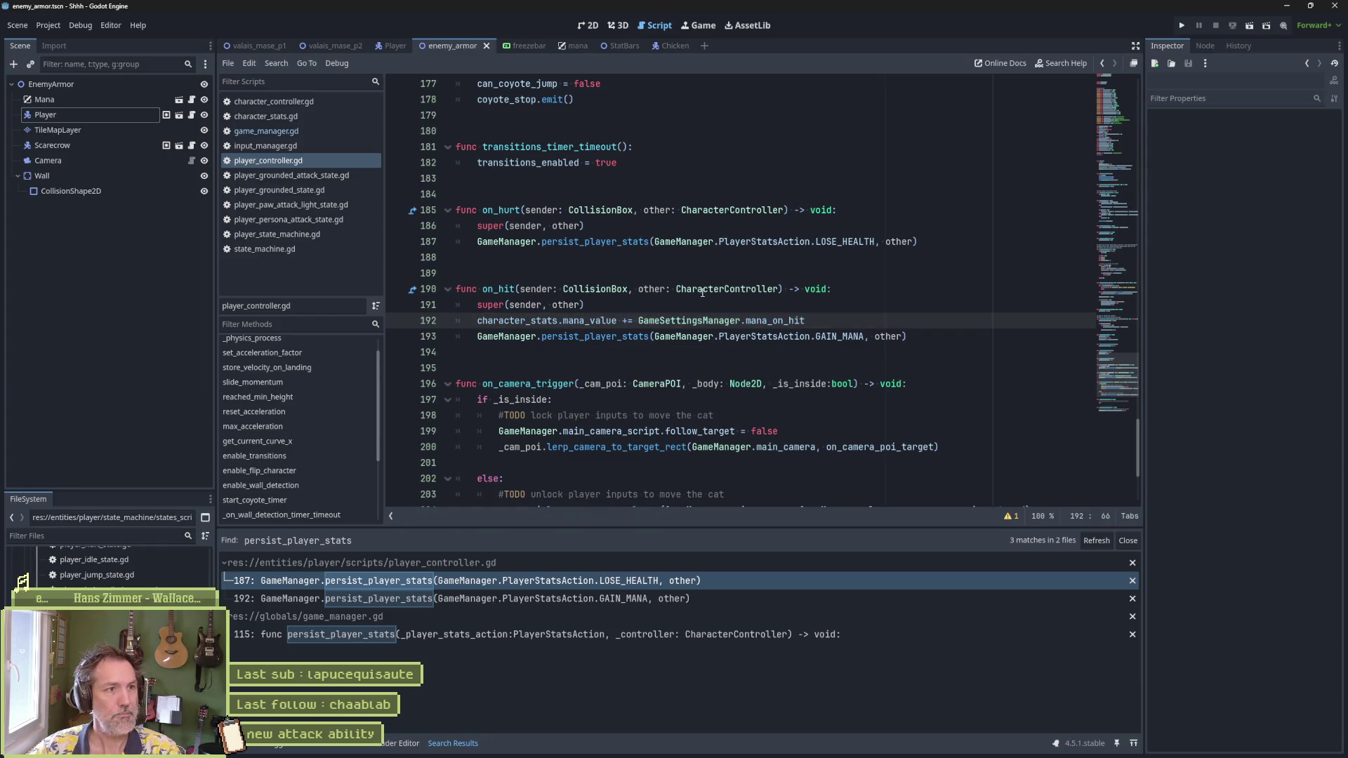
Step: Test-run the game with F6, then select and review the mana lines in on_hit
key(F6)
click(506, 352)
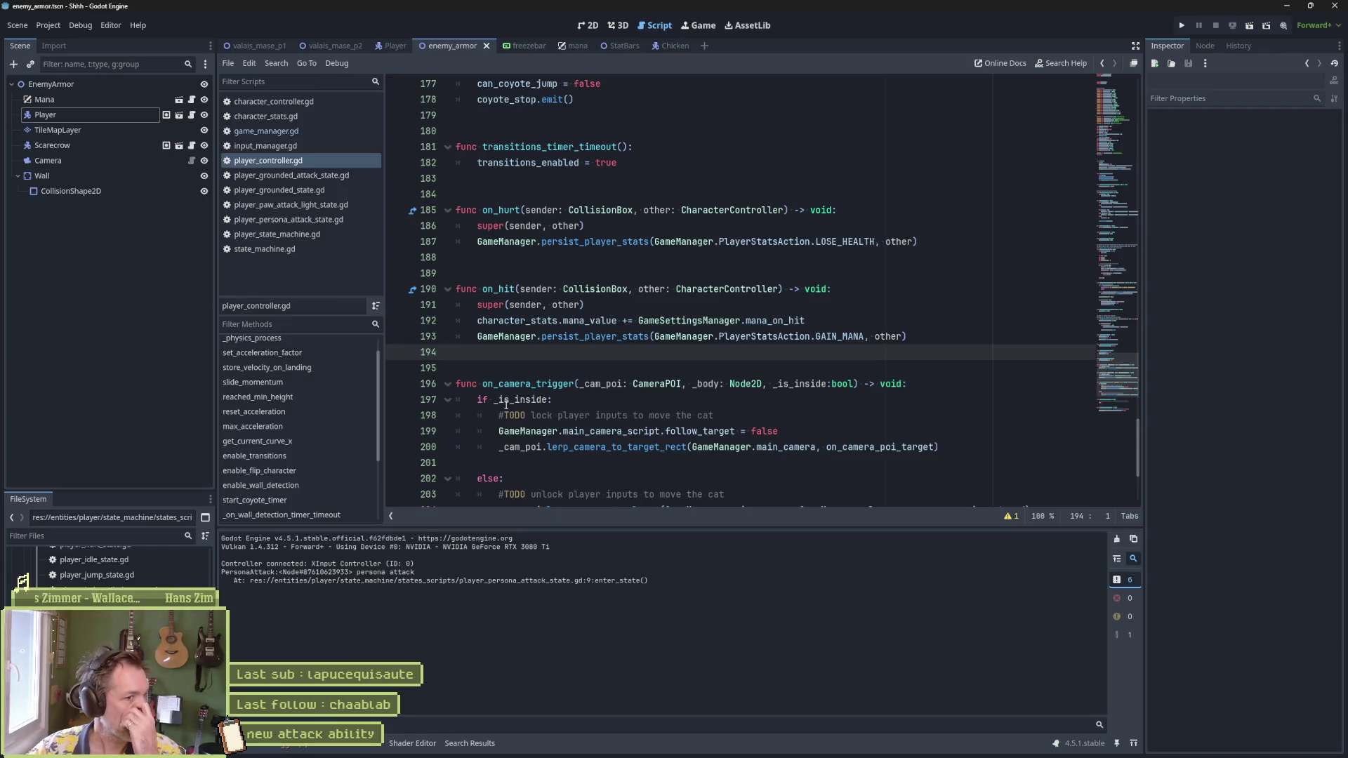
drag(910, 339, 909, 302)
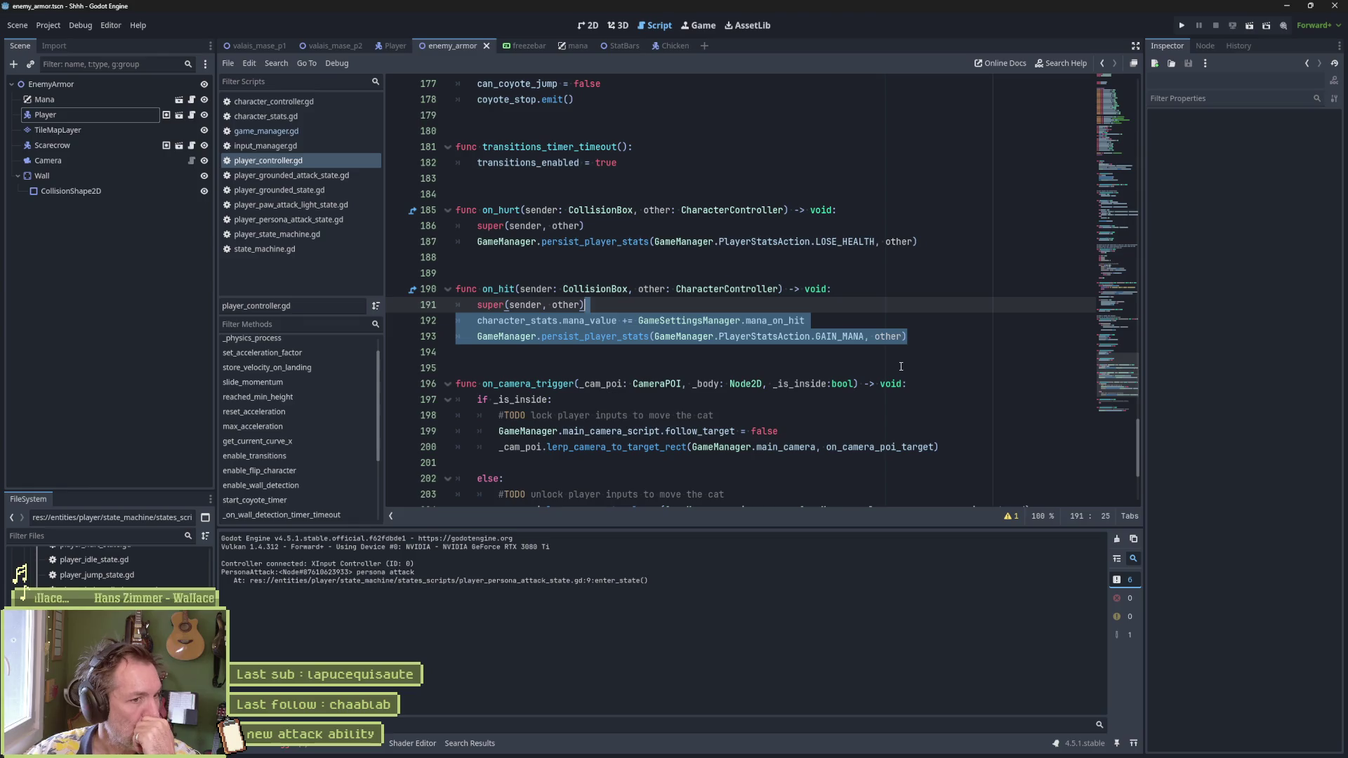
click(696, 320)
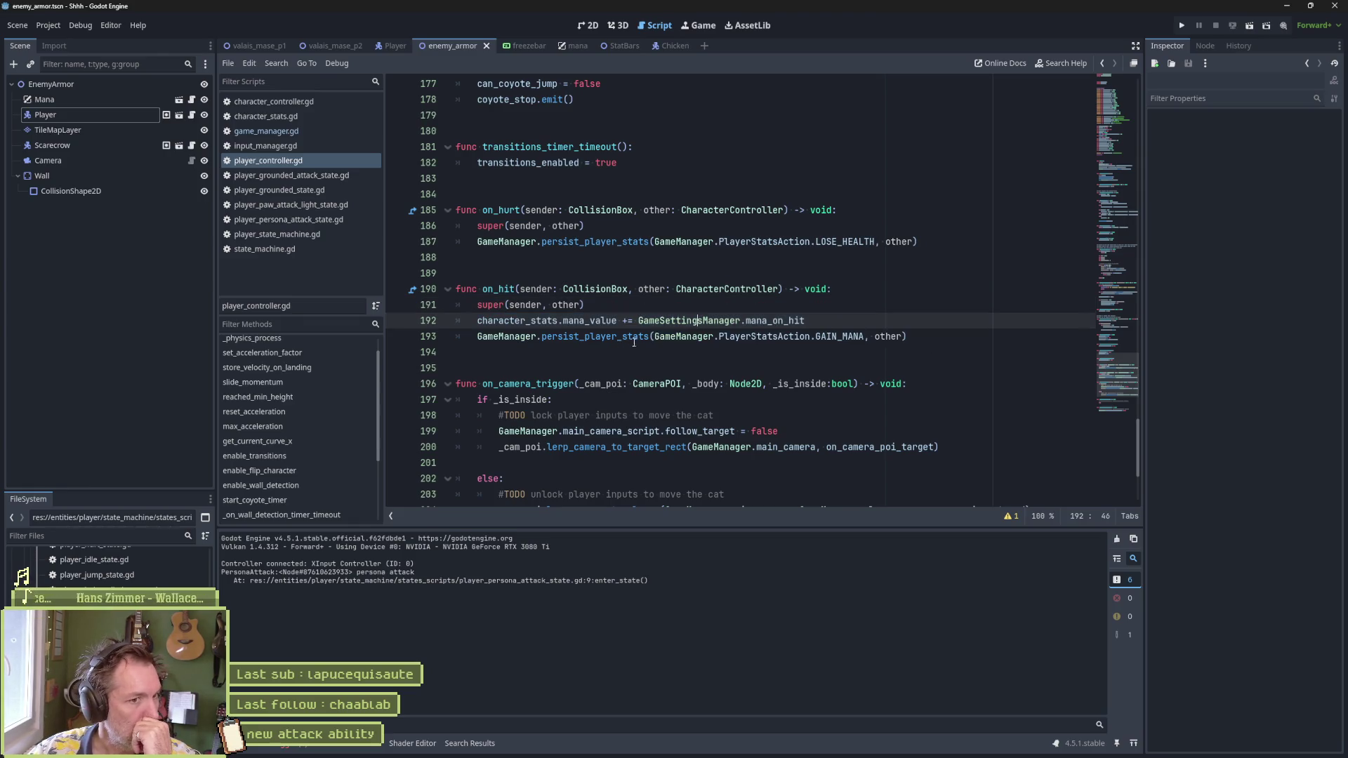
mouse_move(650, 340)
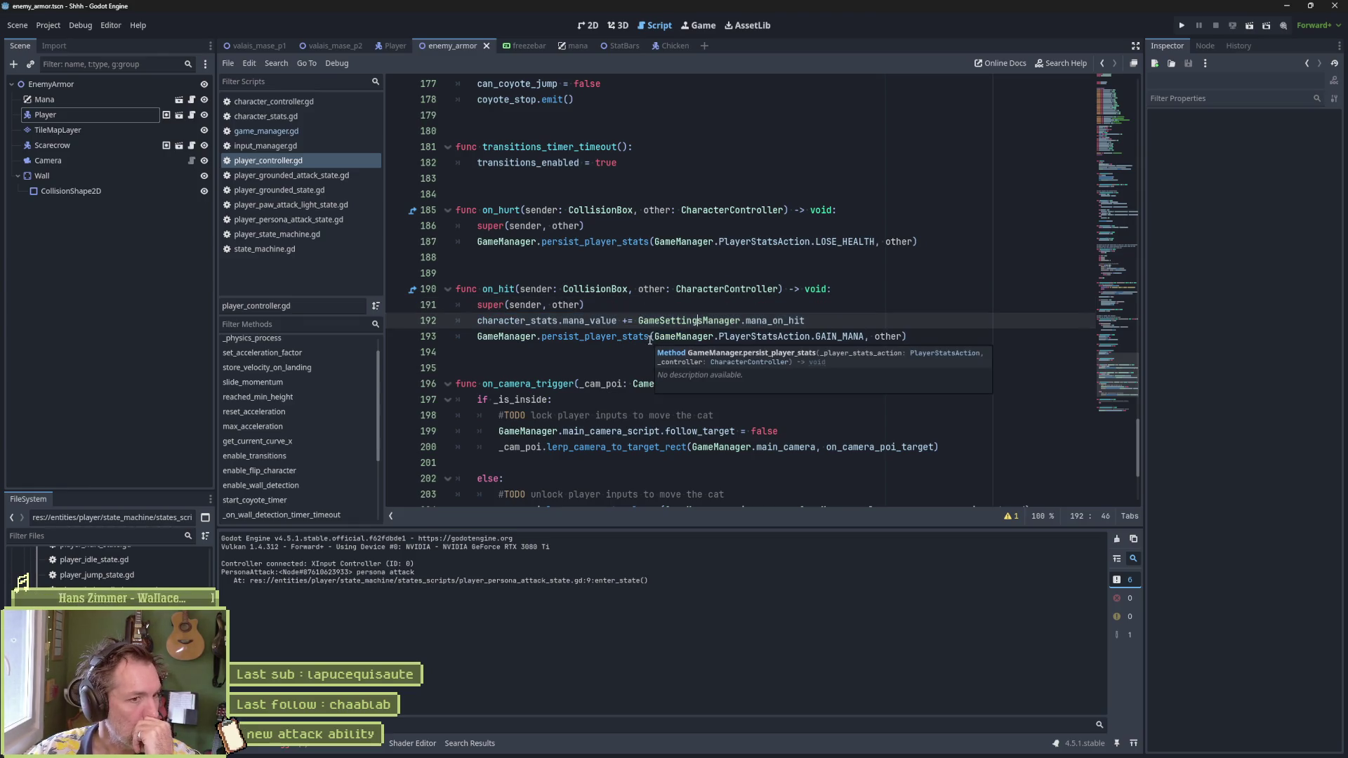
drag(819, 324, 843, 306)
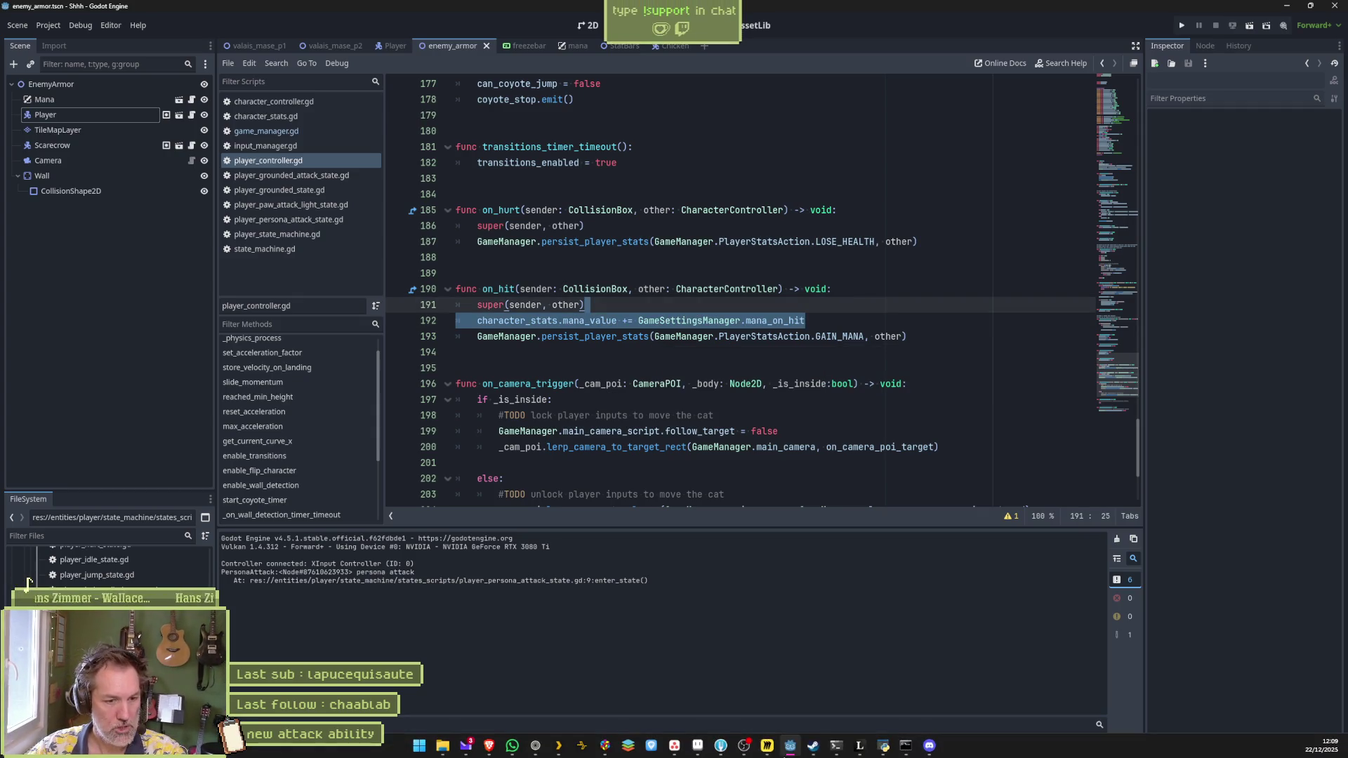
click(720, 746)
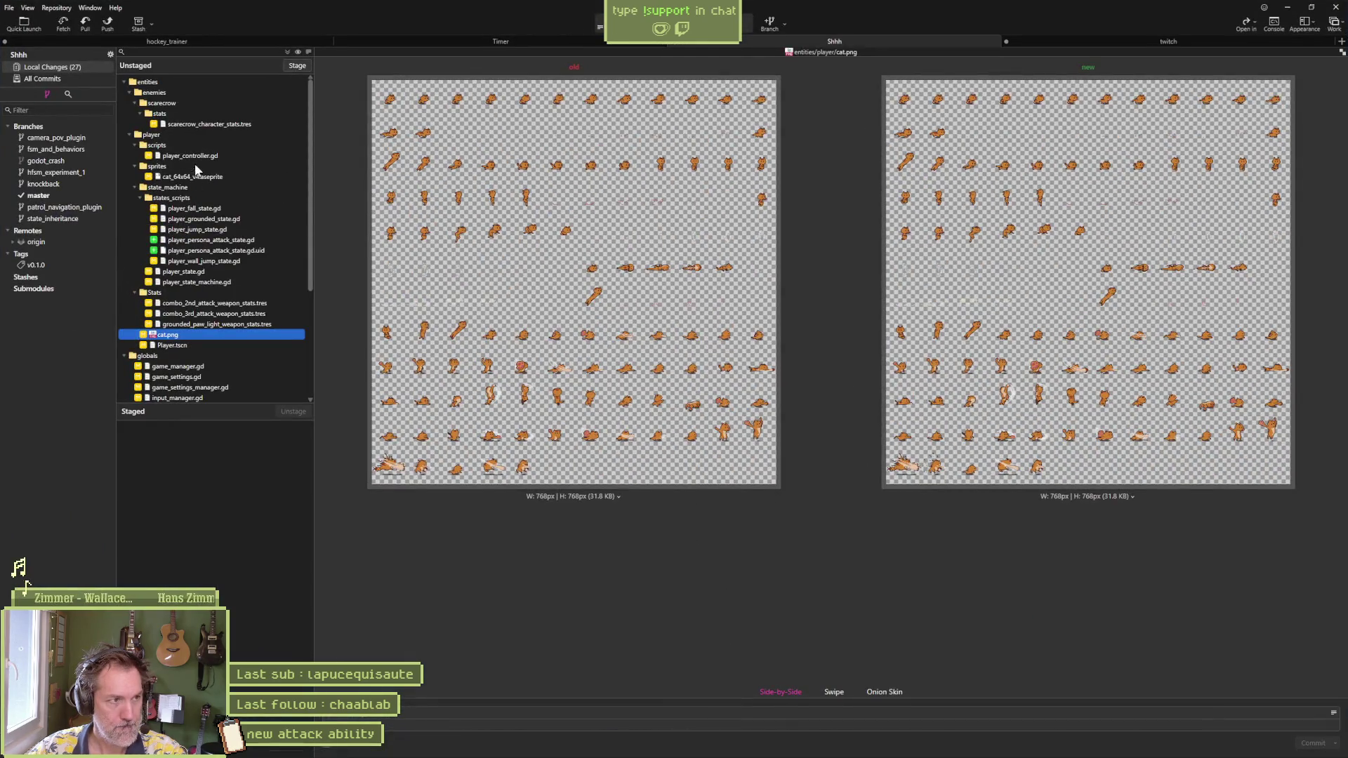
Step: Review the scarecrow stats and player_controller.gd diffs, then type a 'new secondary attack with mana logic' summary
click(226, 125)
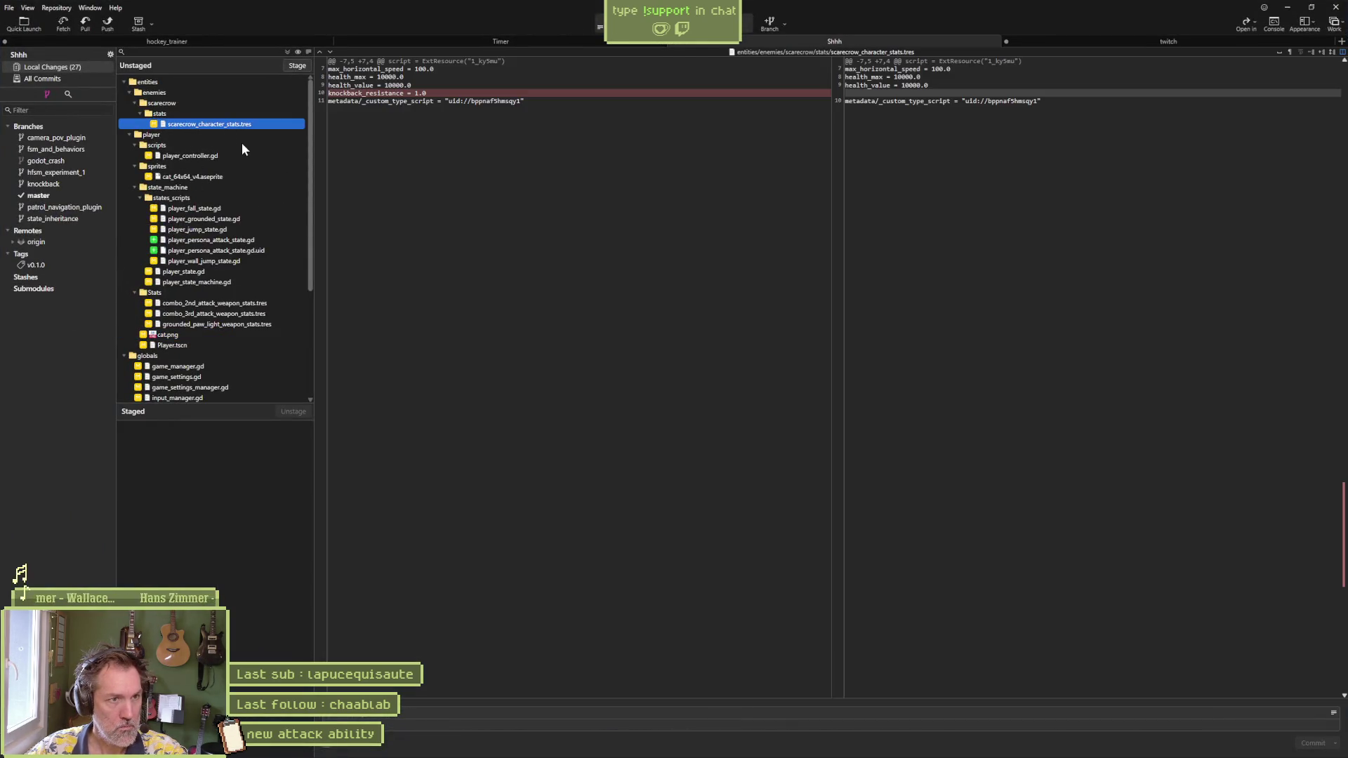
click(230, 155)
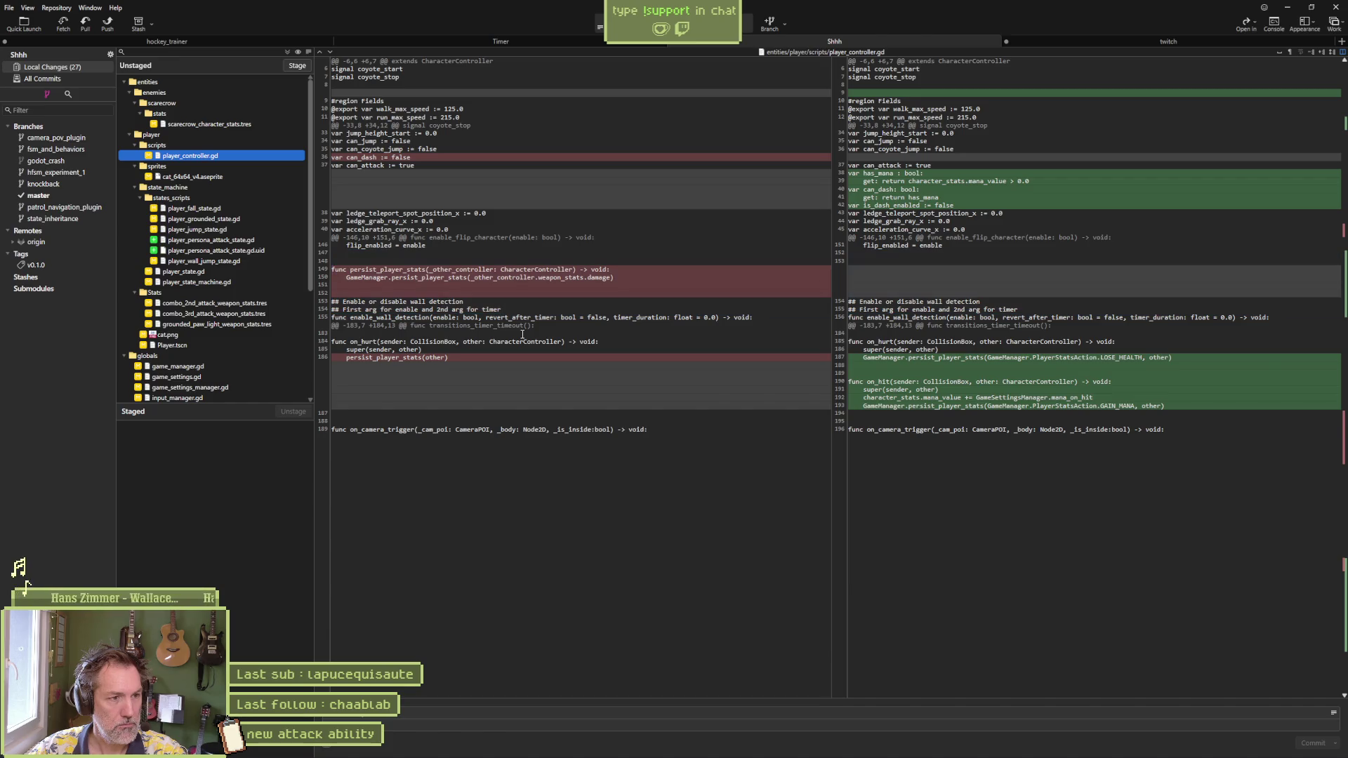
click(510, 711)
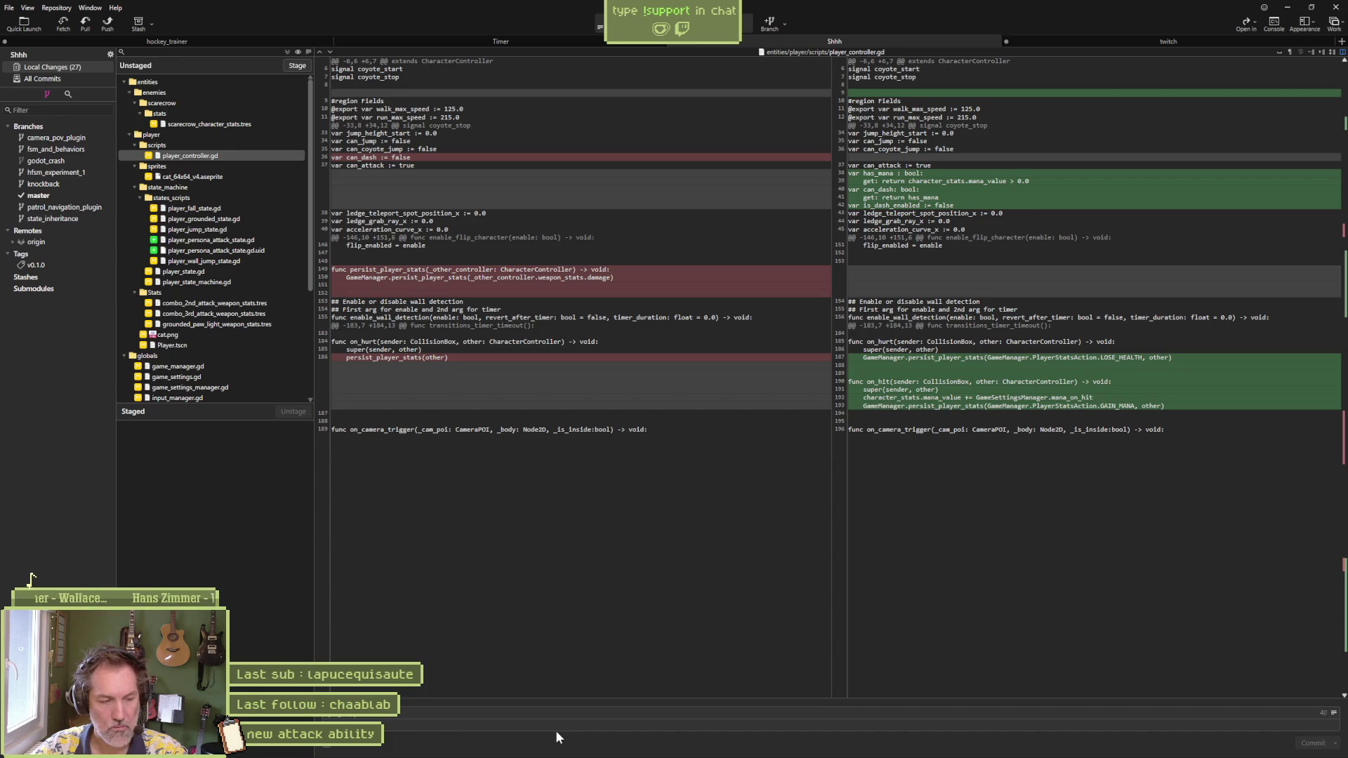
text(mana ed: new )
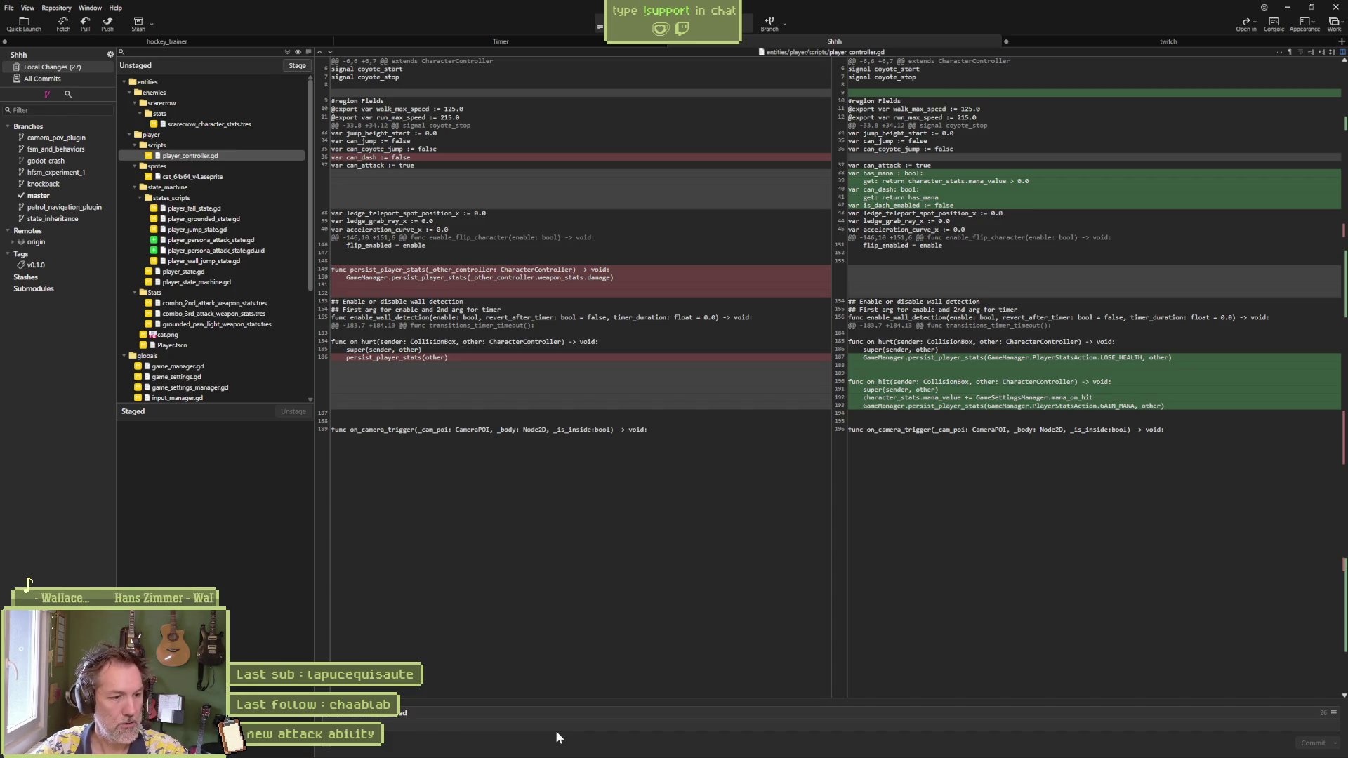
text(secon)
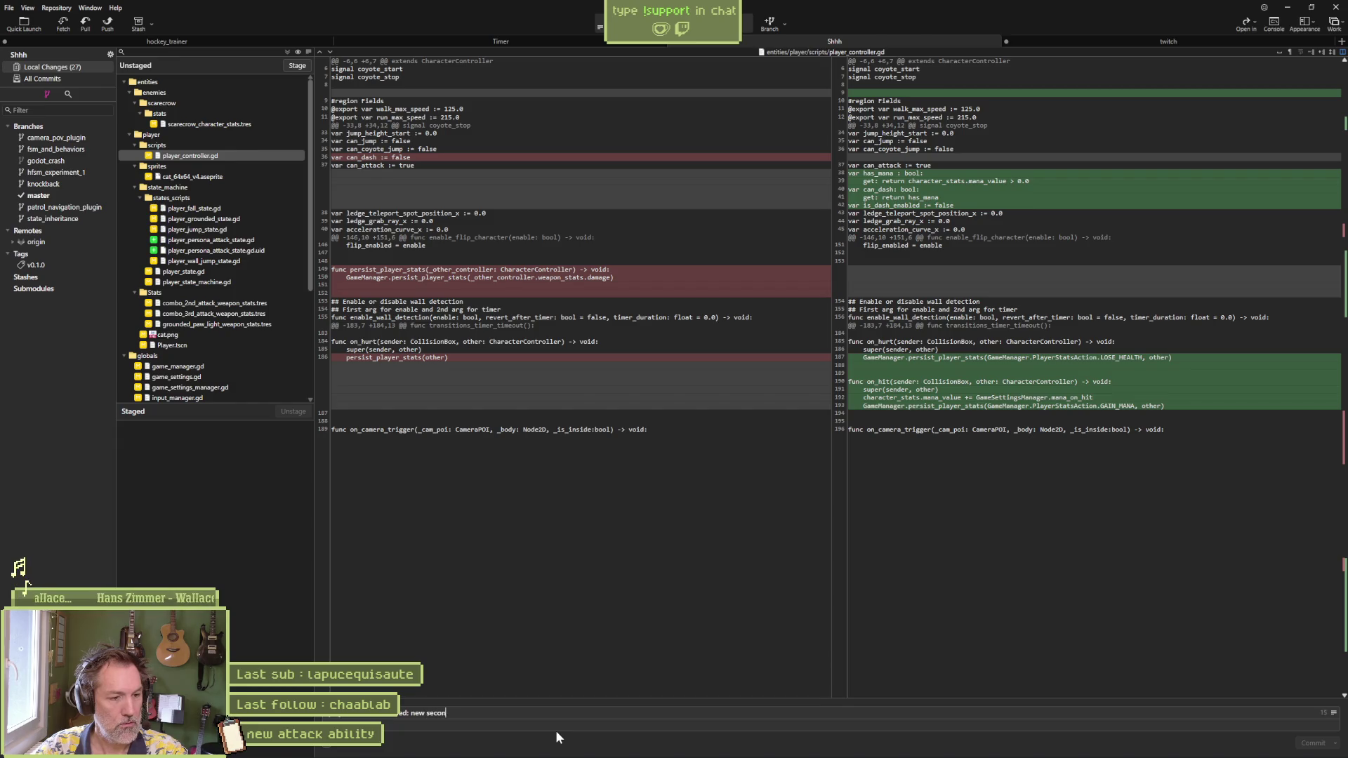
text(dary attackwith mana)
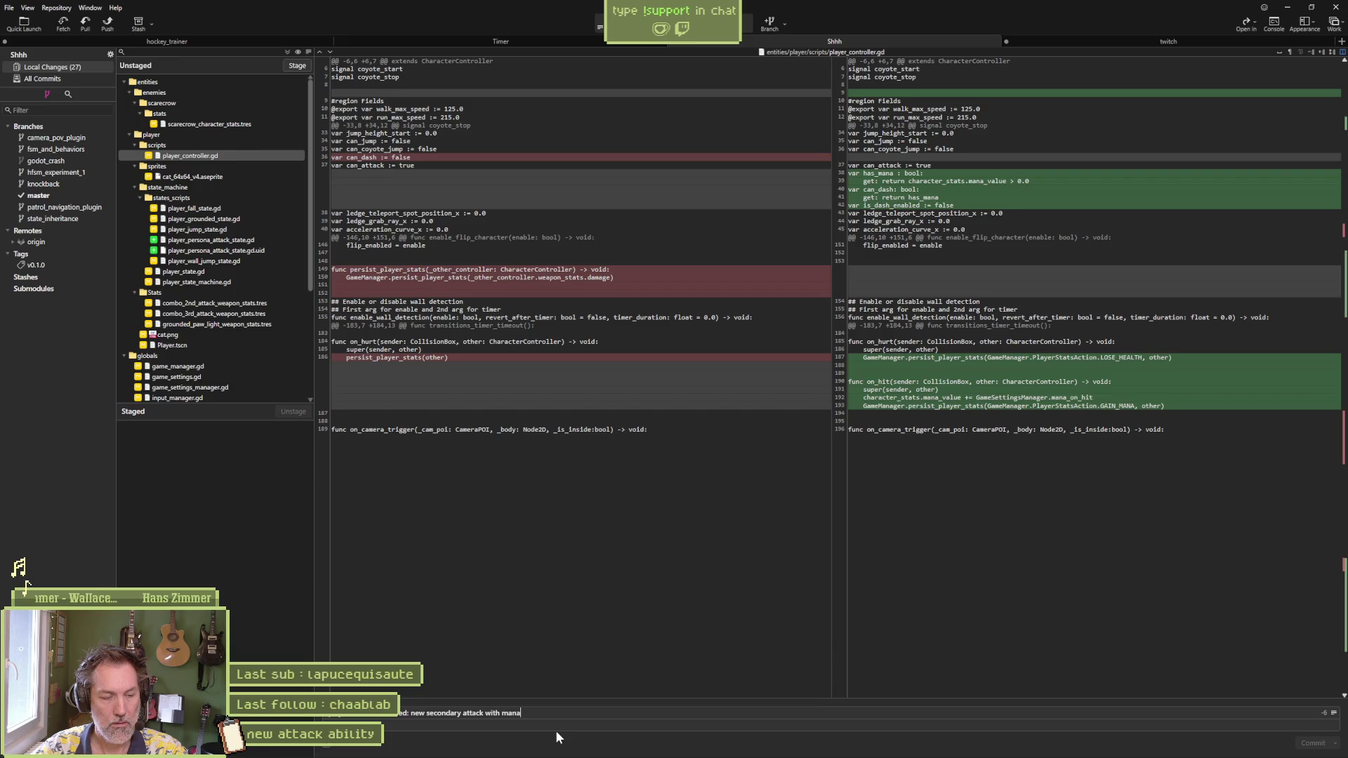
text(logic)
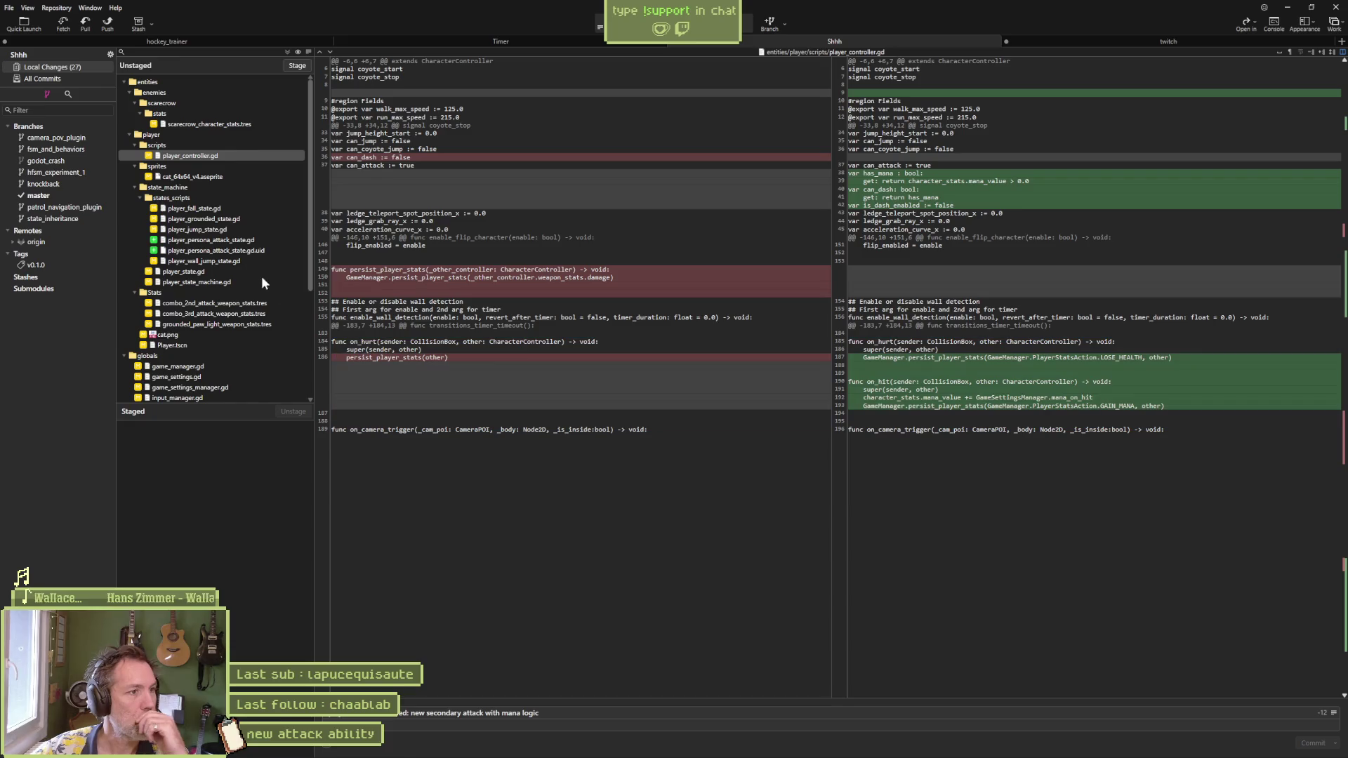
Step: Check the fall and grounded state diffs and append the can_dash to is_dash_enabled refactor note
click(208, 208)
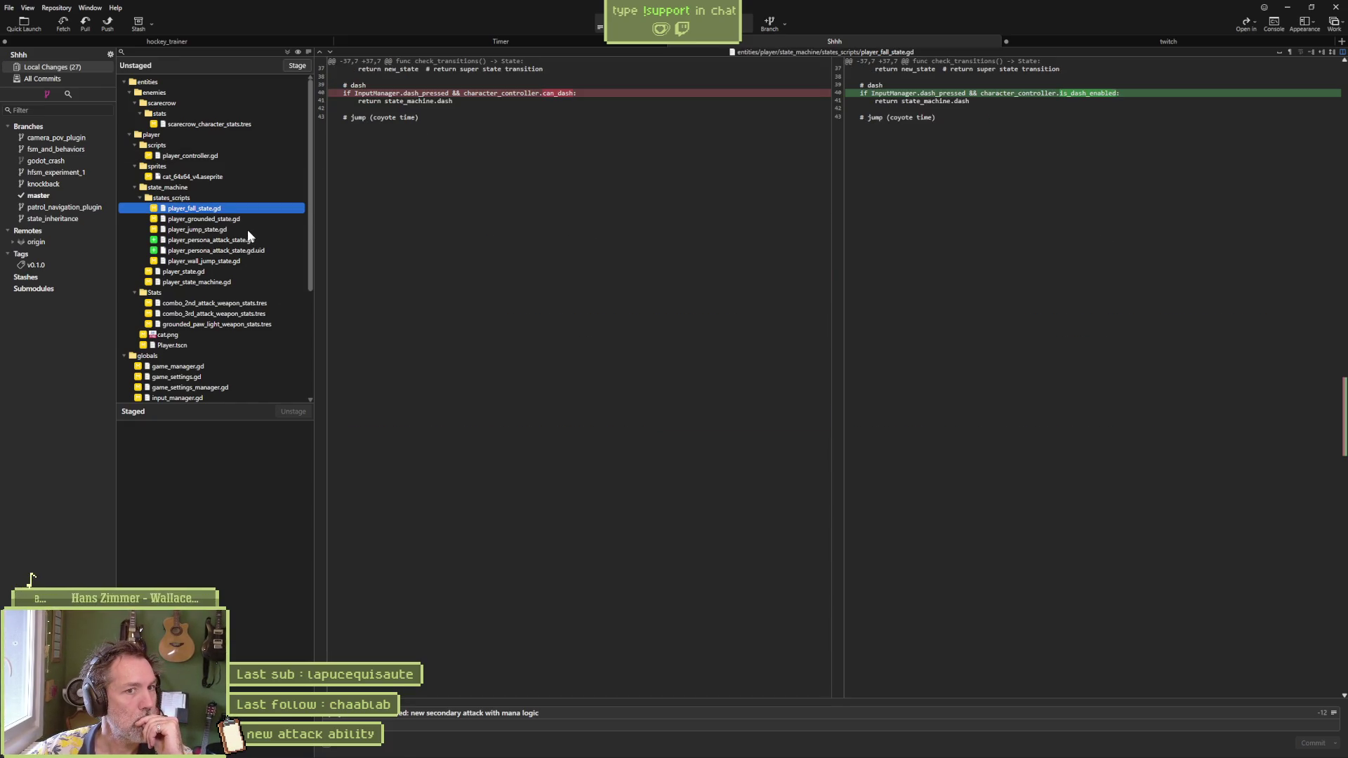
click(235, 219)
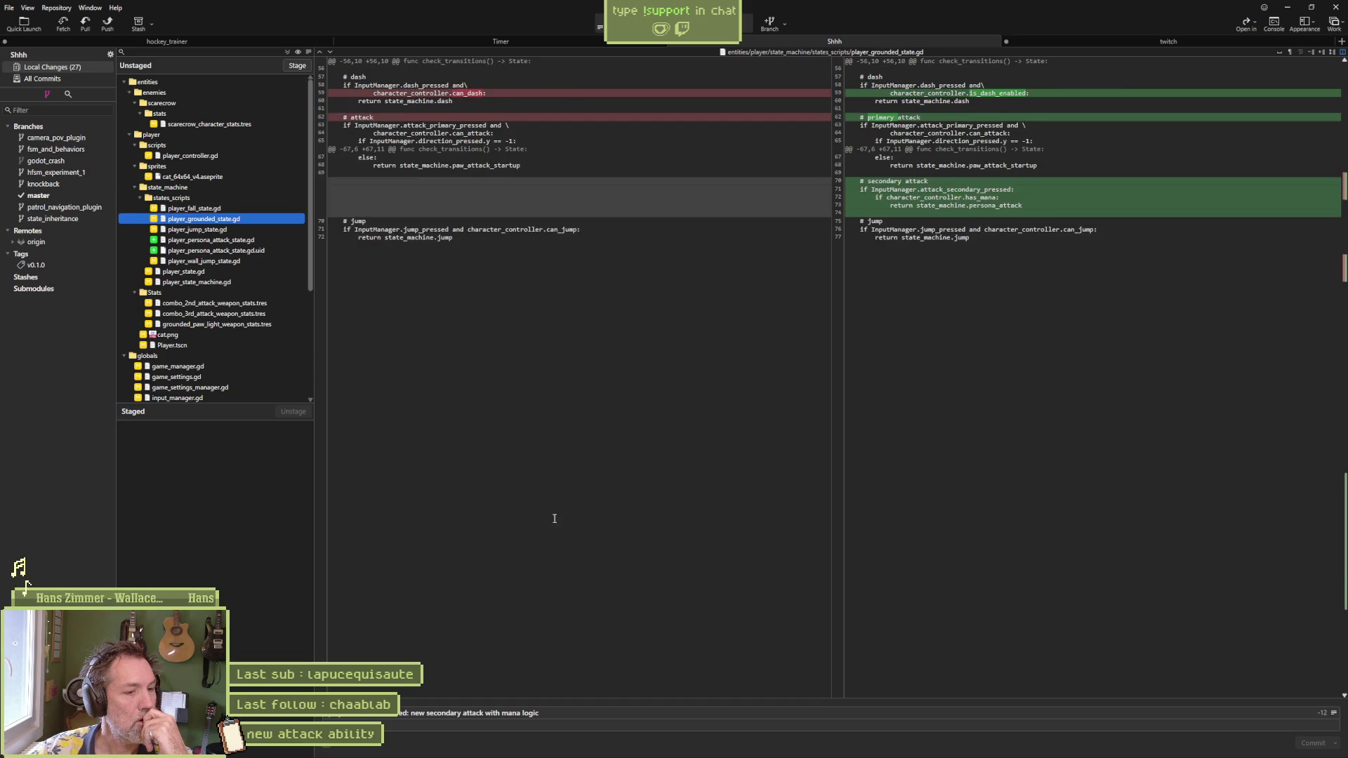
click(605, 702)
text(& [)
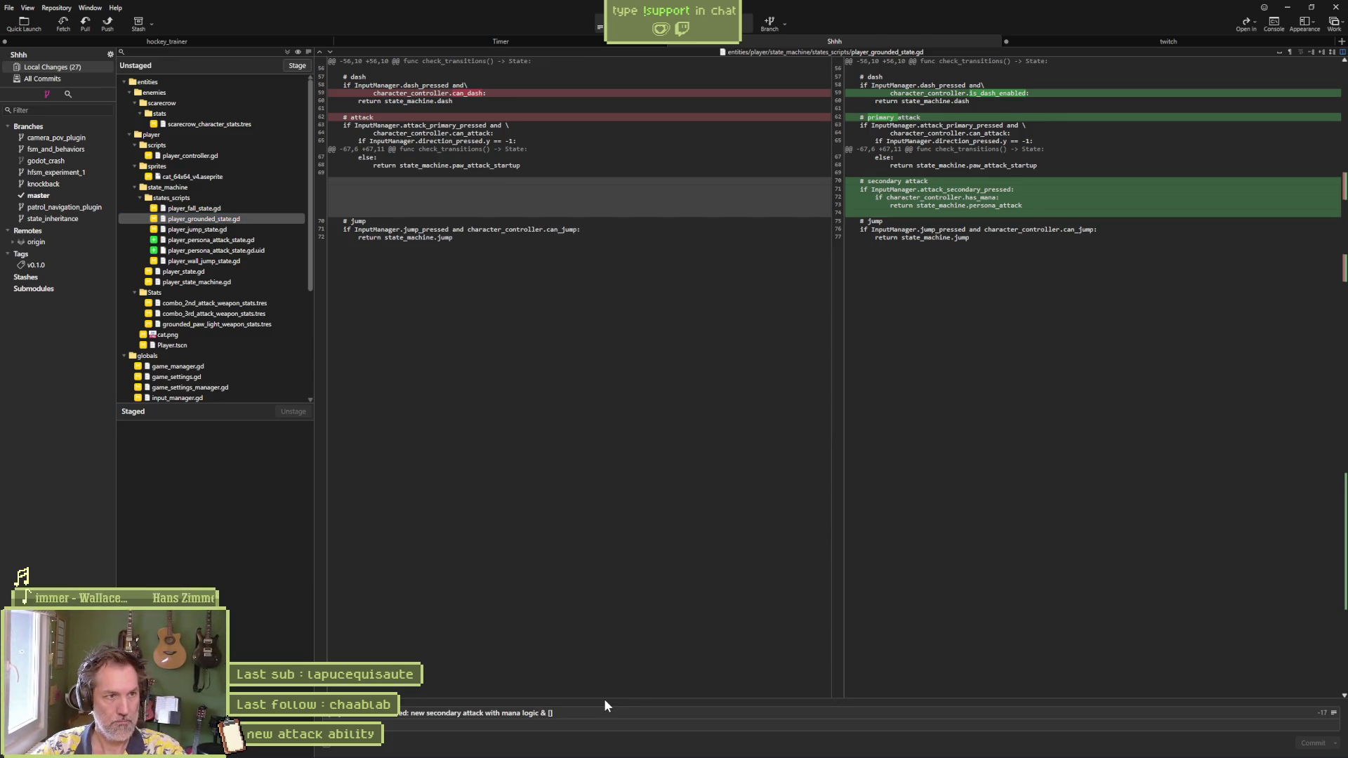
text(player con)
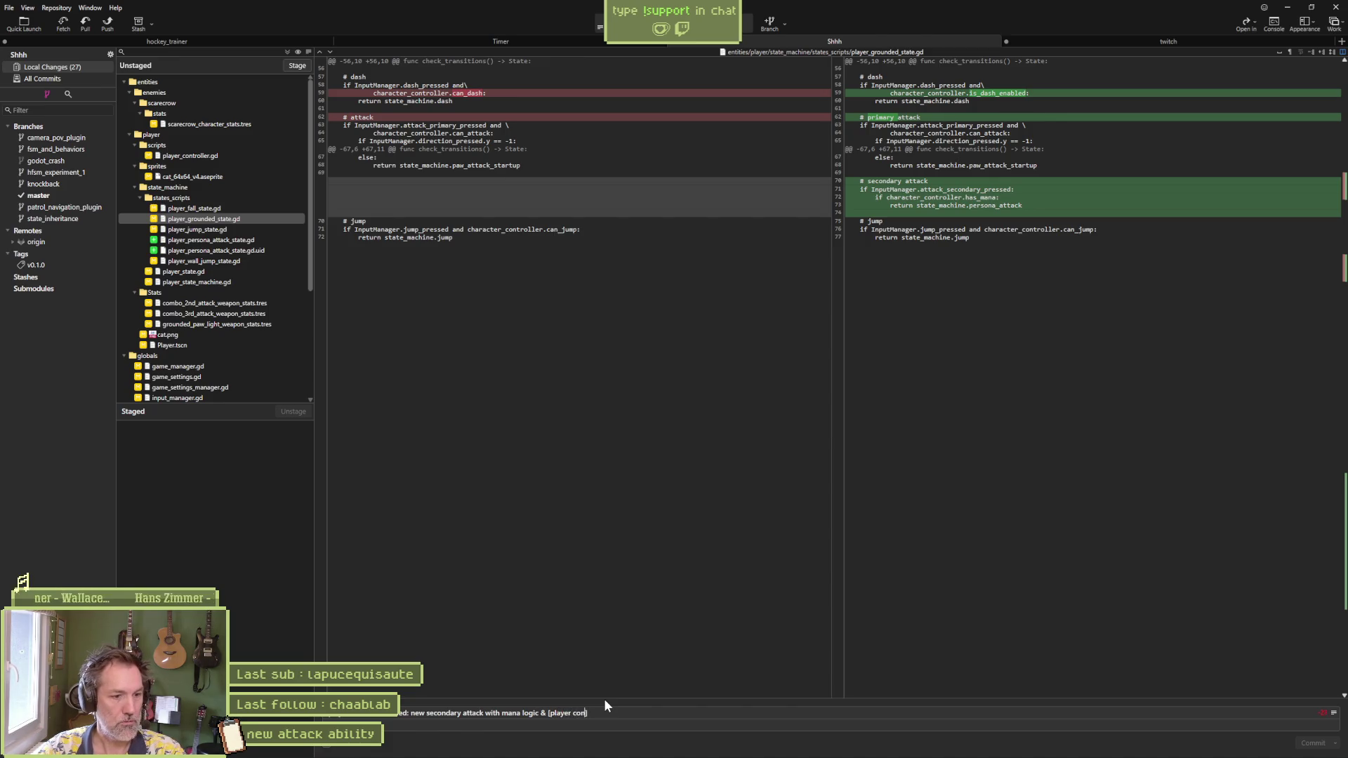
text(troller] refactored:)
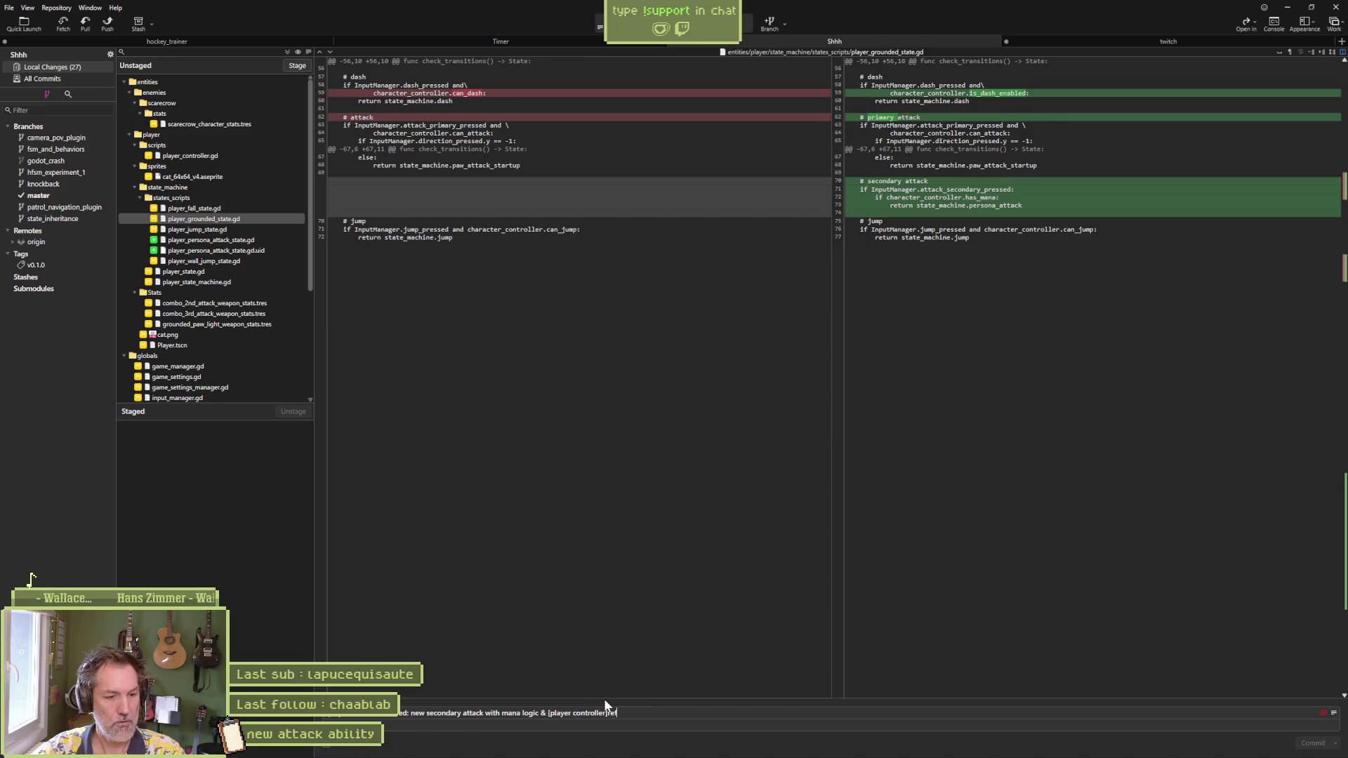
text( can_dash is now )
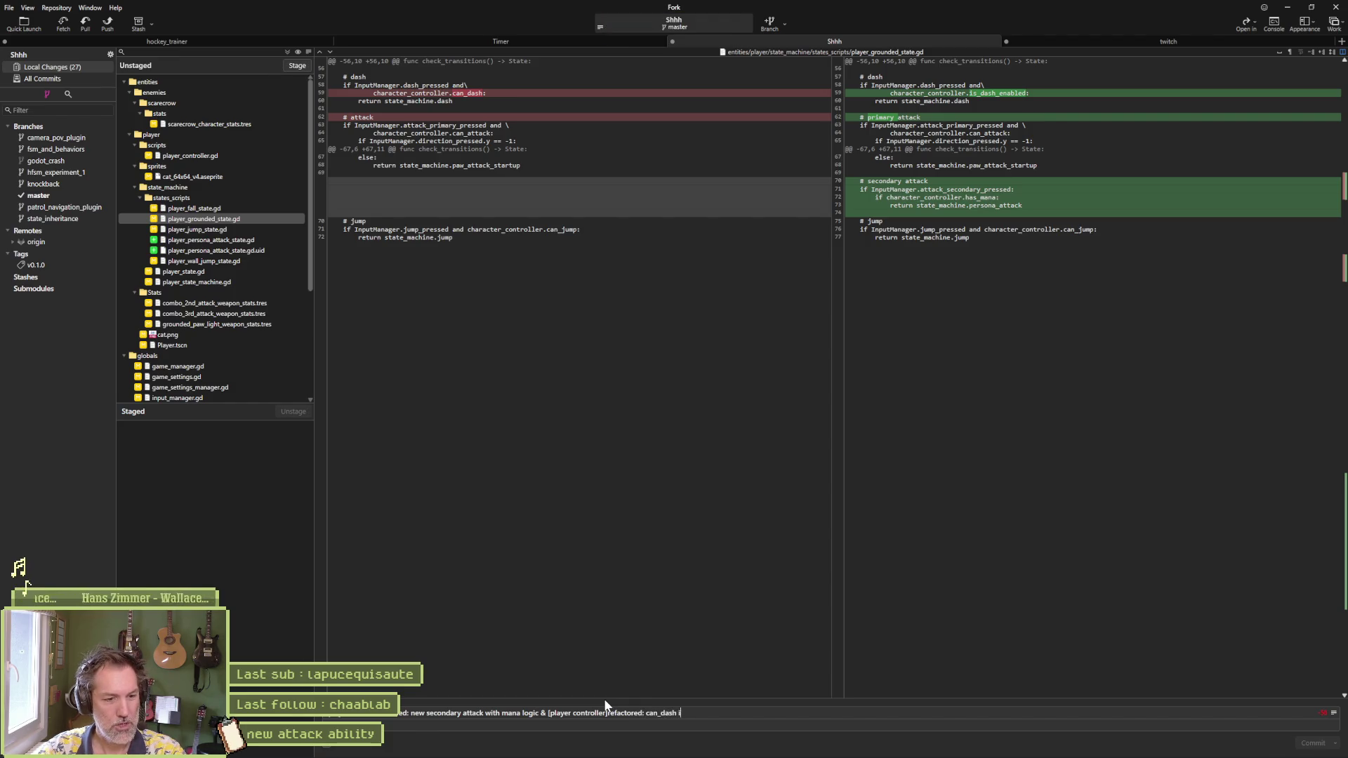
text(is_dash_enabled an)
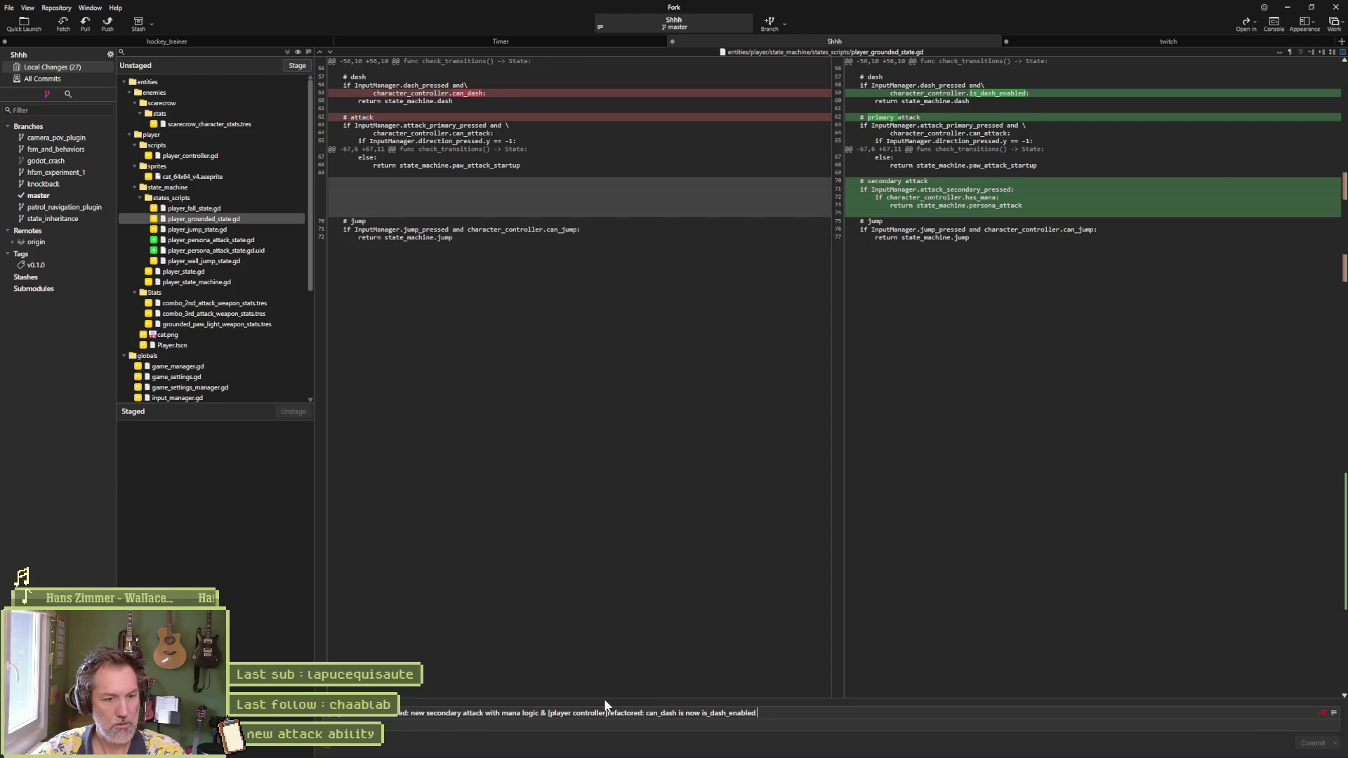
text(d there i)
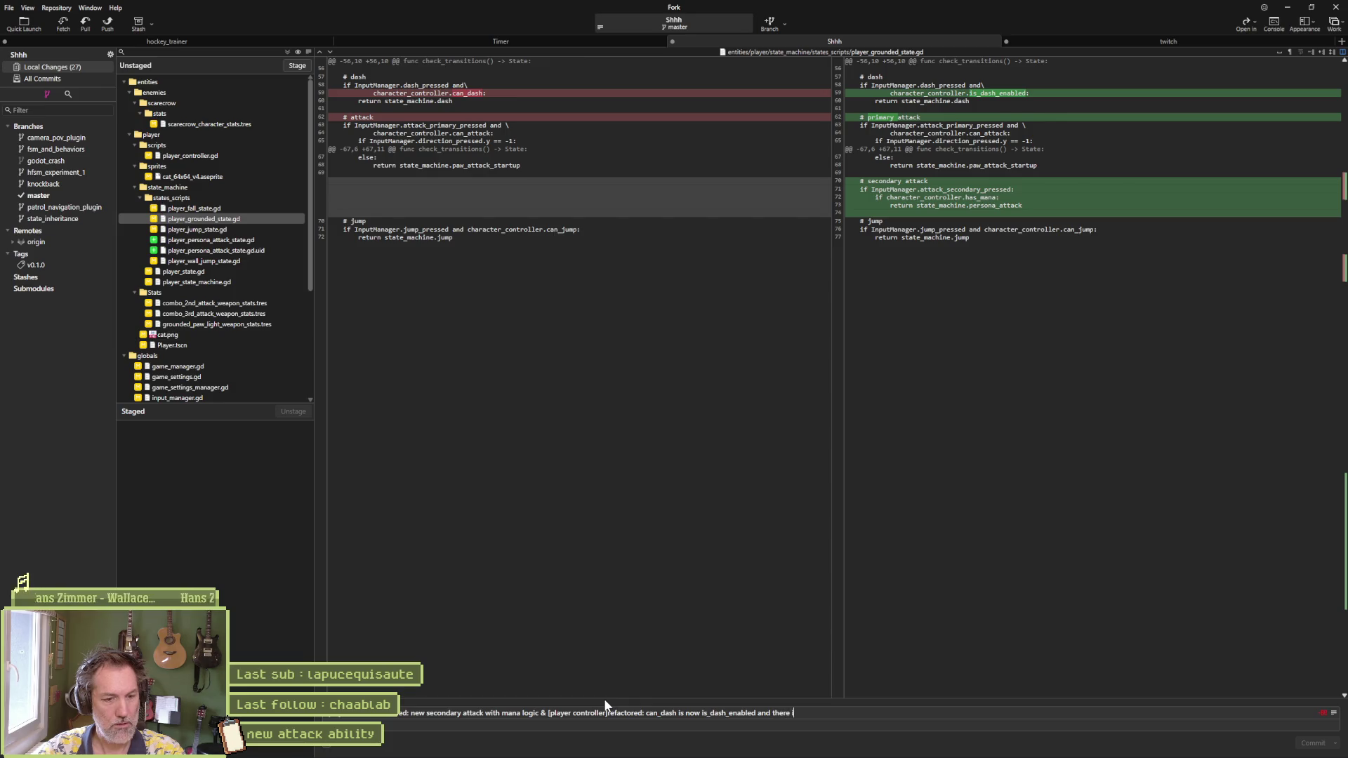
text(s a new can_dash based on)
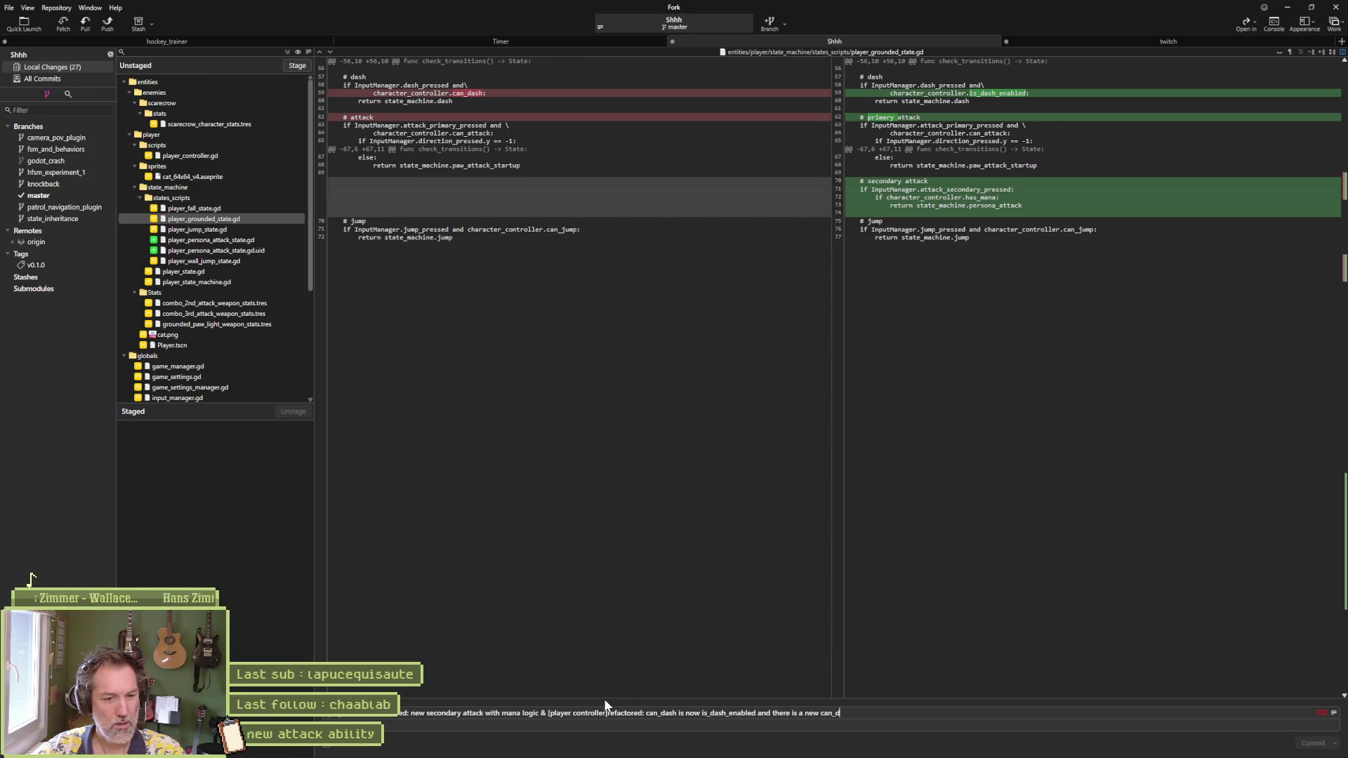
text( mana value)
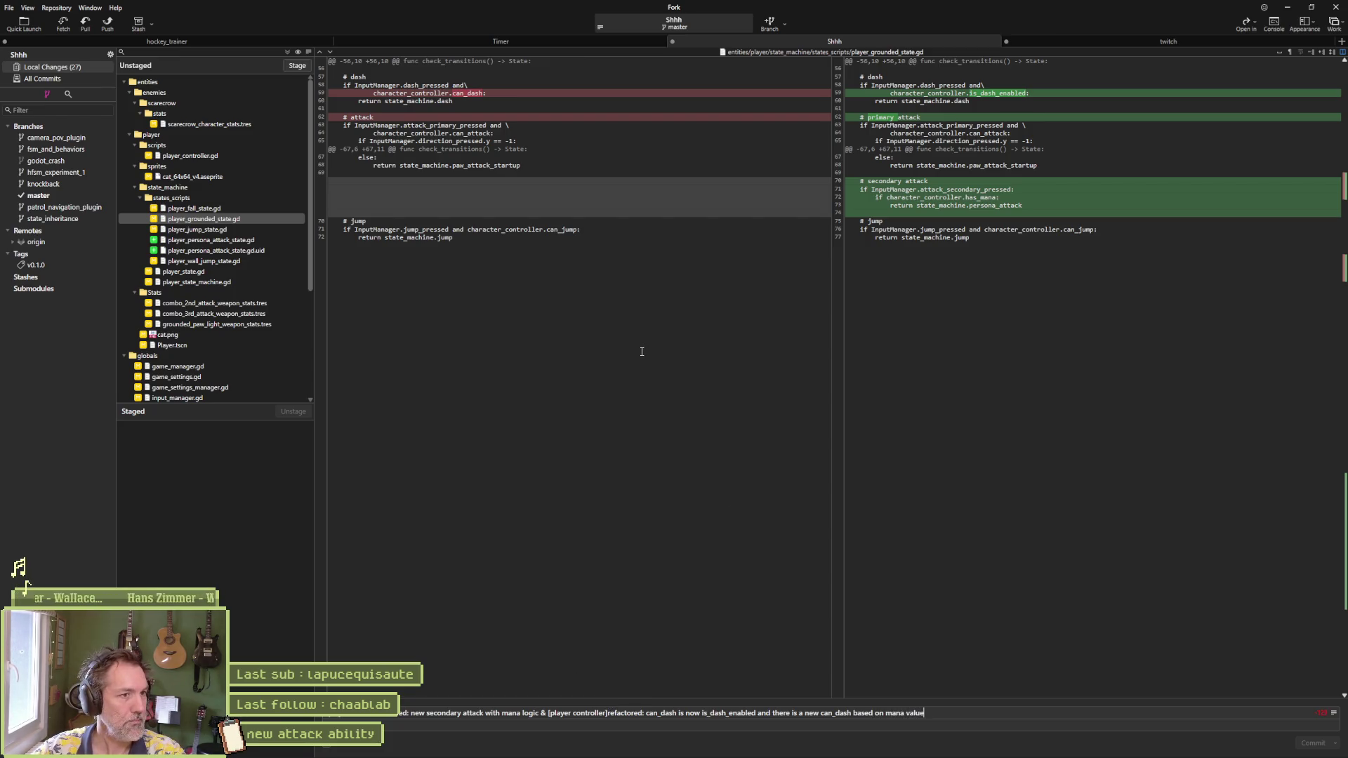
mouse_move(728, 230)
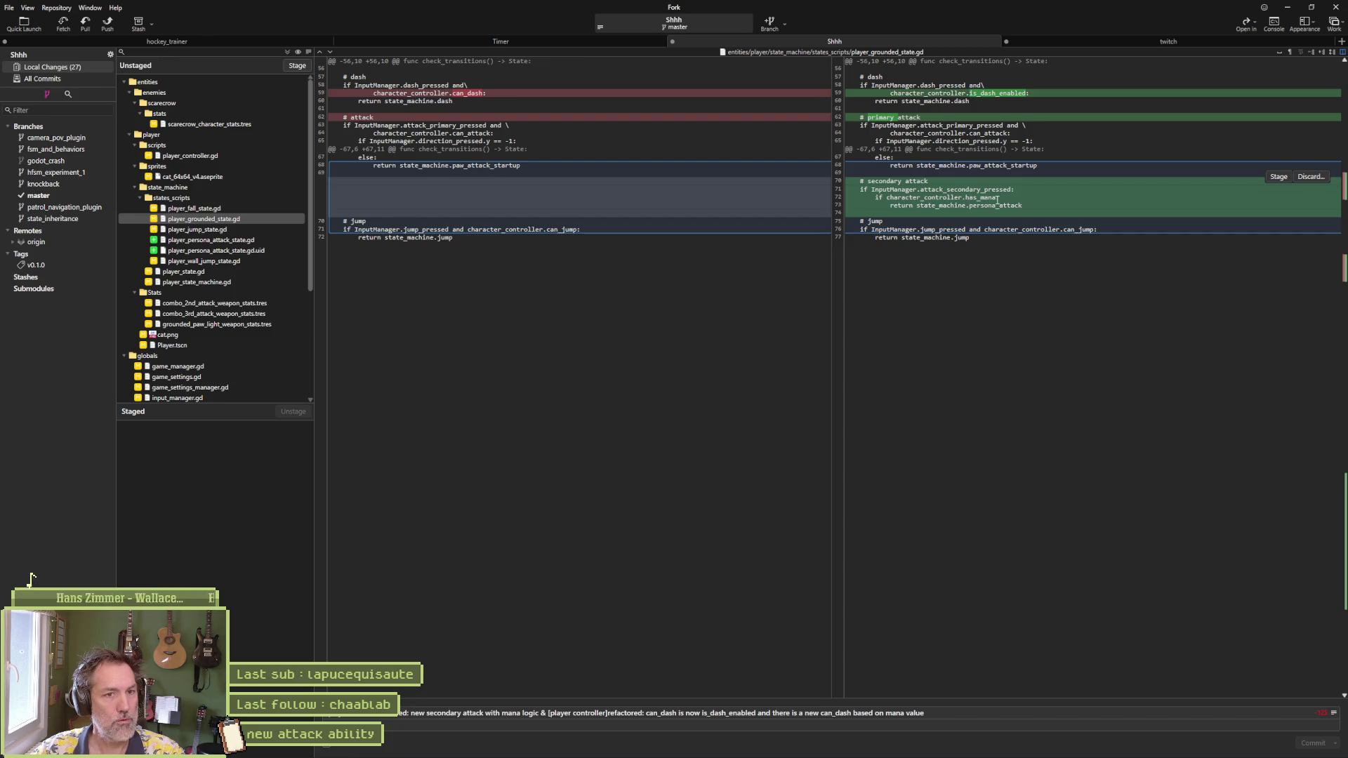
click(217, 231)
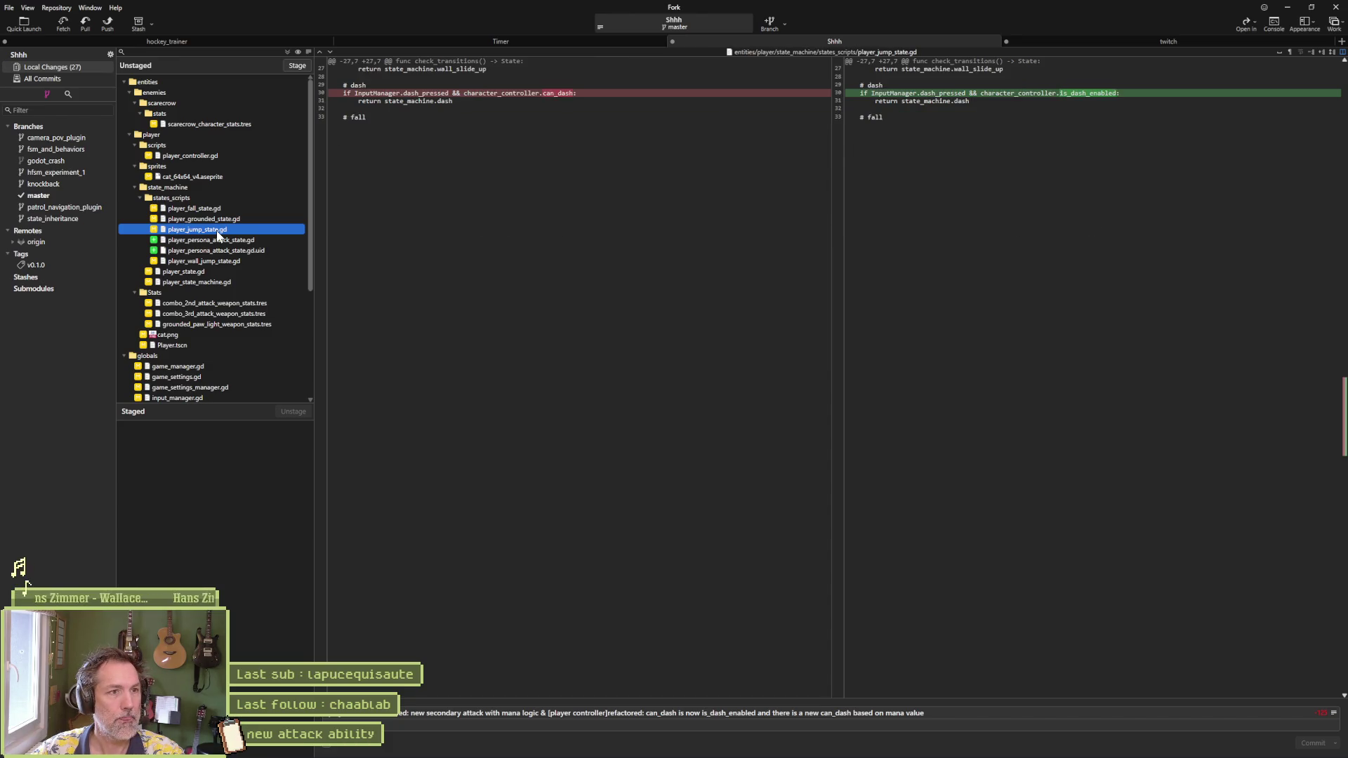
Step: Check the persona attack, wall jump, player_state and state machine diffs, then compare old and new cat.png
click(215, 241)
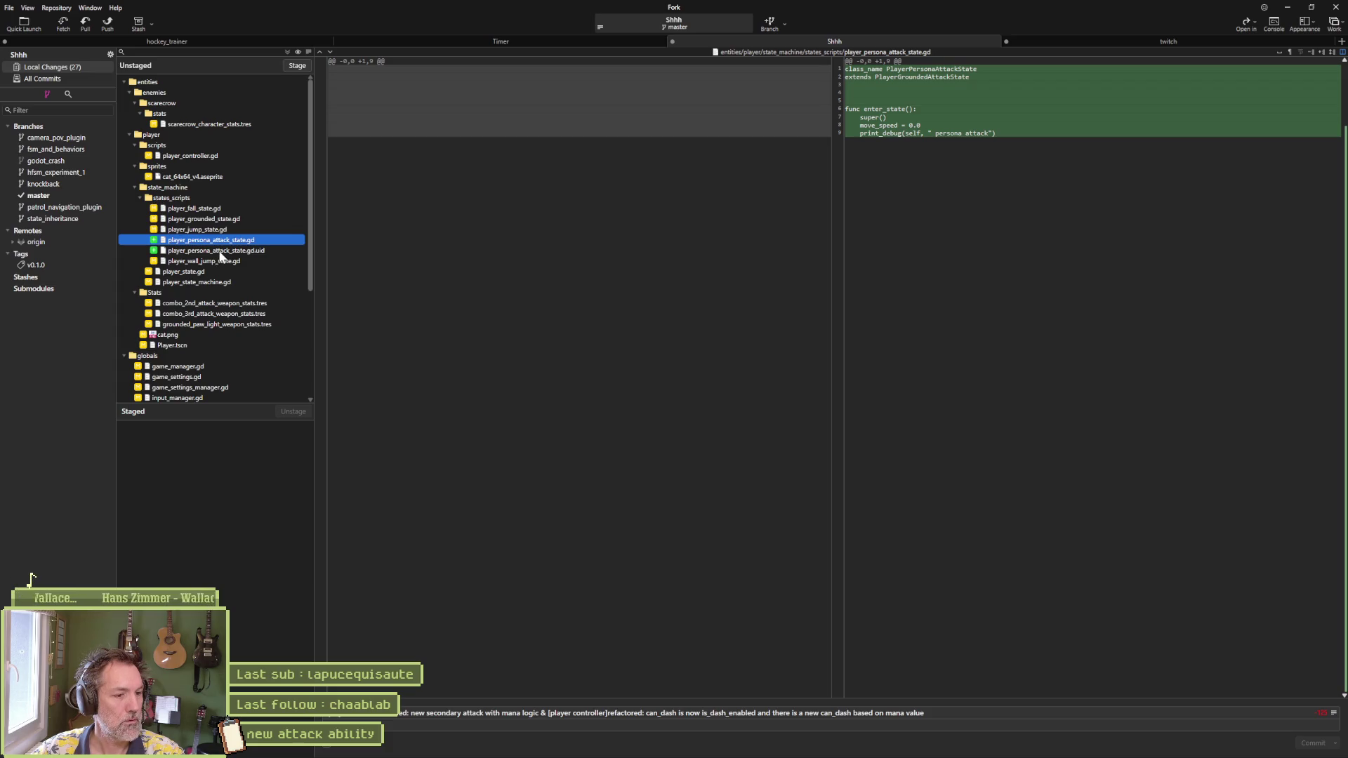
click(220, 253)
click(226, 262)
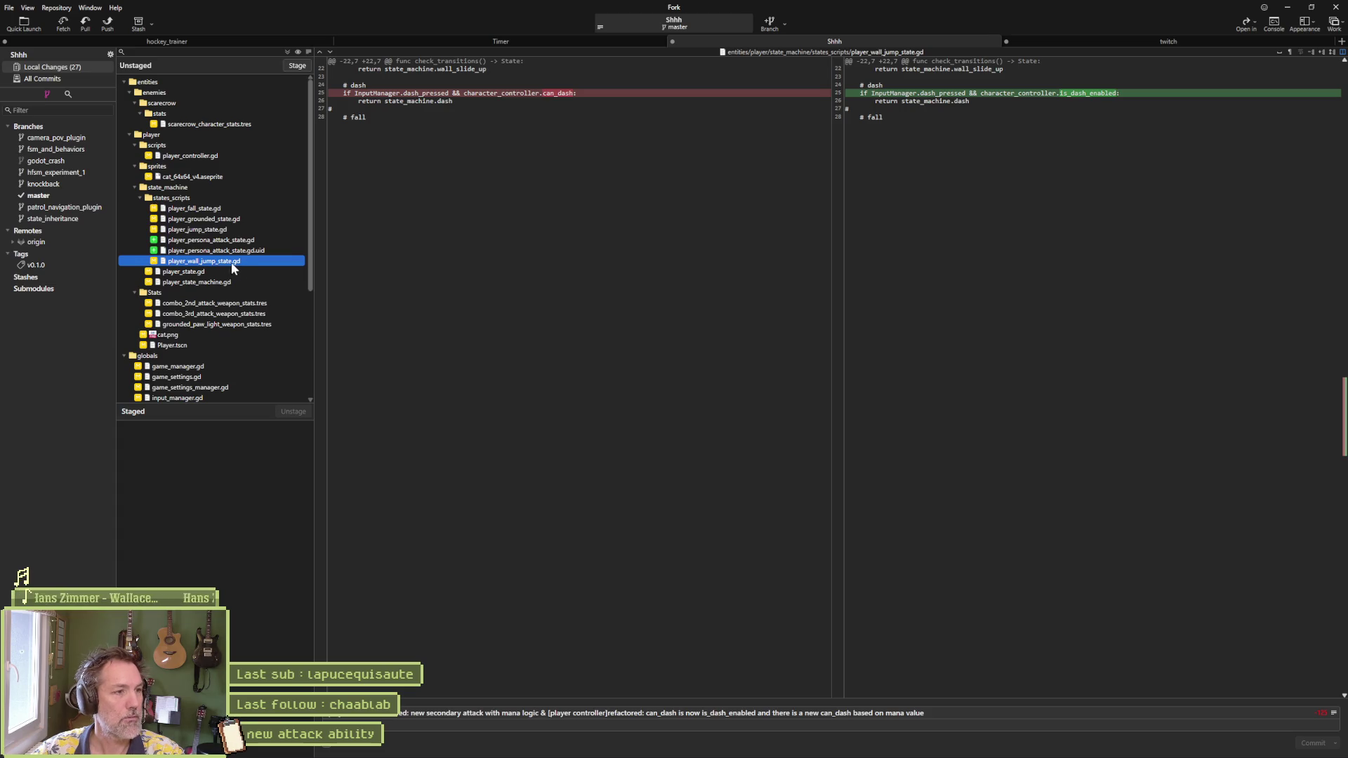
click(232, 271)
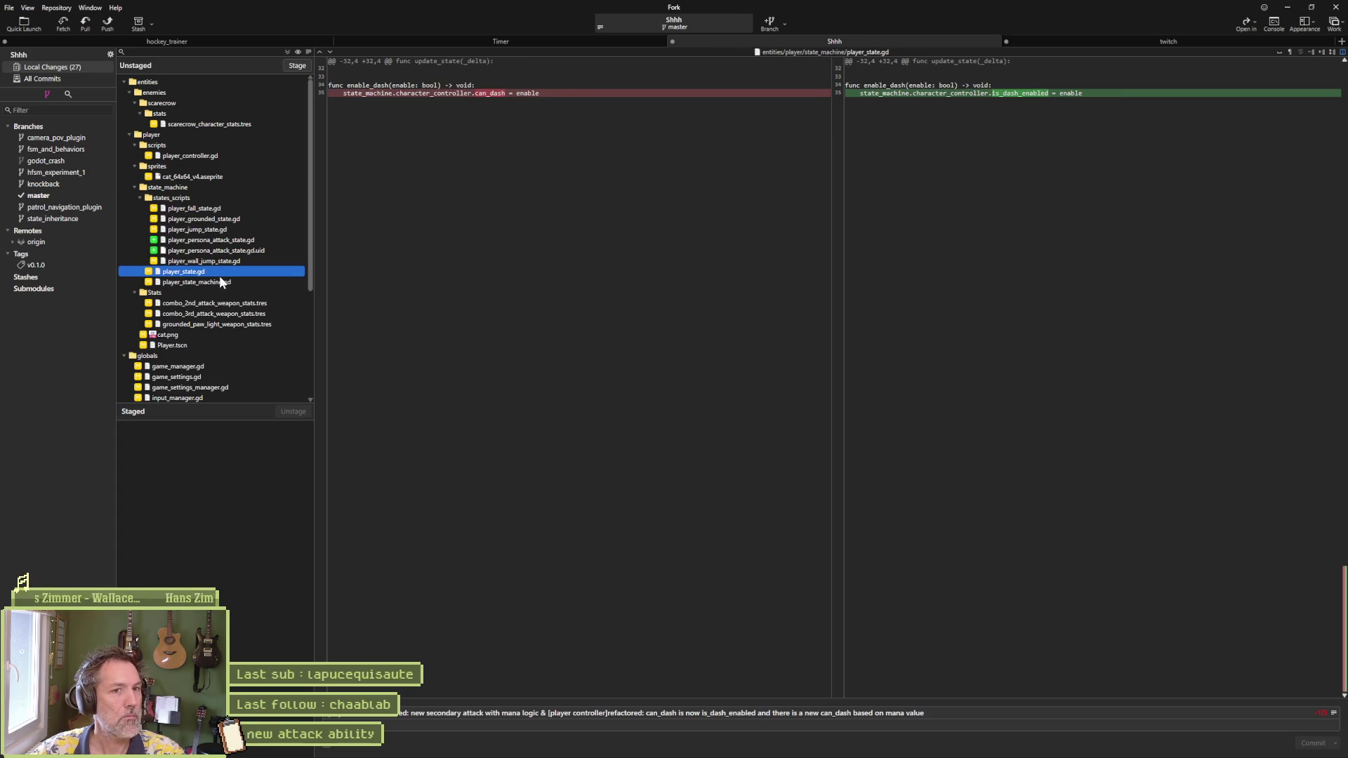
click(225, 284)
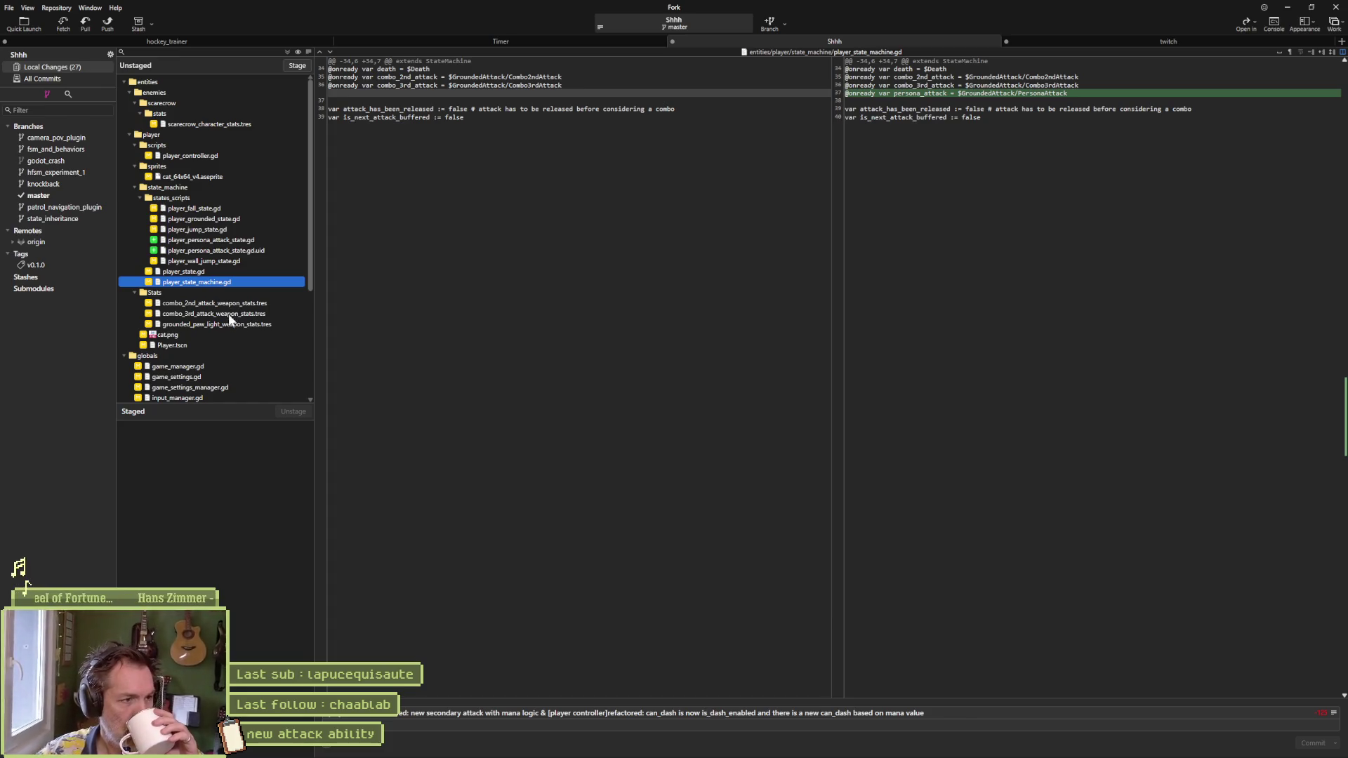
click(188, 335)
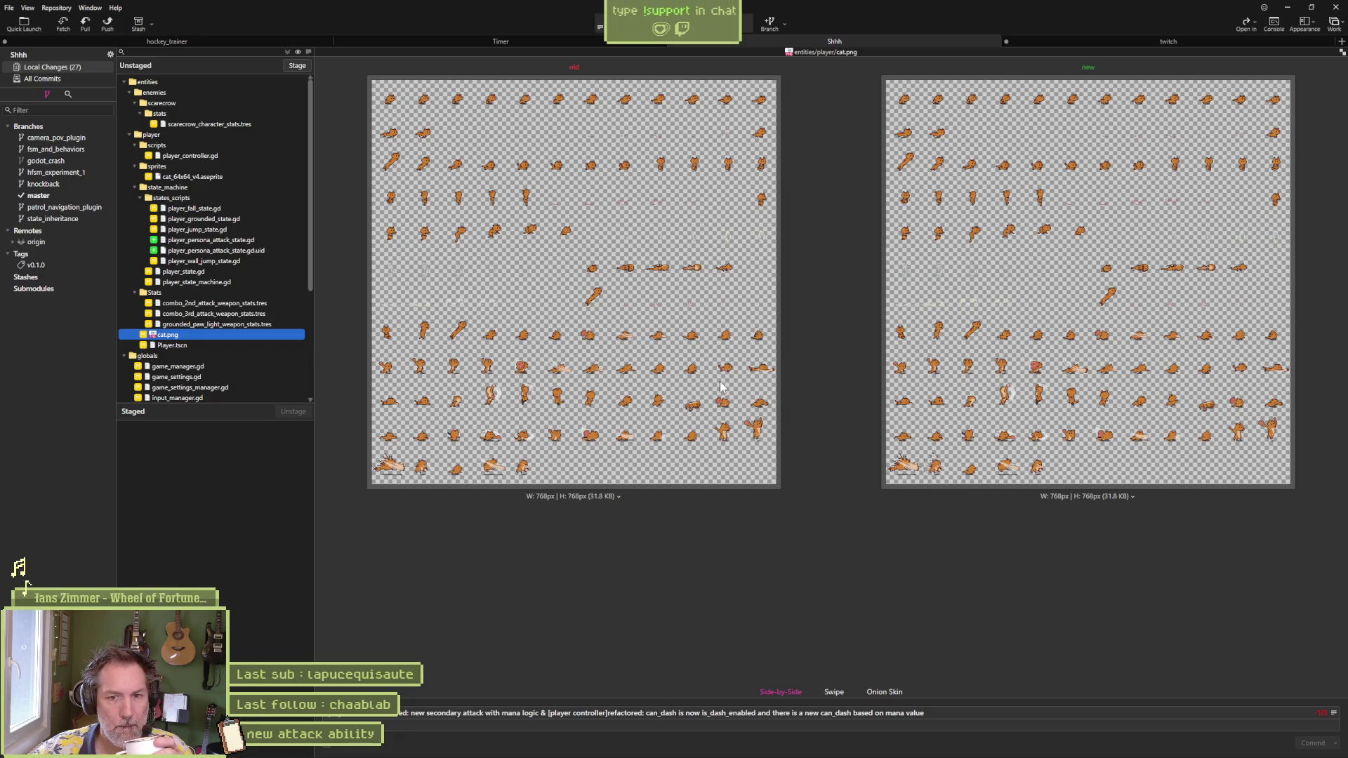
click(202, 368)
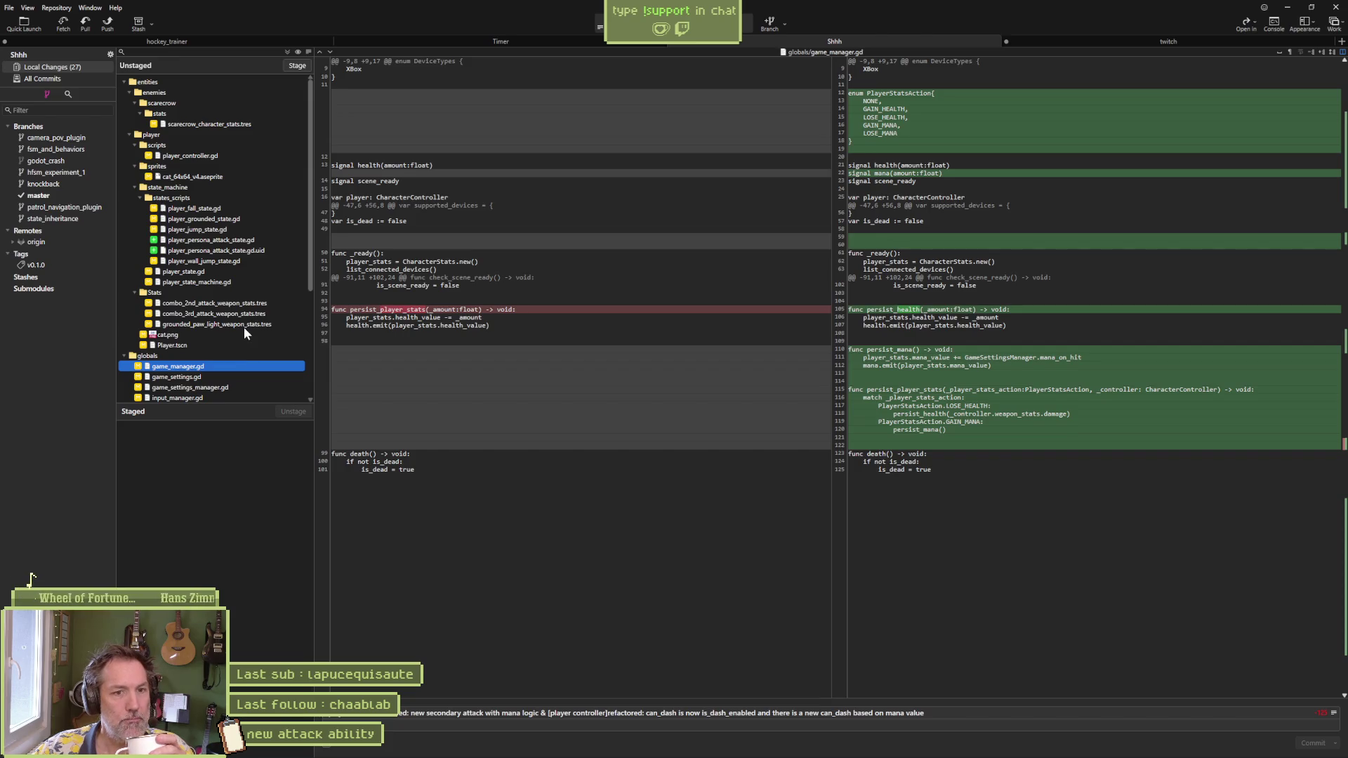
Step: Review game_settings.gd and append 'added: new mana on hit value added' to the commit message
click(203, 379)
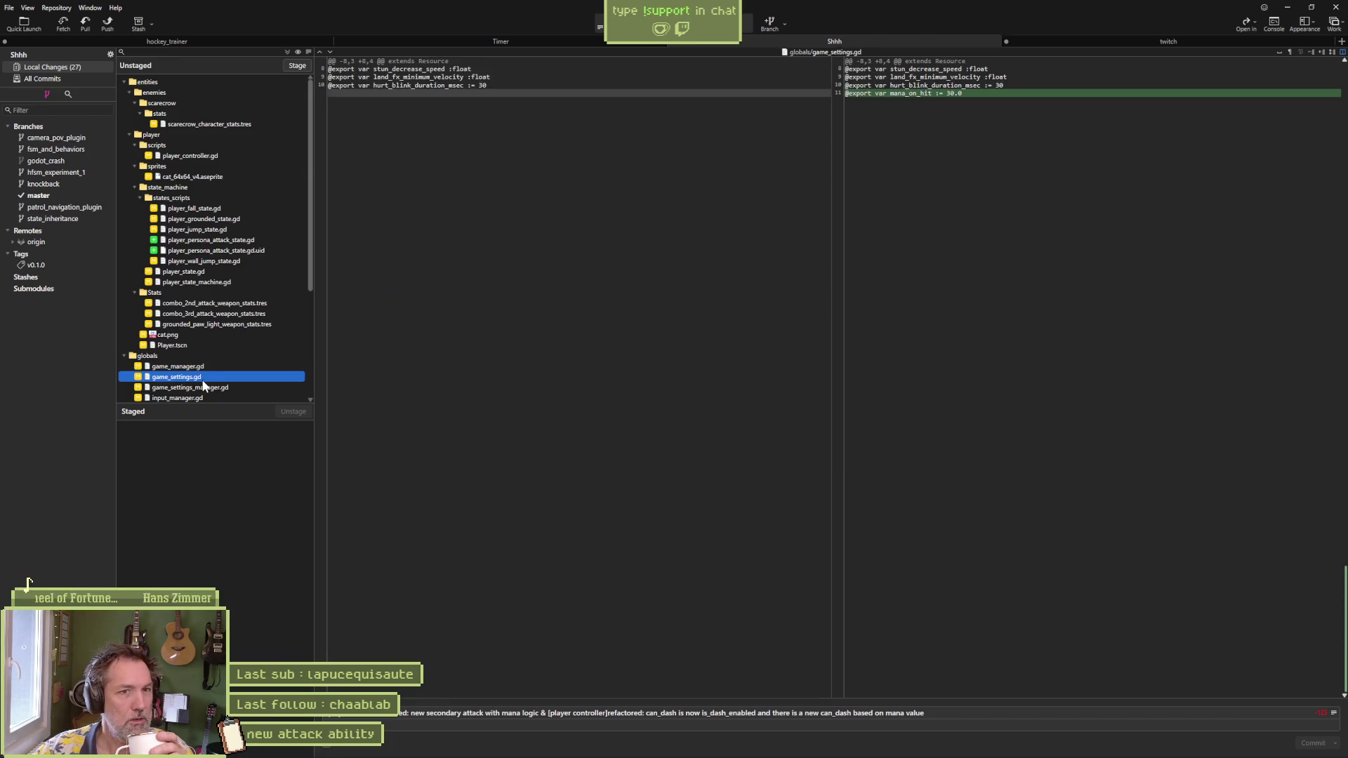
scroll(229, 267, down, 4)
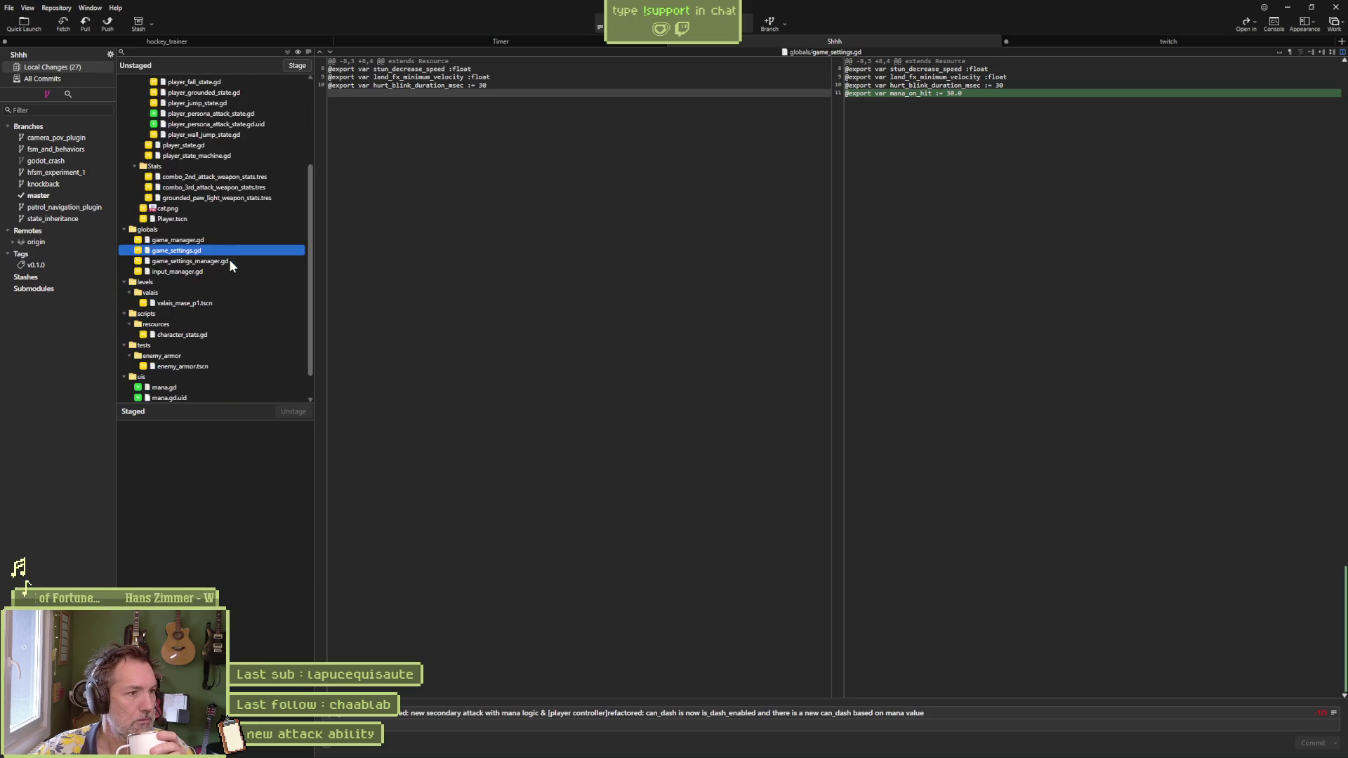
click(969, 711)
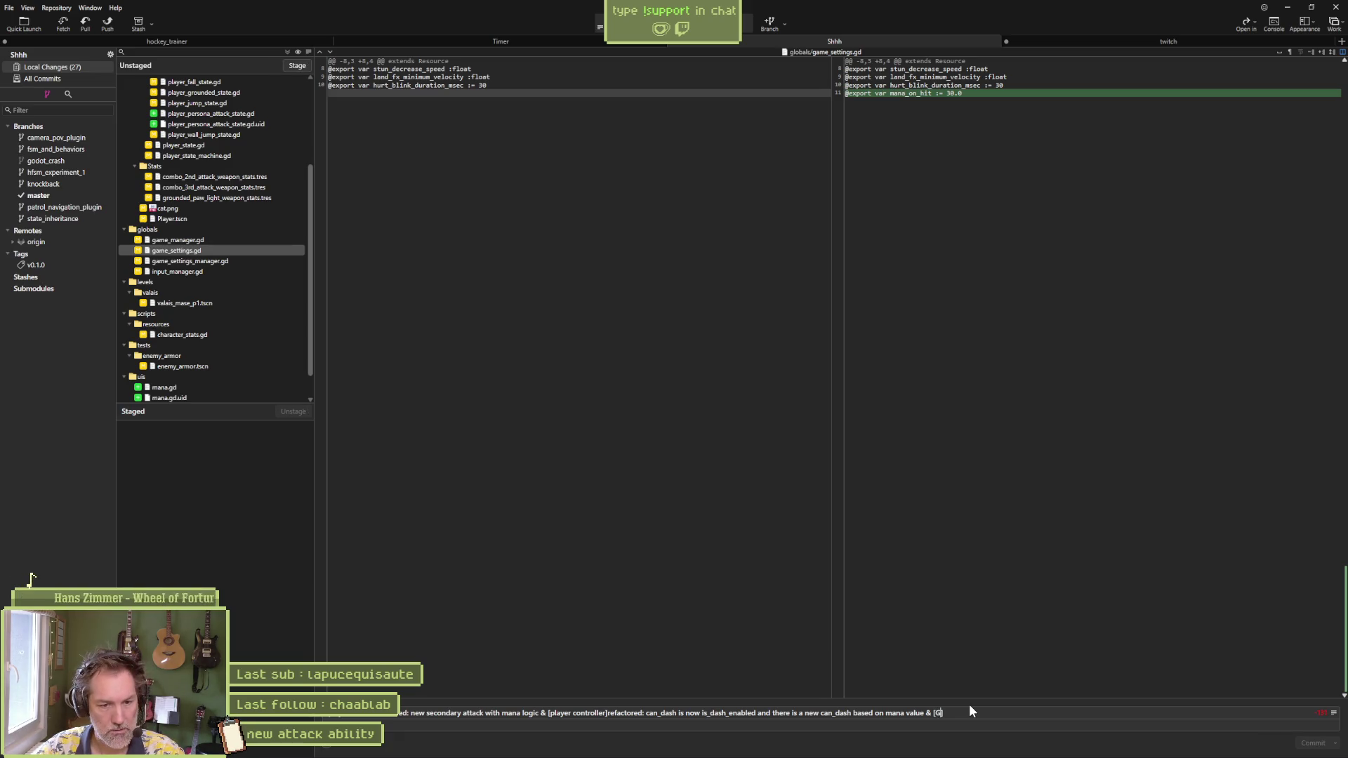
text(ad)
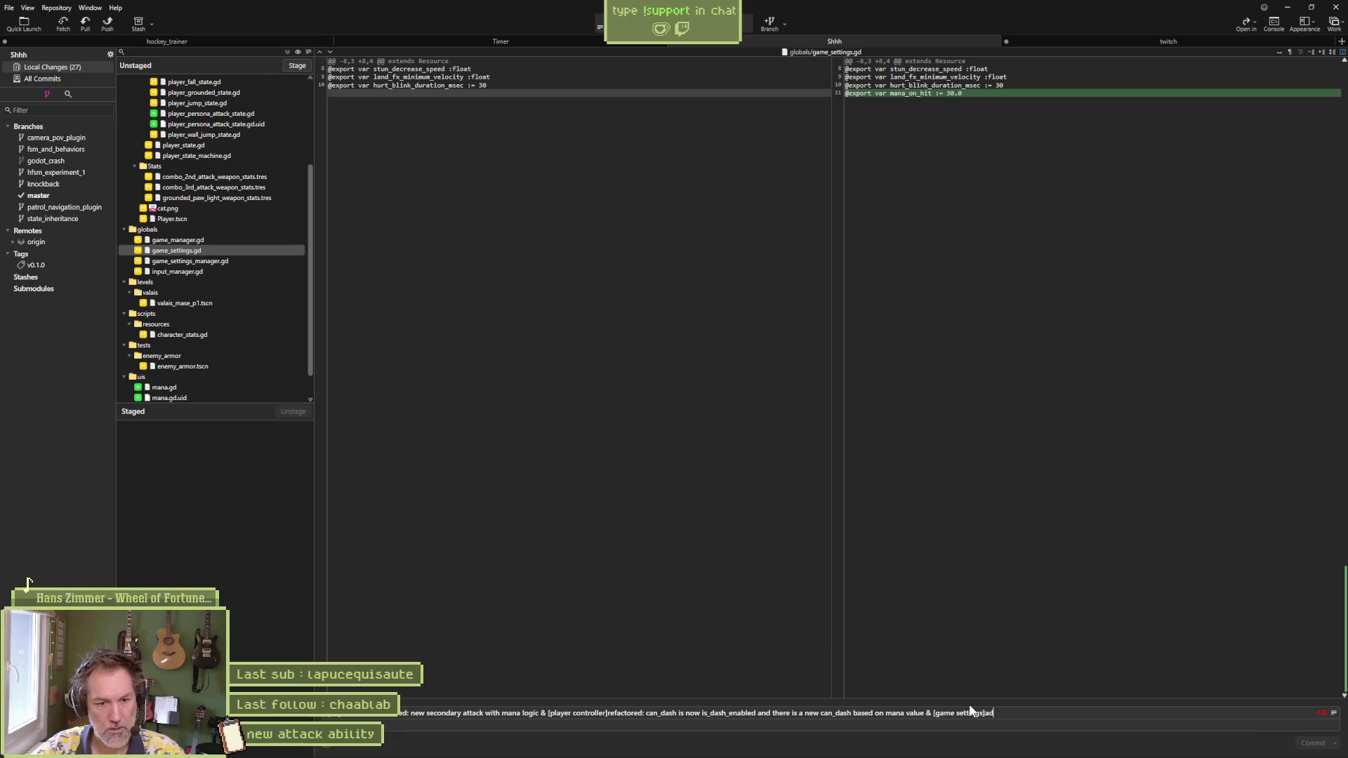
text(ded: new mana on hit)
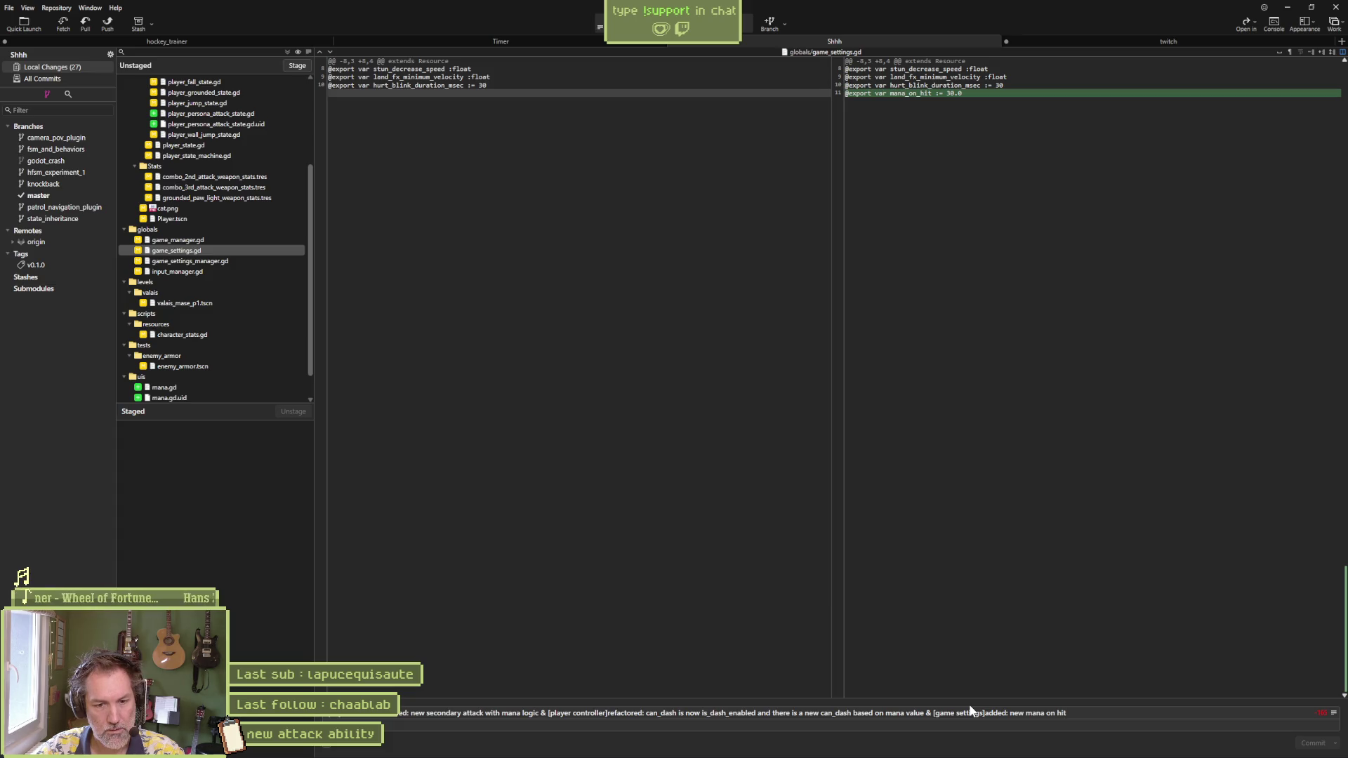
text( value added)
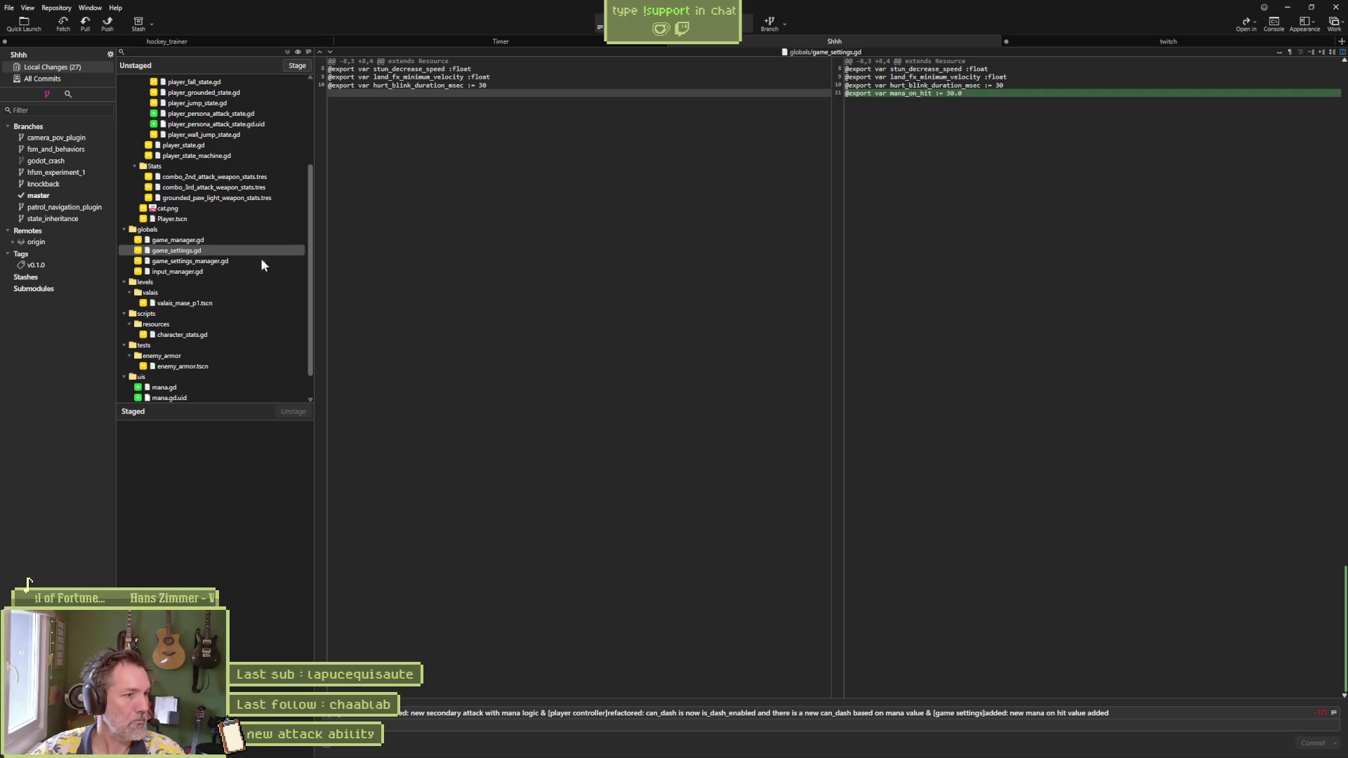
Step: Review the settings manager and input manager diffs and append '& [input manager]added: new secondary attack inputs'
click(209, 260)
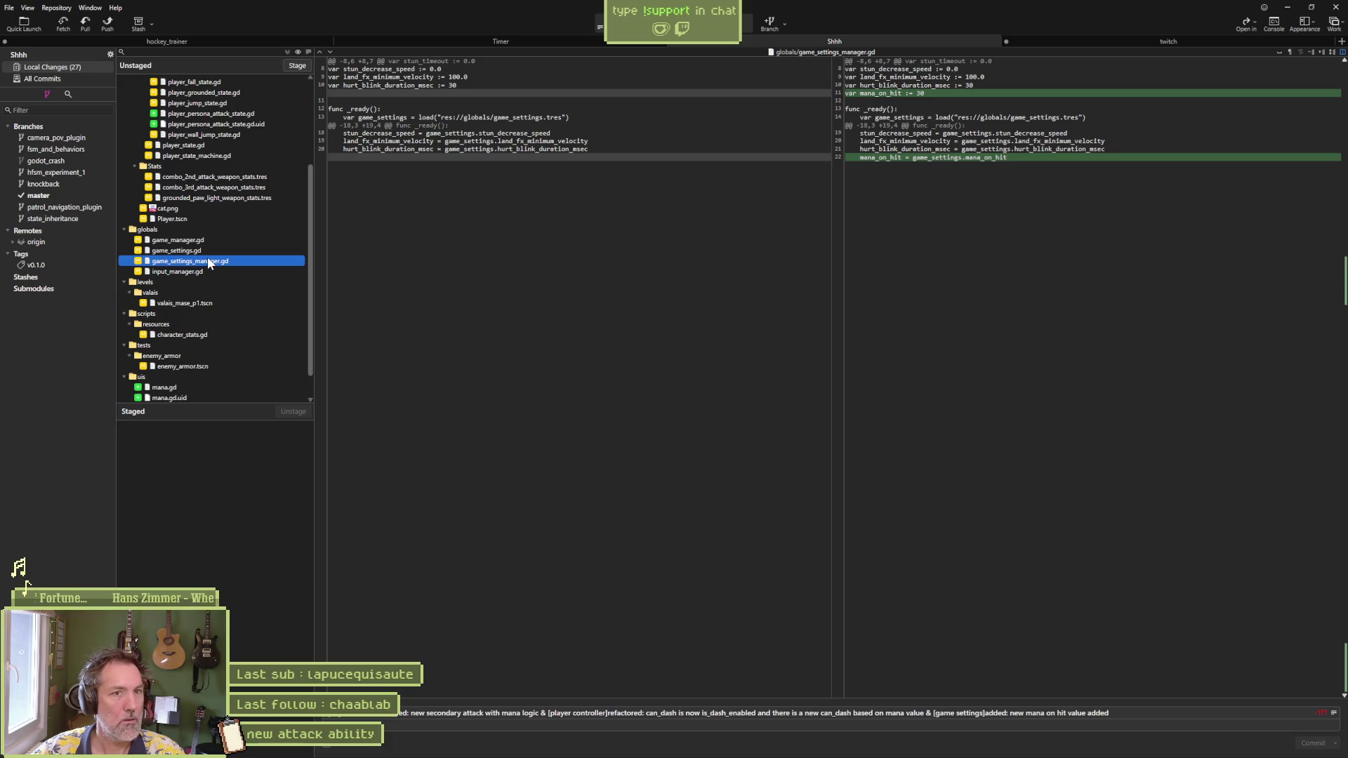
click(207, 271)
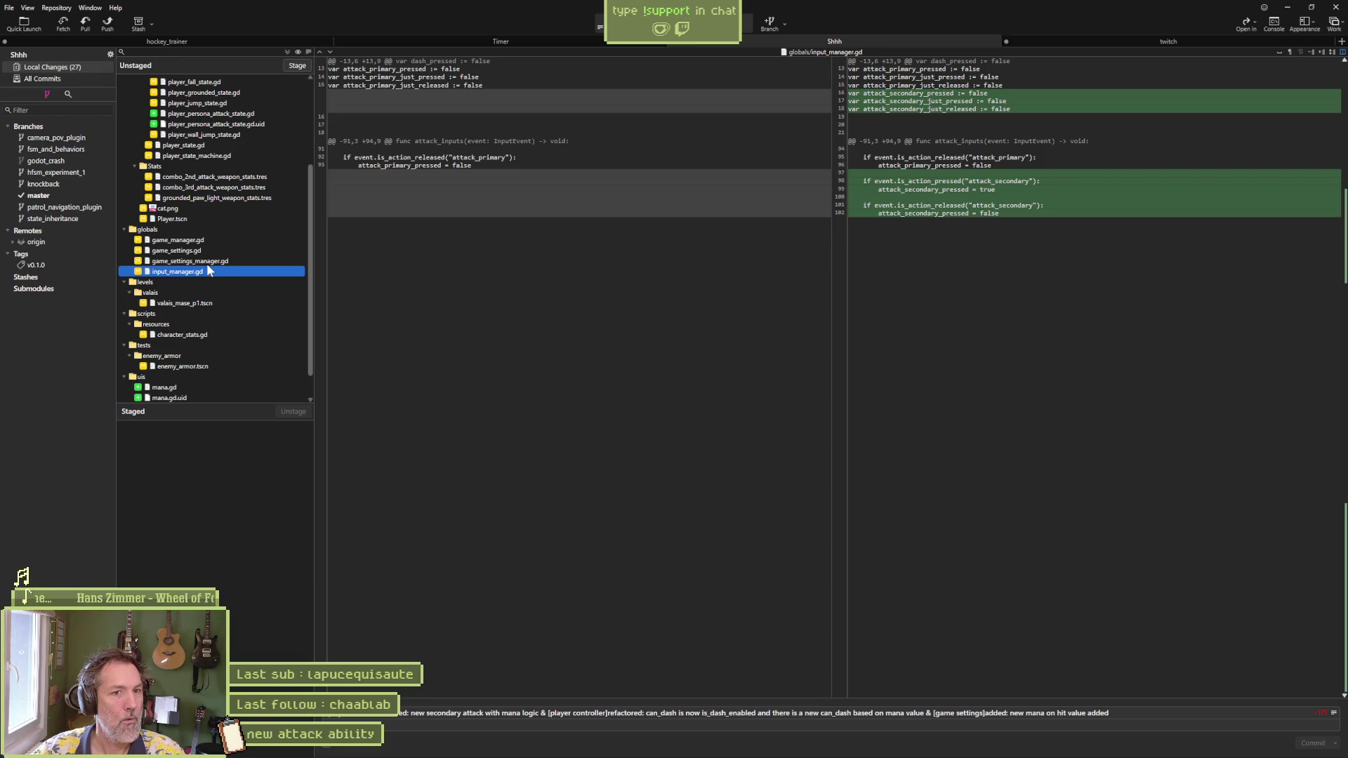
click(1140, 714)
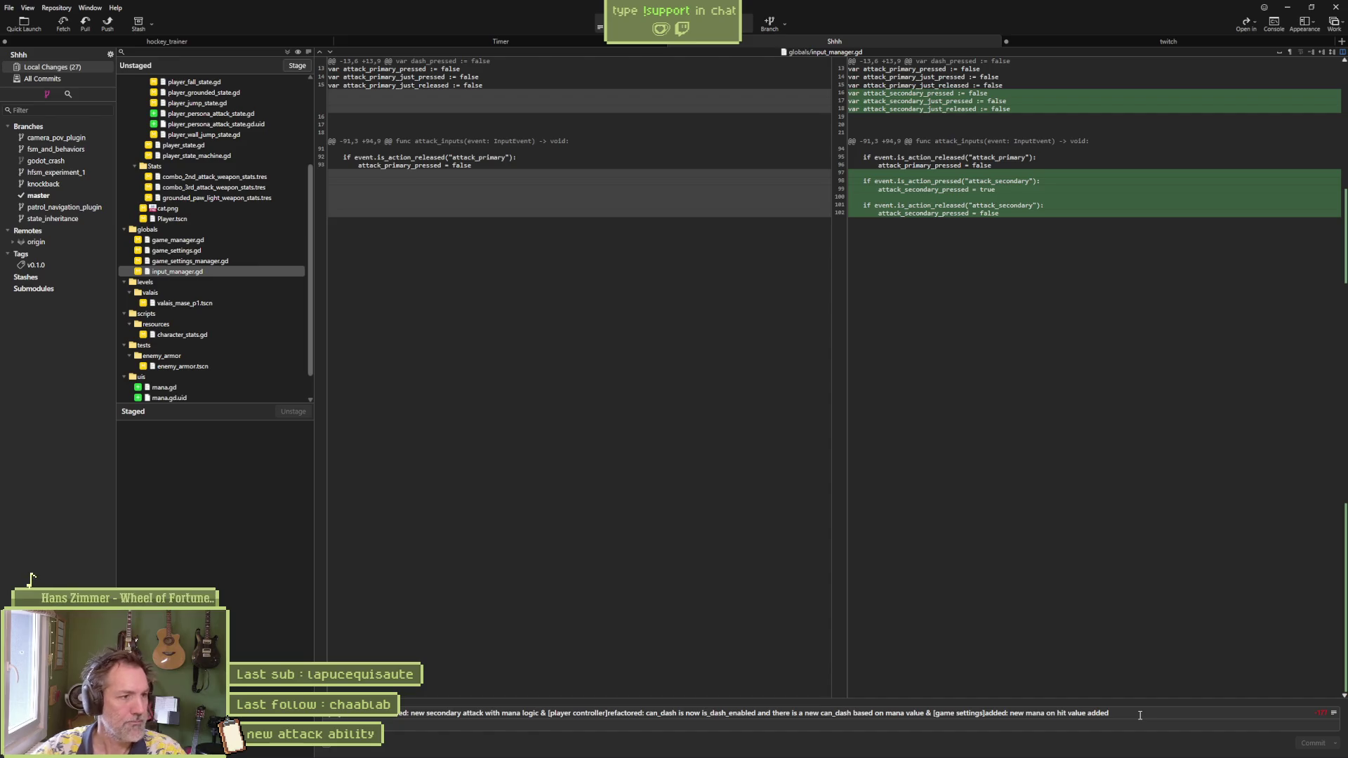
text( & [)
text(input manag)
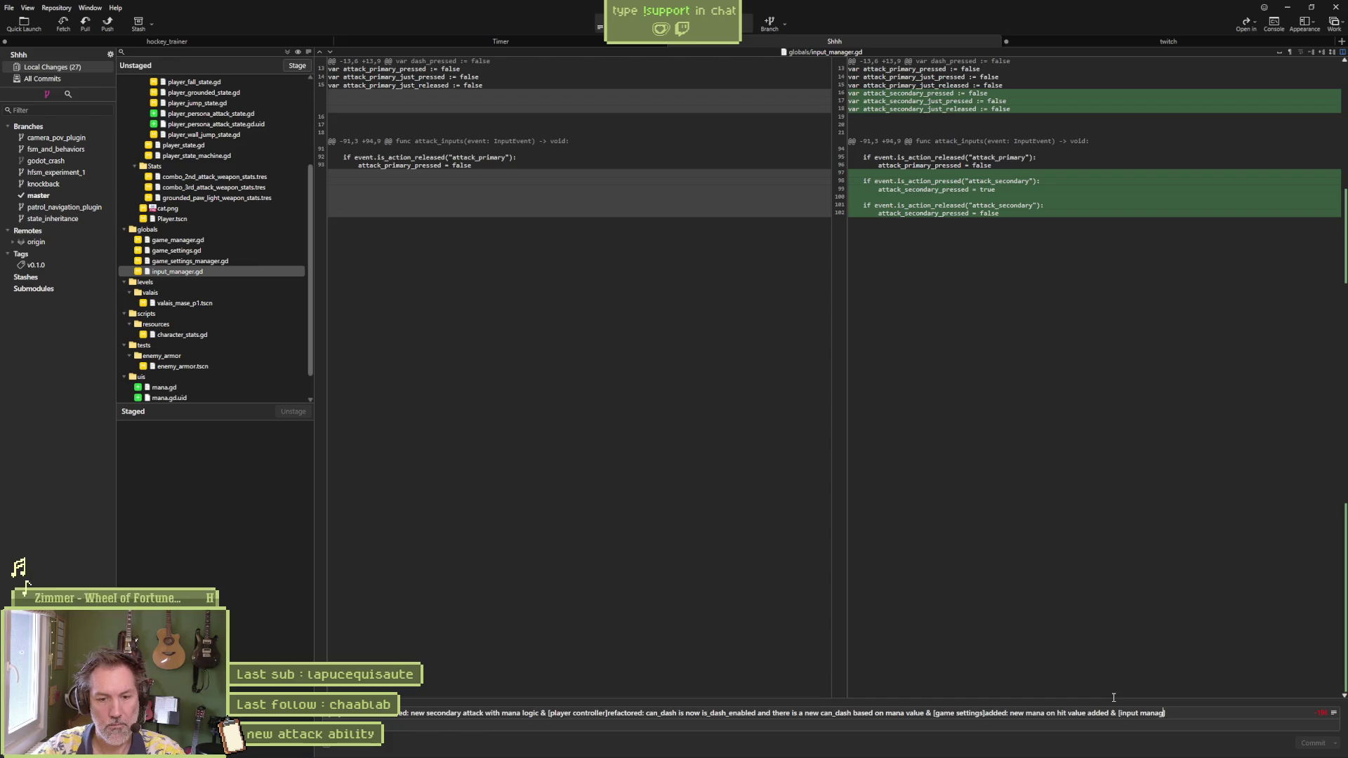
text(er]added: new)
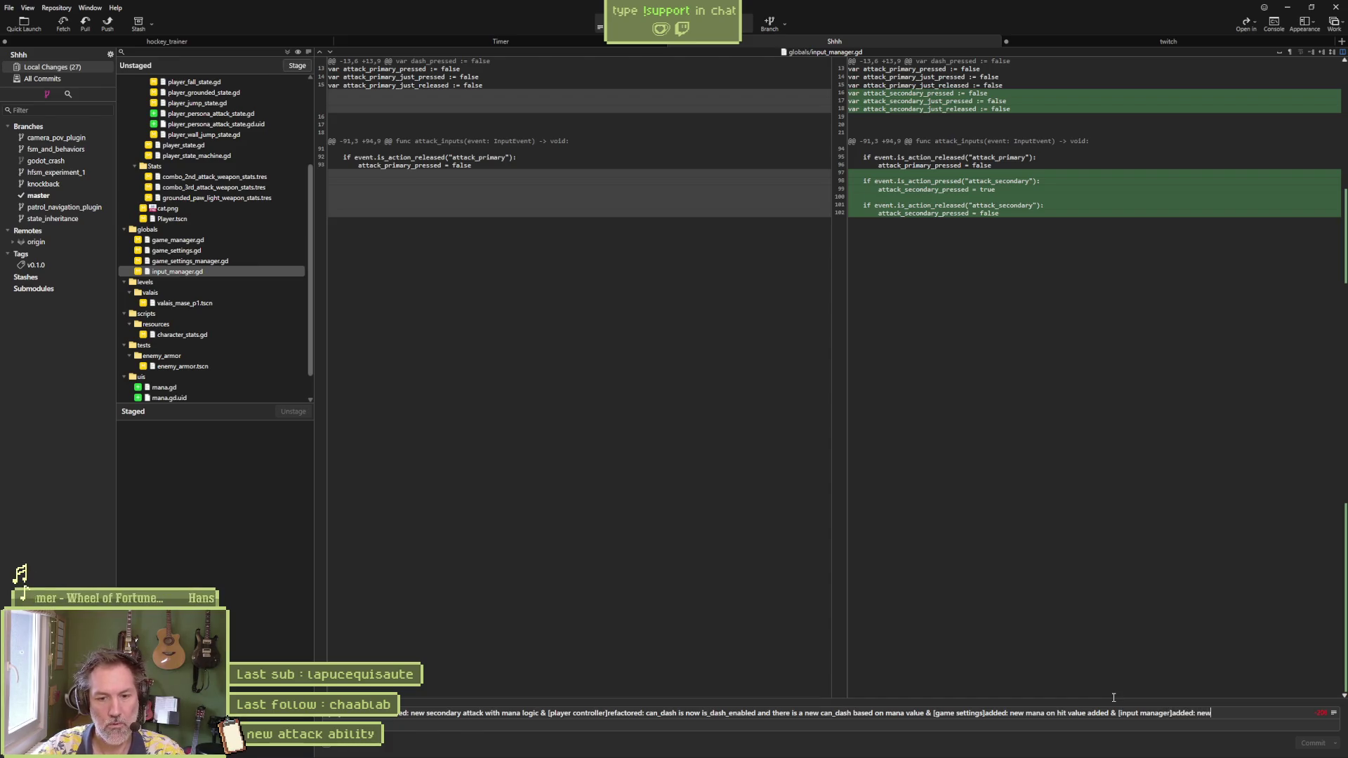
text( secondary attack inputs)
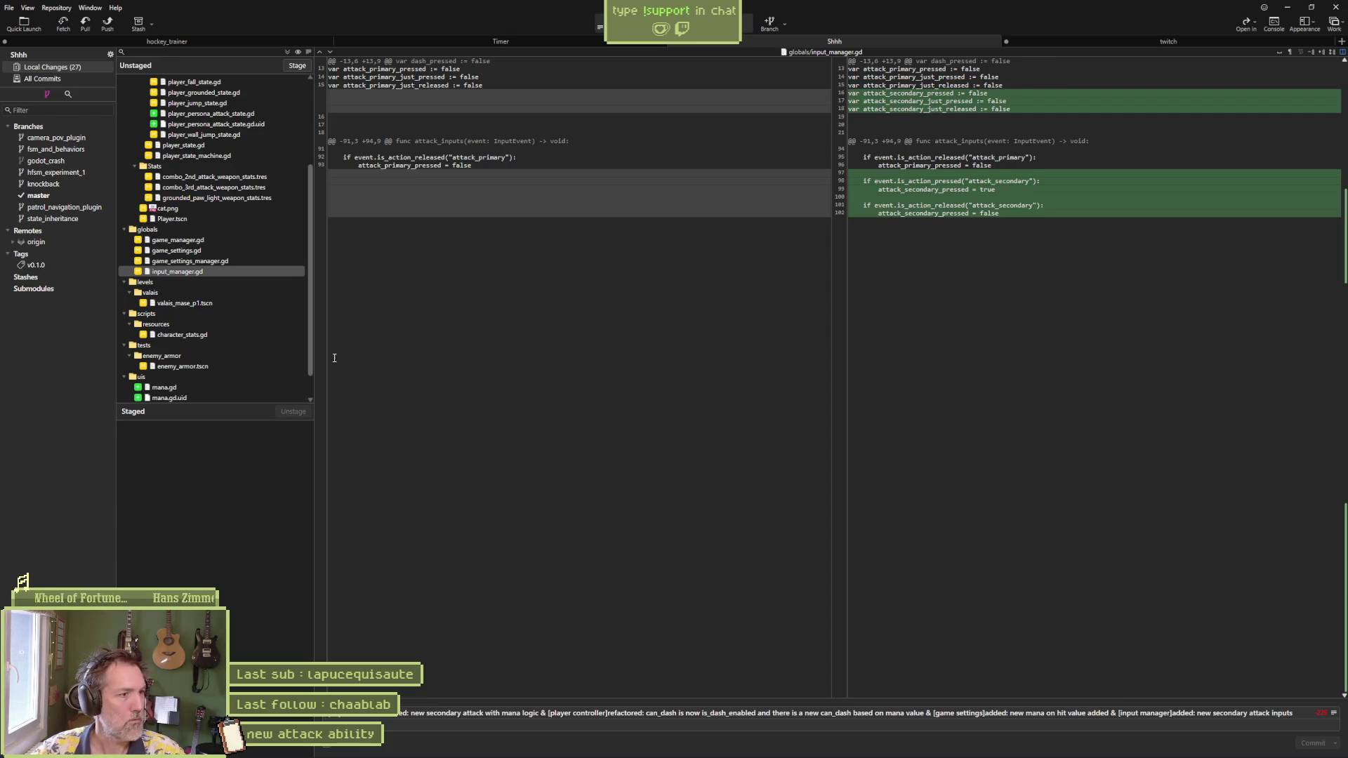
Step: Review the scene, character_stats.gd and mana.gd diffs, then append a '[ui]added: mana progress bar' note
click(208, 303)
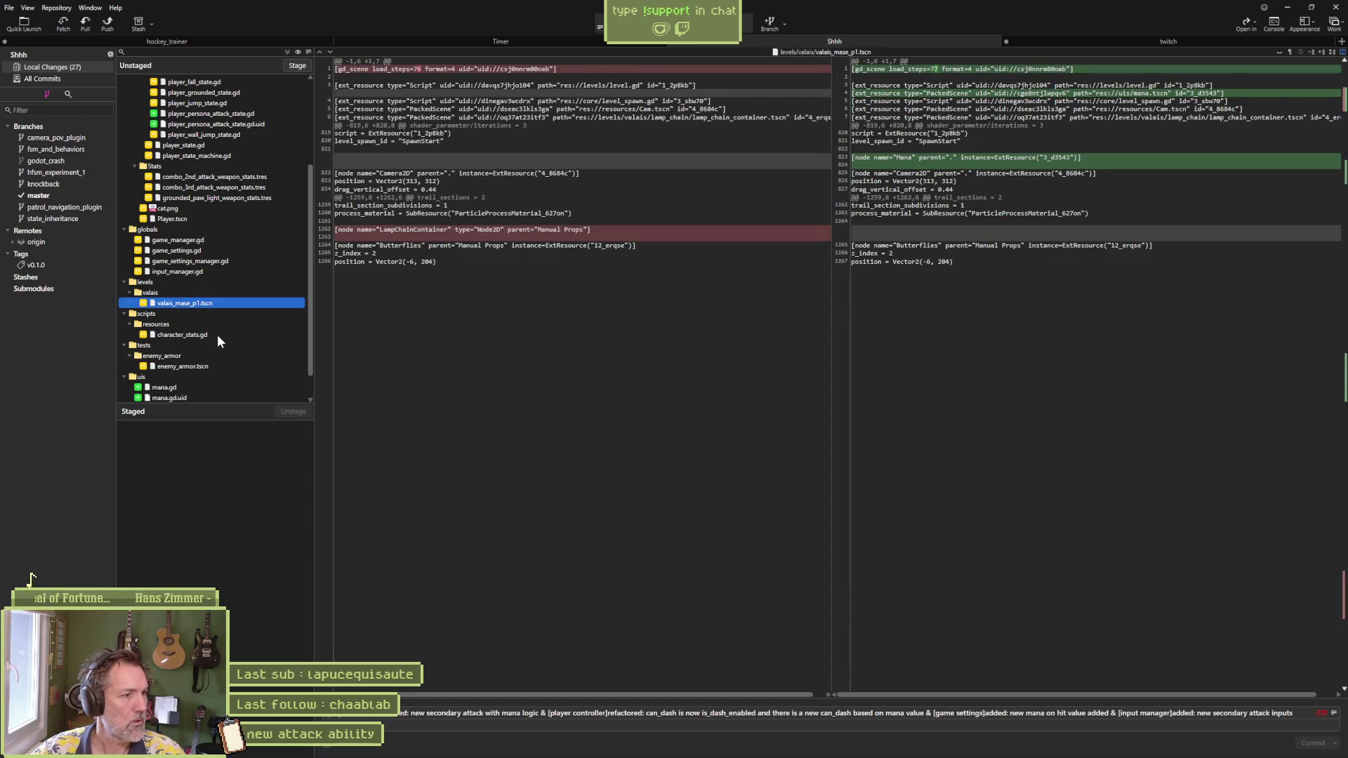
click(217, 335)
mouse_move(945, 101)
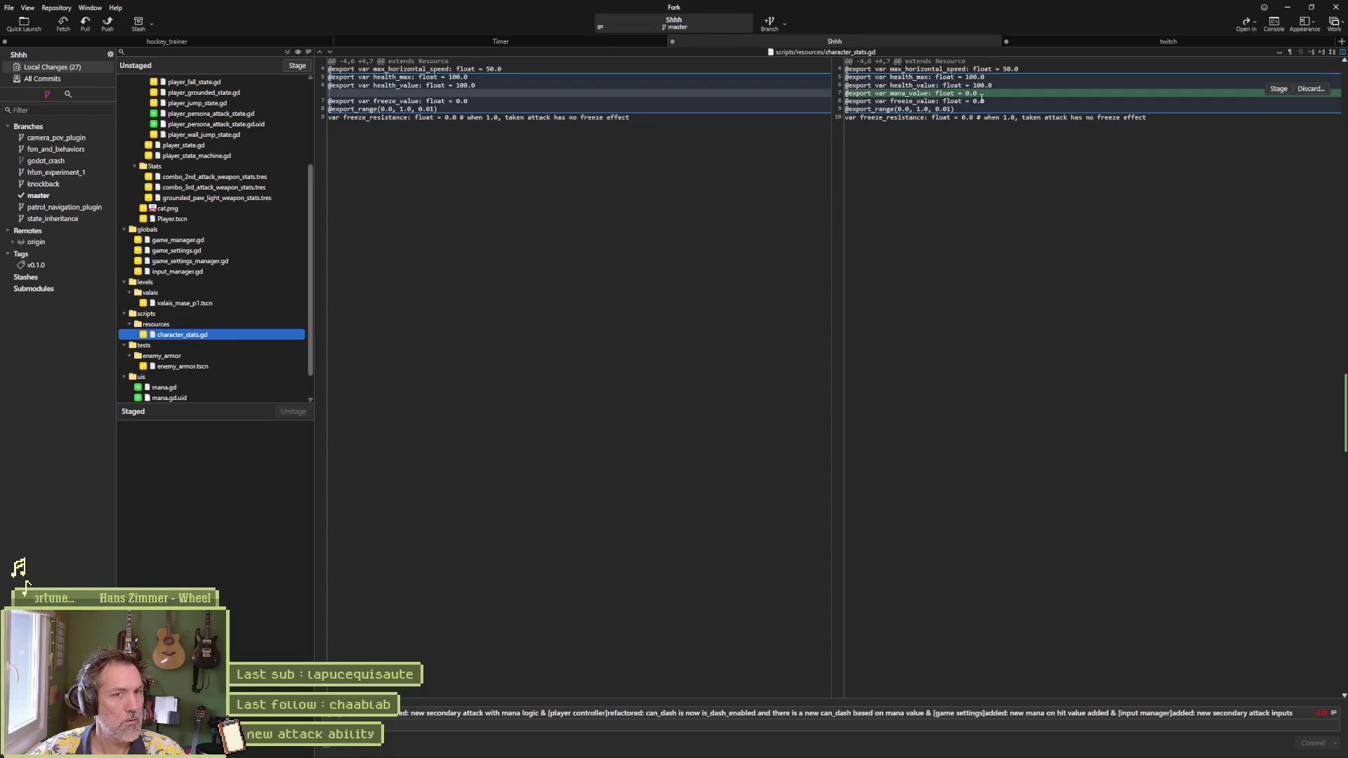
scroll(249, 366, down, 2)
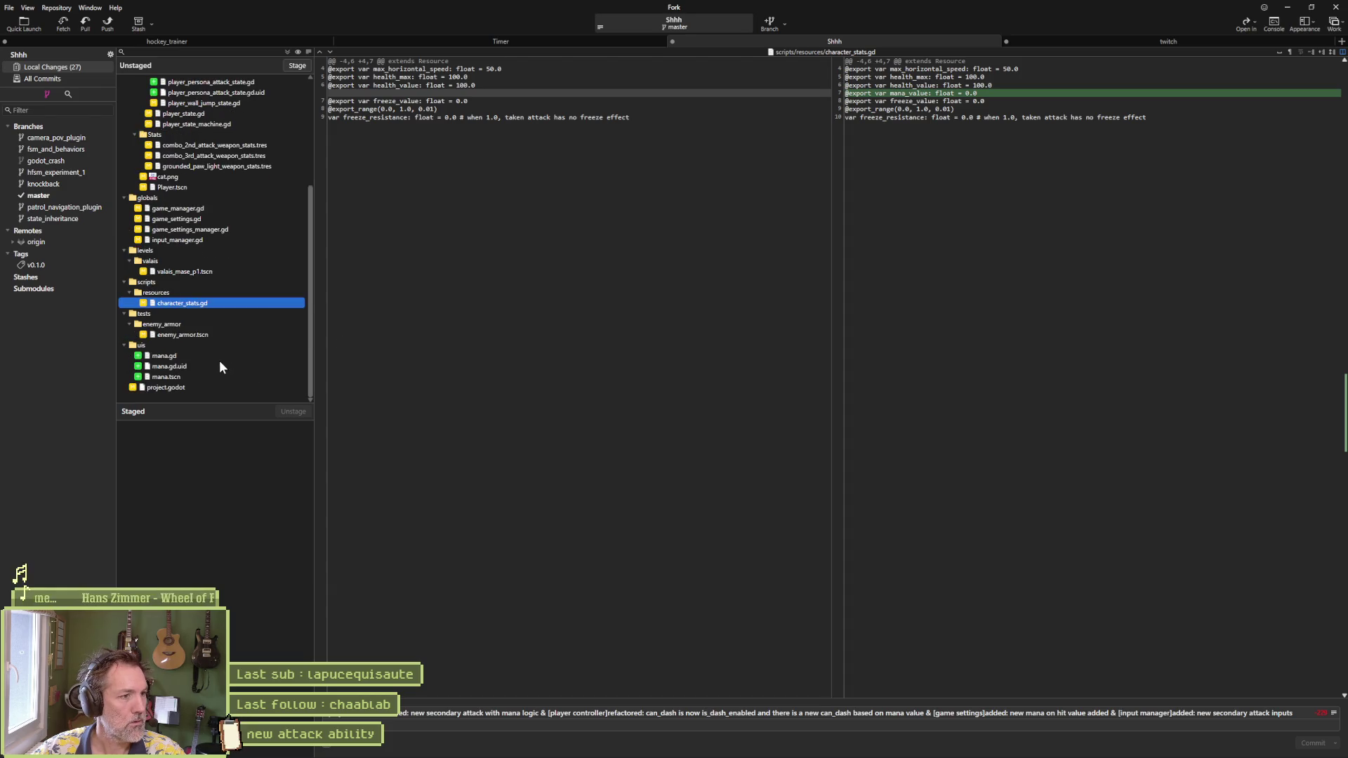
click(216, 355)
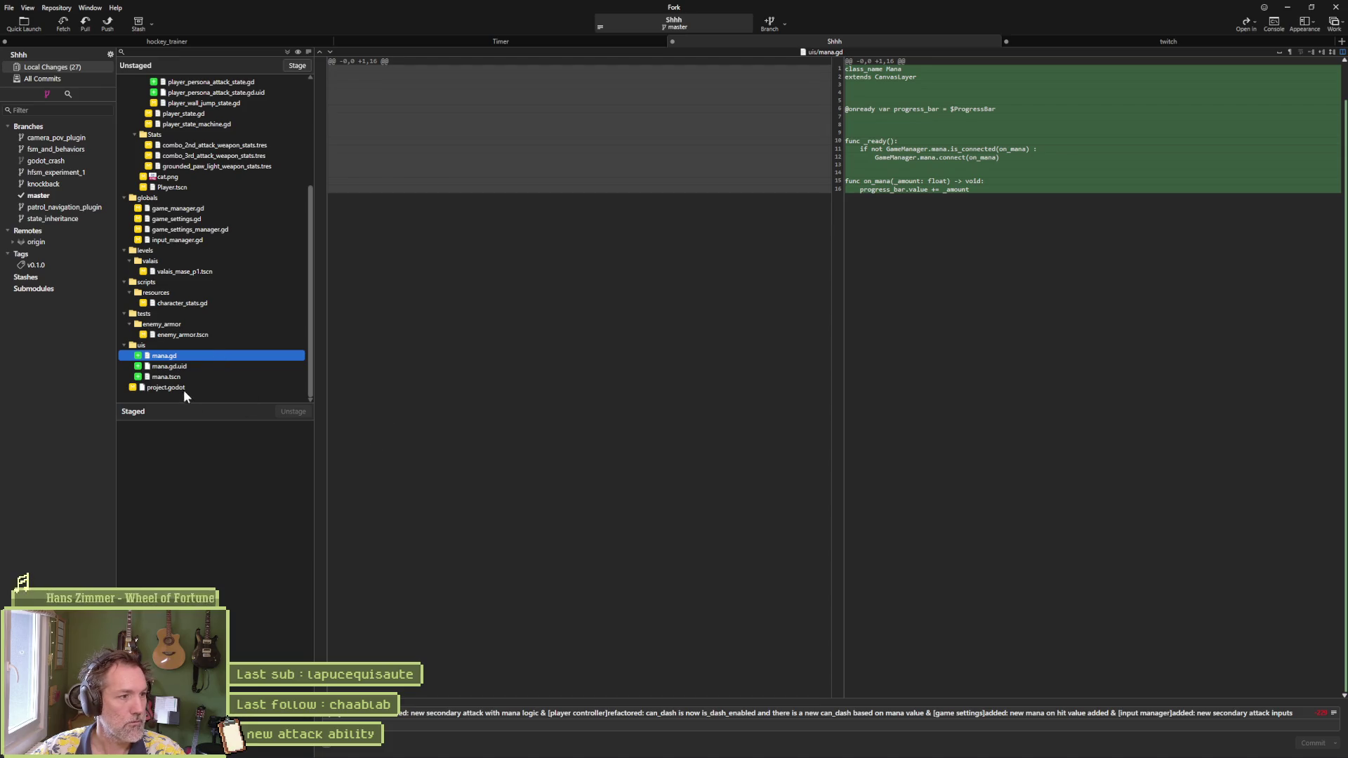
click(1294, 713)
text([ui])
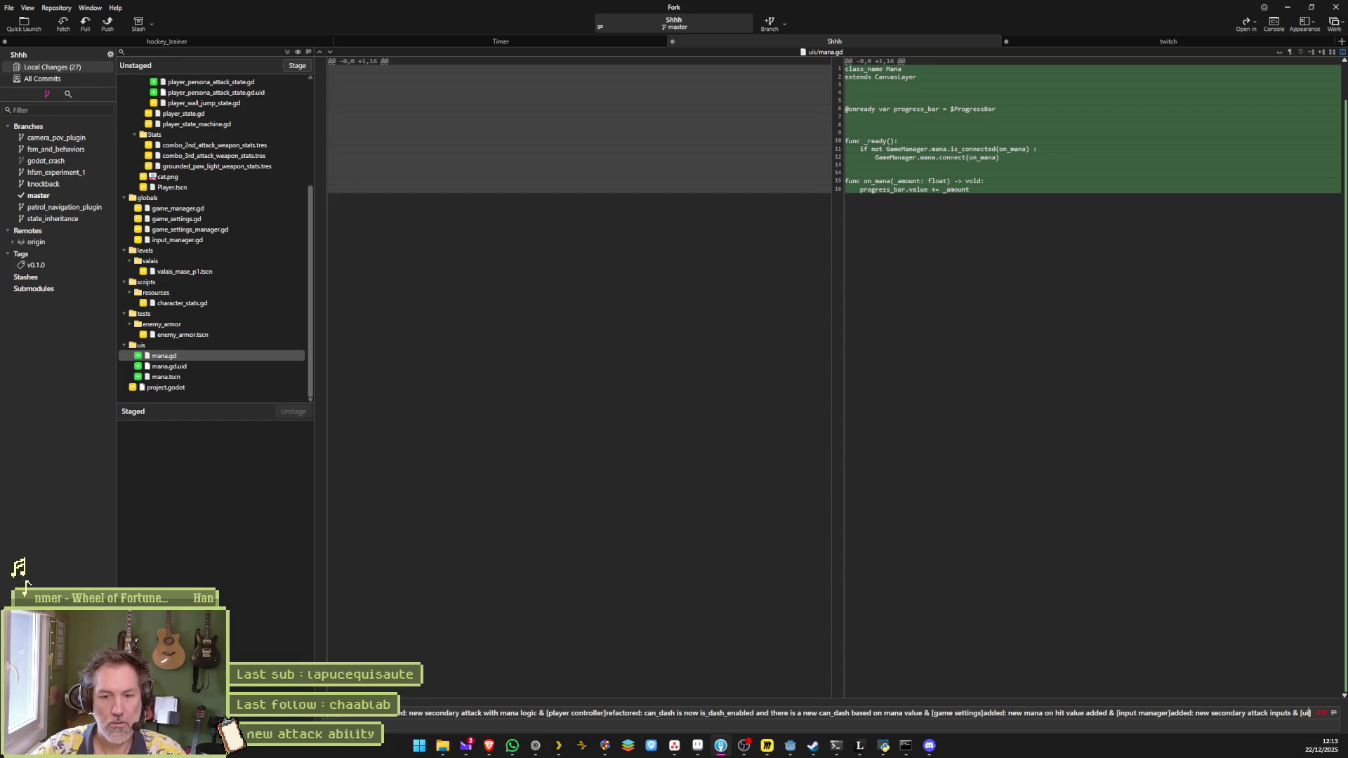
text(added:)
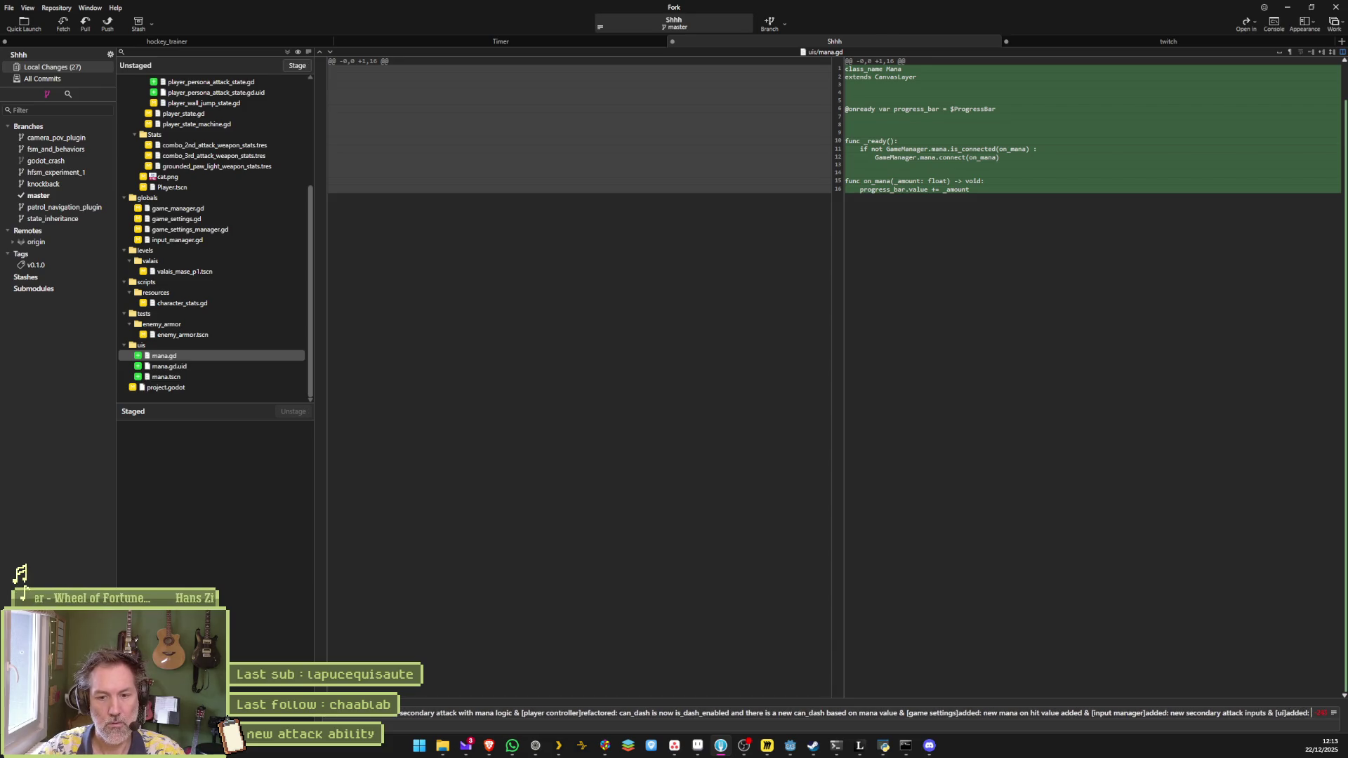
text( mana hea)
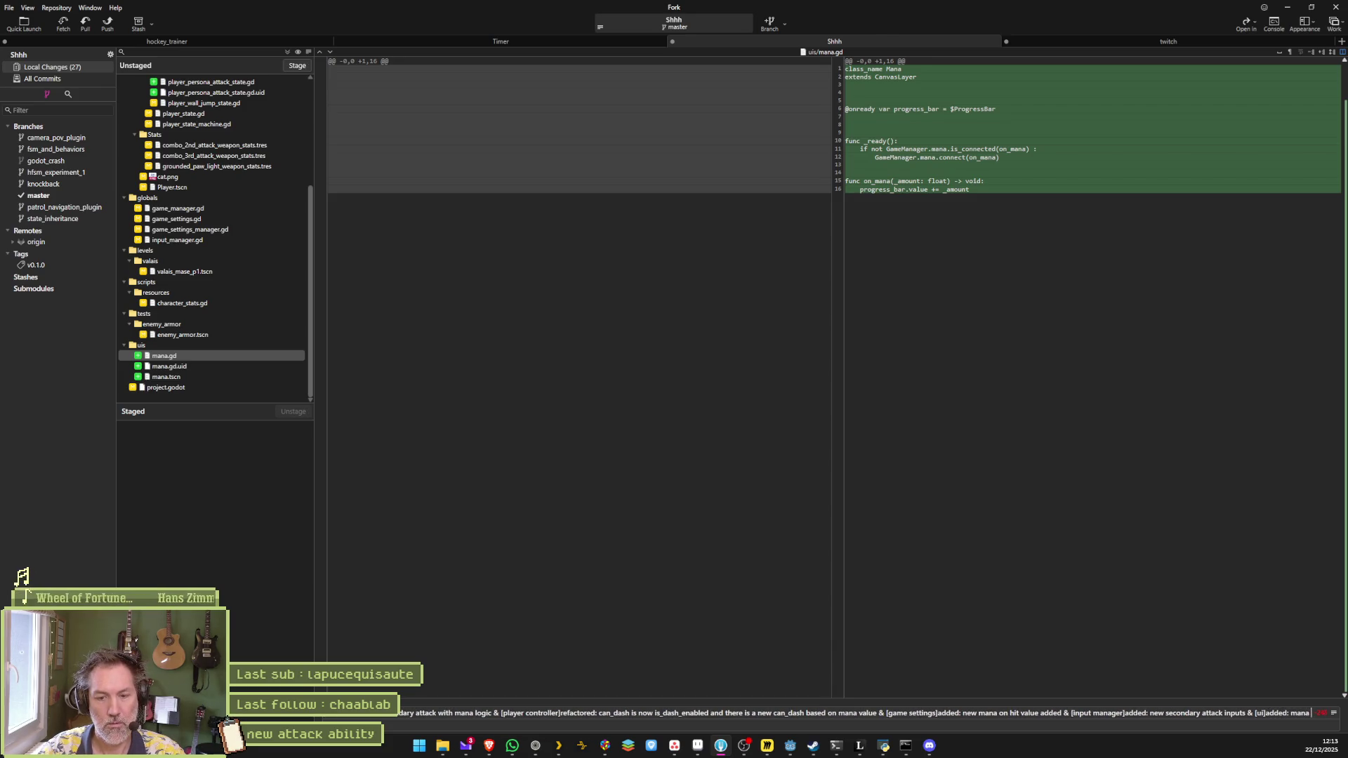
key(BackSpace)
key(BackSpace)
key(BackSpace)
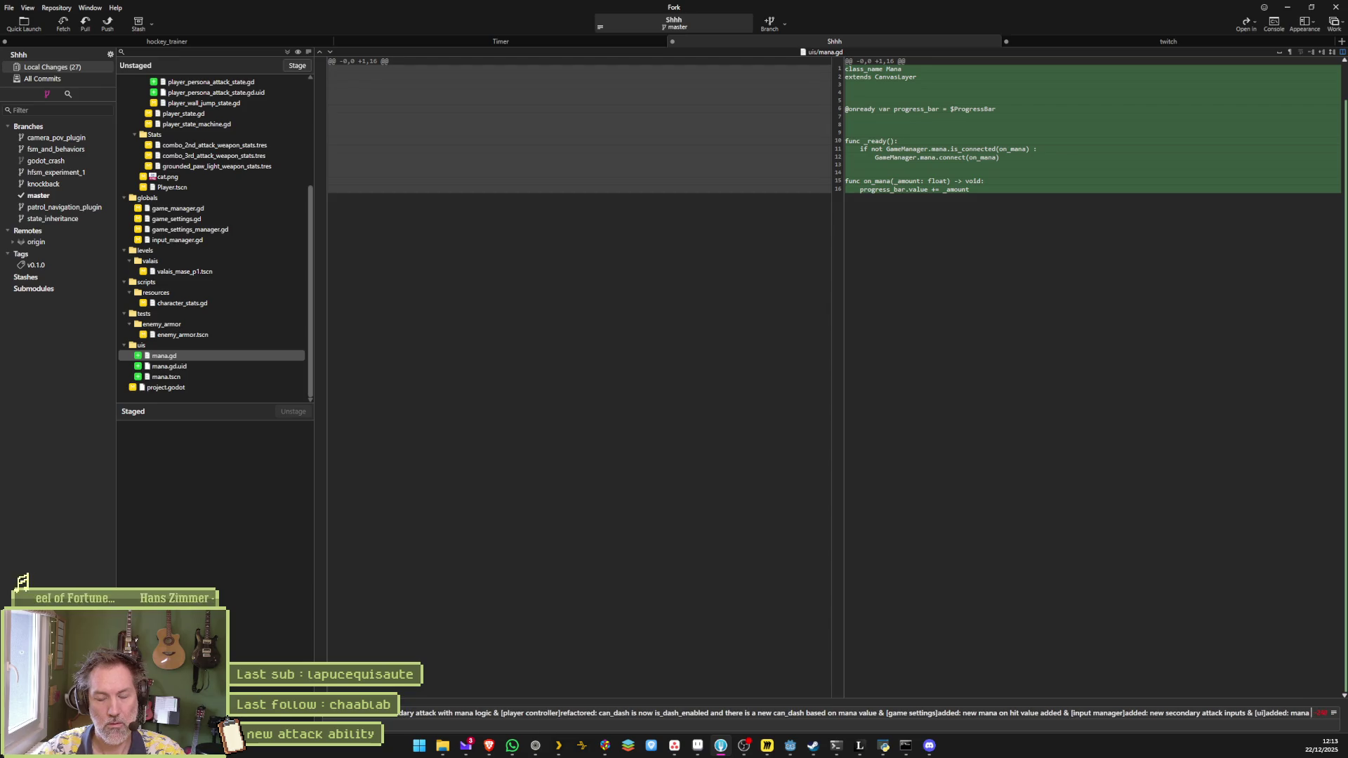
text(progress bar)
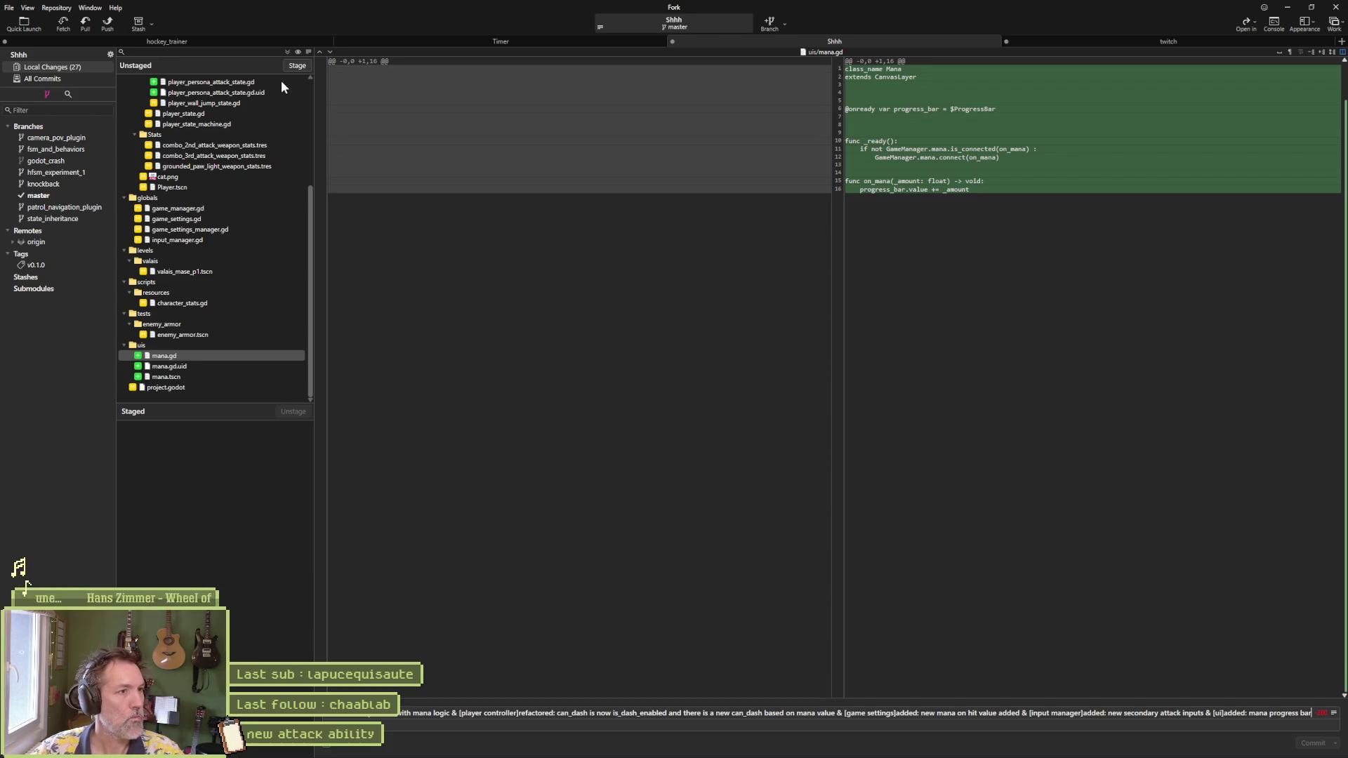
Step: Stage all 27 changed files and commit them
key(ctrl+shift+s)
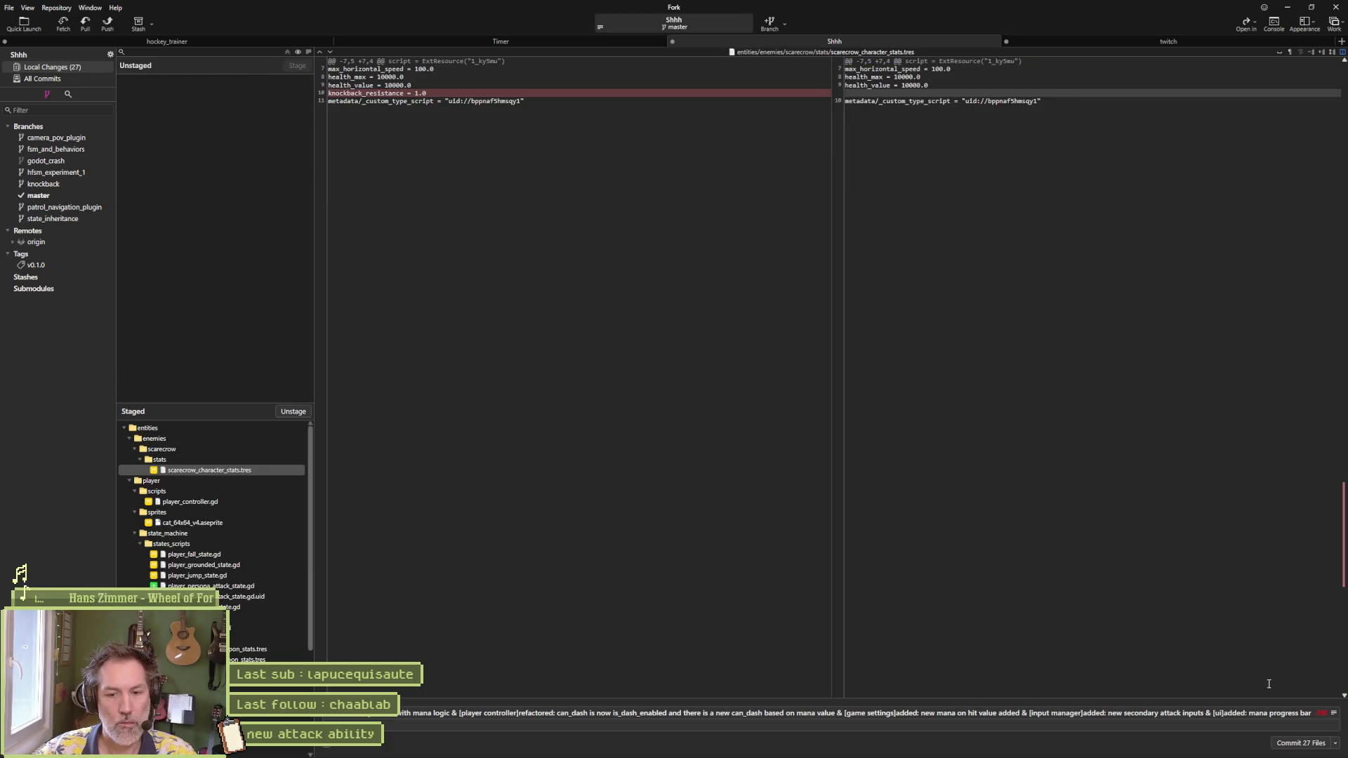
click(811, 749)
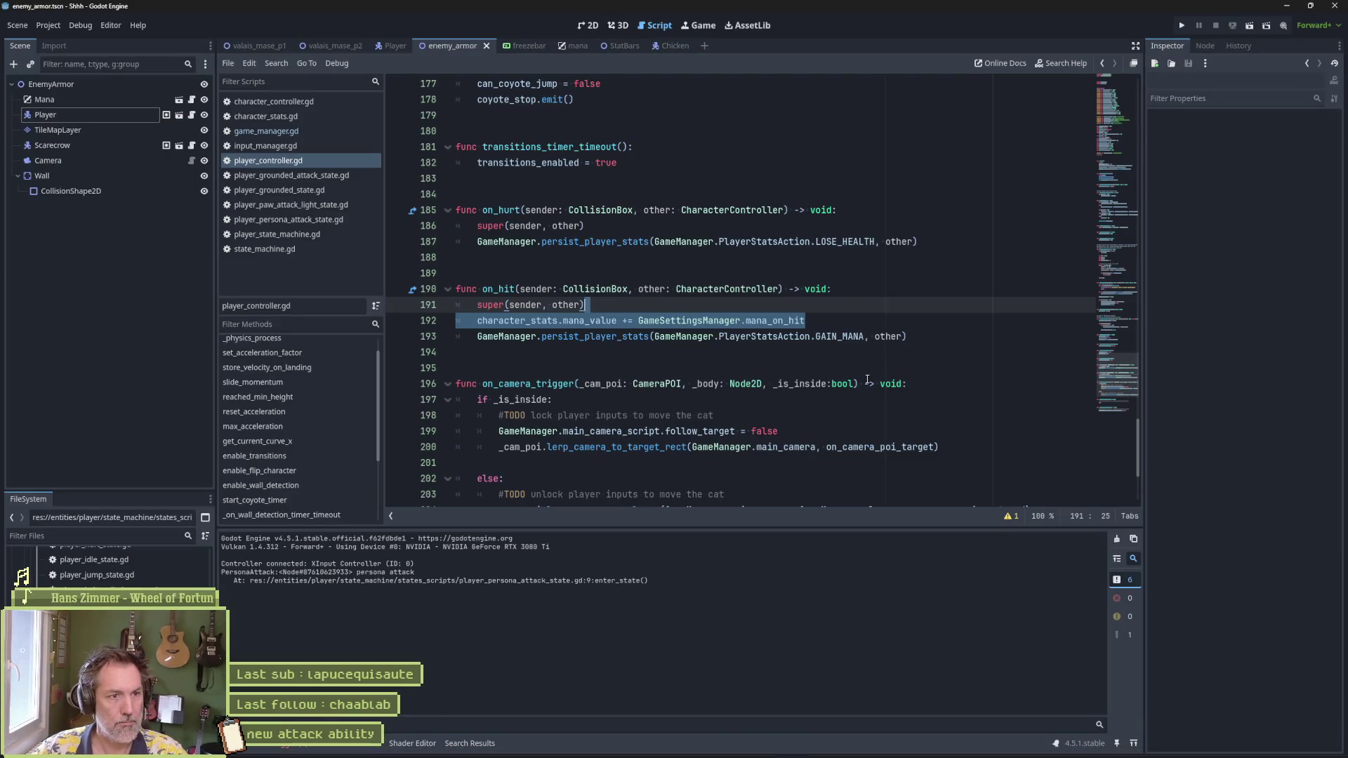
click(1287, 6)
click(1287, 744)
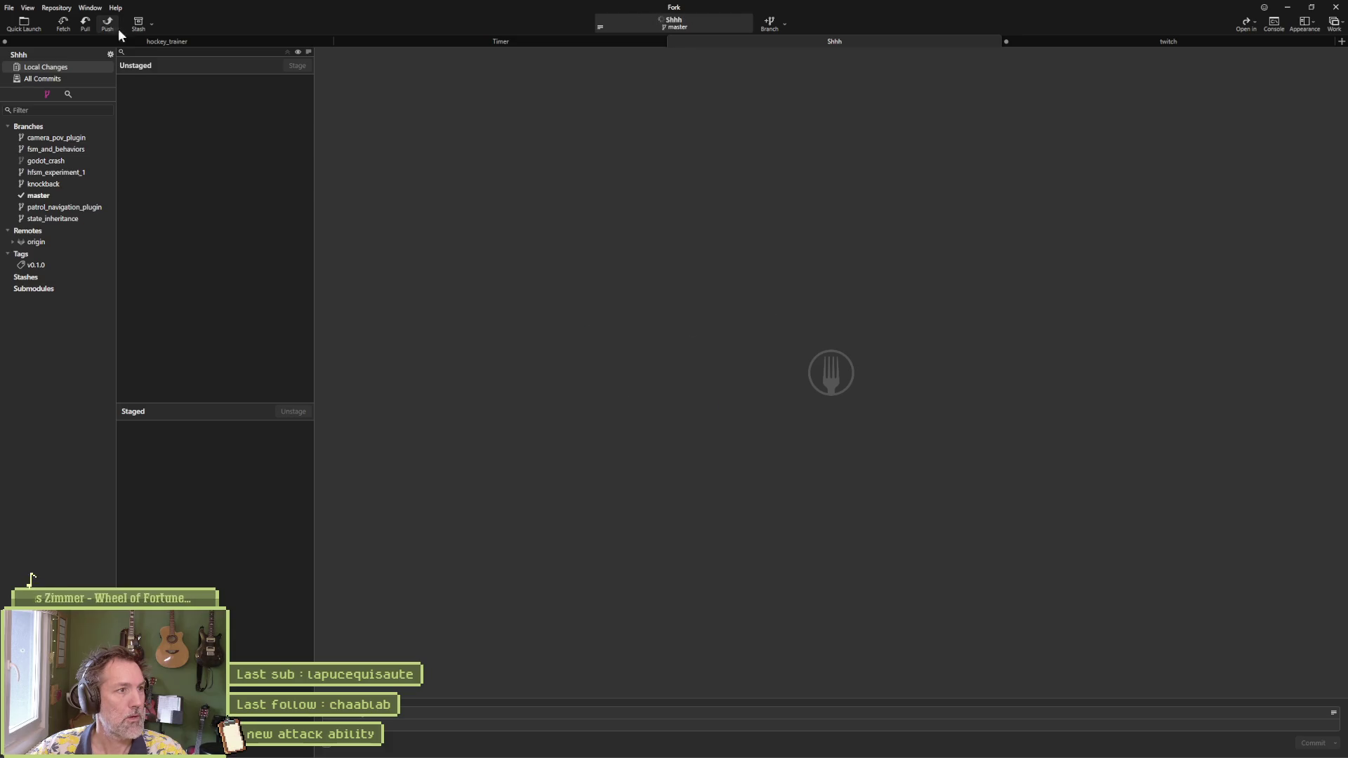
Step: Push master to origin, then minimize Fork and the drawing app
click(117, 27)
click(771, 413)
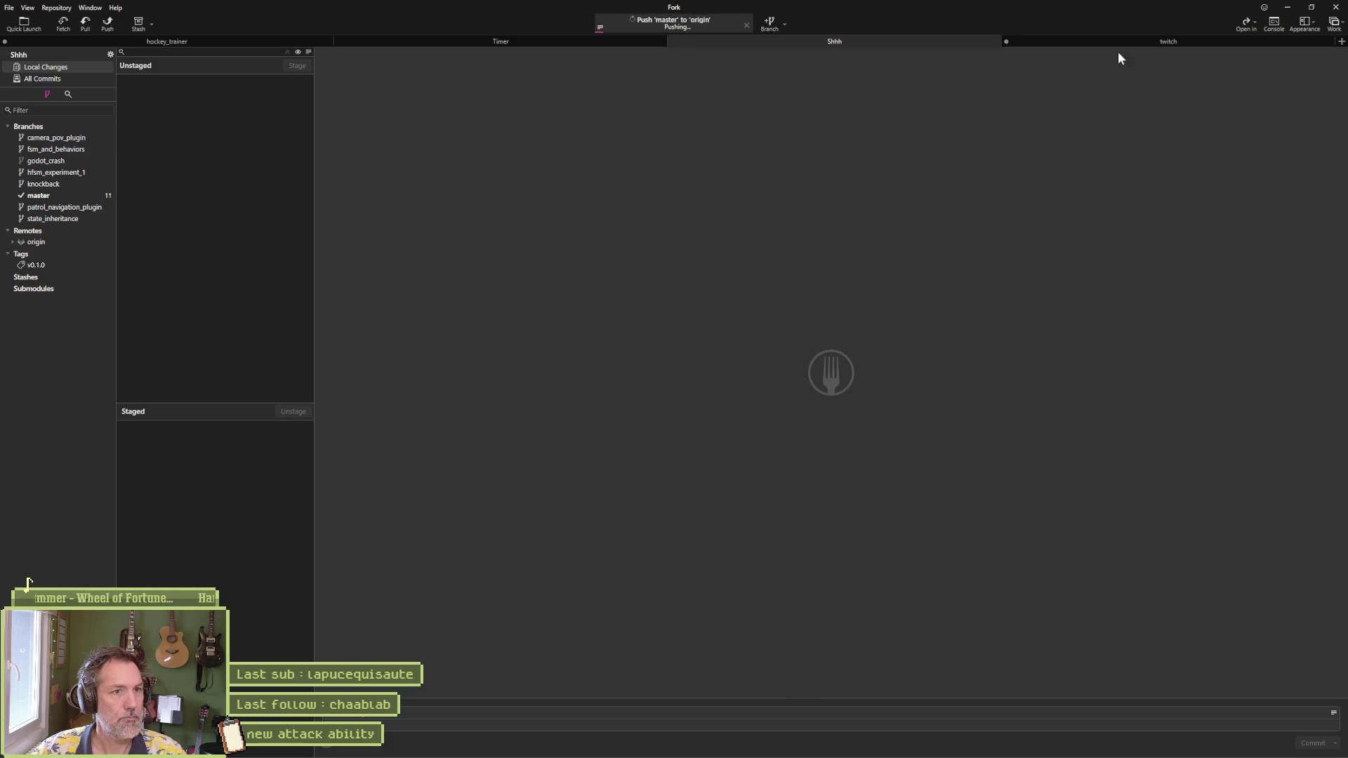
click(1289, 7)
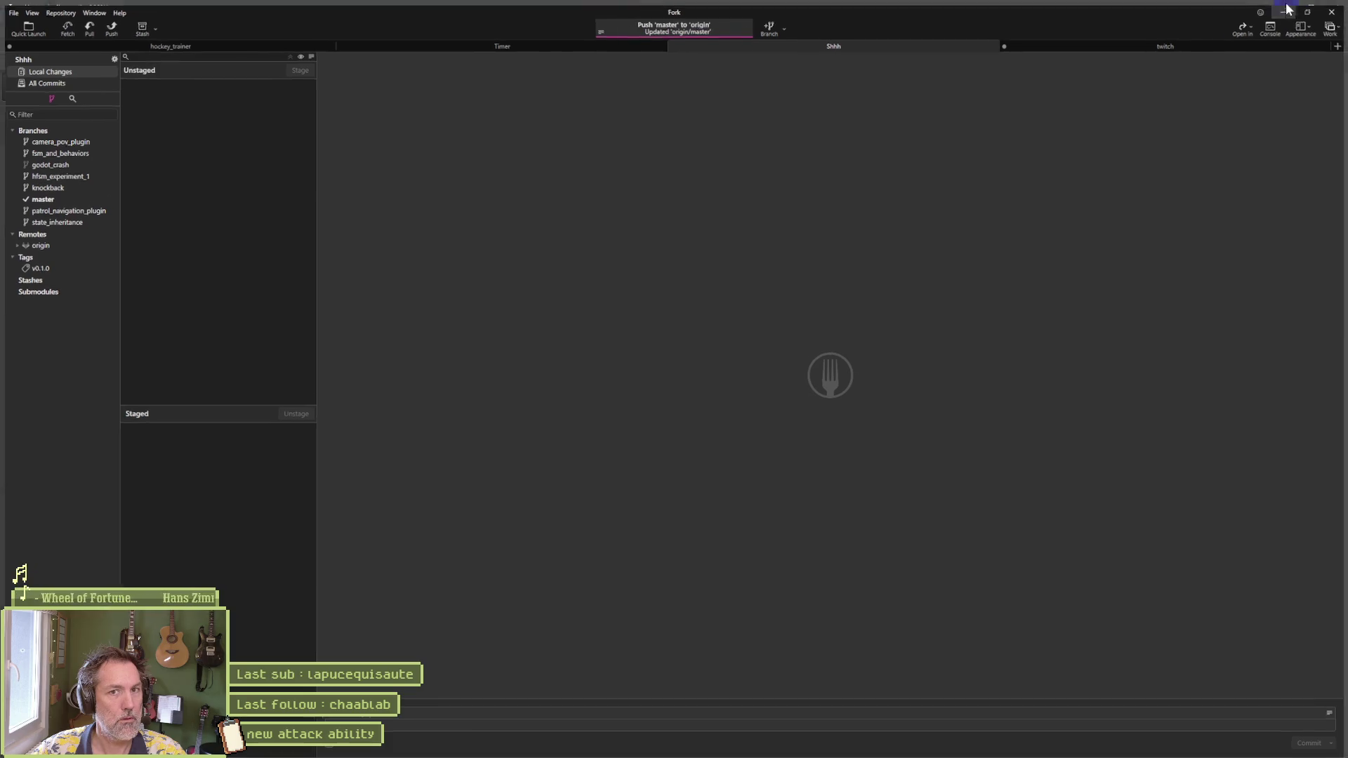
click(1294, 24)
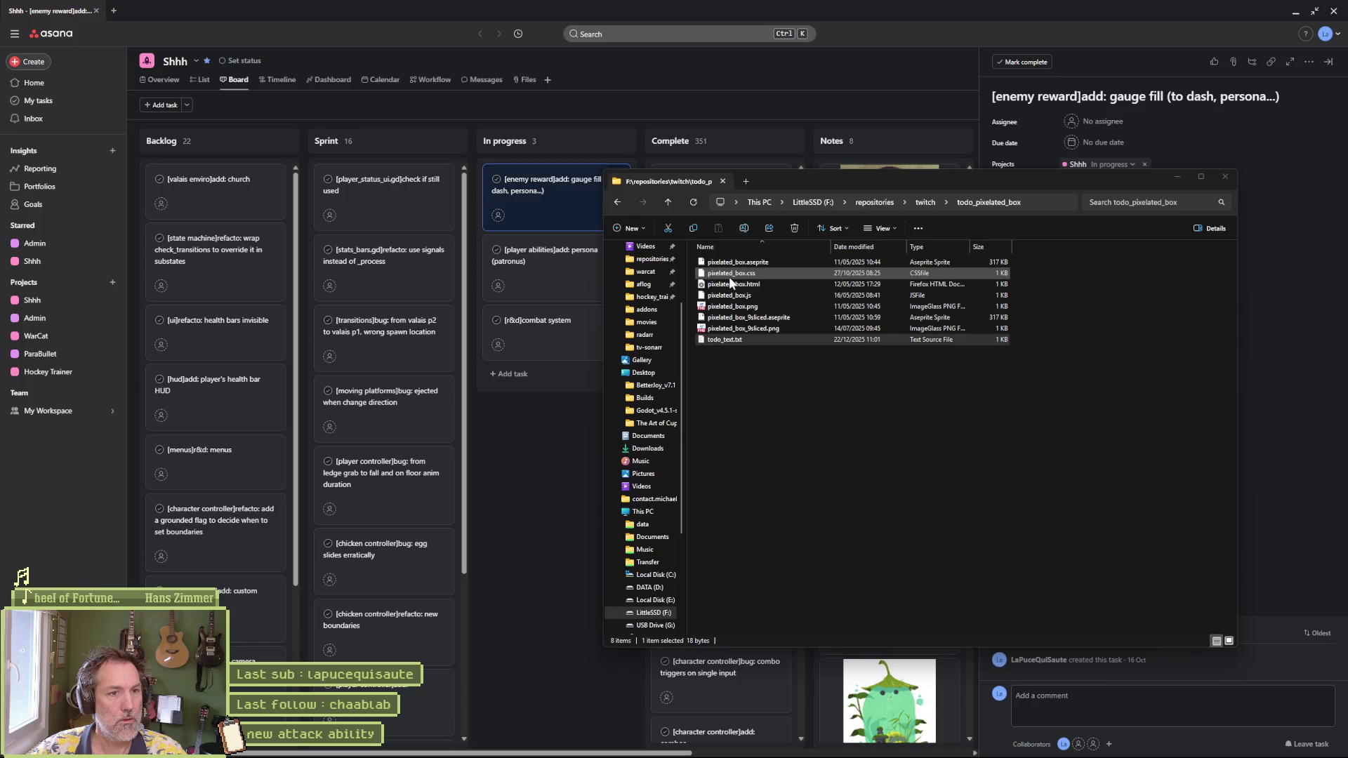
Step: Move the enemy reward gauge fill task to Complete and open the persona (patronus) task
click(1225, 180)
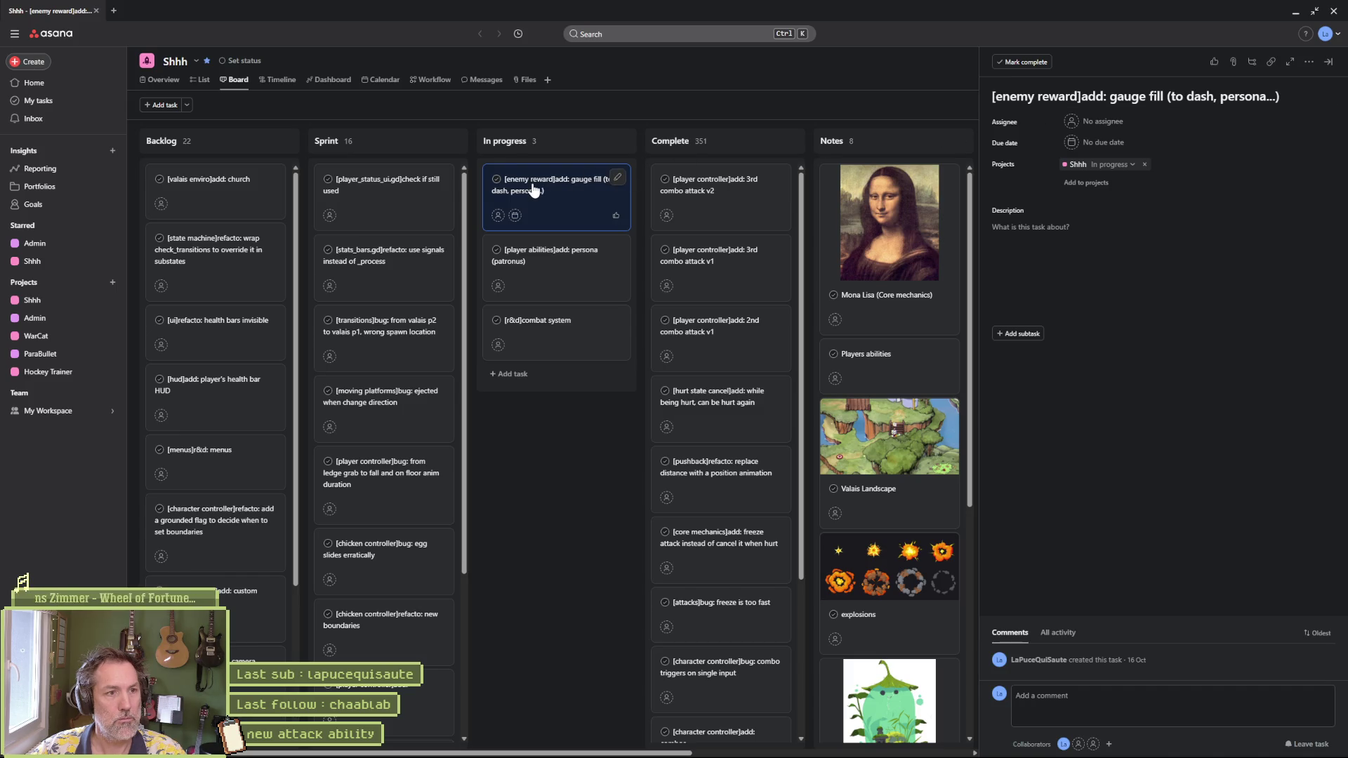
drag(620, 179, 763, 188)
click(589, 204)
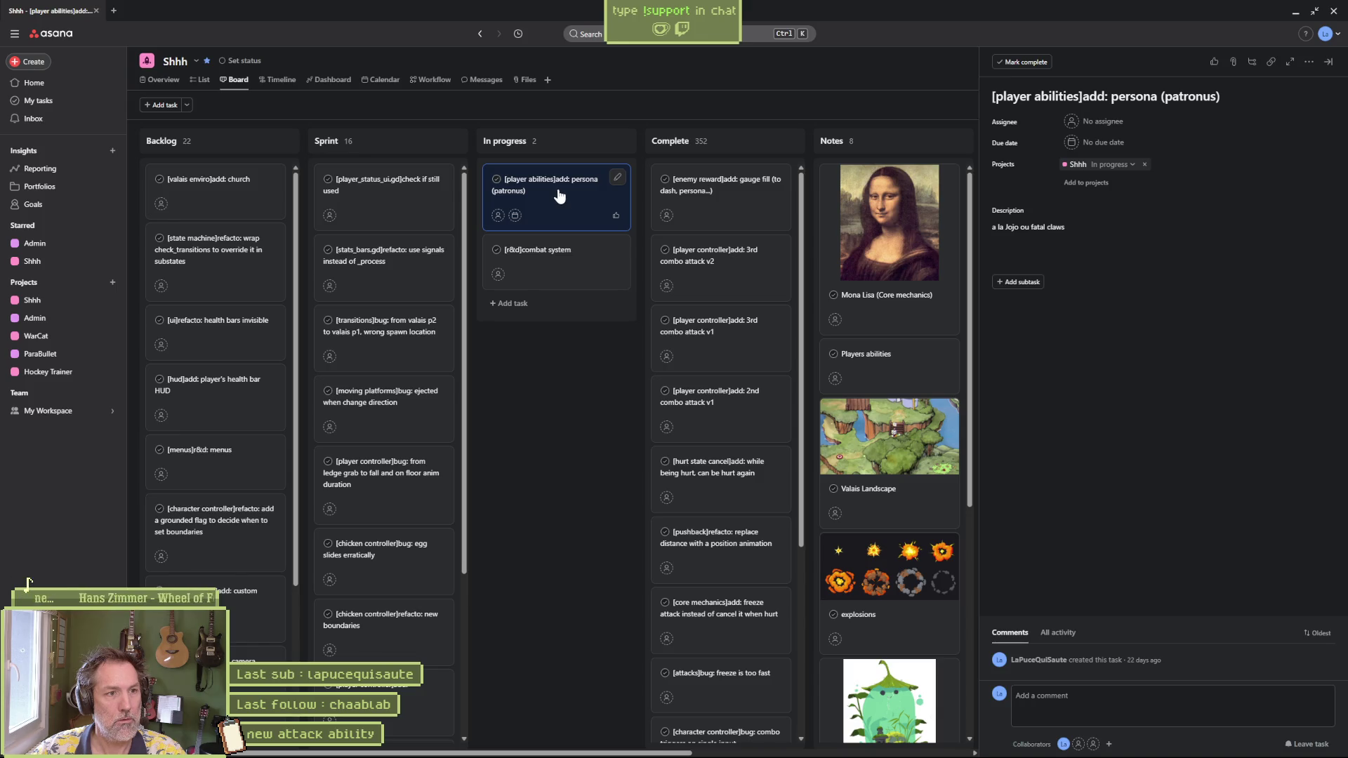
Step: Rename the task to '[player animations]add: attack persona (patronus)' and minimize Asana
click(1042, 96)
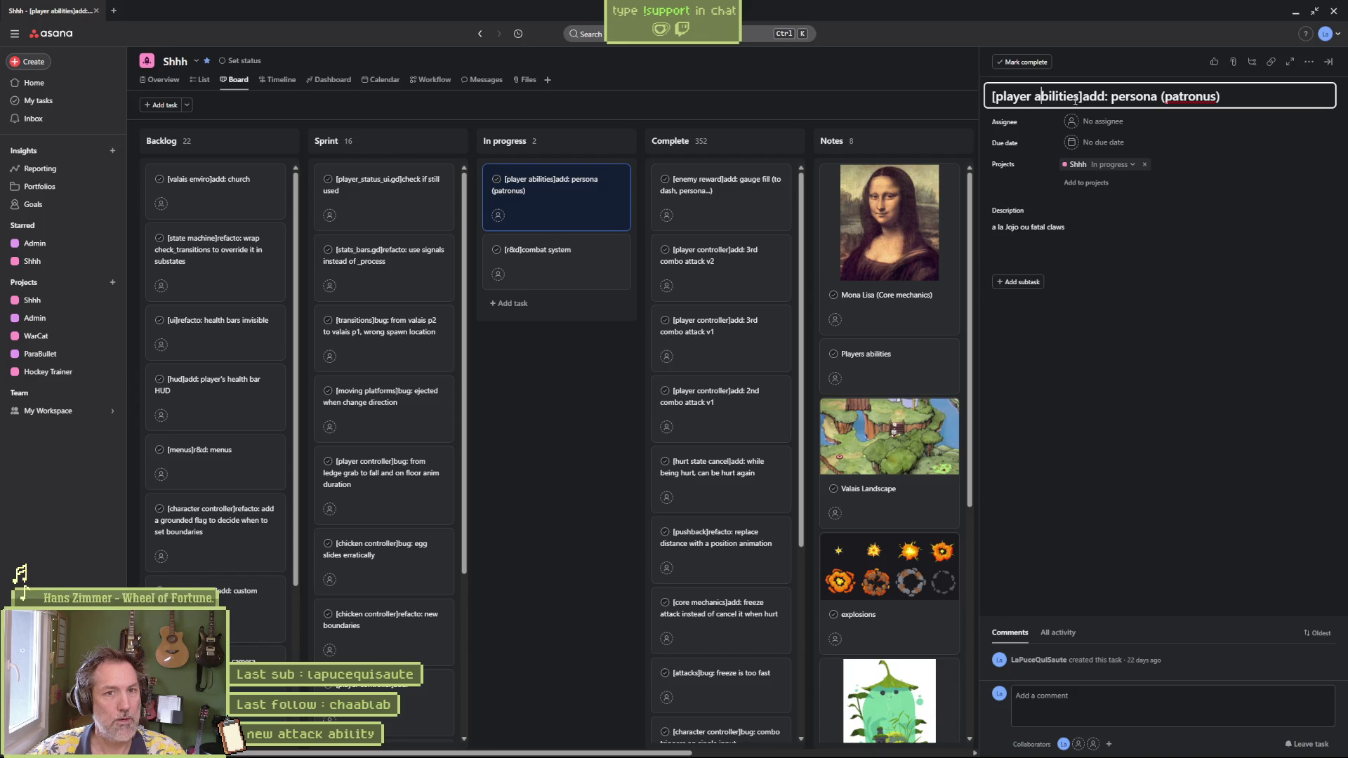
drag(1079, 100, 1011, 100)
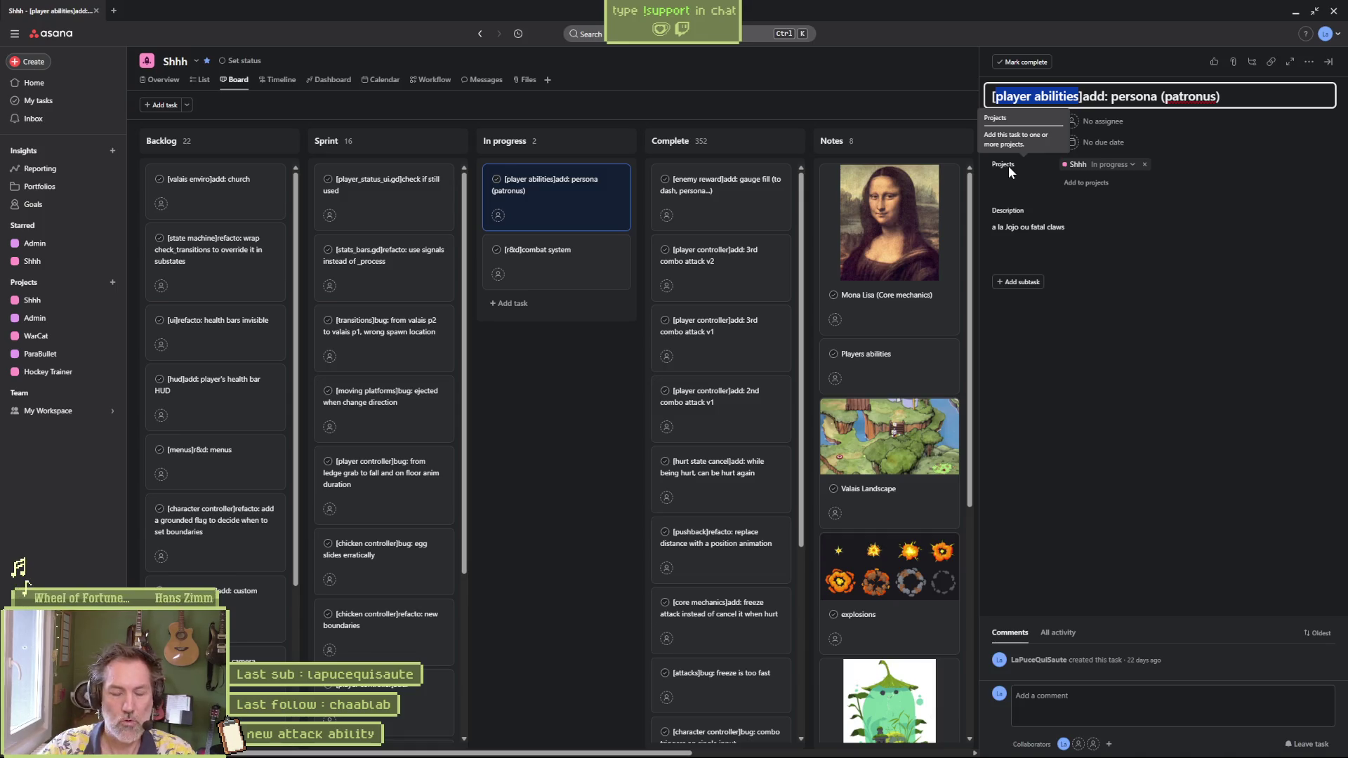
text(player animations)
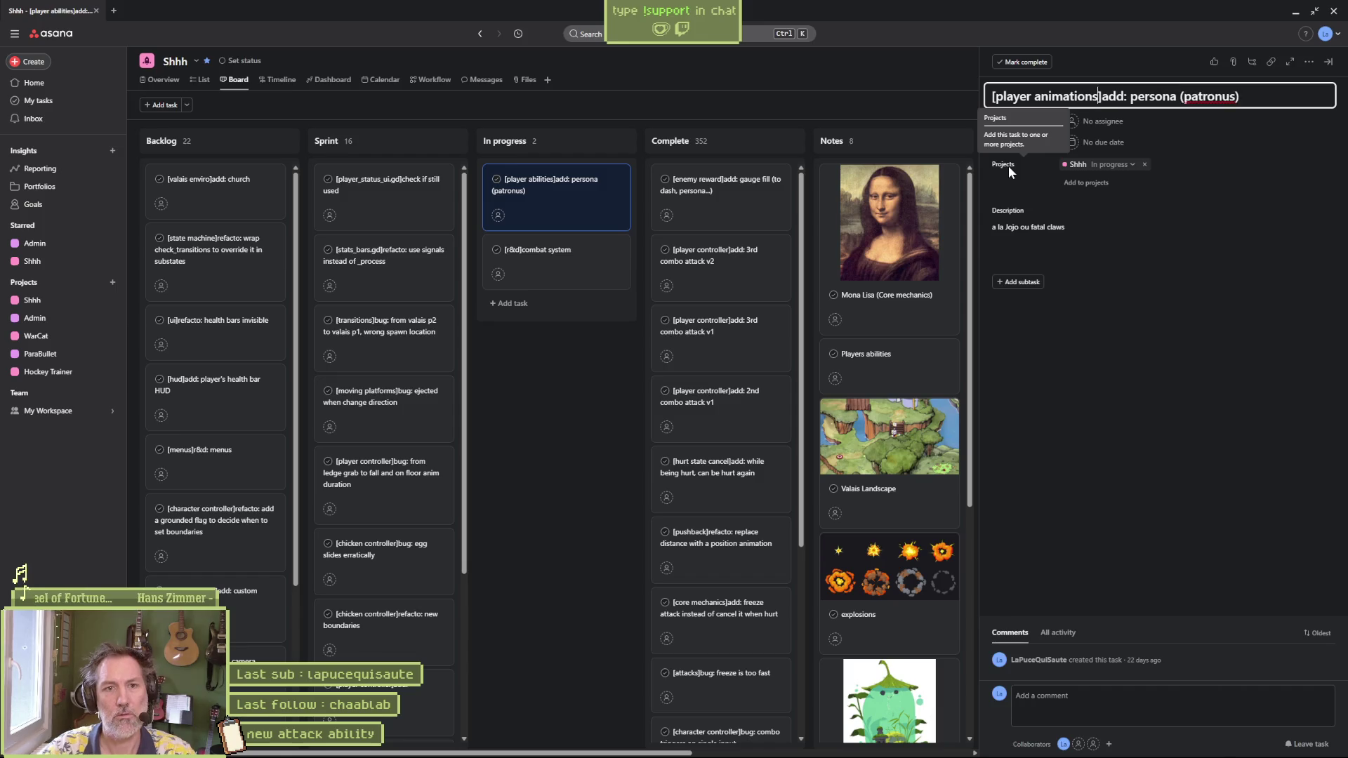
click(1130, 96)
text(attack)
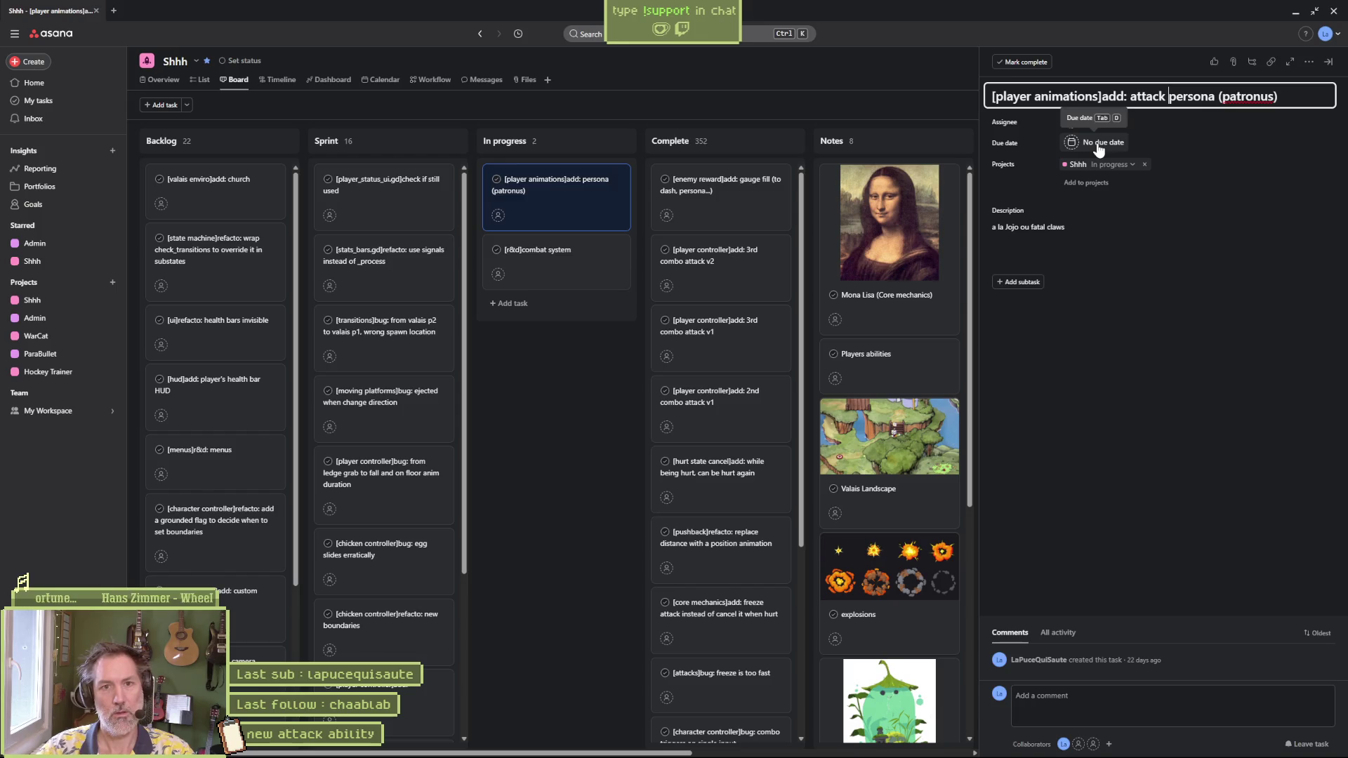
click(559, 419)
click(566, 195)
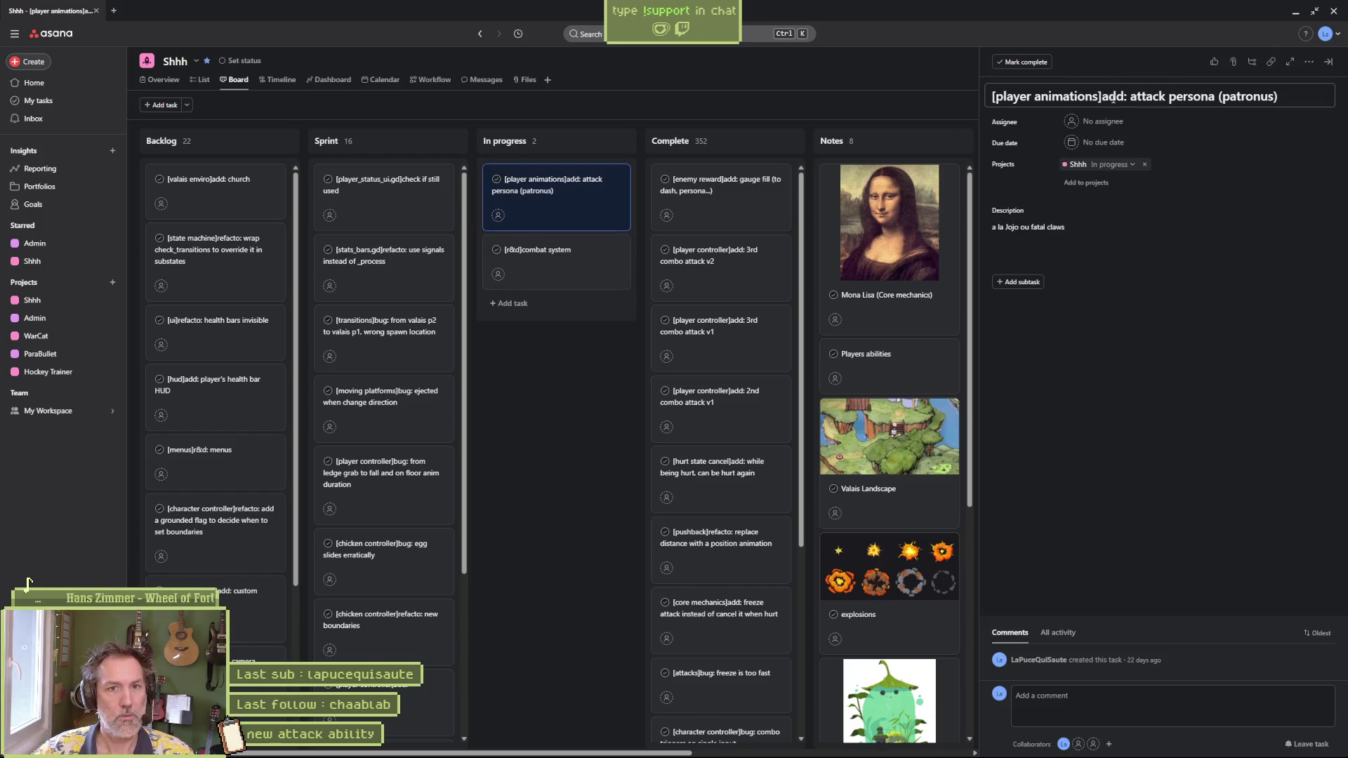
click(1296, 12)
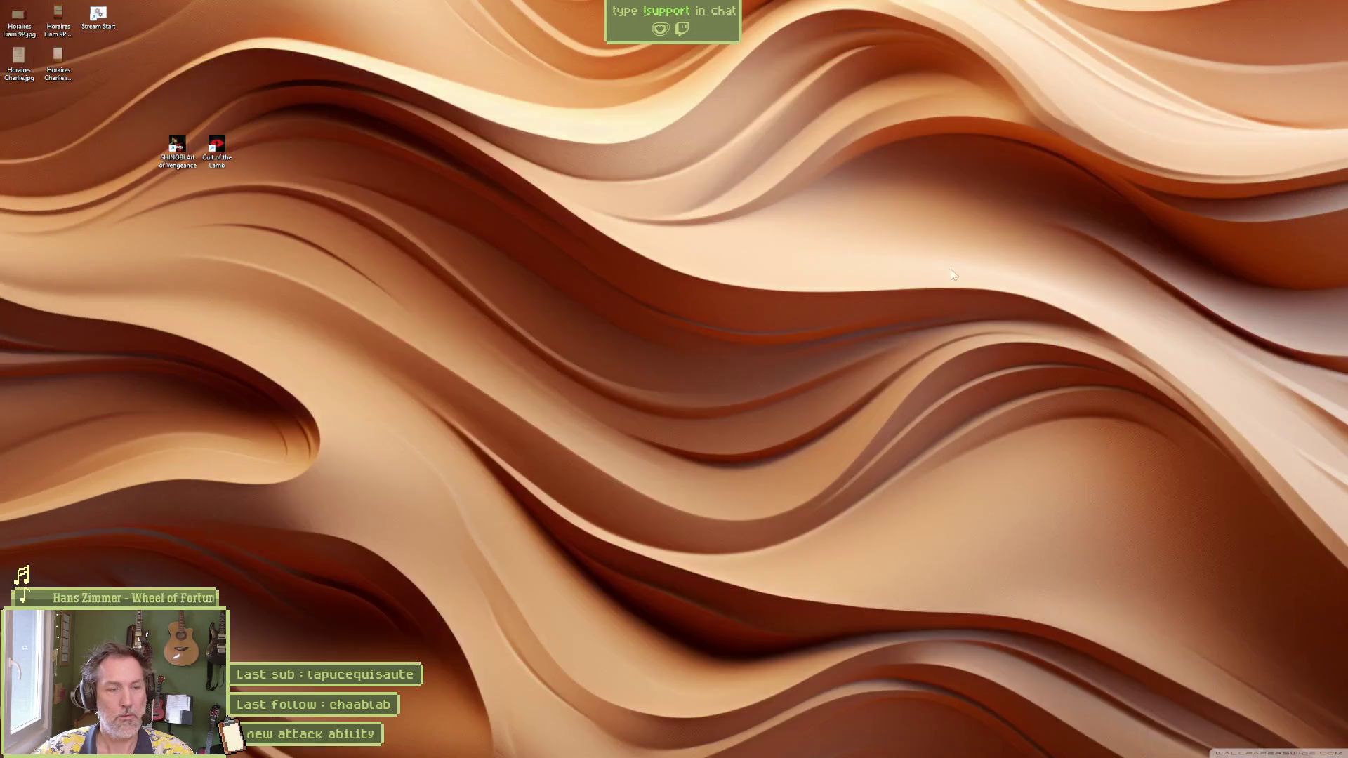
Step: Open the Player scene in Godot and inspect the AnimationPlayer and CatSprite's Aseprite import settings
click(789, 755)
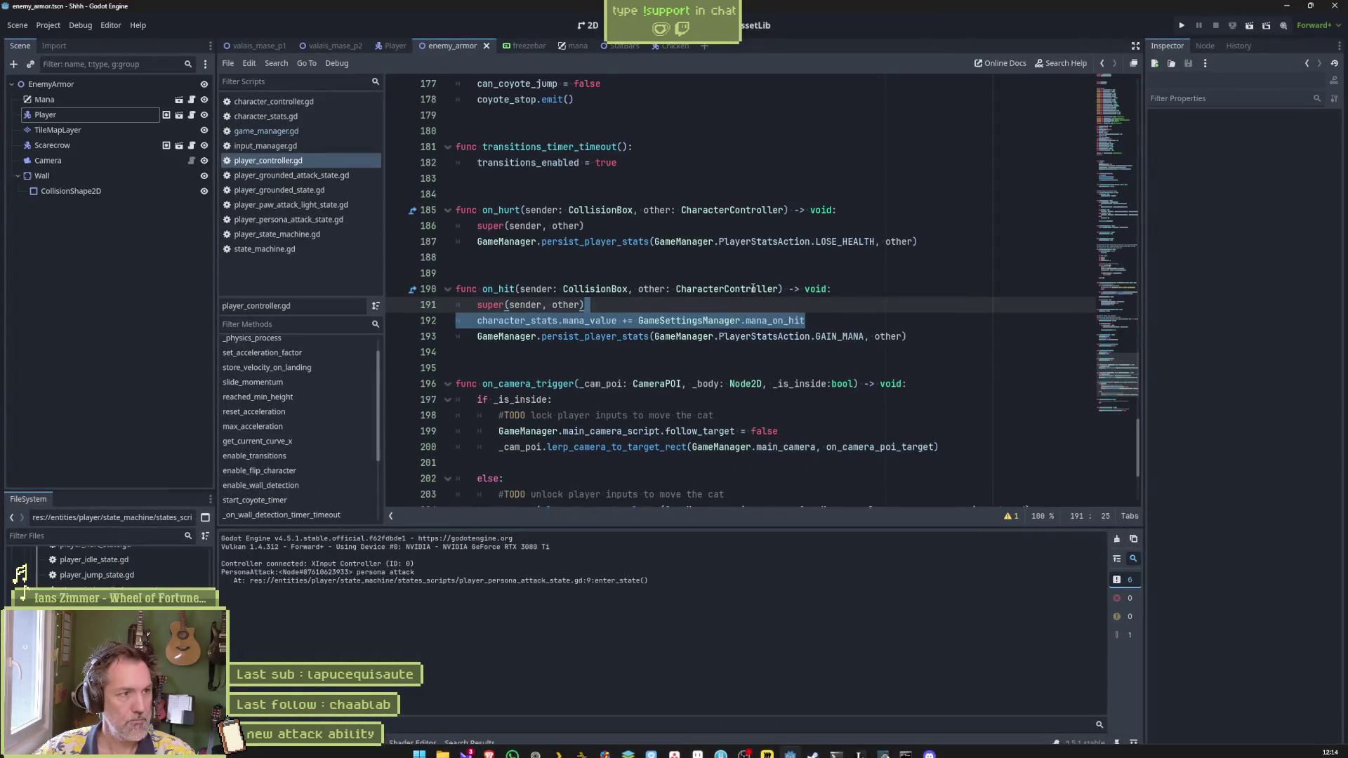
click(669, 273)
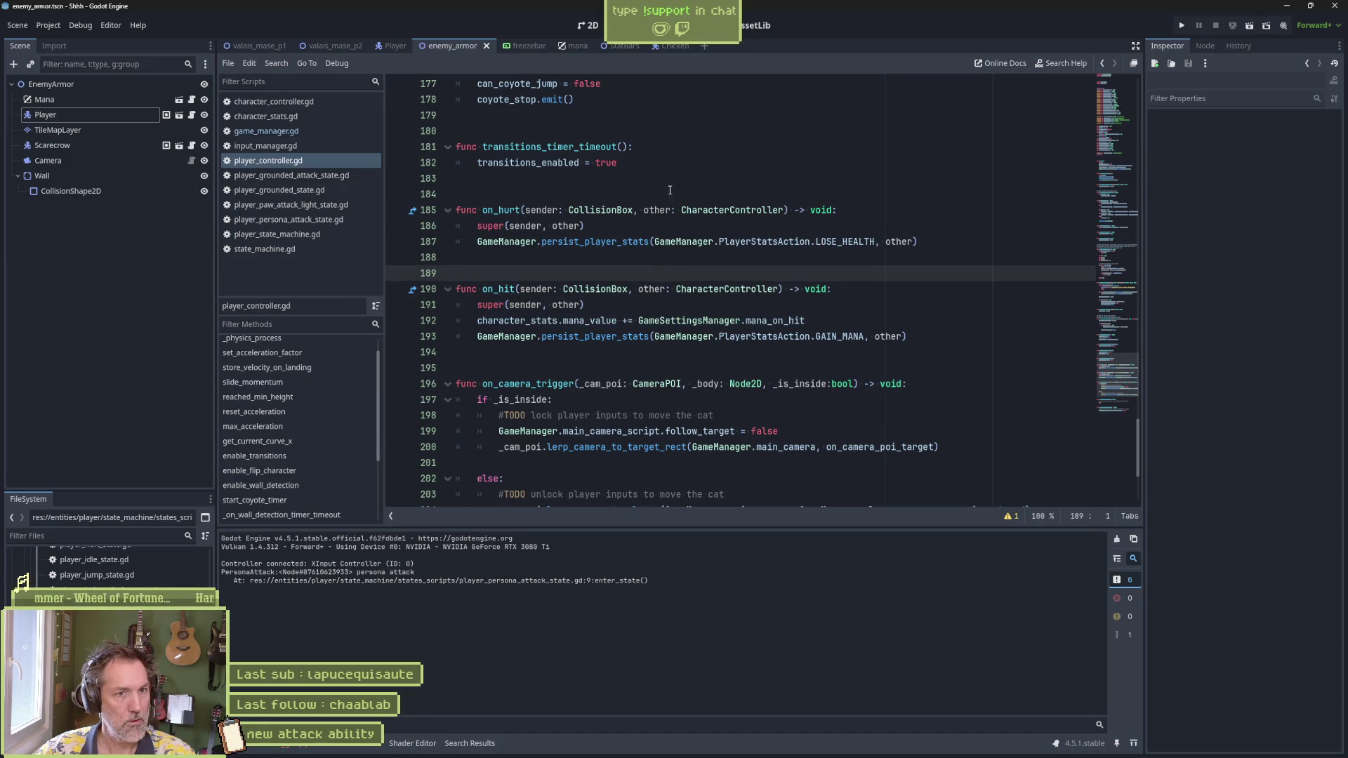
click(390, 46)
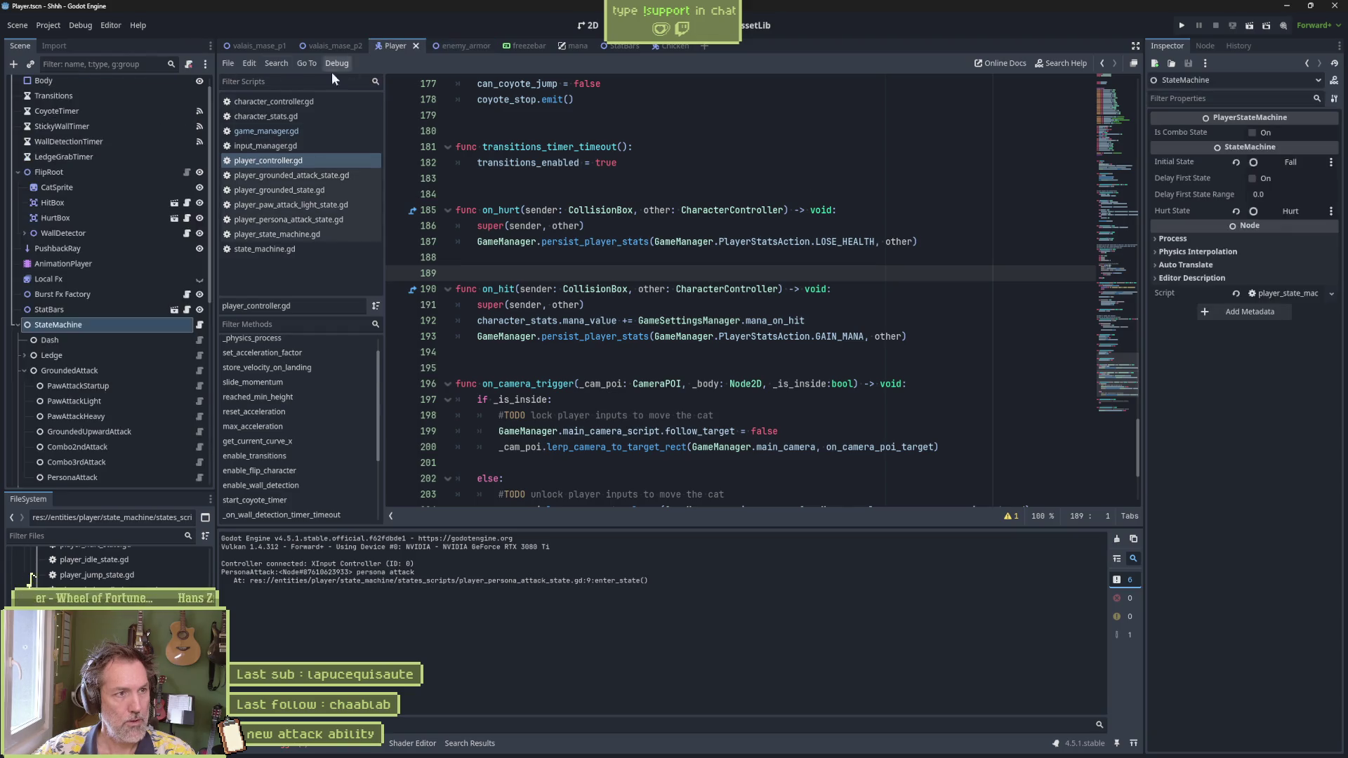
click(82, 266)
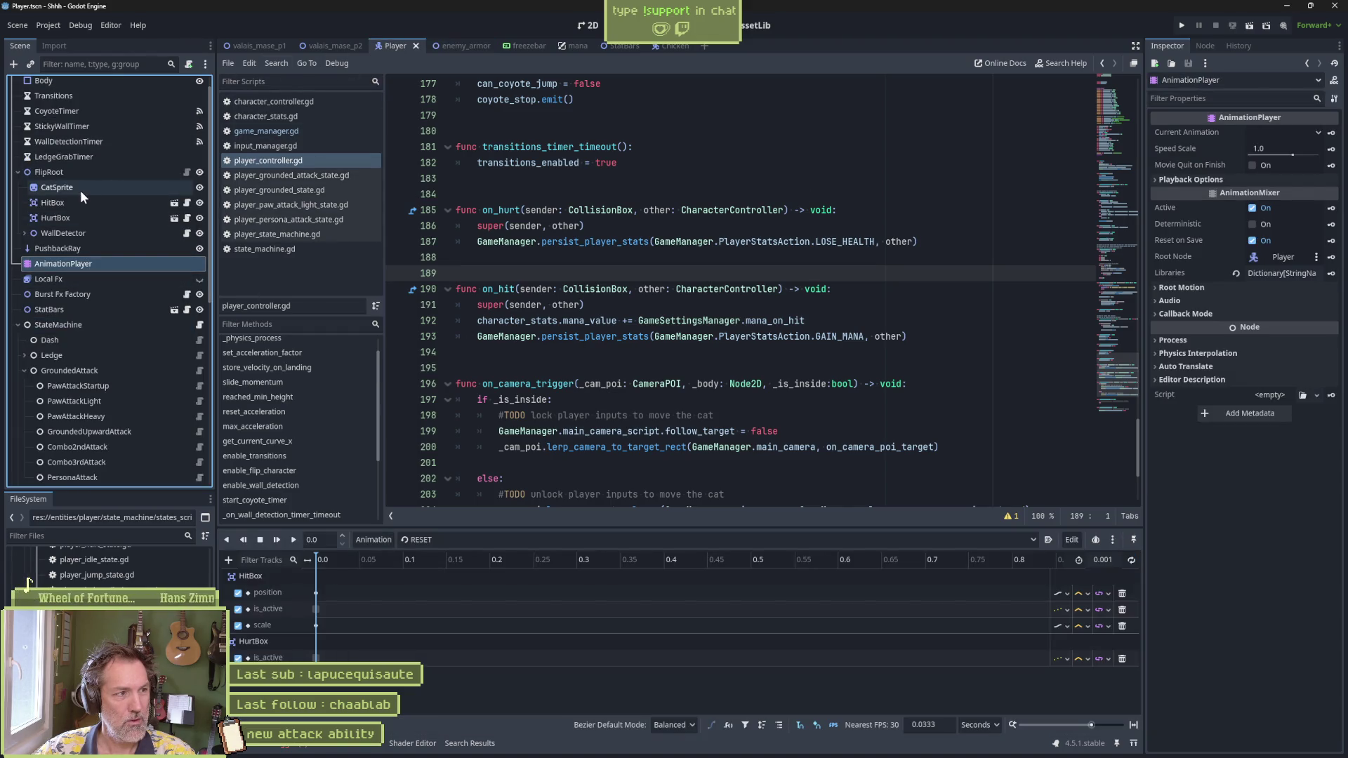
click(56, 187)
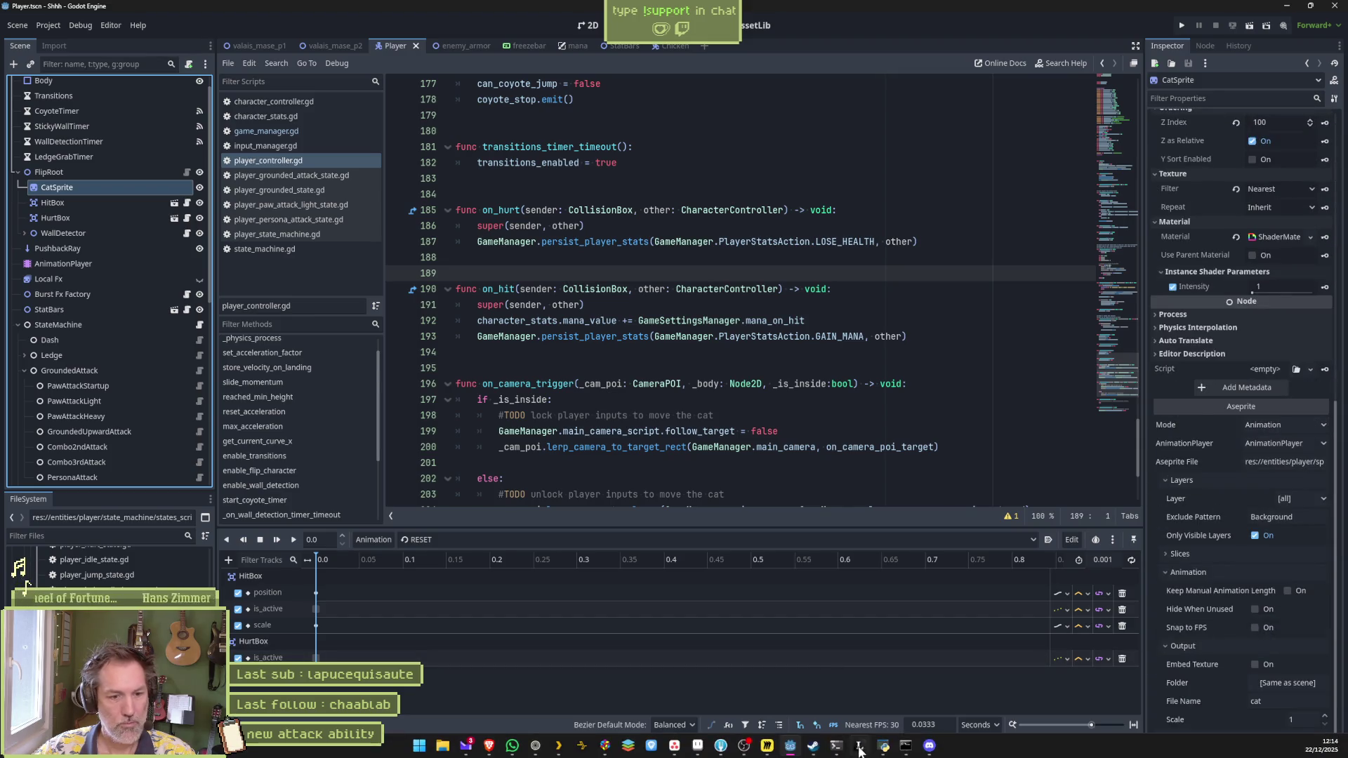
click(697, 745)
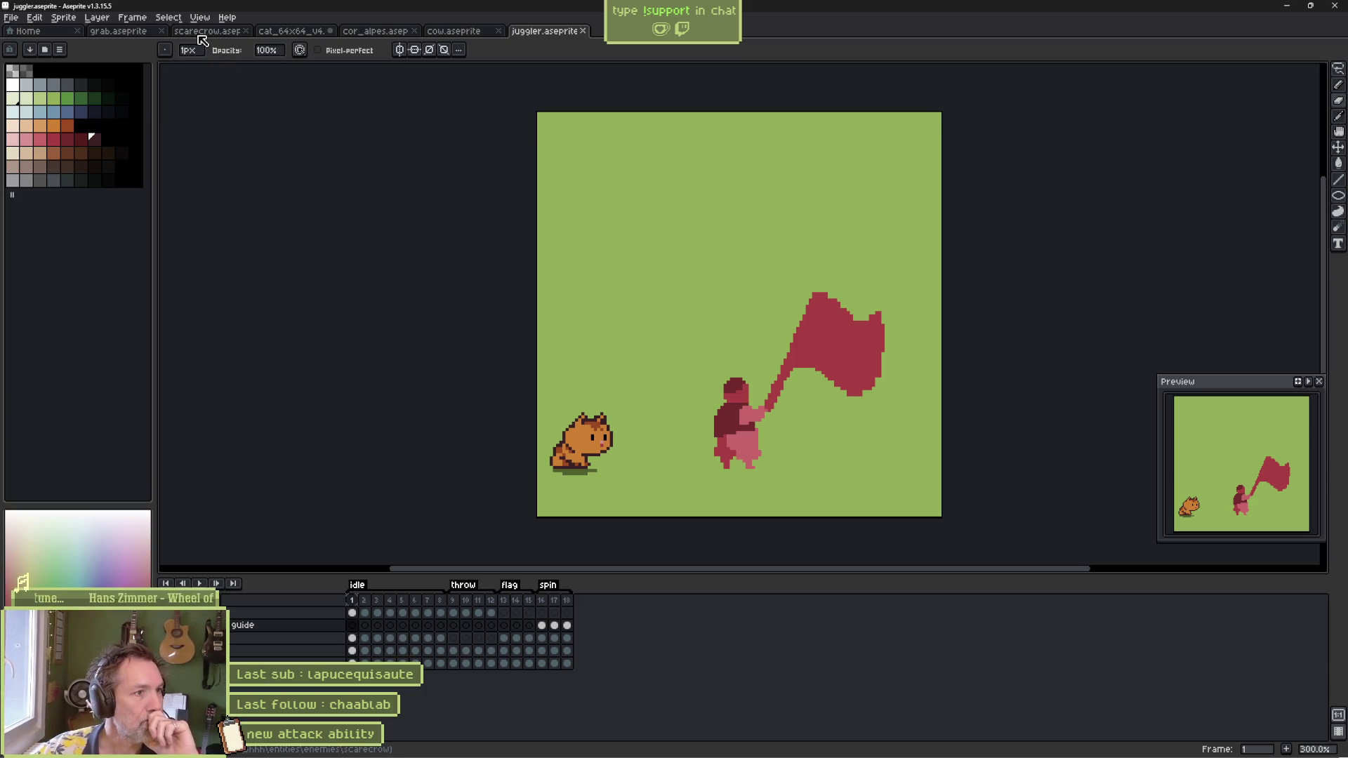
Step: Erase the brown silhouette from frame 149 in cat_64x64_v4, then pick a brighter red 3px pencil
click(288, 30)
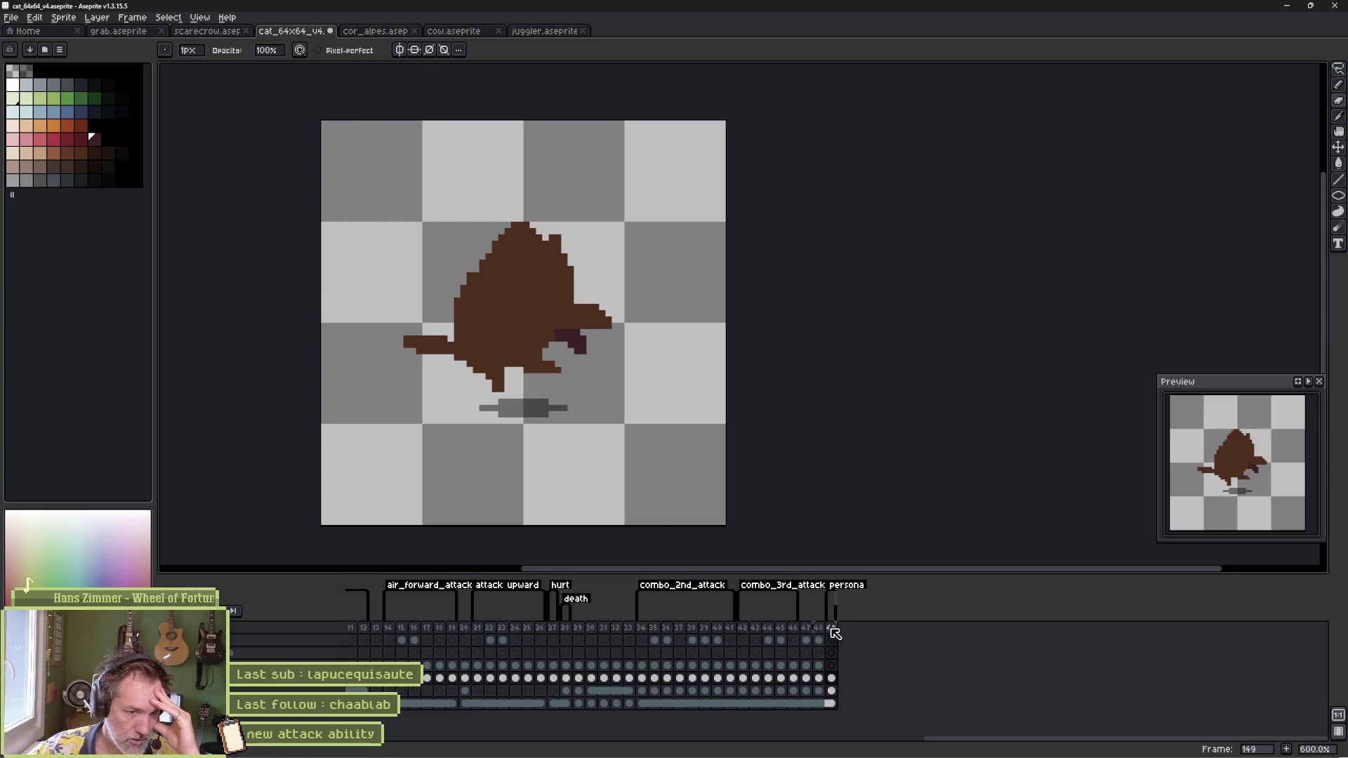
click(832, 679)
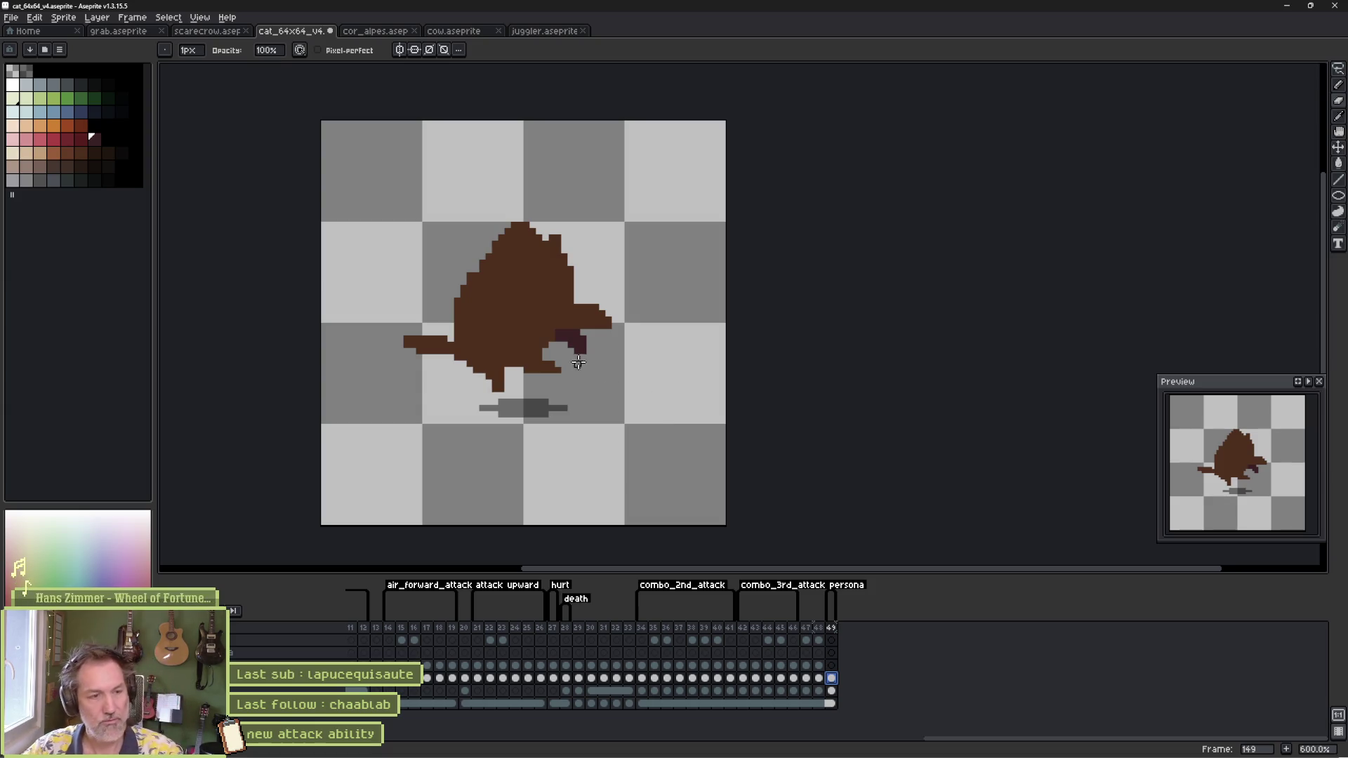
key(e)
mouse_move(508, 319)
mouse_down()
mouse_move(436, 355)
mouse_move(560, 312)
mouse_up()
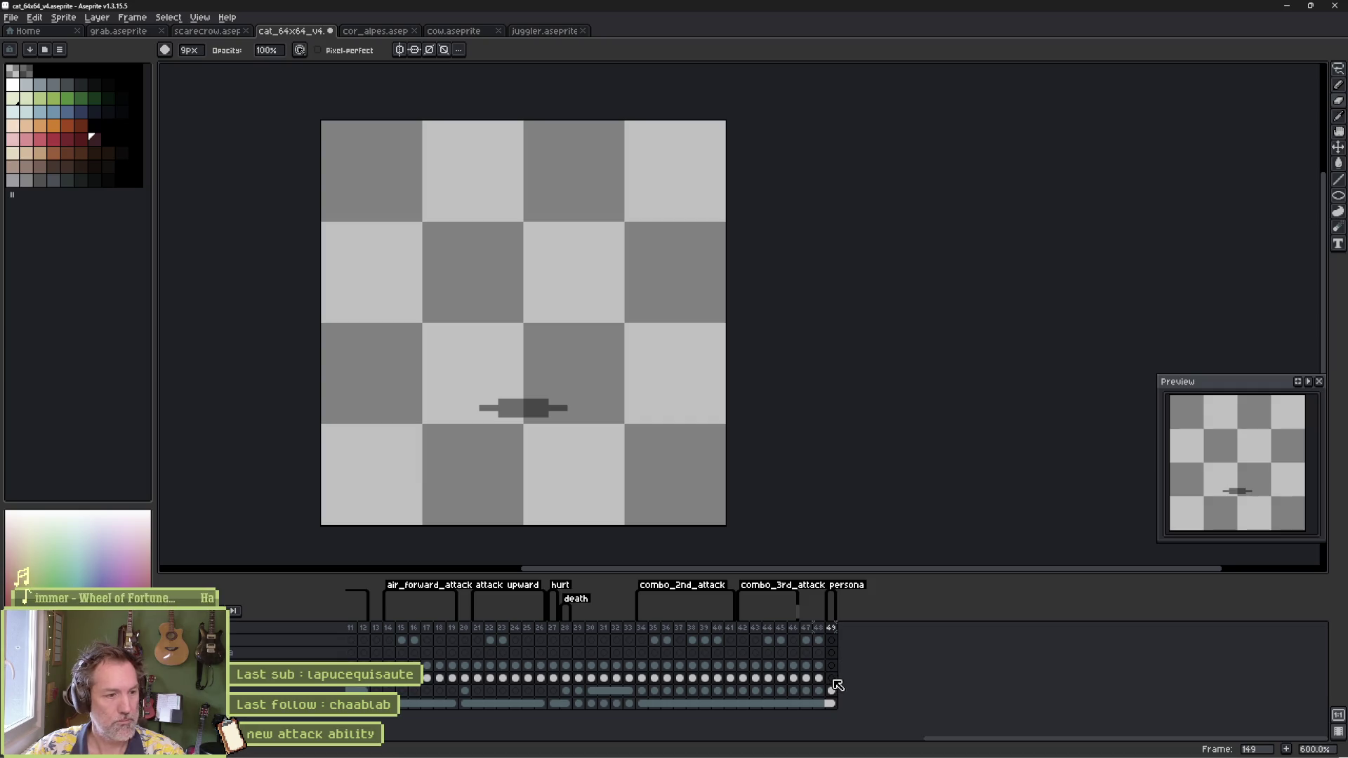
key(b)
click(54, 138)
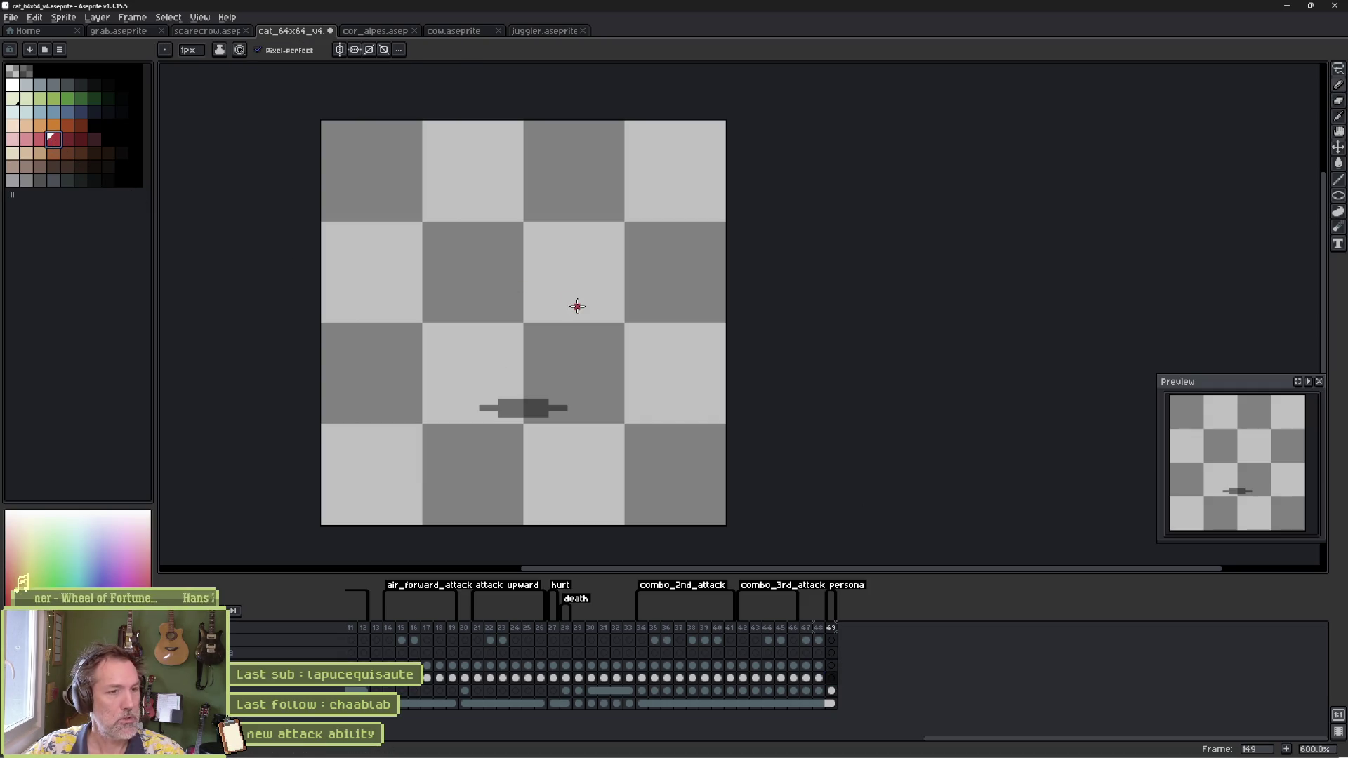
key(plus)
key(plus)
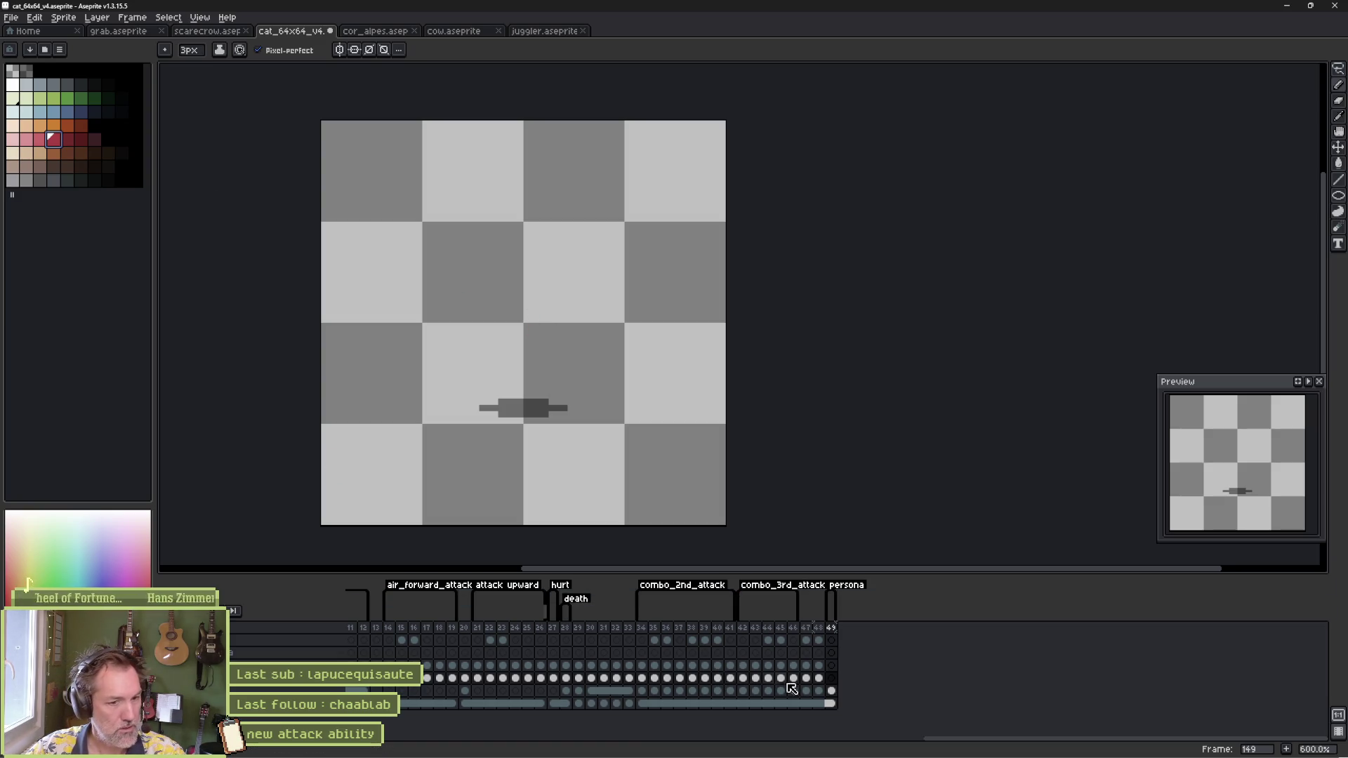
Step: Remove the dark silhouette on frame 148's upper layer, check frame 9, and return to frame 149
click(819, 680)
click(820, 667)
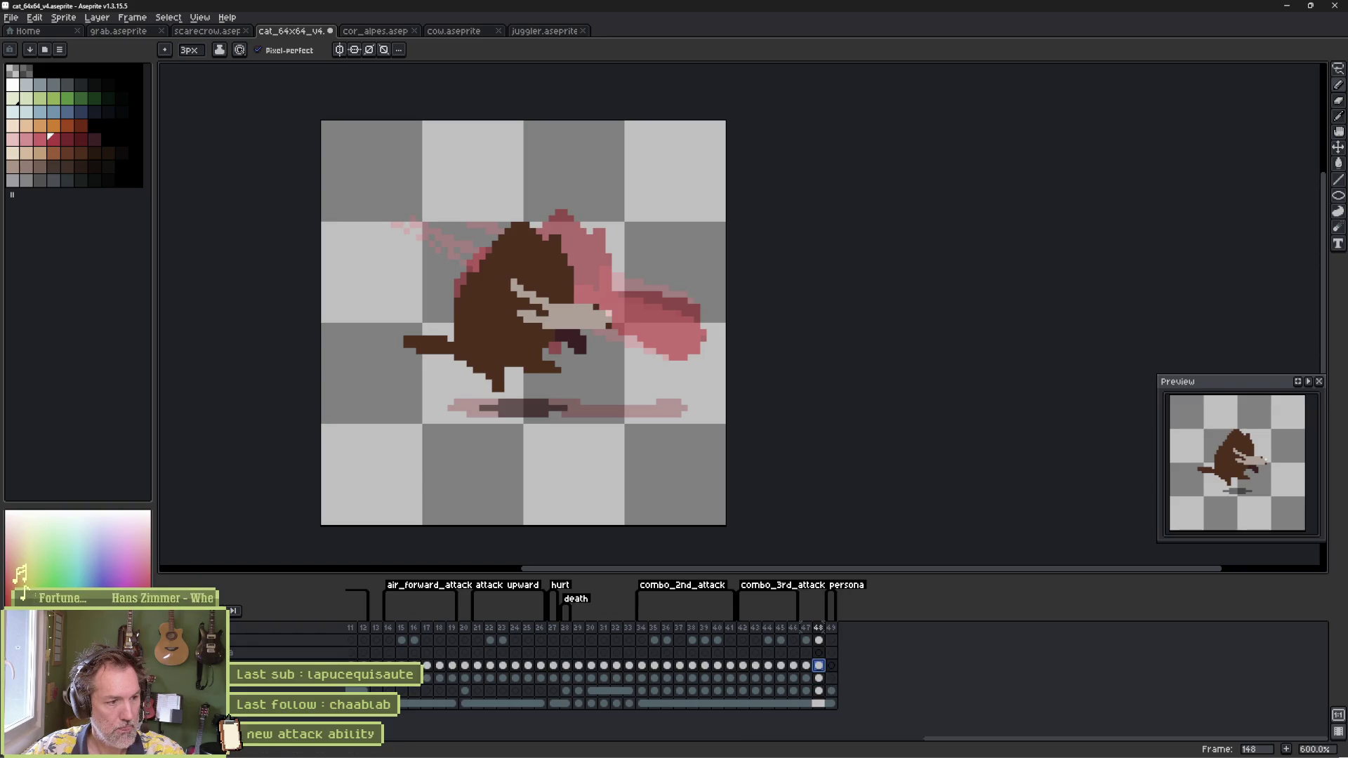
key(Delete)
scroll(585, 655, left, 10)
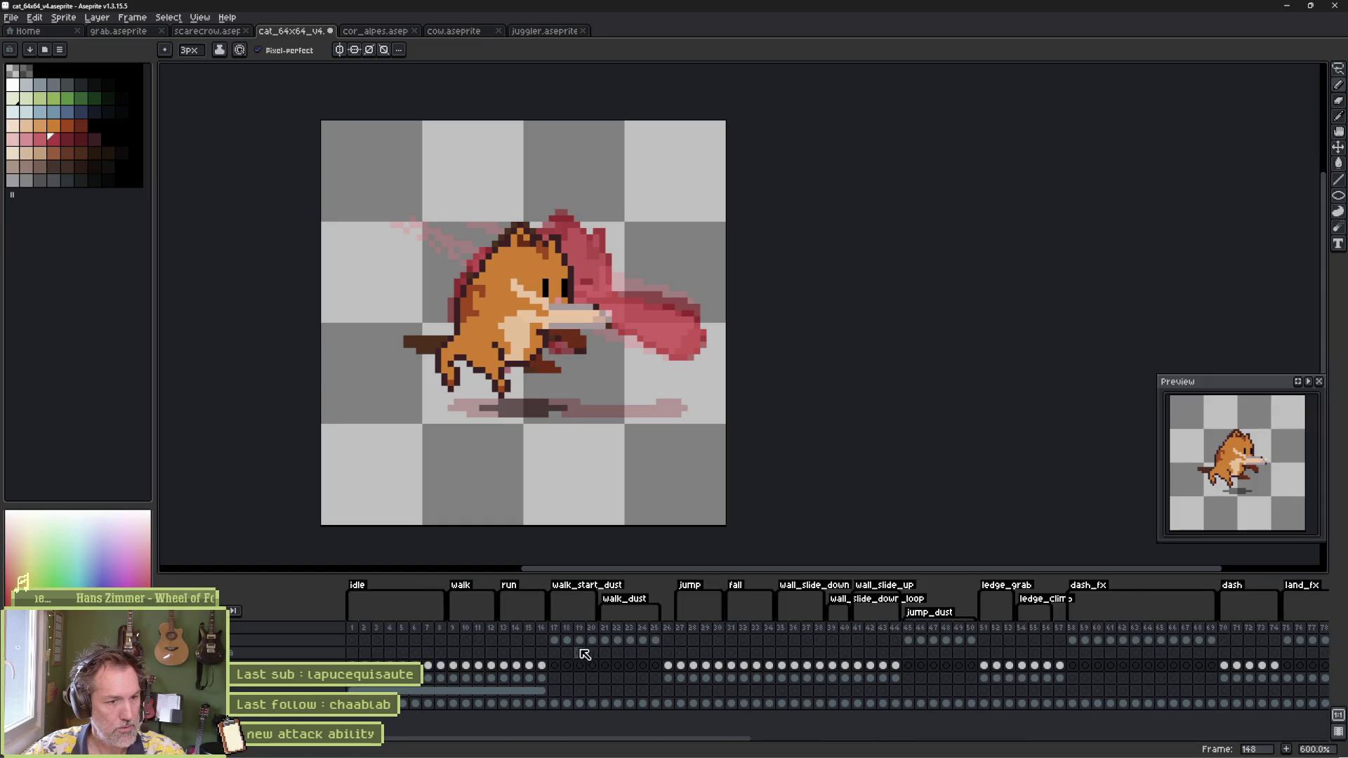
click(454, 666)
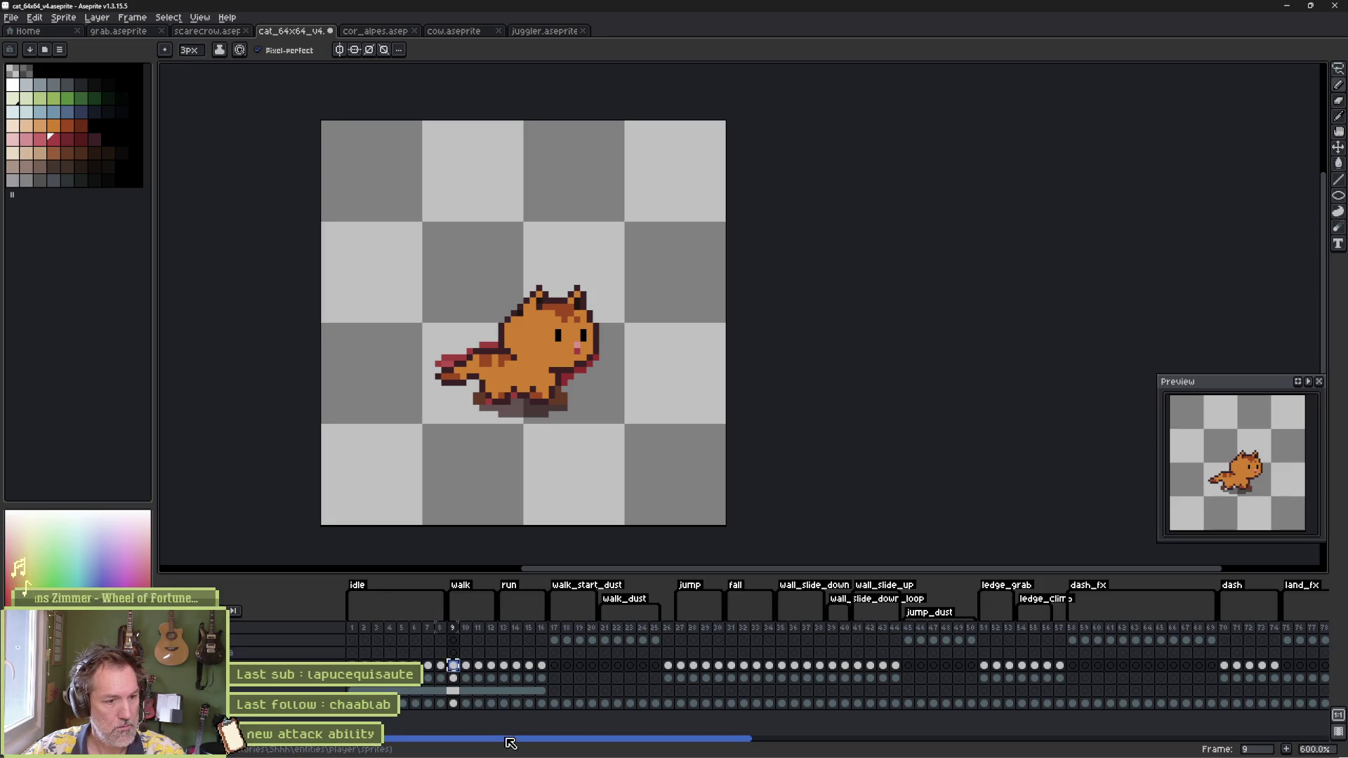
drag(506, 739, 1138, 755)
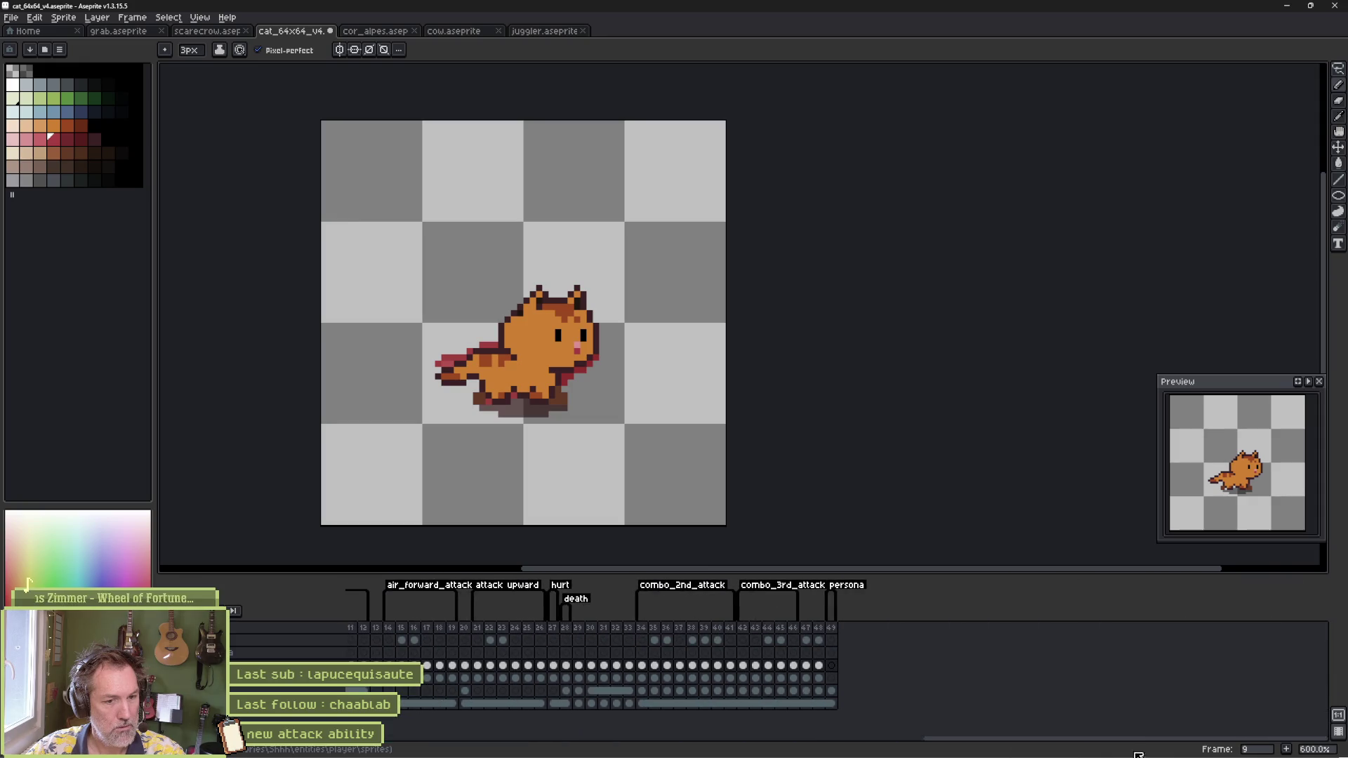
click(831, 679)
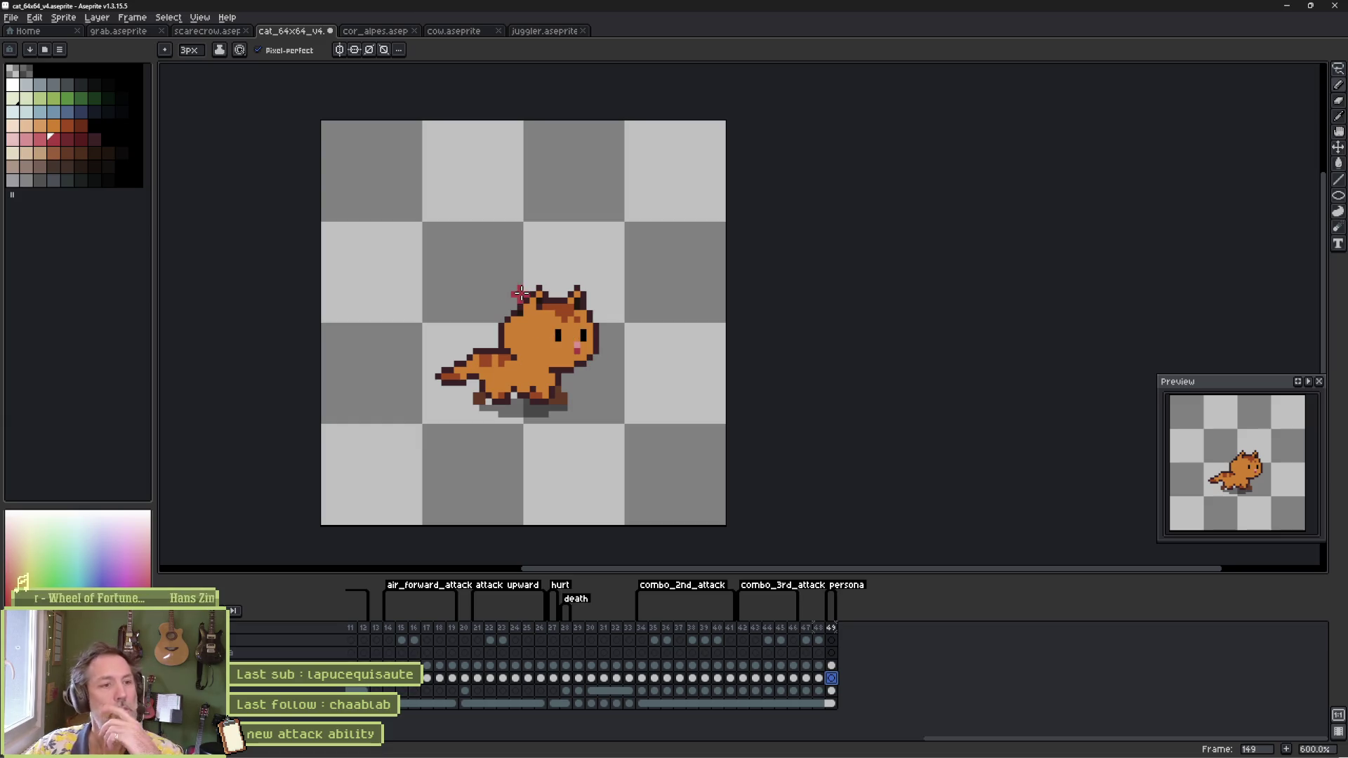
click(832, 653)
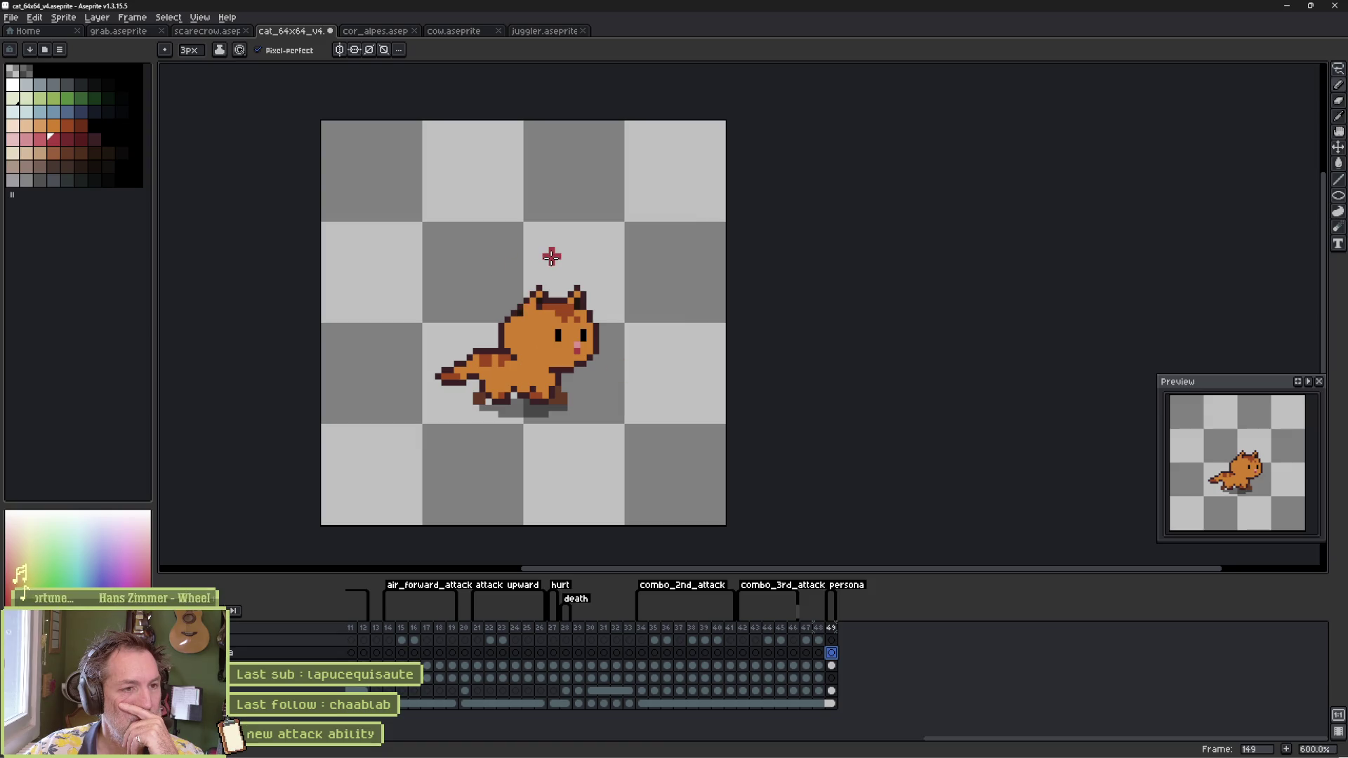
Step: Paint a blue cloud-like swoosh above the cat on frame 149 with the pencil
click(73, 100)
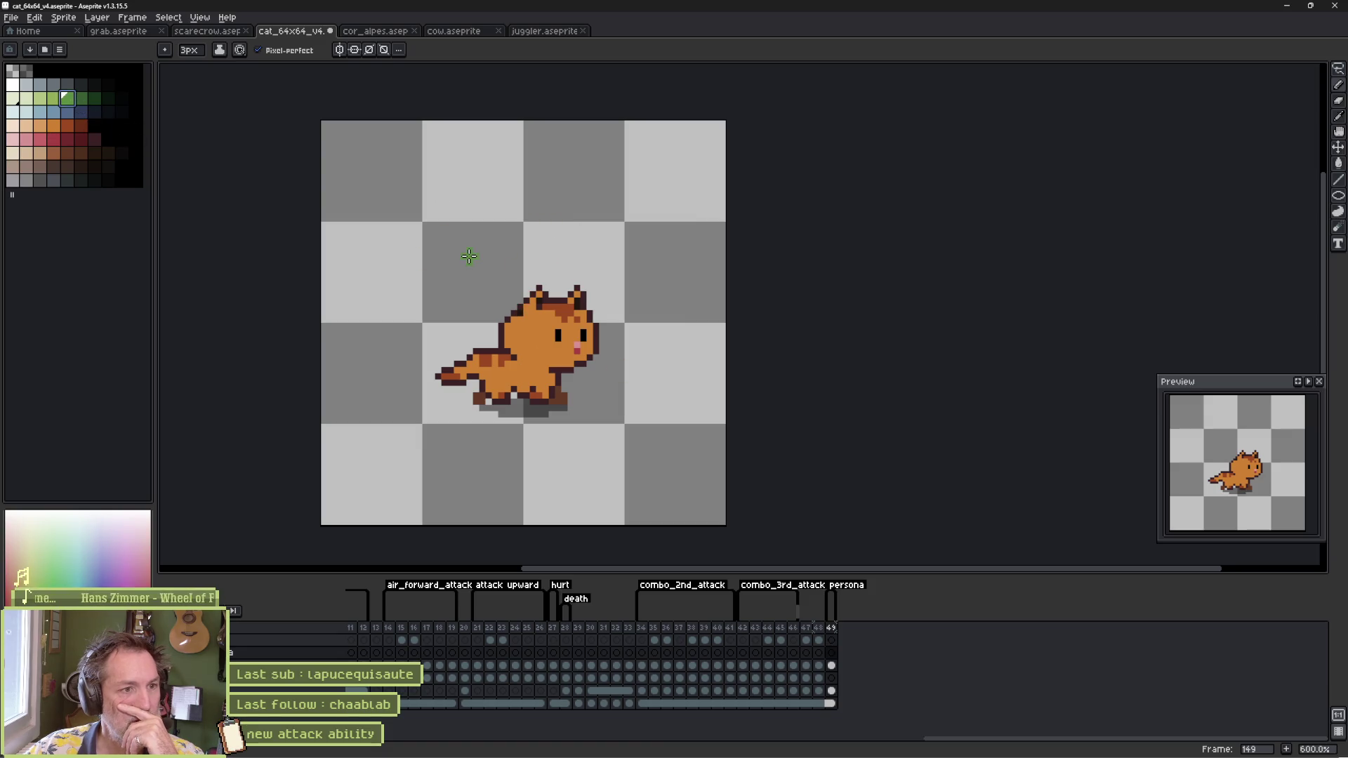
click(65, 113)
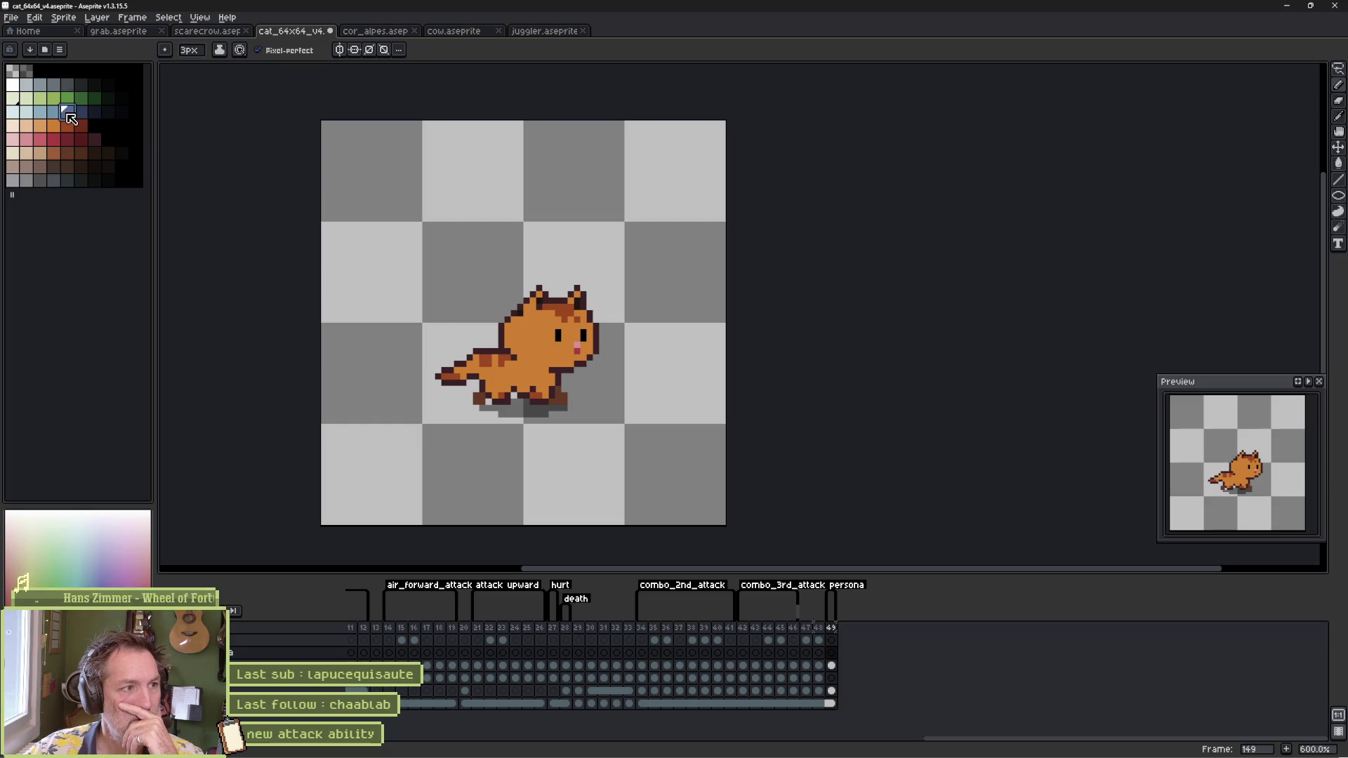
mouse_move(566, 180)
mouse_down()
mouse_move(555, 210)
mouse_move(583, 231)
mouse_move(547, 222)
mouse_move(551, 193)
mouse_move(485, 197)
mouse_move(456, 214)
mouse_move(501, 235)
mouse_up()
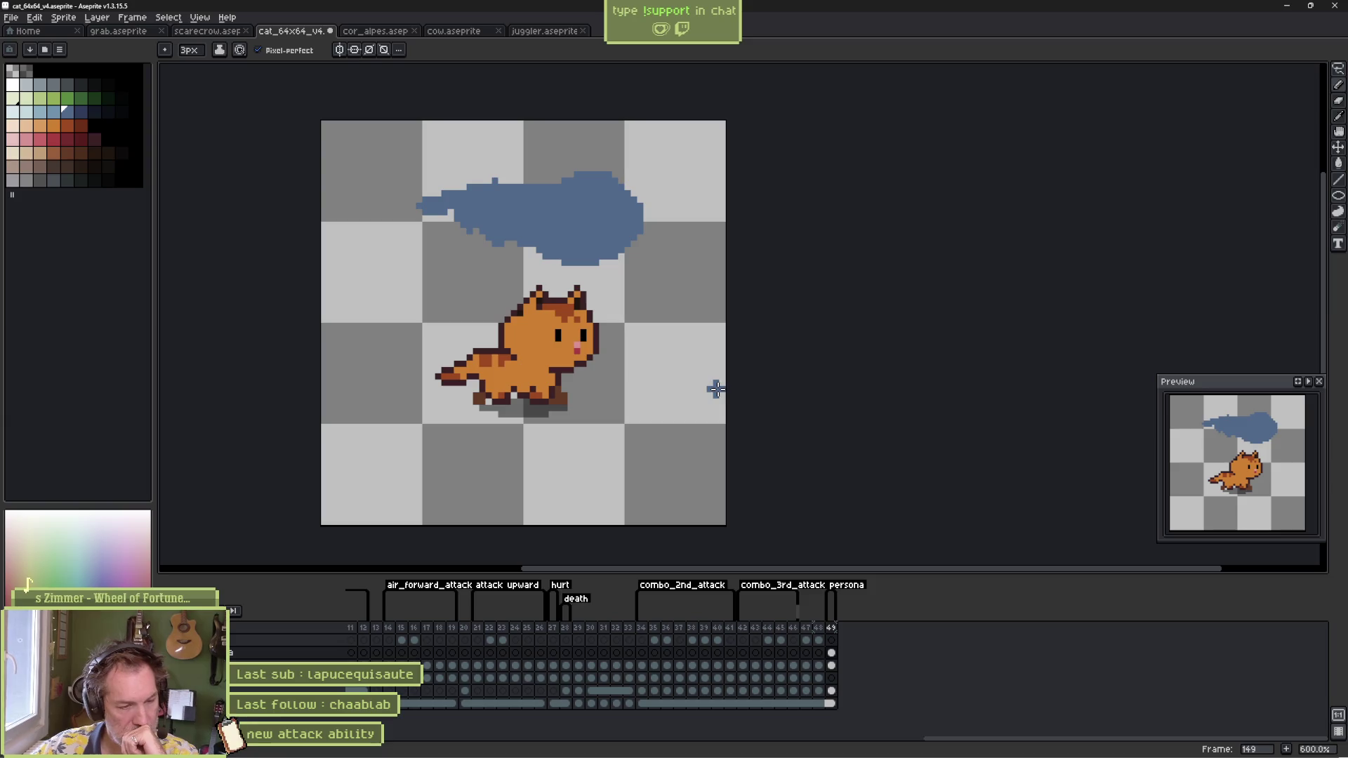
click(831, 652)
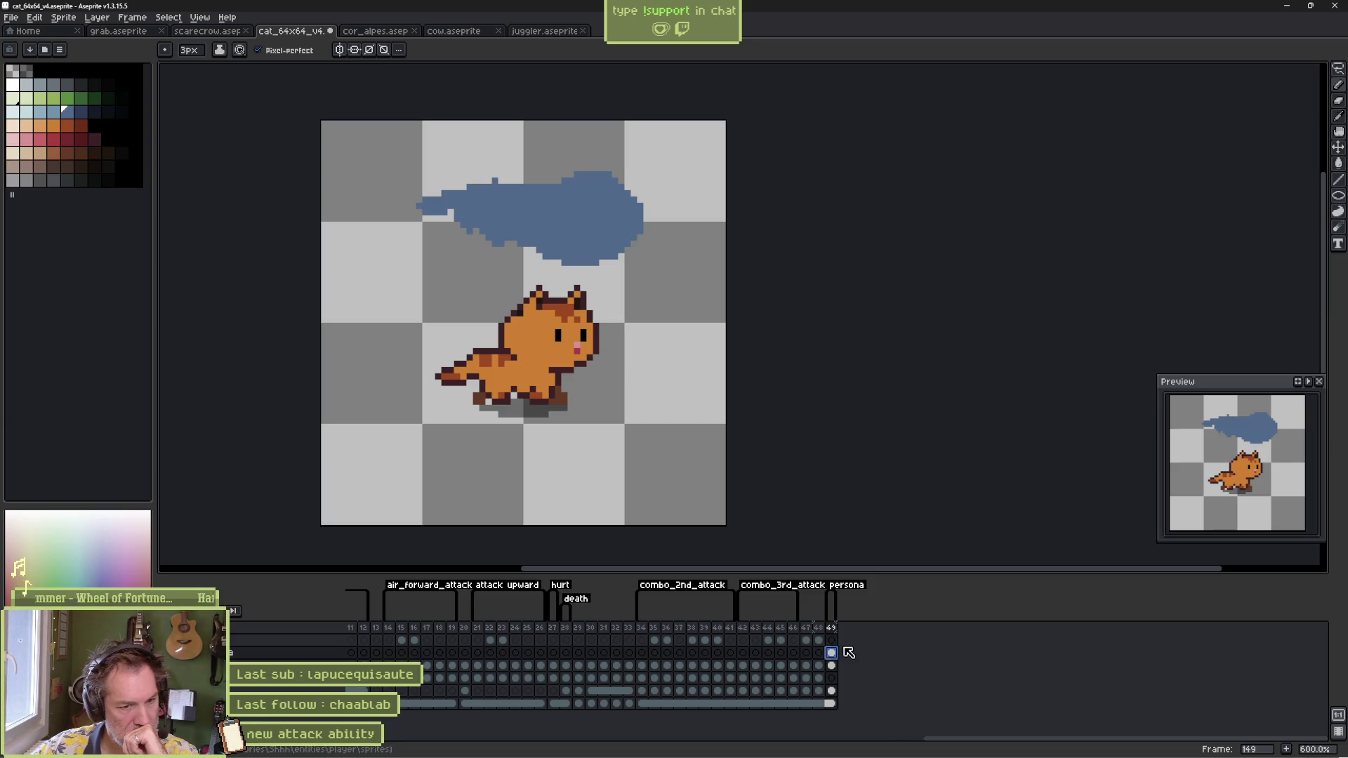
Step: Add new frames after frame 149 and move the blue swoosh down-left over the cat
key(alt+n)
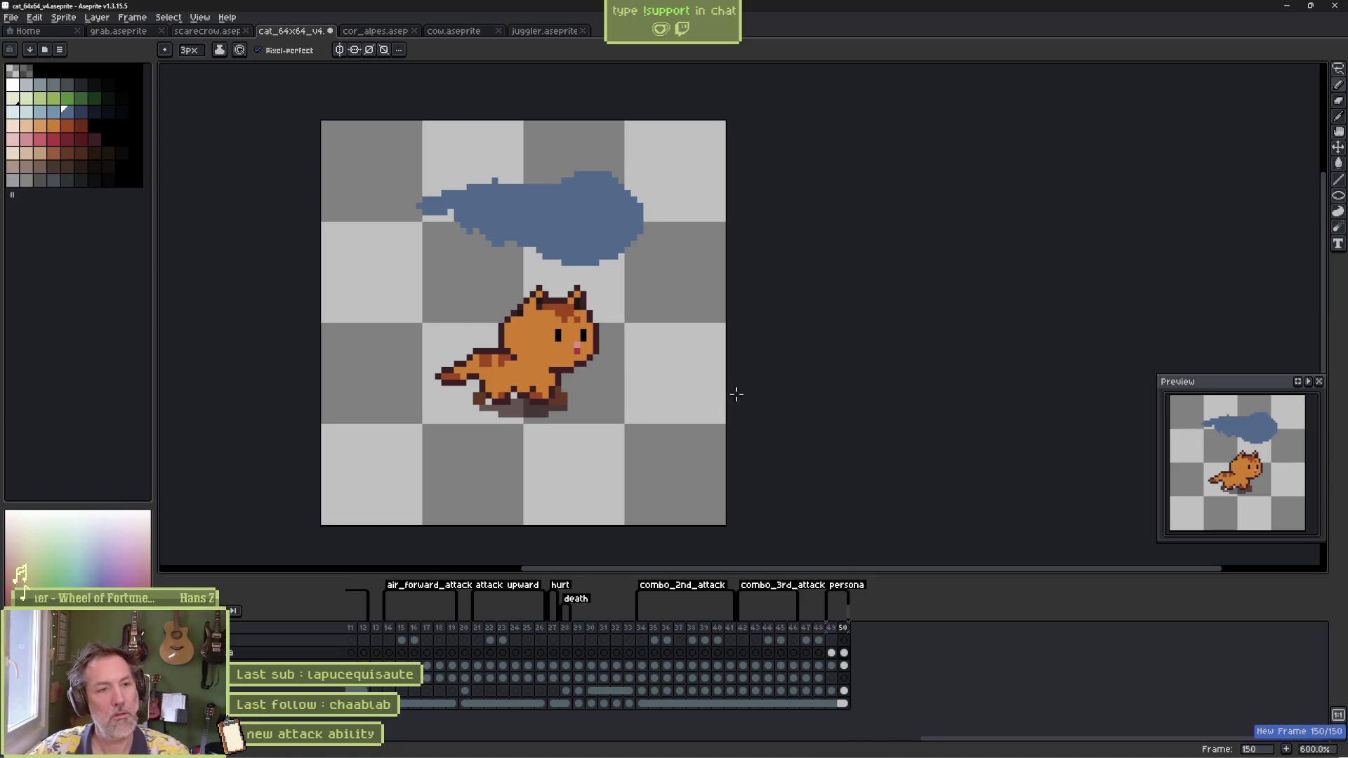
click(831, 653)
key(v)
drag(553, 252, 553, 304)
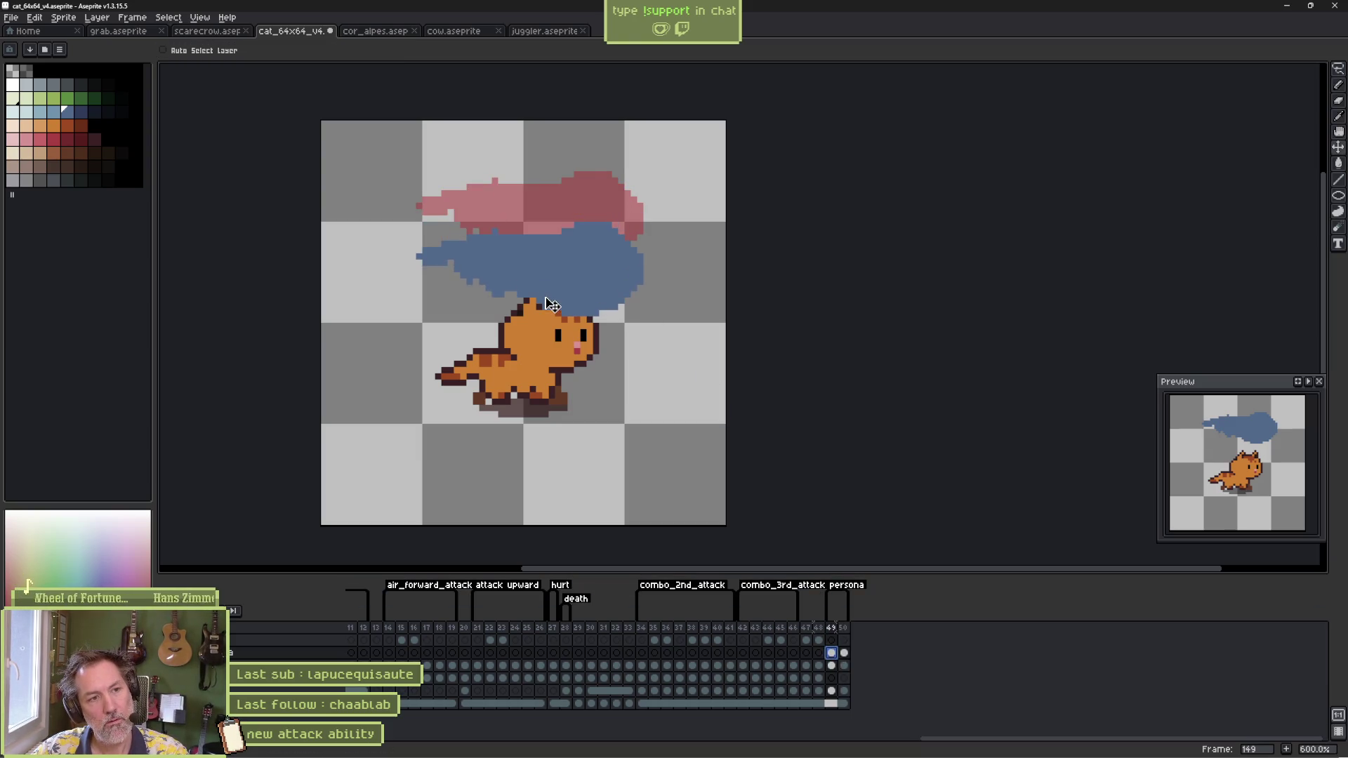
key(alt+n)
click(832, 653)
drag(593, 287, 573, 350)
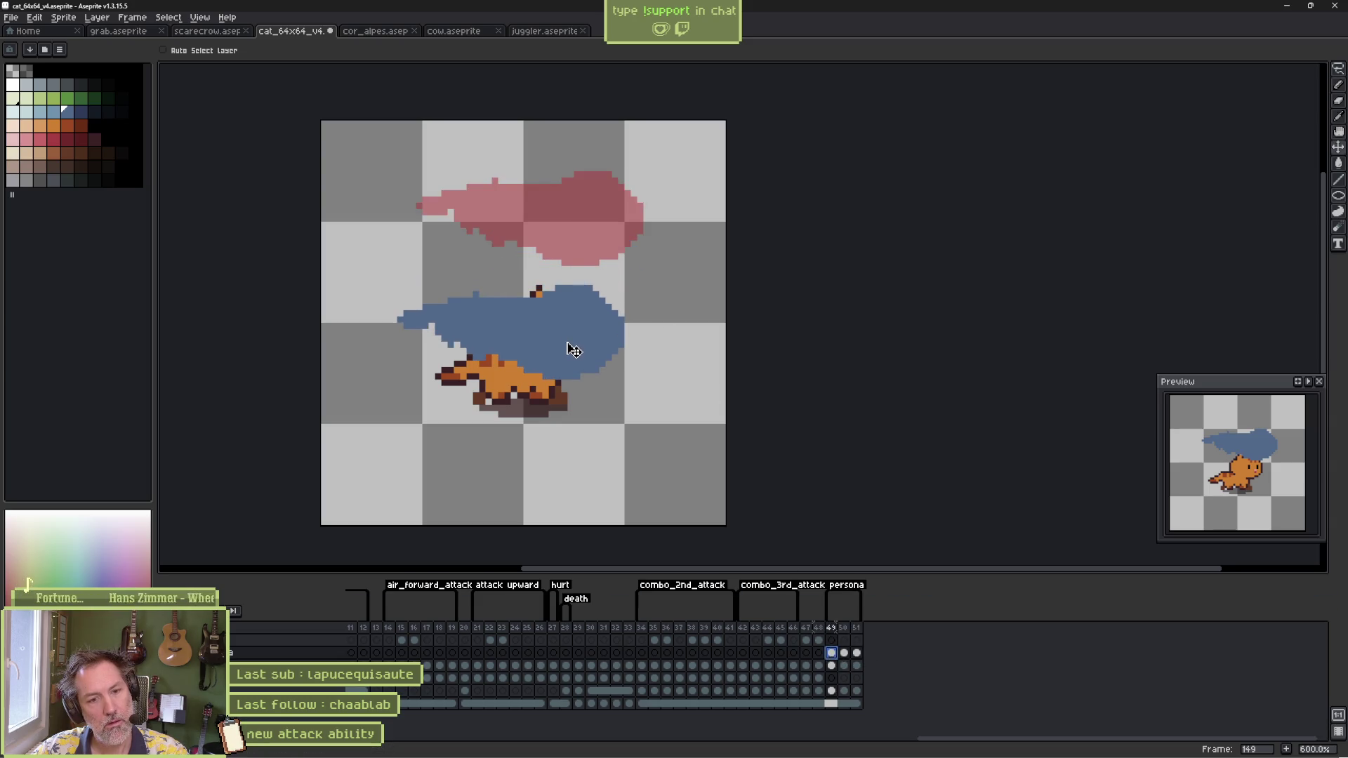
click(844, 652)
click(857, 653)
click(831, 653)
Step: Shrink the swoosh on frames 149 and 150, preview the persona animation, and add another frame
key(ctrl+t)
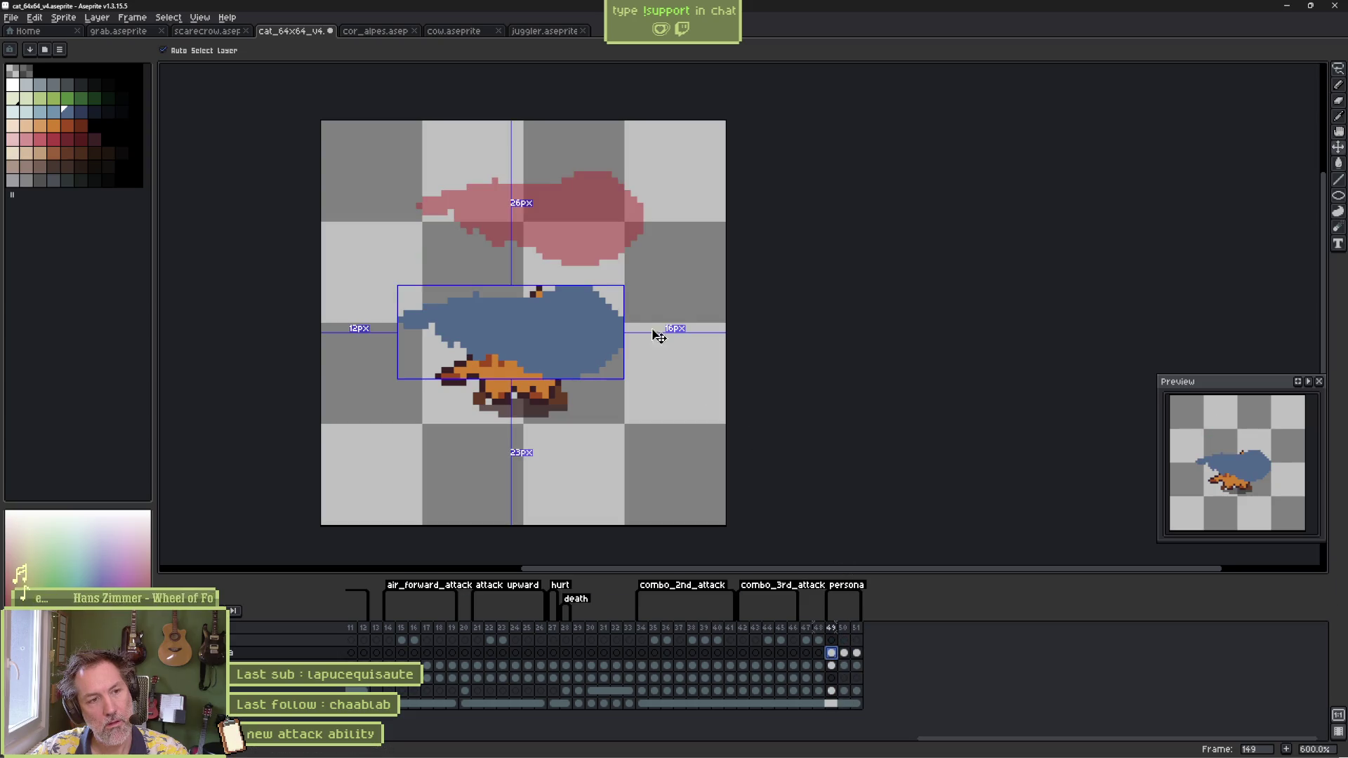
drag(627, 297, 593, 321)
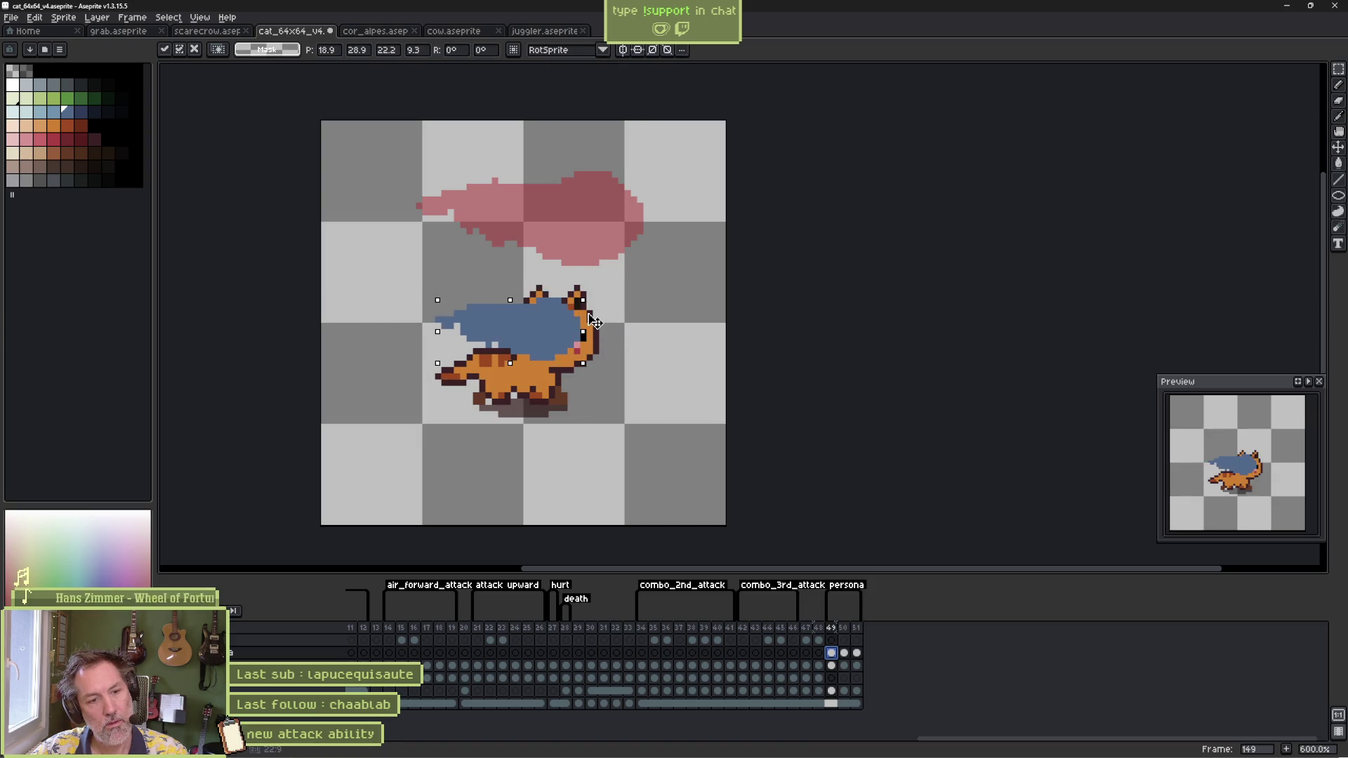
click(844, 653)
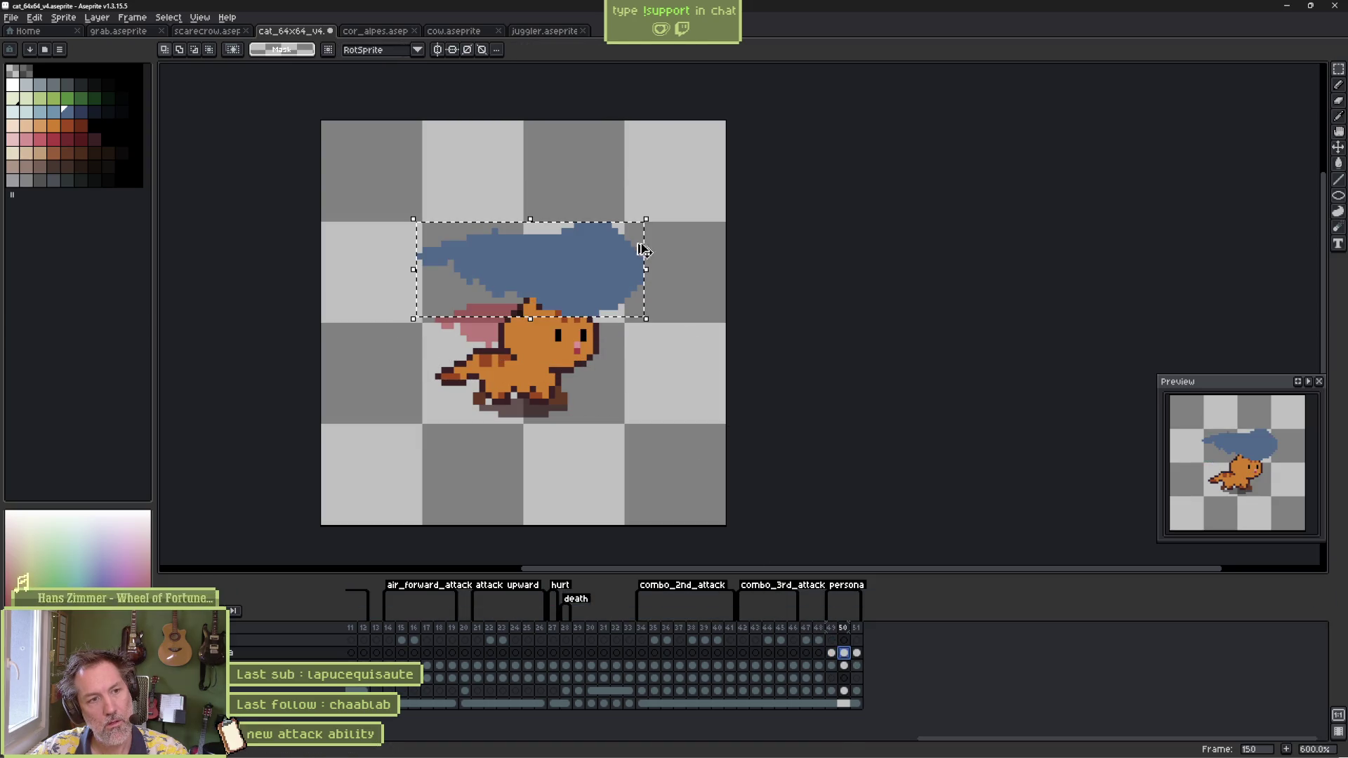
drag(636, 219, 566, 273)
key(Return)
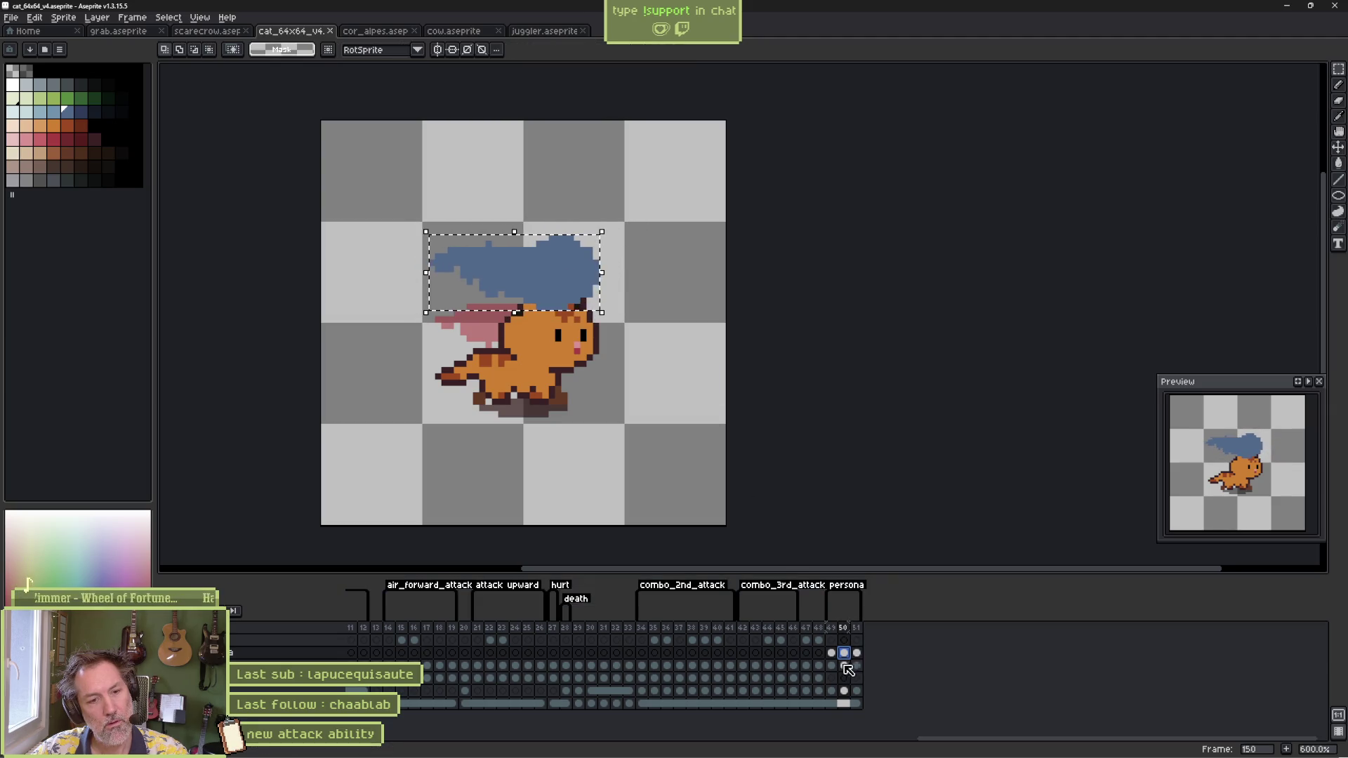
key(Return)
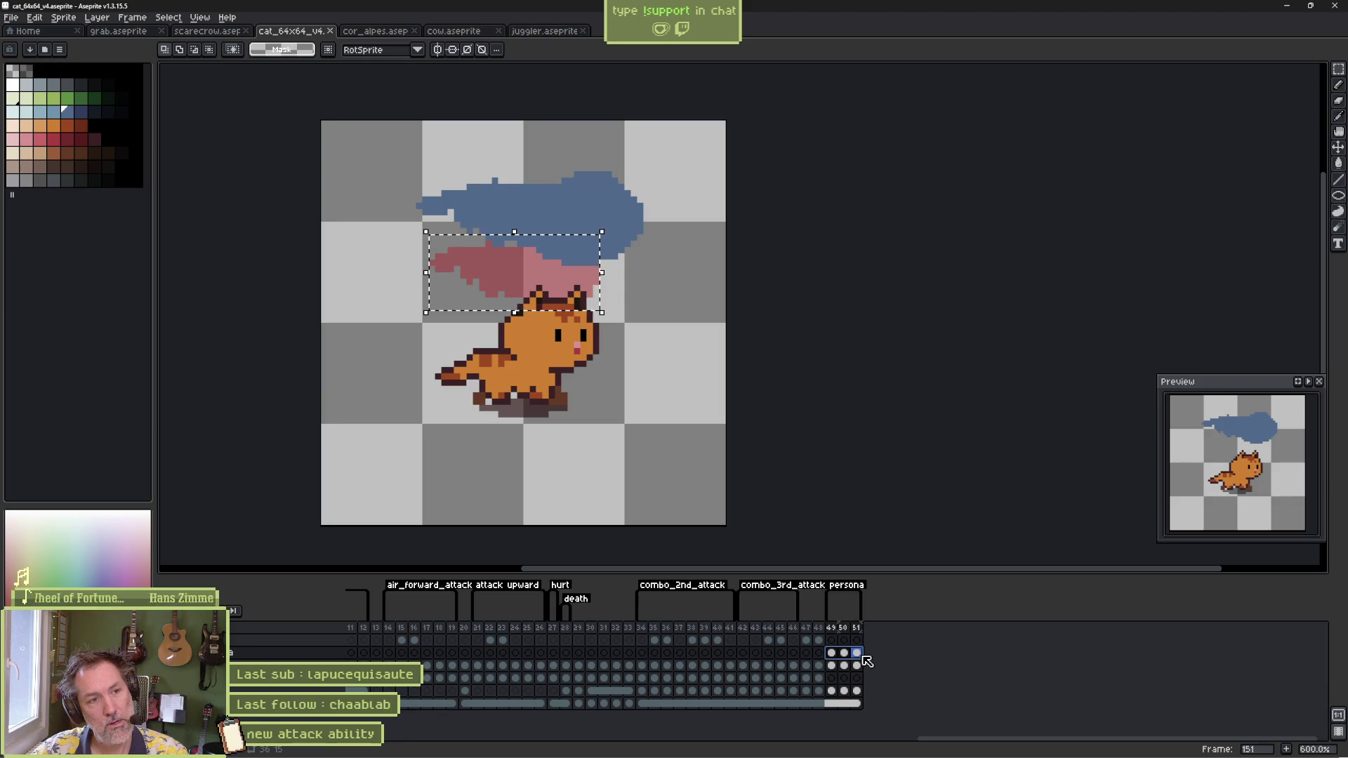
click(869, 666)
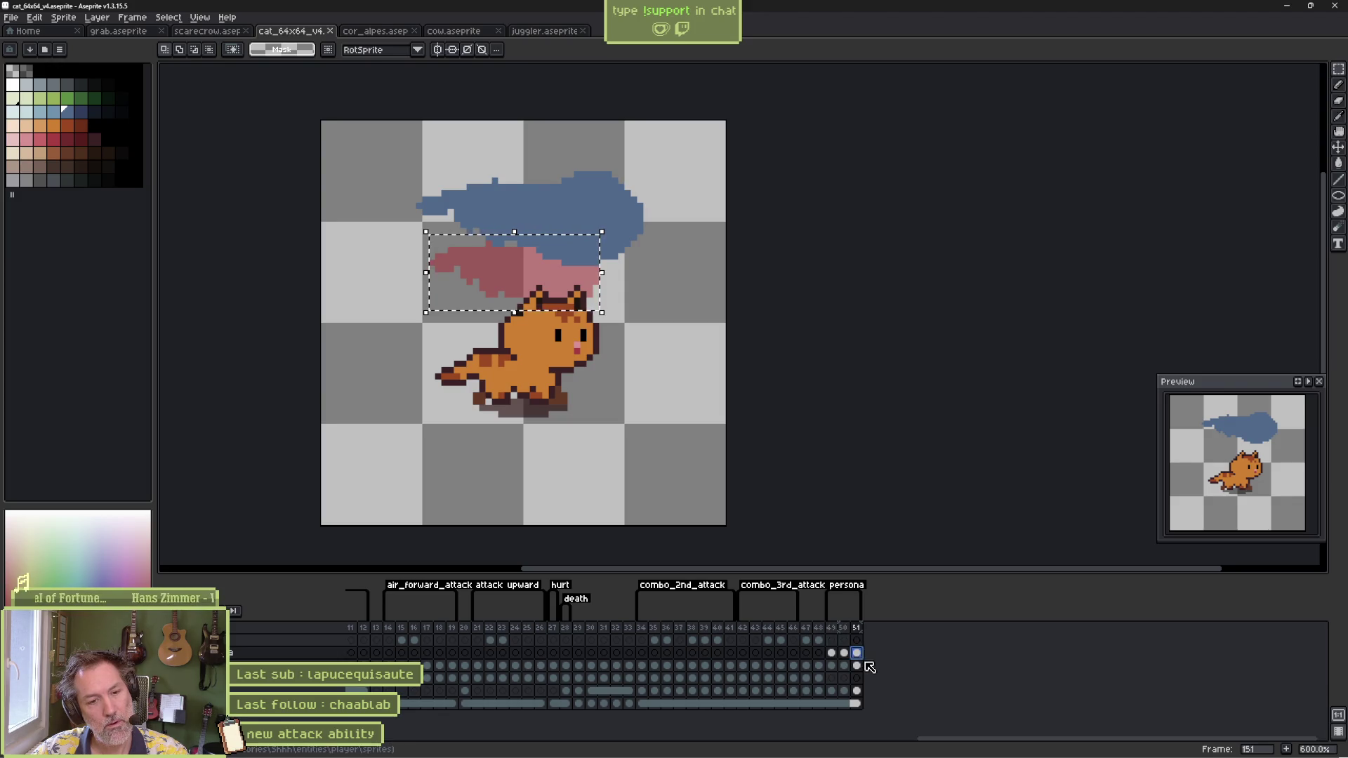
key(ctrl+d)
key(alt+n)
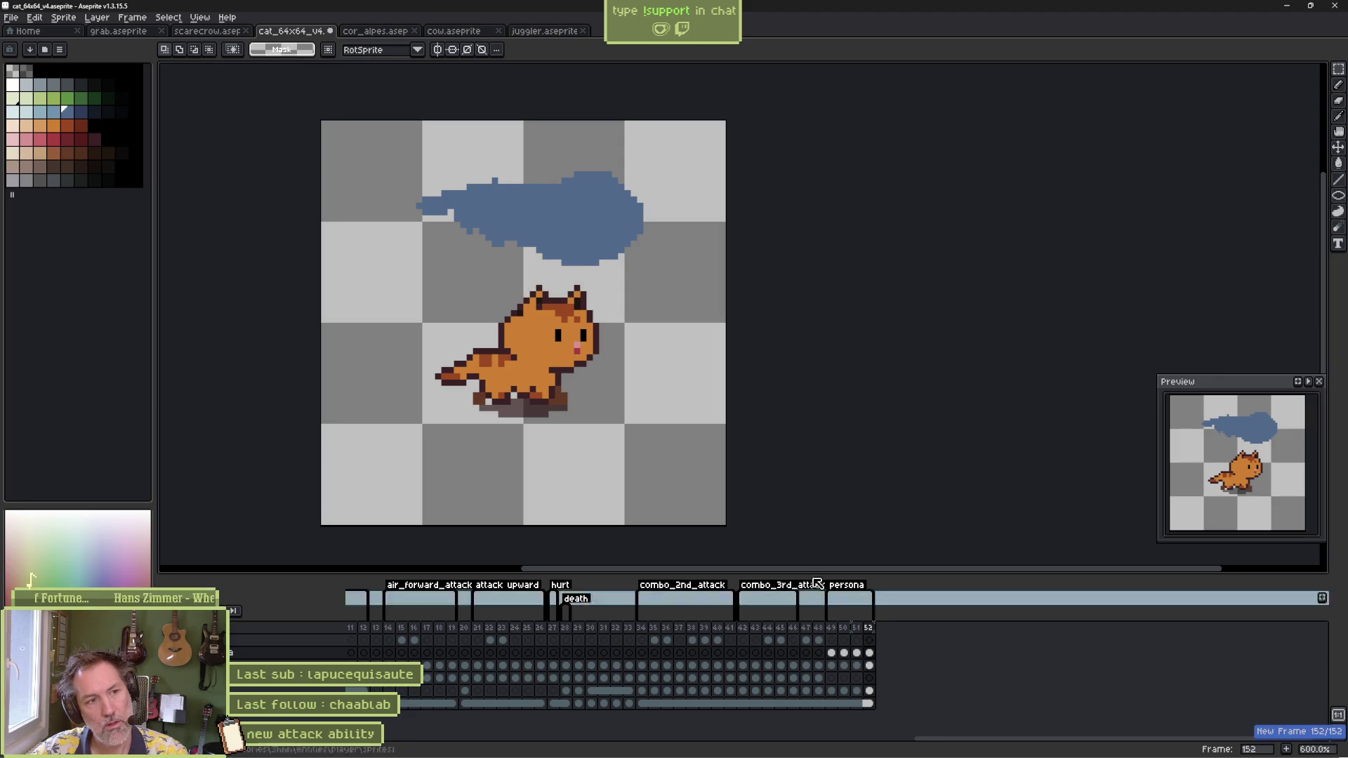
Step: Paint light-blue wisps along the cloud's top-right and right side
key(b)
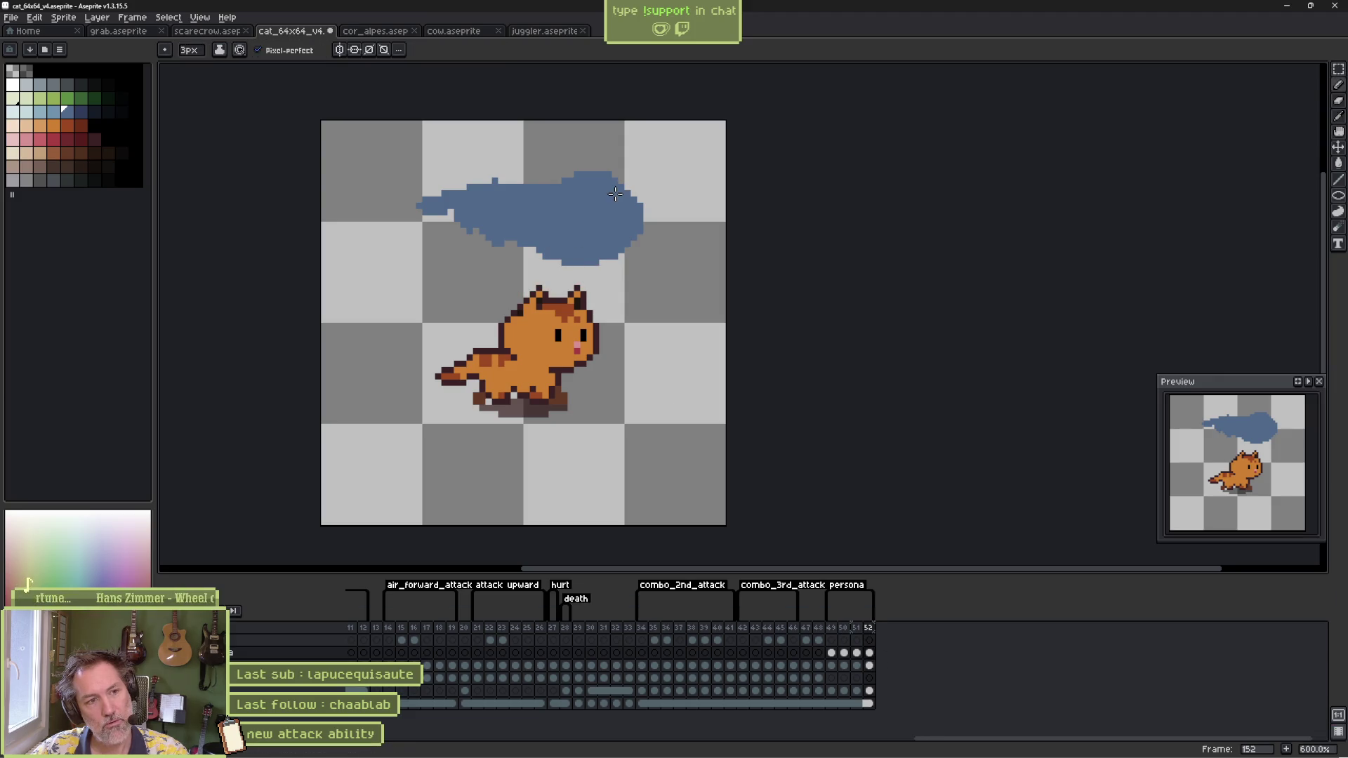
click(54, 112)
drag(591, 185, 634, 177)
mouse_move(611, 225)
mouse_down()
mouse_move(635, 235)
mouse_move(615, 246)
mouse_move(643, 277)
mouse_up()
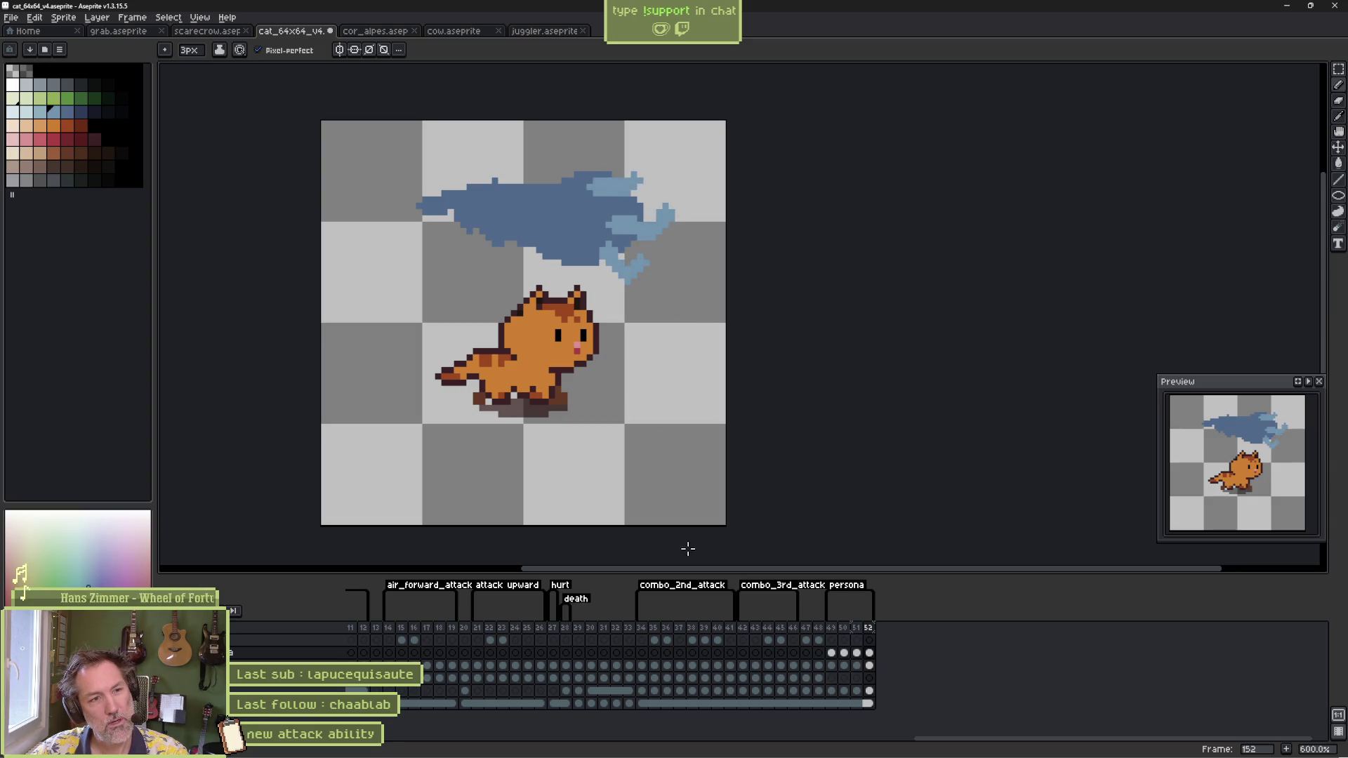
Step: On new frames, extend the dark-blue cloud body and tail further left
key(alt+n)
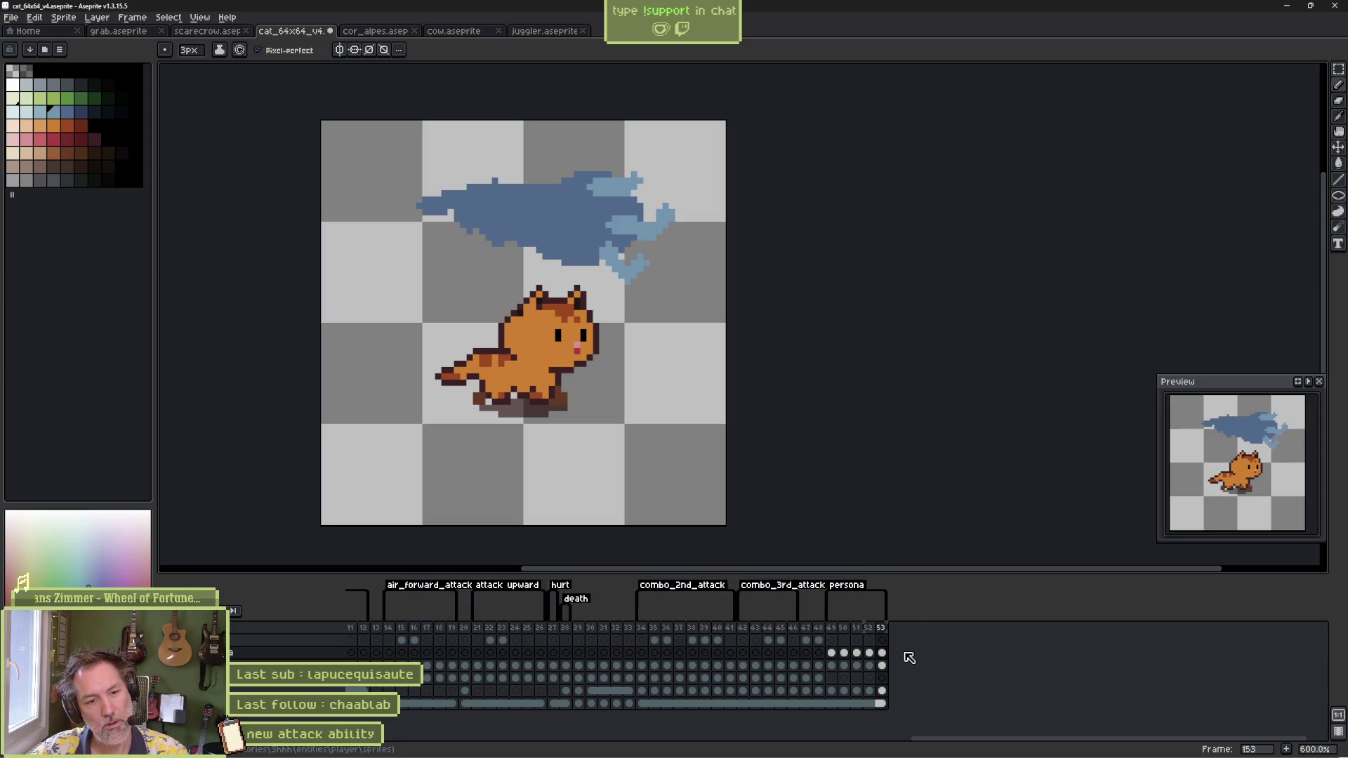
alt+click(520, 211)
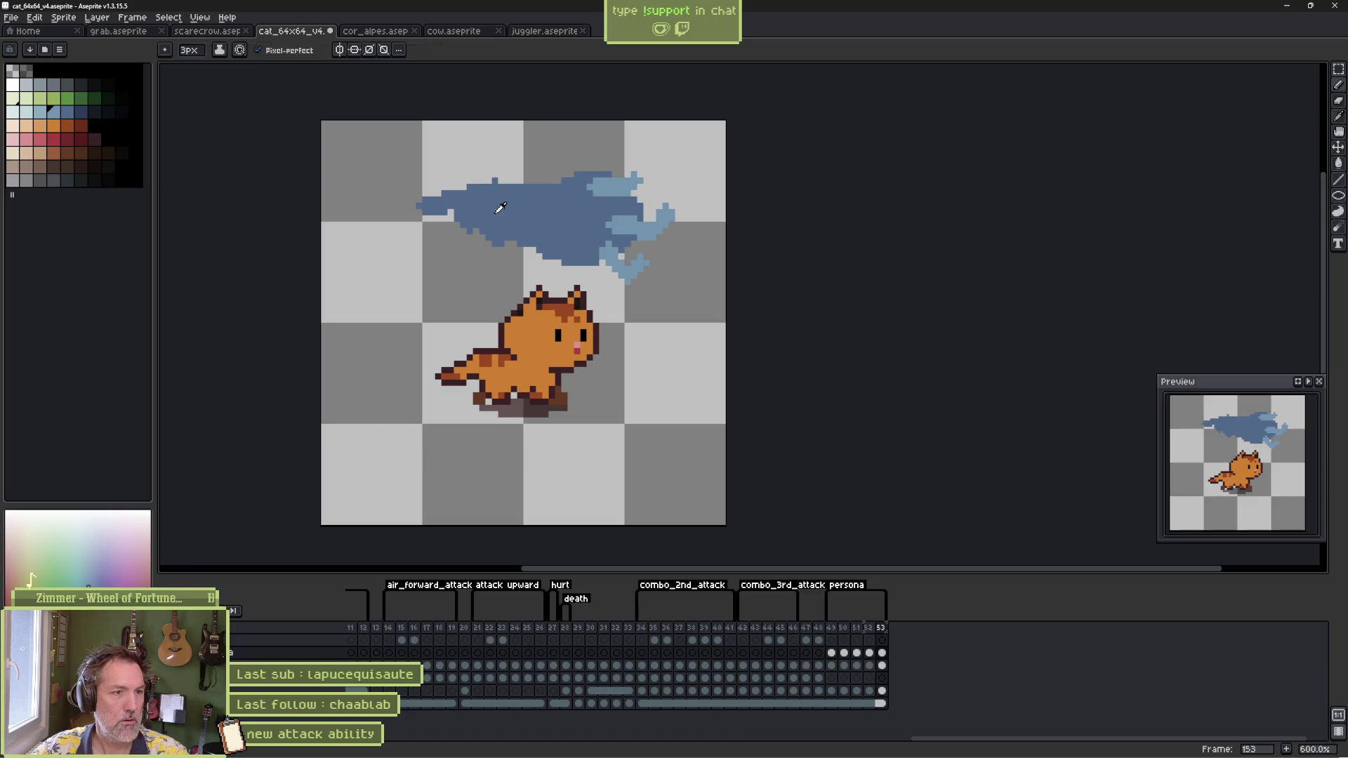
mouse_move(534, 186)
mouse_down()
mouse_move(418, 204)
mouse_move(421, 232)
mouse_move(475, 219)
mouse_up()
alt+click(485, 214)
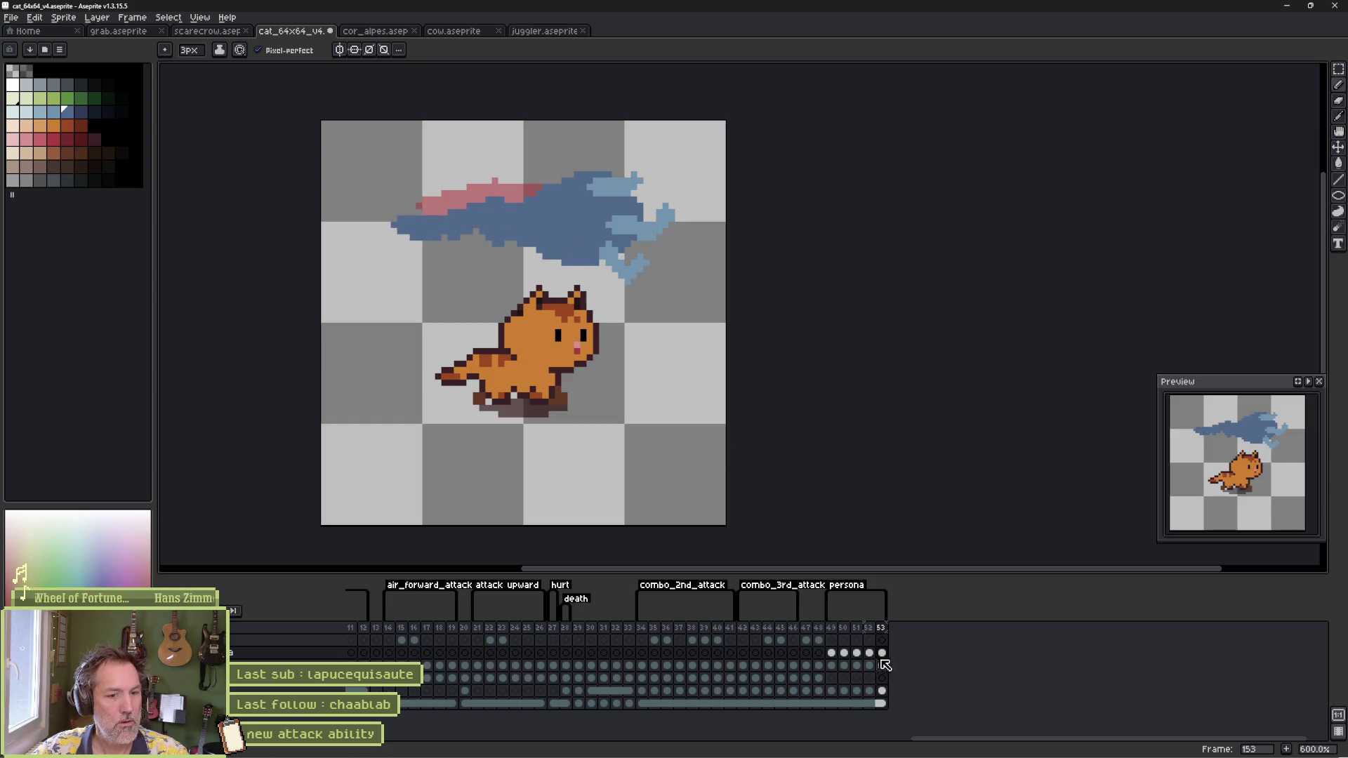
key(alt+n)
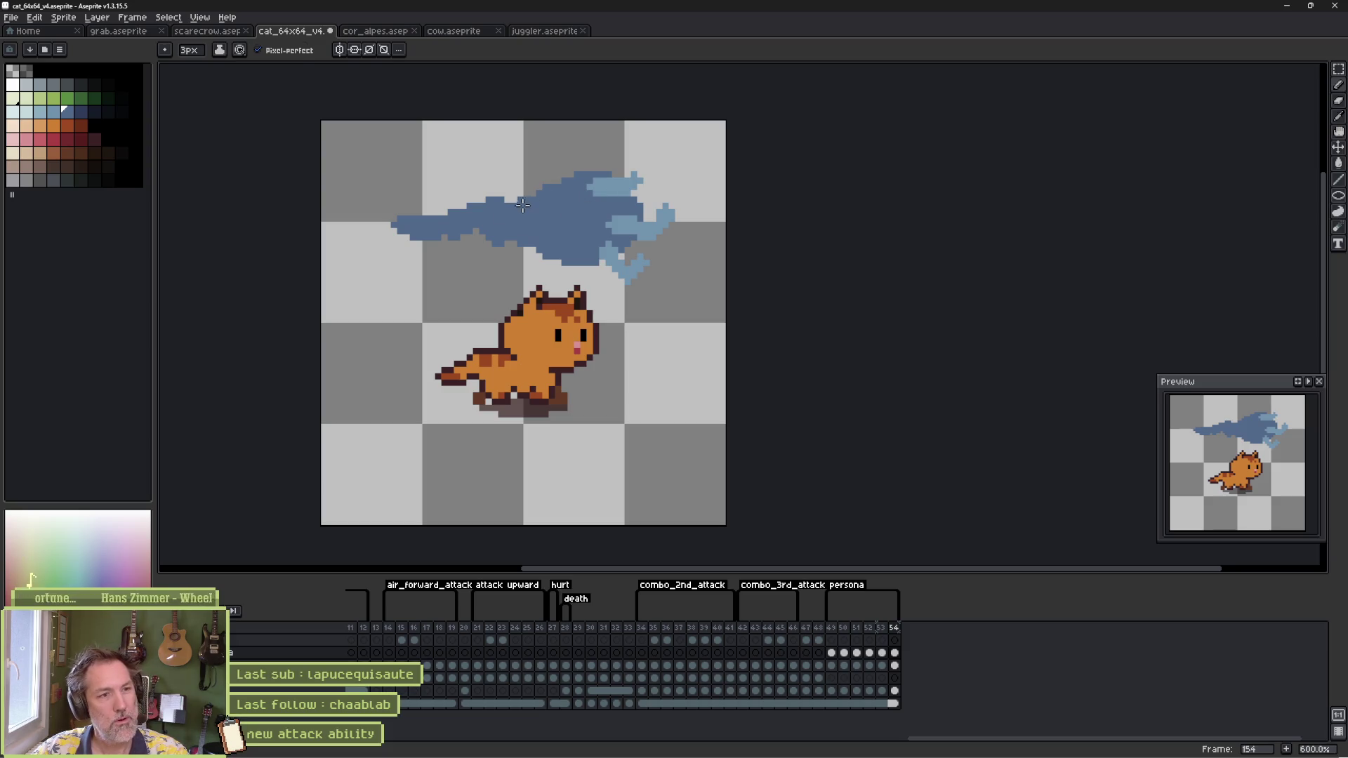
drag(511, 196, 556, 200)
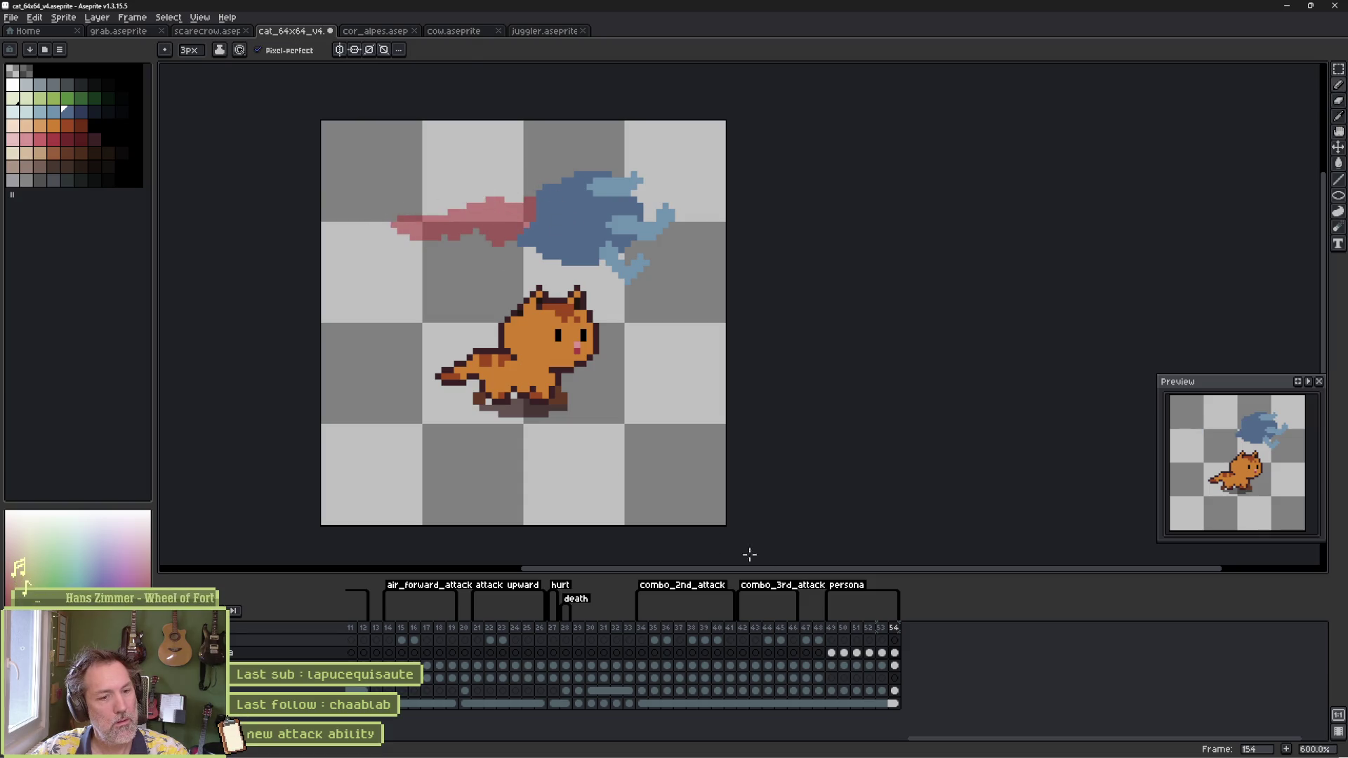
Step: Compare frames 152–154, then paint a tapered blue tail leftward on frame 154 and add frame 155
click(883, 654)
click(870, 654)
click(882, 654)
click(895, 654)
click(882, 654)
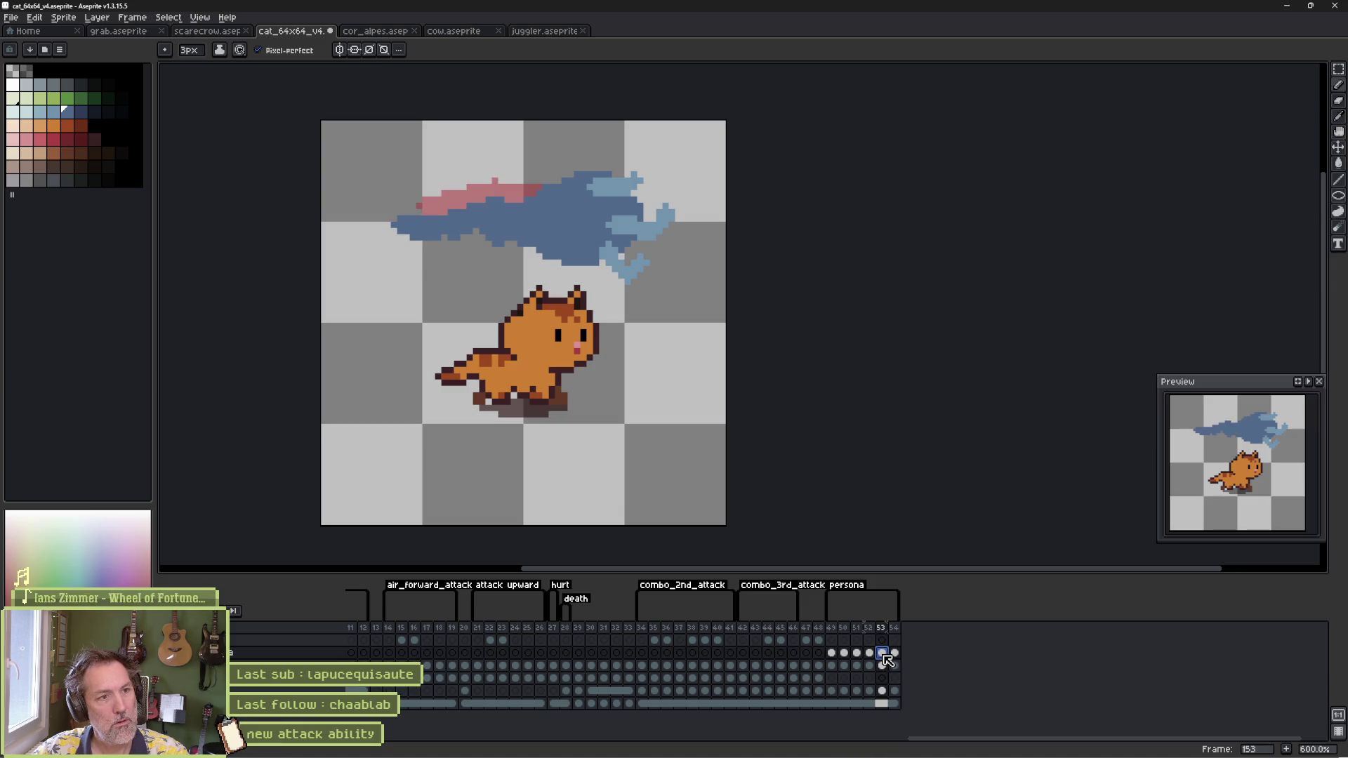
click(870, 654)
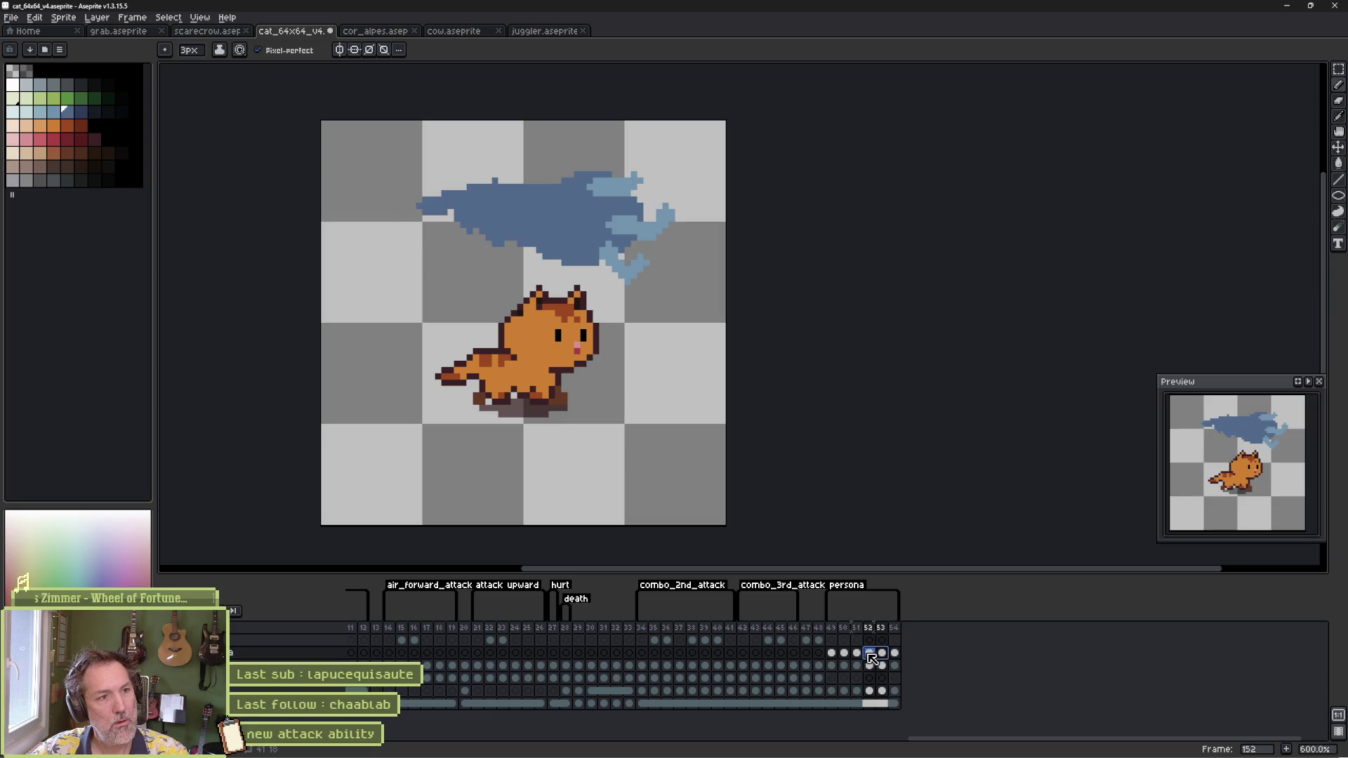
click(881, 653)
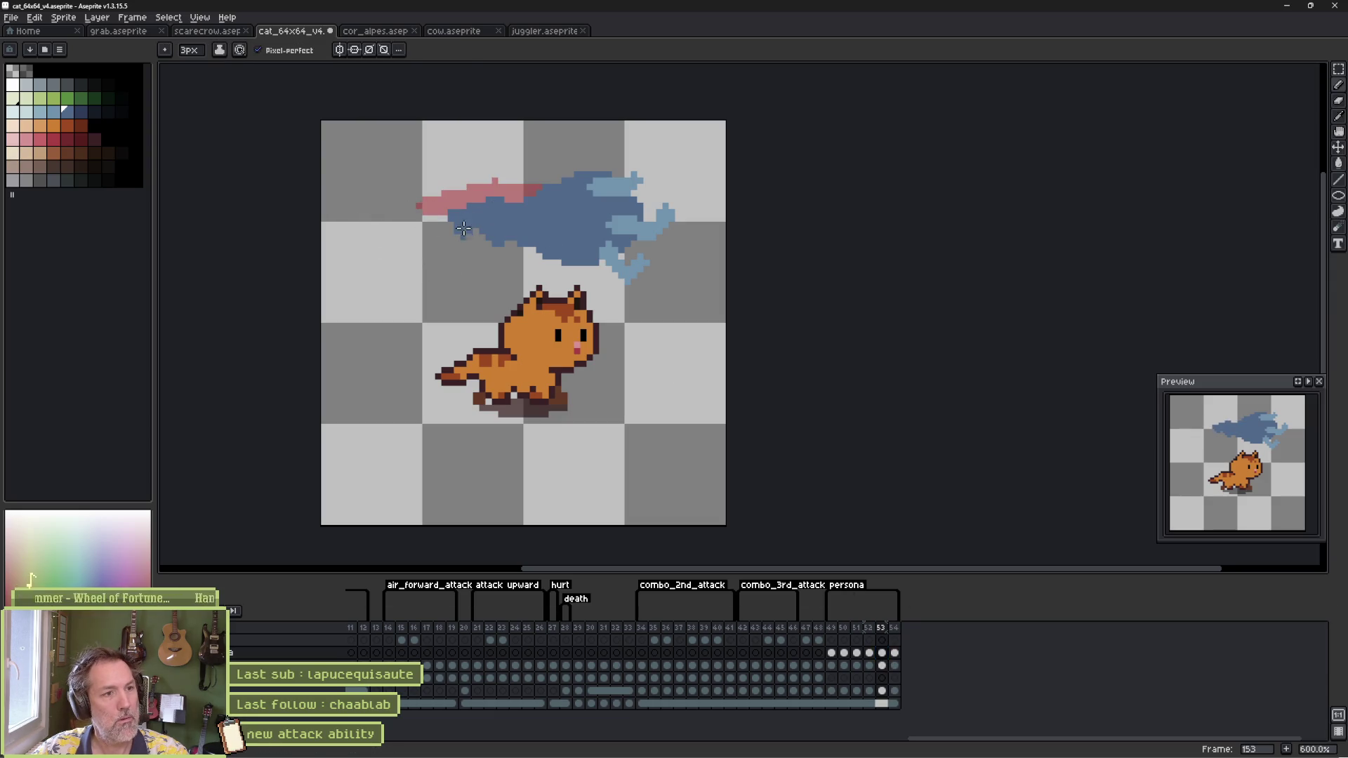
click(895, 653)
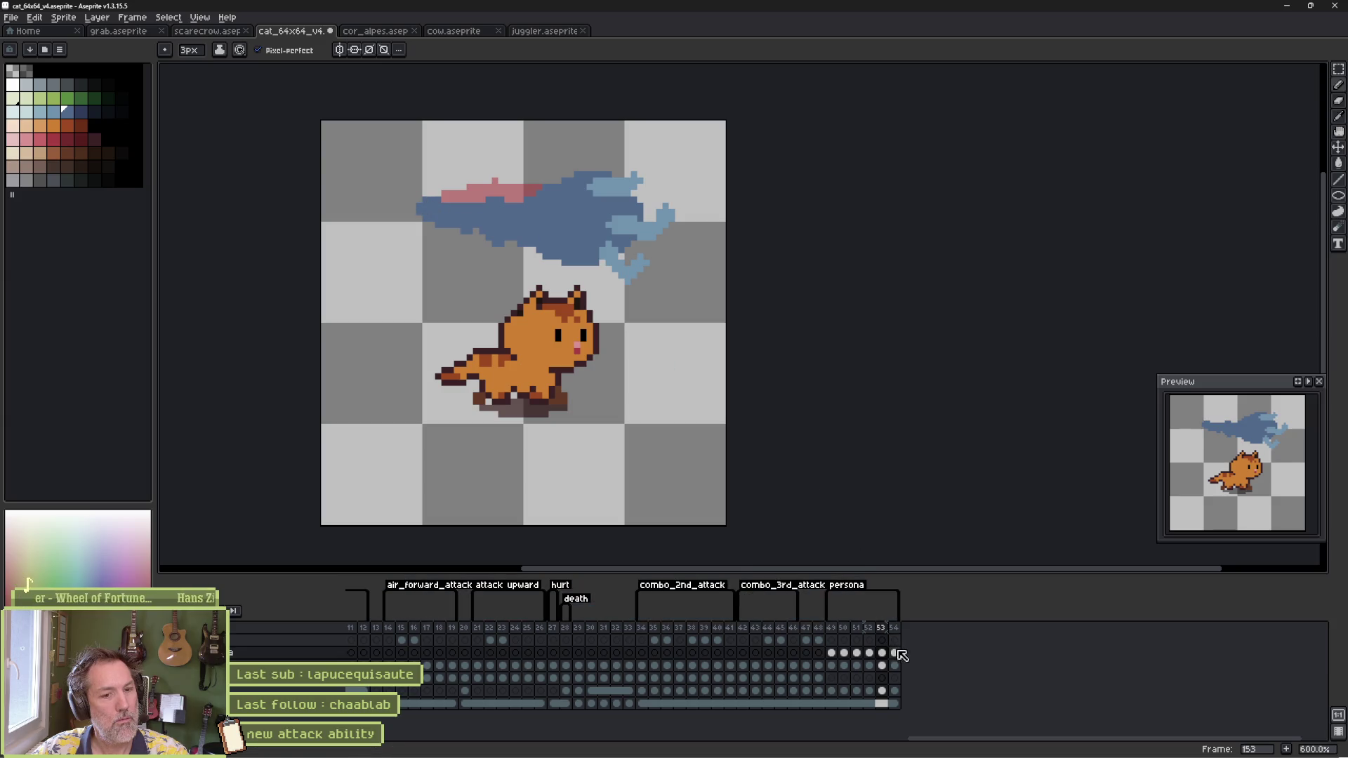
mouse_move(541, 213)
mouse_down()
mouse_move(393, 194)
mouse_move(446, 219)
mouse_move(547, 208)
mouse_up()
key(alt+n)
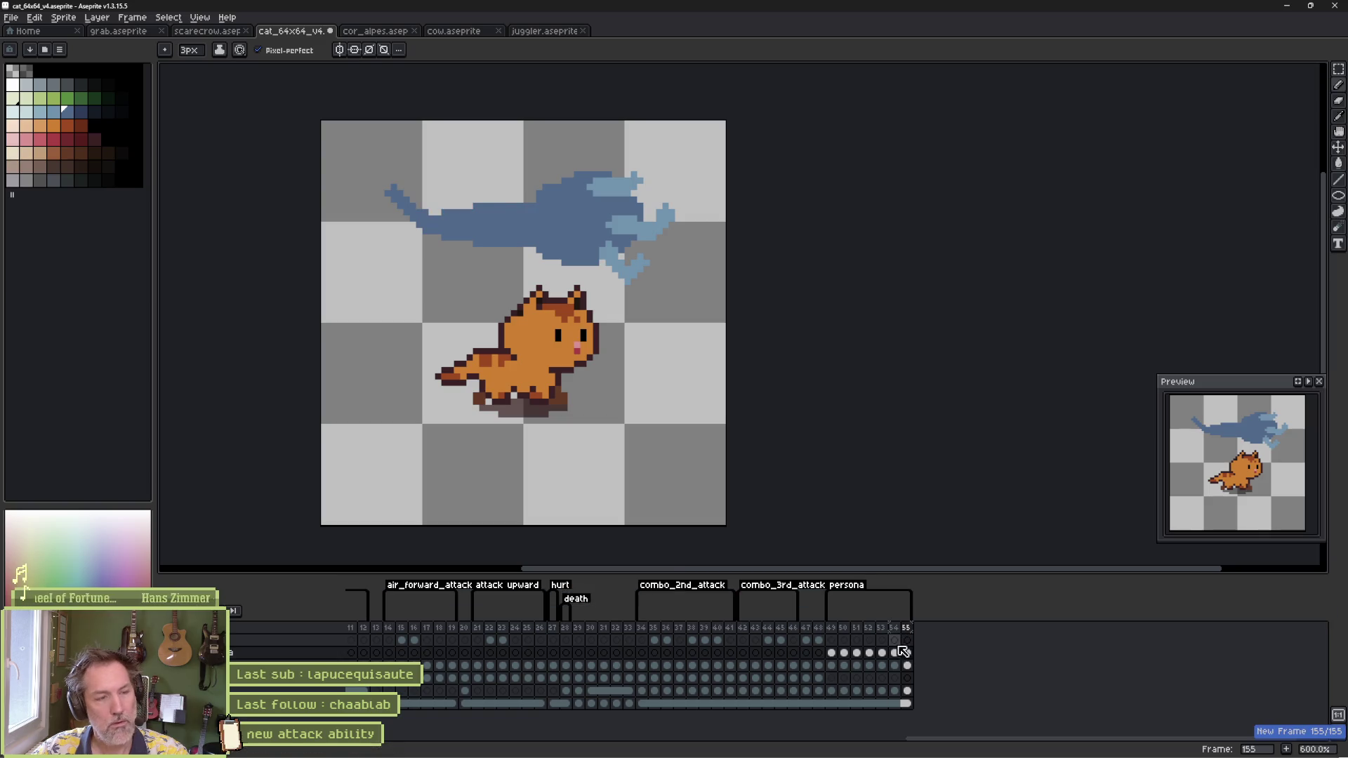
Step: On frames 155 and 156, erase the blue tail's left part and redraw its top edge further left
key(e)
mouse_move(534, 210)
mouse_down()
mouse_move(409, 211)
mouse_move(552, 195)
mouse_move(422, 211)
mouse_move(390, 198)
mouse_move(456, 226)
mouse_move(558, 223)
mouse_up()
key(b)
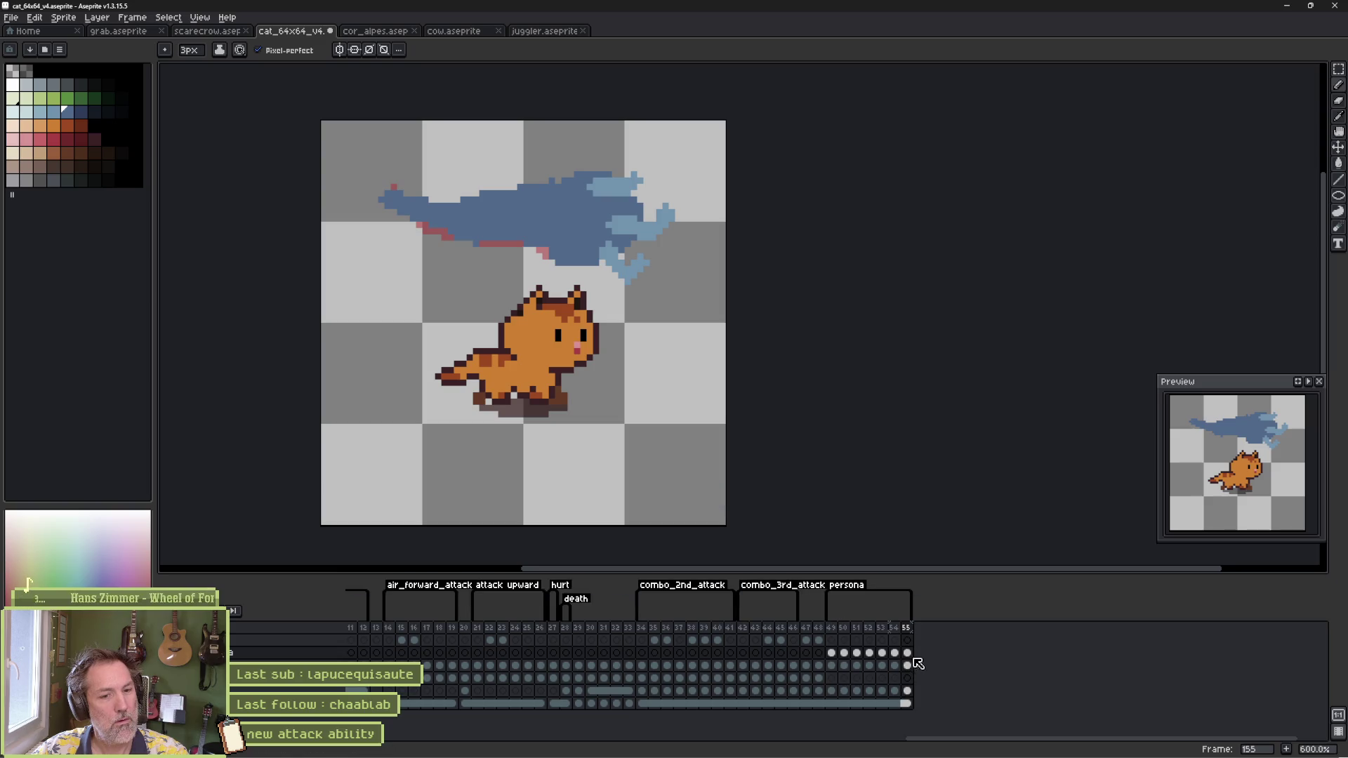
key(alt+n)
key(e)
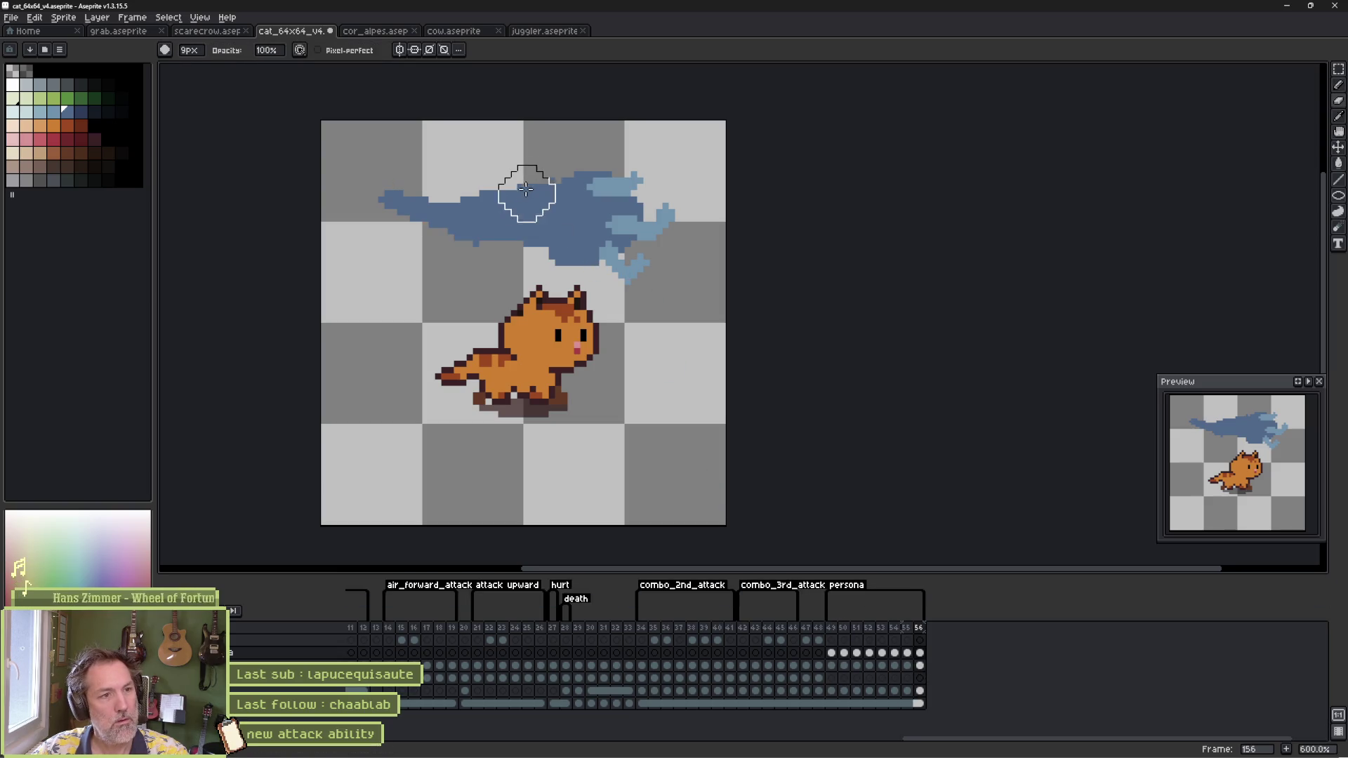
mouse_move(506, 209)
mouse_down()
mouse_move(385, 199)
mouse_move(497, 211)
mouse_up()
key(b)
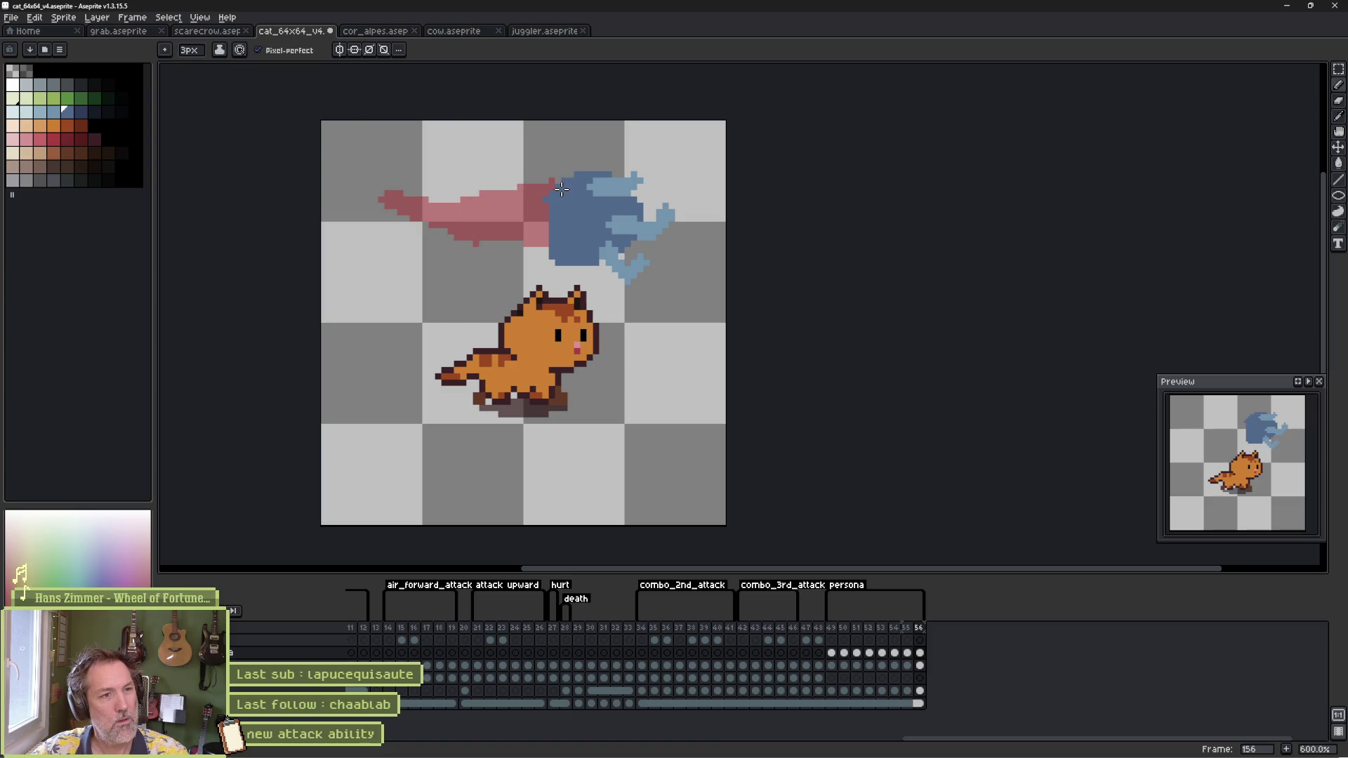
mouse_move(564, 182)
mouse_down()
mouse_move(495, 180)
mouse_move(390, 225)
mouse_move(527, 243)
mouse_move(534, 231)
mouse_move(467, 202)
mouse_move(554, 226)
mouse_up()
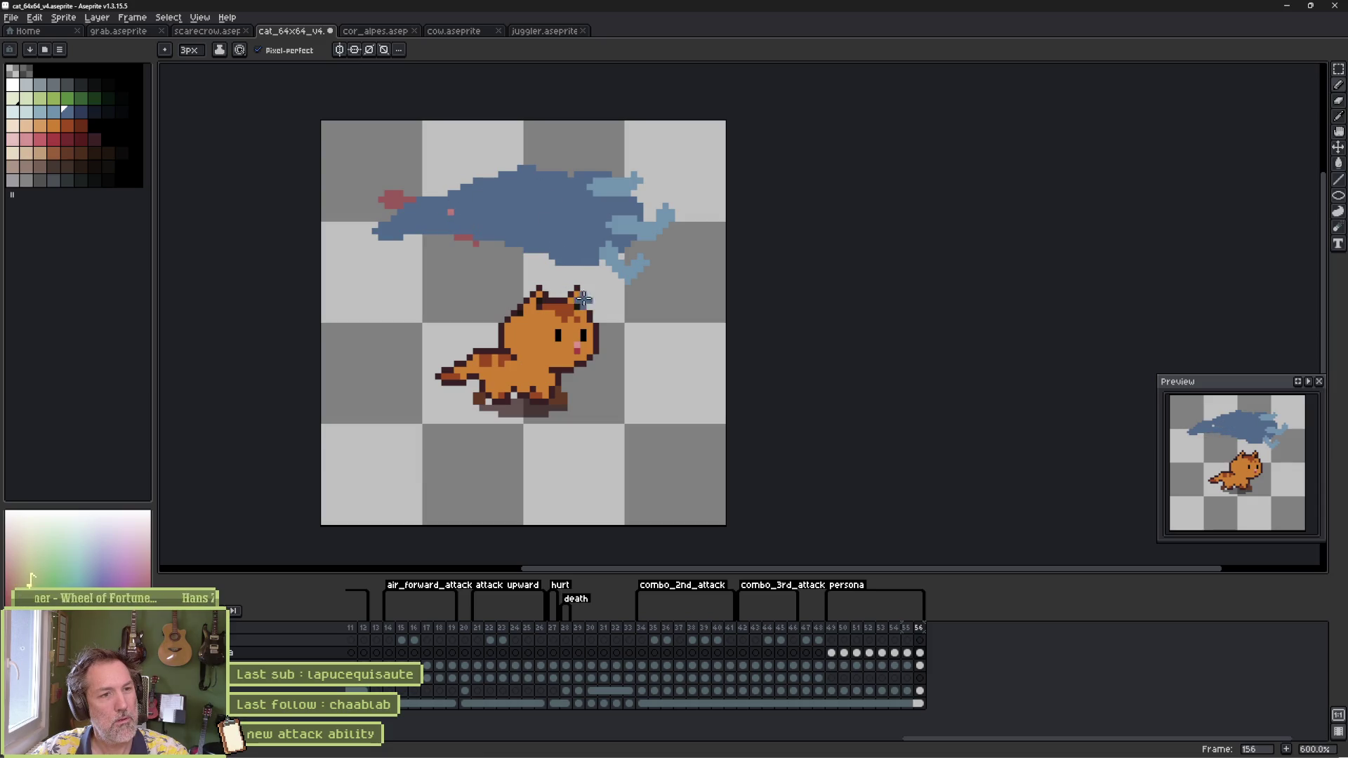
Step: On frame 157, erase the old shape, outline a new blue wing and trim its lower edge
key(e)
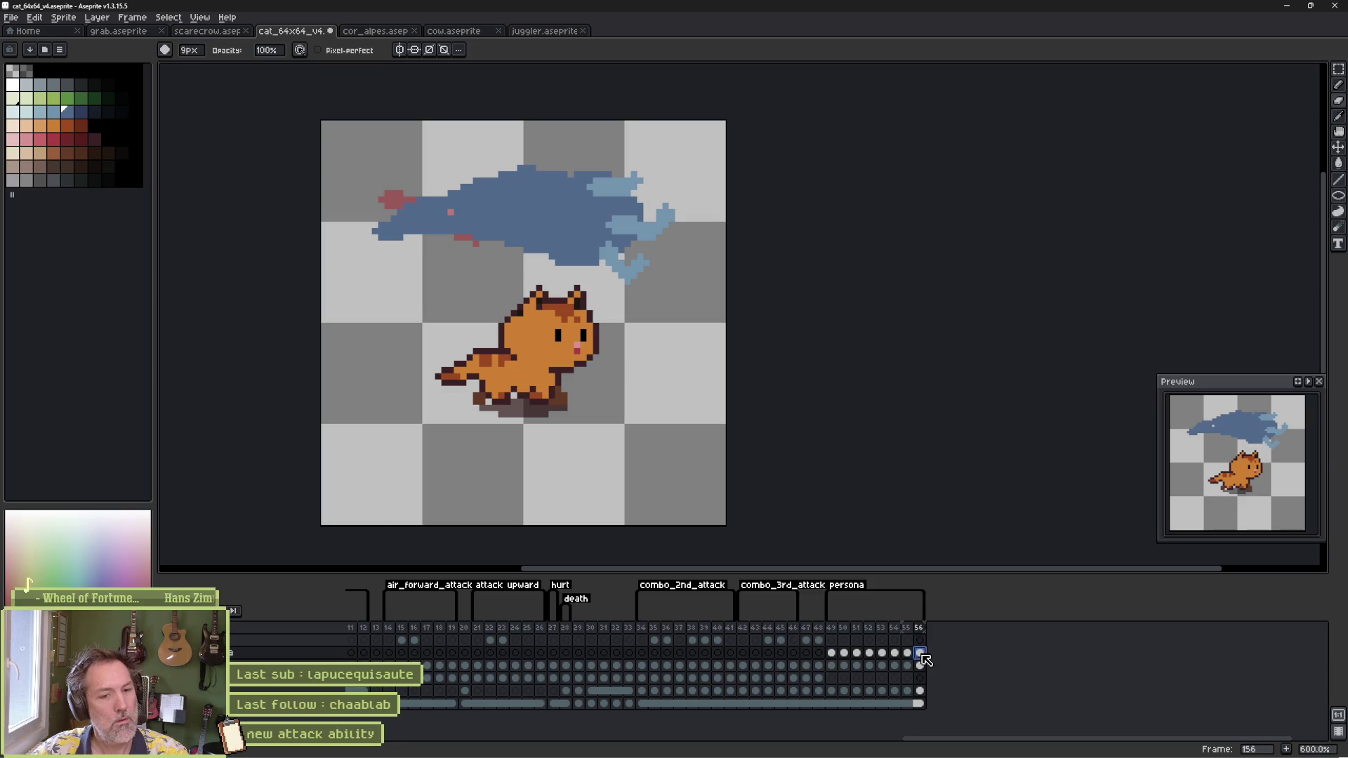
key(alt+n)
mouse_move(466, 210)
mouse_down()
mouse_move(517, 151)
mouse_move(527, 232)
mouse_up()
mouse_move(507, 176)
mouse_down()
mouse_move(377, 241)
mouse_move(383, 232)
mouse_up()
key(b)
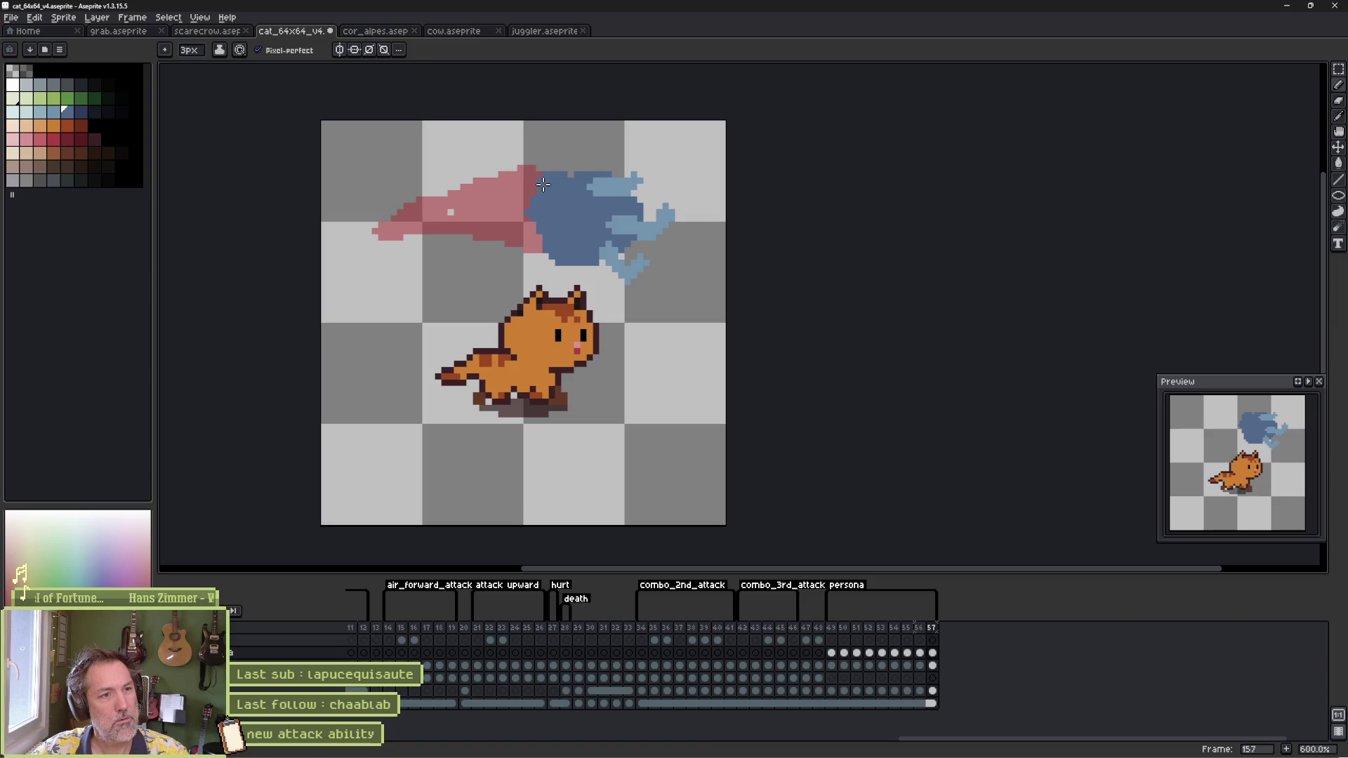
mouse_move(546, 183)
mouse_down()
mouse_move(479, 167)
mouse_move(424, 201)
mouse_move(397, 245)
mouse_move(518, 250)
mouse_move(428, 211)
mouse_move(502, 223)
mouse_up()
key(e)
drag(420, 277, 728, 298)
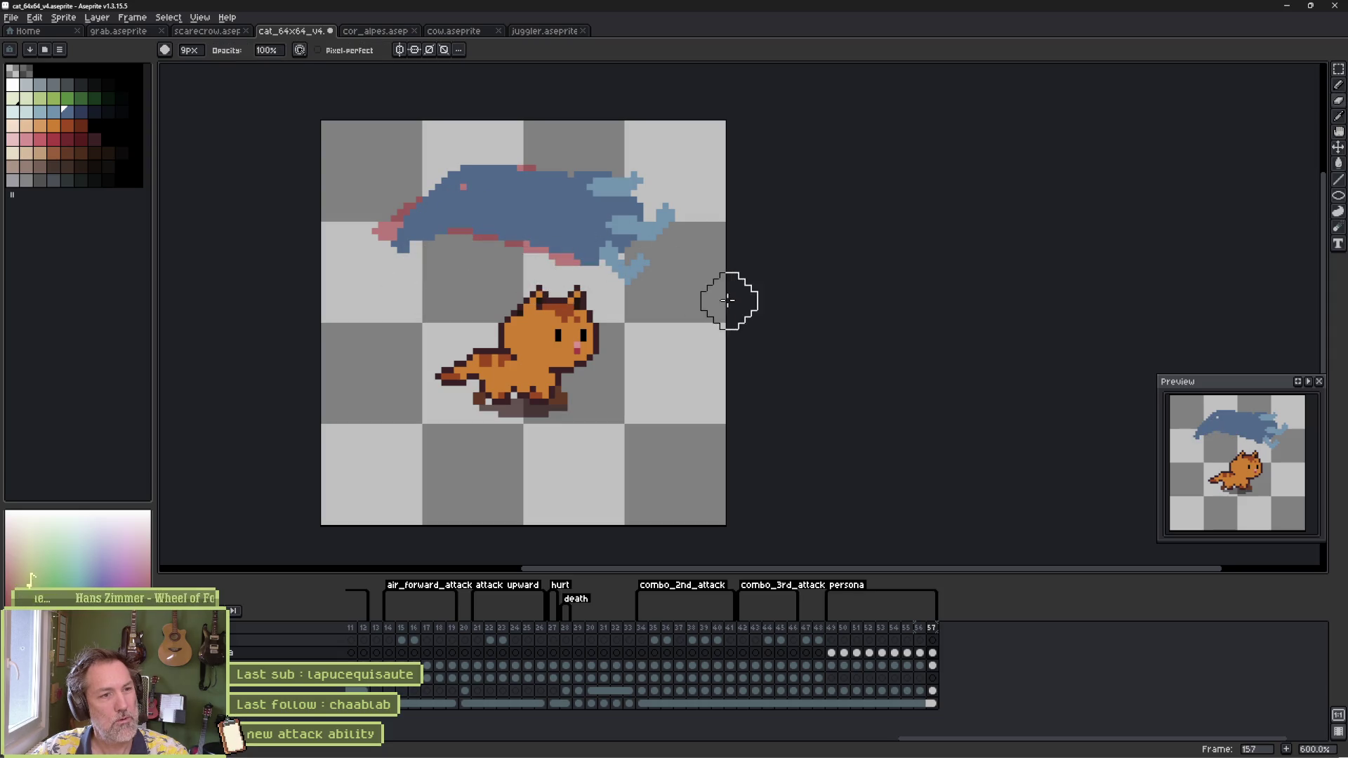
Step: On frames 158 and 159, erase the wing's left part and repaint it further left
key(alt+n)
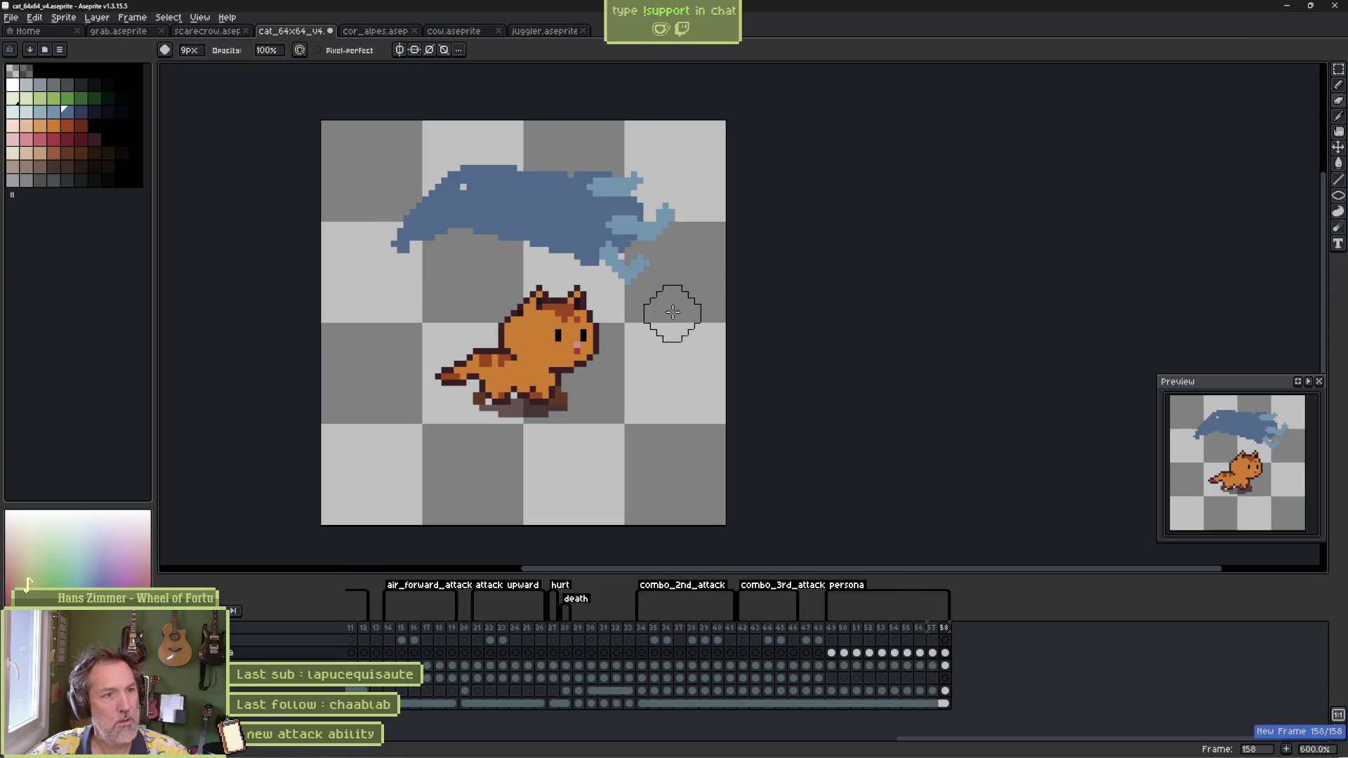
mouse_move(533, 156)
mouse_down()
mouse_move(412, 226)
mouse_move(467, 210)
mouse_up()
key(b)
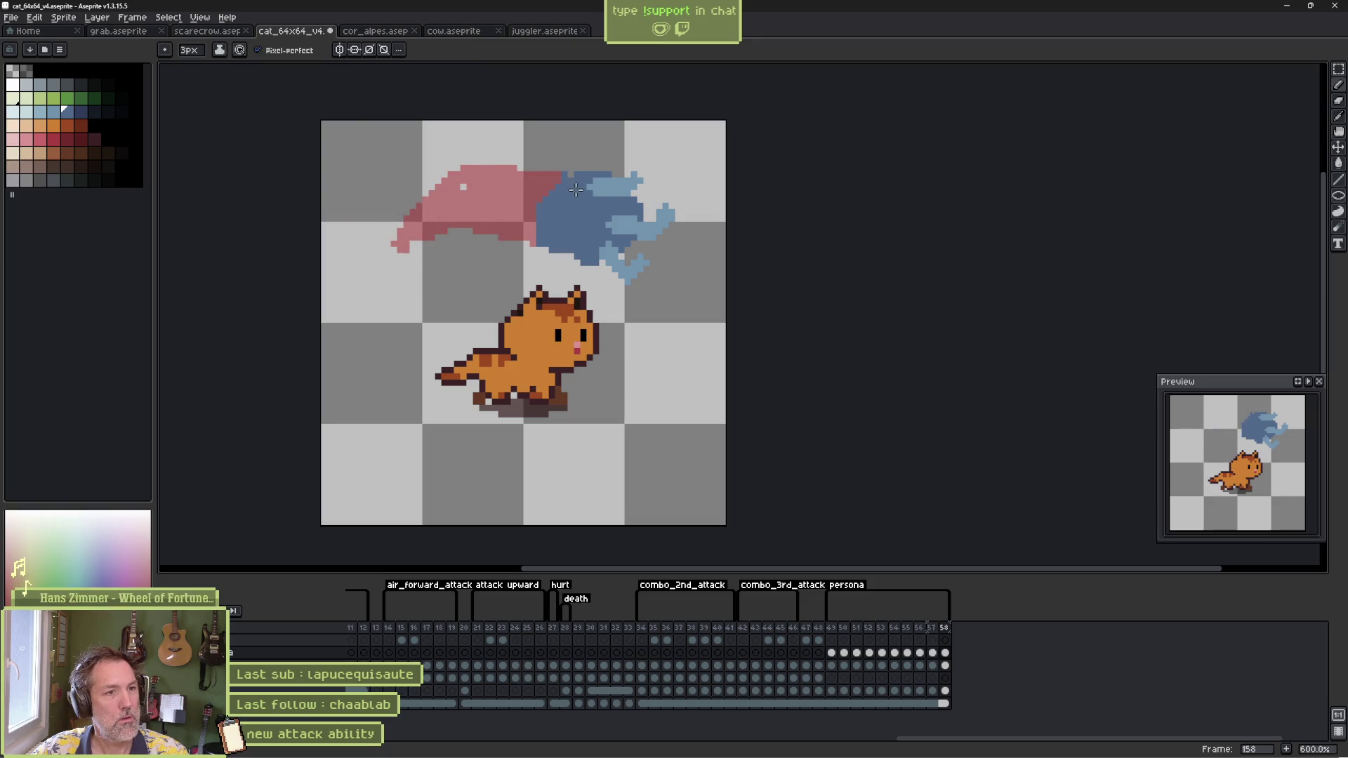
mouse_move(558, 180)
mouse_down()
mouse_move(421, 202)
mouse_move(376, 239)
mouse_move(515, 226)
mouse_up()
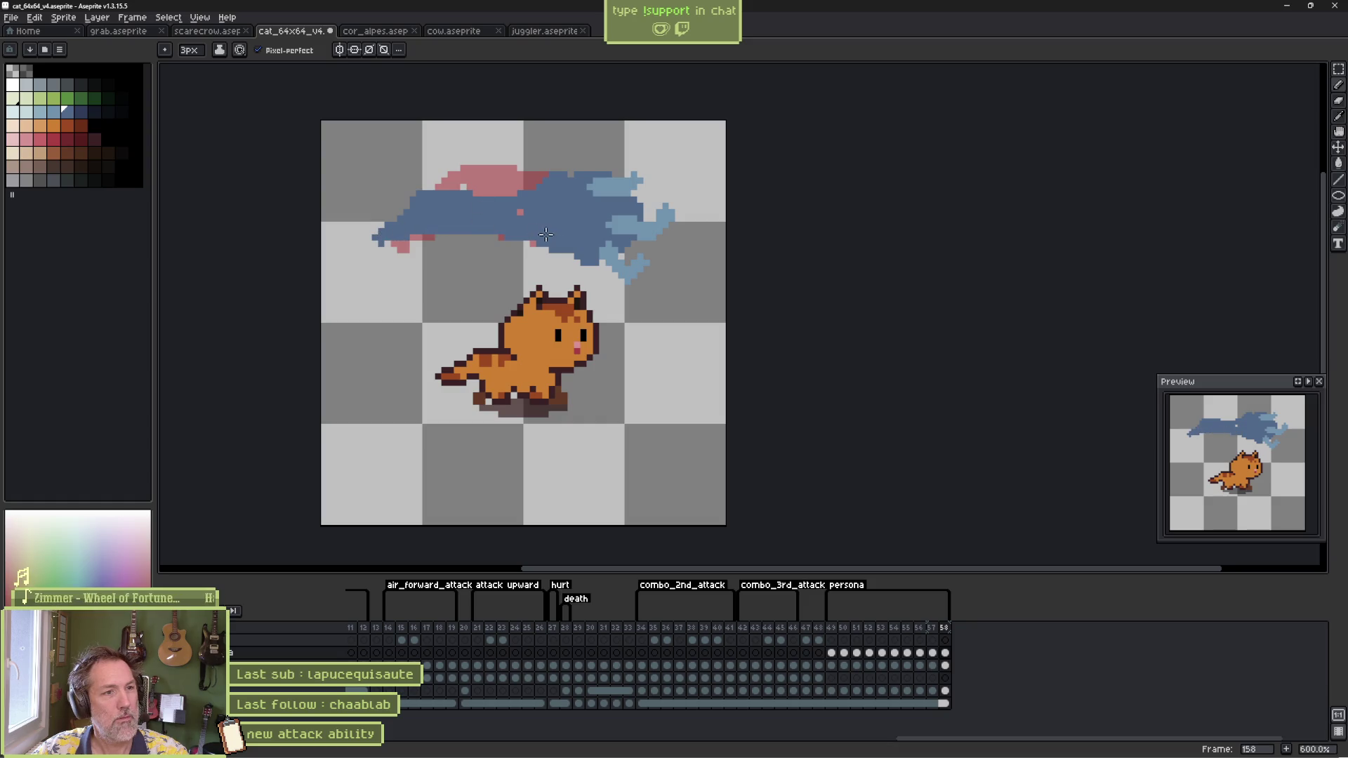
key(alt+n)
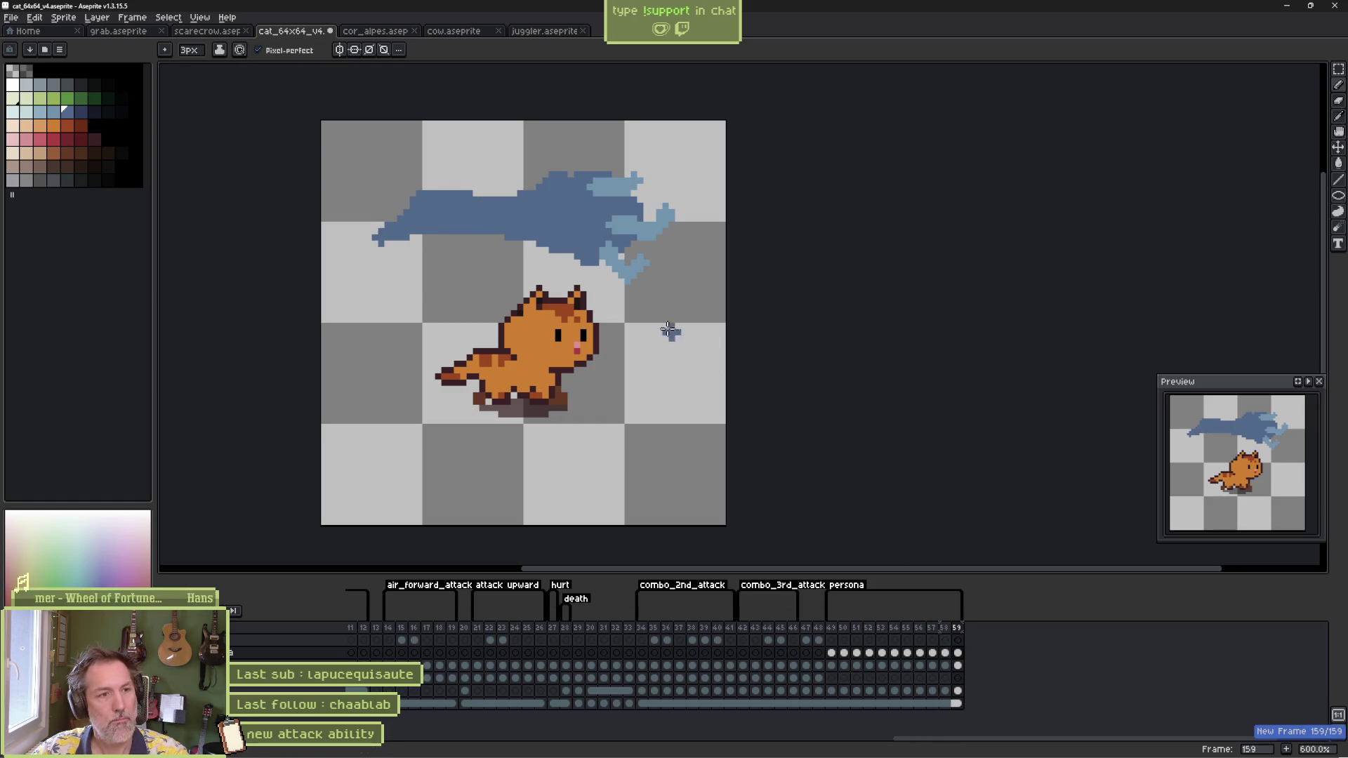
mouse_move(539, 181)
mouse_down()
mouse_move(495, 211)
mouse_move(449, 211)
mouse_move(564, 191)
mouse_move(450, 211)
mouse_move(368, 196)
mouse_move(446, 246)
mouse_move(468, 218)
mouse_move(572, 204)
mouse_up()
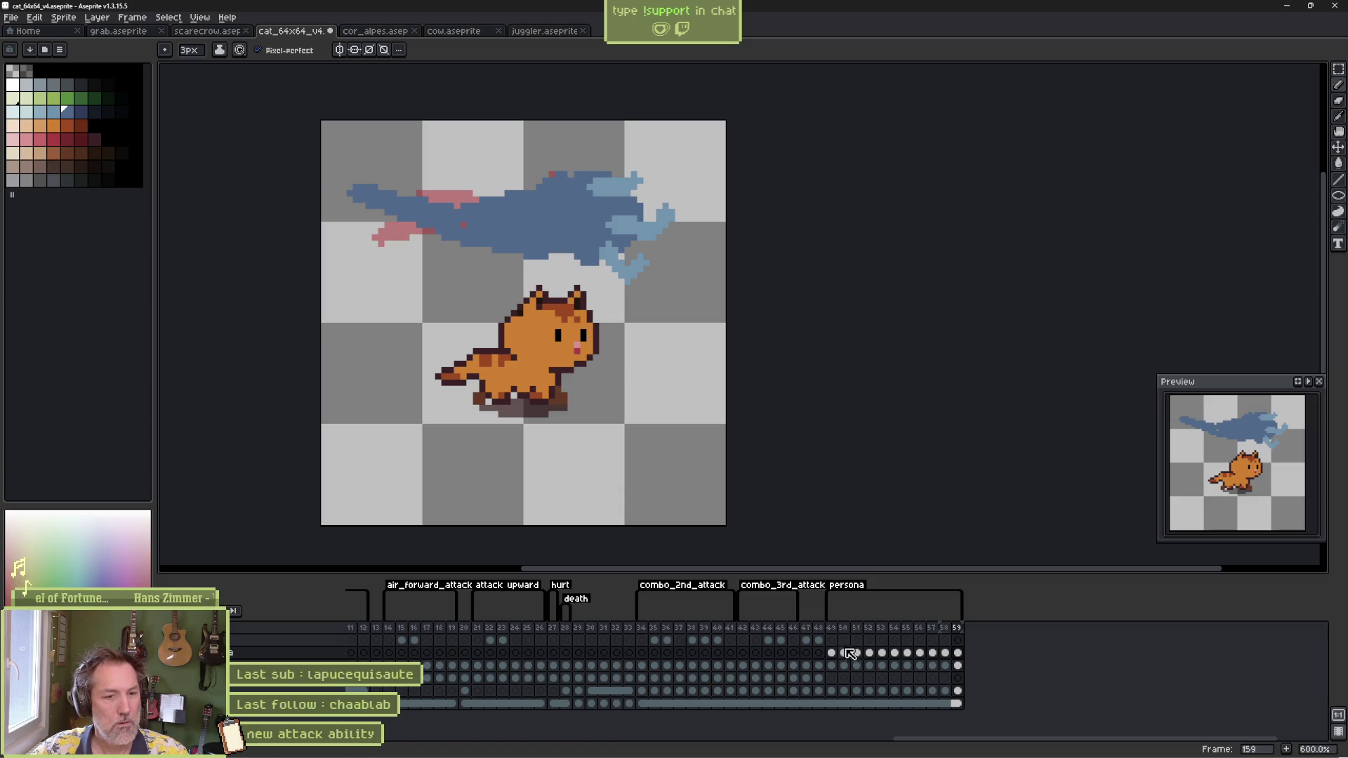
Step: Return to the start of the persona frames and play the swoosh animation
click(832, 627)
click(818, 627)
click(844, 627)
click(834, 627)
key(Return)
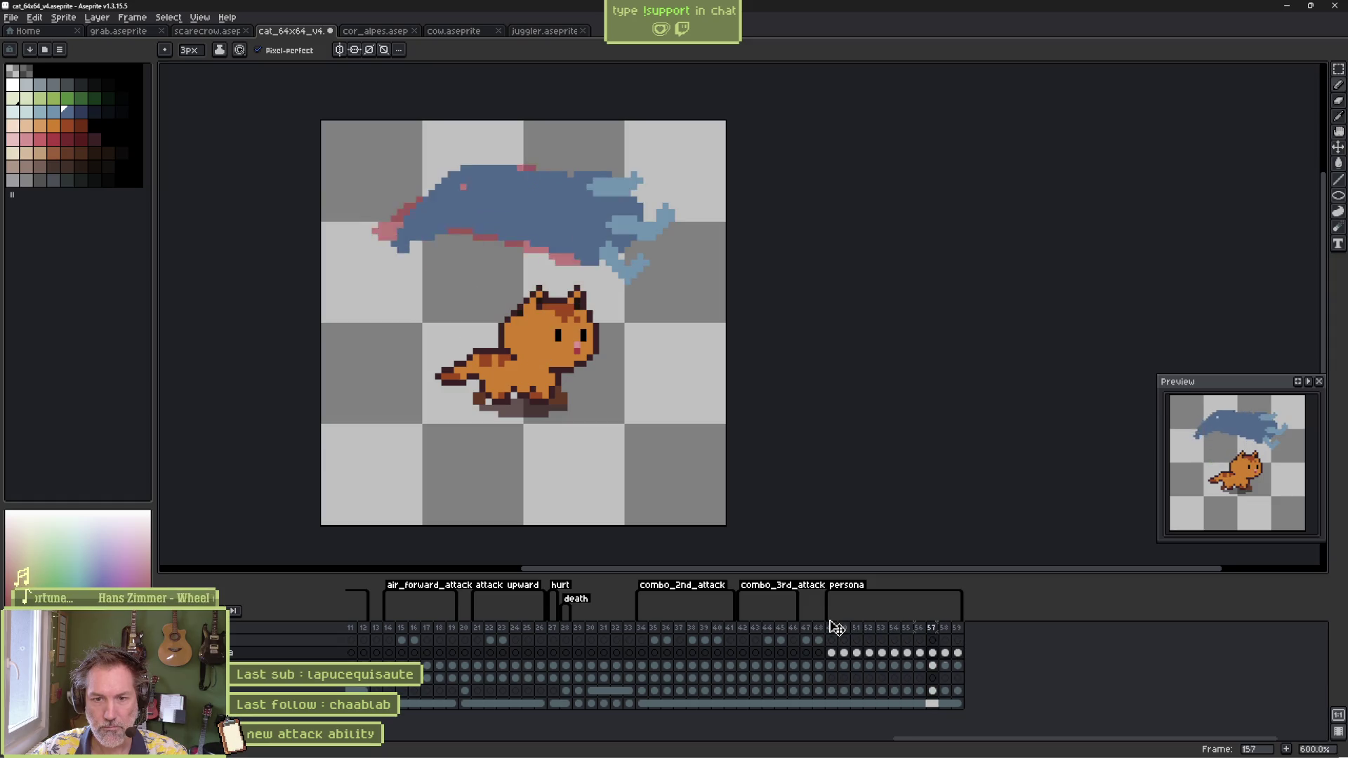
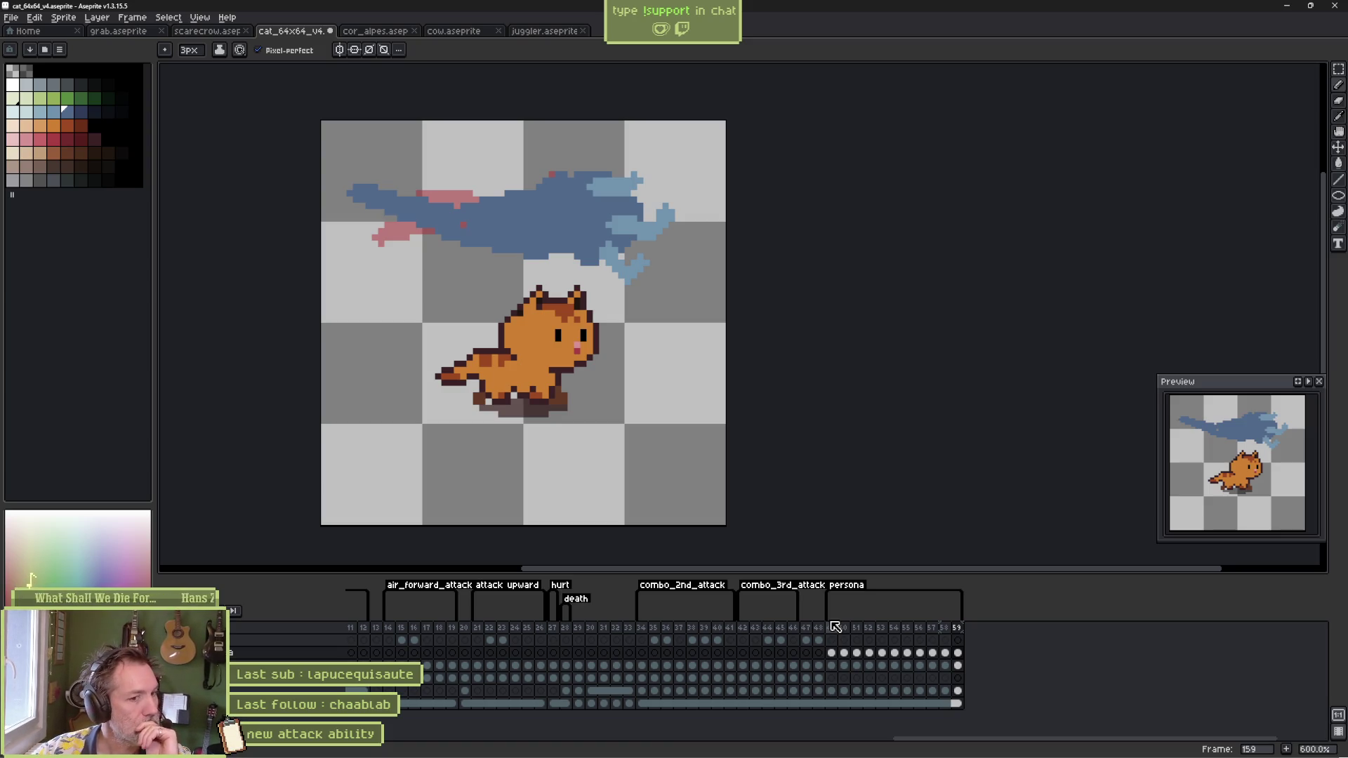
Step: Rename the persona tag to persona_attack_startup and shorten it to end at frame 152
double_click(850, 586)
text(persona_attack_s)
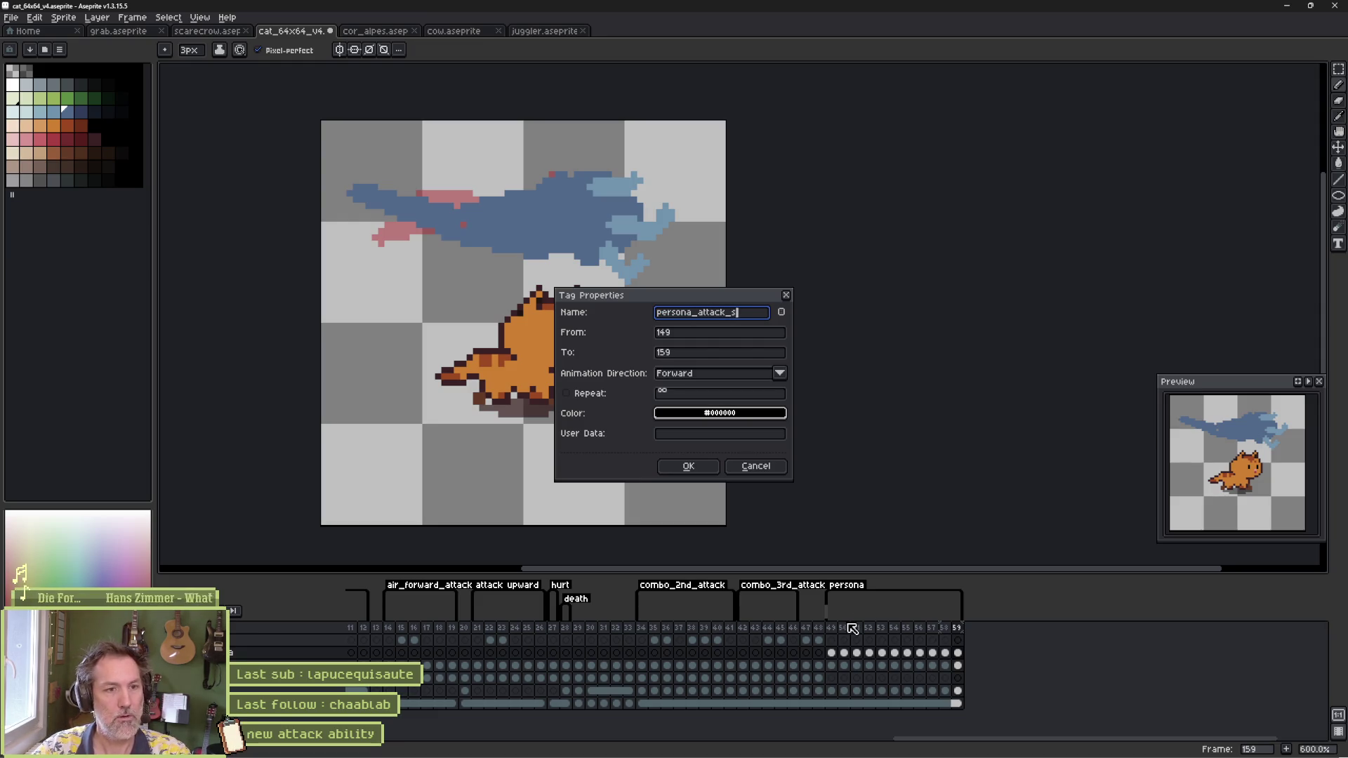
text(tartup)
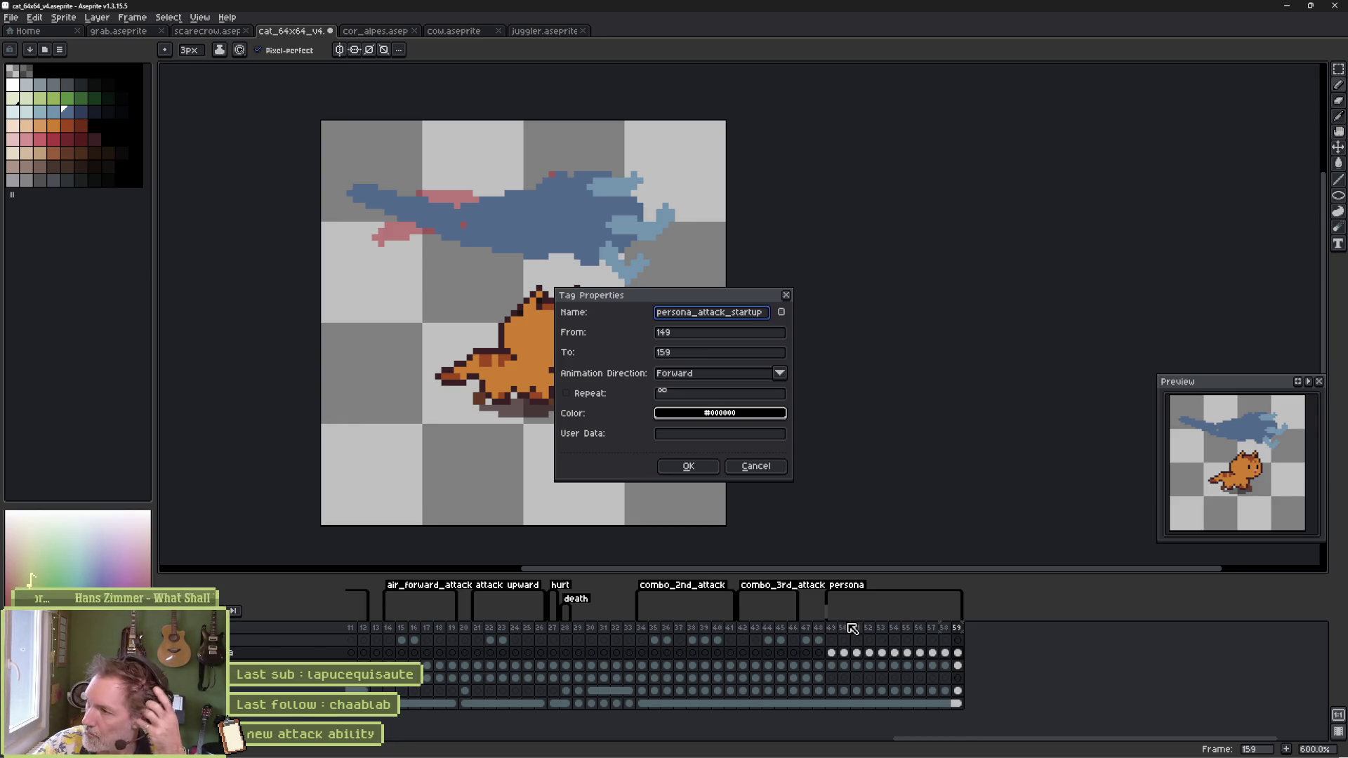
key(Return)
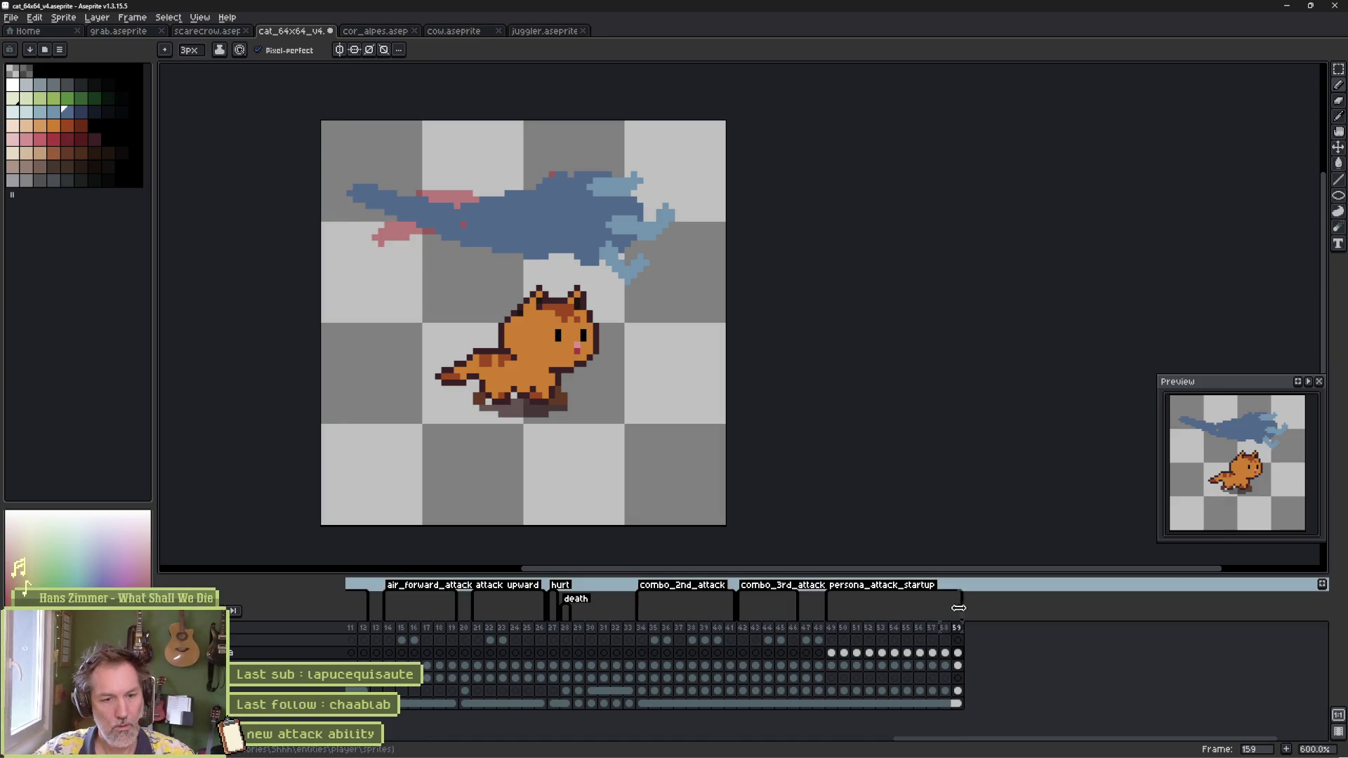
drag(832, 628, 873, 635)
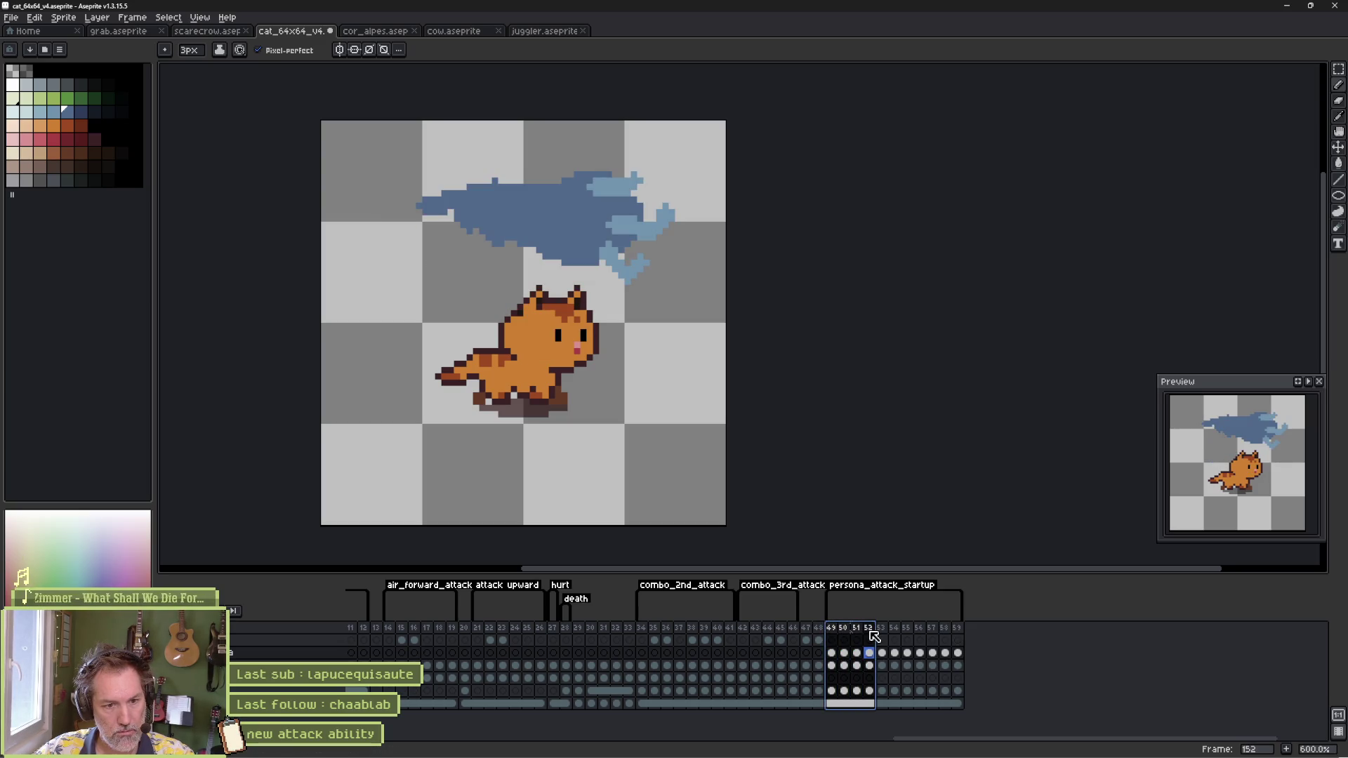
mouse_move(953, 610)
mouse_down()
mouse_move(874, 611)
mouse_move(961, 632)
mouse_up()
Step: Add a persona_attack_active tag over frames 153–159 and save the sprite file
right_click(962, 632)
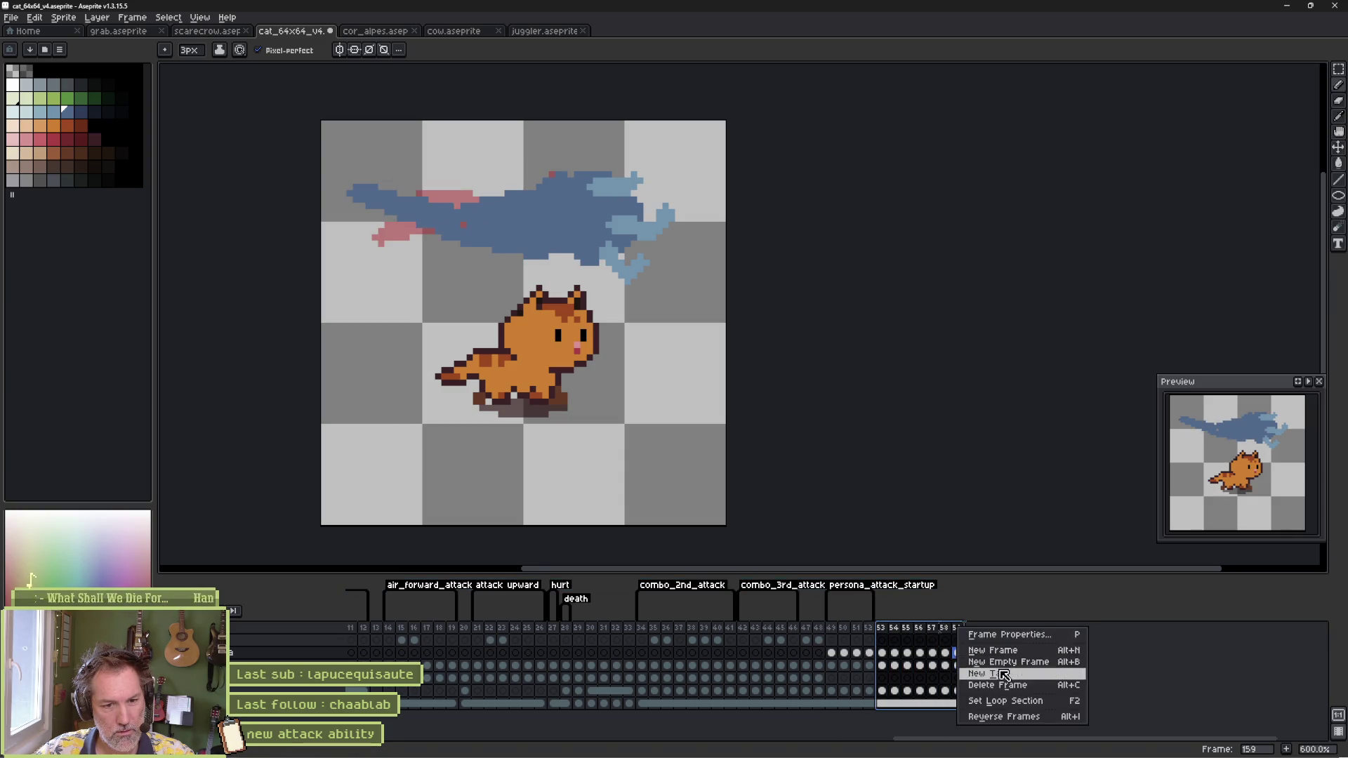
click(990, 671)
text(ersona_attack_active)
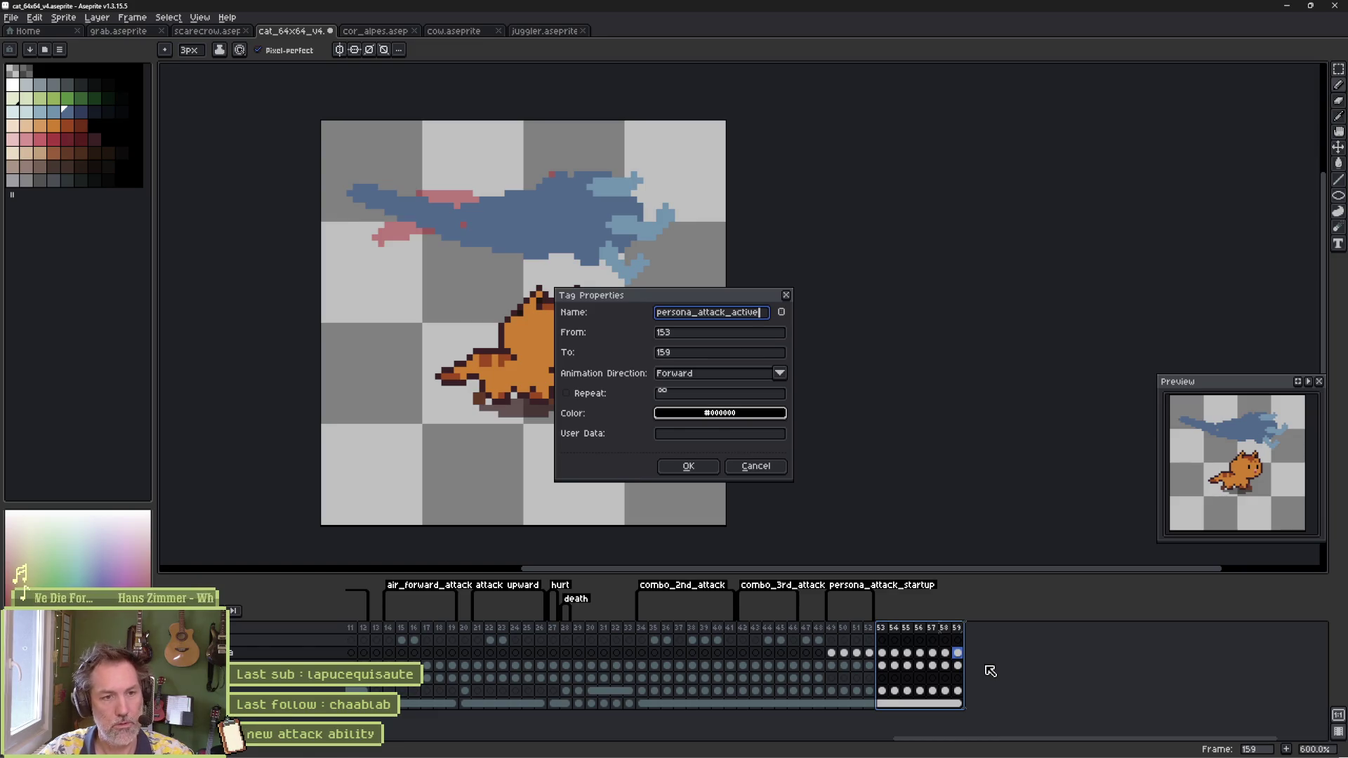
key(Return)
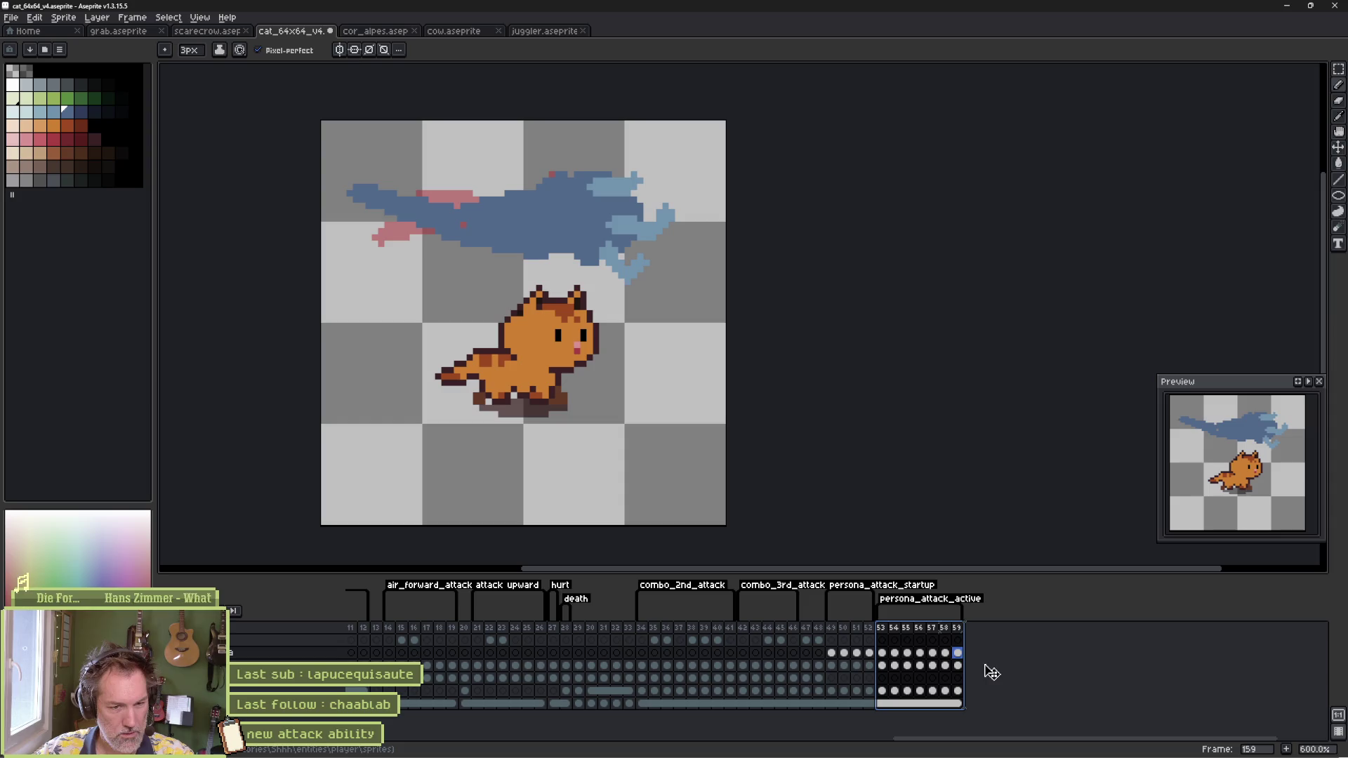
key(ctrl+s)
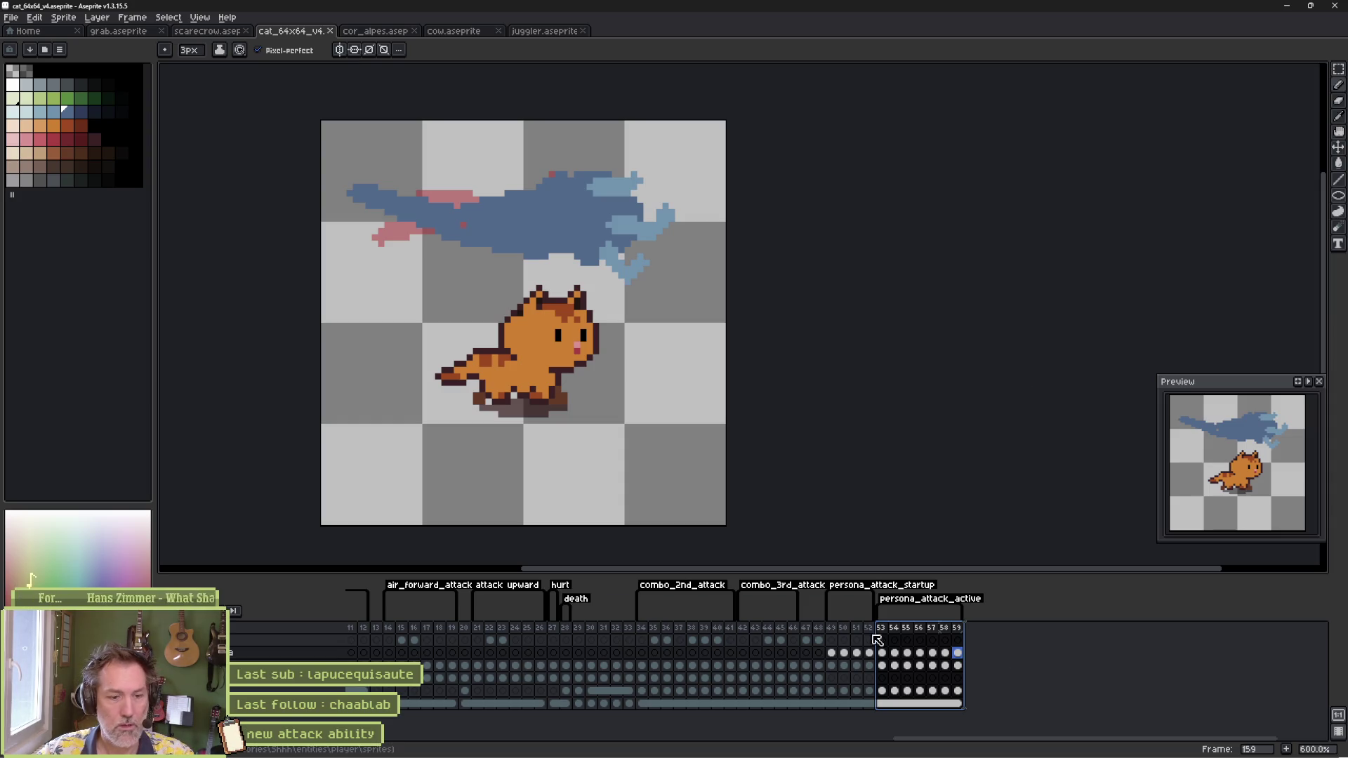
click(790, 746)
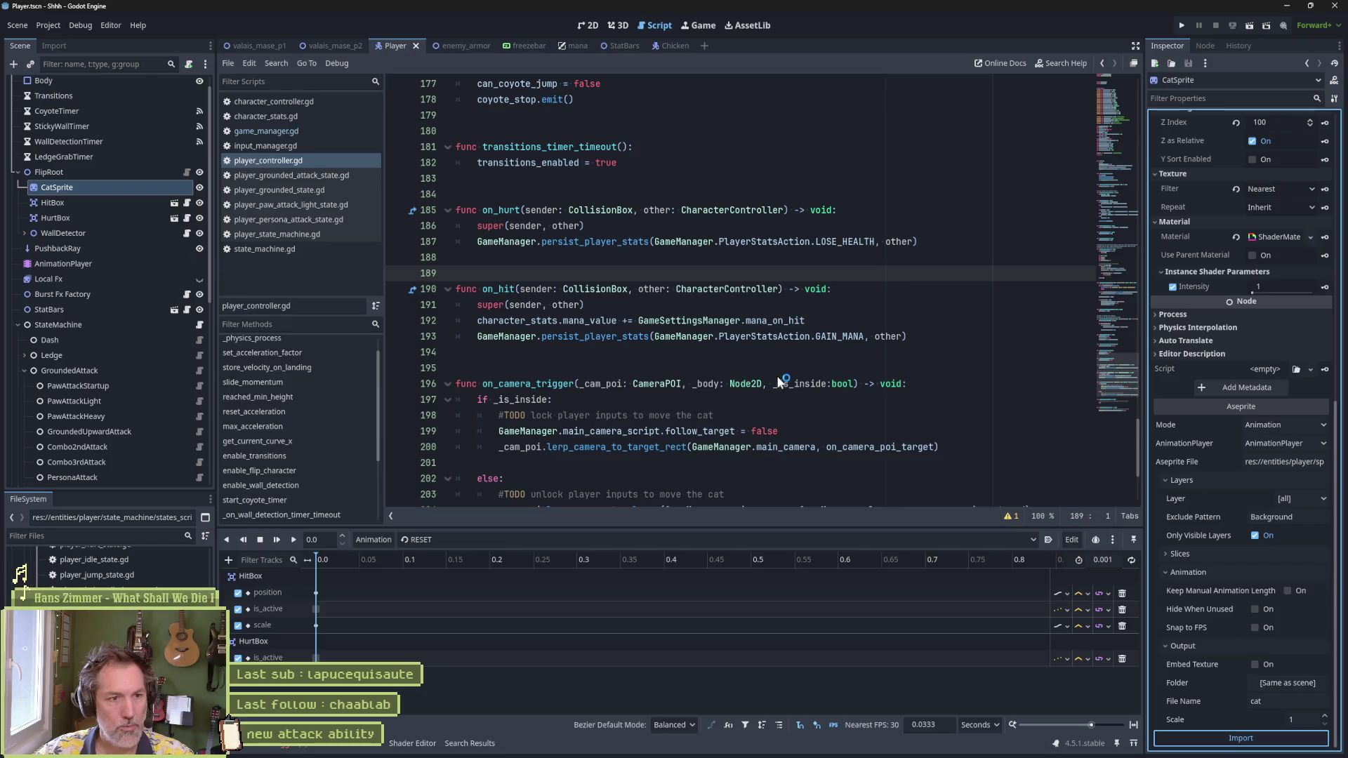
Step: Preview persona_attack_startup on the Player's AnimationPlayer in 2D, then select the PersonaAttack state node
click(587, 26)
click(85, 266)
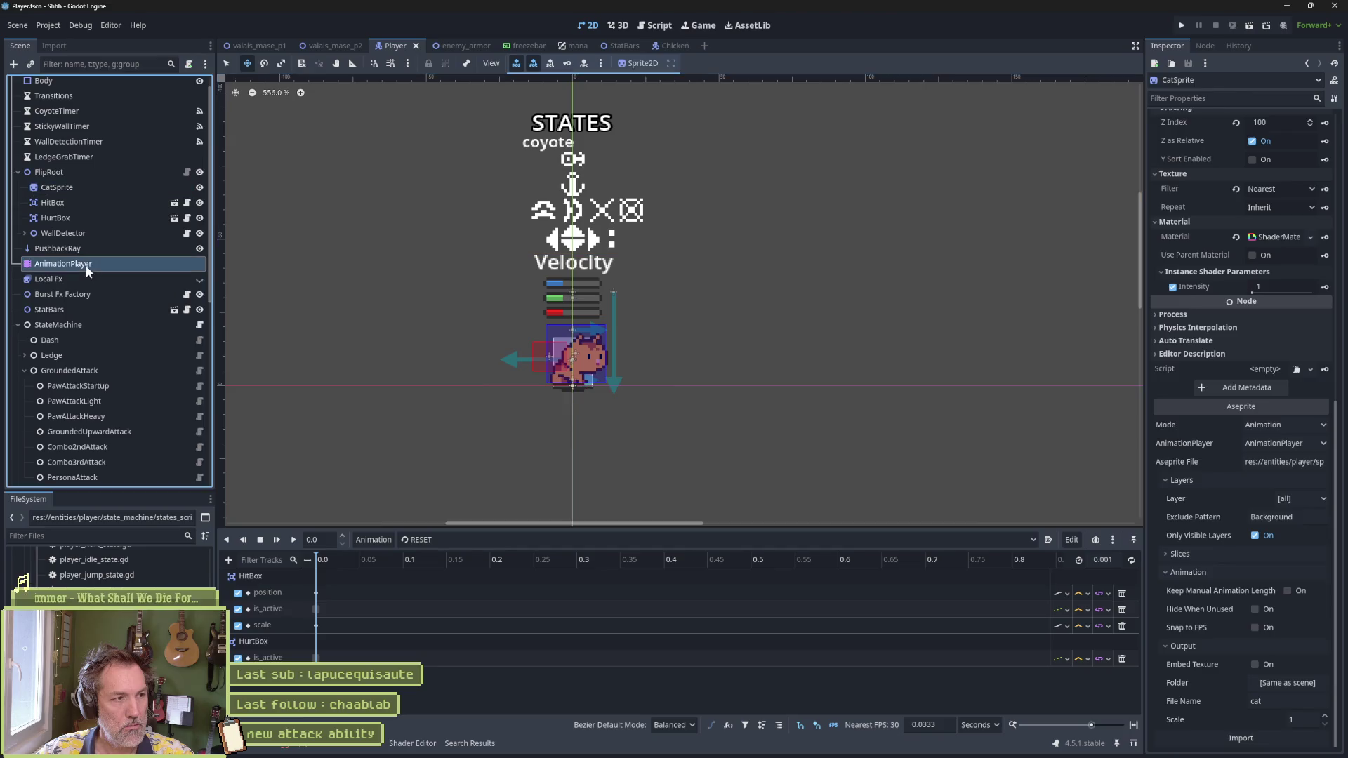
click(507, 541)
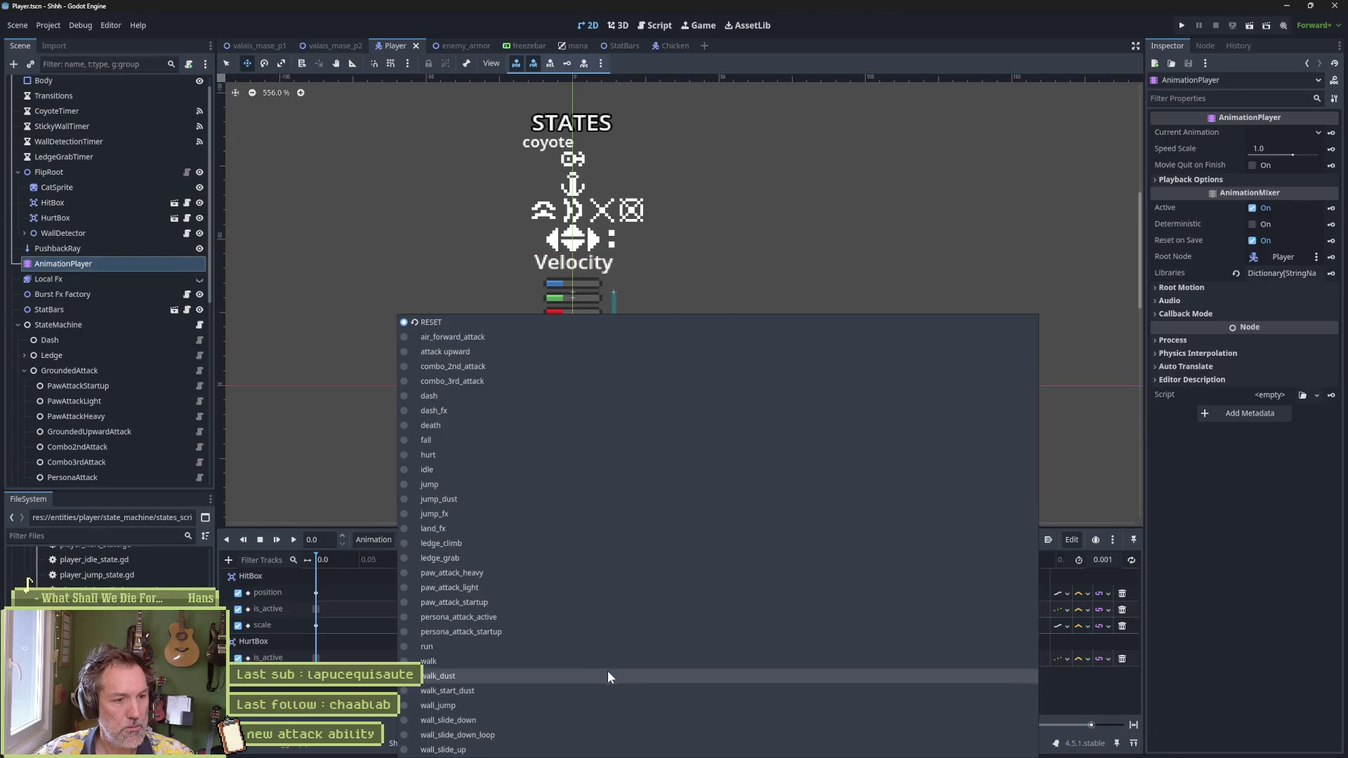
click(548, 630)
mouse_move(330, 559)
mouse_down()
mouse_move(618, 571)
mouse_move(273, 576)
mouse_up()
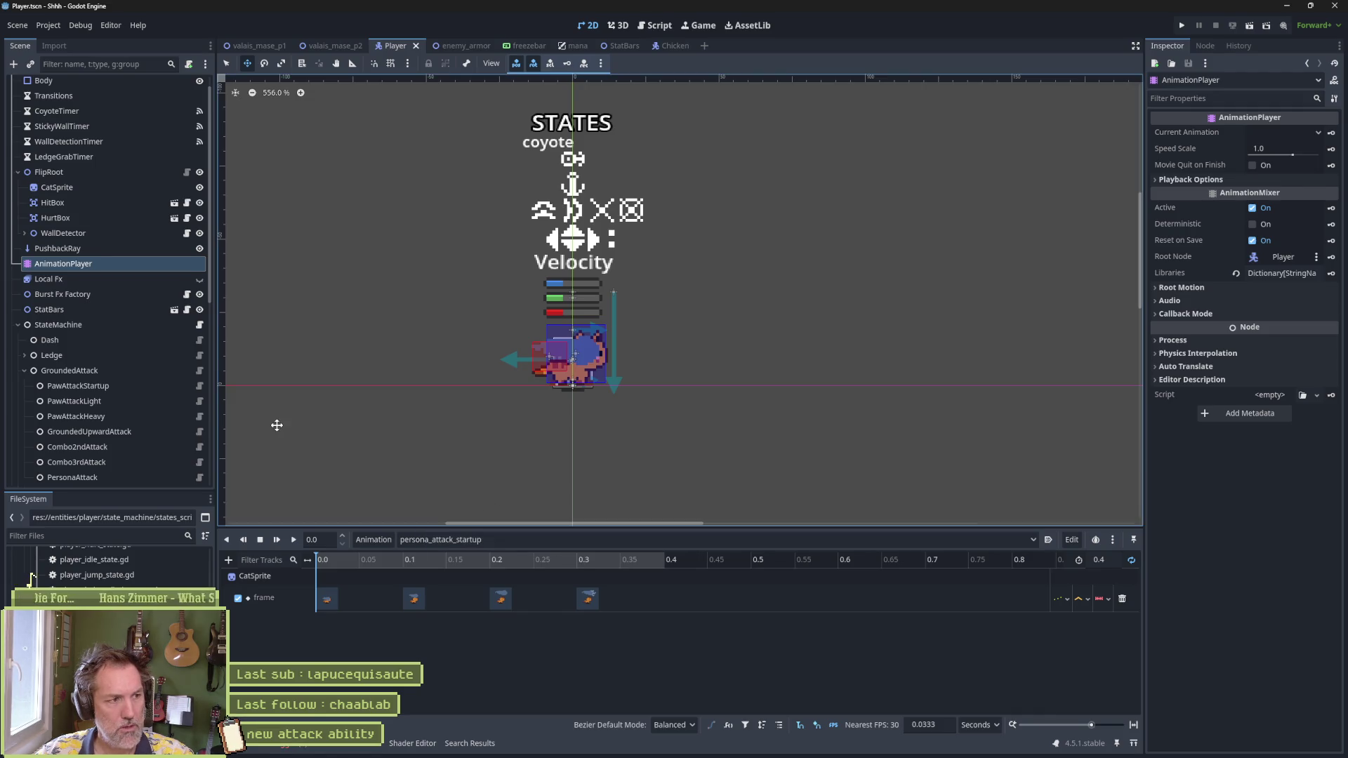
scroll(169, 406, down, 3)
click(163, 373)
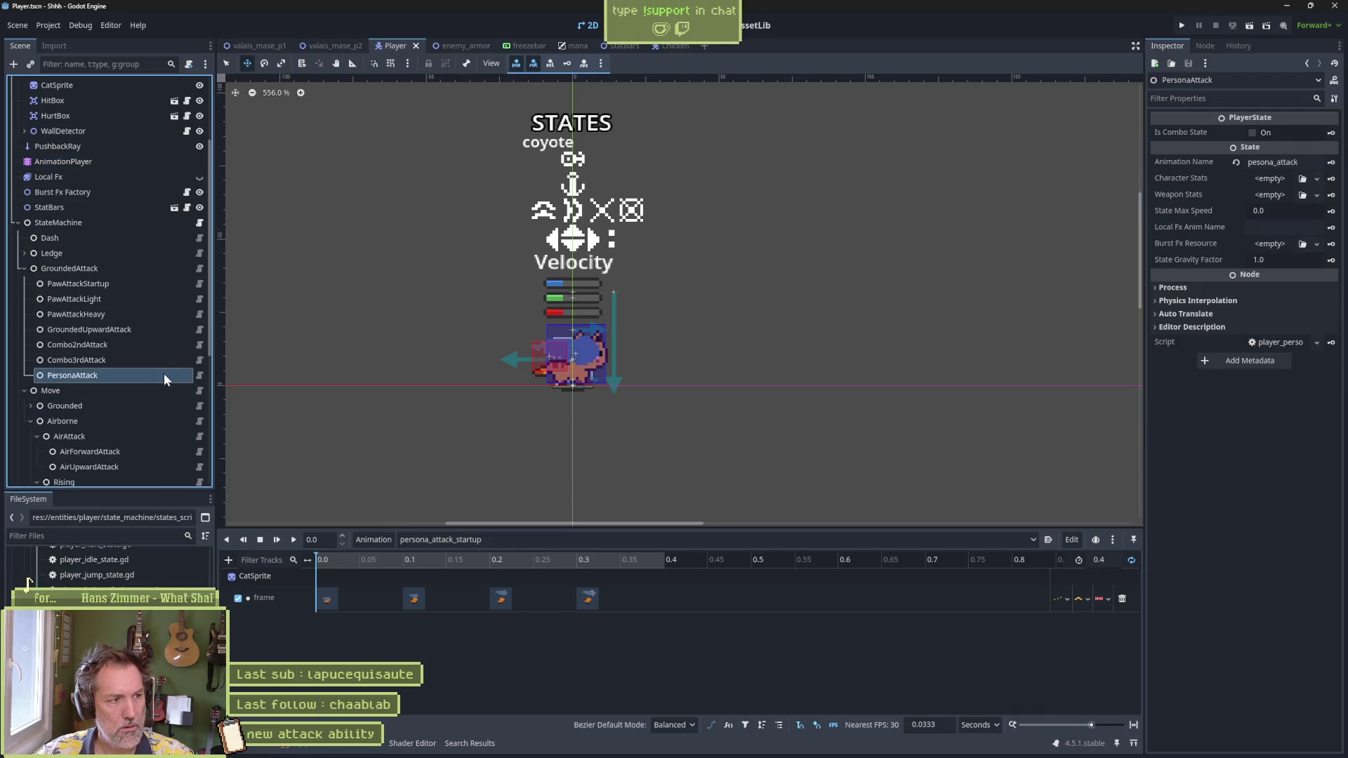
Step: In PersonaAttack's script, replace the enter_state function with an on_animation_finished handler
click(199, 376)
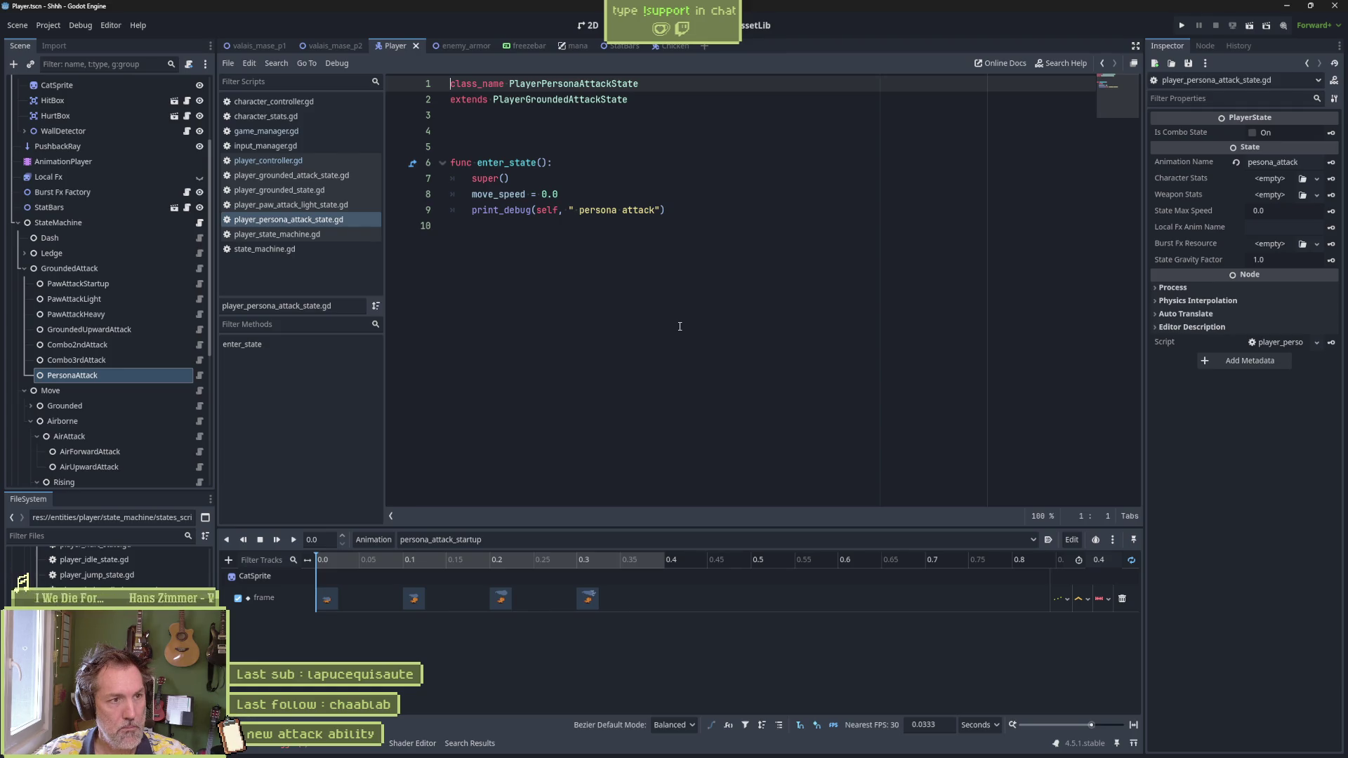
drag(666, 210, 451, 160)
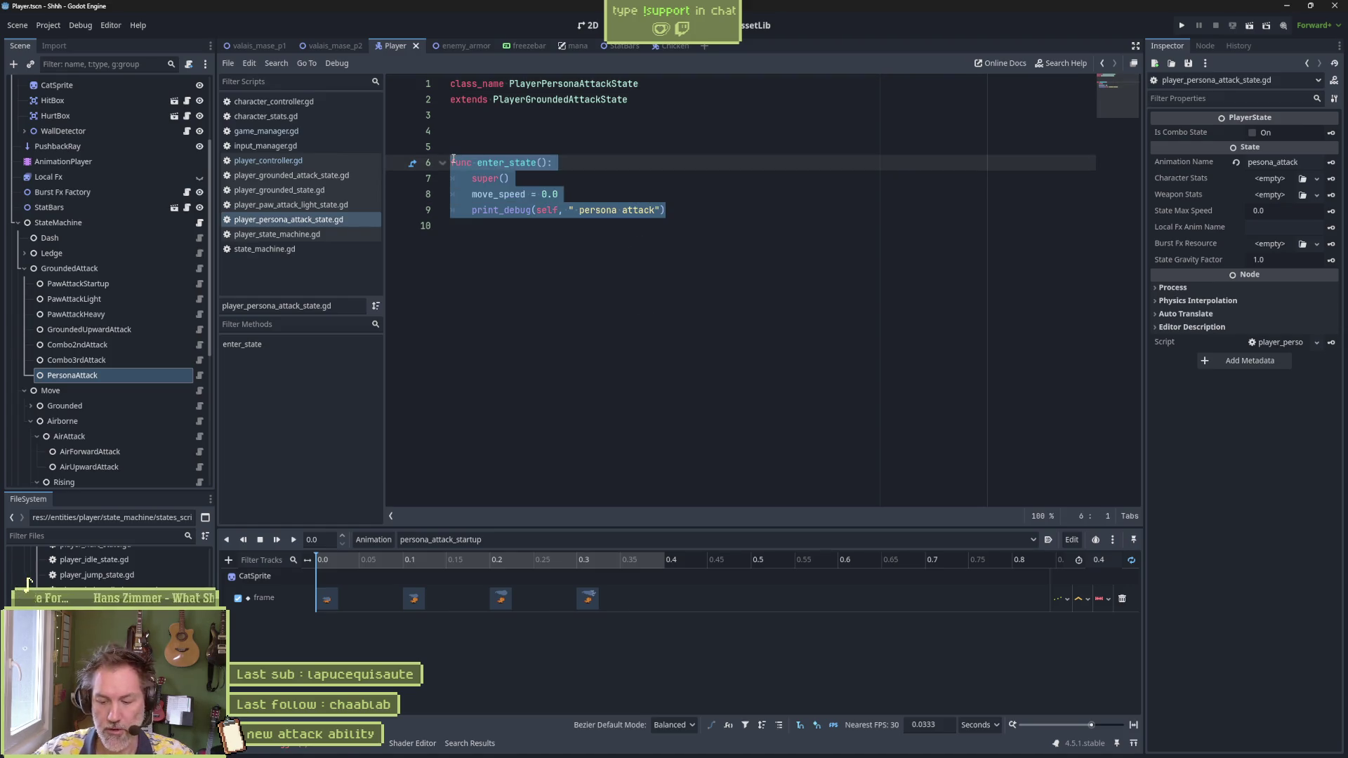
key(BackSpace)
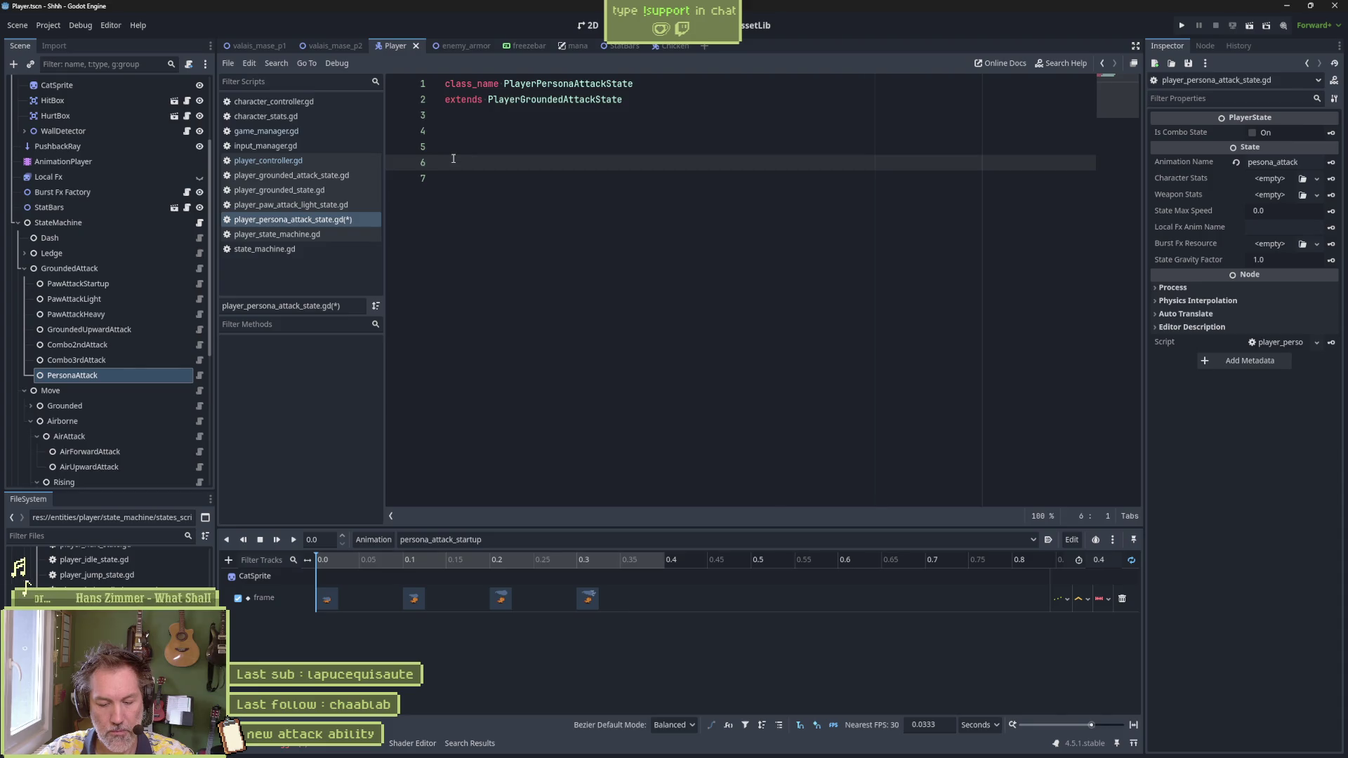
text(func )
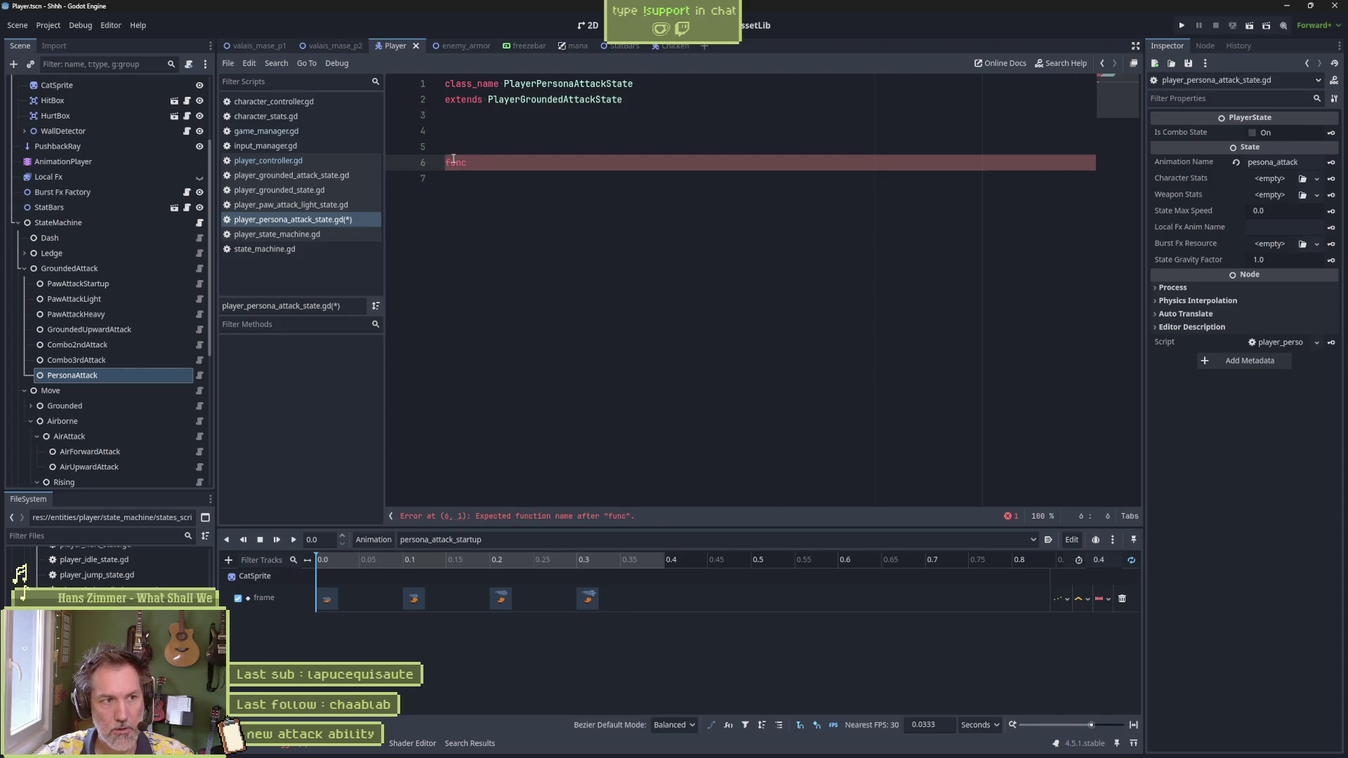
text(on_)
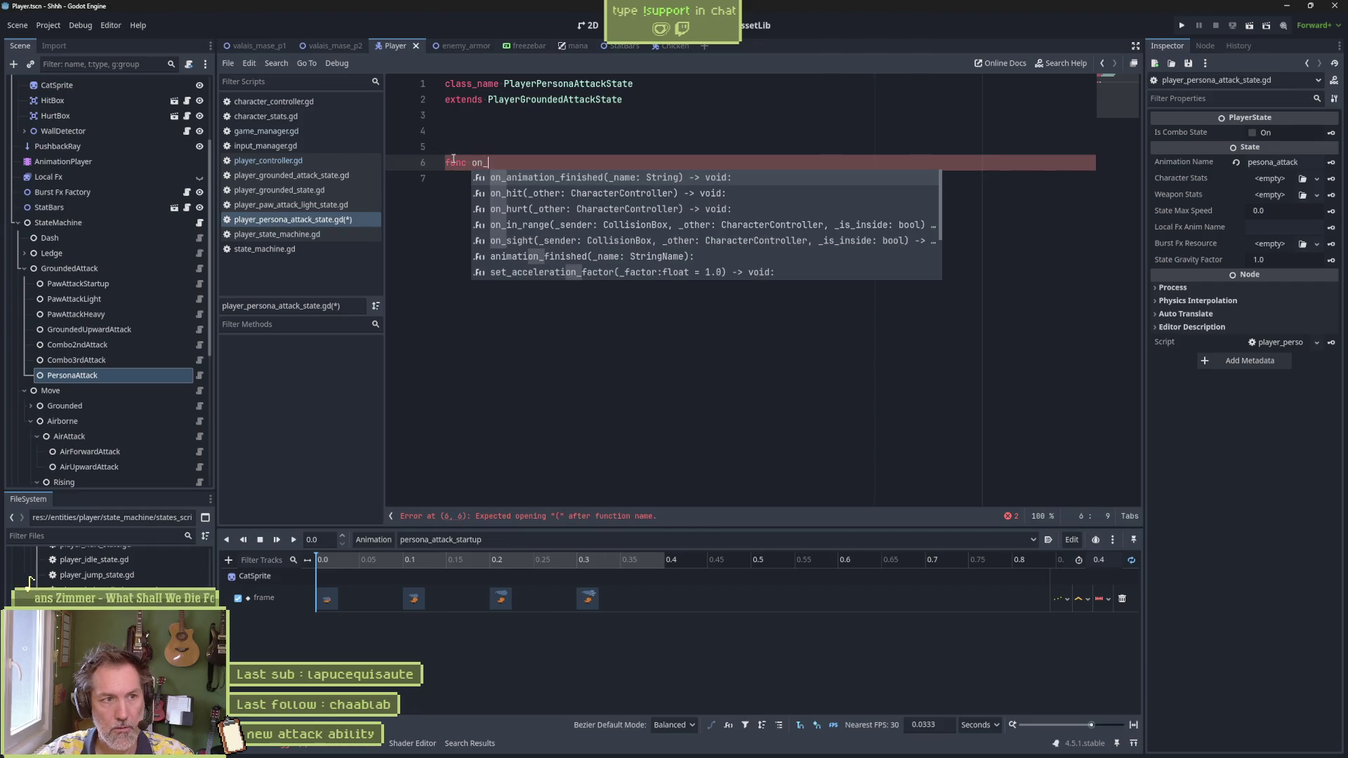
key(Return)
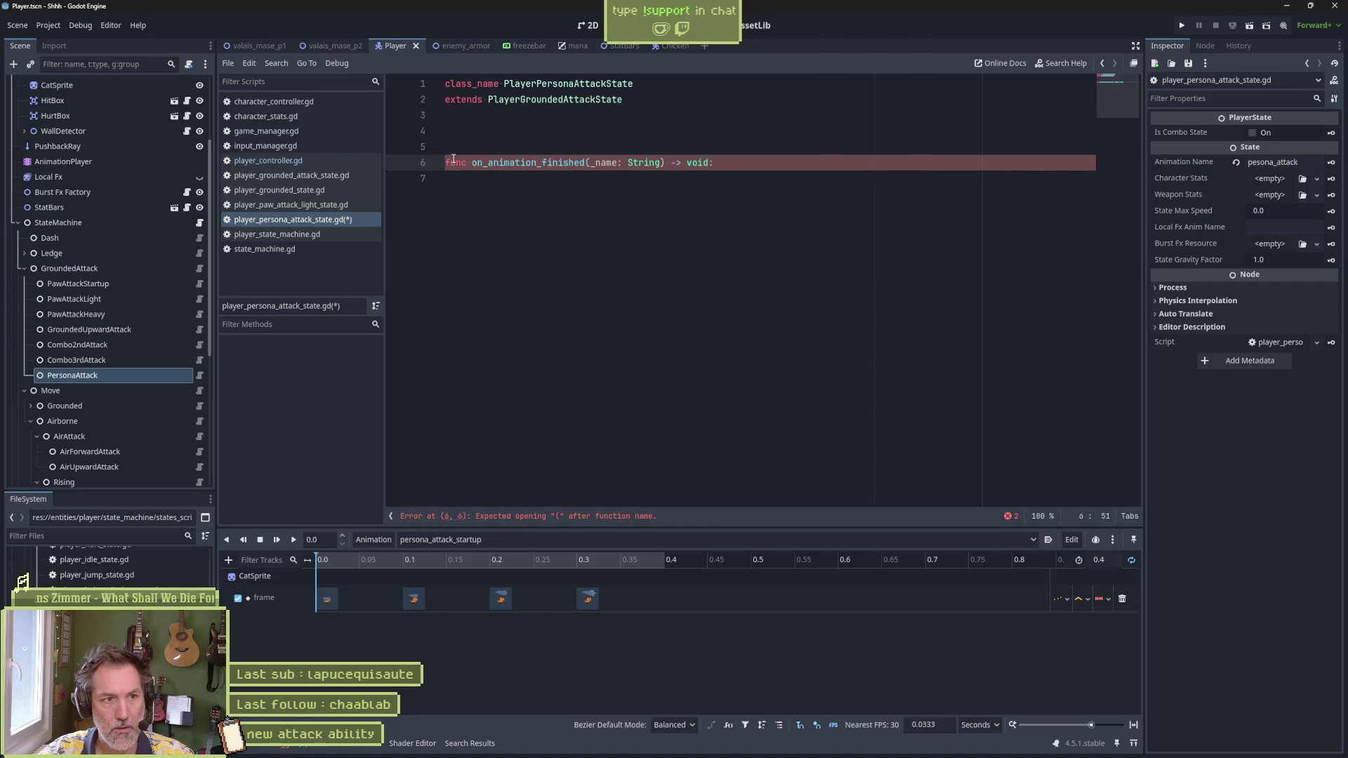
key(Return)
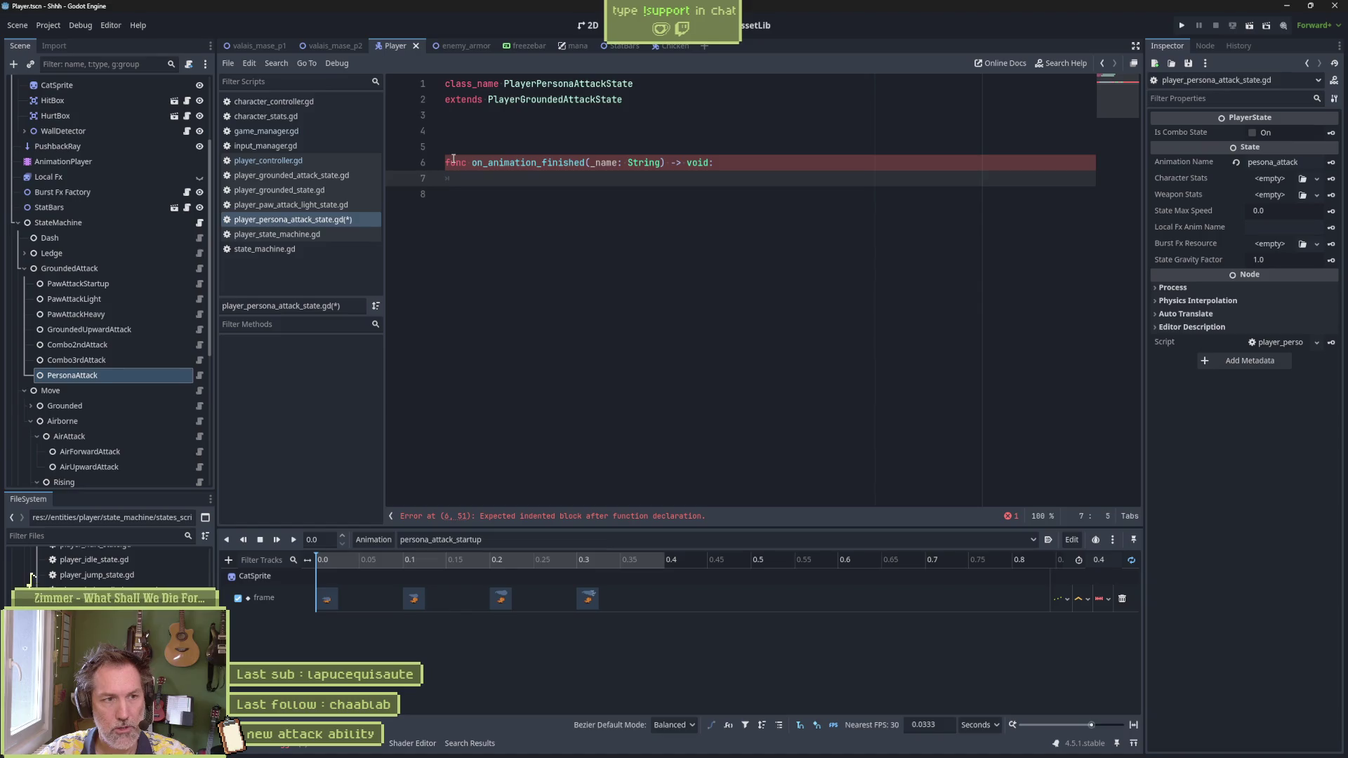
Step: When name == "persona_attack_startup", set animation_name to the persona_attack_active animation
text(if _name ==)
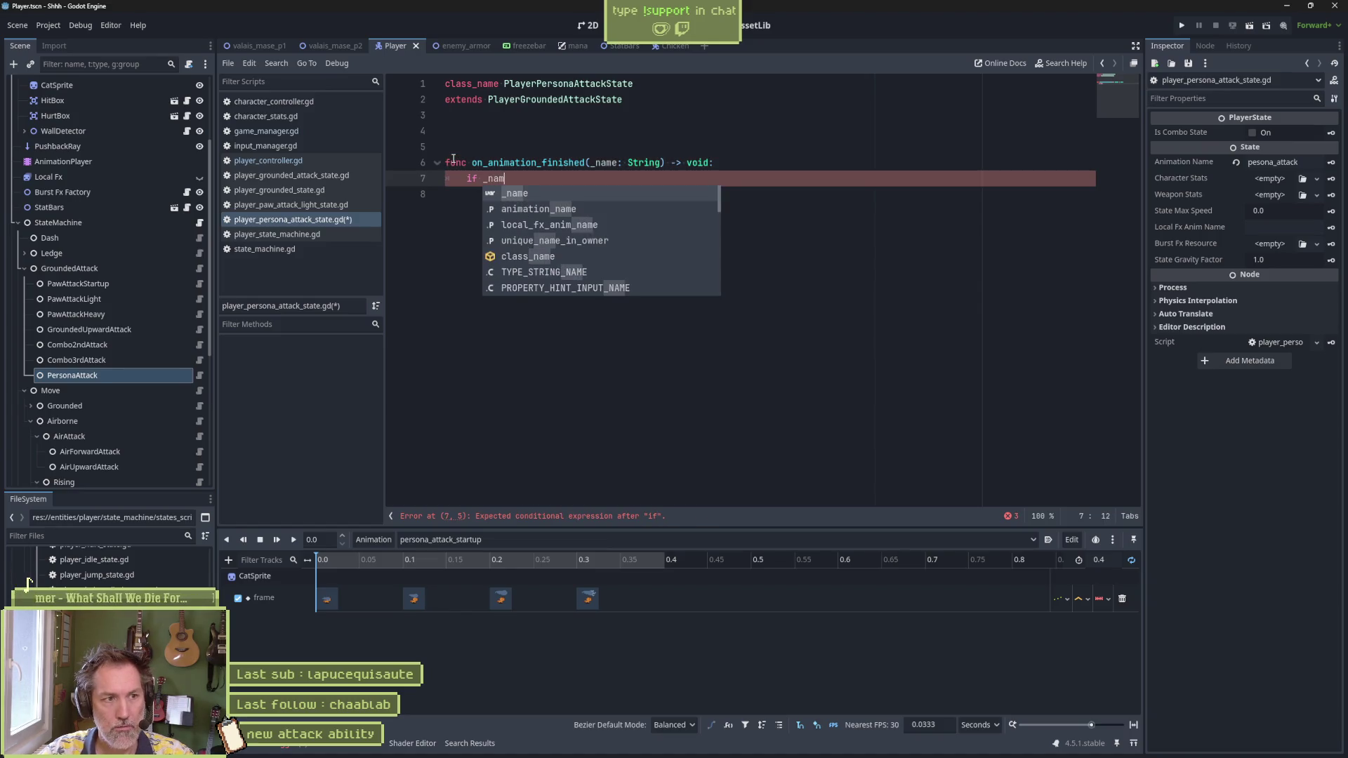
text(")
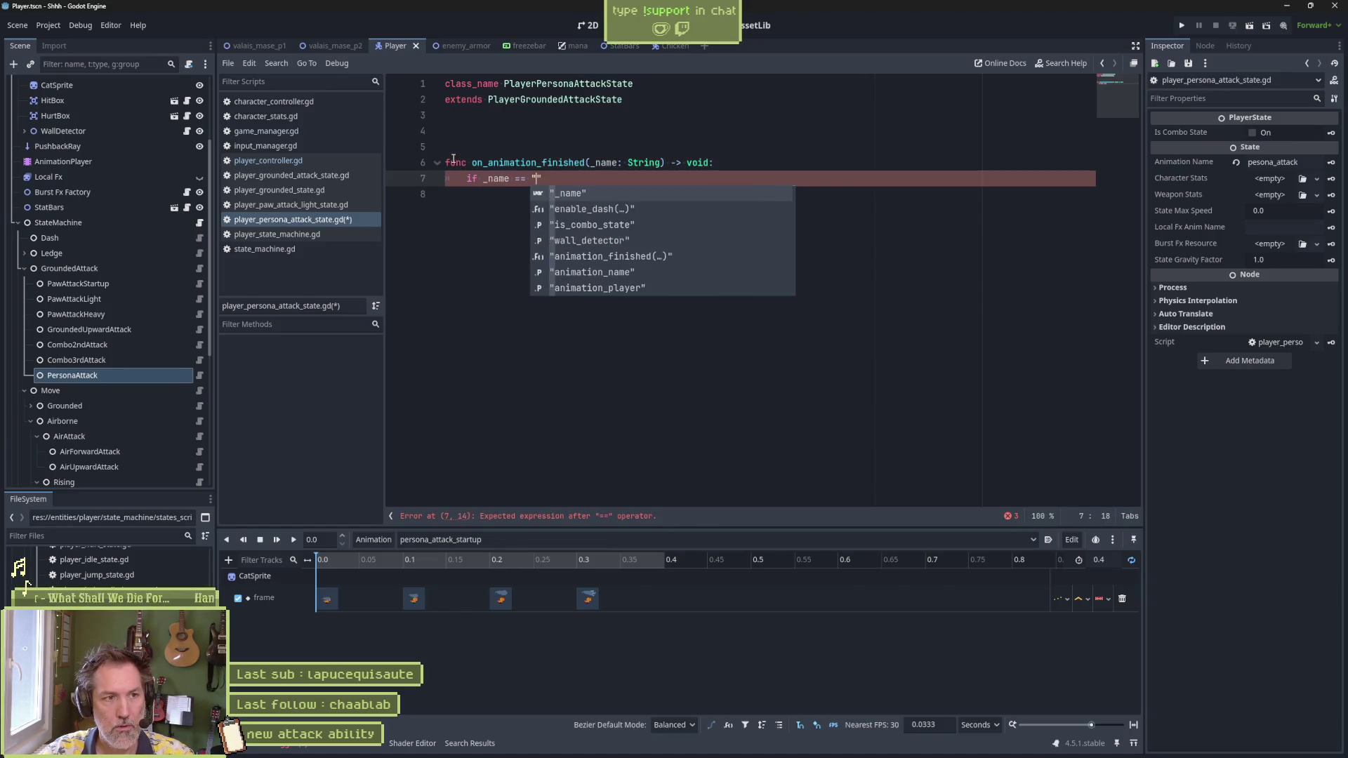
text(persona_attack_start)
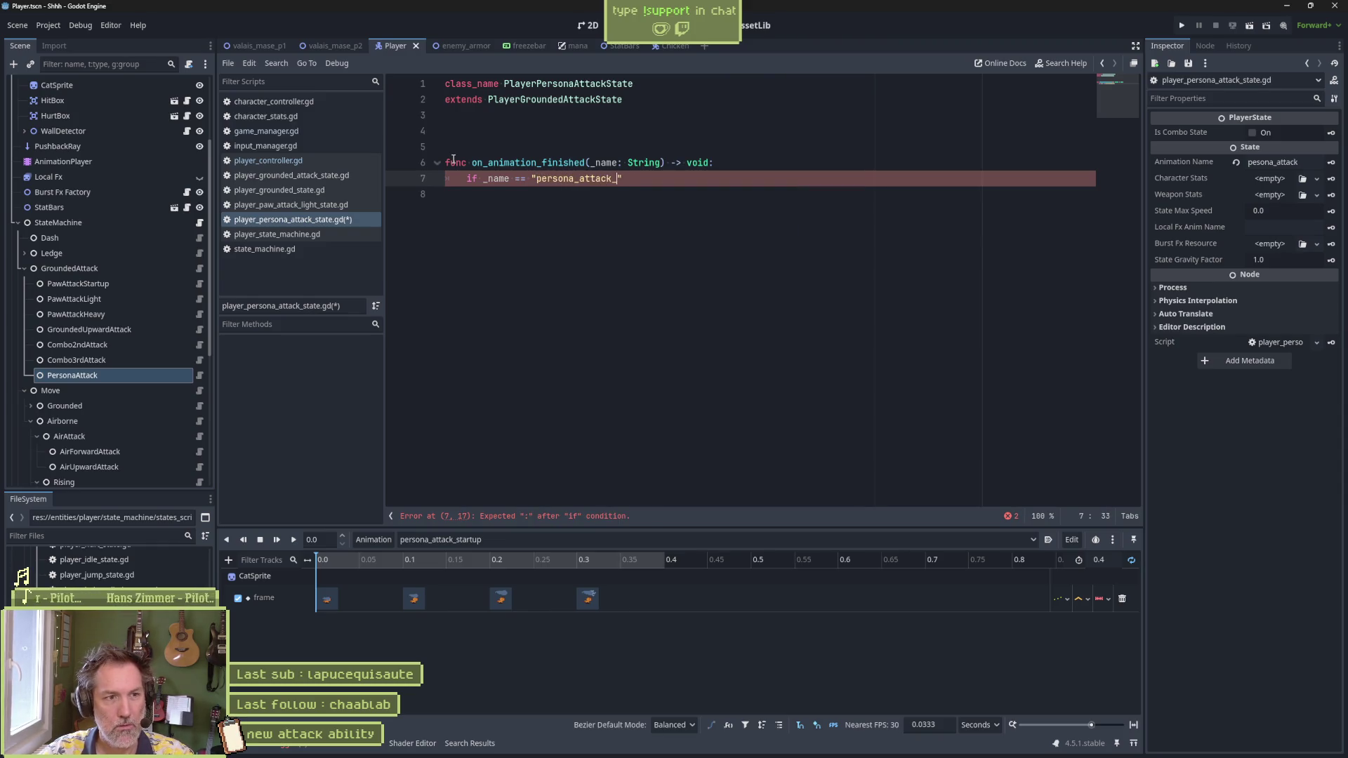
text(up")
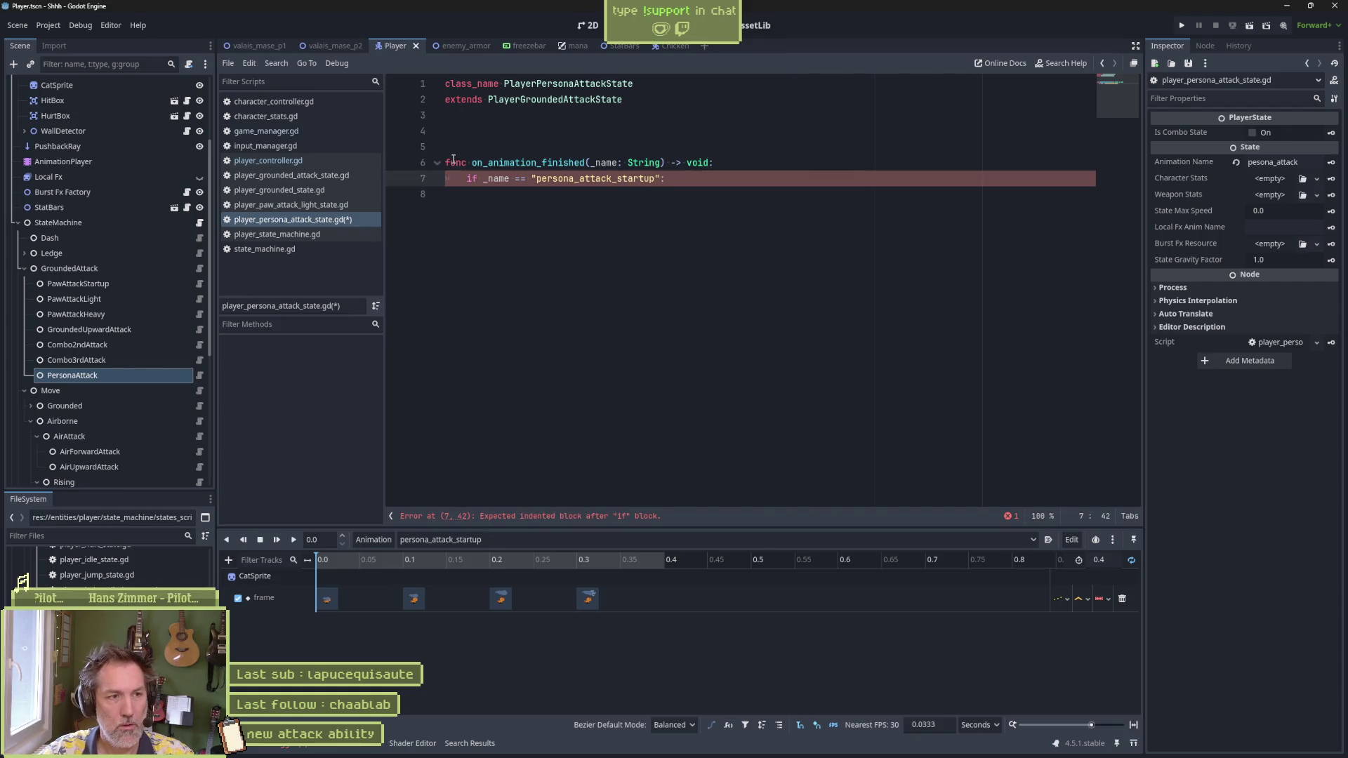
key(Return)
text(anima)
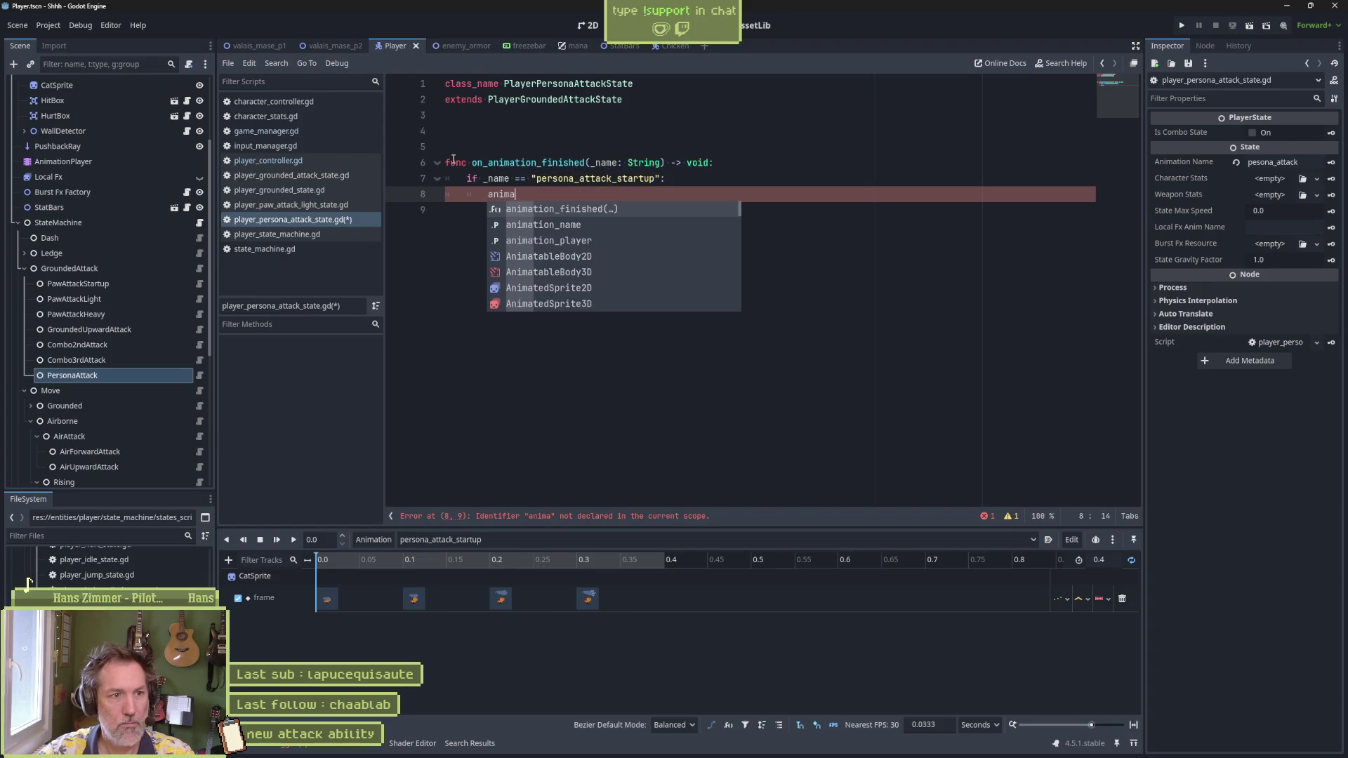
text(tion_name = "persona_attack_atc)
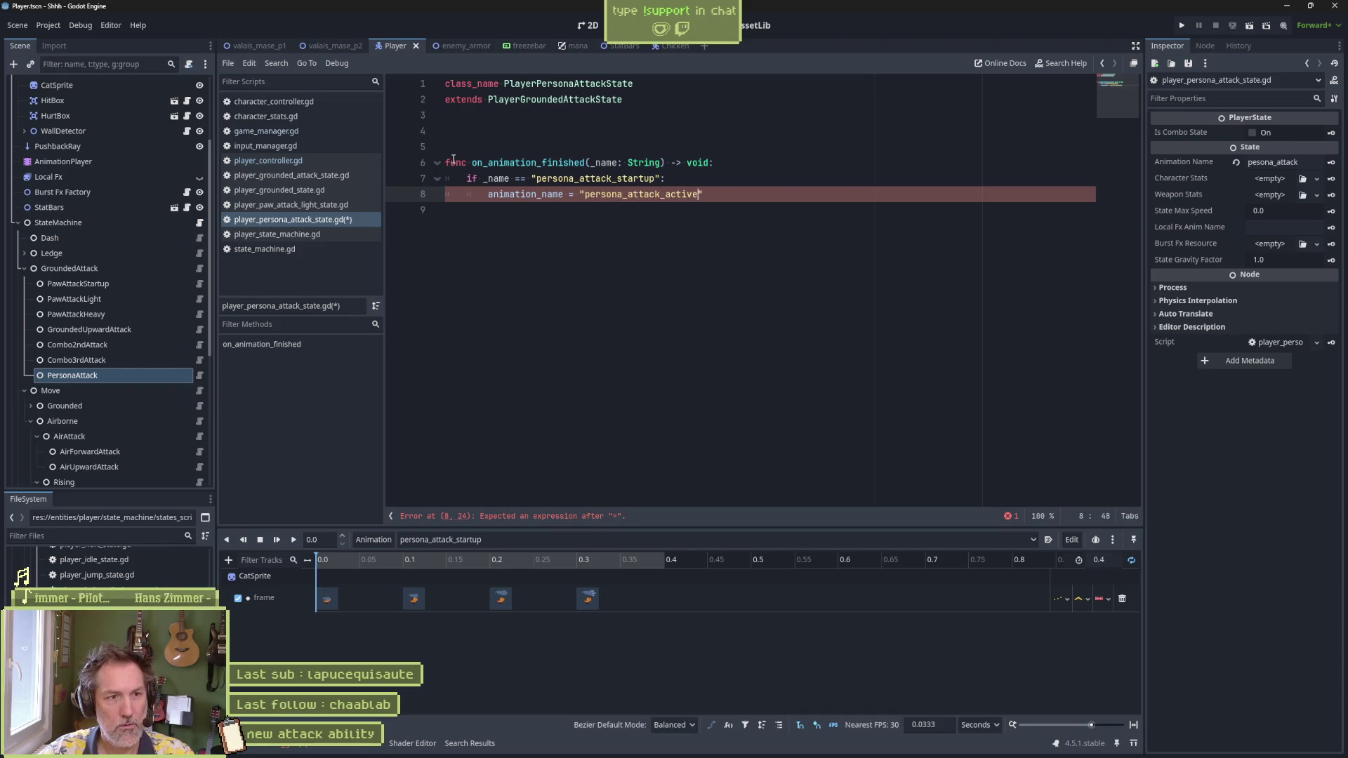
text(")
key(Return)
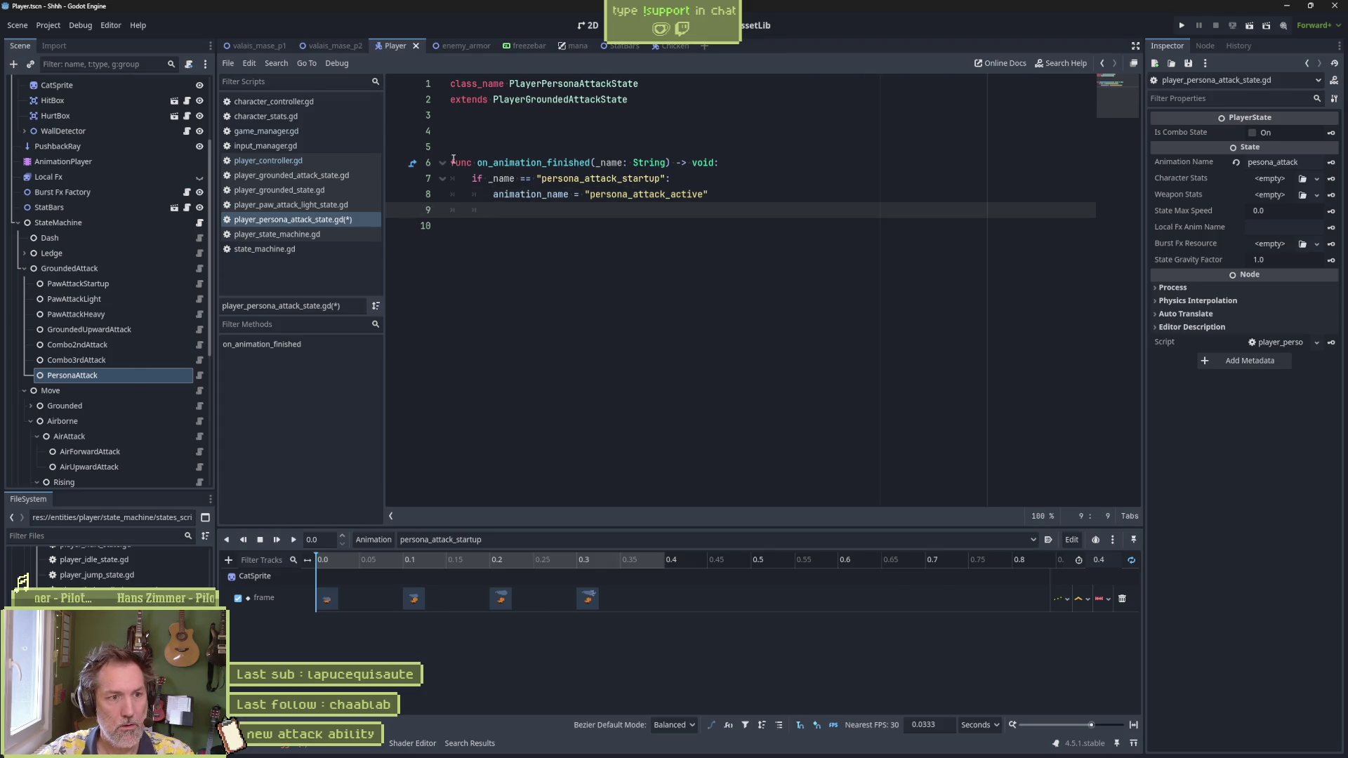
Step: Add an animation_player.play() call to the handler and save the script
text(anim)
key(Down)
key(Down)
key(Return)
text(.pla)
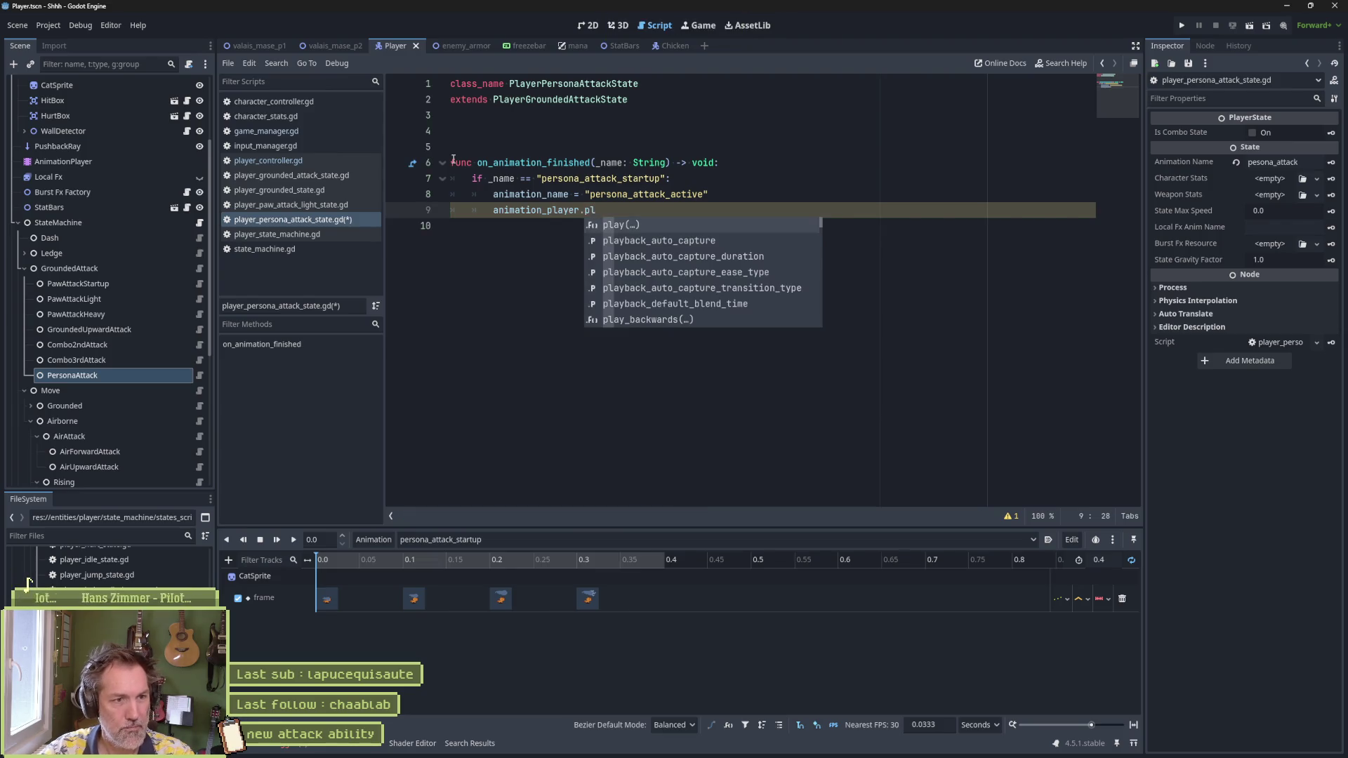
key(Return)
key(ctrl+s)
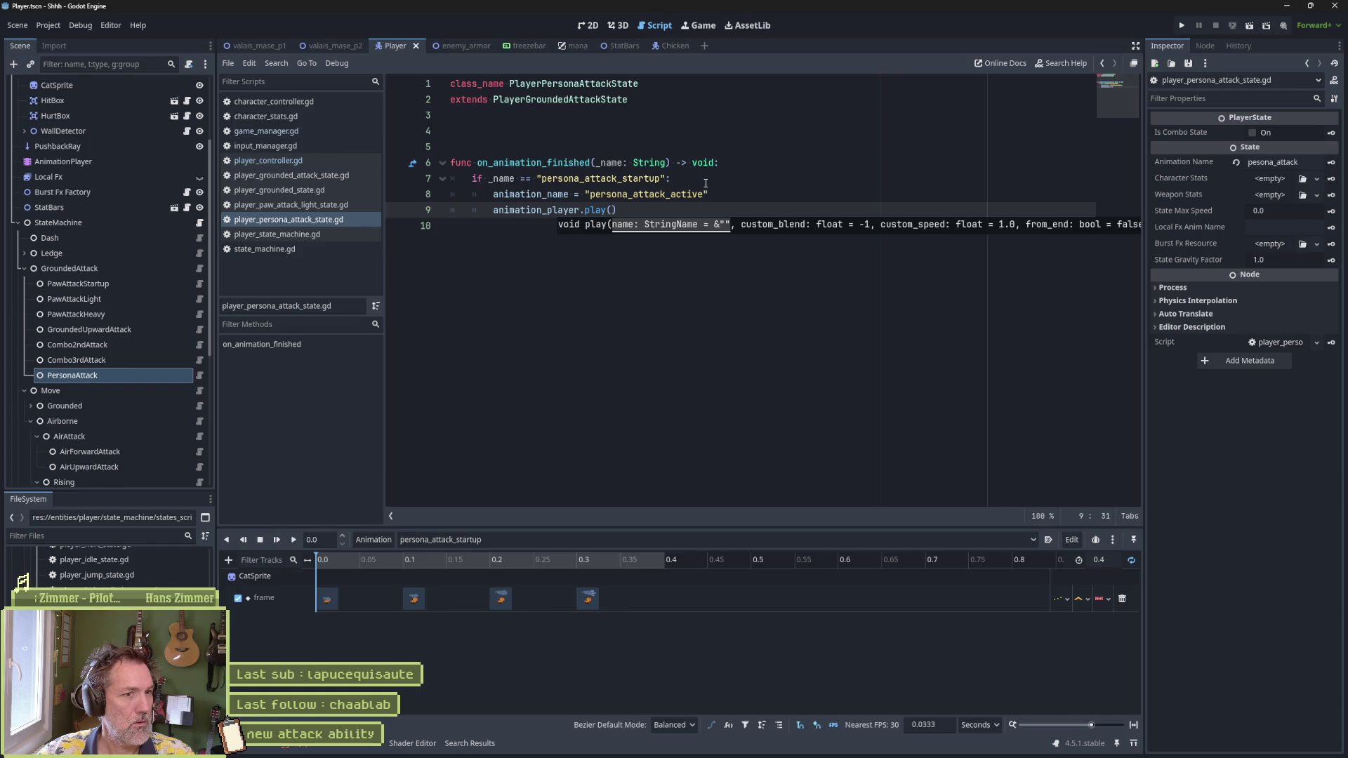
key(Escape)
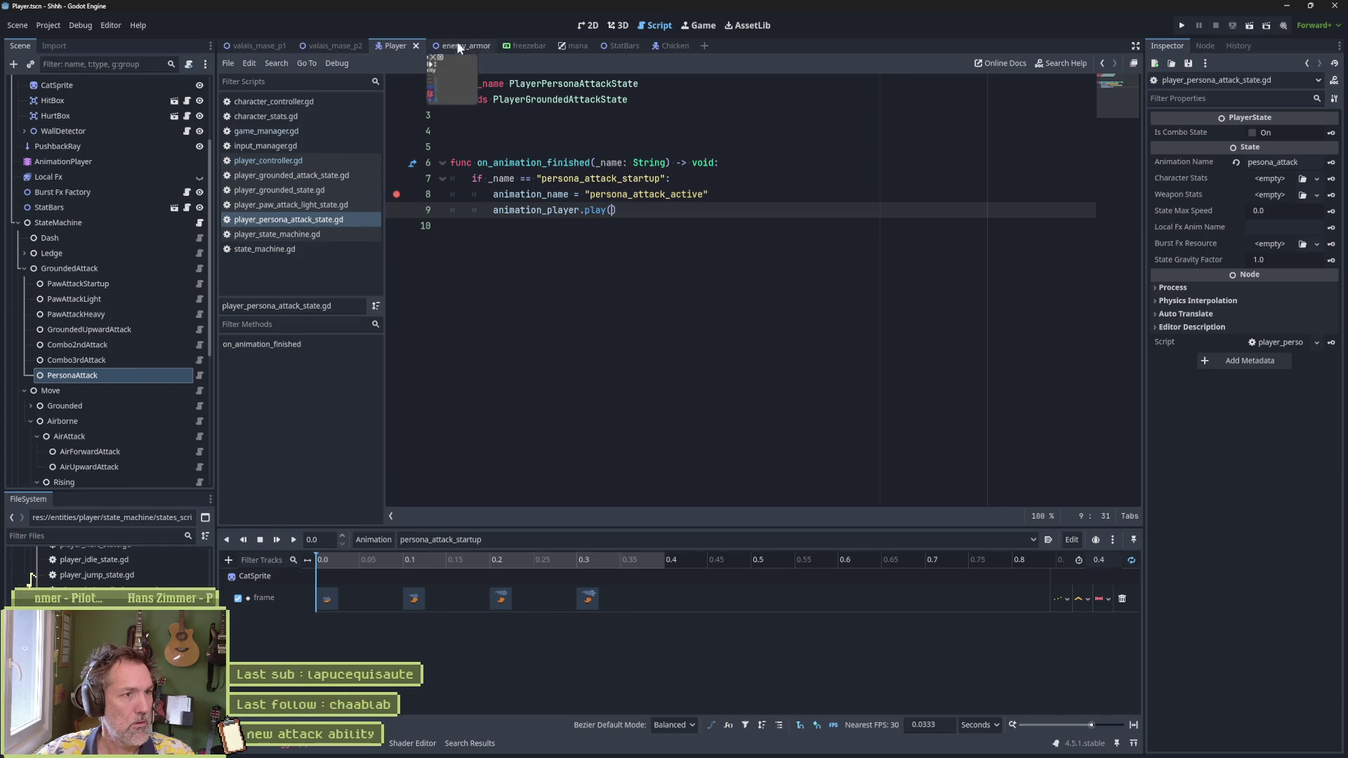
click(458, 45)
Step: Run the enemy_armor scene and trigger the persona attack on the scarecrow
key(F6)
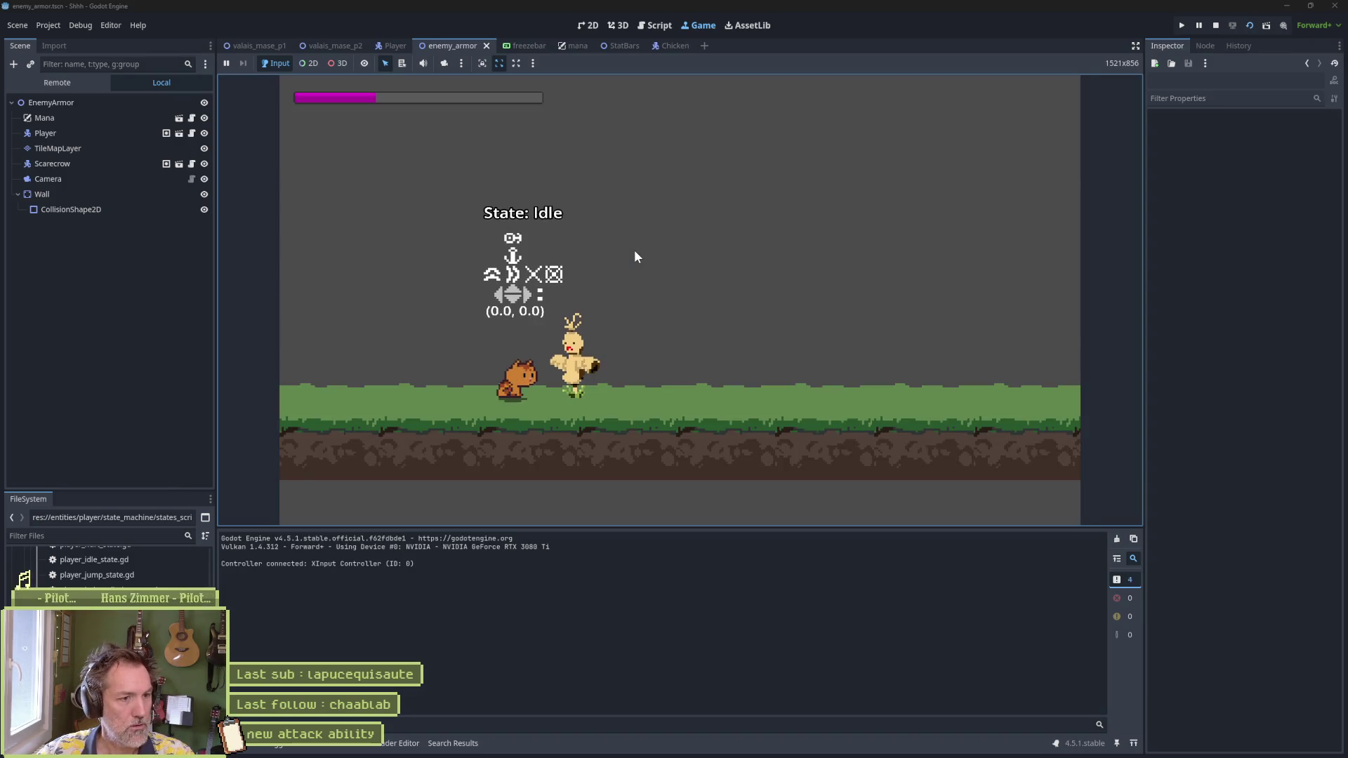
click(634, 250)
click(634, 250)
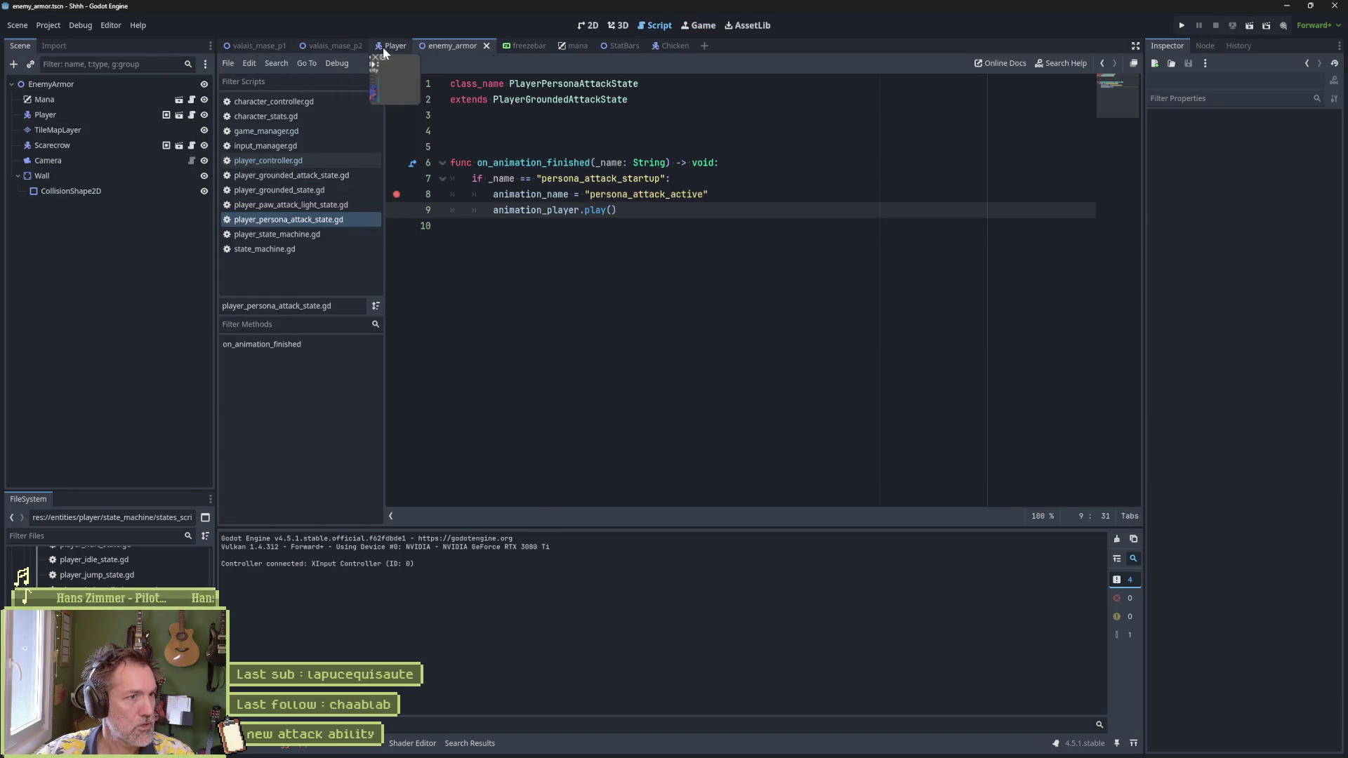
Step: Set the PersonaAttack state's Animation Name to pesona_attack_startup in the Player scene and save
click(382, 46)
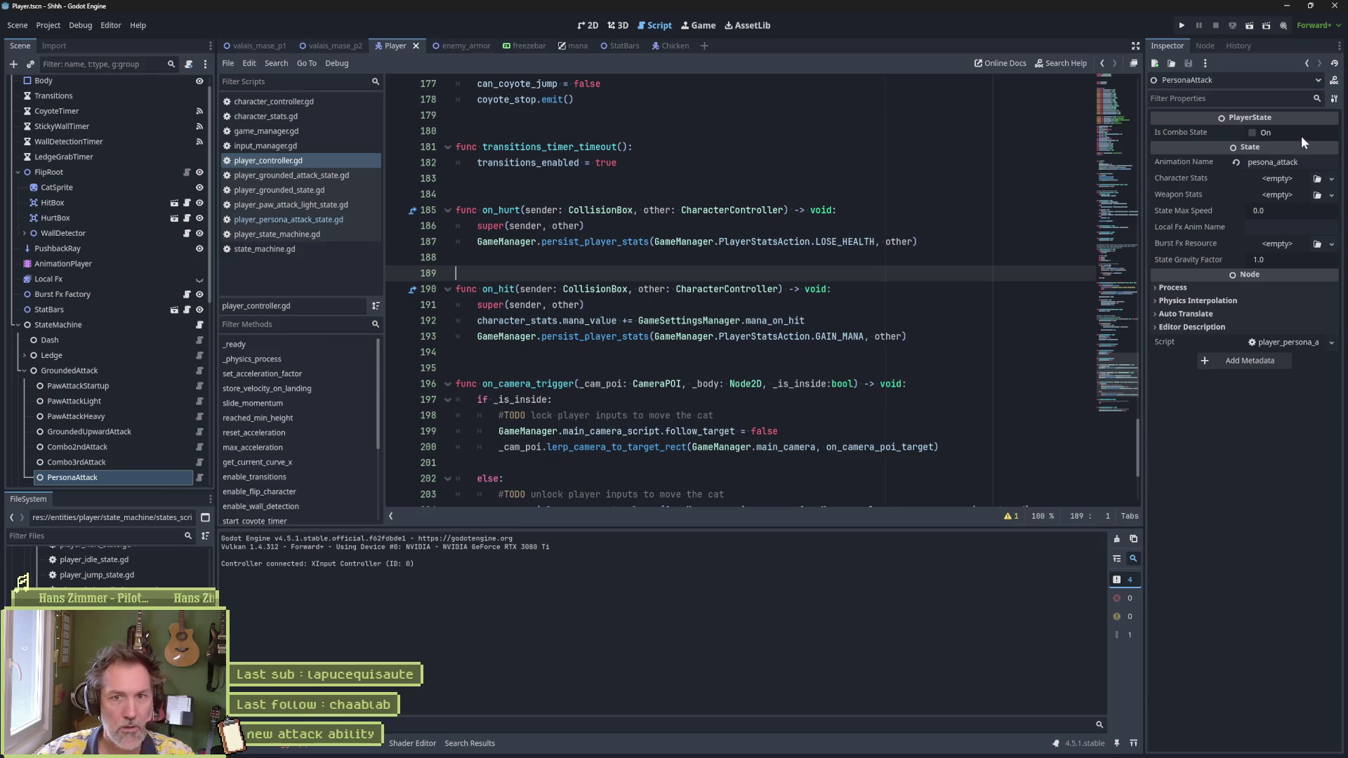
click(1310, 161)
text(_startup)
key(ctrl+s)
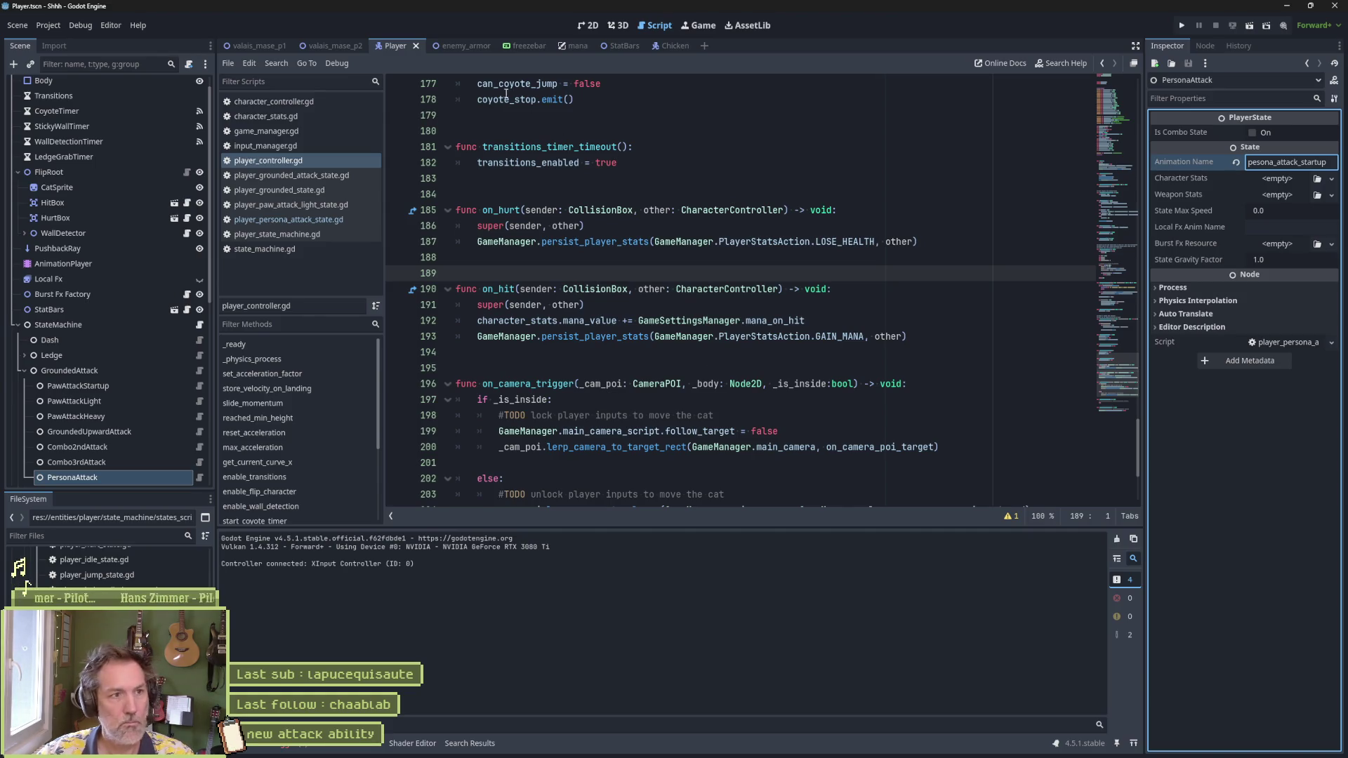
Step: Run the game, trigger the attack, review the two animation-not-found errors, and stop
key(F5)
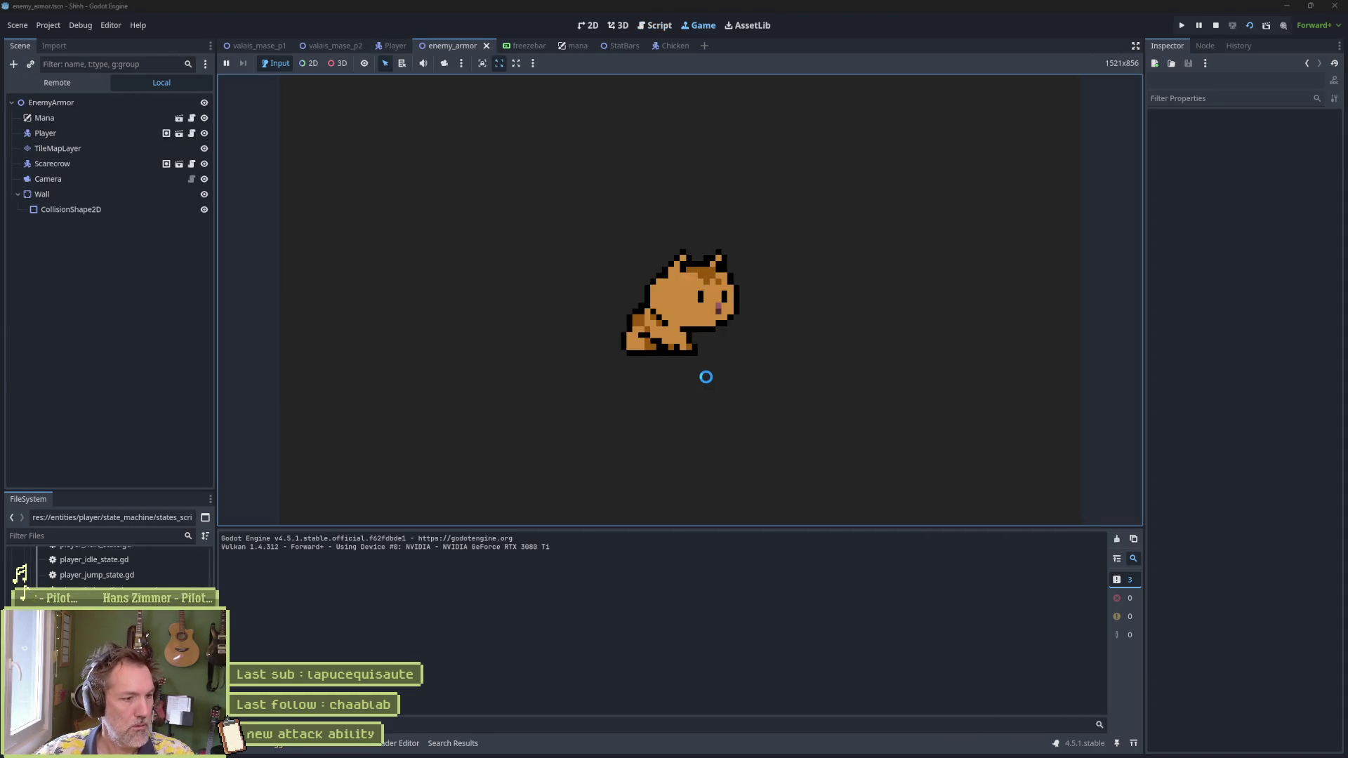
key(e)
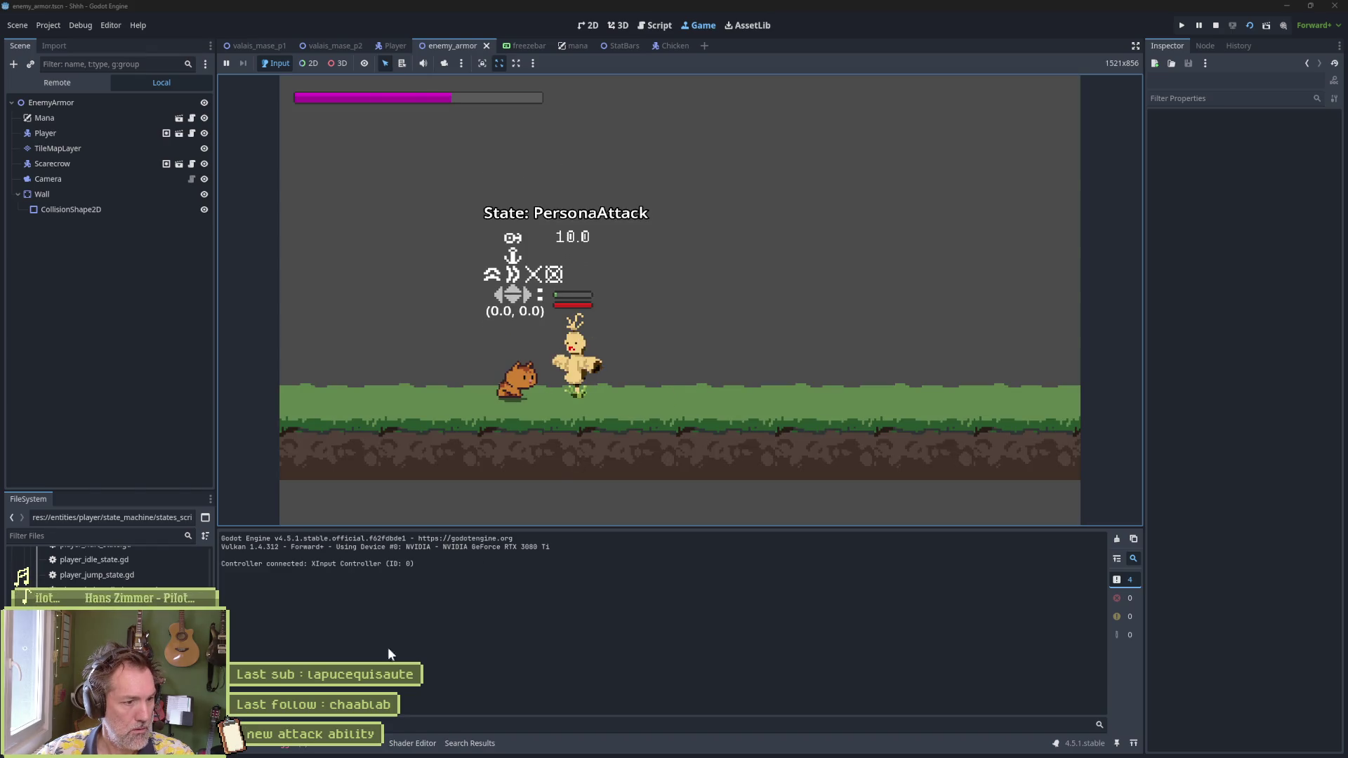
click(281, 743)
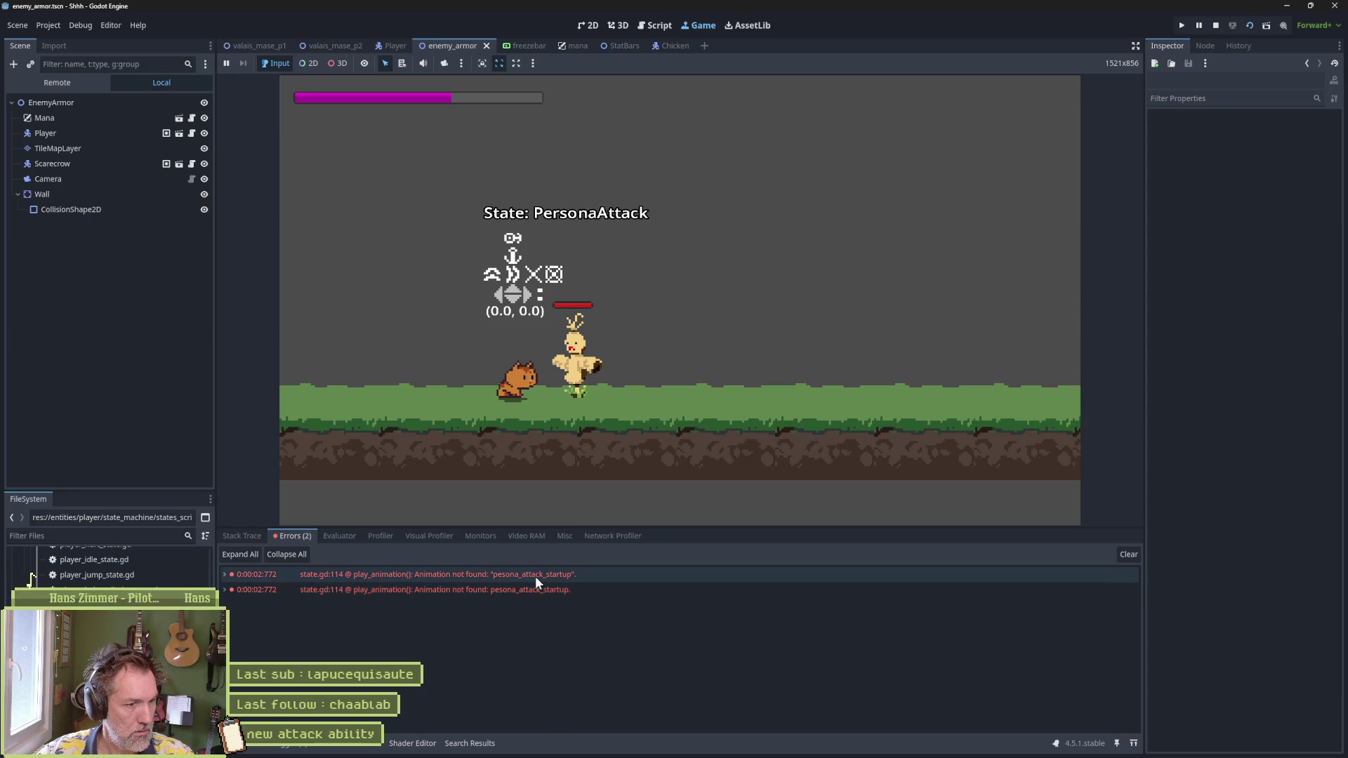
mouse_move(535, 578)
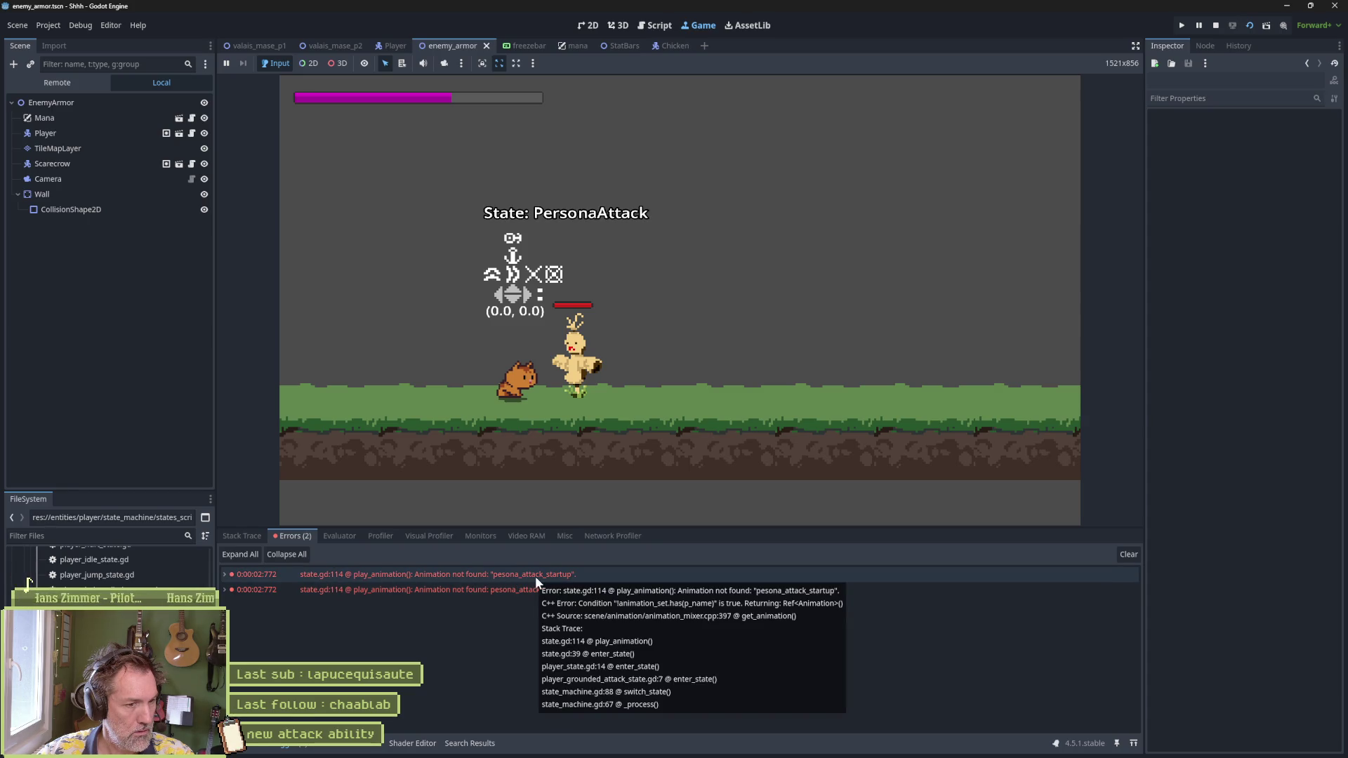
click(1216, 25)
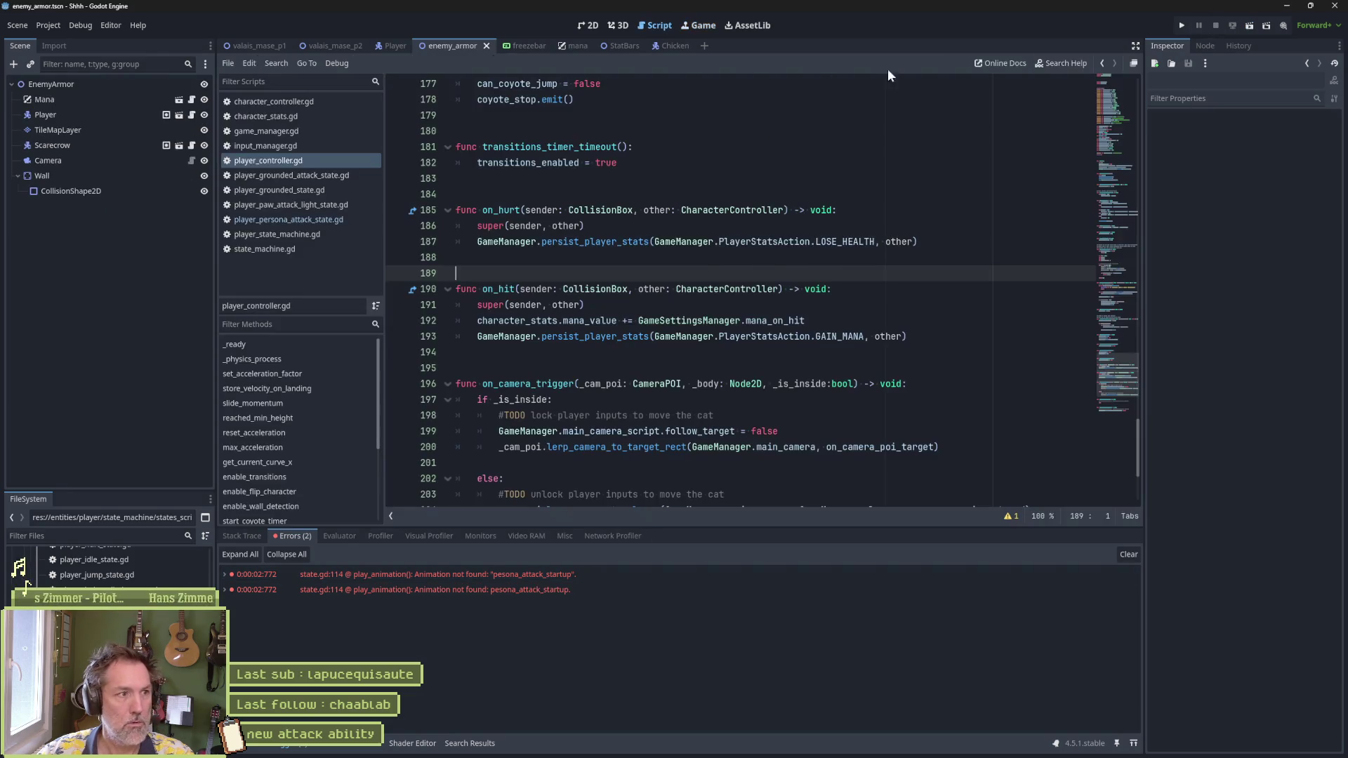
Step: Copy the exact persona_attack_startup name from the AnimationPlayer's animation library manager
click(393, 46)
click(59, 264)
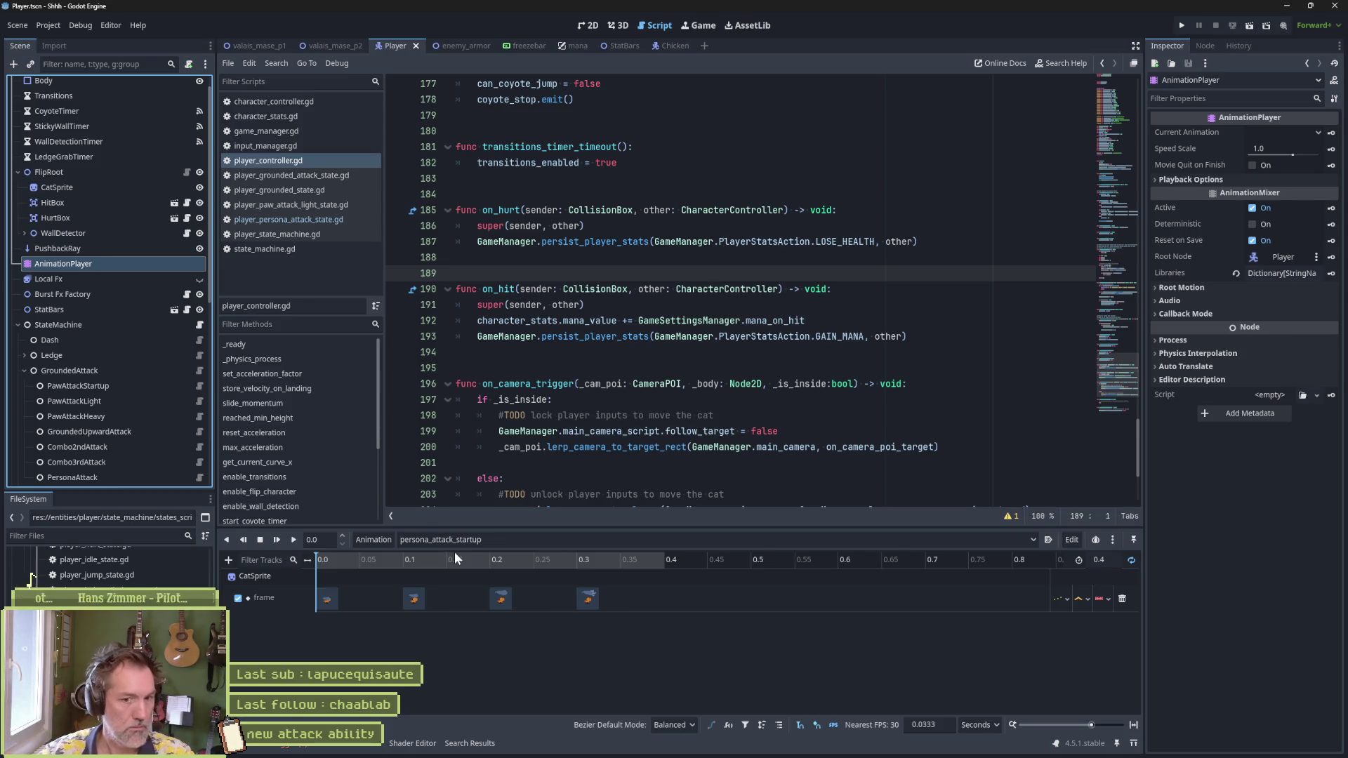
click(1131, 560)
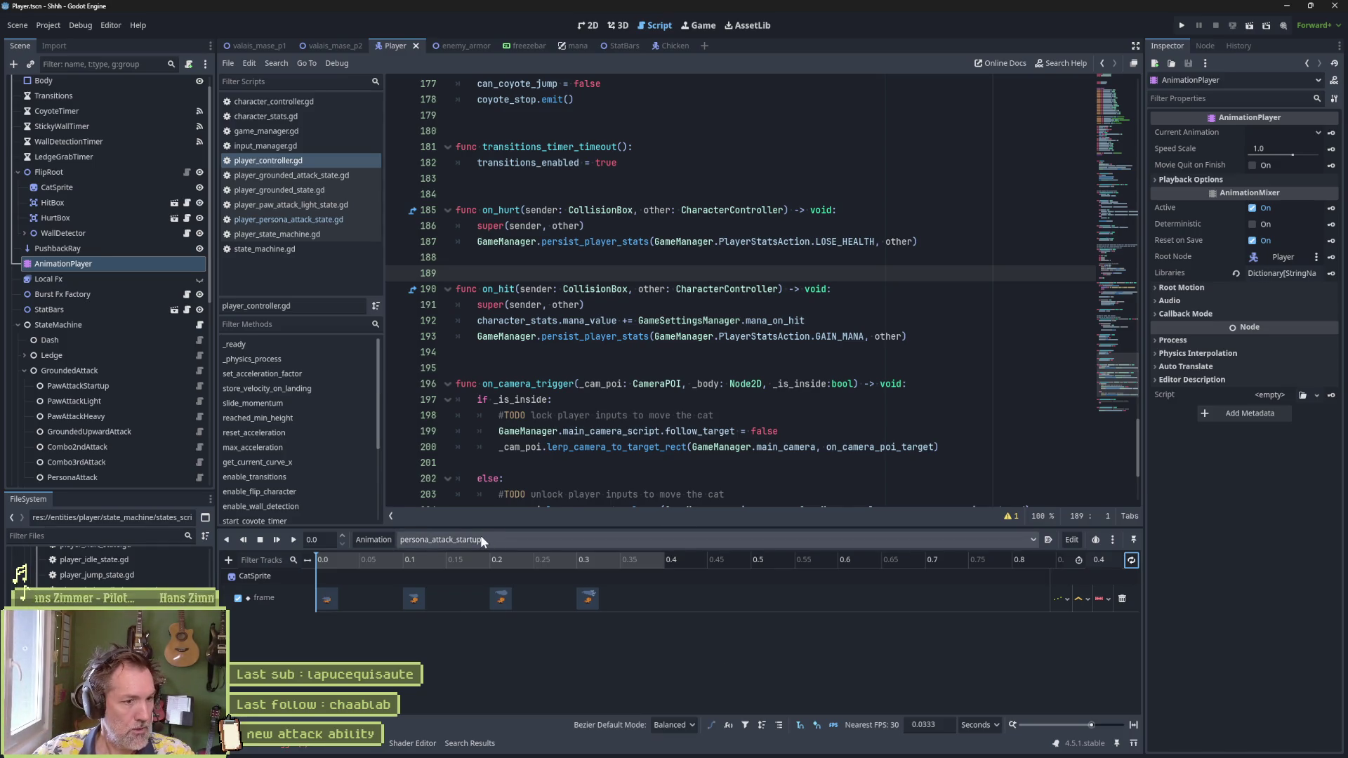
click(372, 540)
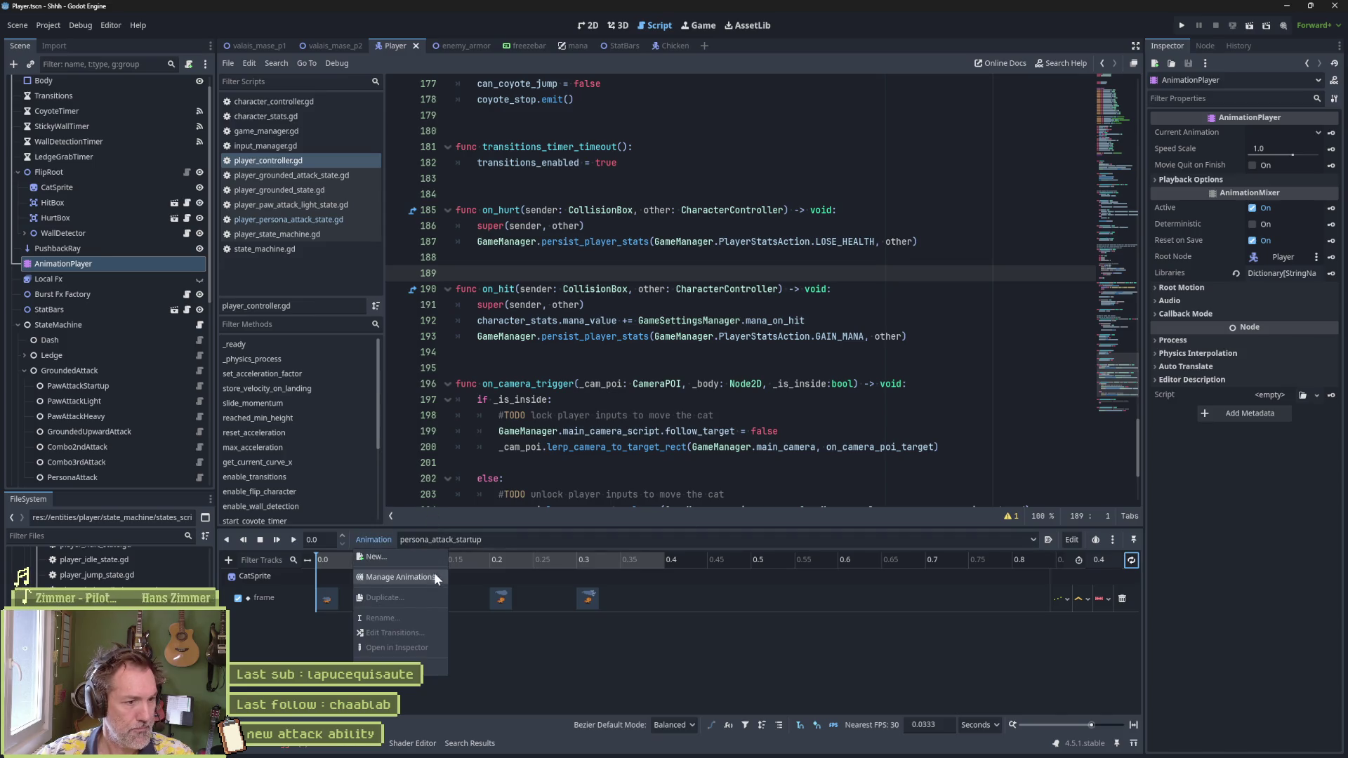
click(436, 578)
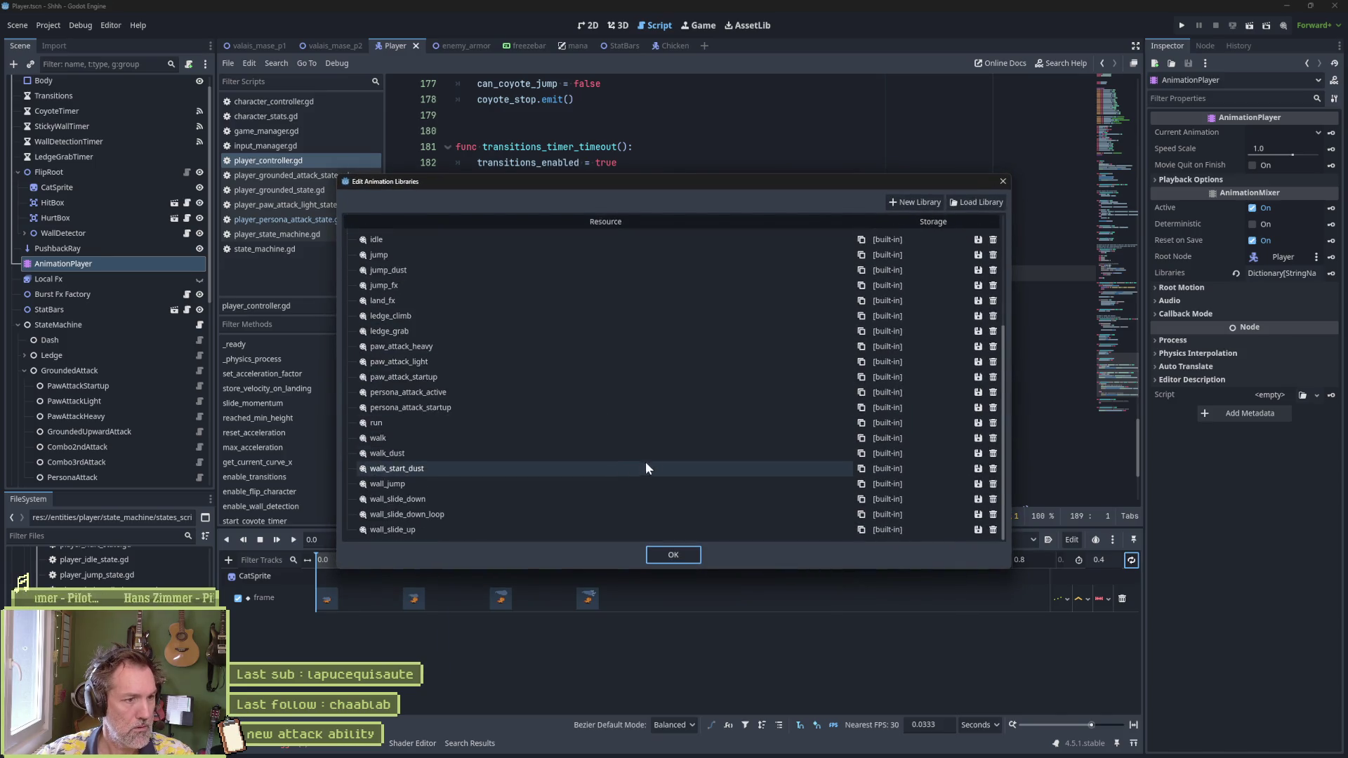
double_click(435, 407)
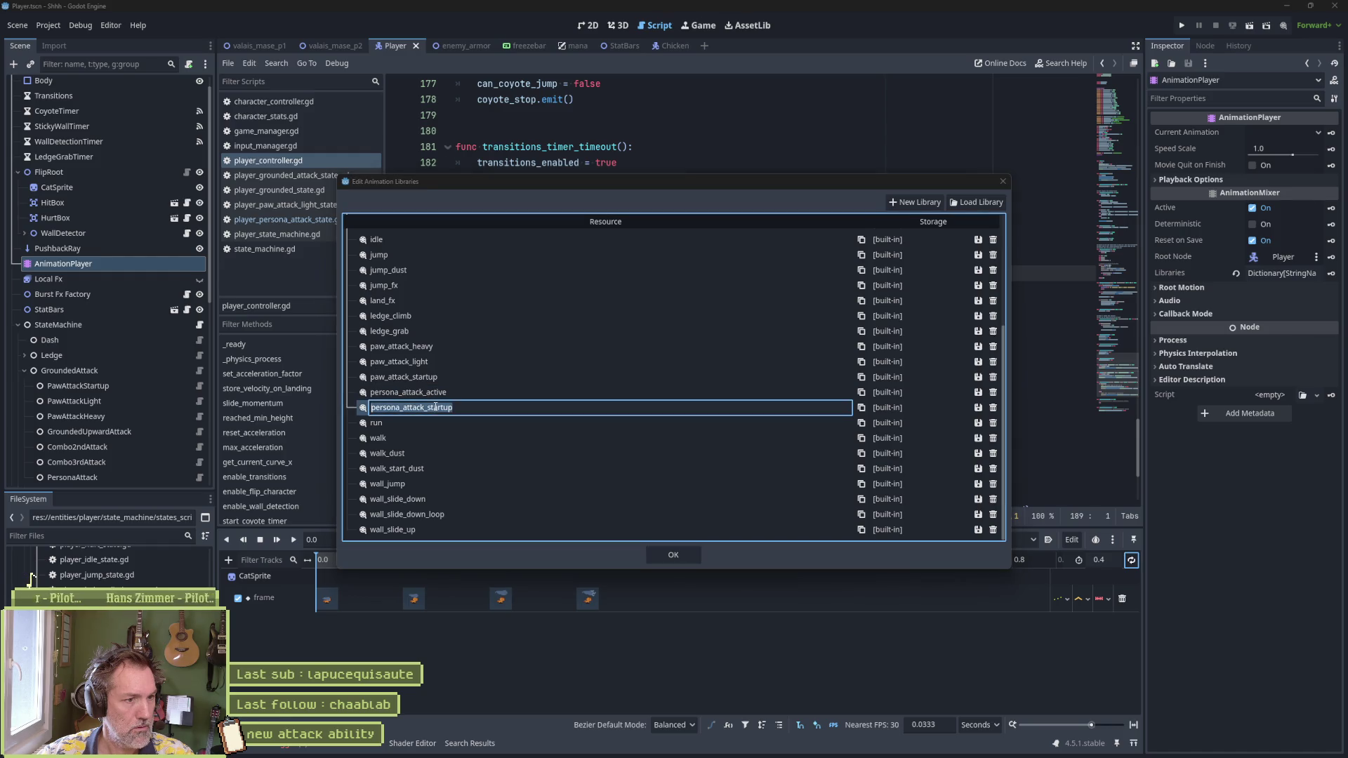
right_click(435, 407)
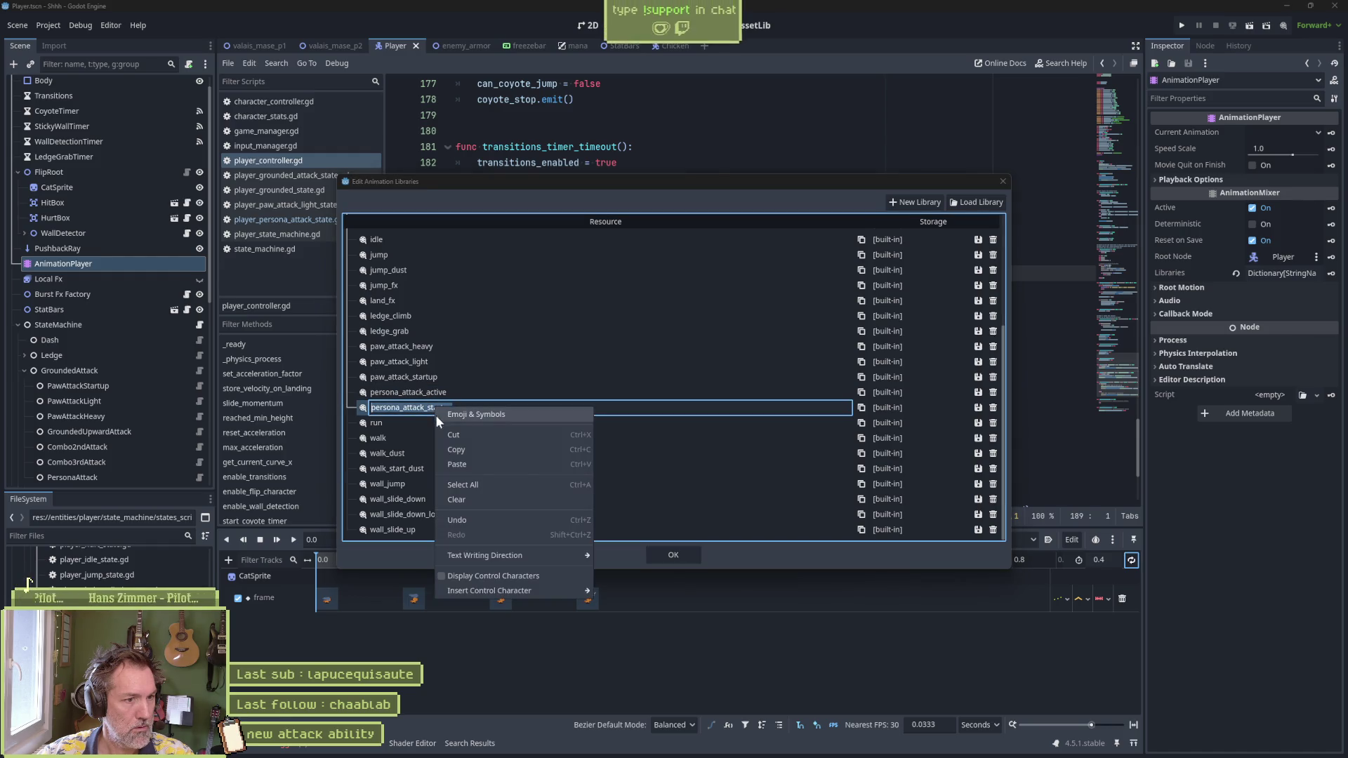
click(457, 450)
key(Escape)
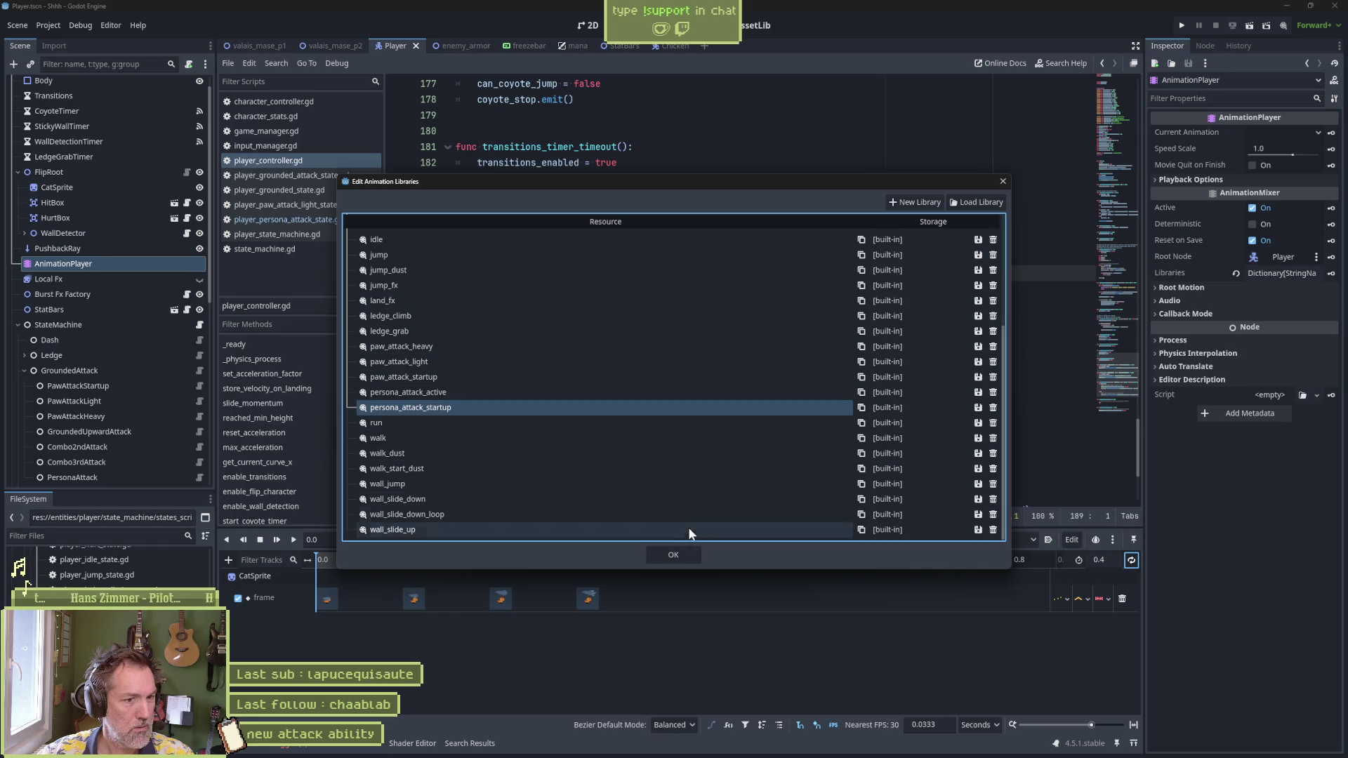
click(672, 555)
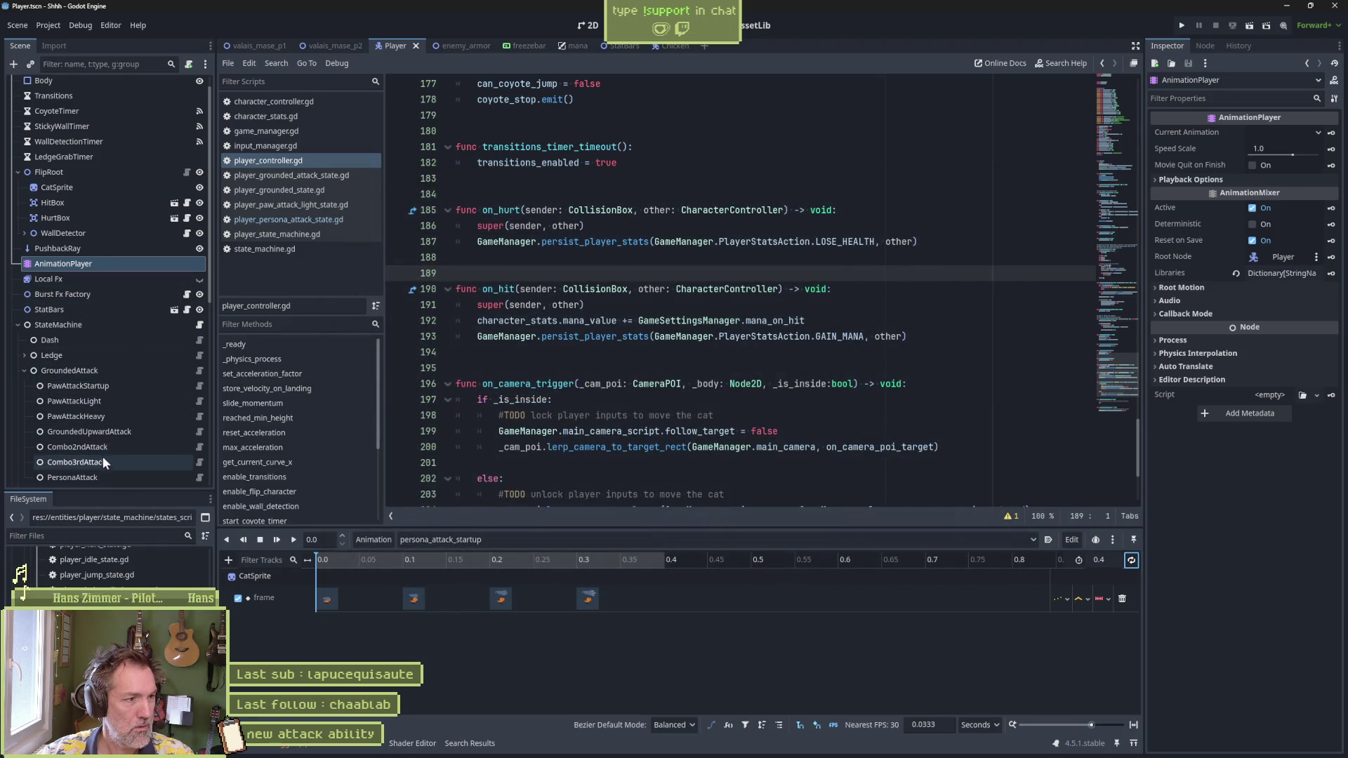
Step: Paste persona_attack_startup into PersonaAttack's Animation Name, save the Player scene, and rerun the game
click(72, 478)
click(1267, 163)
key(ctrl+a)
key(ctrl+v)
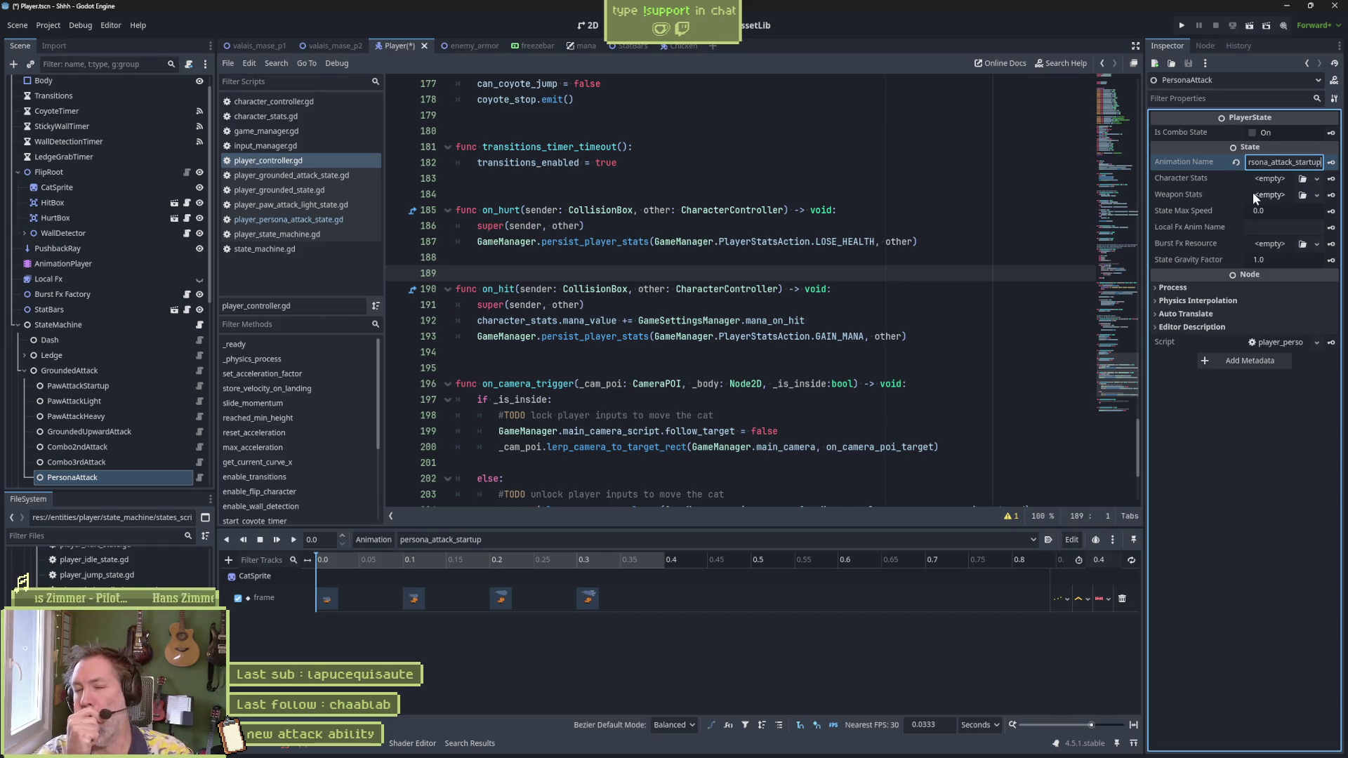
key(ctrl+s)
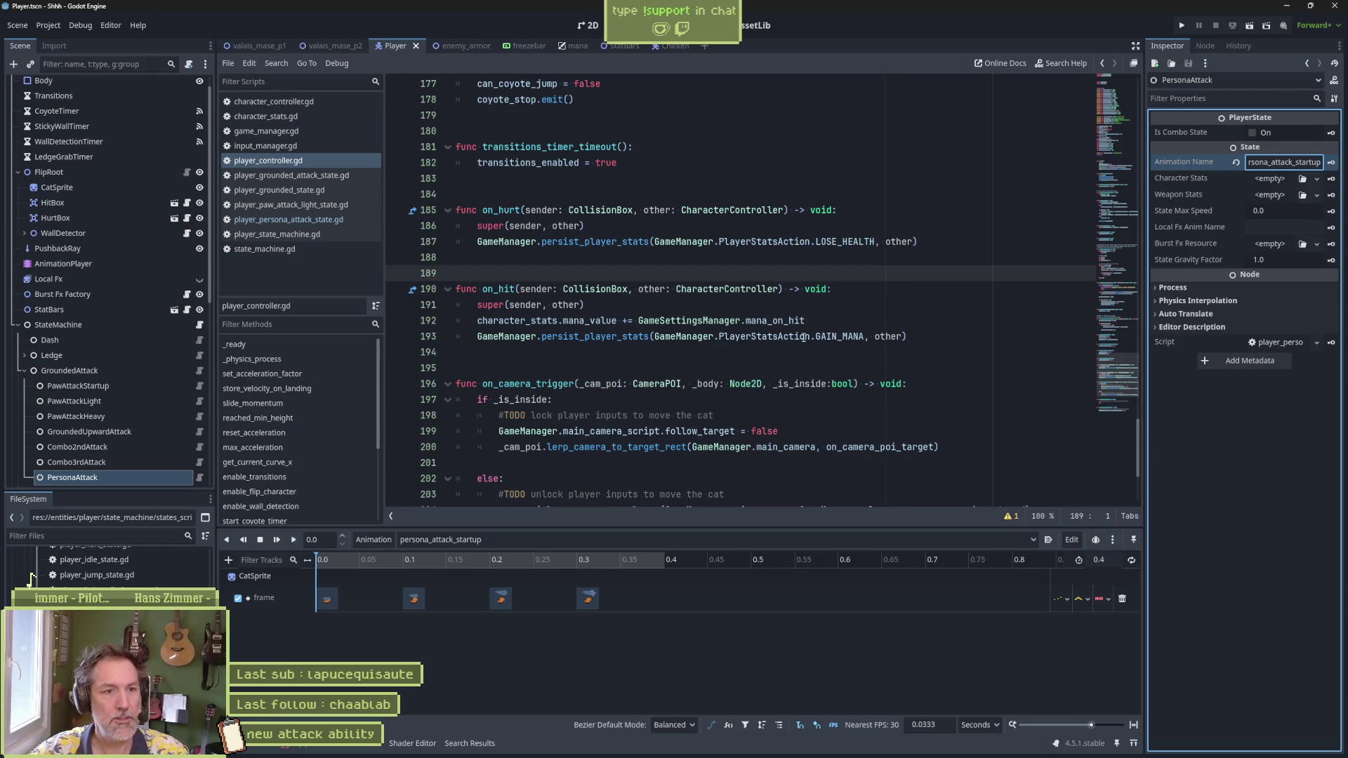
key(F5)
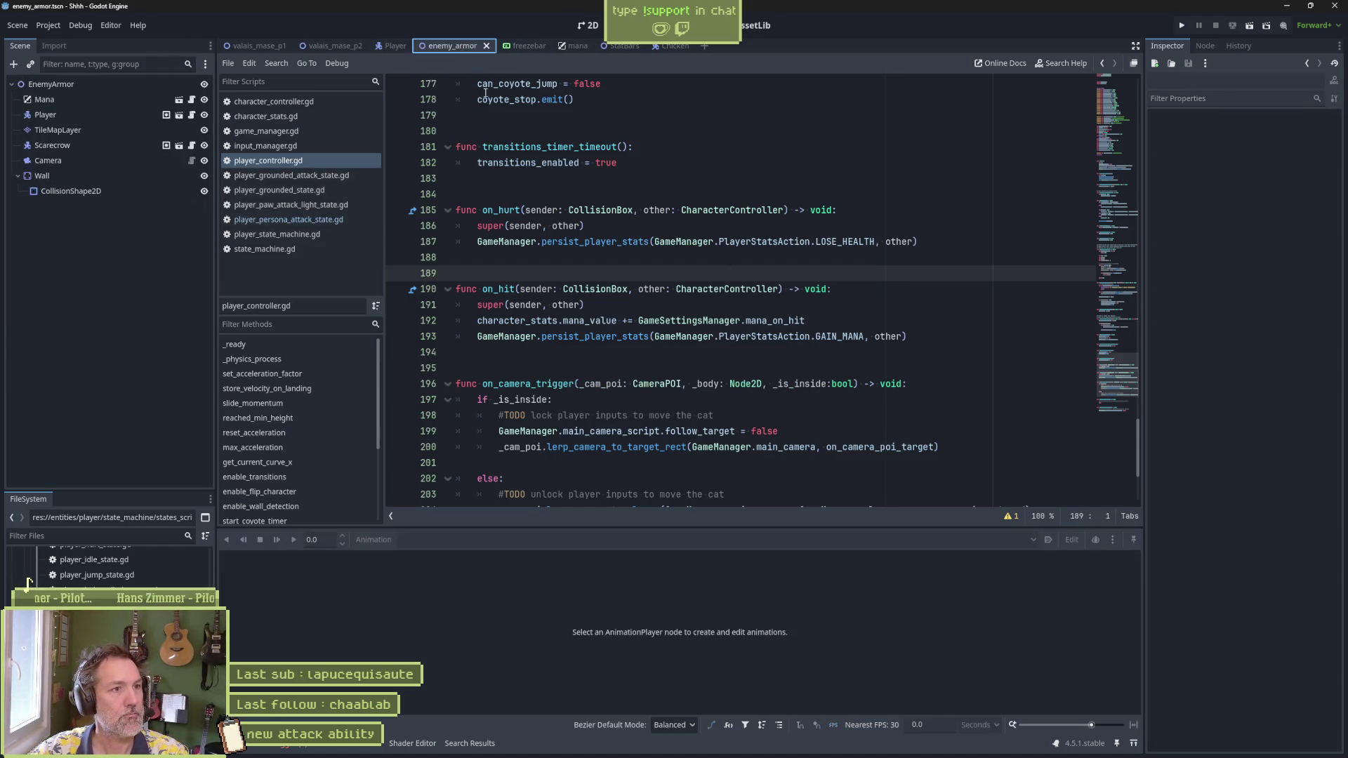
Step: Trigger the persona attack, remove the line-8 breakpoint, resume, and stop the game
key(x)
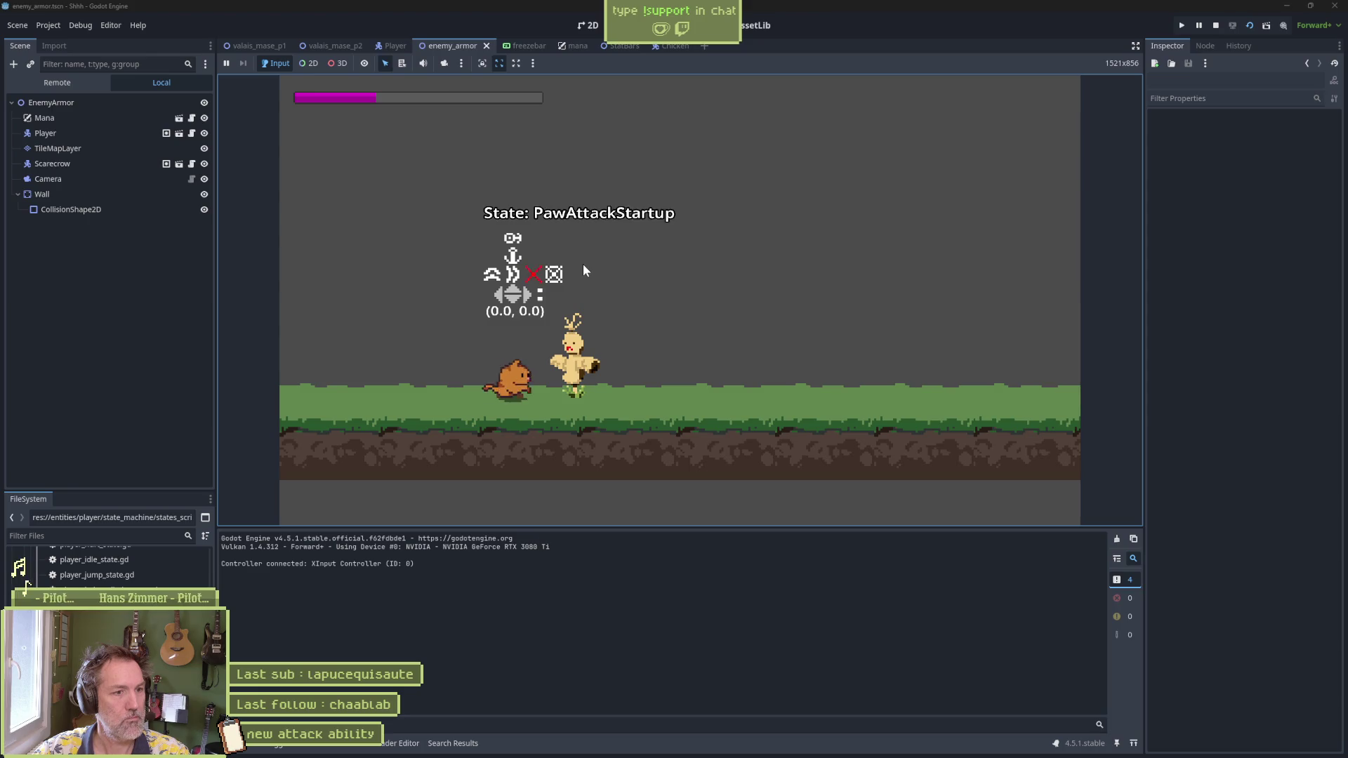
key(x)
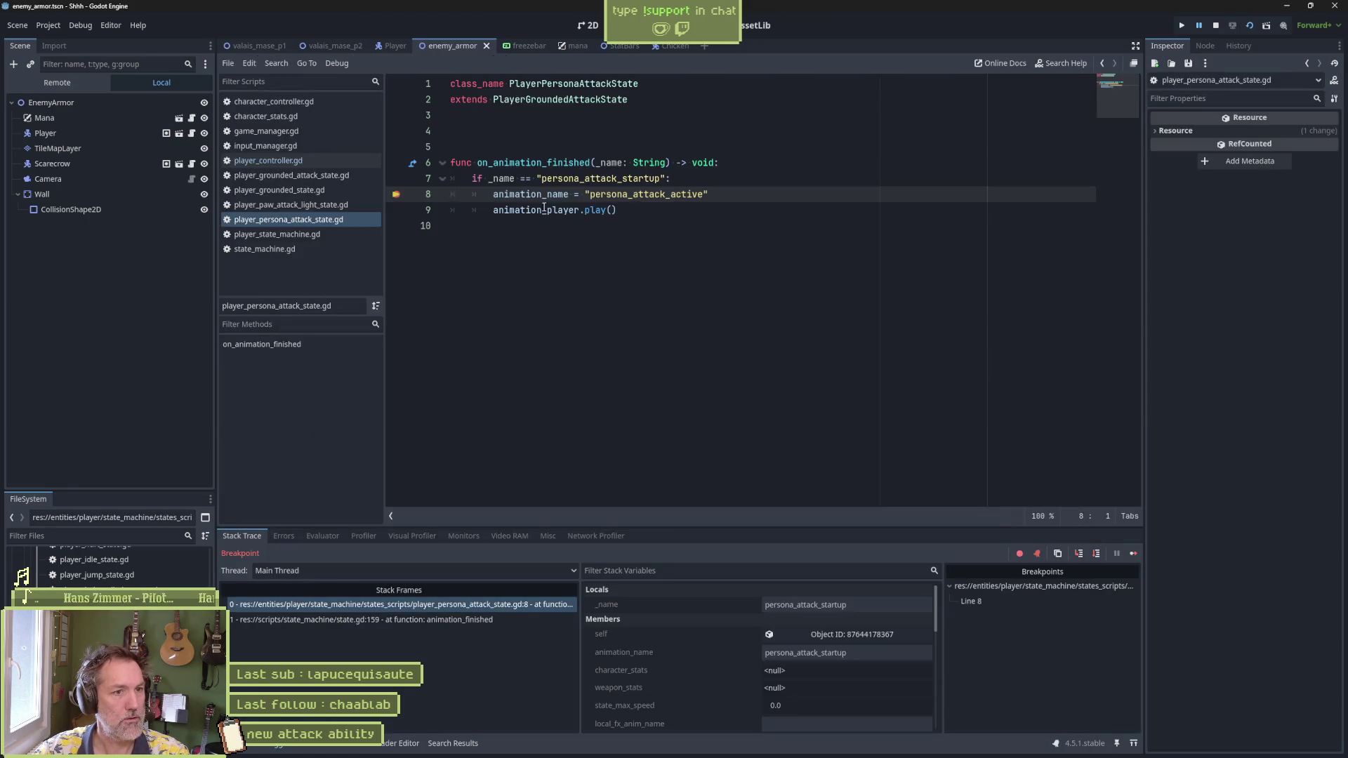
click(401, 196)
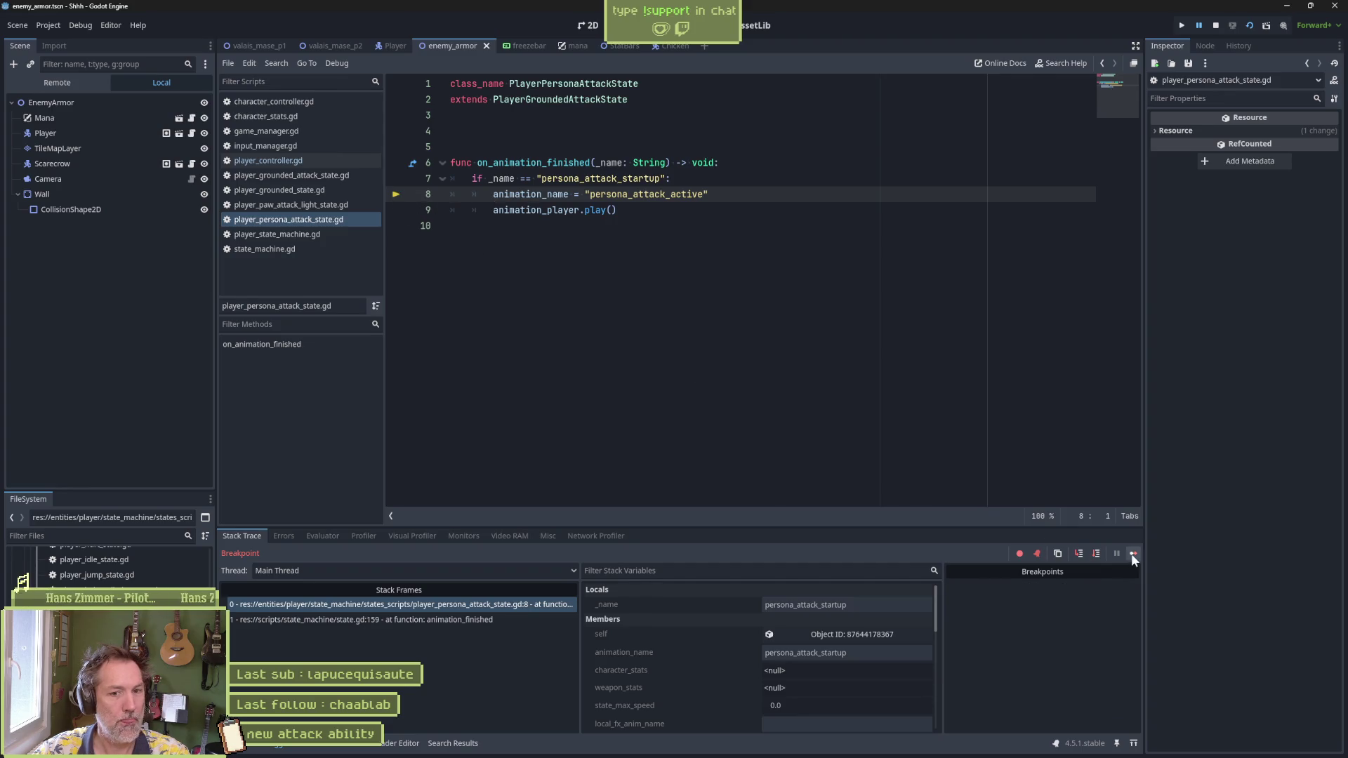
click(1132, 555)
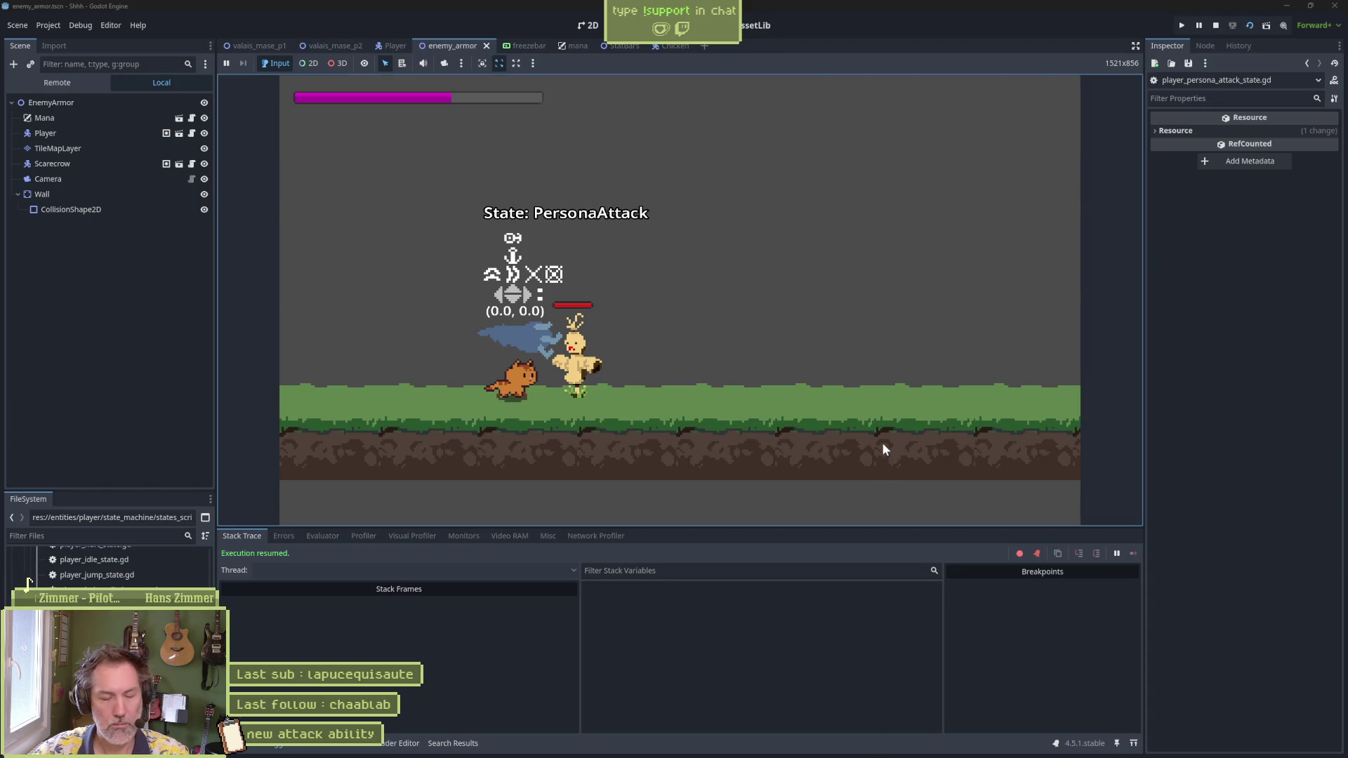
key(F8)
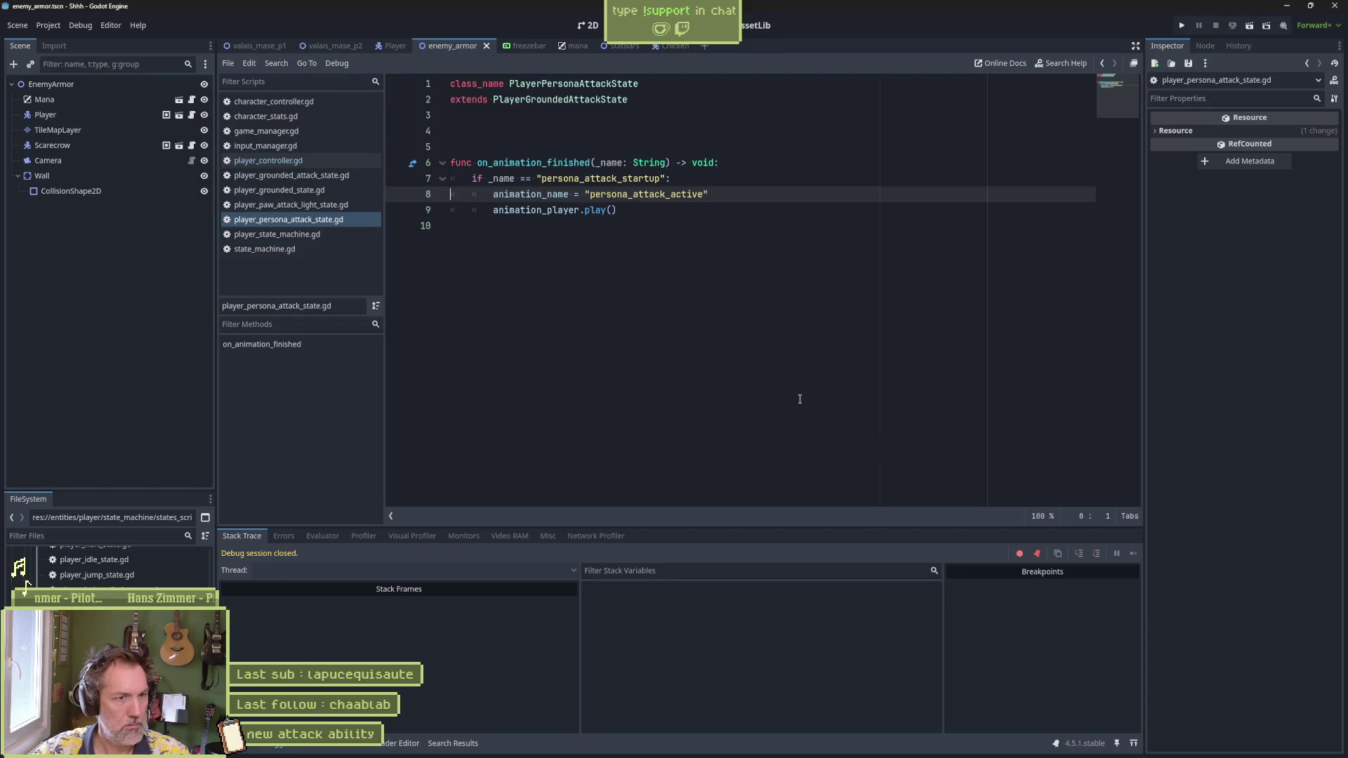
Step: Change the call to animation_player.play(animation_name) and save the script
mouse_move(790, 745)
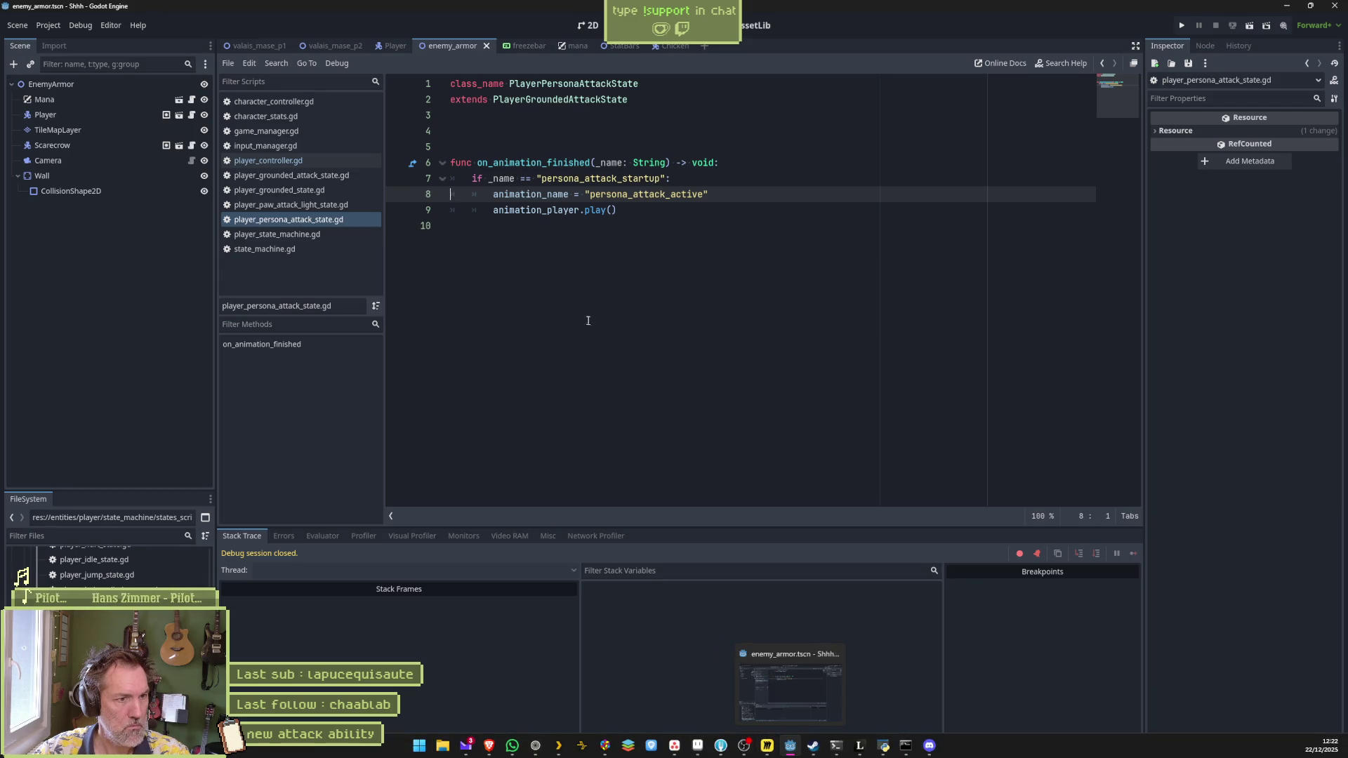
drag(493, 194, 575, 194)
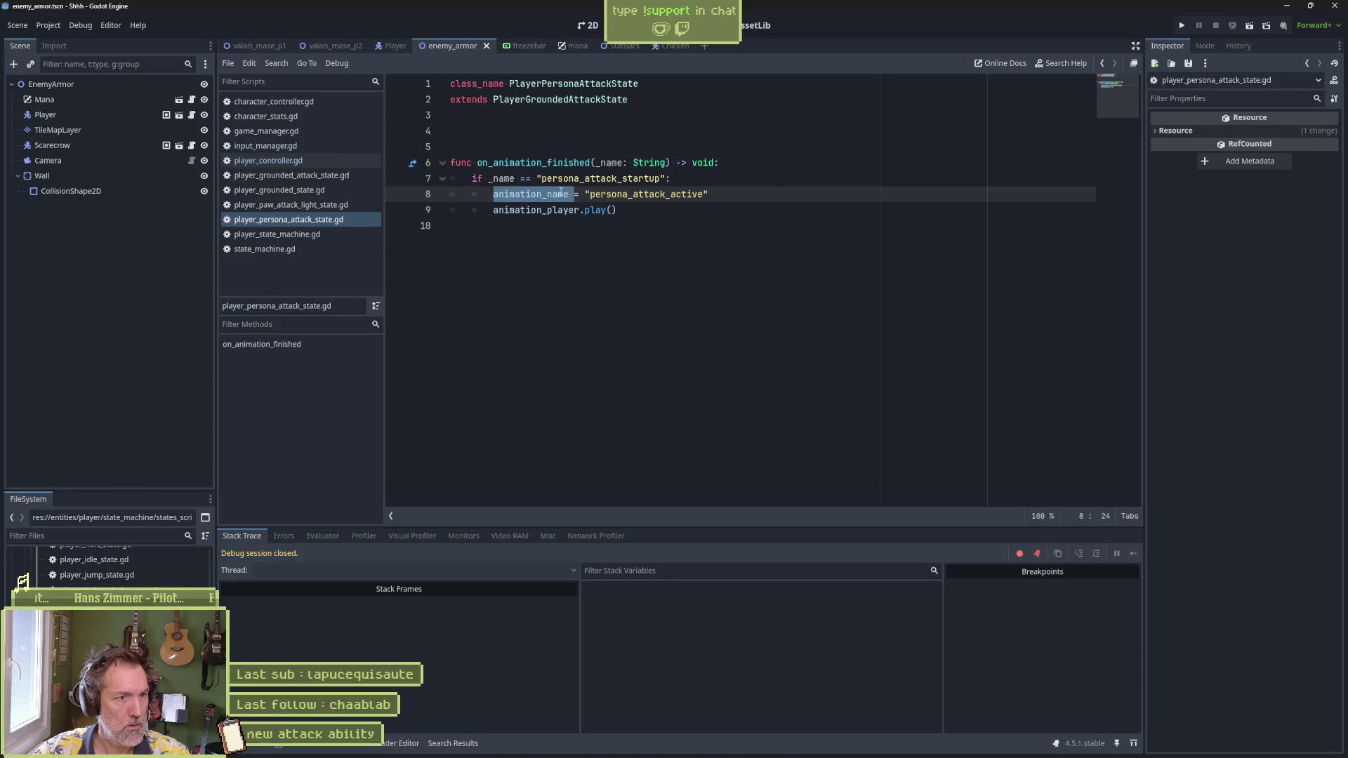
key(ctrl+c)
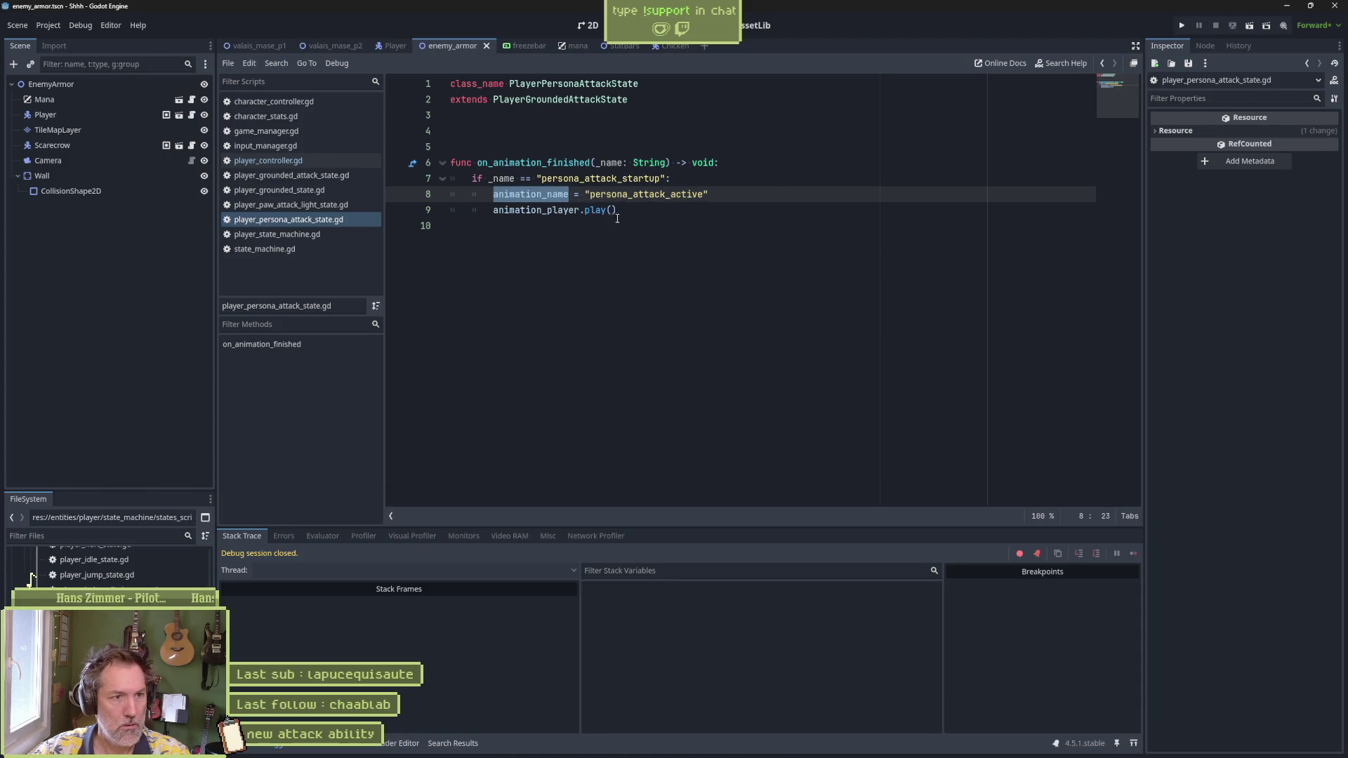
click(612, 210)
key(ctrl+v)
key(ctrl+s)
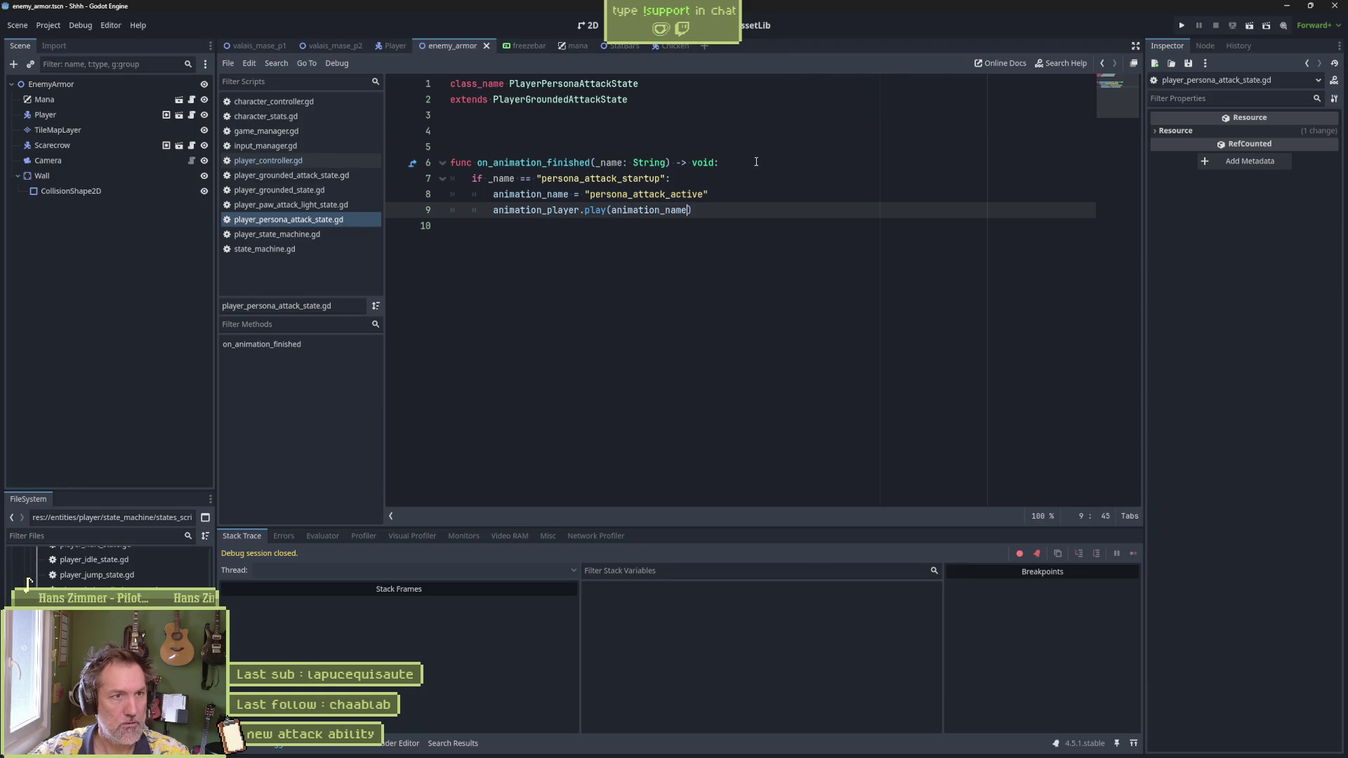
Step: Run the game and confirm the persona attack slash plays
key(F6)
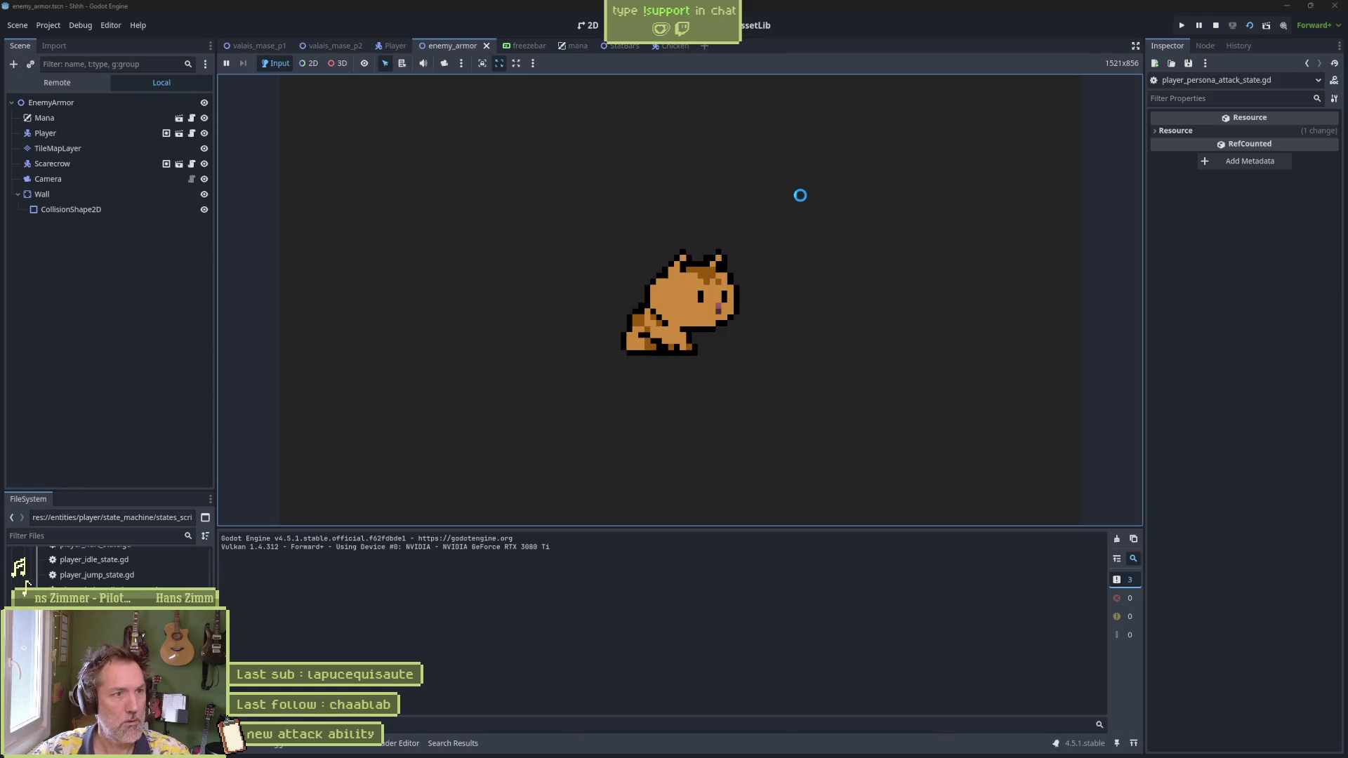
key(j)
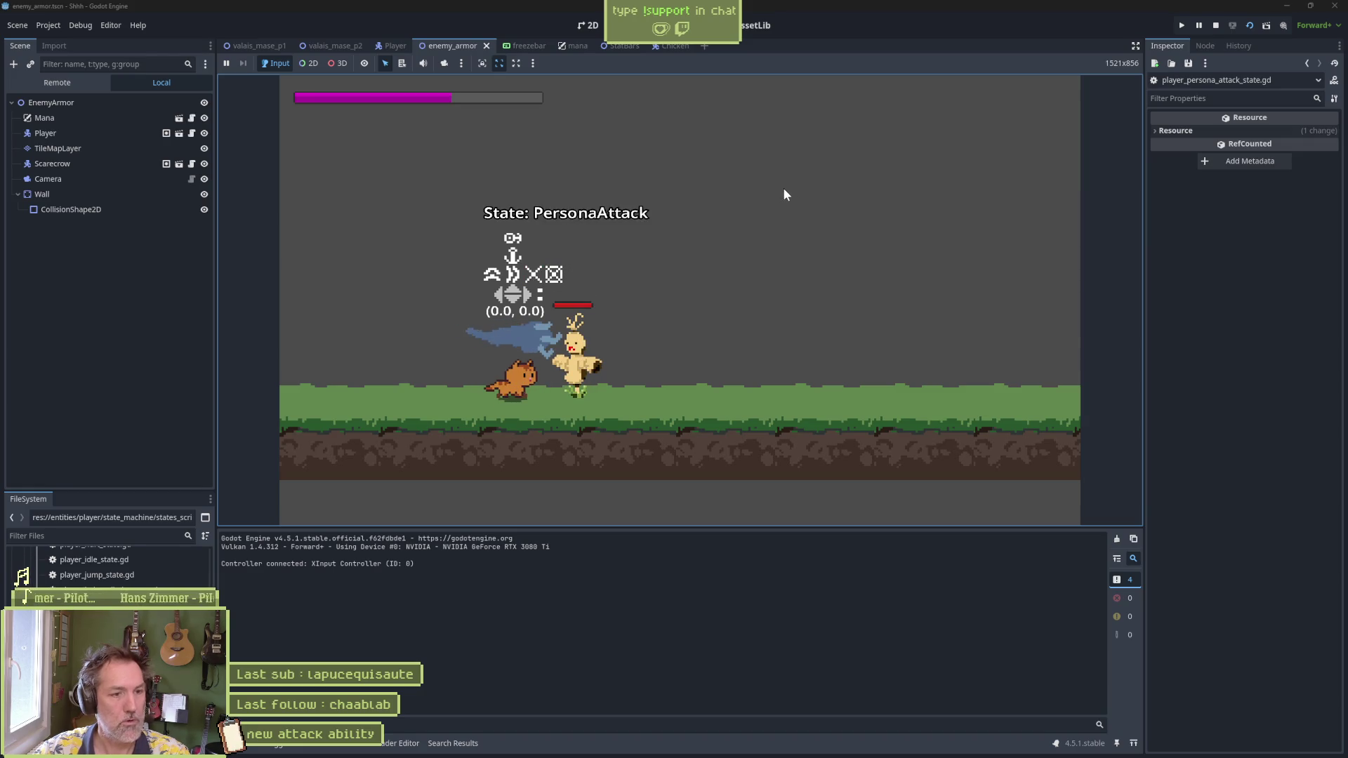
key(F8)
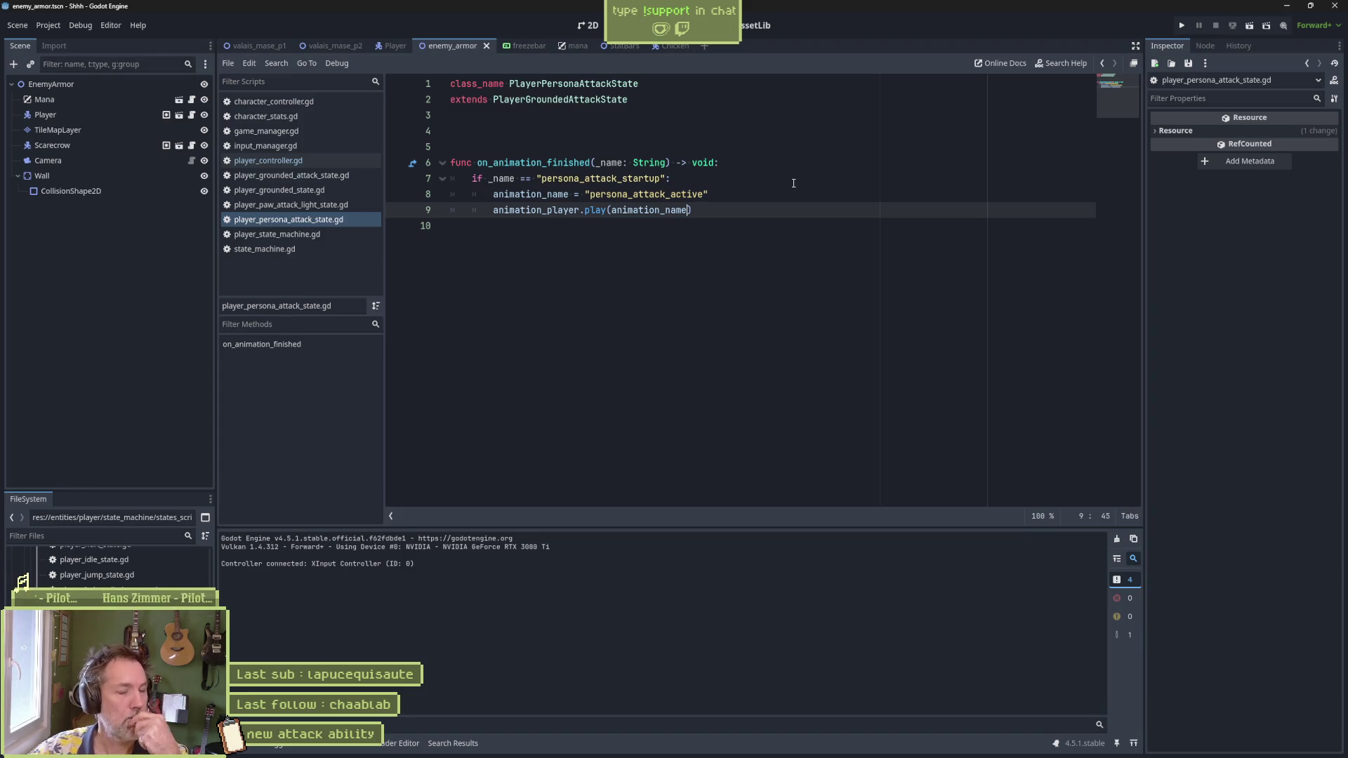